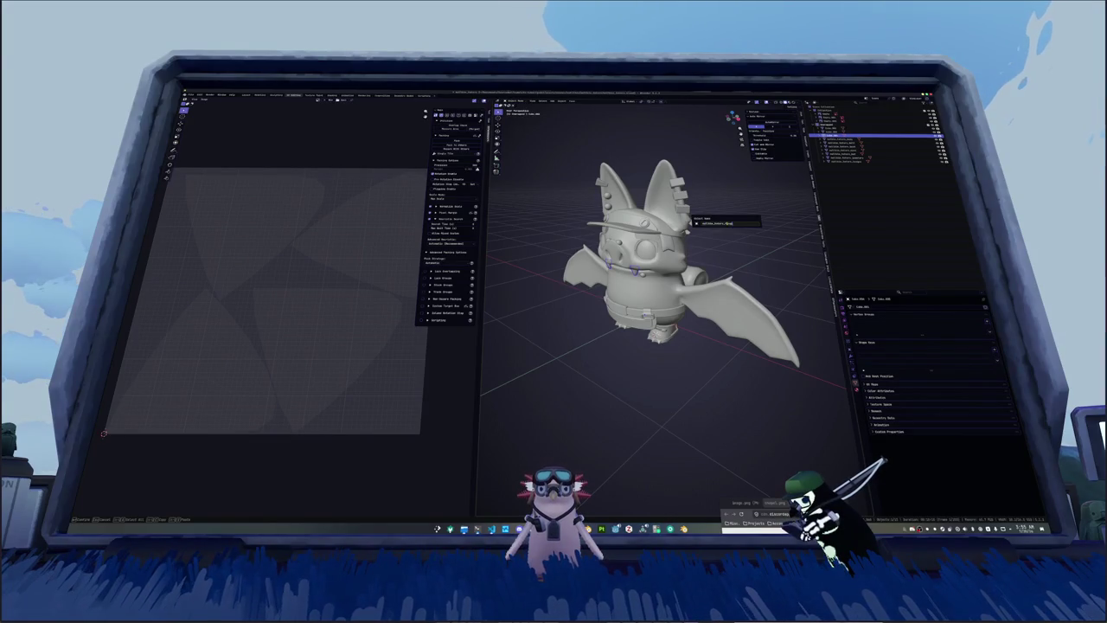
Step: Confirm the first accessory's new name and give it a new material
key(Return)
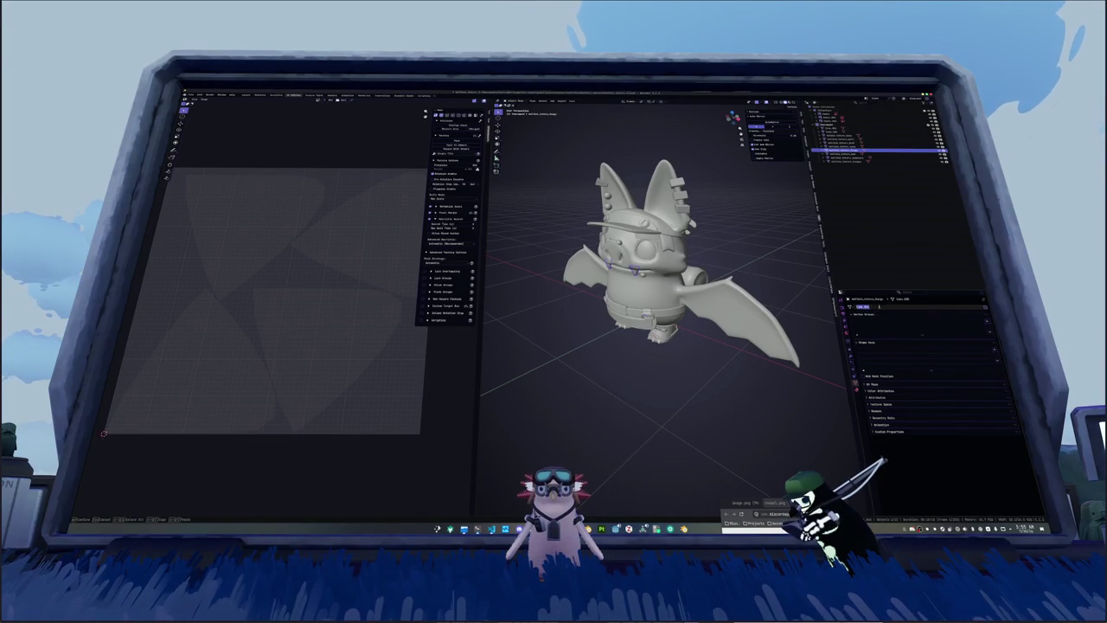
click(877, 327)
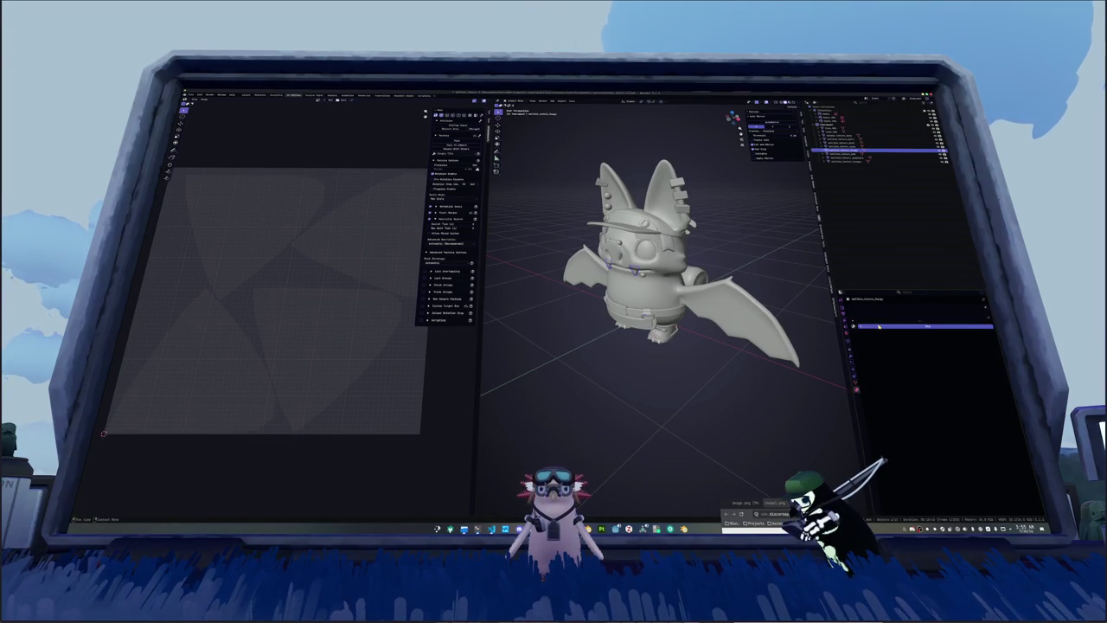
click(927, 327)
Step: Rename the eye object and give it a new material
click(644, 248)
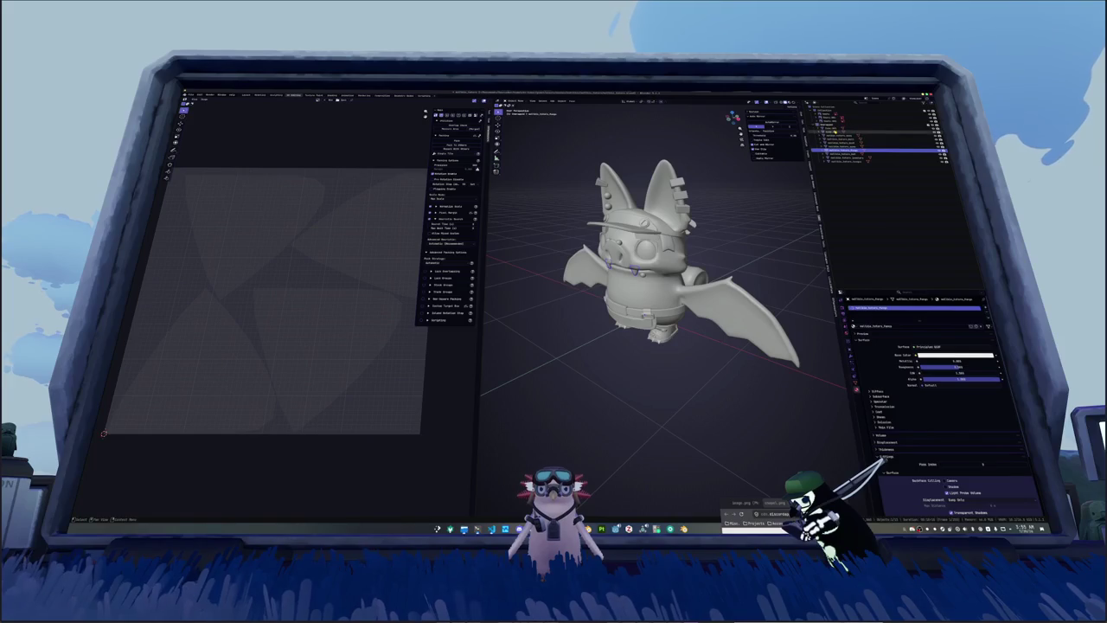
key(F2)
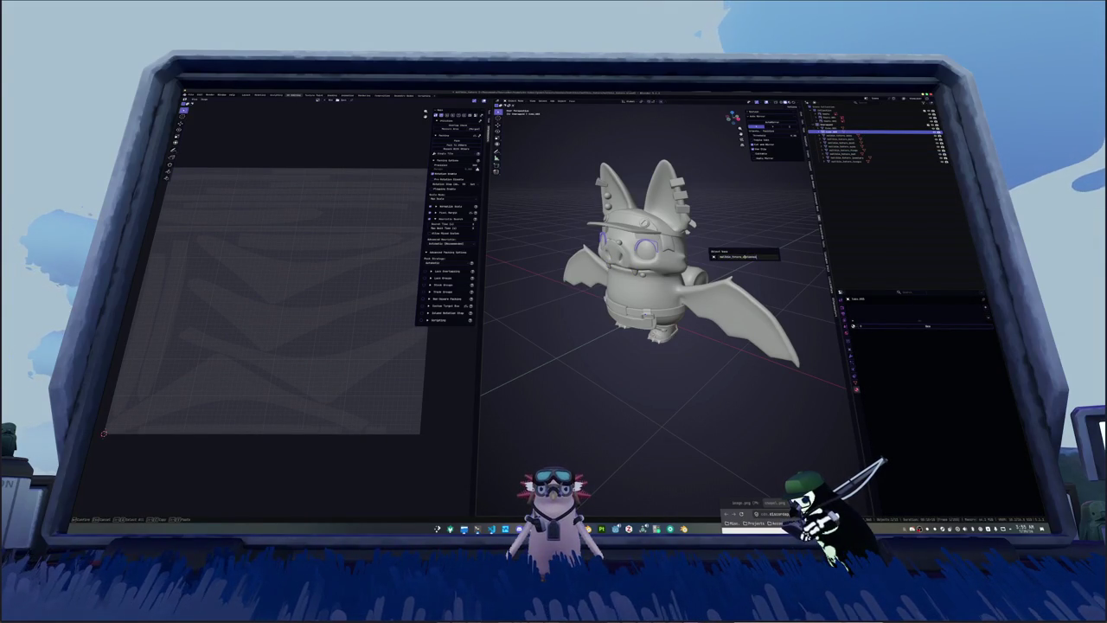
key(Return)
click(874, 326)
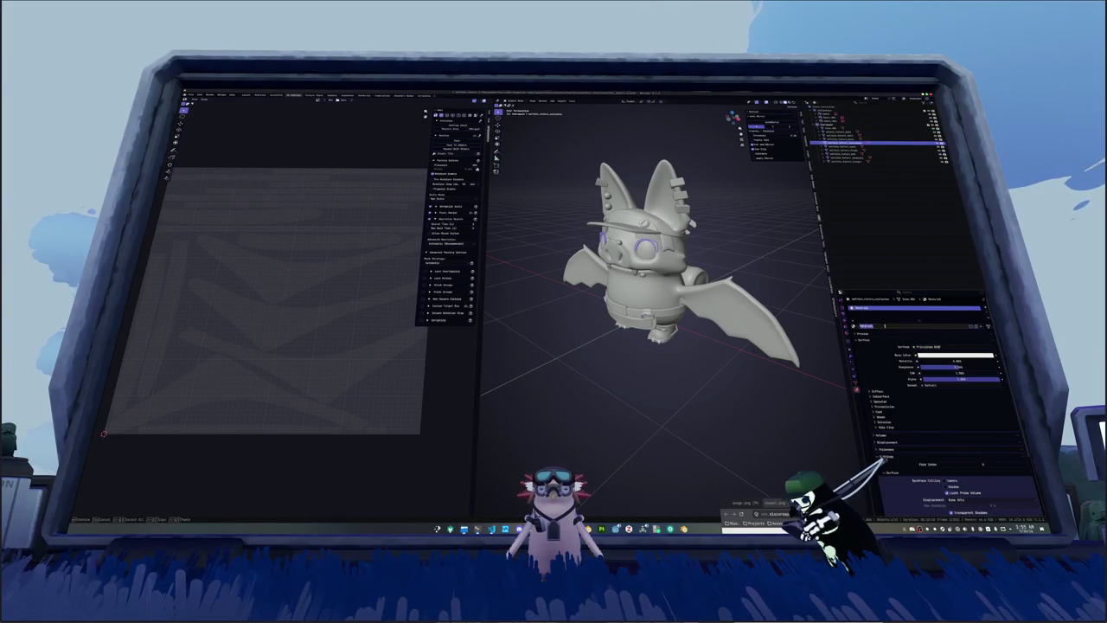
click(857, 384)
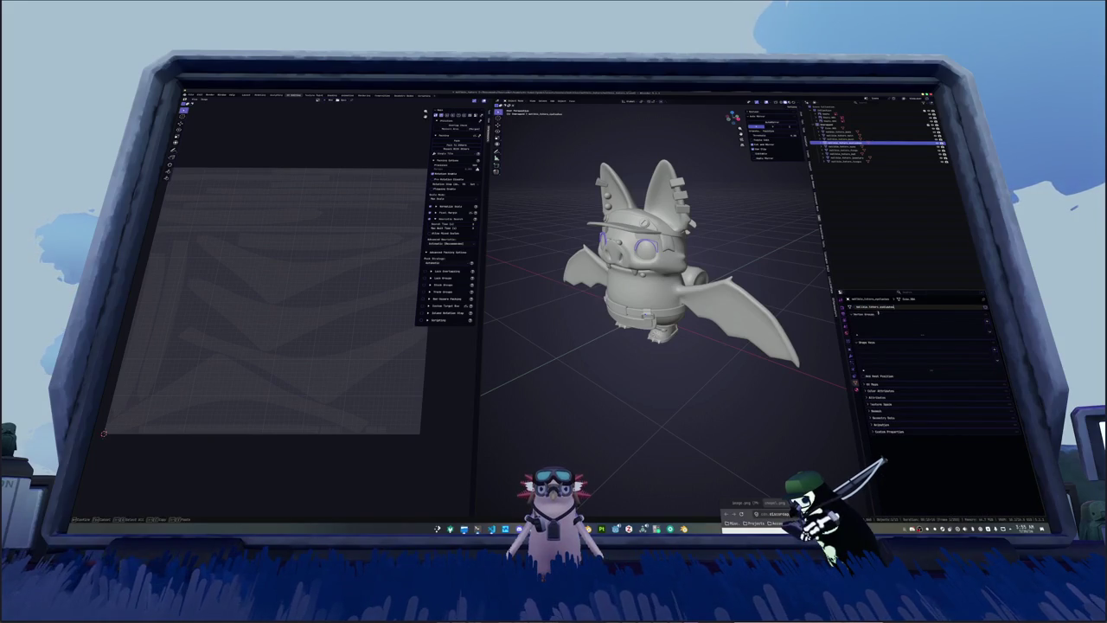
Step: Rename the next accessory object and check its material settings
click(844, 129)
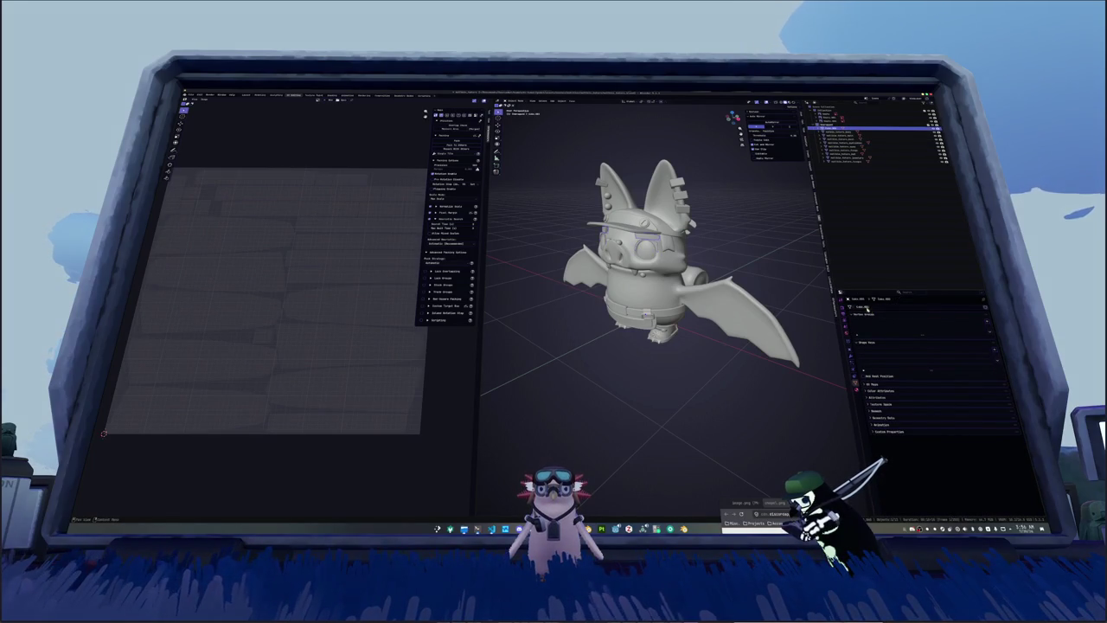
click(877, 307)
key(F2)
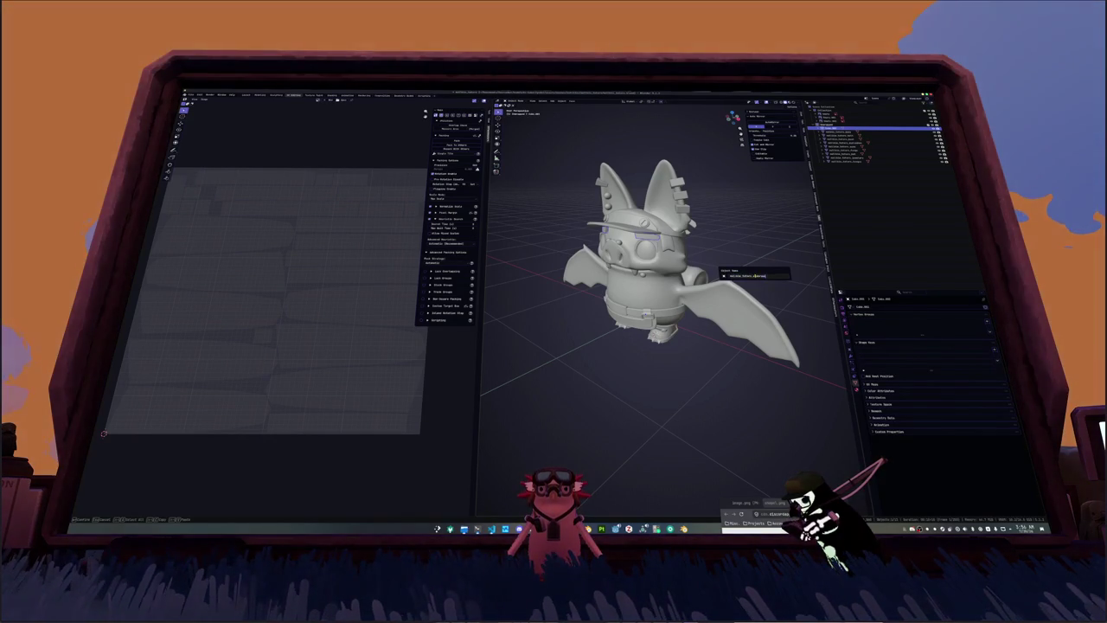
key(Return)
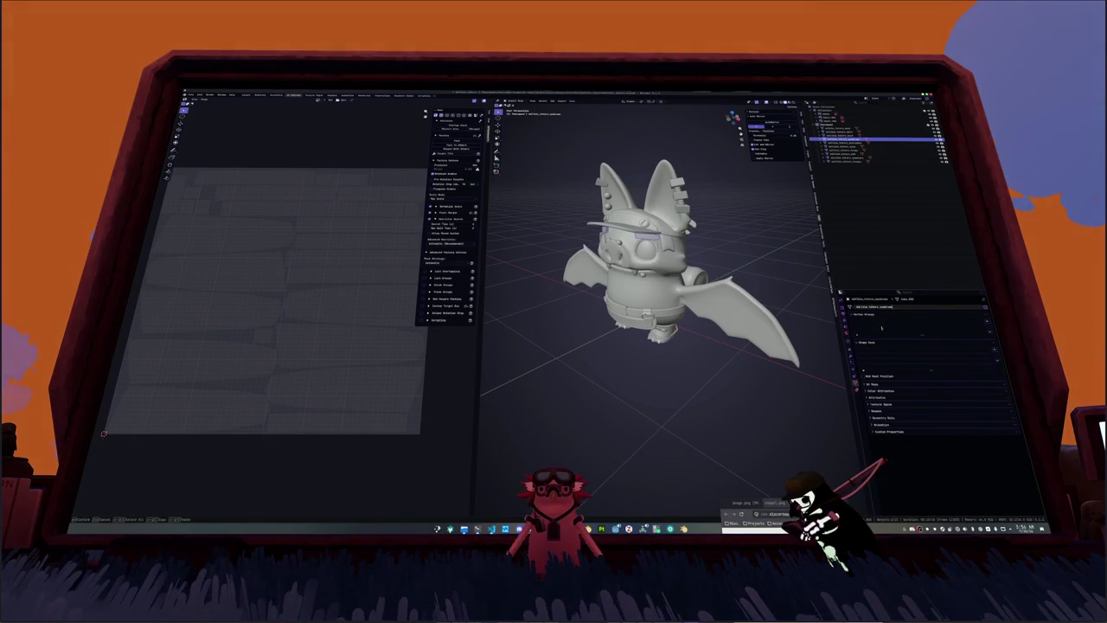
click(855, 391)
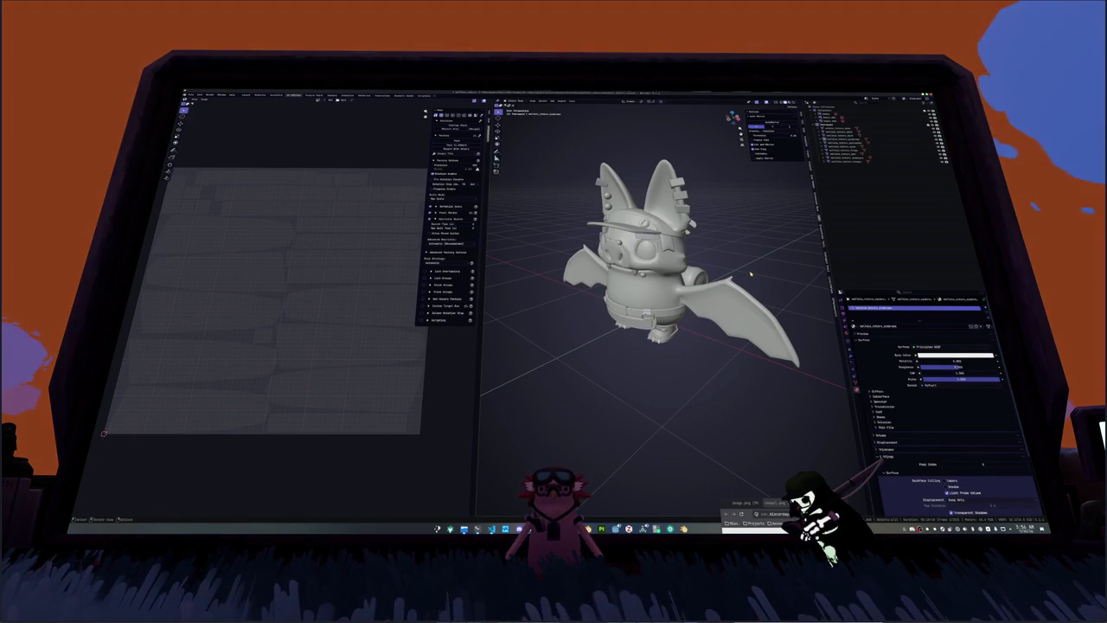
middle_drag(684, 279, 759, 403)
drag(759, 396, 568, 187)
key(shift+a)
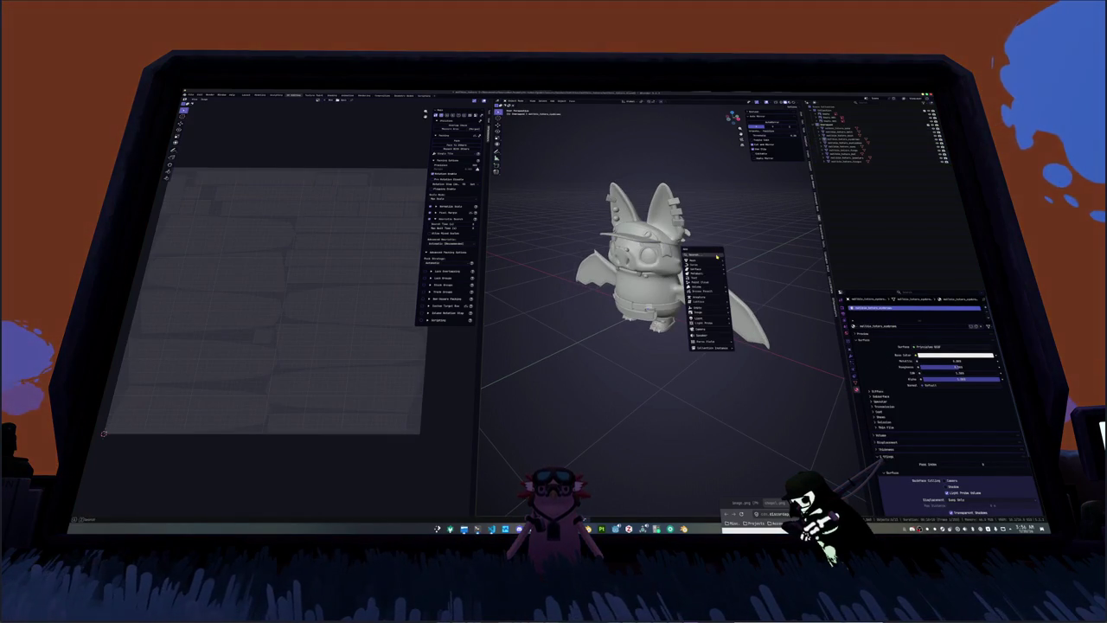
Step: Add an armature and view the bat straight from the front
key(Escape)
key(KP_1)
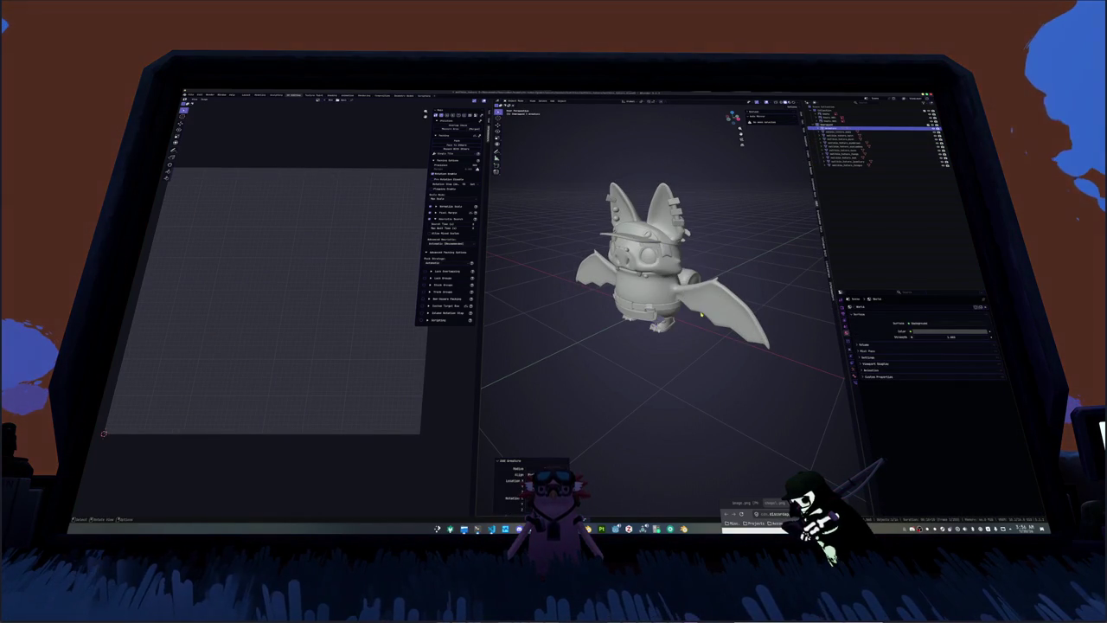
scroll(701, 315, up, 2)
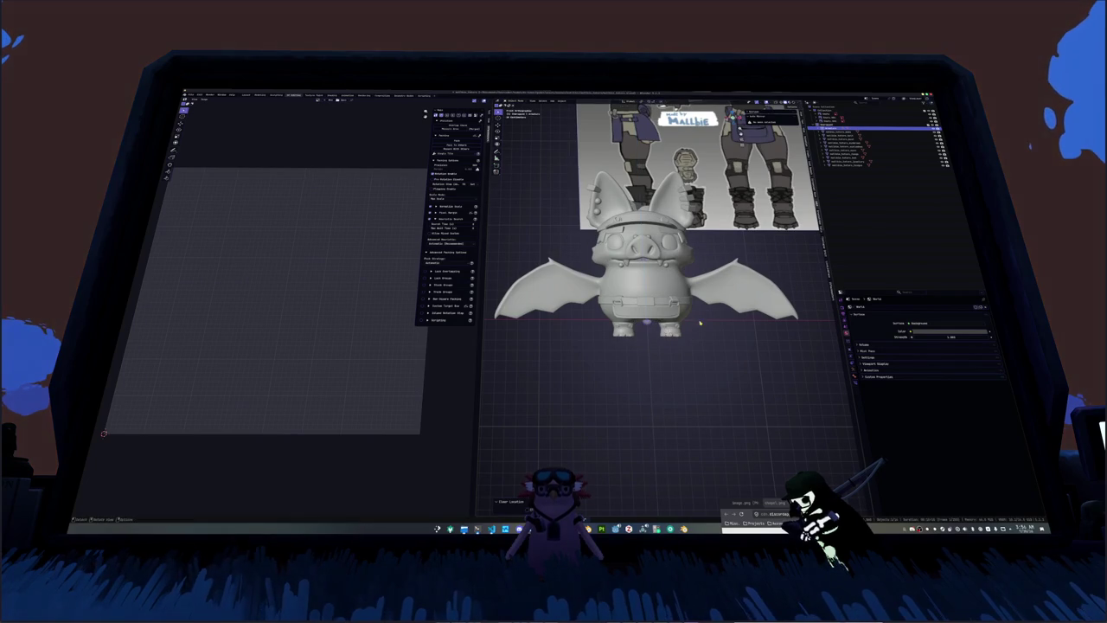
scroll(649, 286, down, 2)
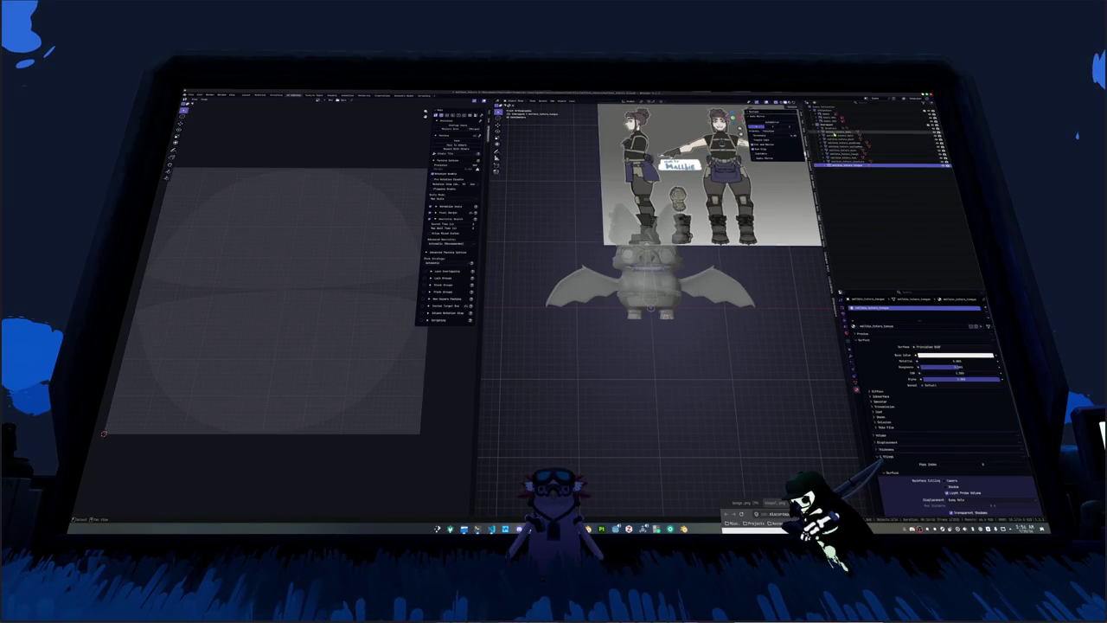
scroll(666, 324, up, 1)
Step: Raise the bat parts along Z, apply all transforms, and select the armature
key(g)
key(z)
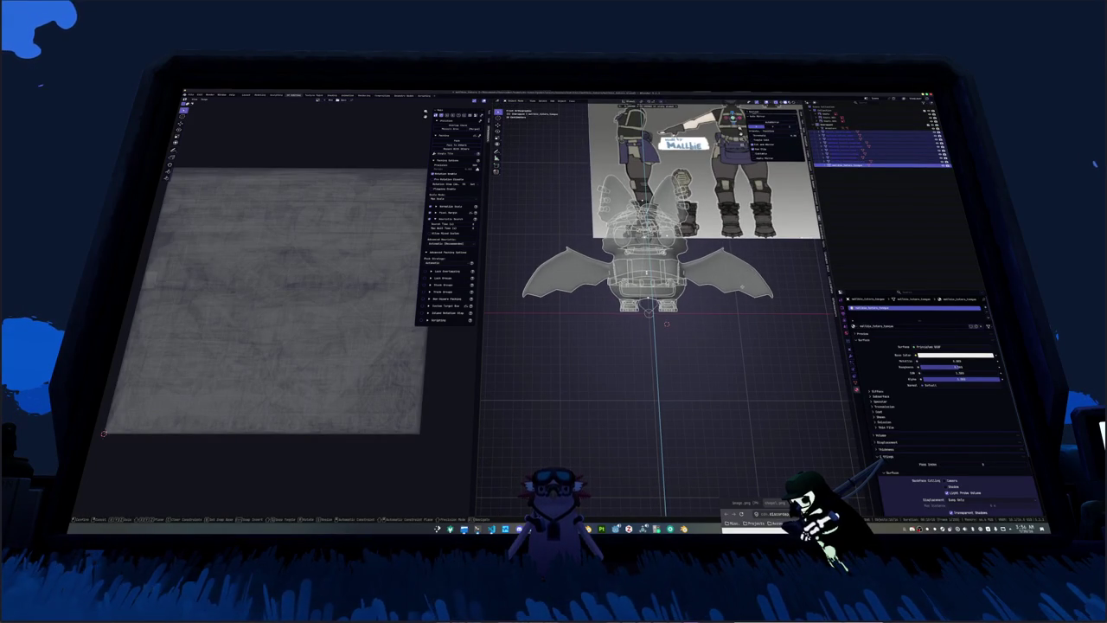
click(746, 301)
key(ctrl+a)
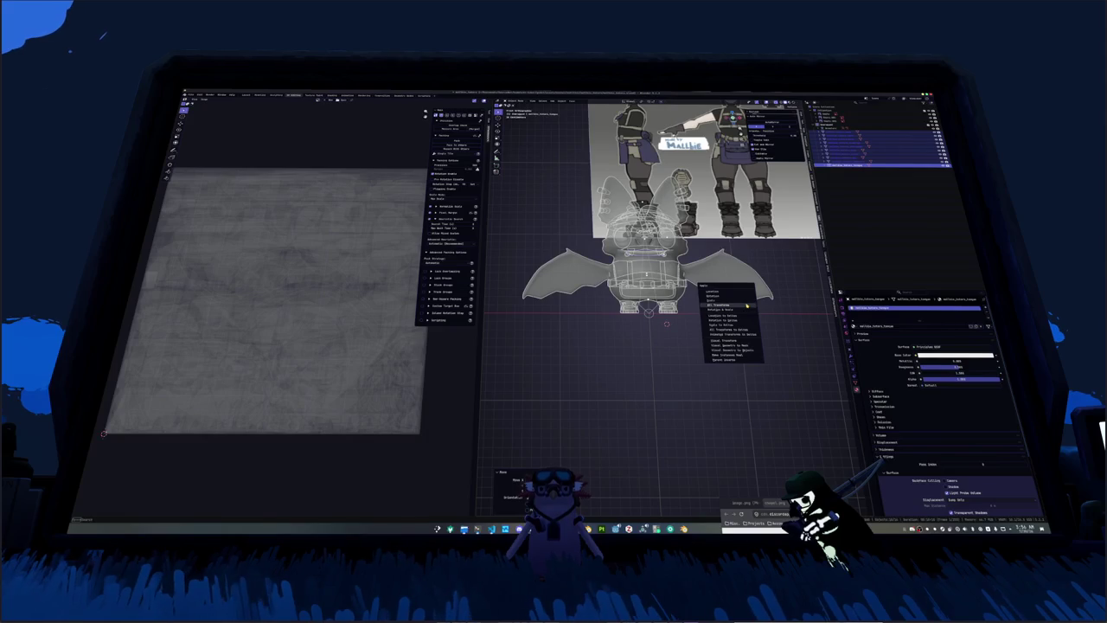
click(746, 305)
scroll(657, 321, up, 2)
scroll(654, 326, up, 2)
click(651, 327)
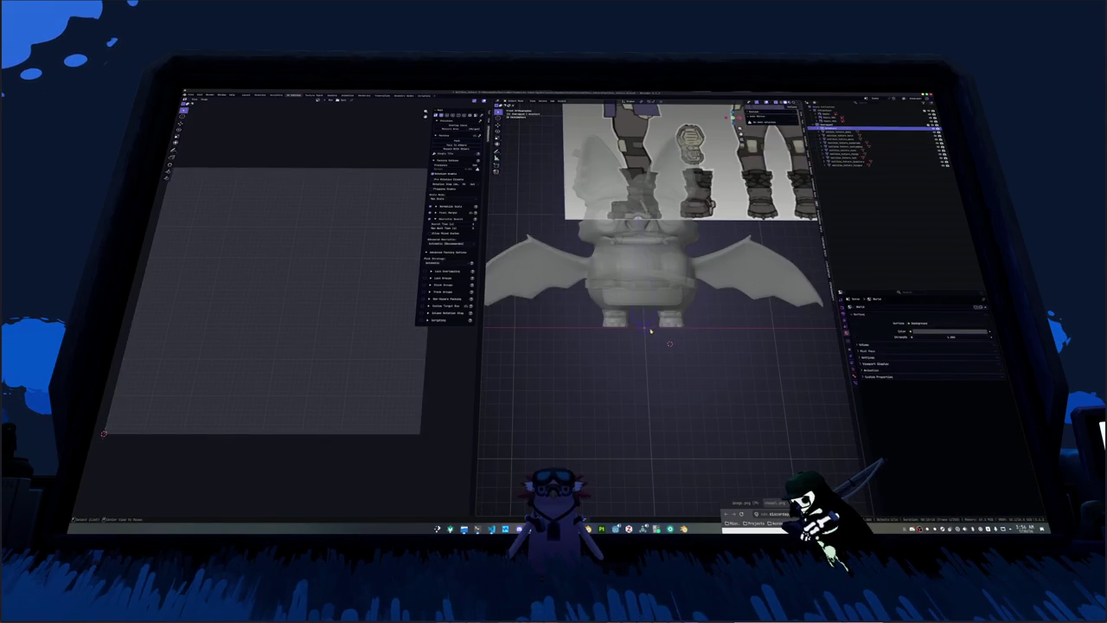
scroll(652, 327, up, 2)
Step: Move the first bone vertically along Z to the body's height
key(g)
key(z)
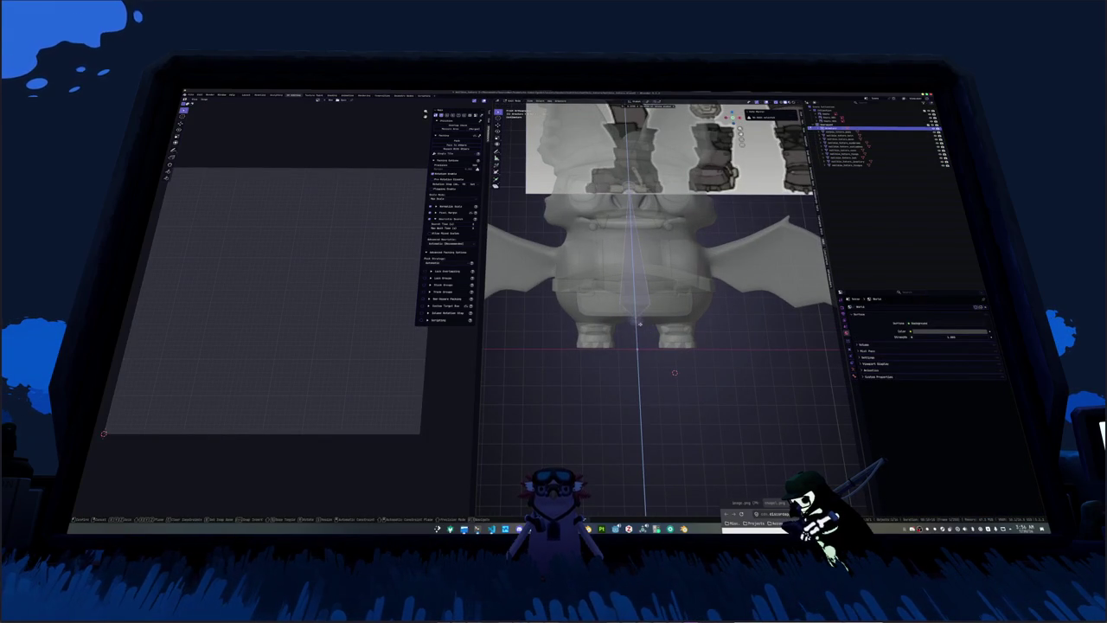
click(636, 290)
key(g)
key(z)
click(636, 294)
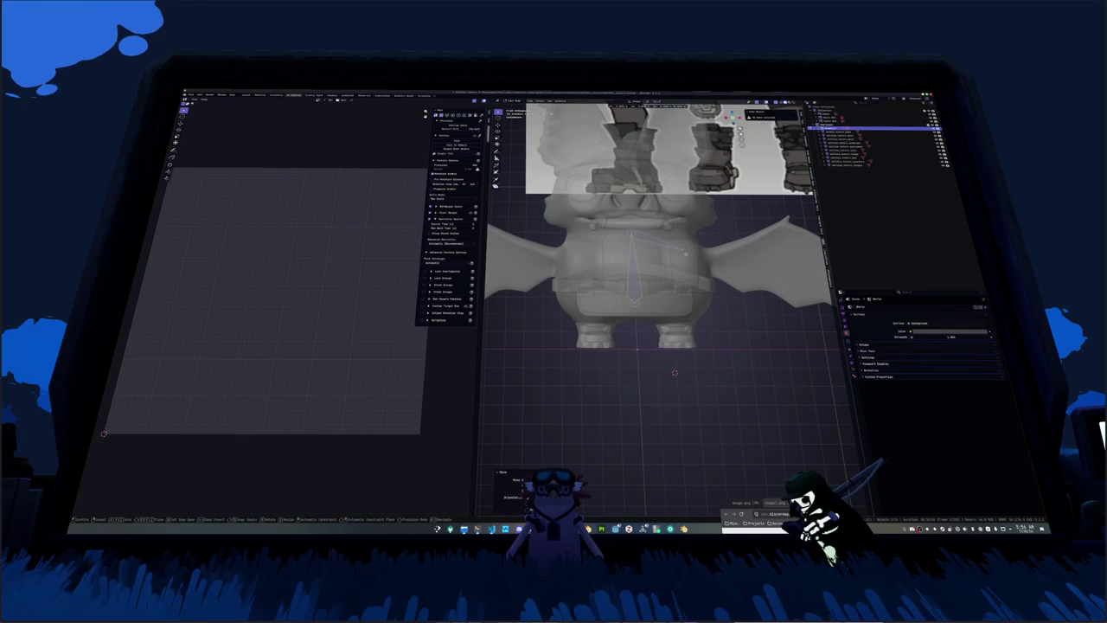
scroll(657, 259, up, 3)
Step: Extrude two bones out along the wing, placing each joint
key(e)
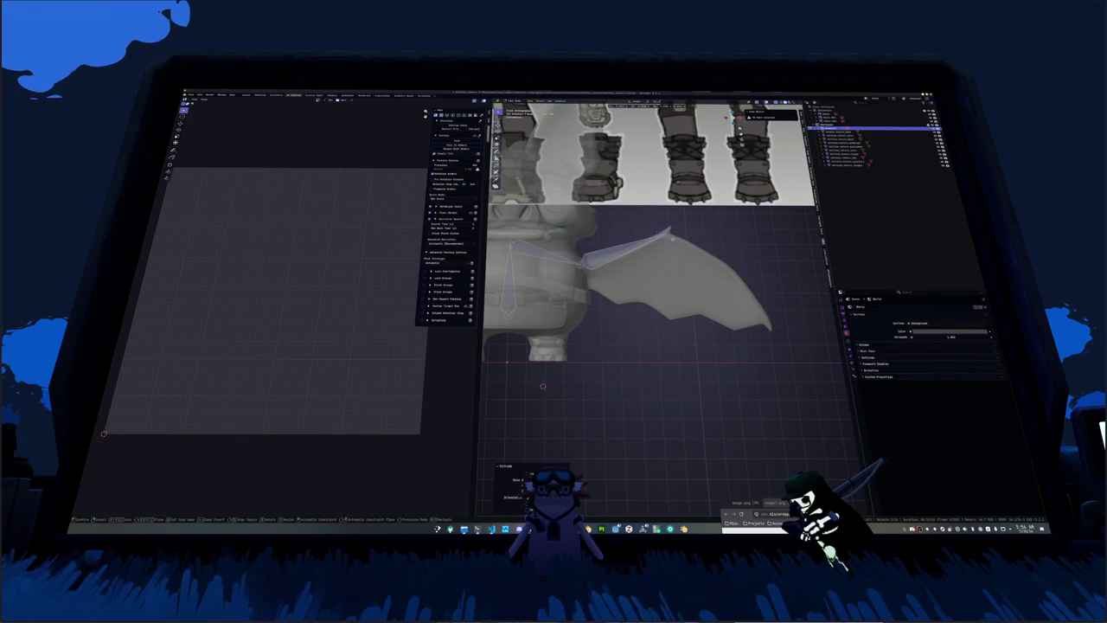
key(e)
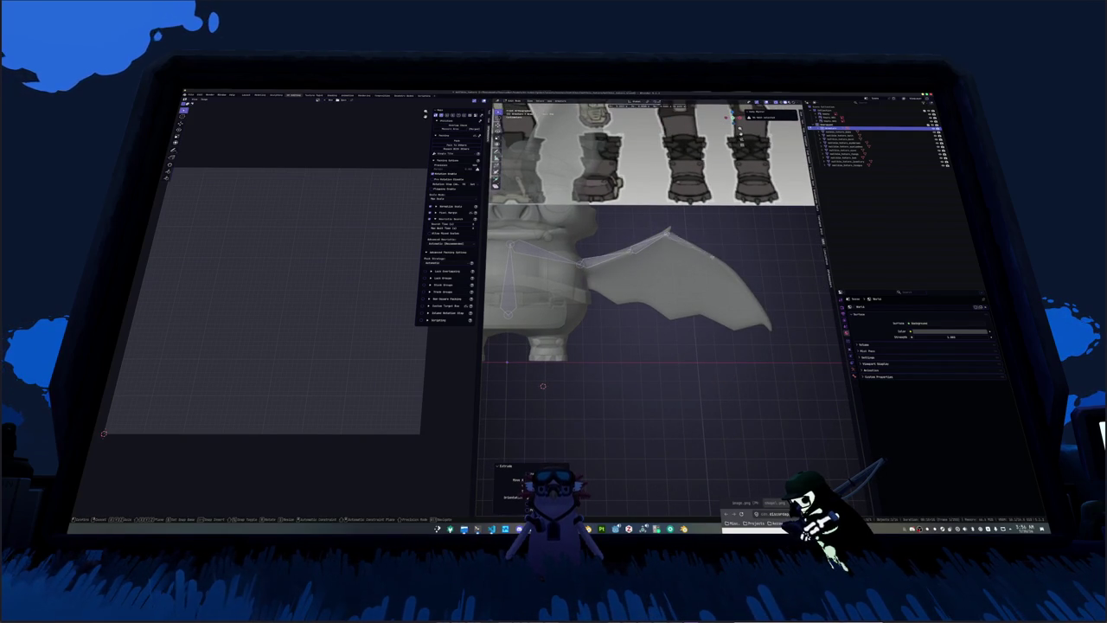
click(726, 264)
click(770, 327)
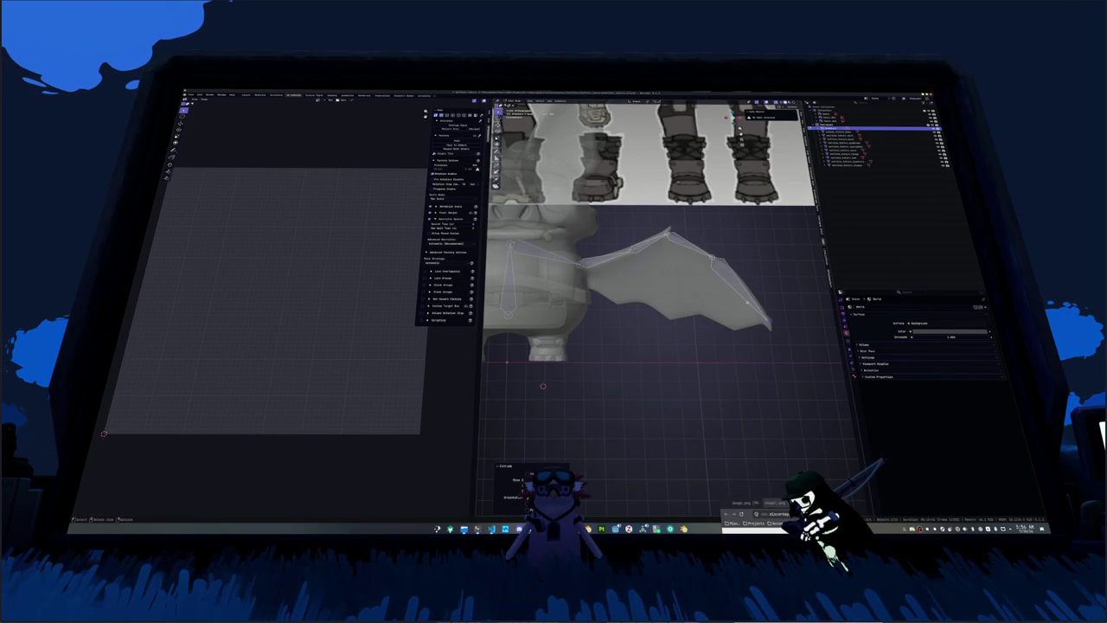
key(e)
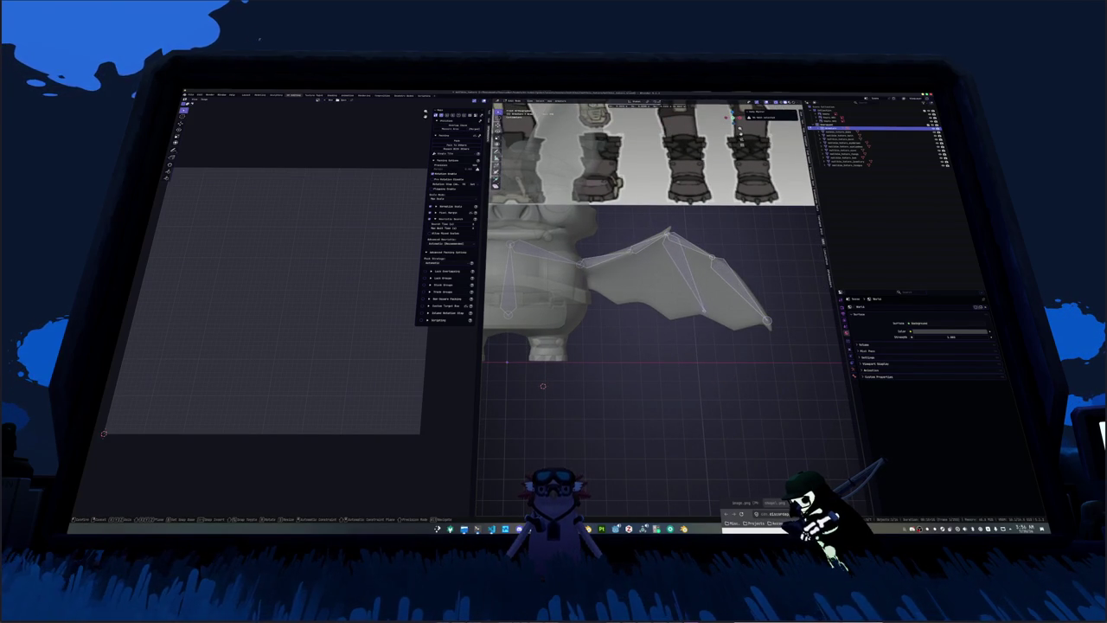
click(702, 310)
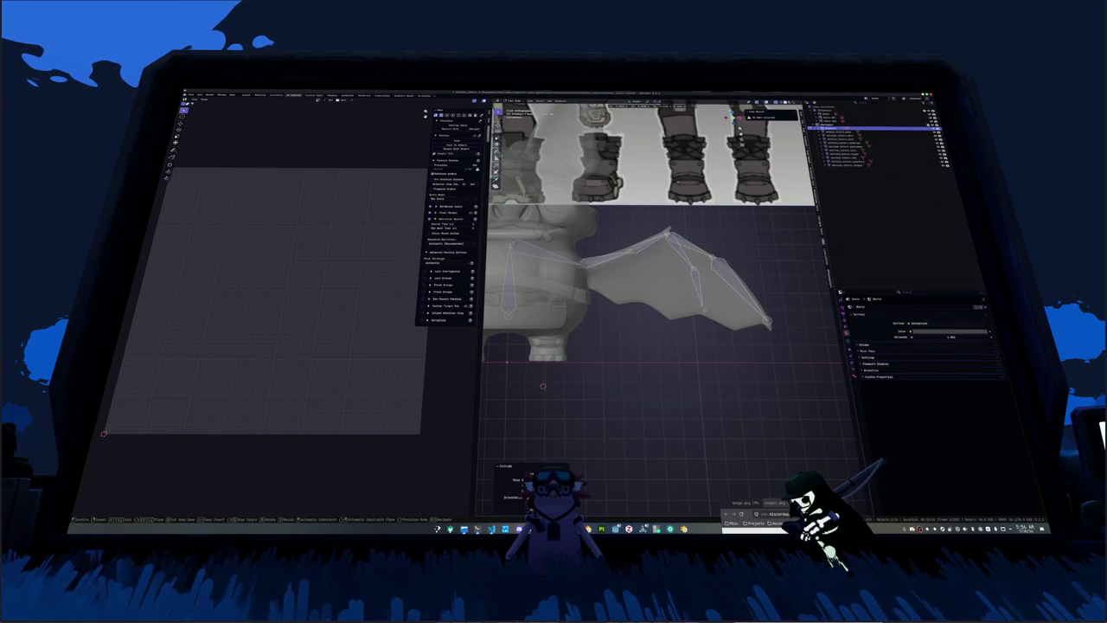
click(706, 322)
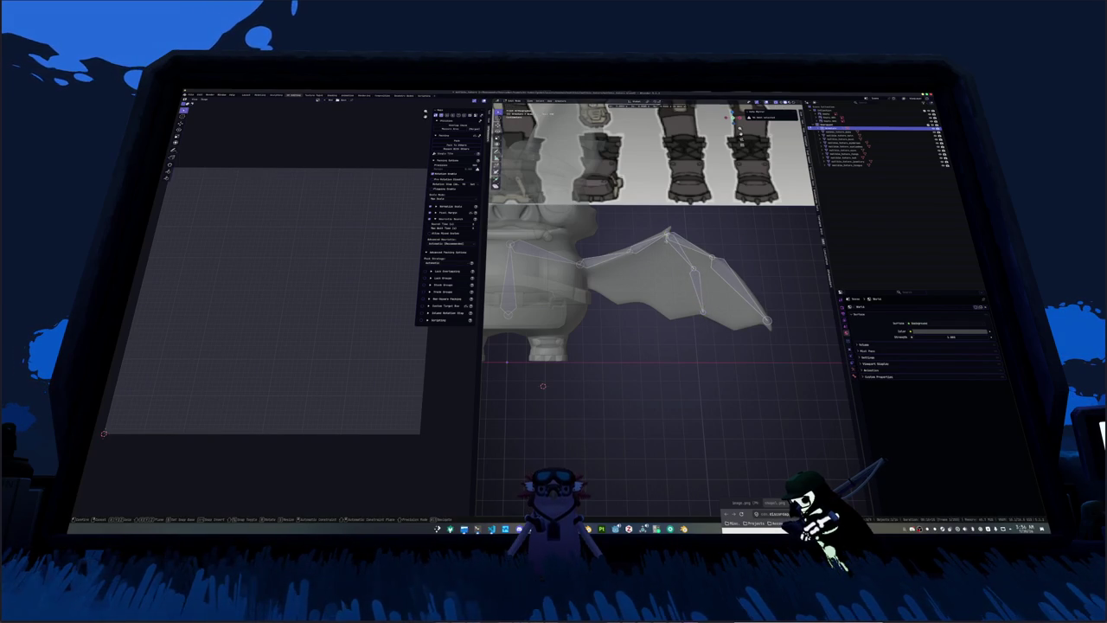
Step: Extrude another wing bone, then a bone downward toward the leg in front view
key(e)
click(768, 323)
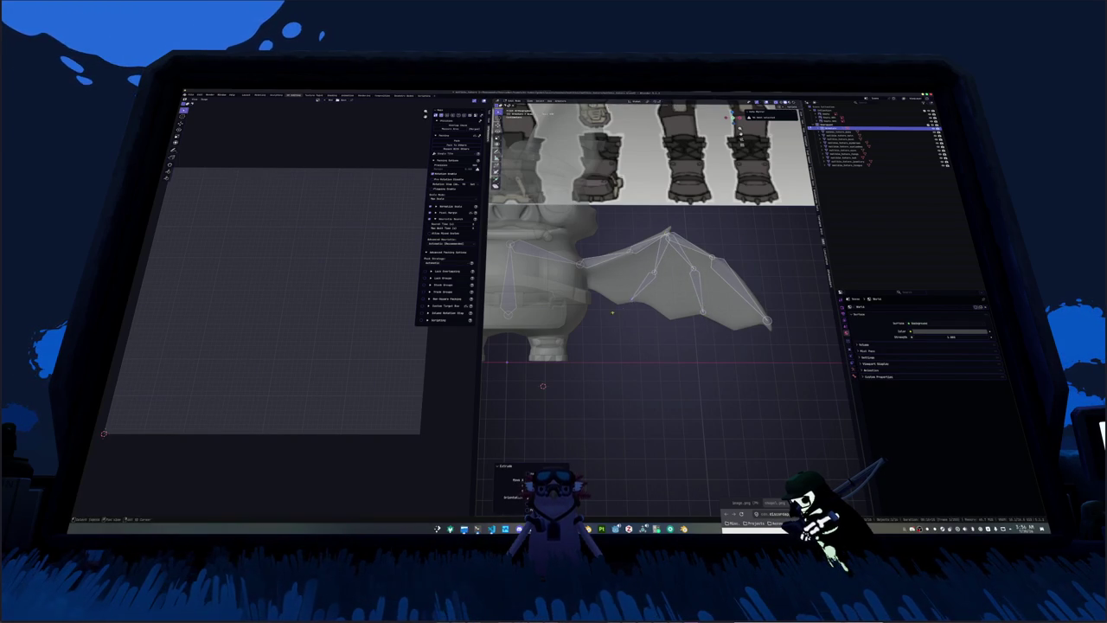
key(KP_1)
key(e)
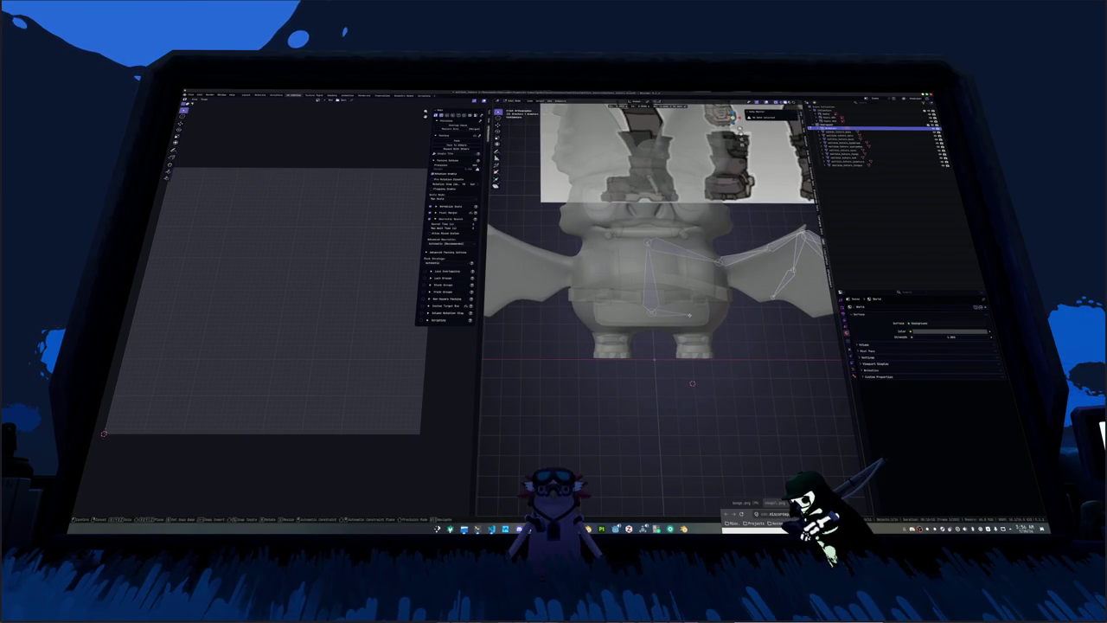
key(Return)
Step: Extrude a long leg bone down to the feet and adjust its joint from the side
key(e)
key(Return)
scroll(658, 260, up, 3)
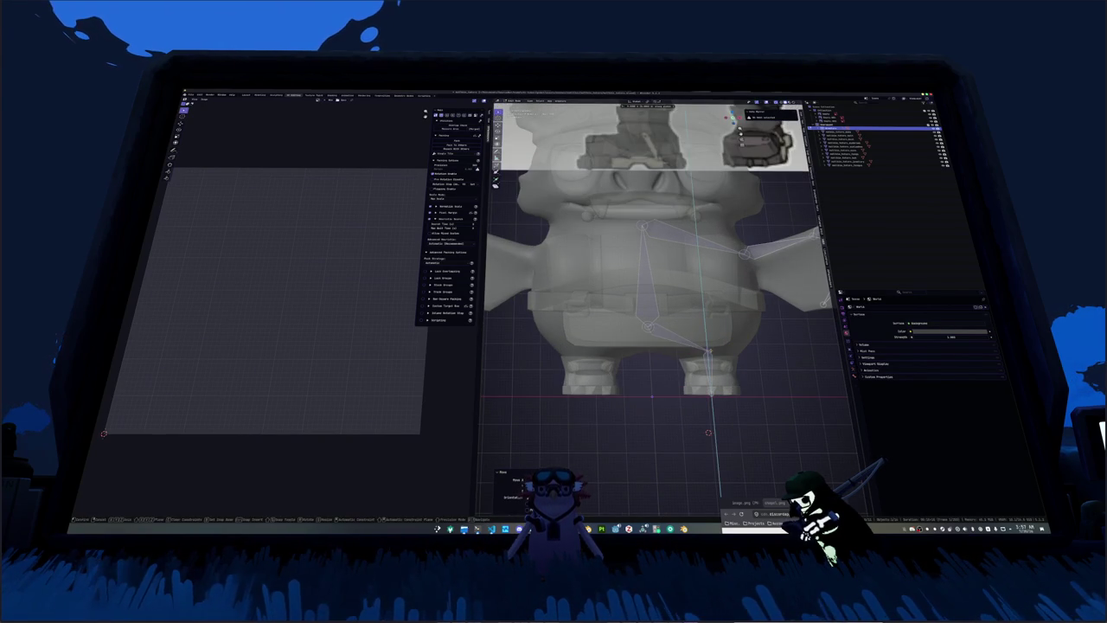
key(Return)
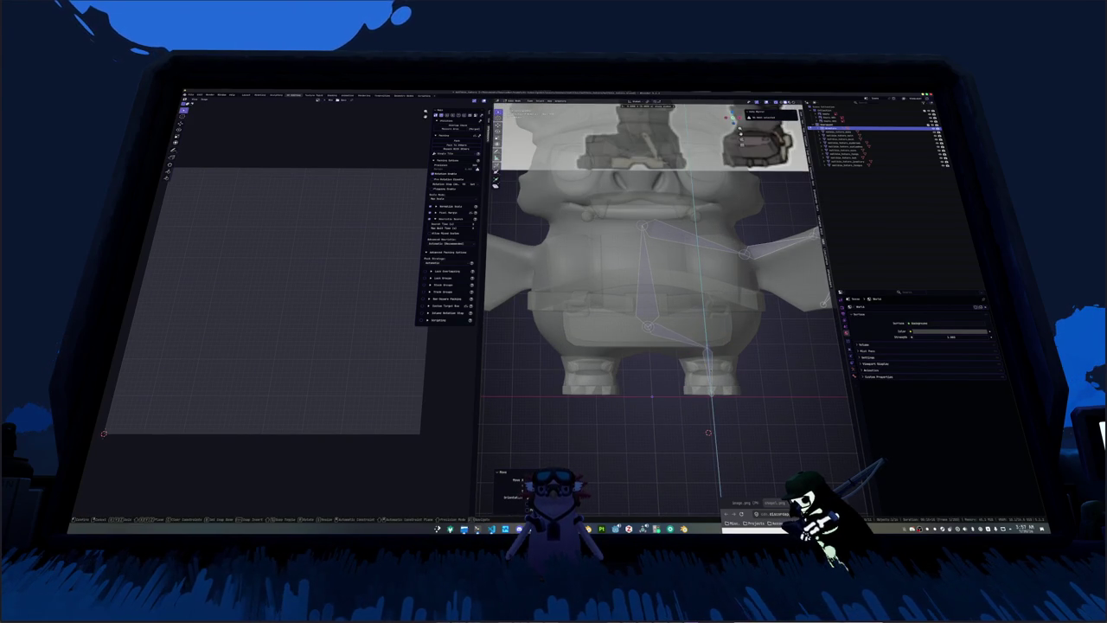
key(KP_3)
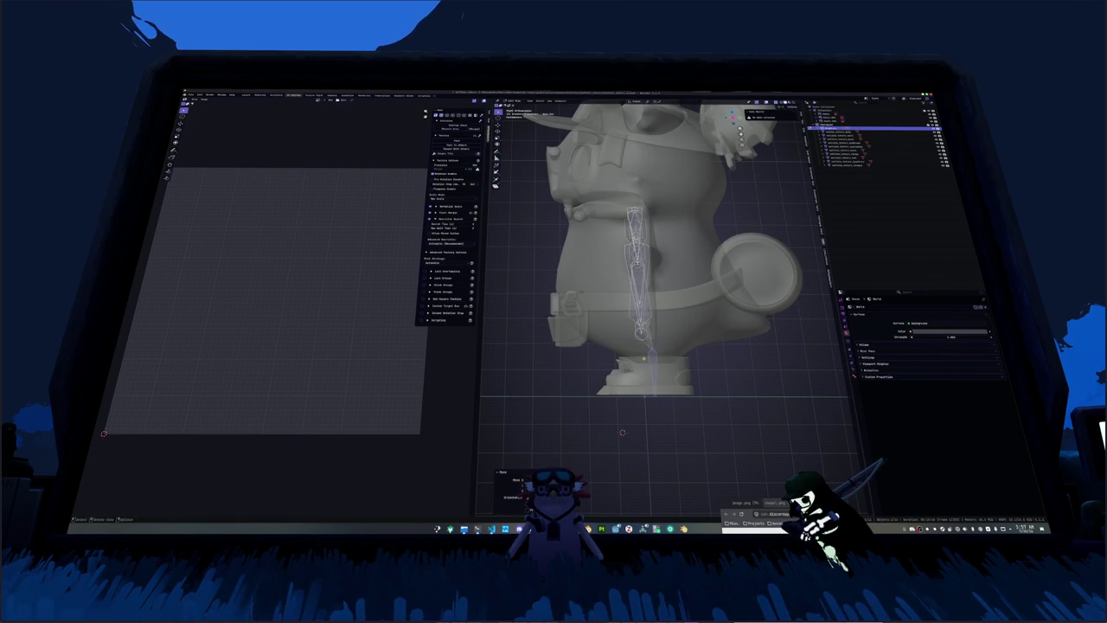
middle_drag(657, 260, 692, 277)
click(634, 325)
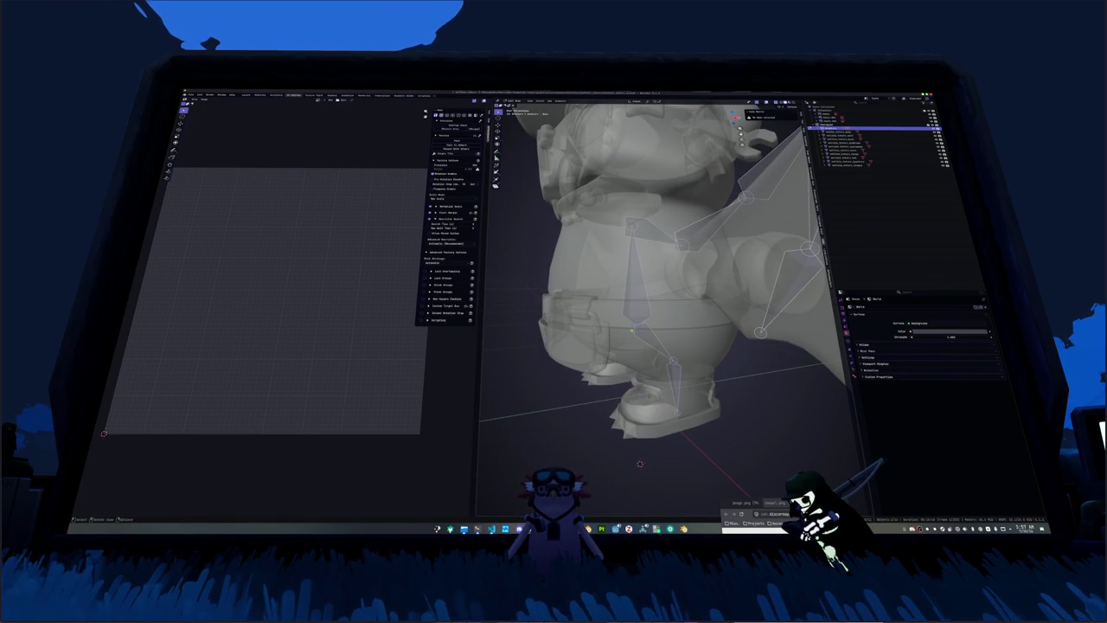
key(KP_3)
Step: Subdivide the leg bone and raise the new bone along Z
key(g)
key(y)
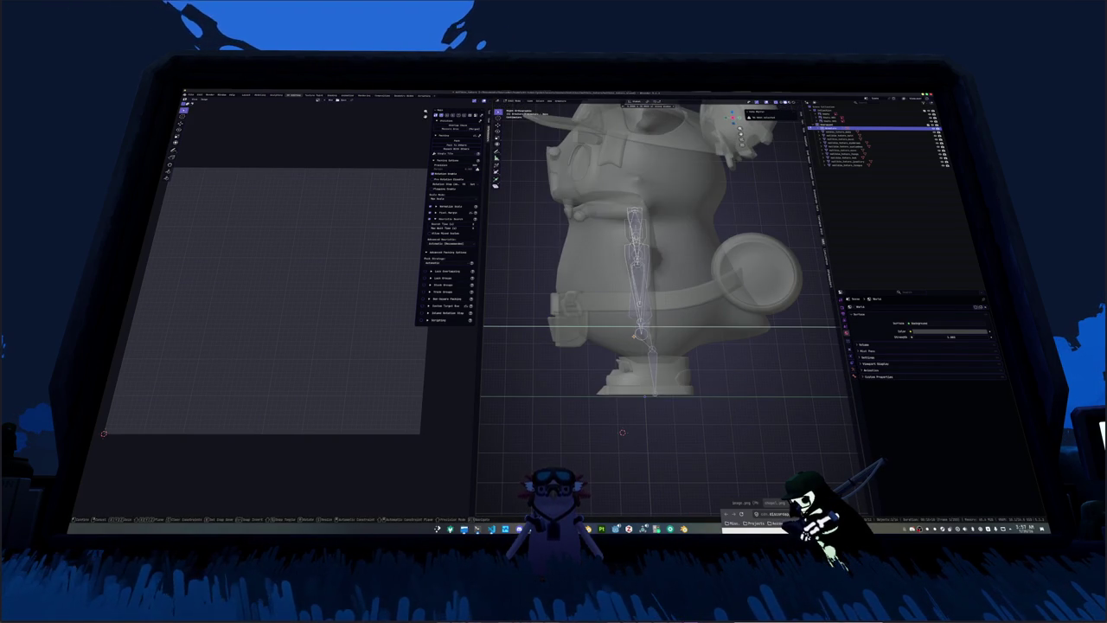
click(640, 363)
right_click(640, 364)
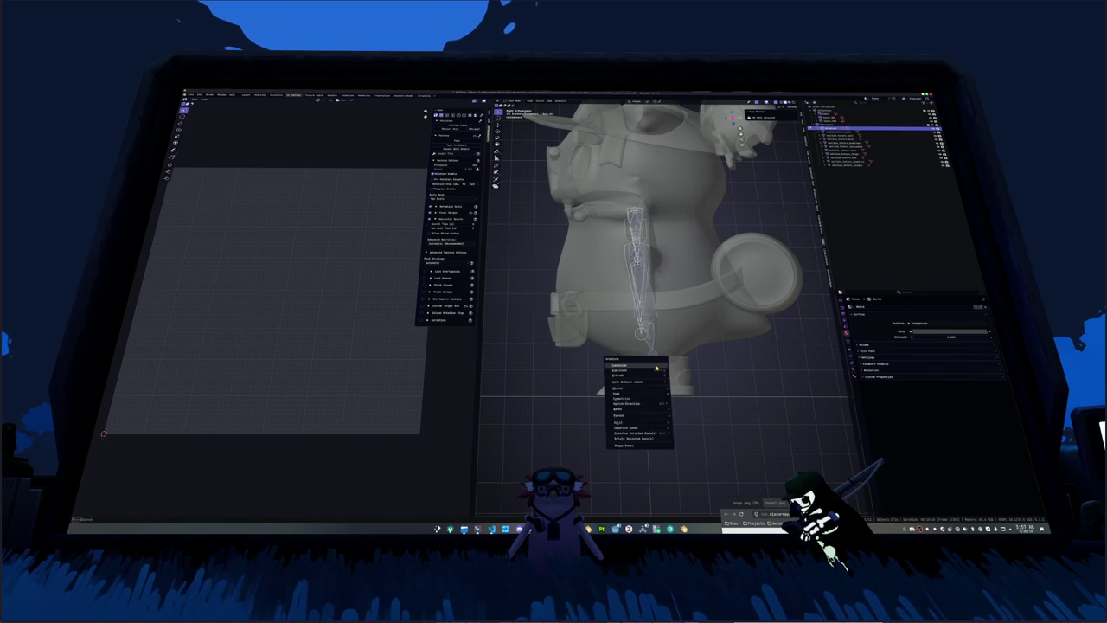
click(640, 374)
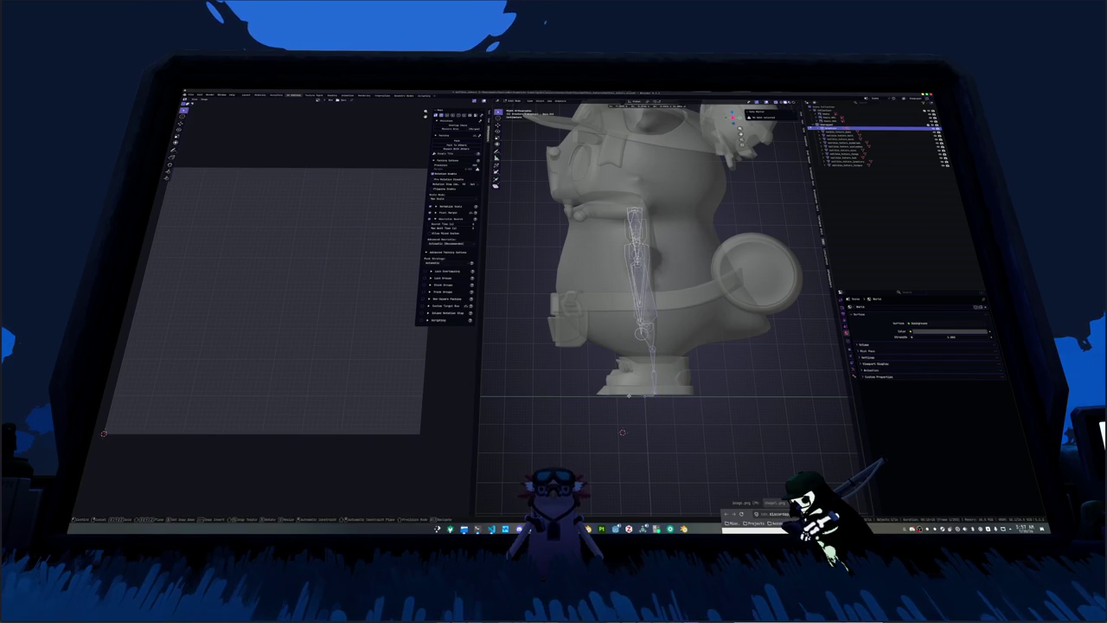
key(g)
key(y)
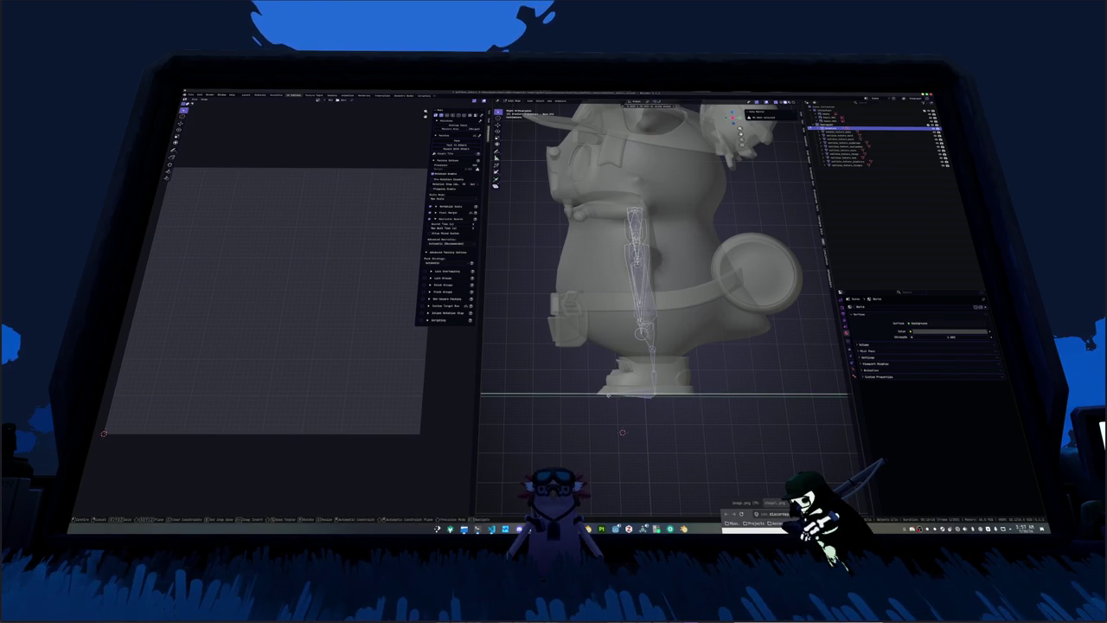
key(z)
key(Return)
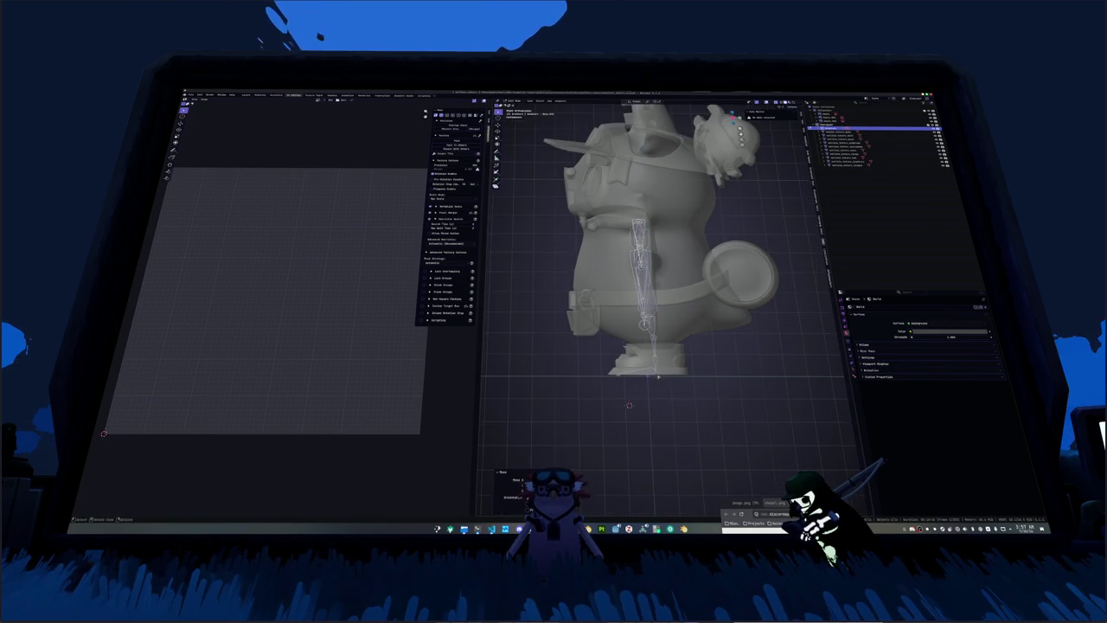
Step: Extrude an extra bone from the wing chain in side view
middle_drag(658, 303, 710, 285)
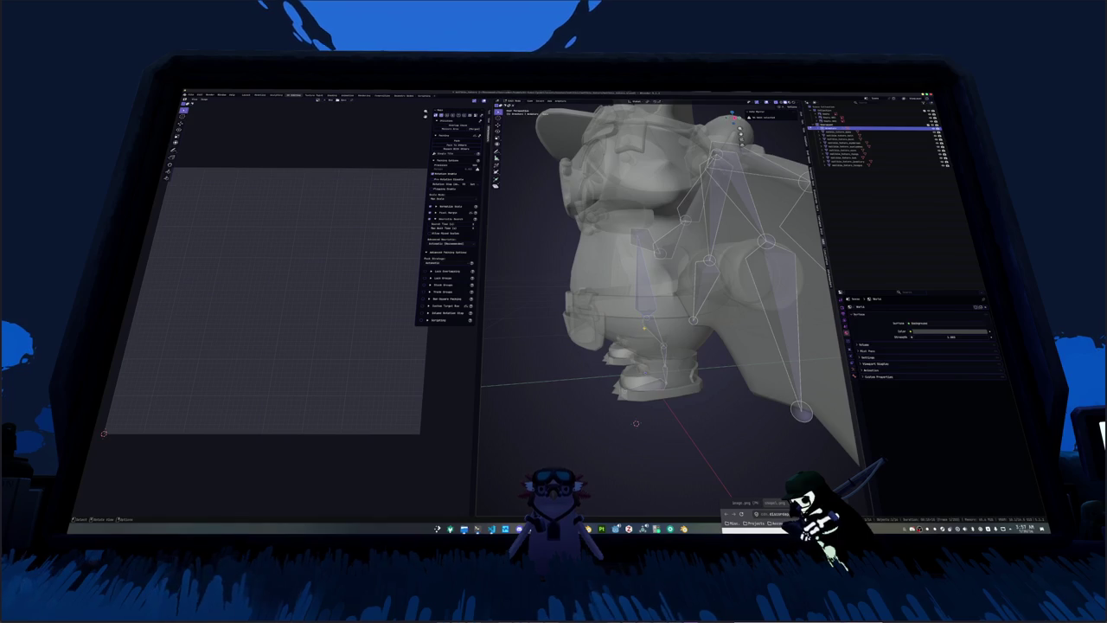
key(KP_3)
key(g)
click(751, 312)
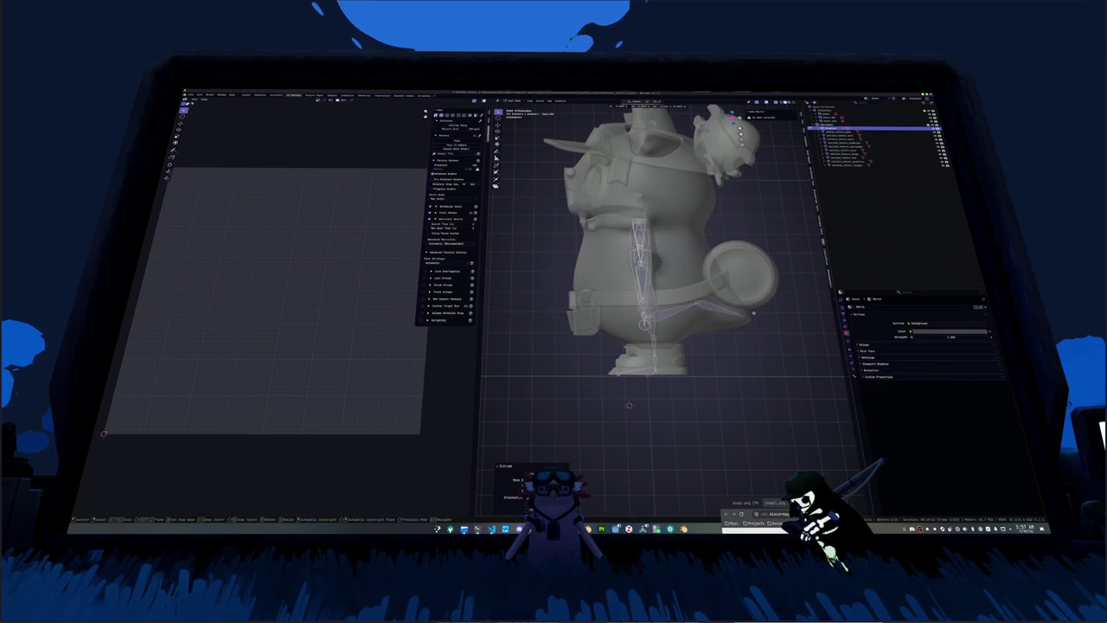
click(763, 317)
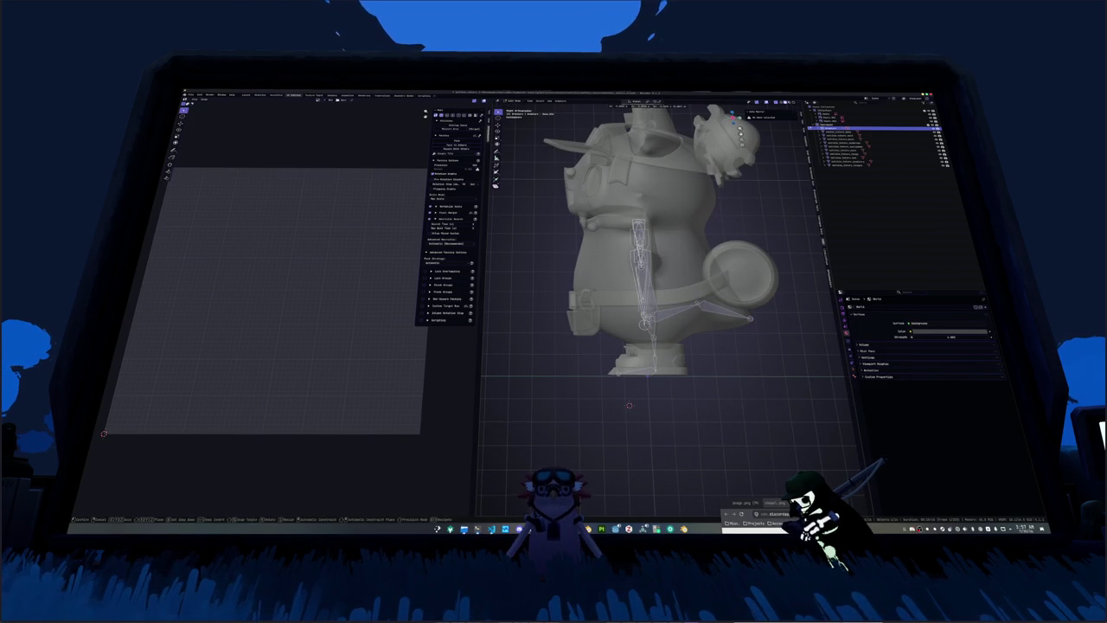
middle_drag(657, 260, 605, 277)
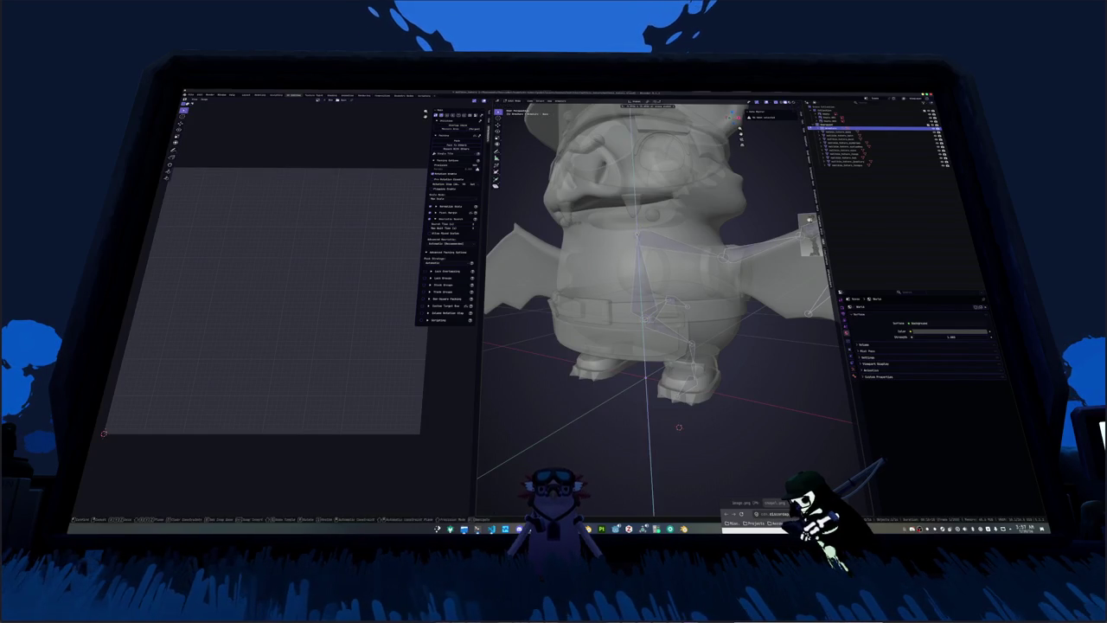
Step: Extrude an ear bone in front orthographic view and nudge it into place
key(KP_1)
key(KP_5)
key(e)
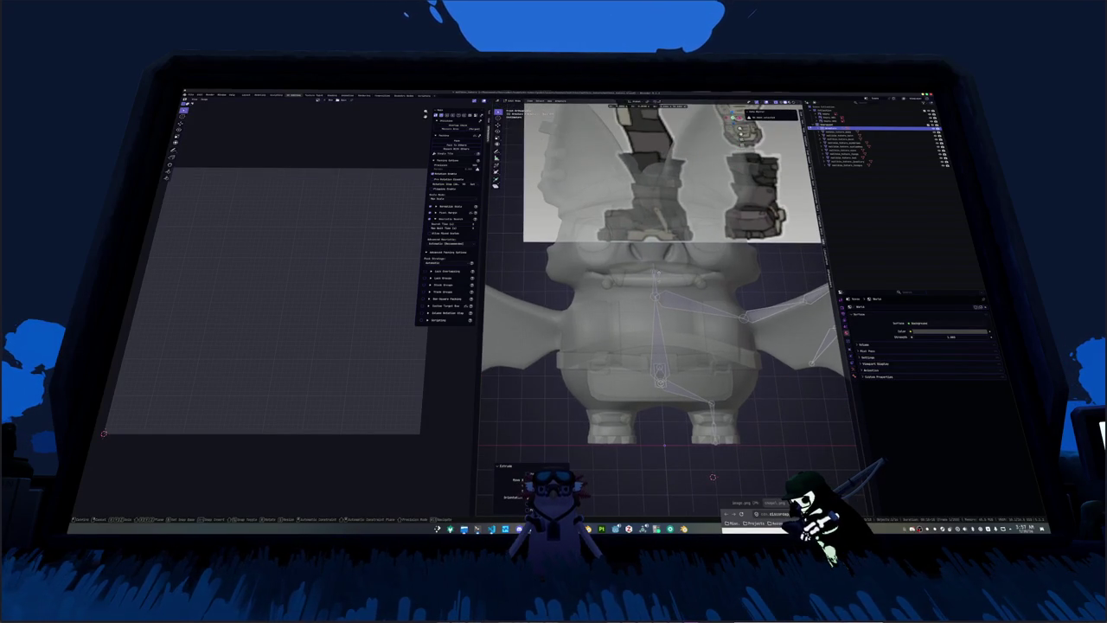
scroll(670, 302, up, 2)
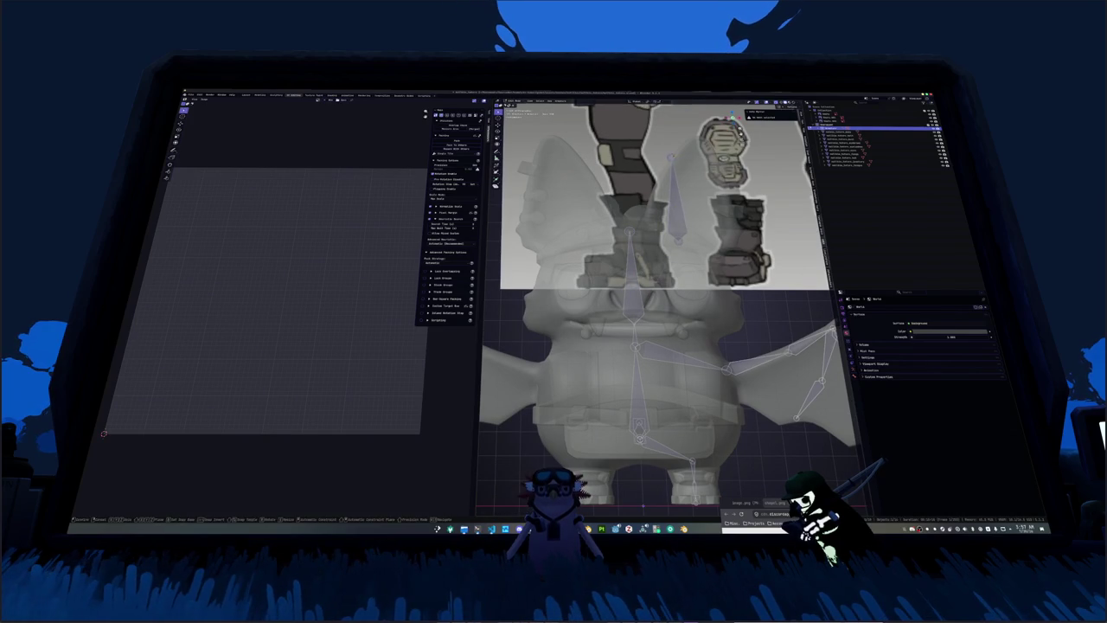
right_click(690, 212)
key(Escape)
middle_drag(690, 212, 646, 428)
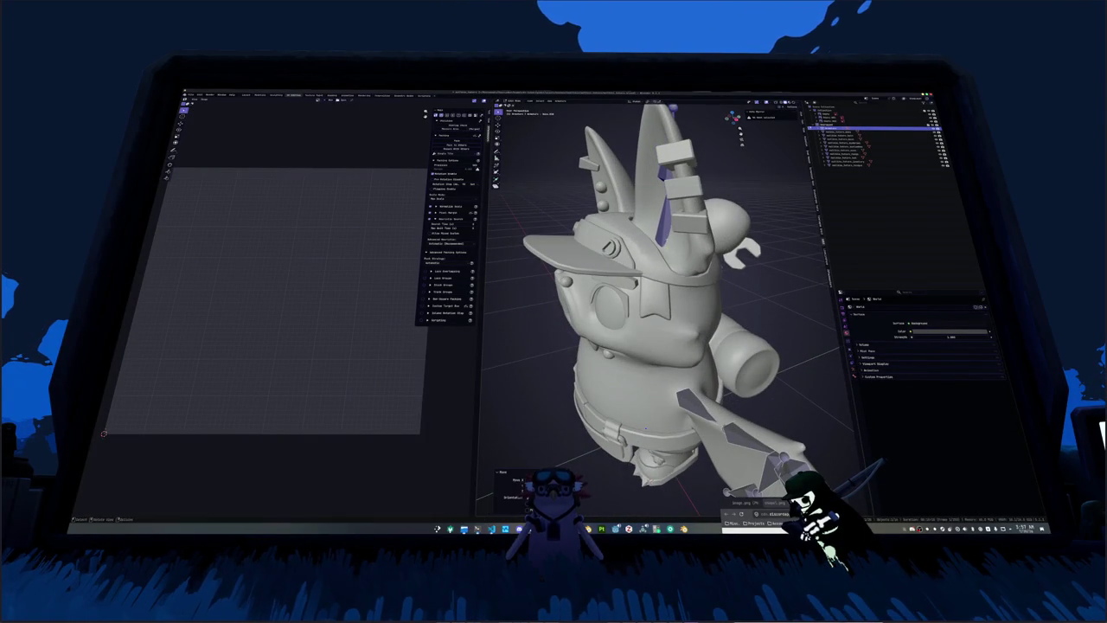
middle_drag(645, 427, 642, 426)
key(g)
key(Return)
Step: Toggle X-ray and check the ear bone against the front reference
mouse_move(671, 184)
middle_down()
mouse_move(653, 387)
mouse_move(638, 352)
middle_up()
key(alt+z)
key(KP_1)
scroll(632, 403, up, 1)
scroll(632, 402, up, 2)
shift+scroll(655, 260, down, 2)
scroll(668, 307, up, 1)
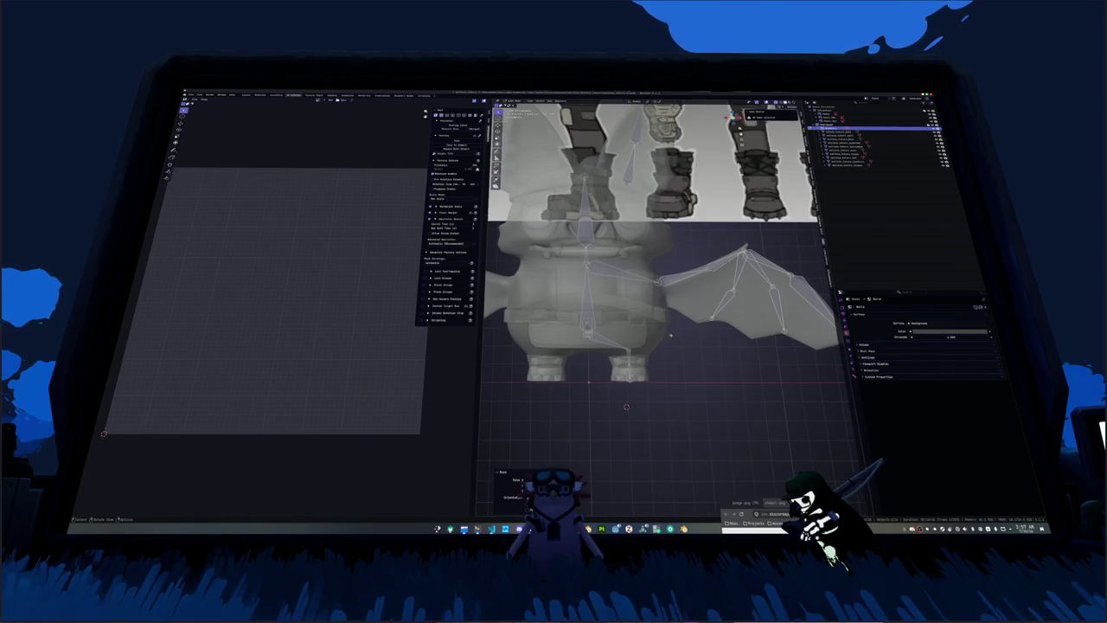
scroll(666, 260, up, 1)
key(alt+z)
key(alt+z)
Step: Inspect the wing rig from side and perspective views, then select a small face part
middle_drag(658, 302, 606, 277)
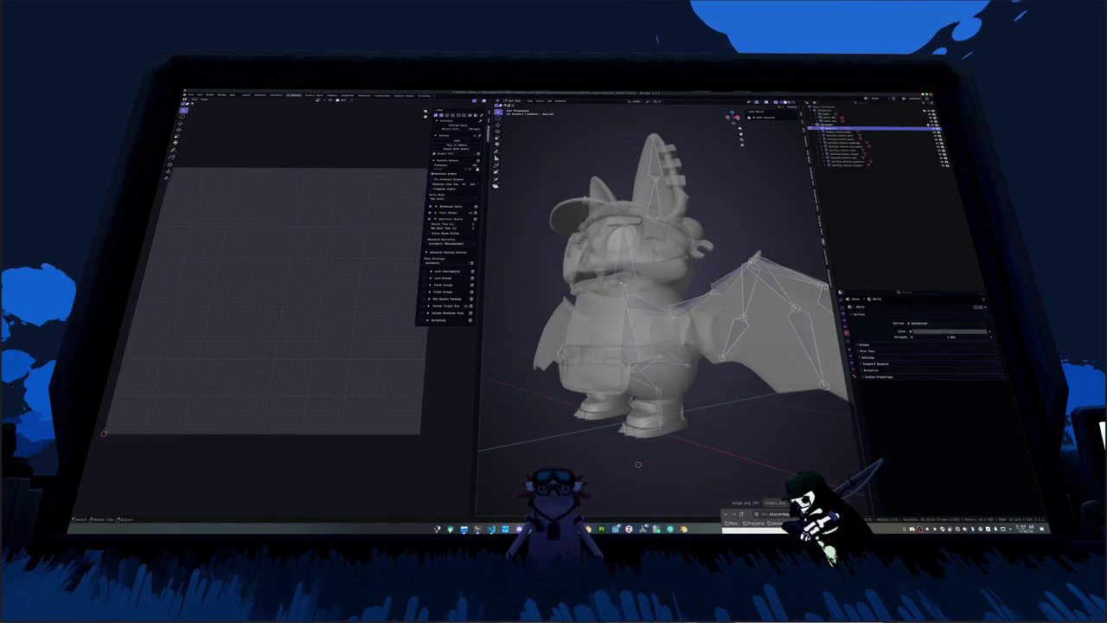
key(KP_3)
scroll(667, 302, up, 5)
scroll(667, 303, down, 1)
mouse_move(666, 303)
middle_down()
mouse_move(623, 286)
mouse_move(640, 294)
middle_up()
scroll(666, 303, down, 4)
scroll(666, 303, up, 2)
scroll(666, 303, down, 2)
scroll(666, 302, up, 2)
click(562, 212)
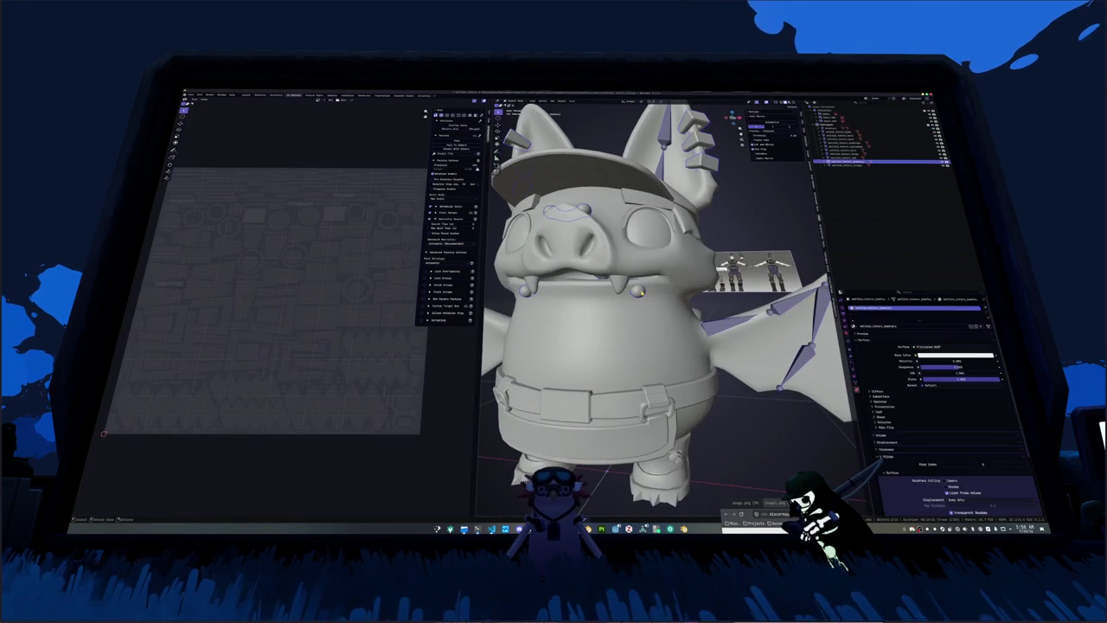
Step: Remove the Smooth by Angle modifier from the selected face part
right_click(638, 291)
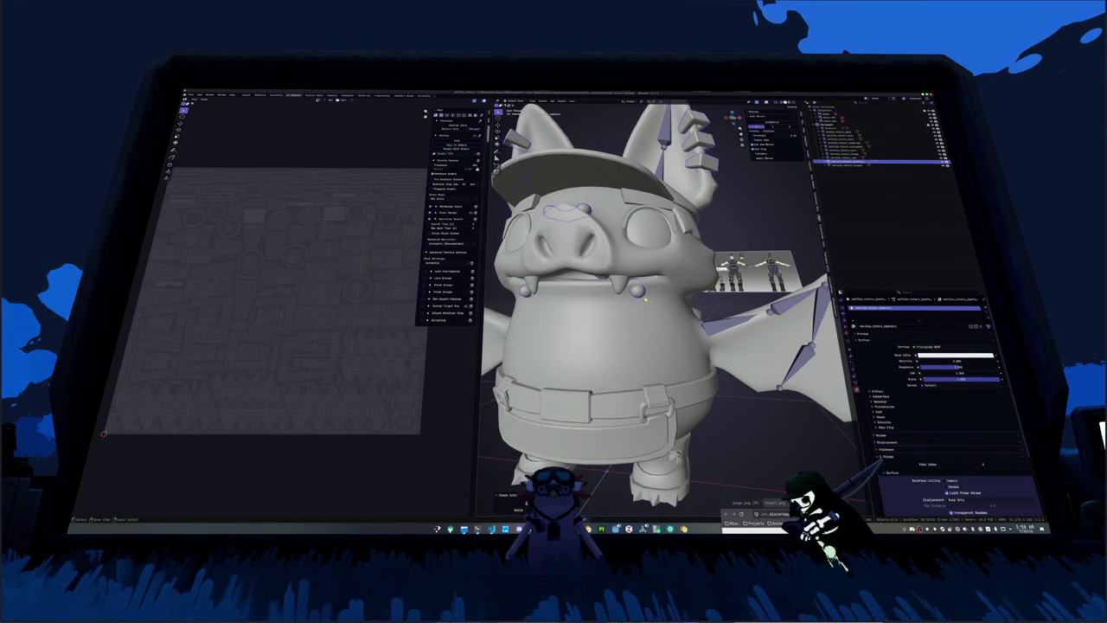
click(856, 350)
key(ctrl+x)
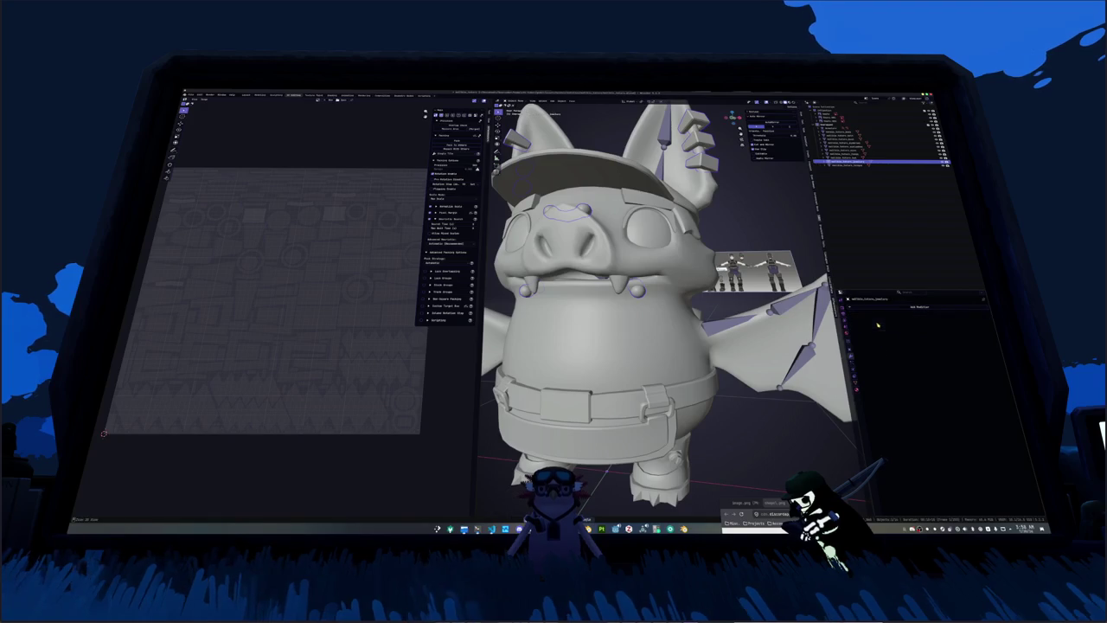
scroll(740, 347, down, 2)
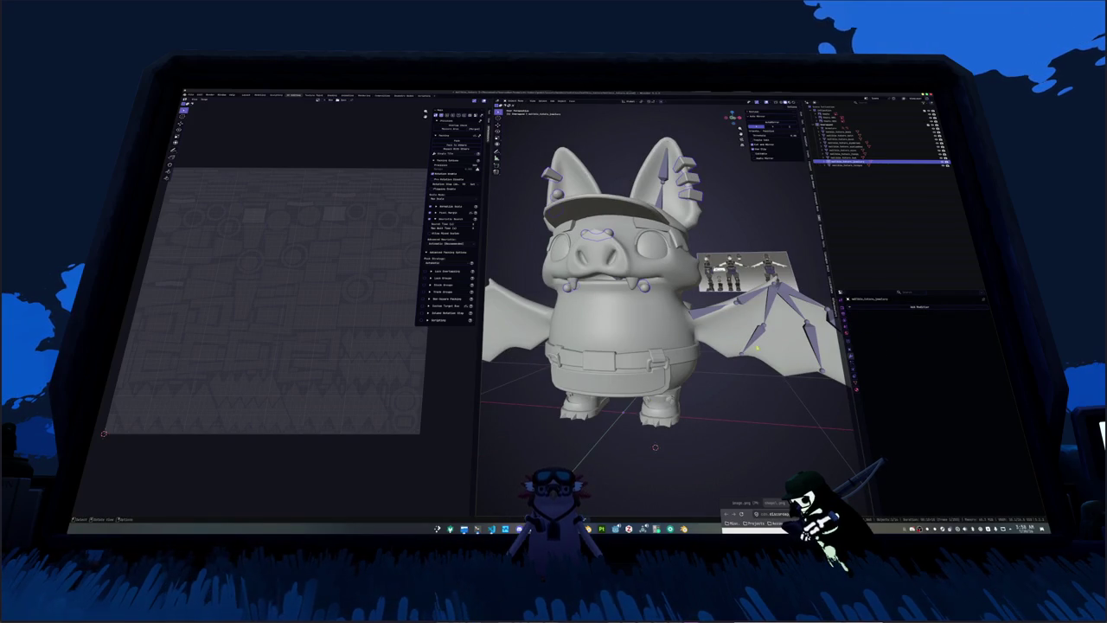
Step: Toggle the bat's editing modes and select the armature in the outliner
key(Tab)
scroll(749, 359, down, 2)
middle_drag(748, 359, 742, 370)
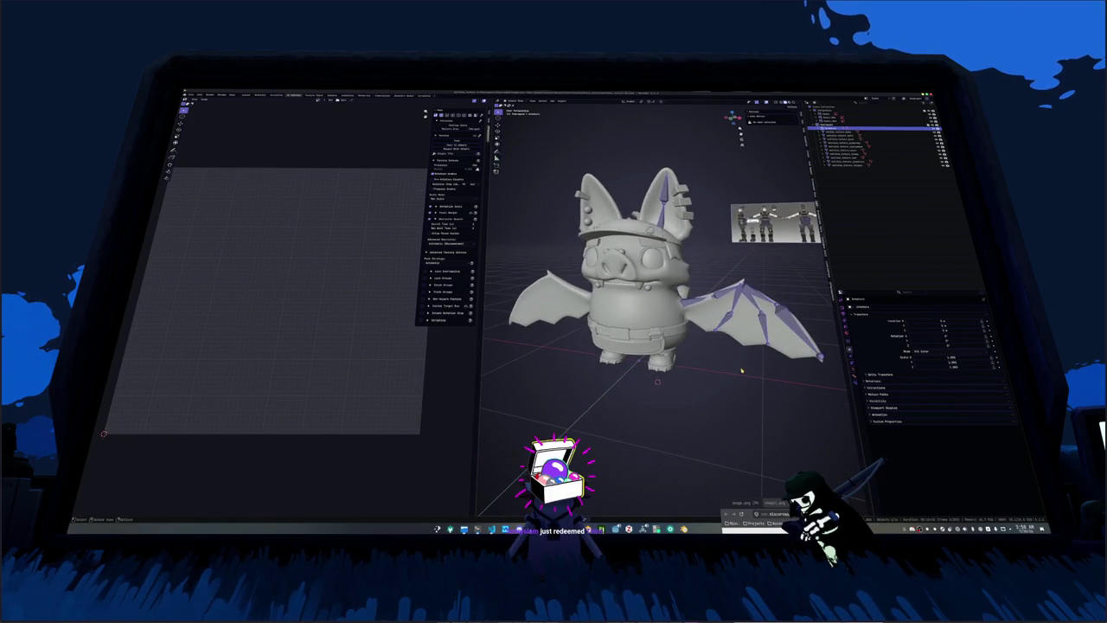
key(Tab)
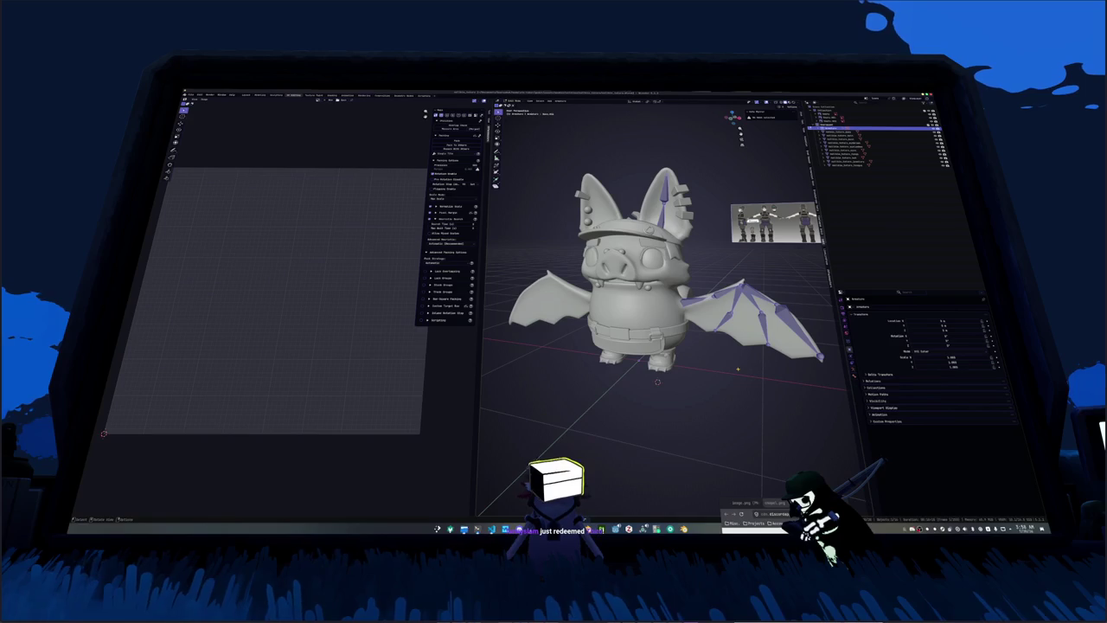
key(Tab)
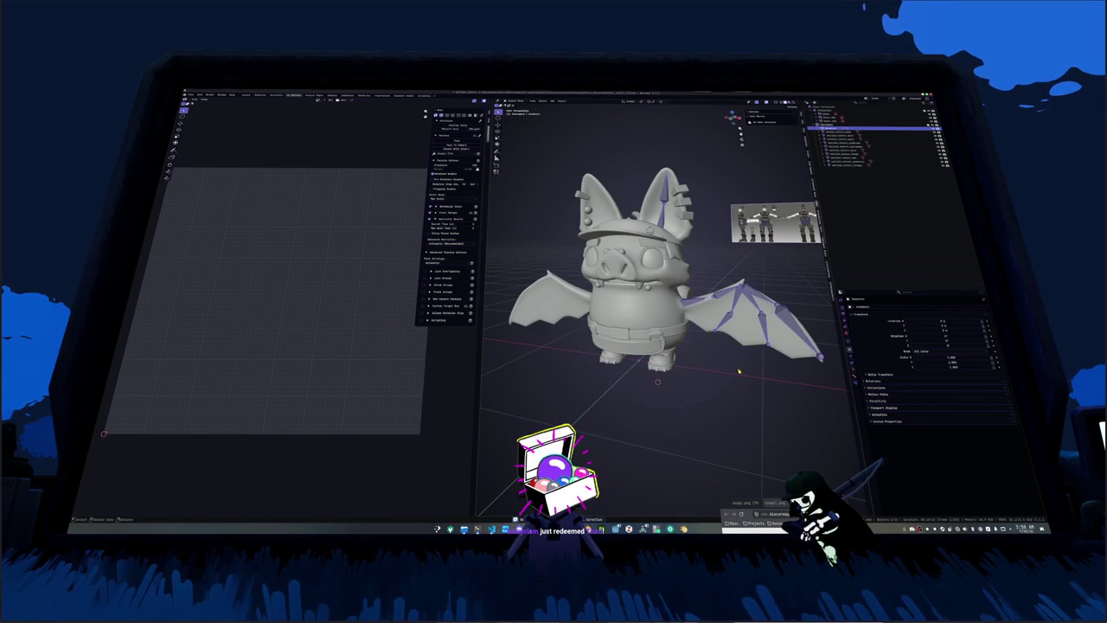
click(830, 132)
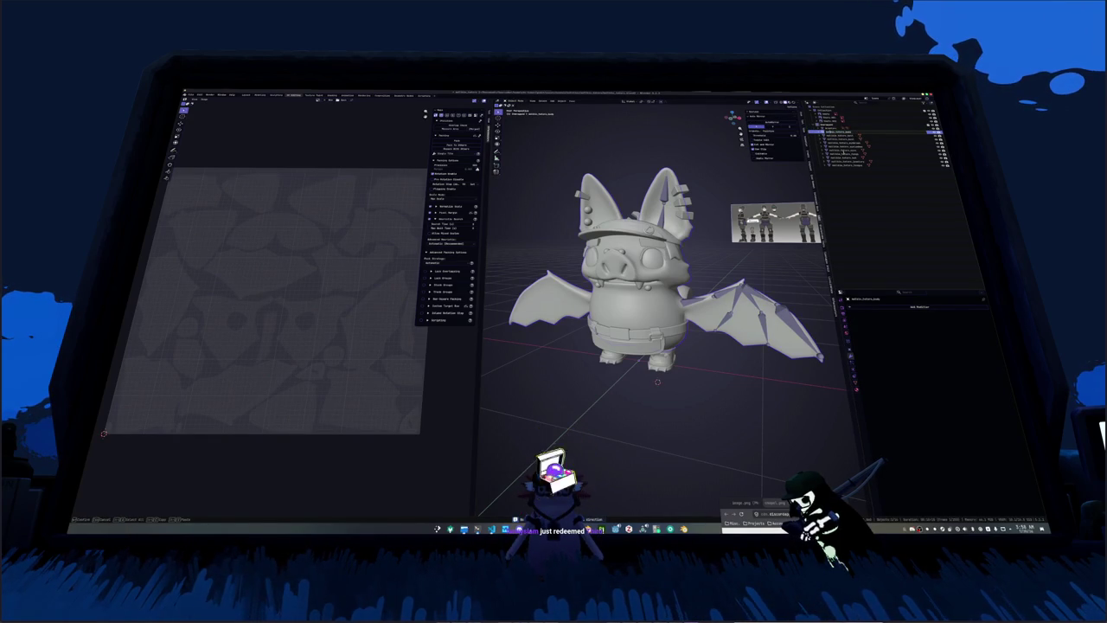
click(844, 154)
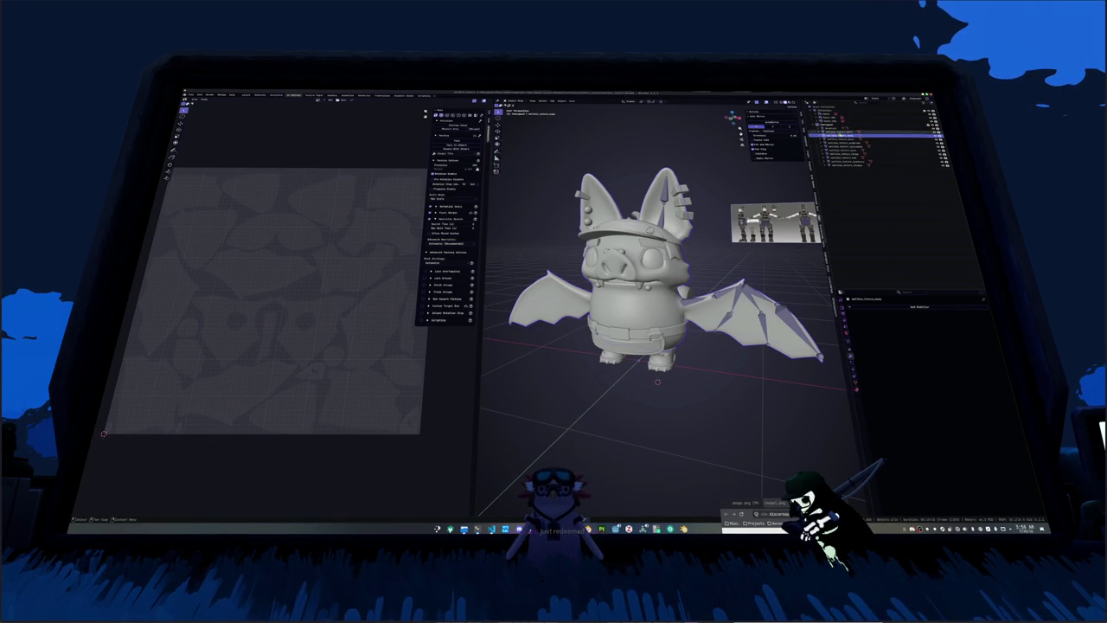
click(836, 129)
Step: Box-select the wing bones in top view and rotate them along the wings
middle_drag(657, 390, 606, 390)
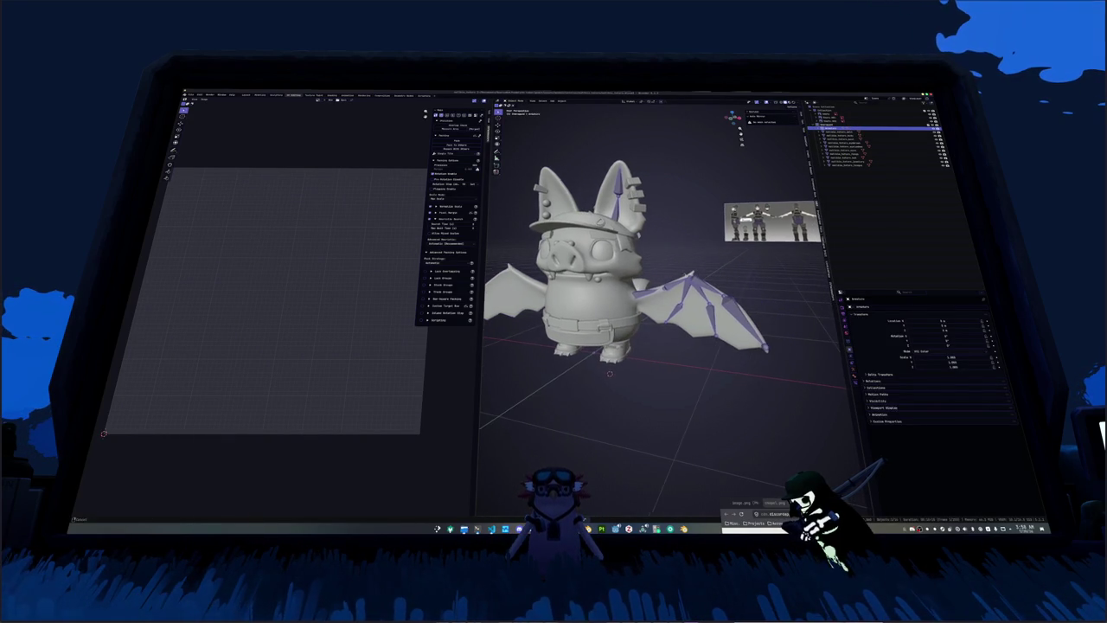
middle_drag(665, 281, 675, 285)
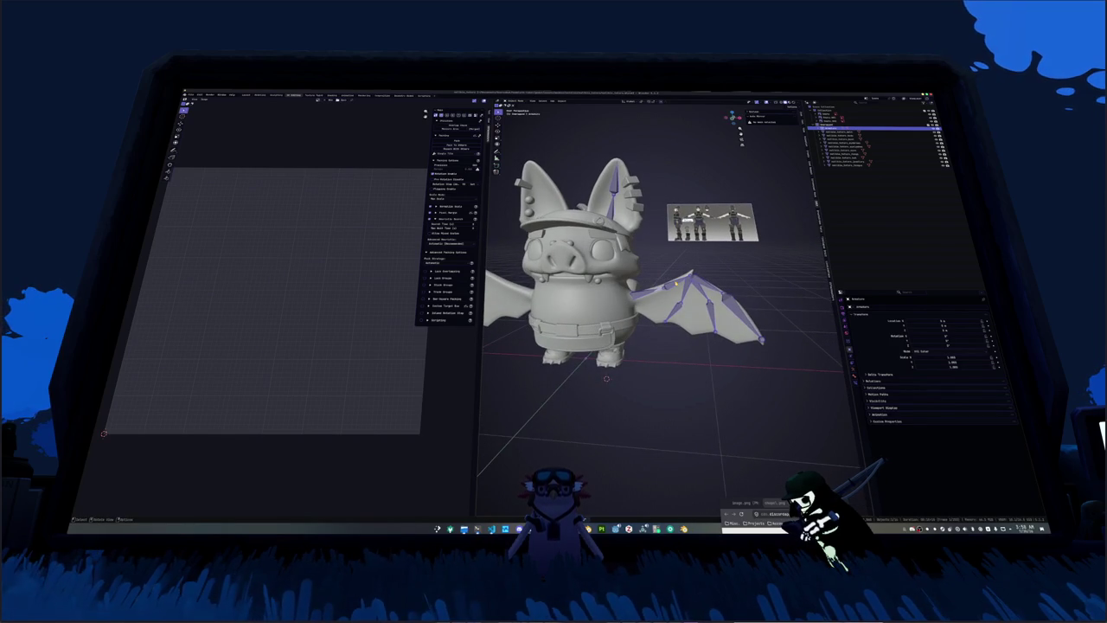
key(KP_1)
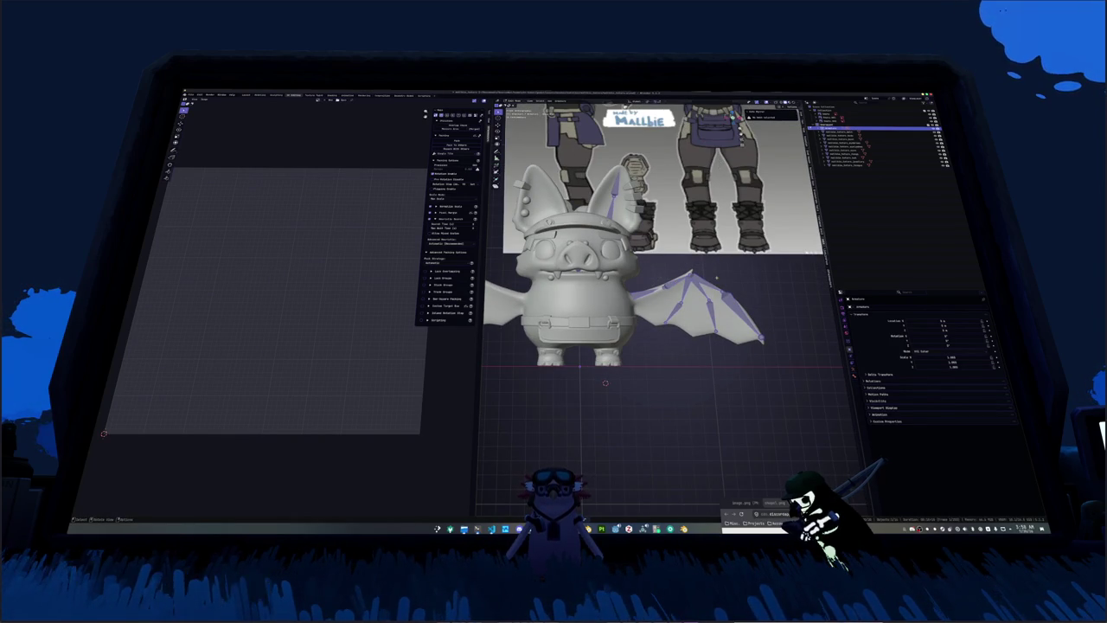
middle_drag(716, 270, 693, 225)
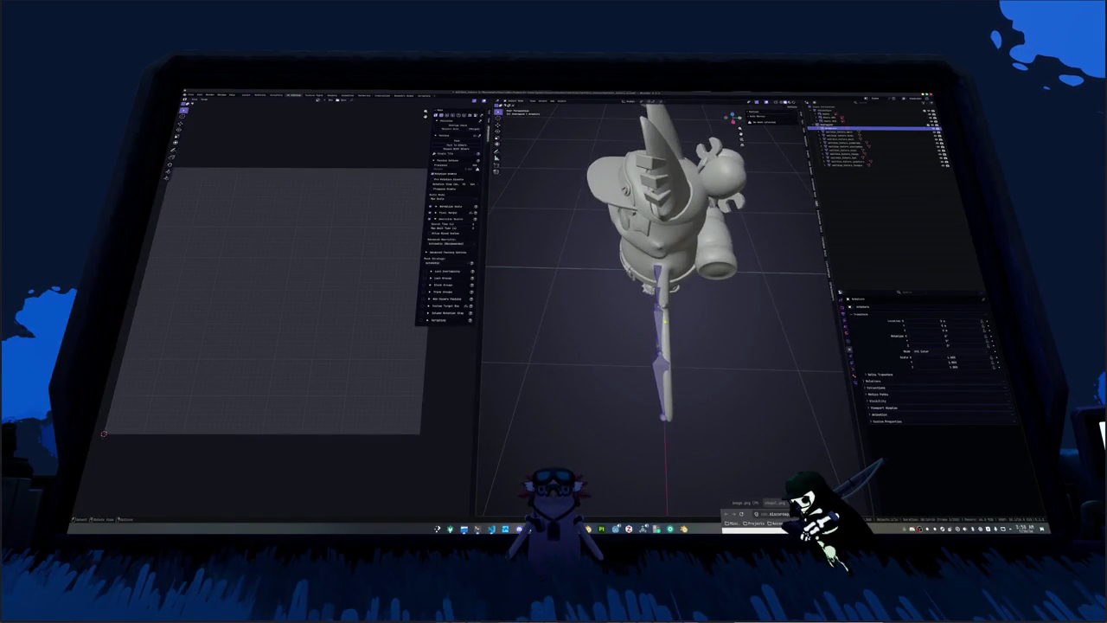
key(KP_7)
drag(794, 336, 614, 240)
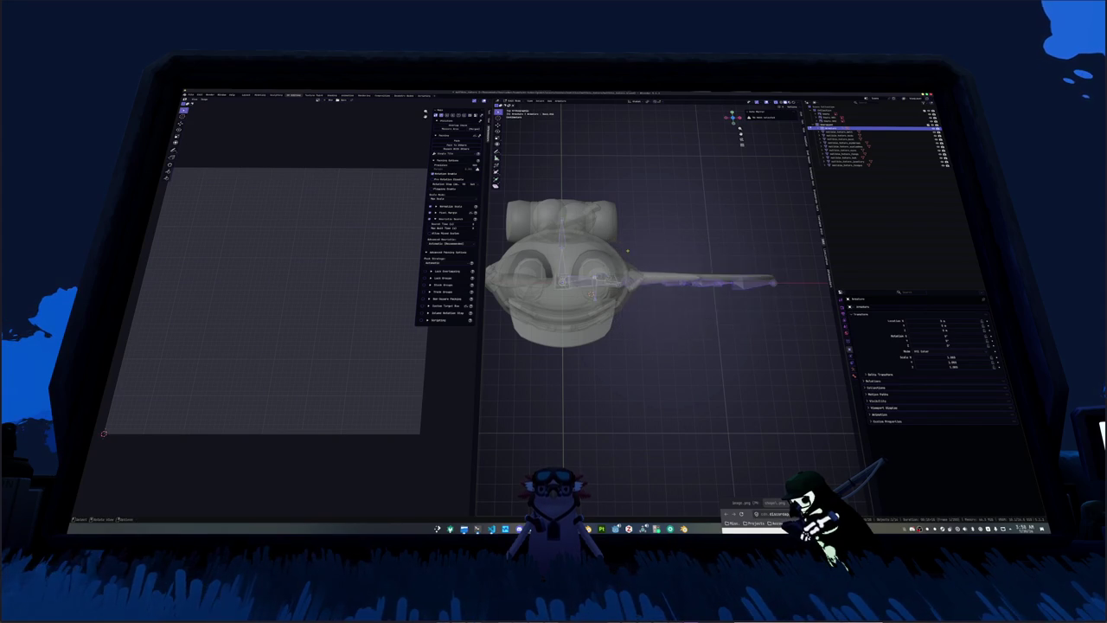
key(KP_Decimal)
key(r)
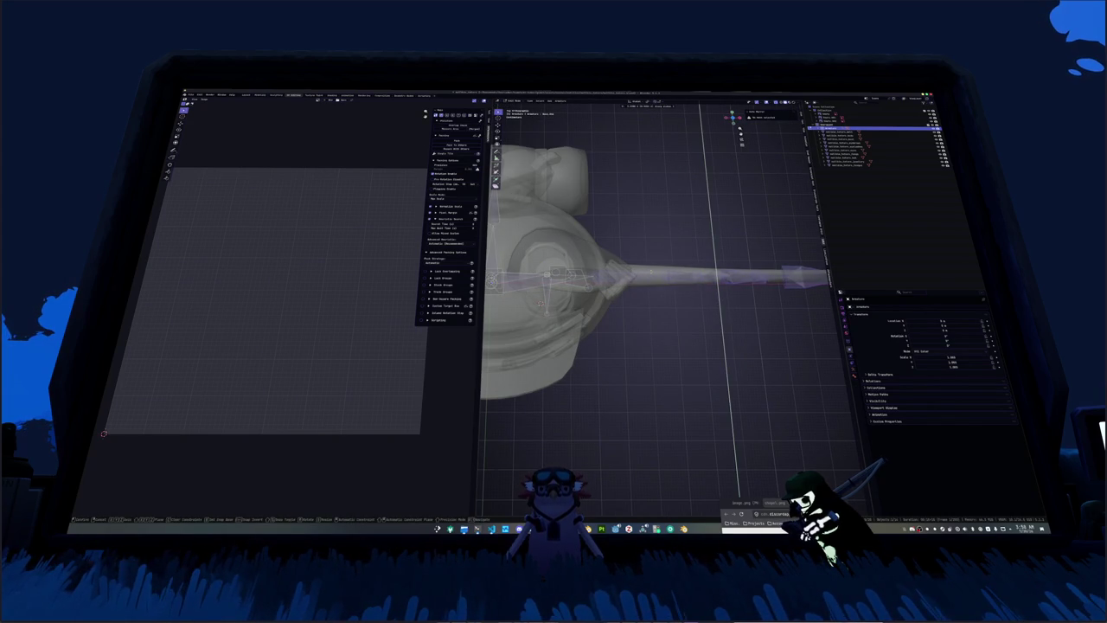
key(Return)
Step: Check the rotated wing bones from the front with X-ray, then return to solid display
middle_drag(658, 346, 657, 260)
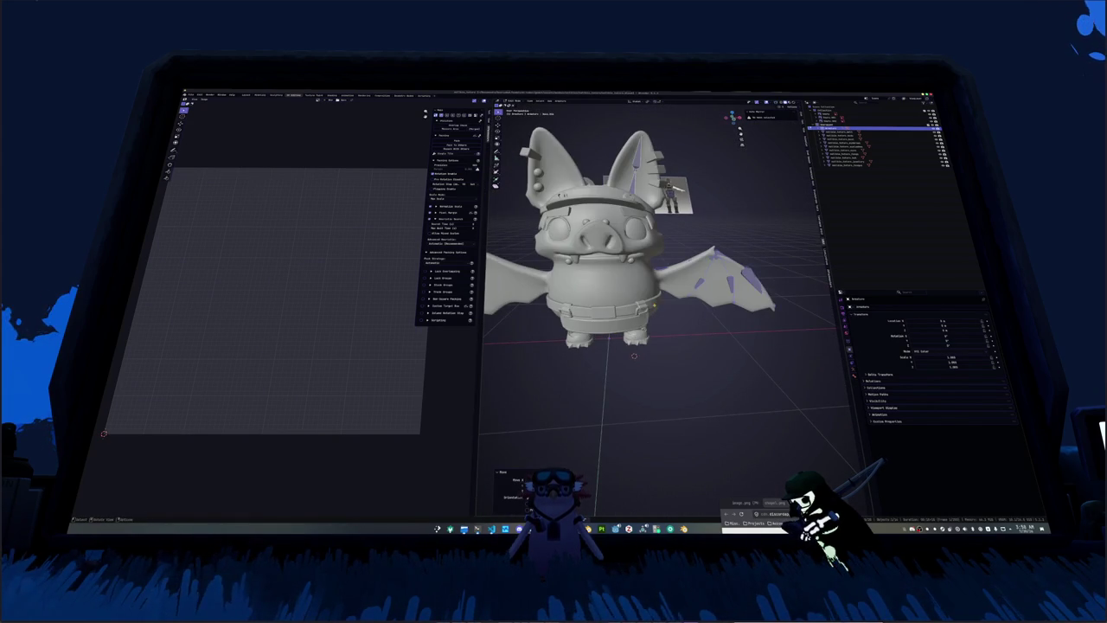
key(KP_1)
key(alt+z)
scroll(663, 235, up, 3)
key(Tab)
key(alt+z)
middle_drag(606, 333, 715, 320)
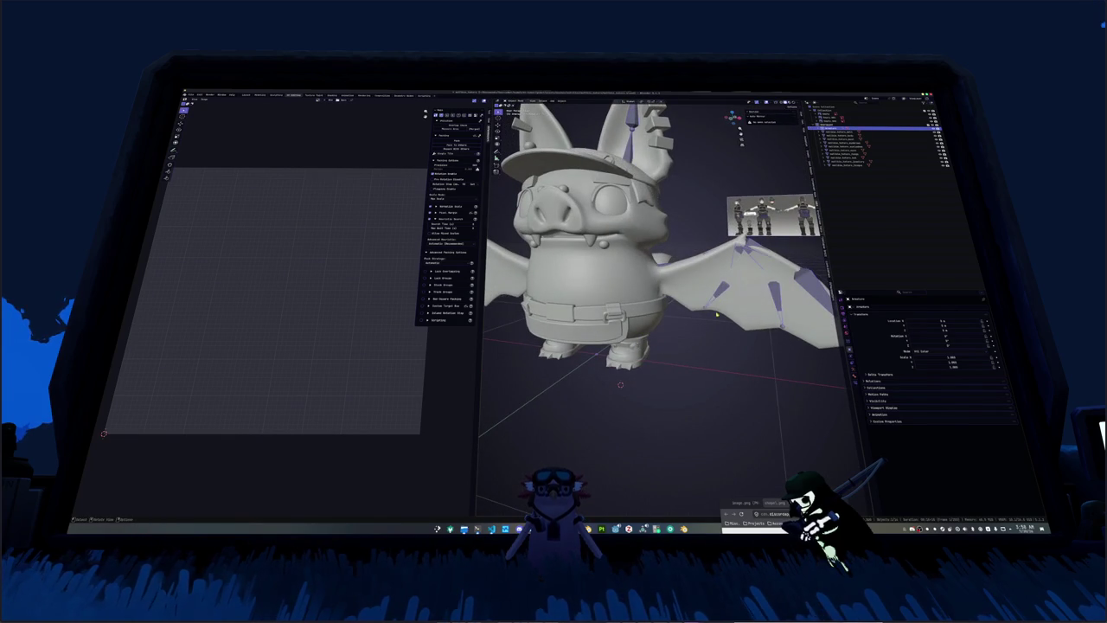
Step: Change the armature's Viewport Display 'Display As' from Textured to Wire
click(884, 402)
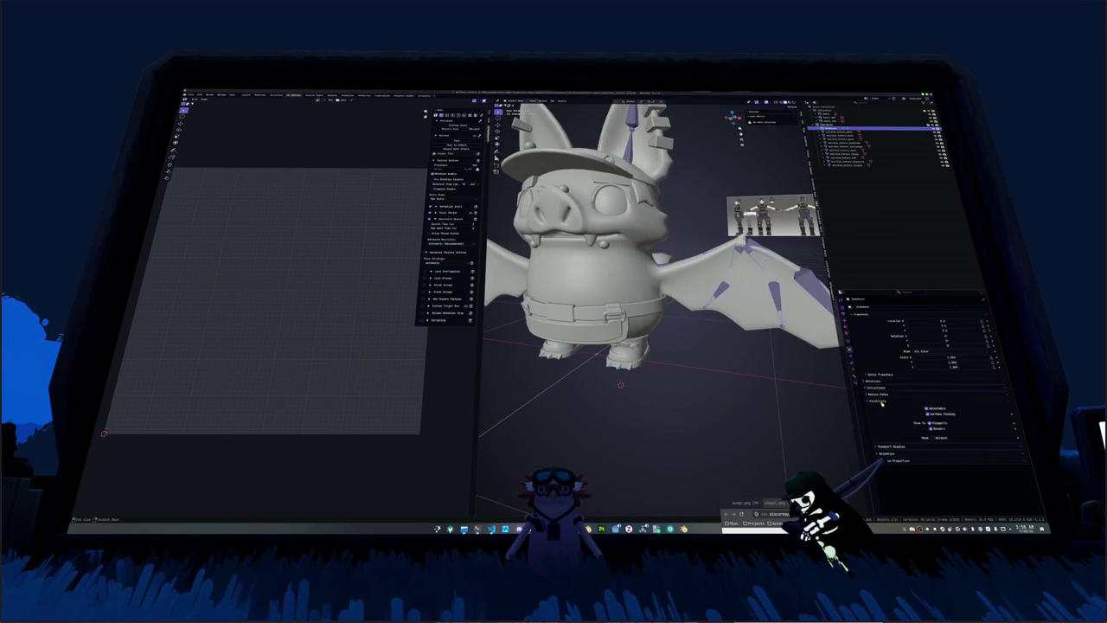
click(881, 402)
click(854, 370)
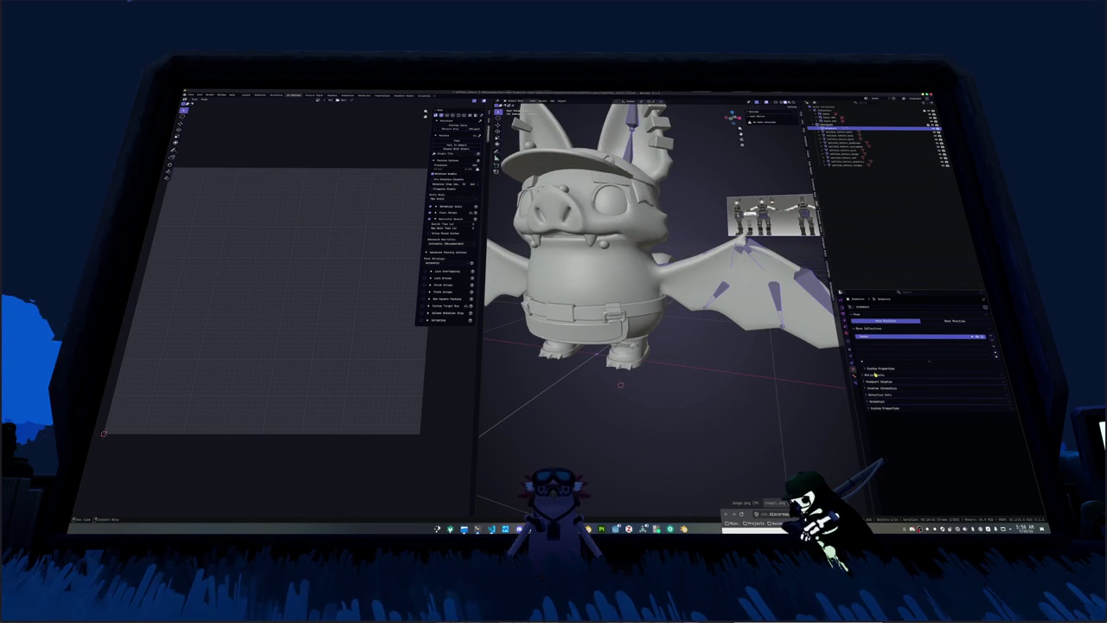
click(877, 380)
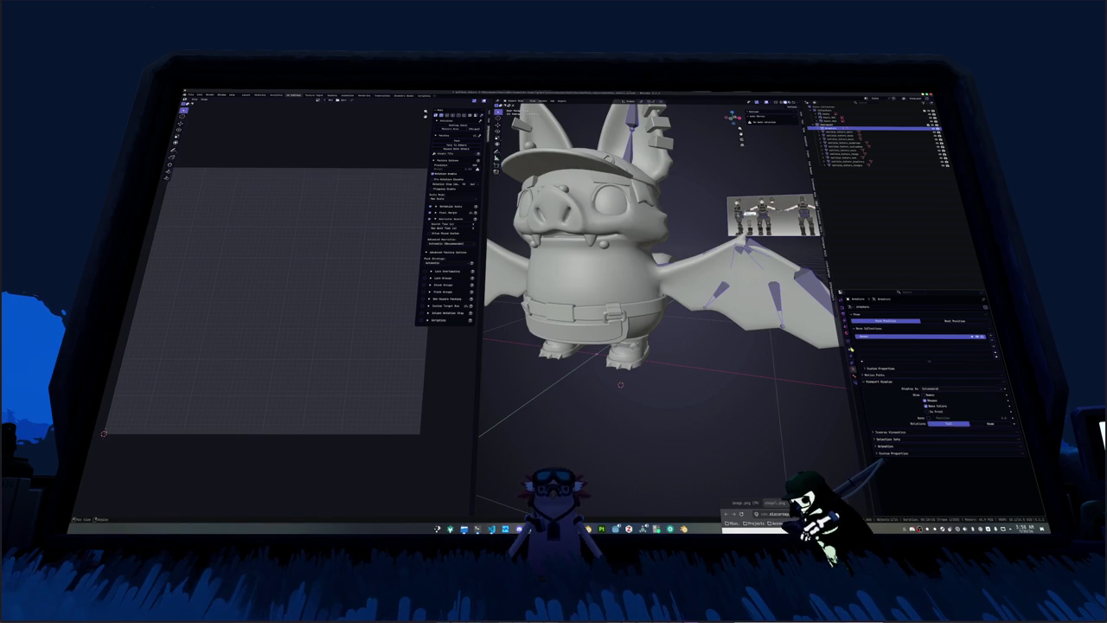
click(852, 349)
click(889, 407)
click(941, 435)
click(943, 442)
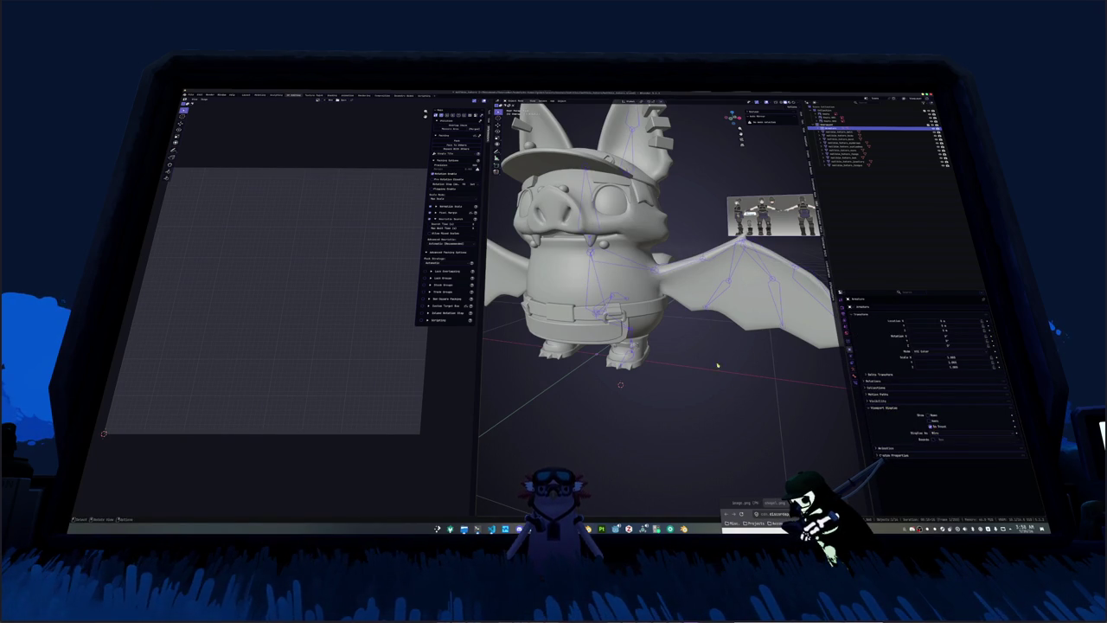
Step: In front view, extrude a new bone downward from the spine's root joint and edit its numeric value
key(ctrl+Tab)
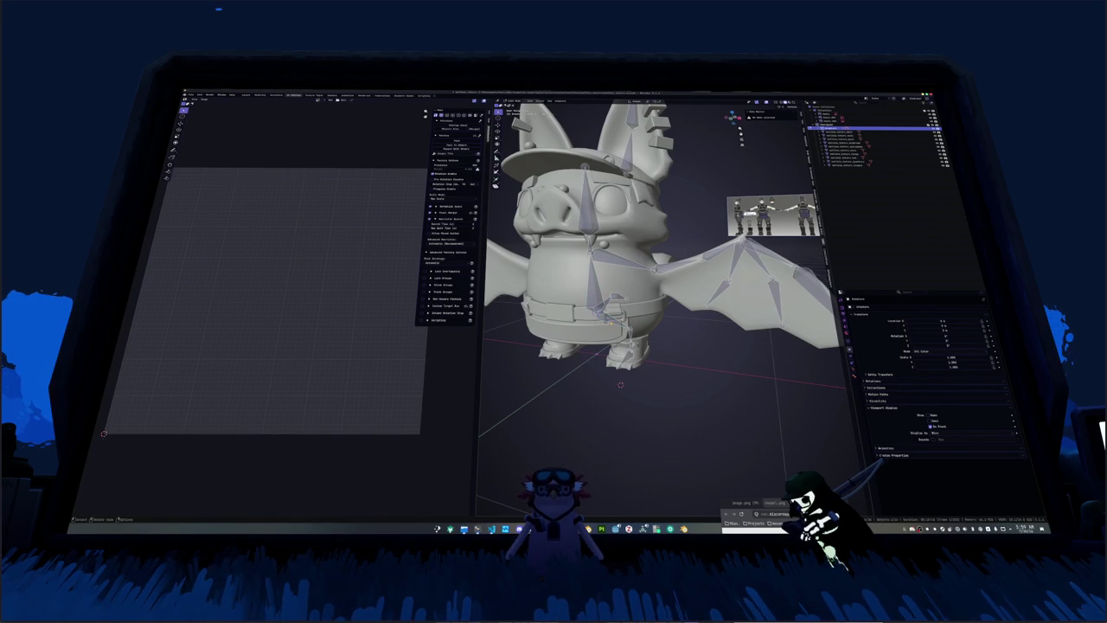
key(KP_1)
key(ctrl+z)
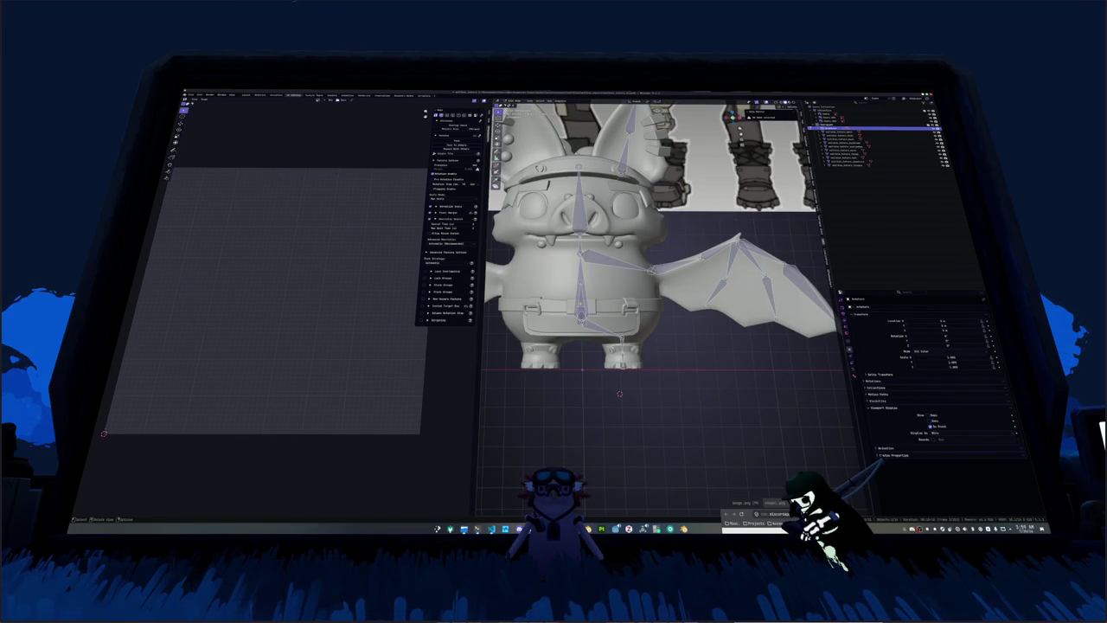
key(e)
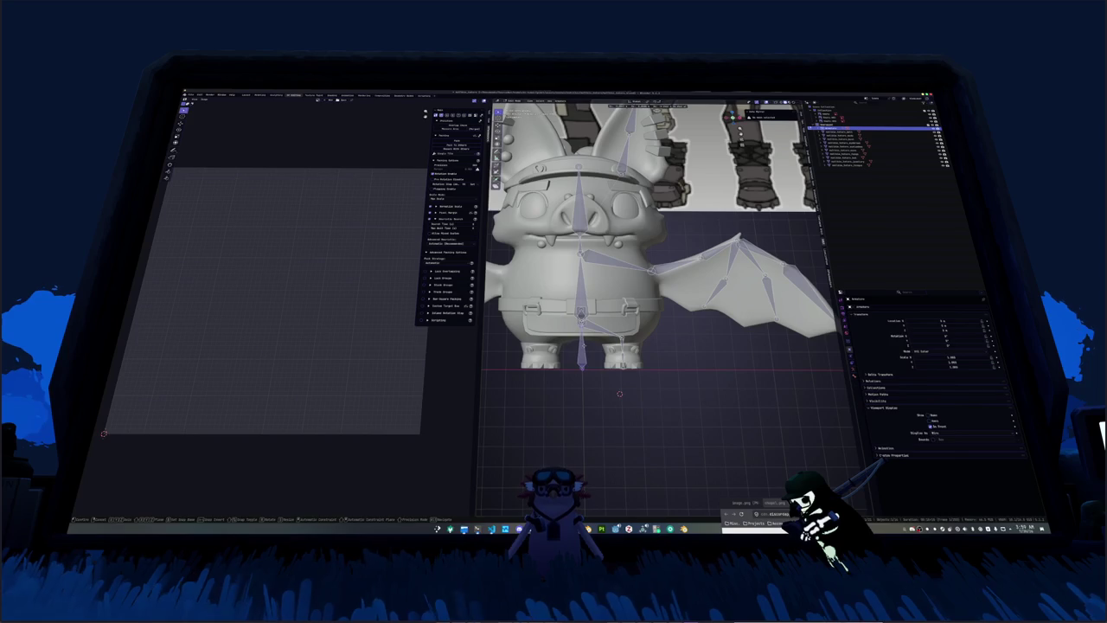
key(Return)
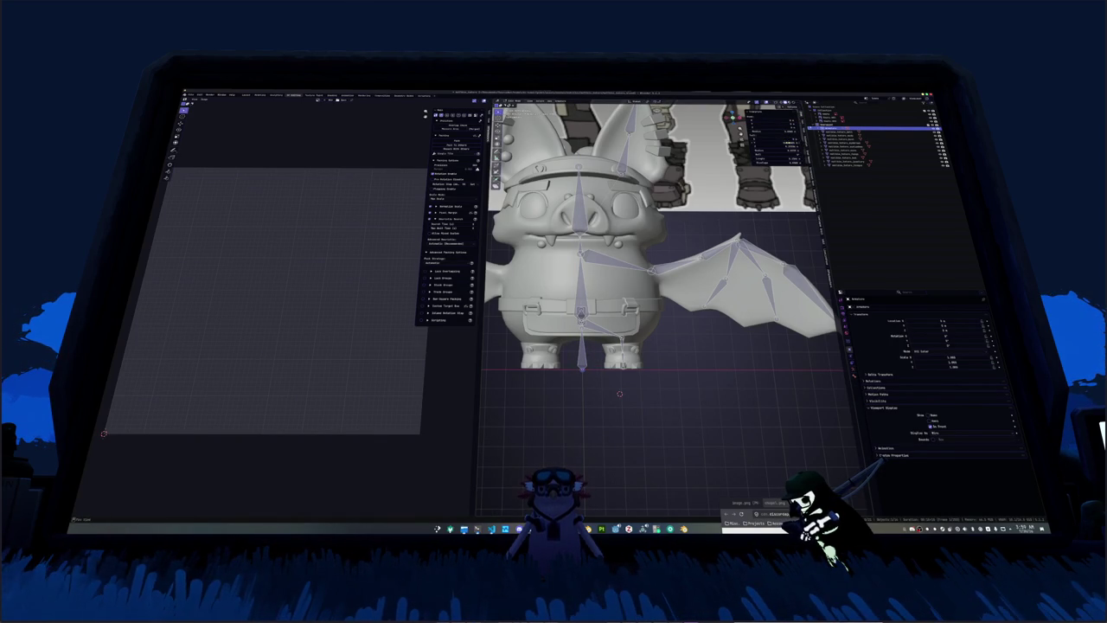
click(774, 142)
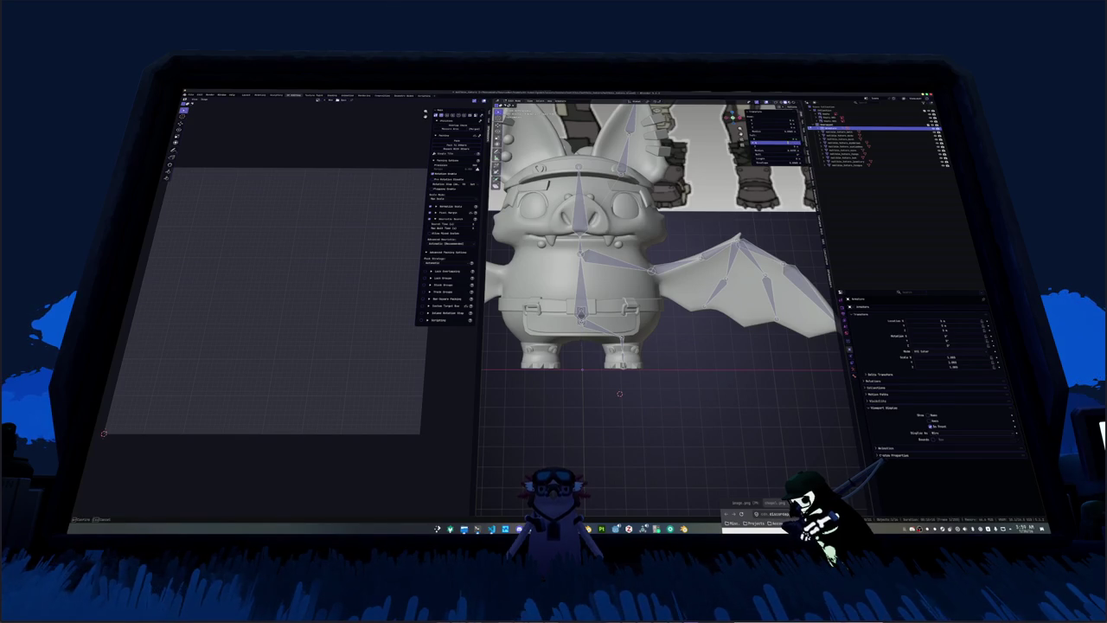
key(Return)
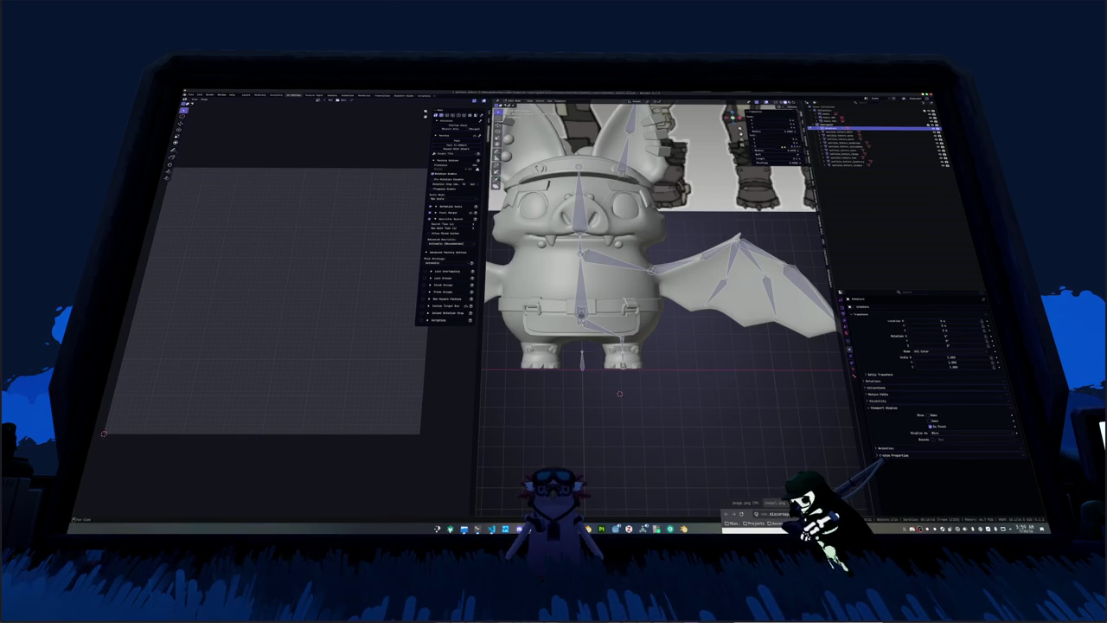
shift+middle_drag(619, 394, 644, 368)
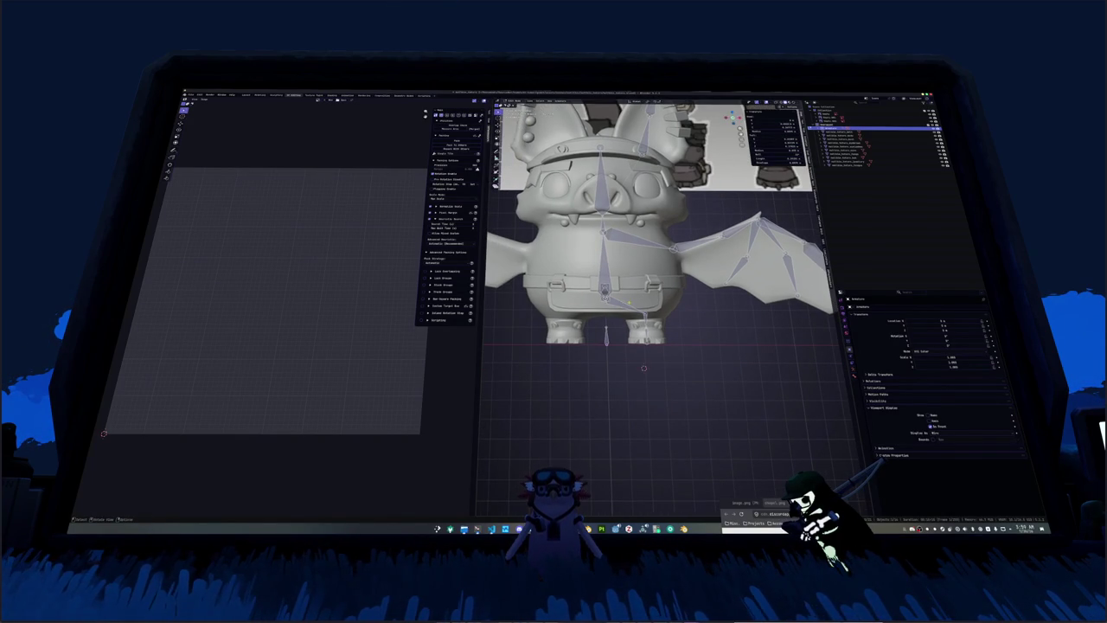
Step: Subdivide the torso bone into two and move the new chest joint into place
scroll(662, 277, up, 2)
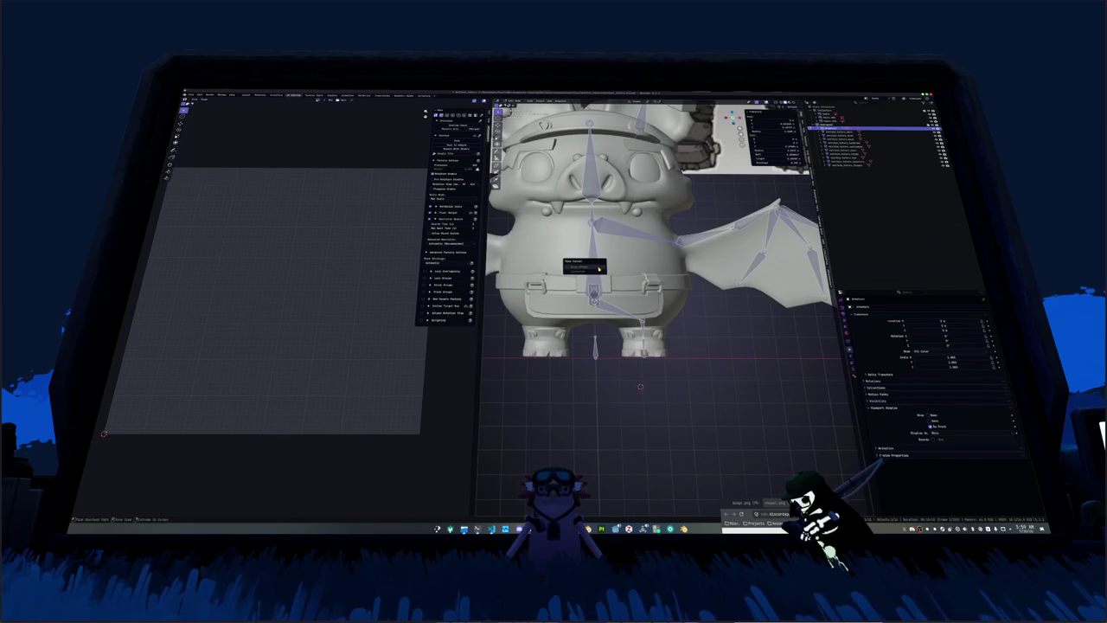
right_click(571, 264)
click(571, 263)
scroll(571, 264, down, 1)
key(g)
key(Return)
Step: Parent the selected bones near the belt to the active bone
middle_drag(649, 259, 589, 233)
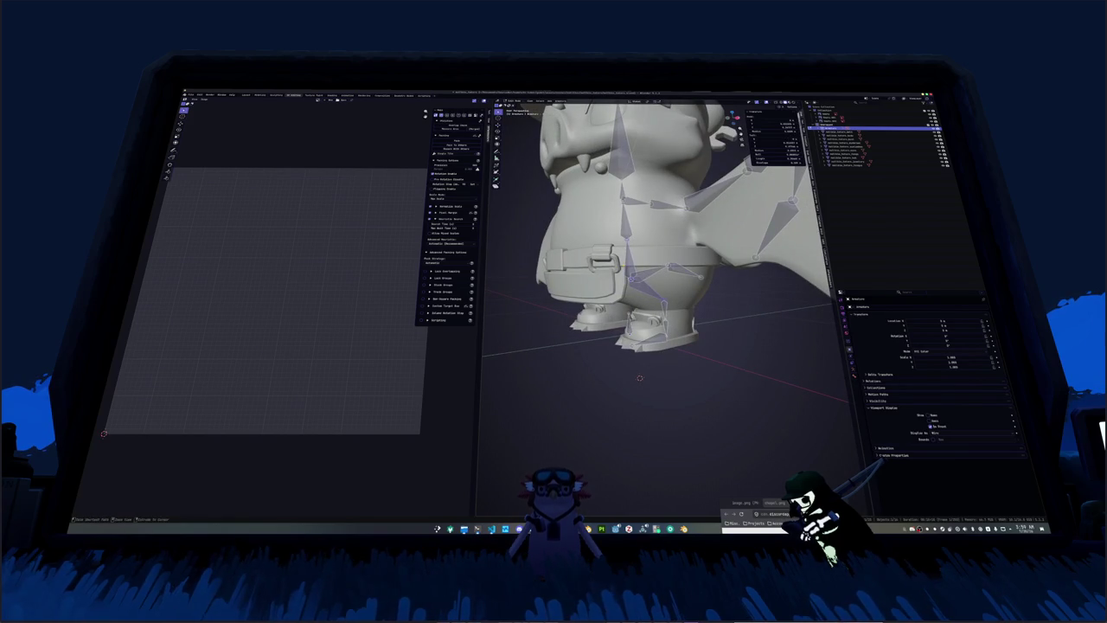
key(ctrl+p)
click(640, 271)
shift+click(645, 290)
key(ctrl+p)
click(623, 264)
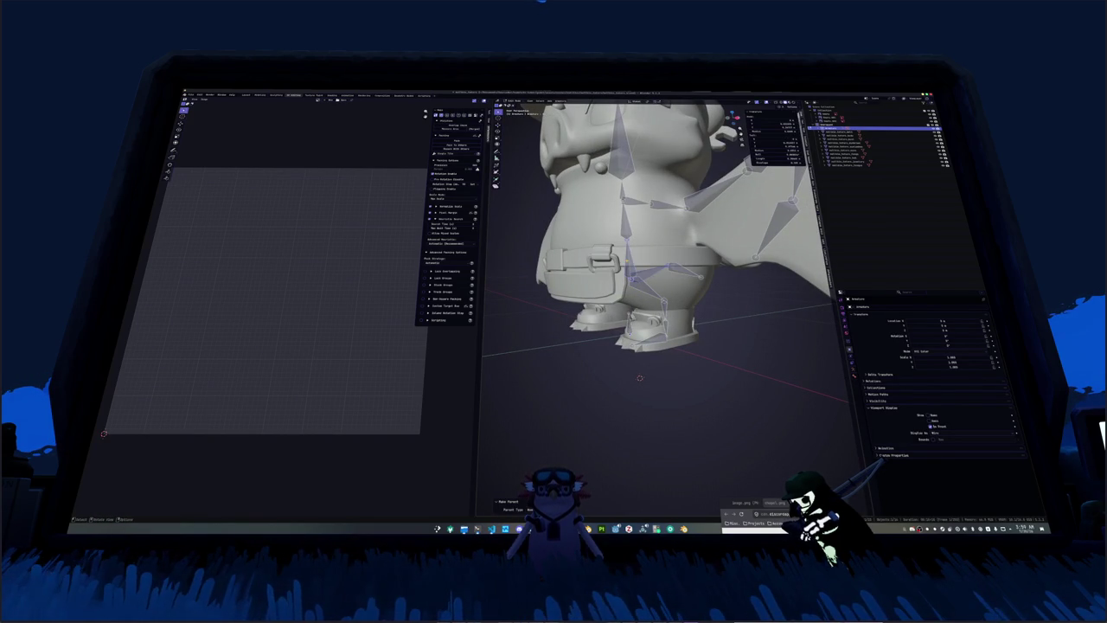
middle_drag(657, 259, 558, 272)
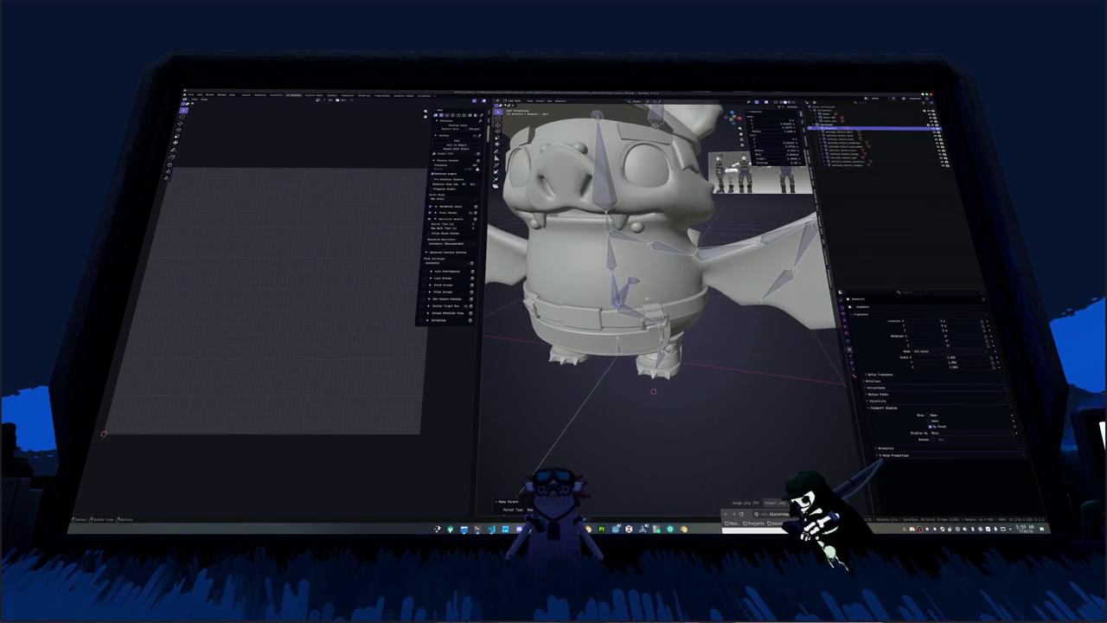
Step: Parent the belt and forehead bones into the chain and reveal the bone hierarchy
click(623, 294)
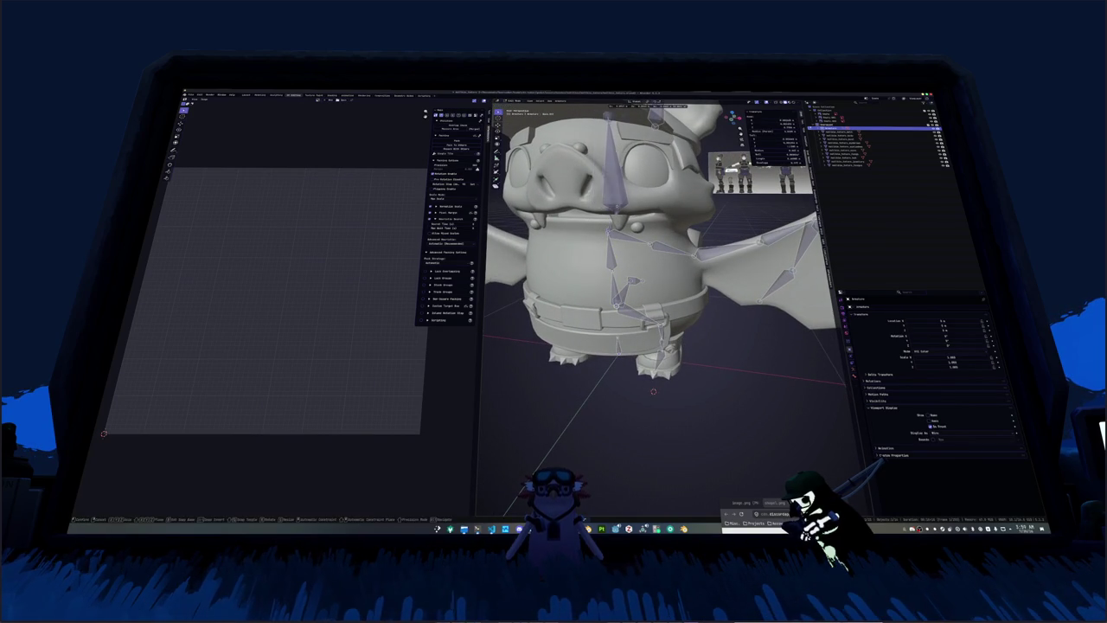
scroll(657, 285, down, 3)
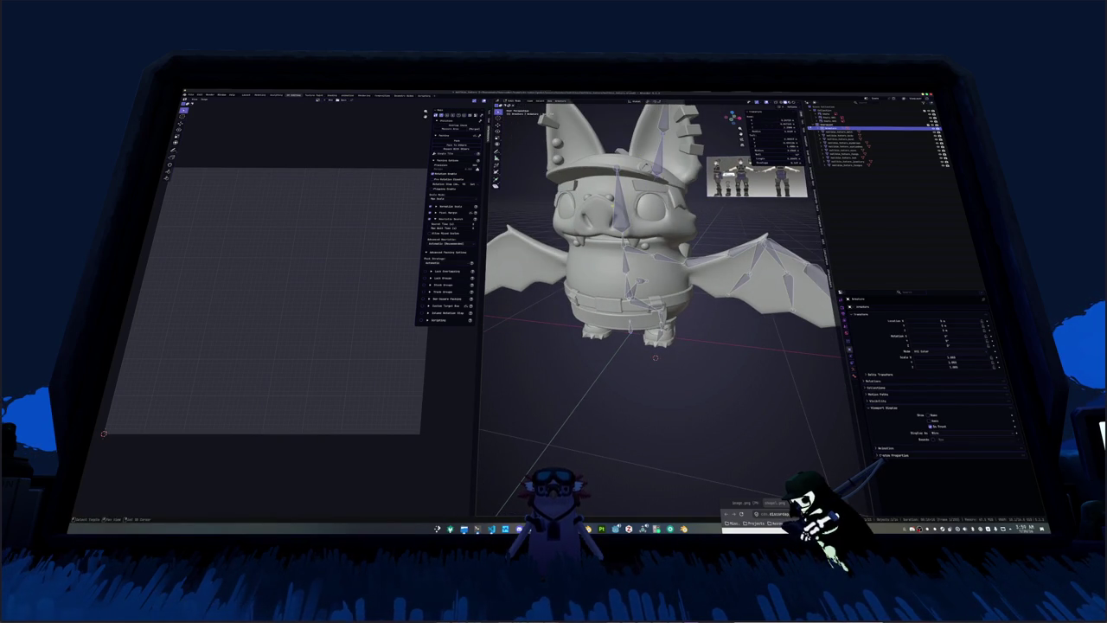
ctrl+click(599, 205)
key(ctrl+p)
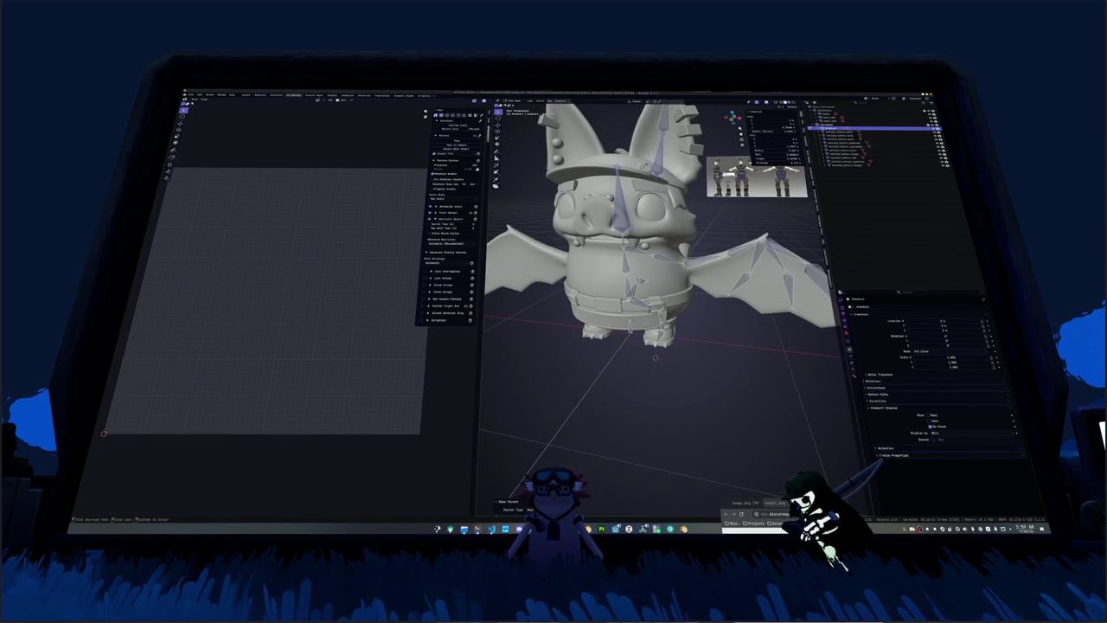
scroll(658, 286, up, 3)
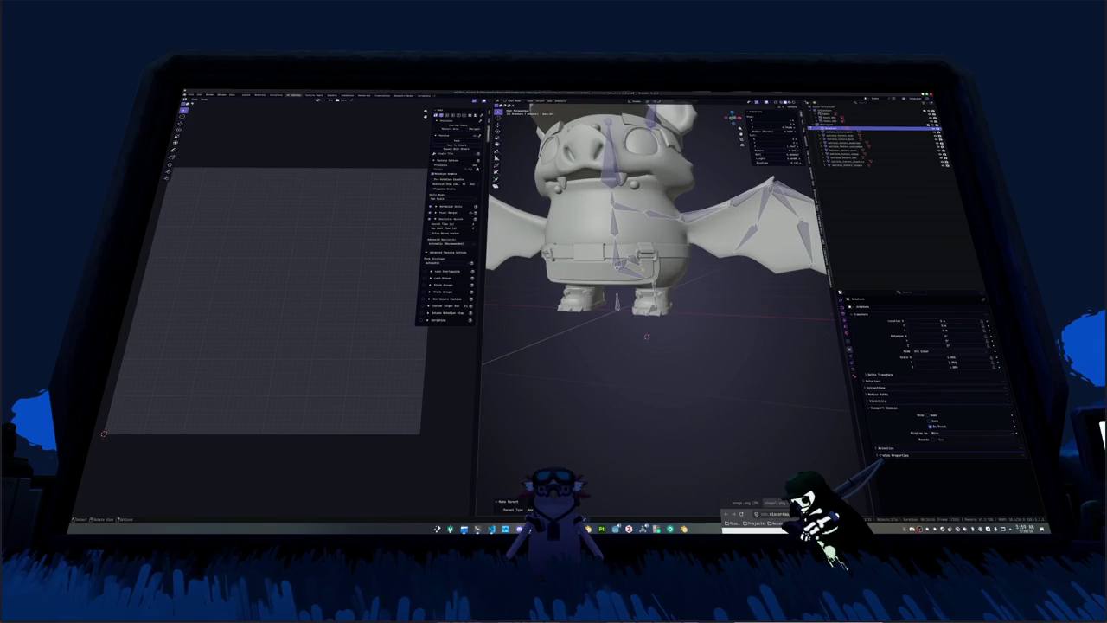
scroll(657, 259, up, 2)
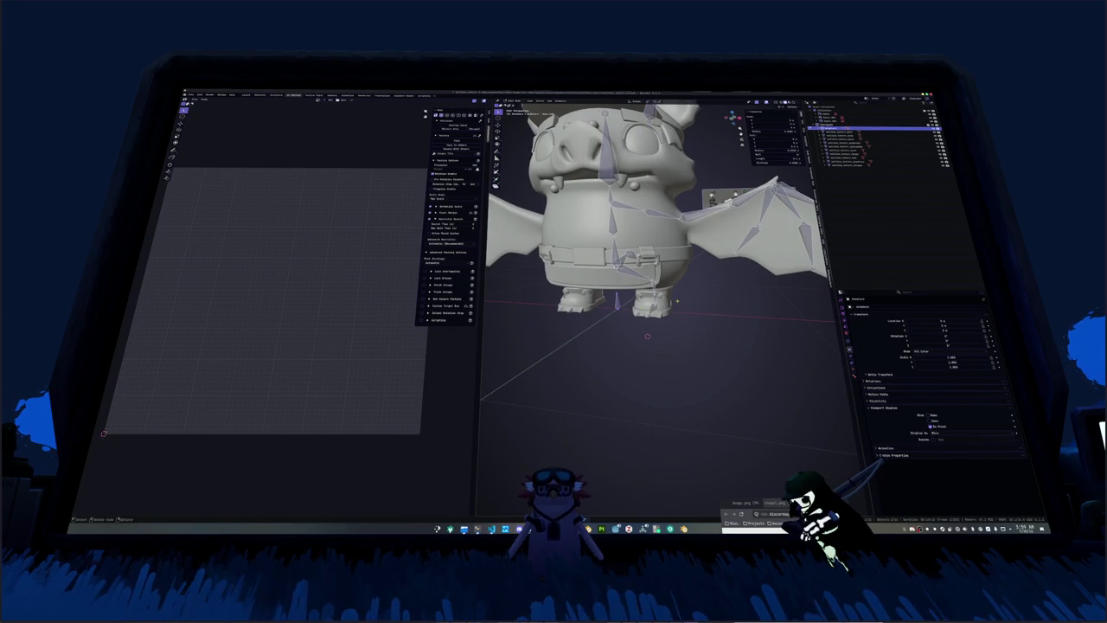
key(period)
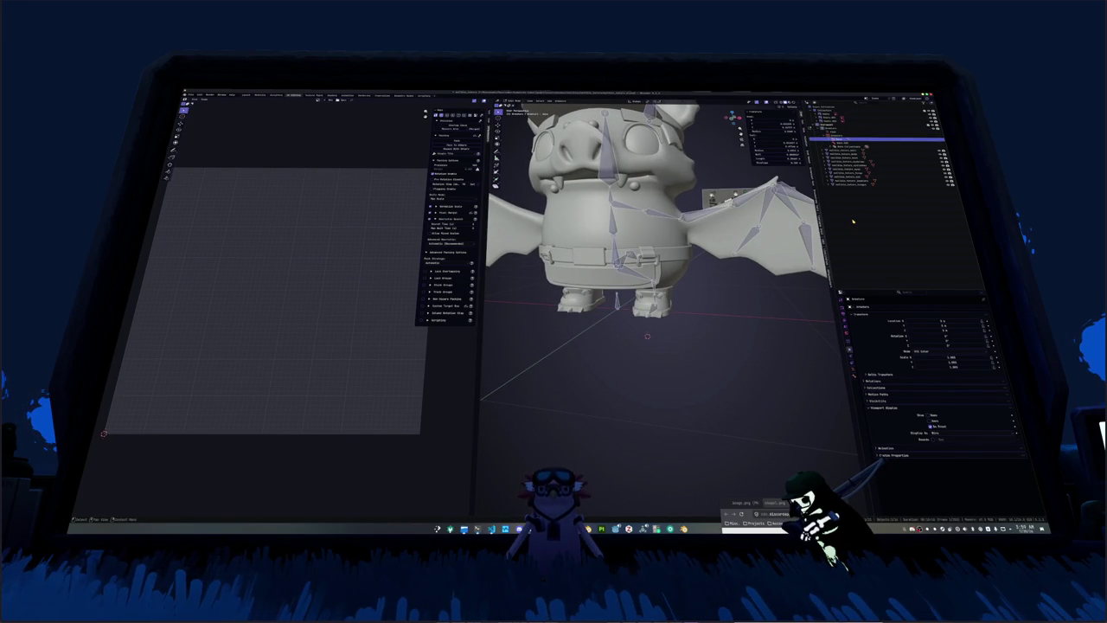
Step: Parent the next bone and expand the armature's nested bone hierarchy in the Outliner
key(Down)
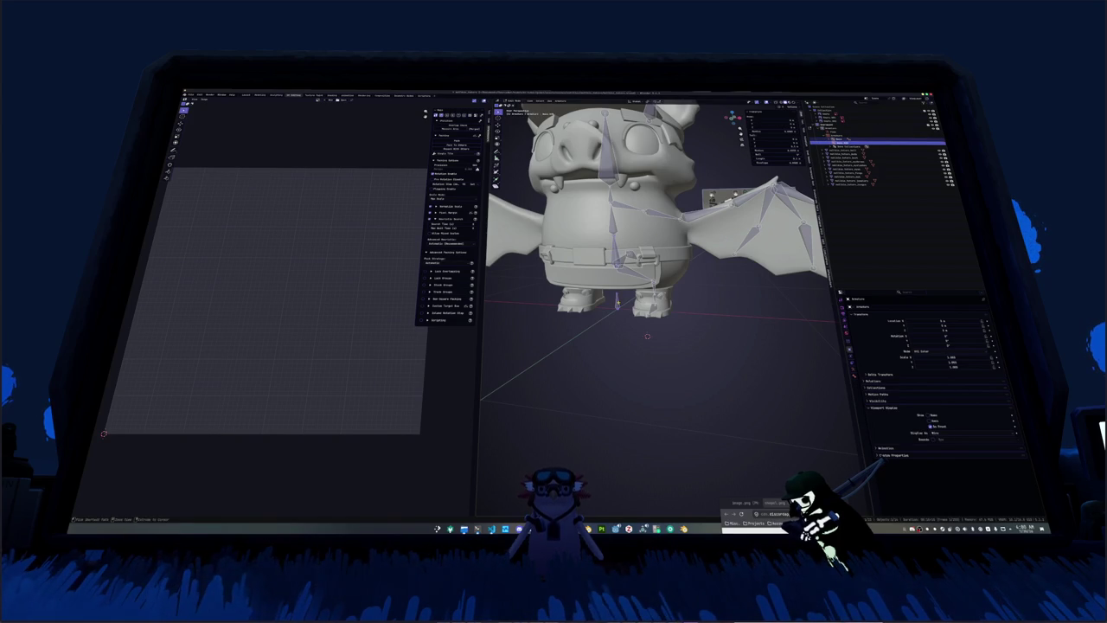
key(ctrl+p)
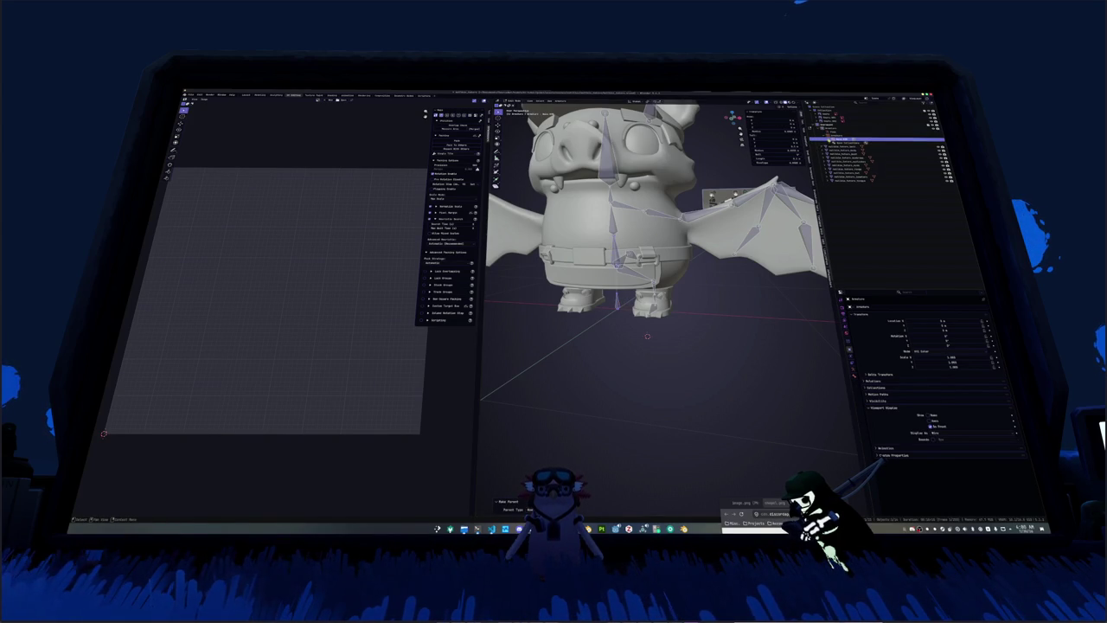
click(840, 140)
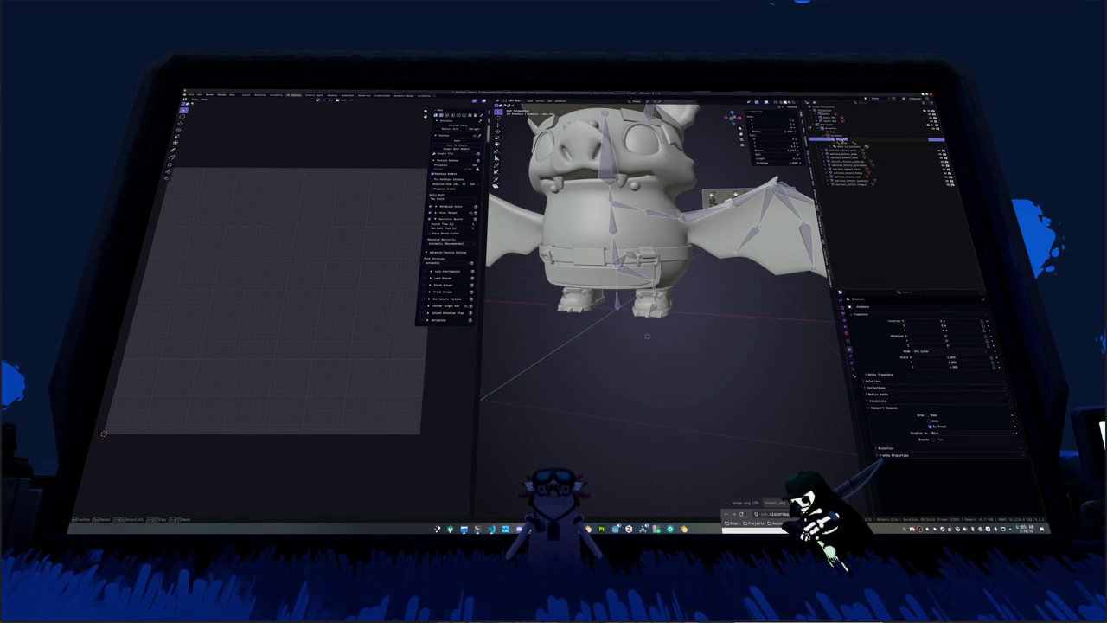
click(839, 139)
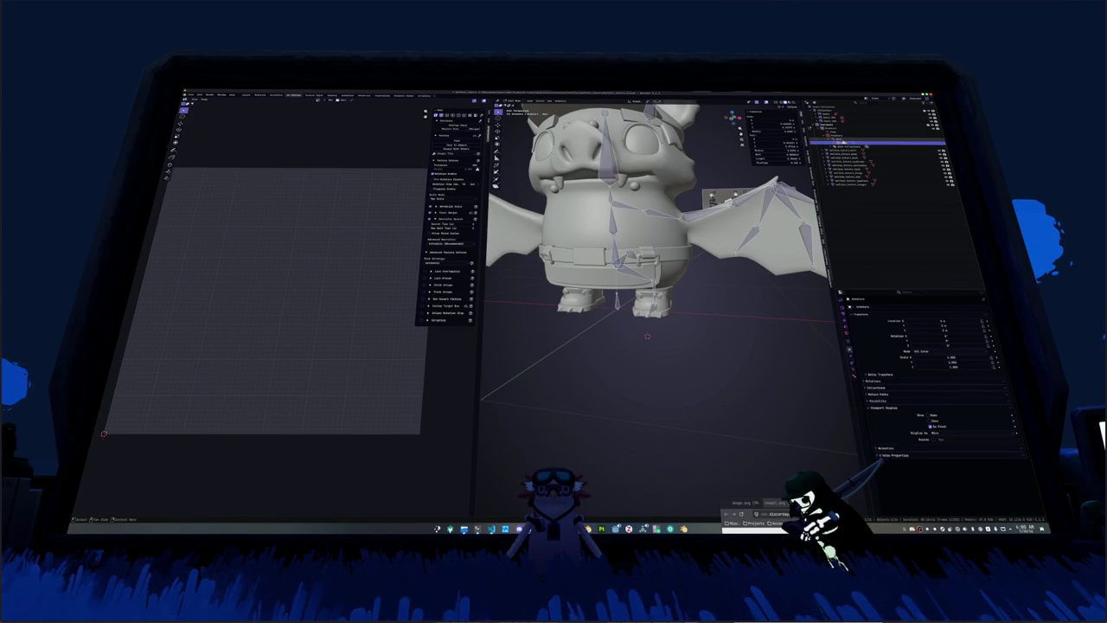
click(841, 141)
click(844, 147)
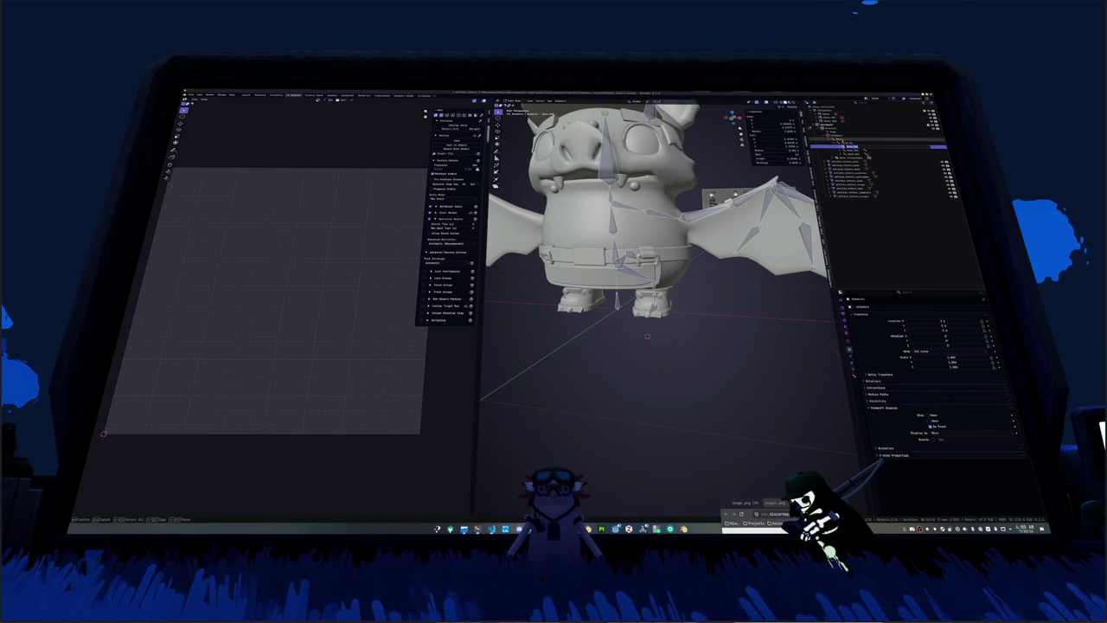
click(865, 157)
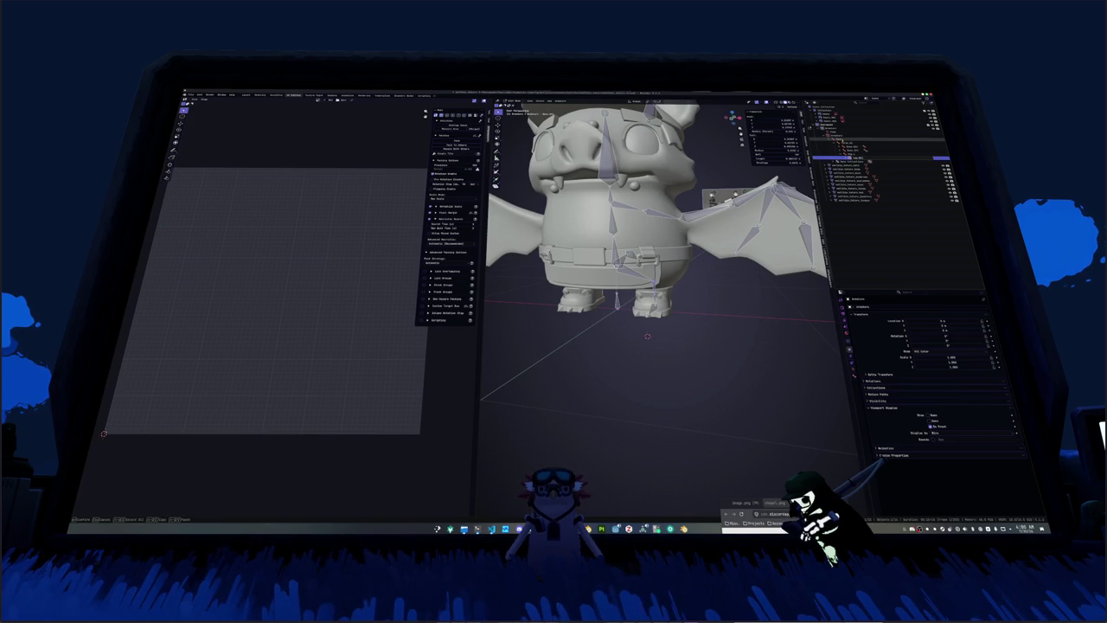
click(869, 161)
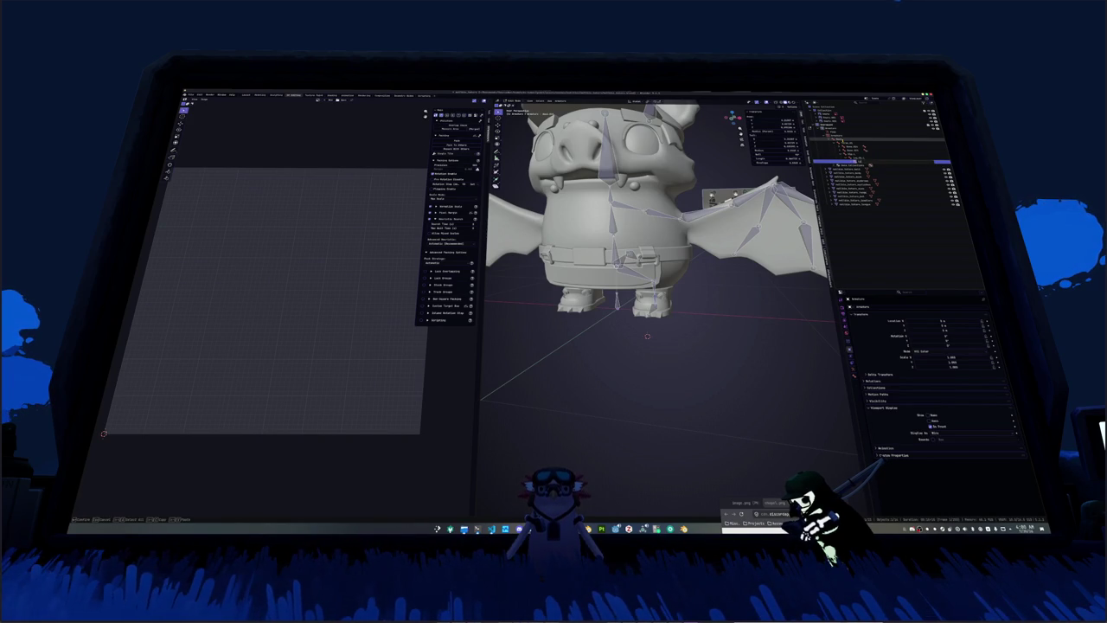
click(870, 164)
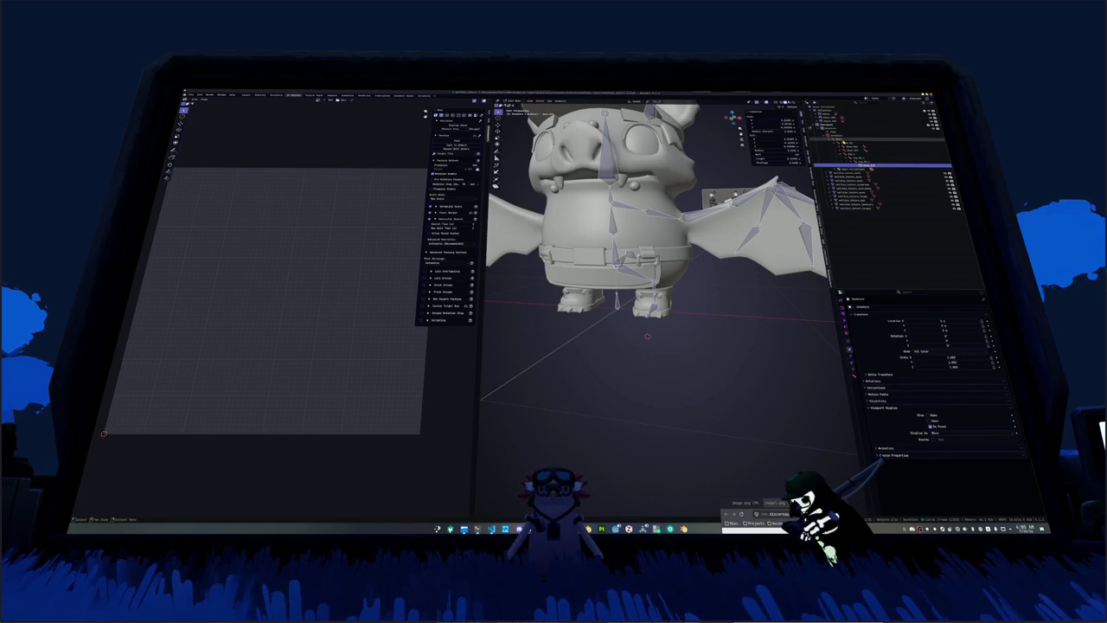
Step: Rename the first bones of the hierarchy one after another with F2
key(Up)
key(Up)
key(Up)
key(Up)
key(F2)
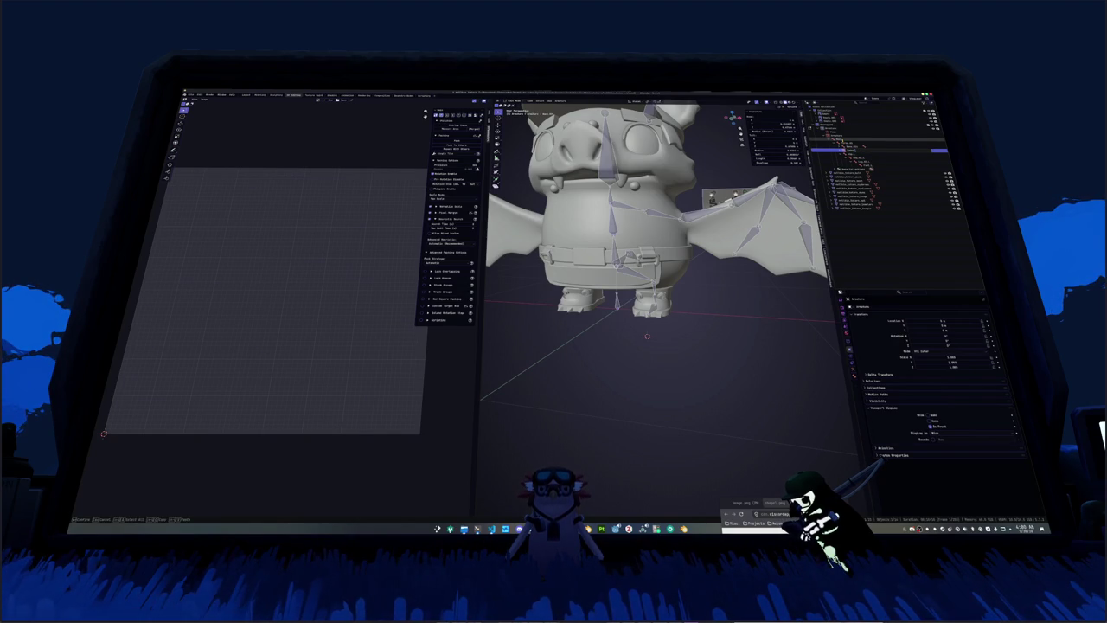
key(Return)
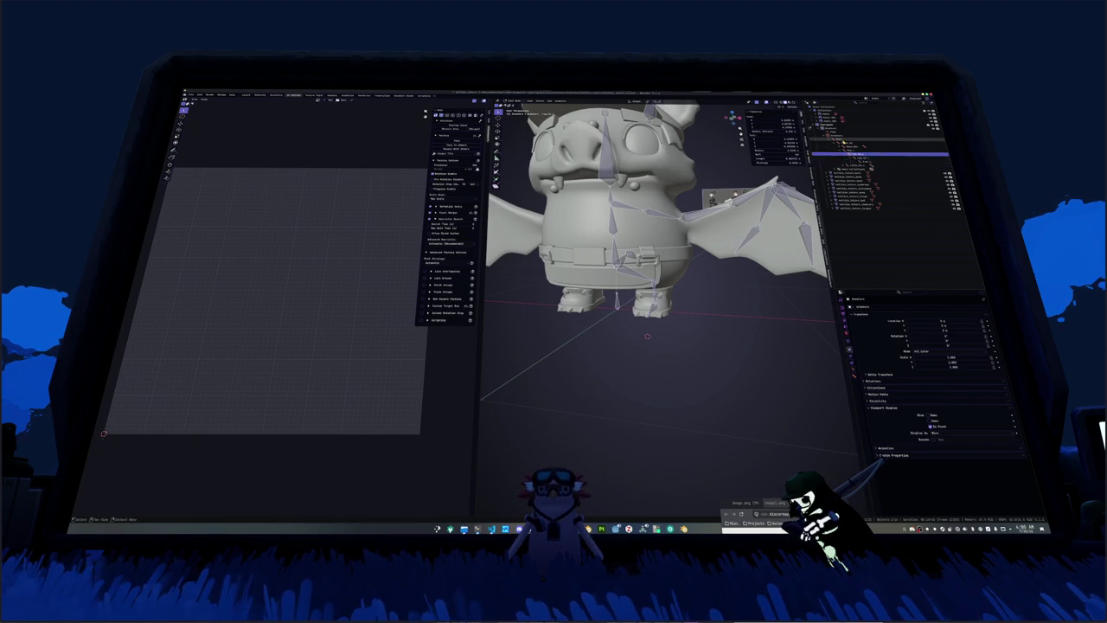
key(Down)
key(F2)
key(Escape)
key(Up)
key(Up)
key(Up)
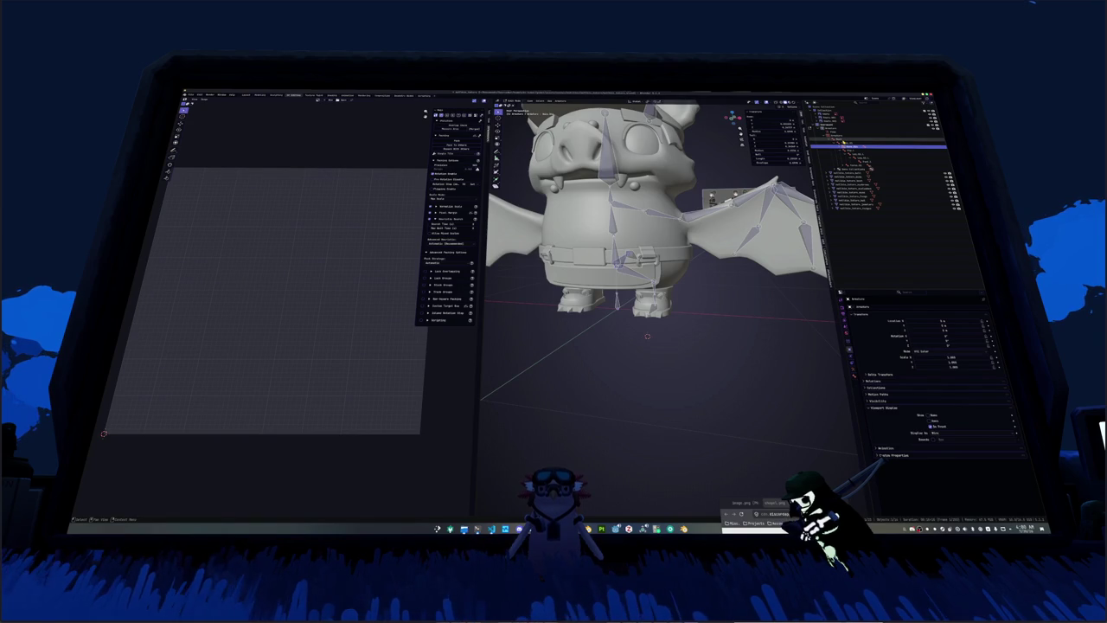
key(F2)
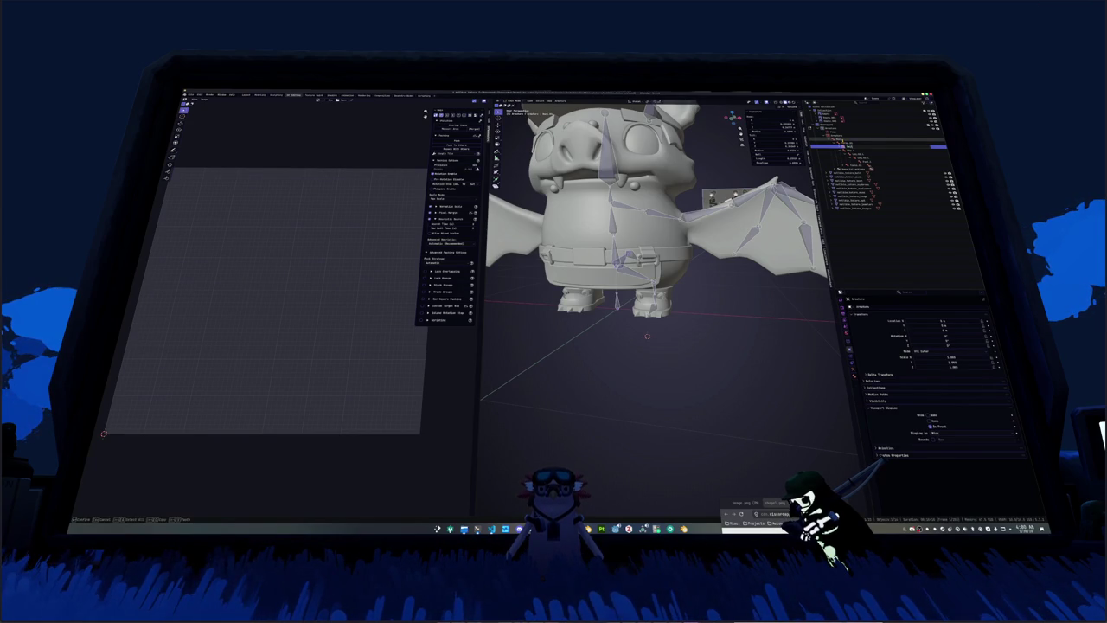
key(Escape)
key(Down)
key(Down)
key(Down)
key(F2)
key(Escape)
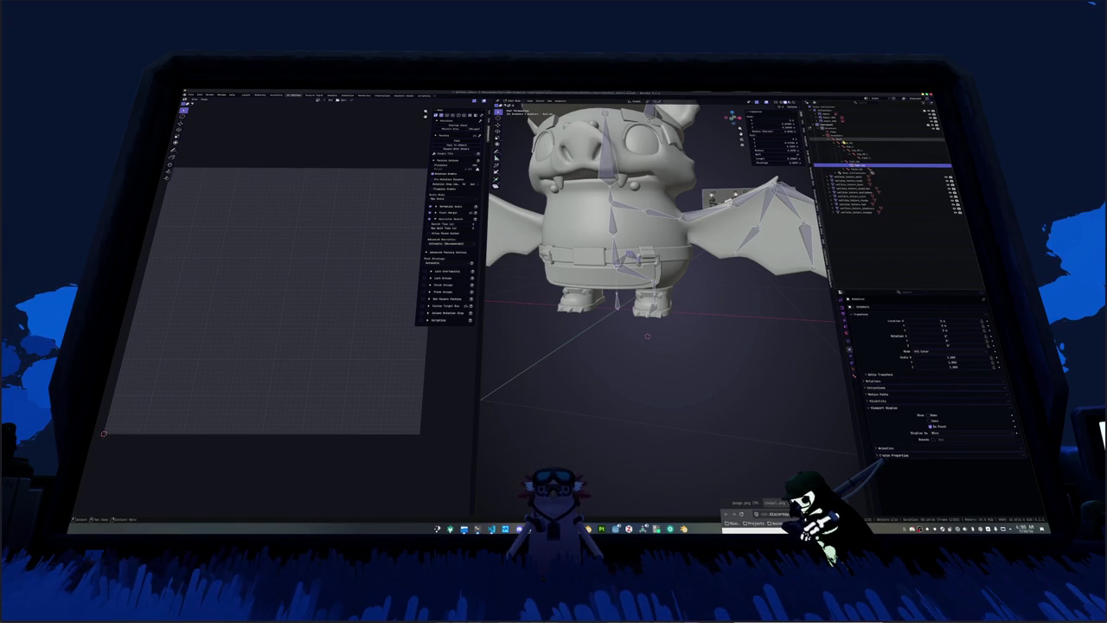
Step: Rename the remaining bones further down the hierarchy in sequence
key(Down)
key(F2)
key(Escape)
key(Down)
key(F2)
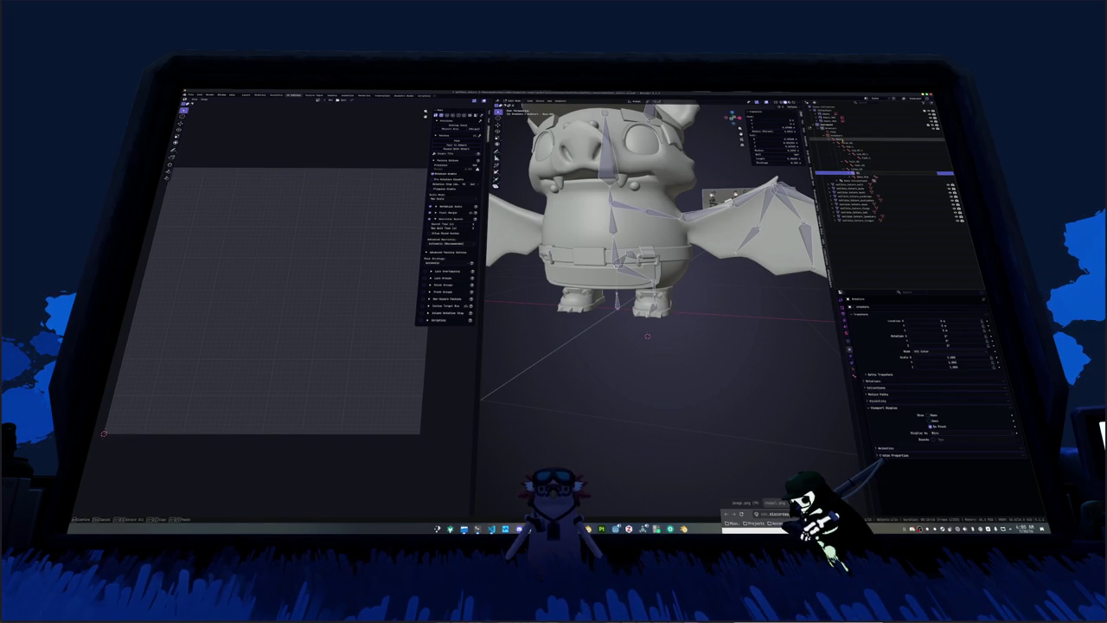
key(Escape)
key(Down)
key(F2)
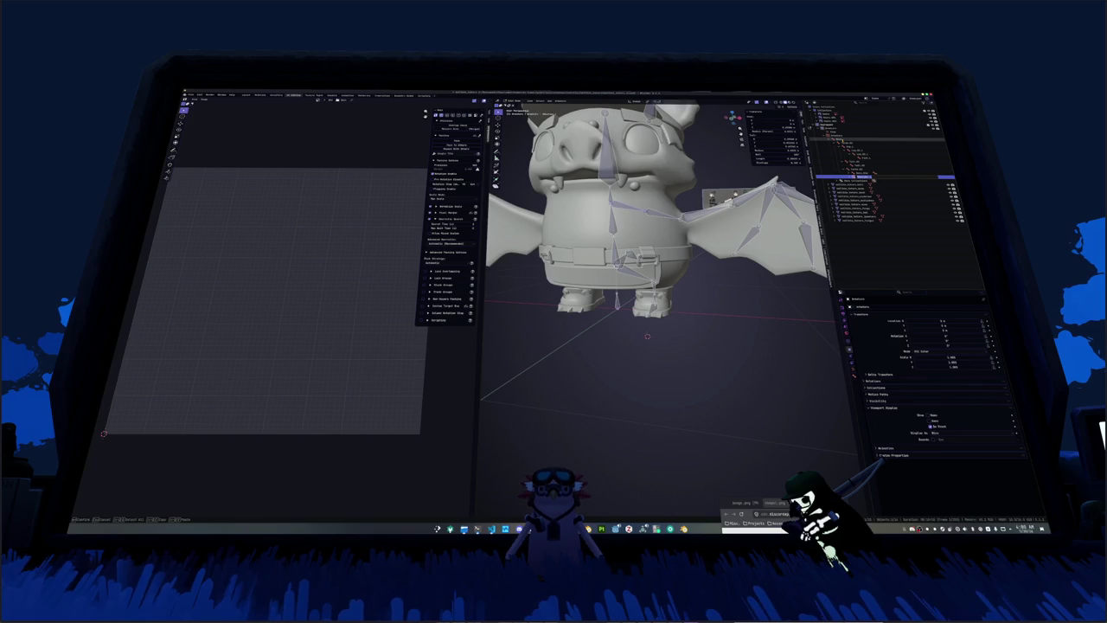
key(Escape)
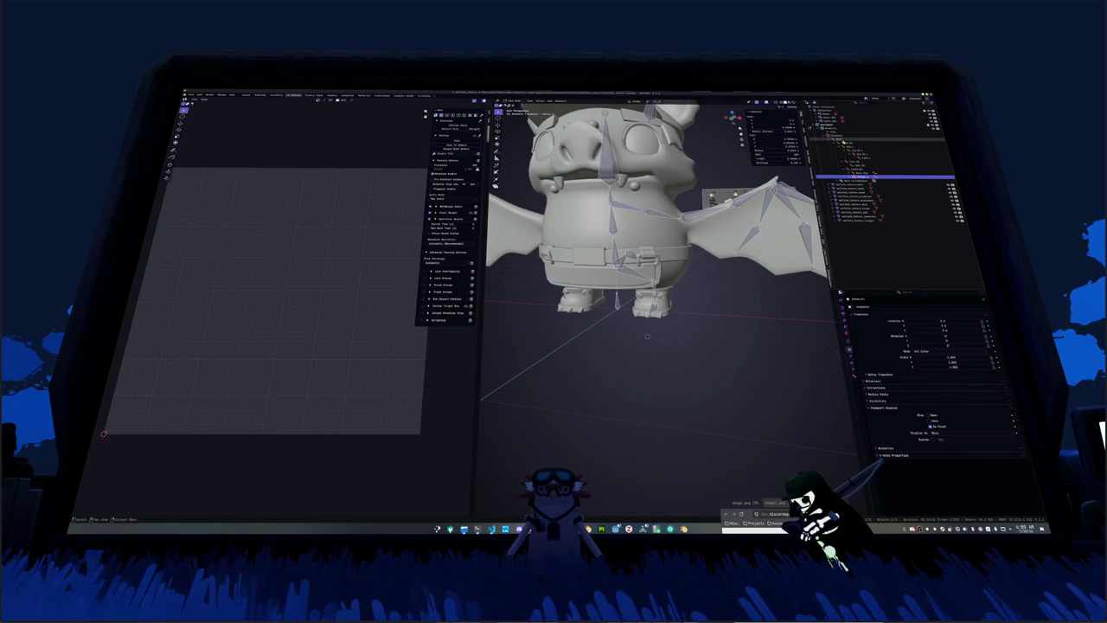
key(Down)
key(F2)
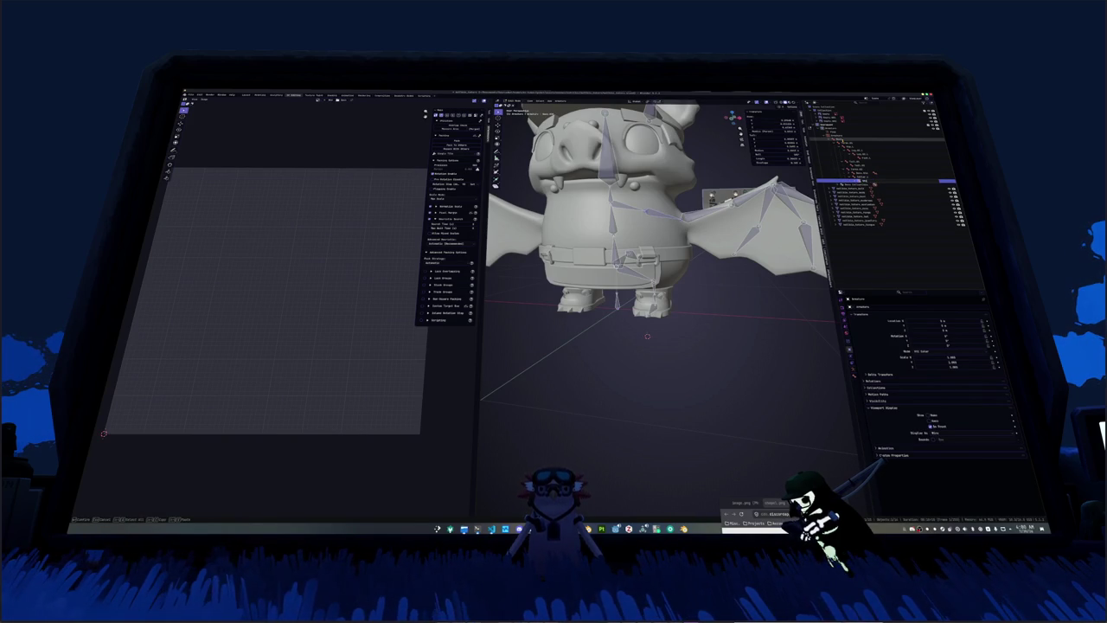
mouse_move(657, 259)
middle_down()
mouse_move(632, 242)
mouse_move(644, 238)
middle_up()
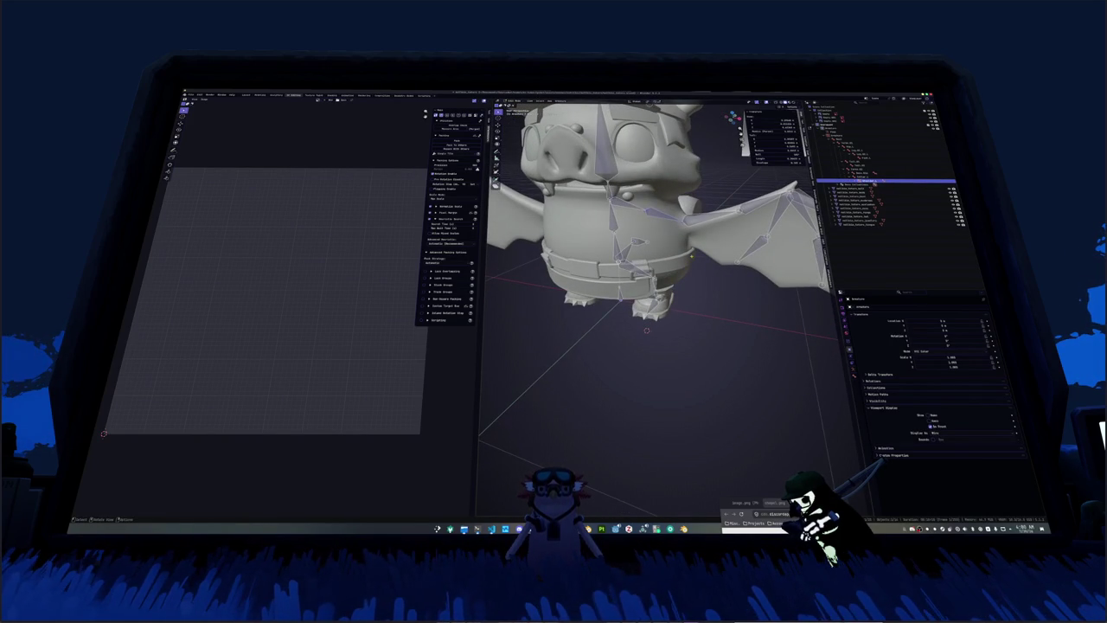
Step: Rename the hierarchy item to 'bat'
click(868, 184)
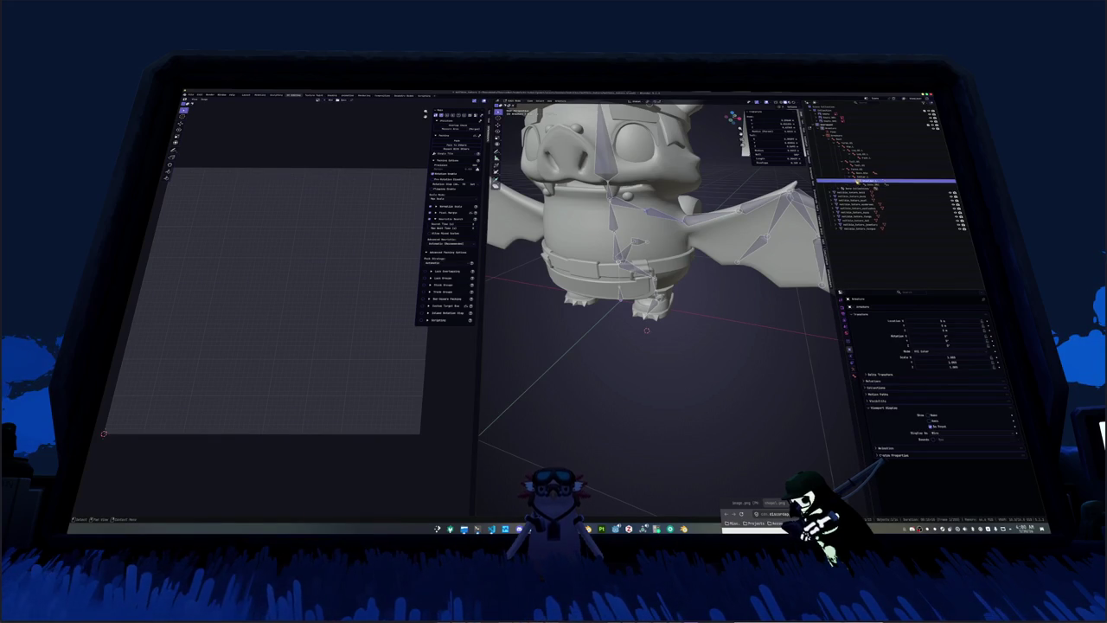
double_click(868, 184)
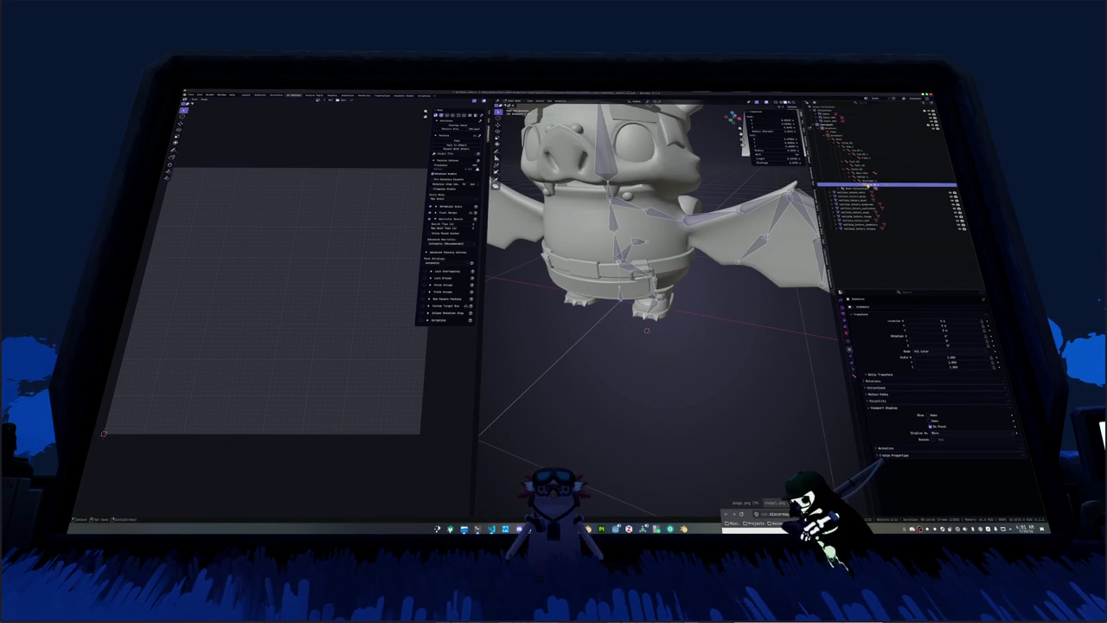
text(bat)
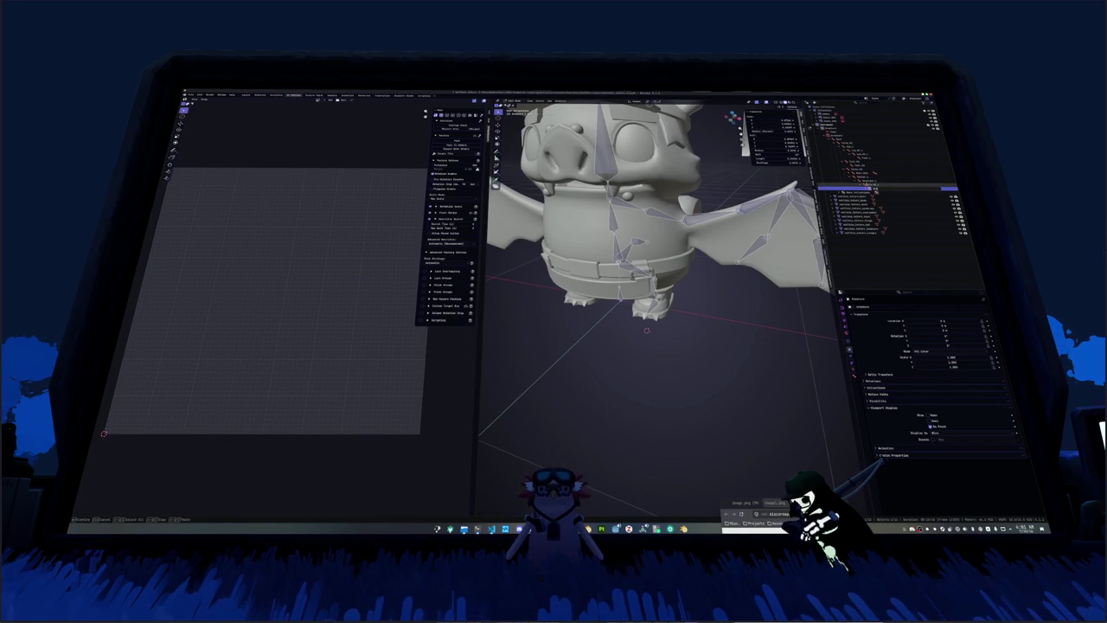
key(Return)
double_click(878, 191)
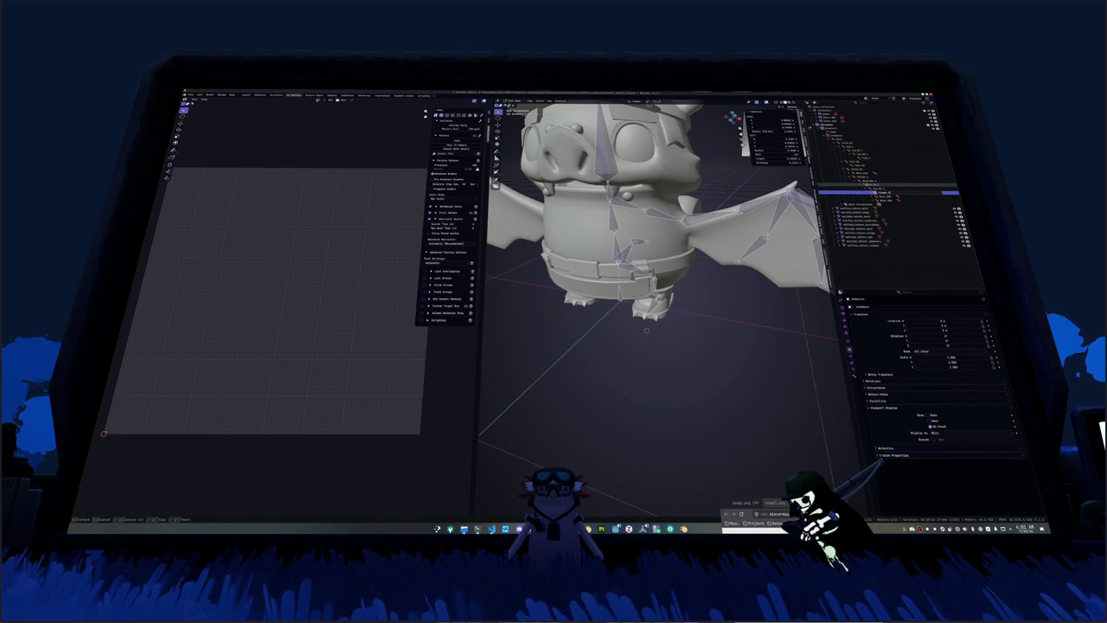
key(Return)
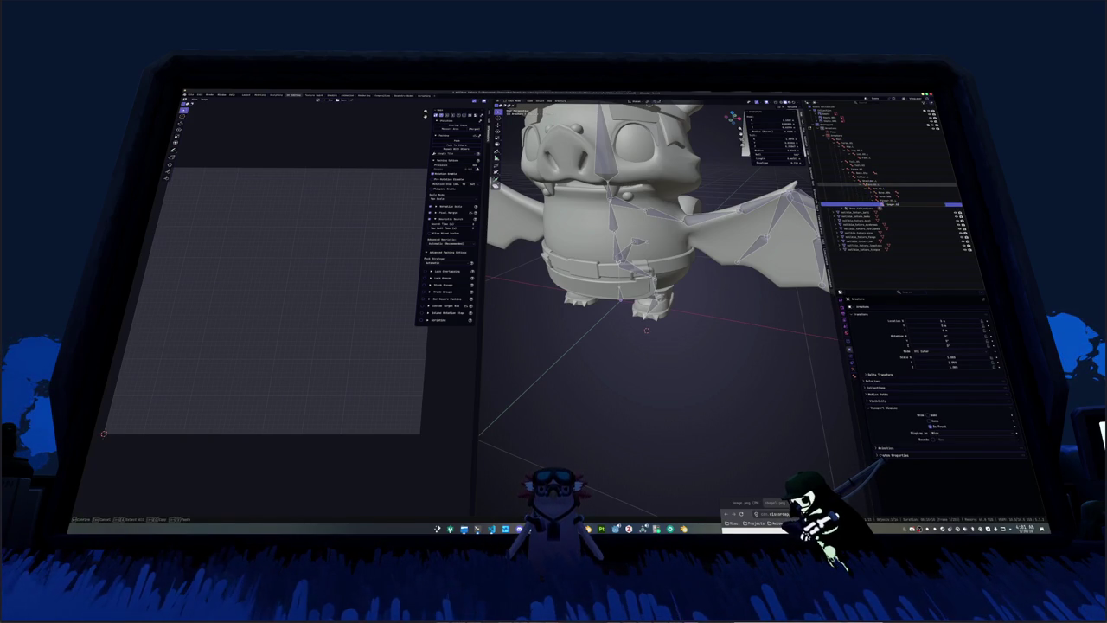
Step: Click through the child bones beneath it to review them
click(883, 198)
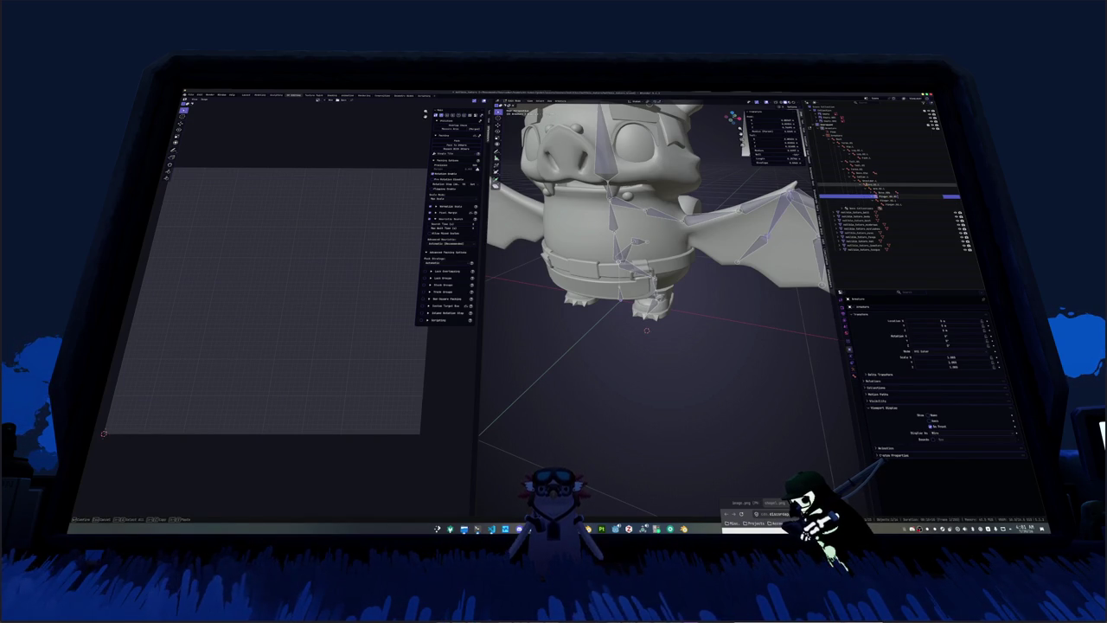
click(887, 204)
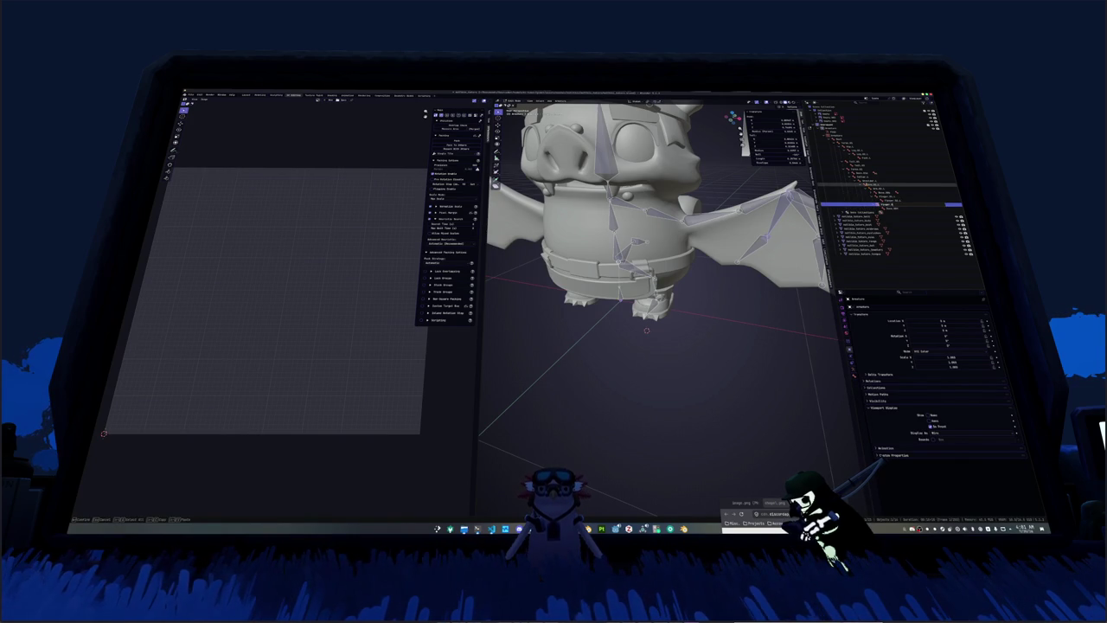
click(887, 200)
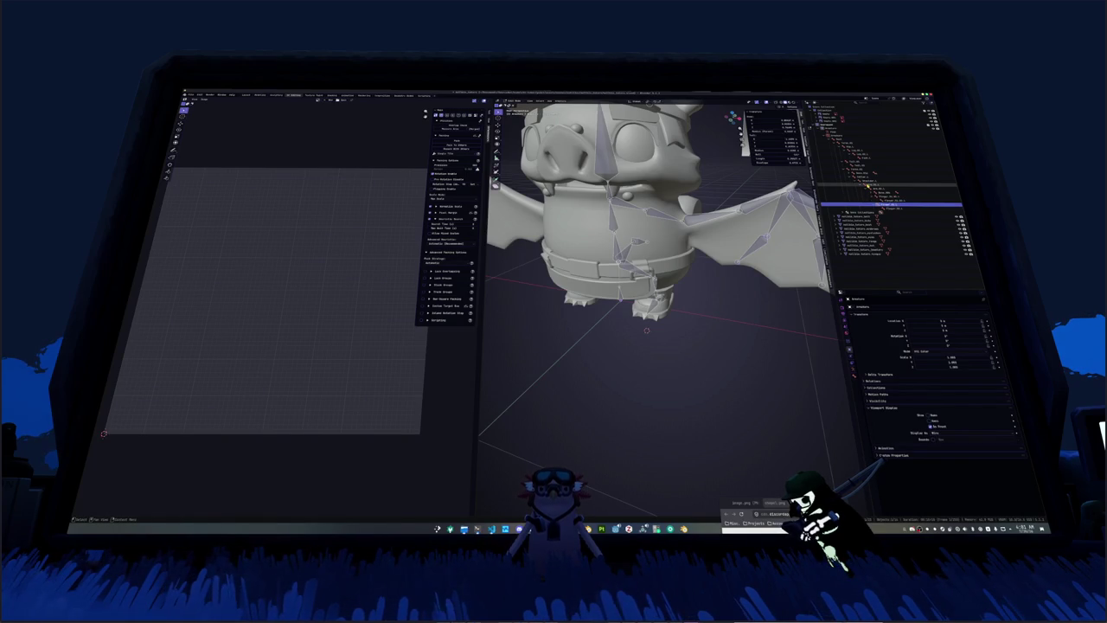
click(882, 192)
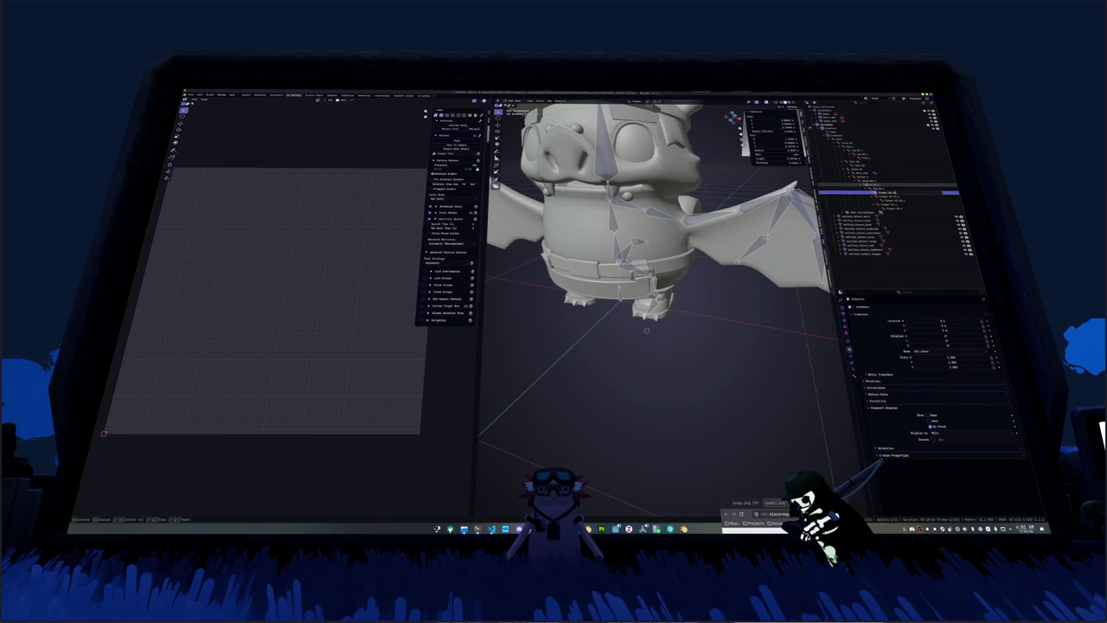
click(874, 212)
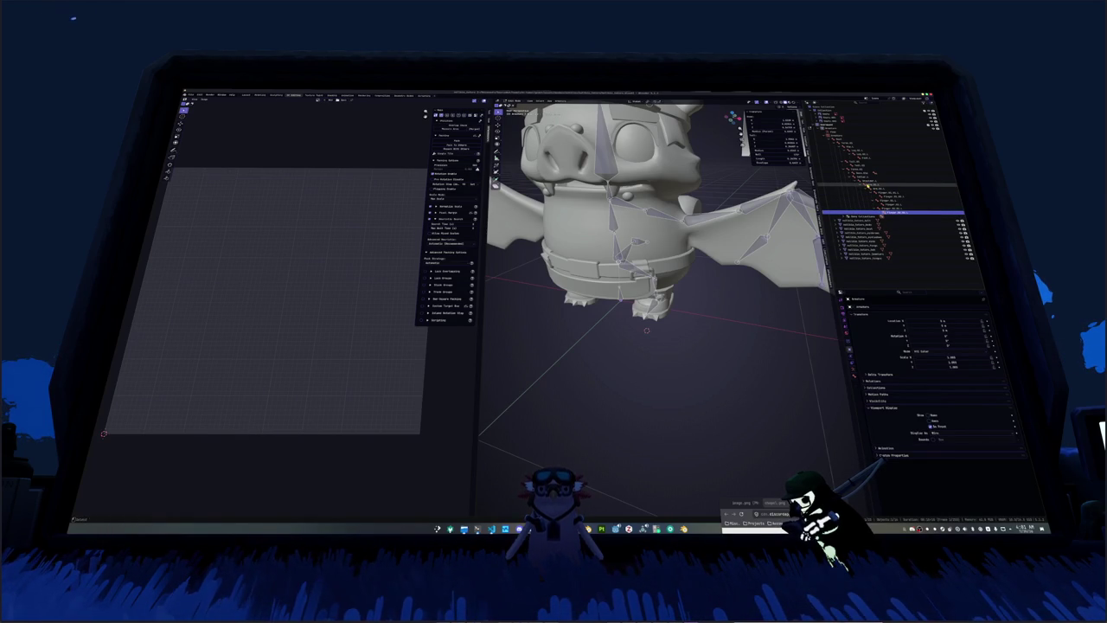
key(ctrl+z)
Step: Apply Armature > Symmetrize to mirror the bones, undo to inspect, then symmetrize again
click(560, 102)
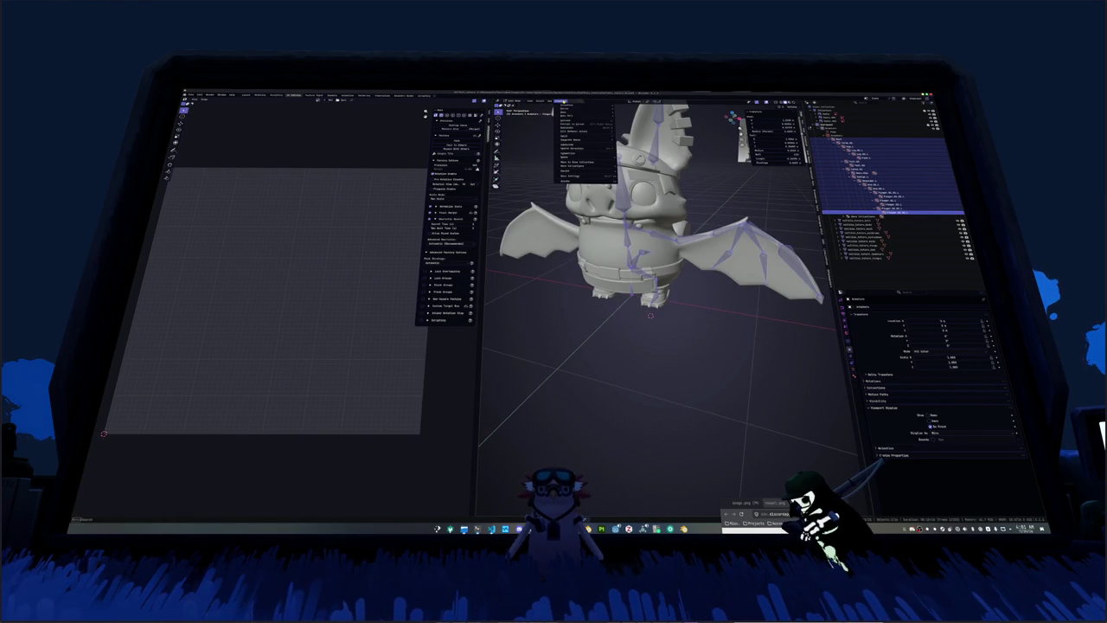
click(575, 154)
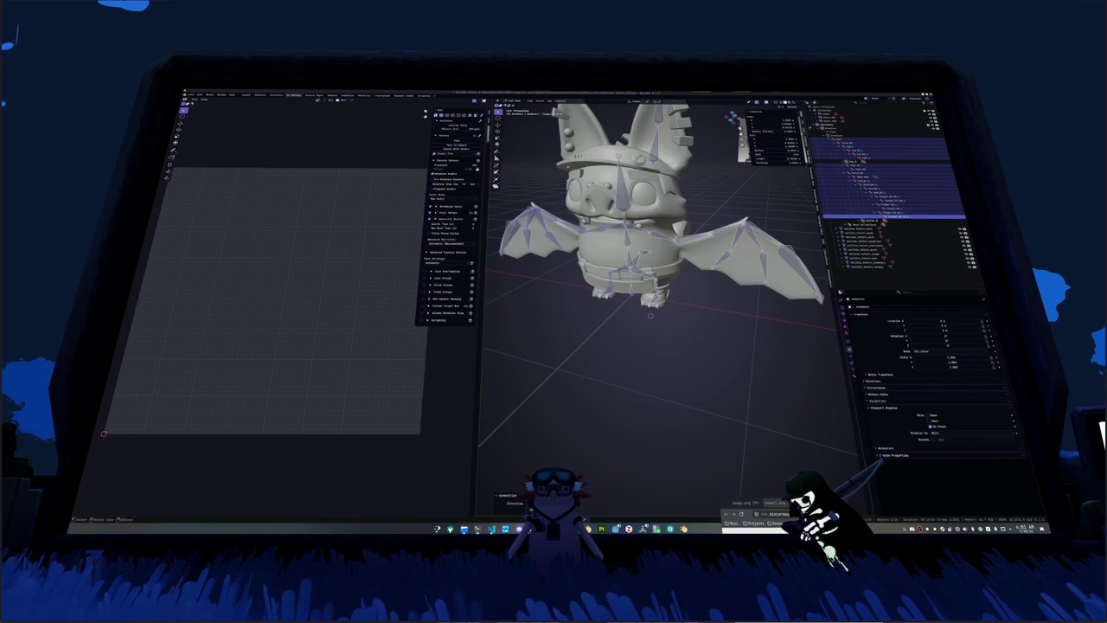
key(ctrl+z)
key(ctrl+z)
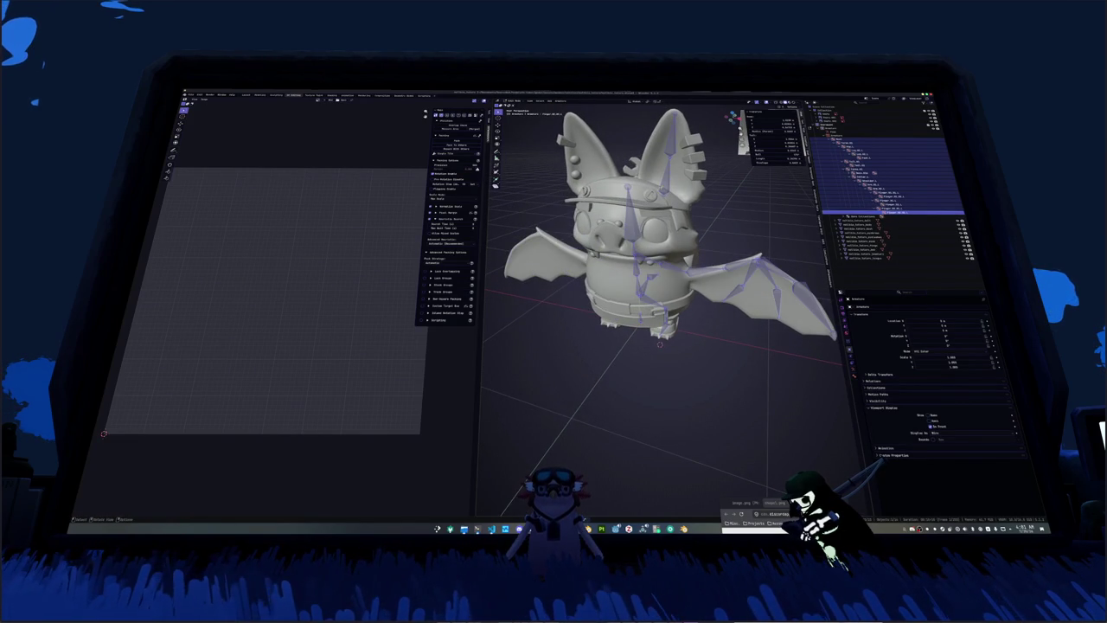
key(ctrl+z)
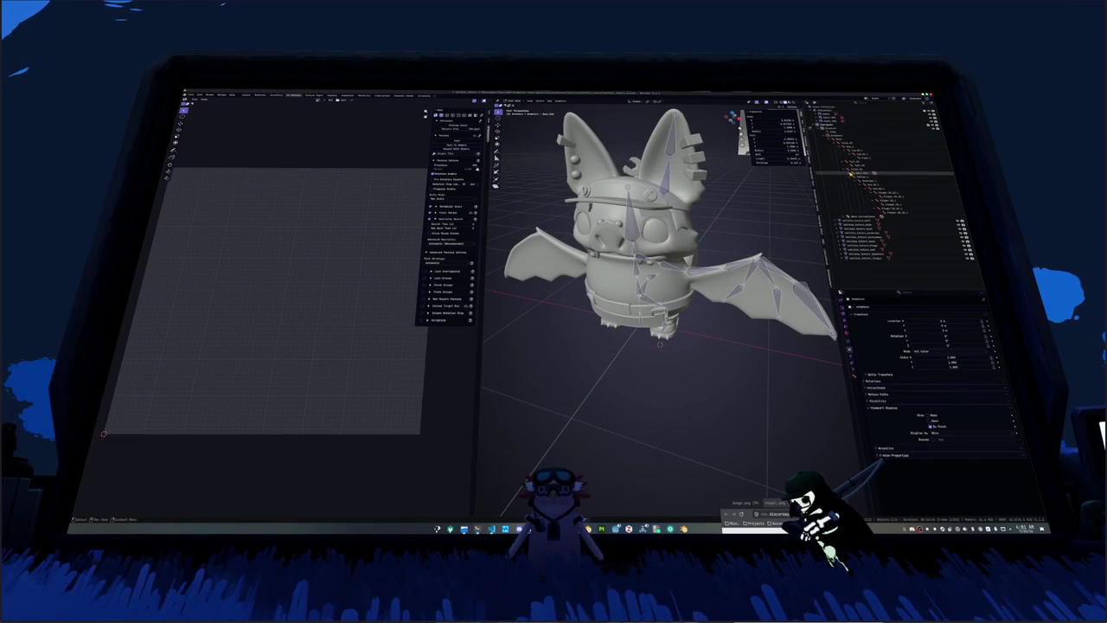
key(ctrl+z)
key(ctrl+z)
key(ctrl+z)
key(ctrl+z)
key(ctrl+z)
key(ctrl+z)
key(ctrl+z)
key(ctrl+z)
key(ctrl+z)
key(ctrl+z)
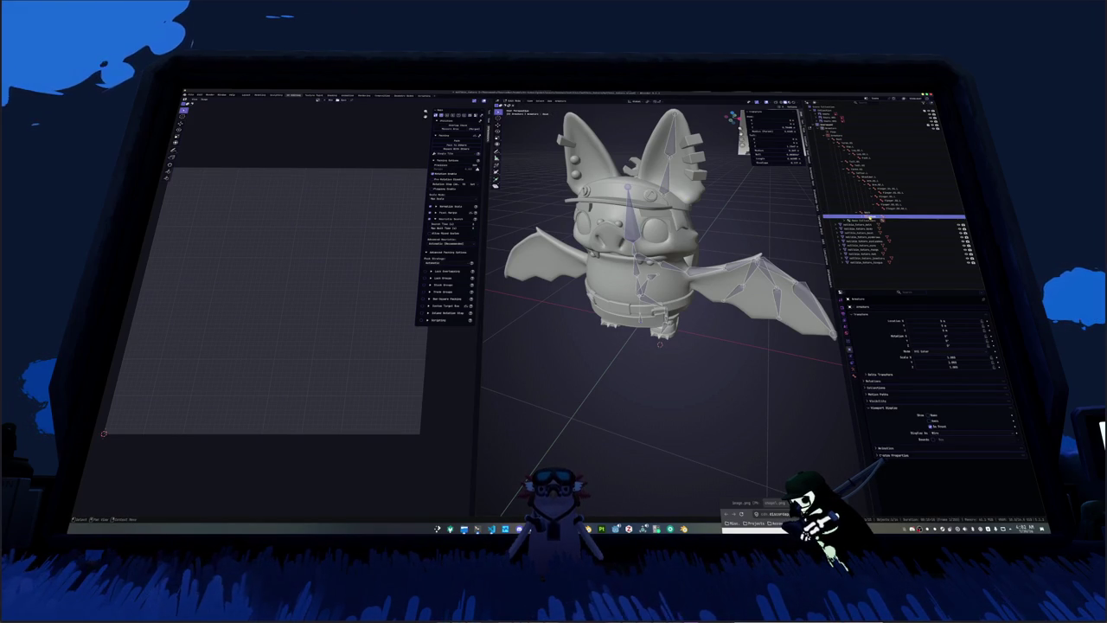
key(ctrl+z)
key(ctrl+z)
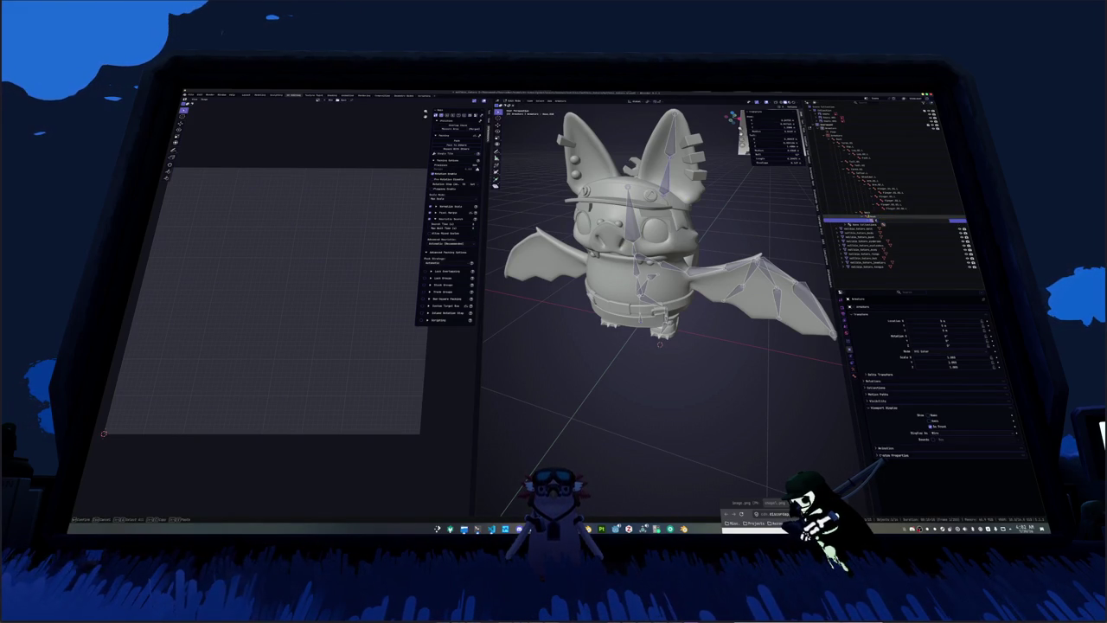
key(ctrl+z)
key(ctrl+z)
key(ctrl+z)
key(ctrl+z)
key(ctrl+z)
key(ctrl+z)
click(560, 101)
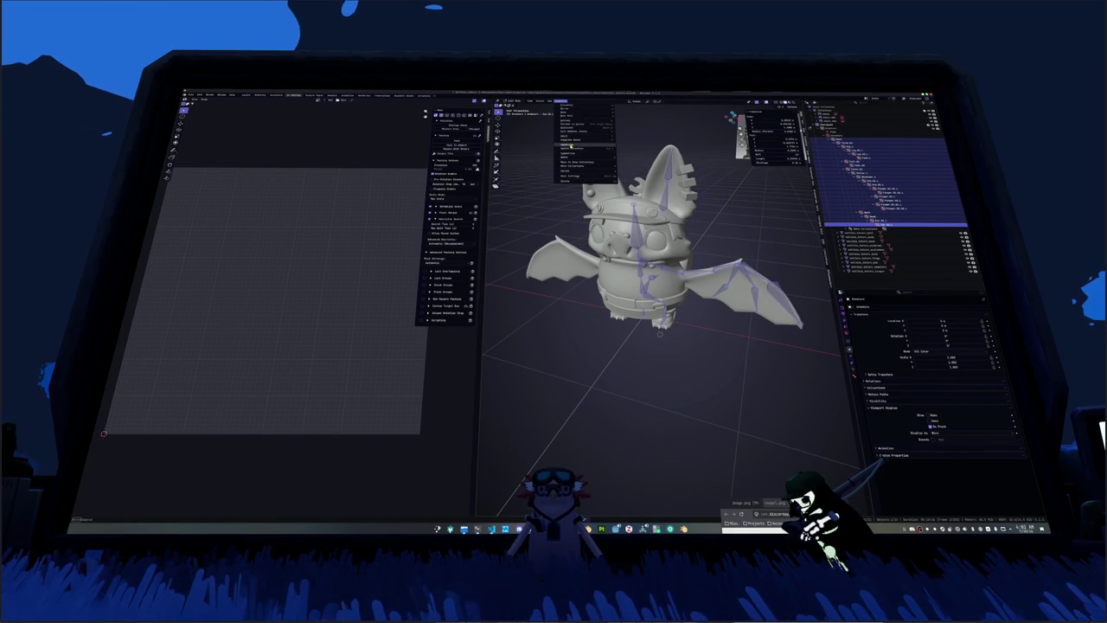
click(574, 149)
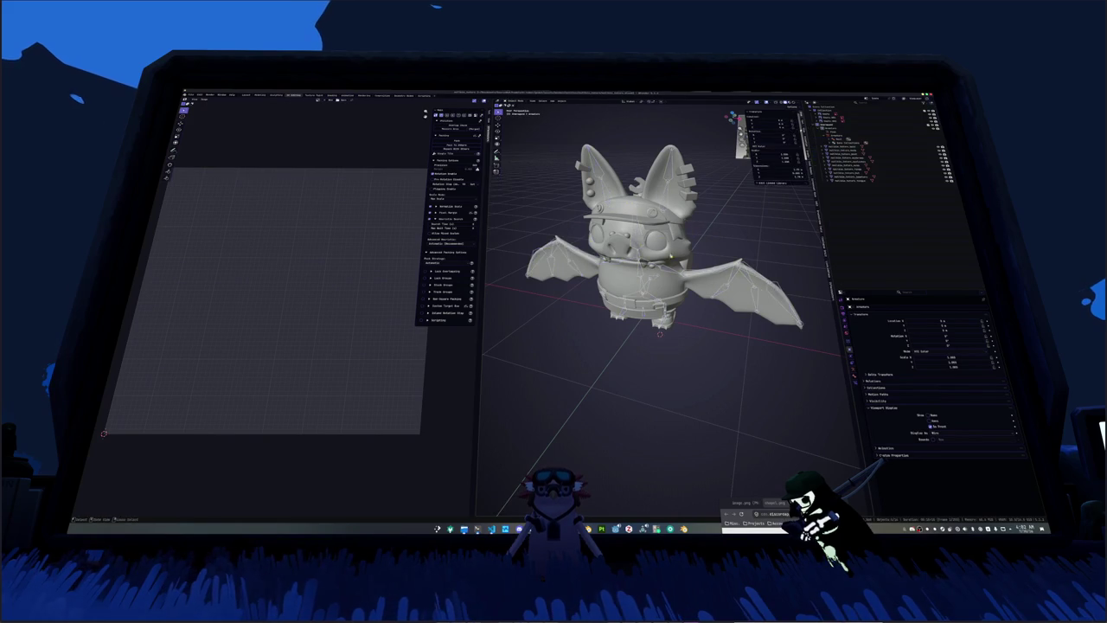
Step: Parent the selected bat mesh pieces to the armature With Automatic Weights
click(856, 148)
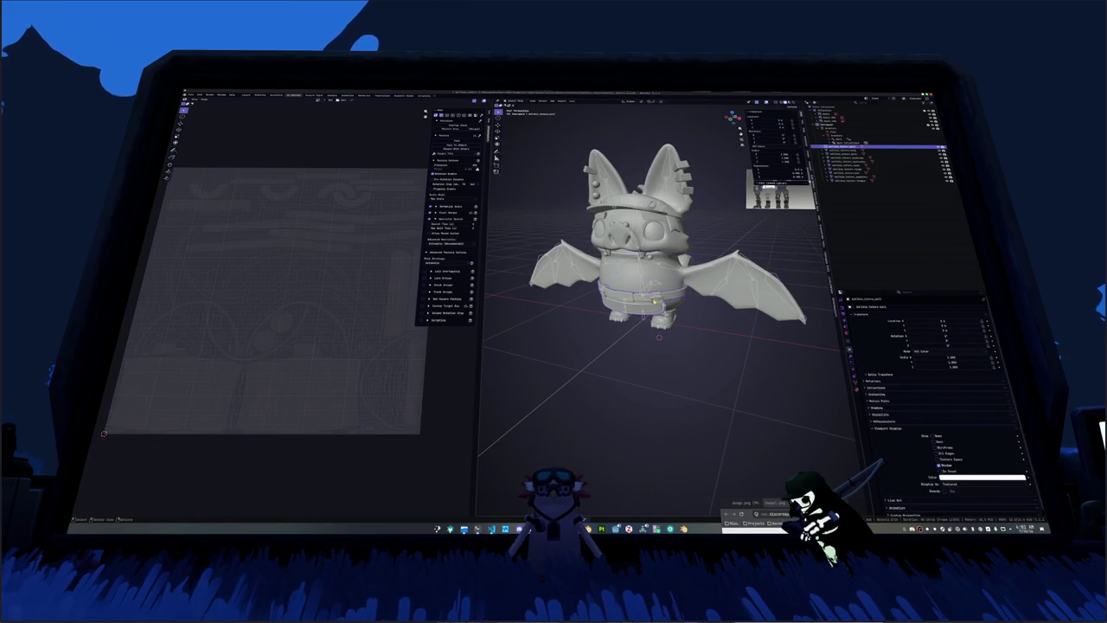
scroll(658, 259, down, 2)
click(865, 148)
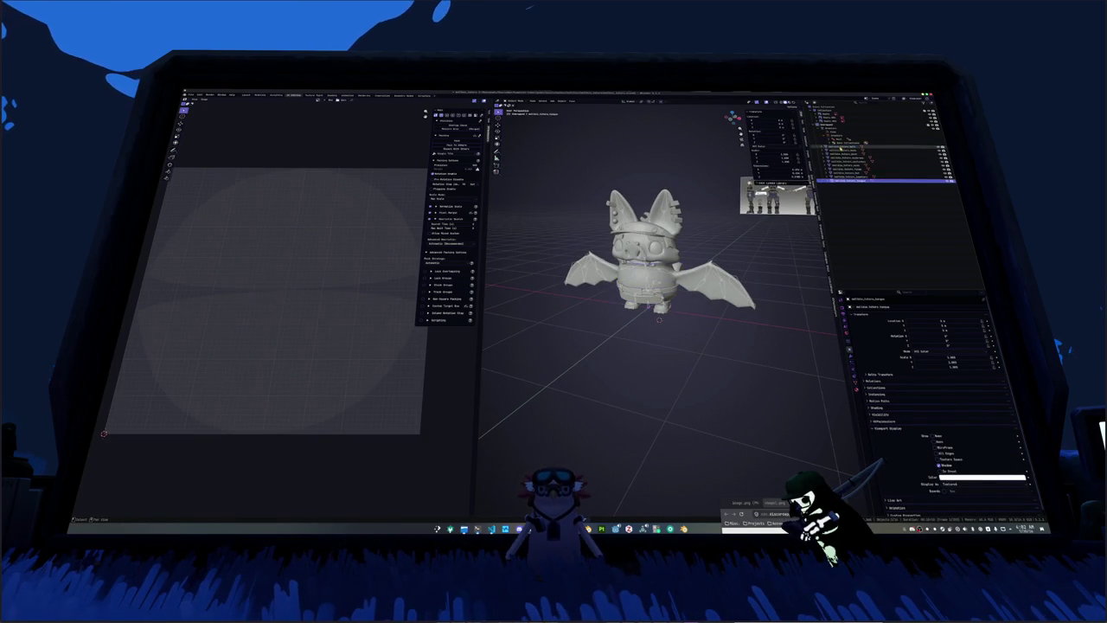
shift+click(865, 180)
scroll(658, 260, up, 2)
ctrl+click(835, 128)
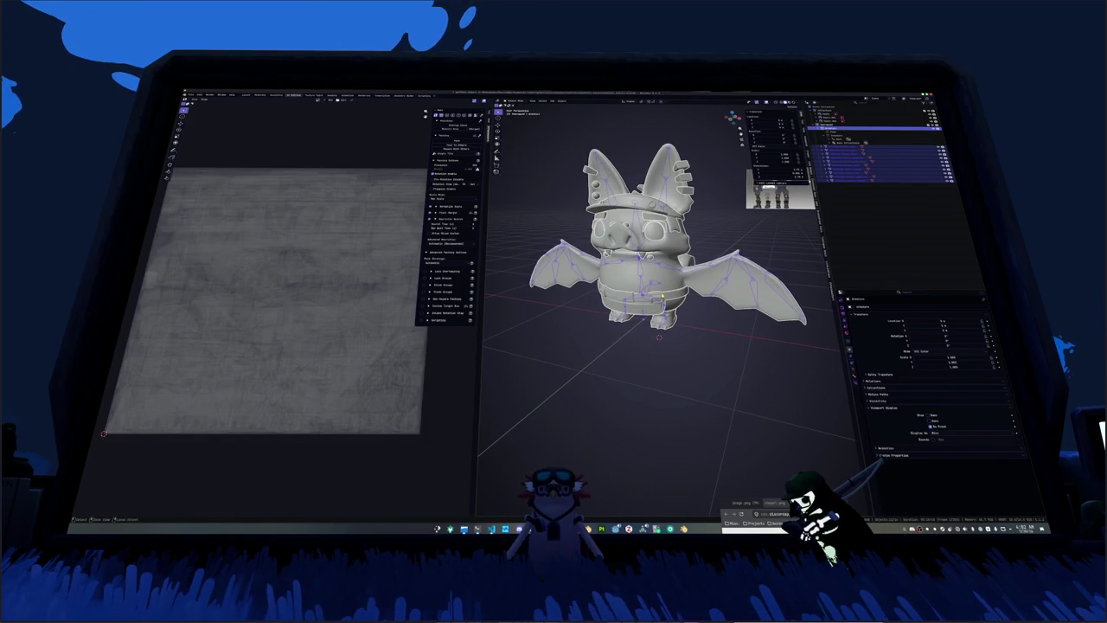
key(ctrl+p)
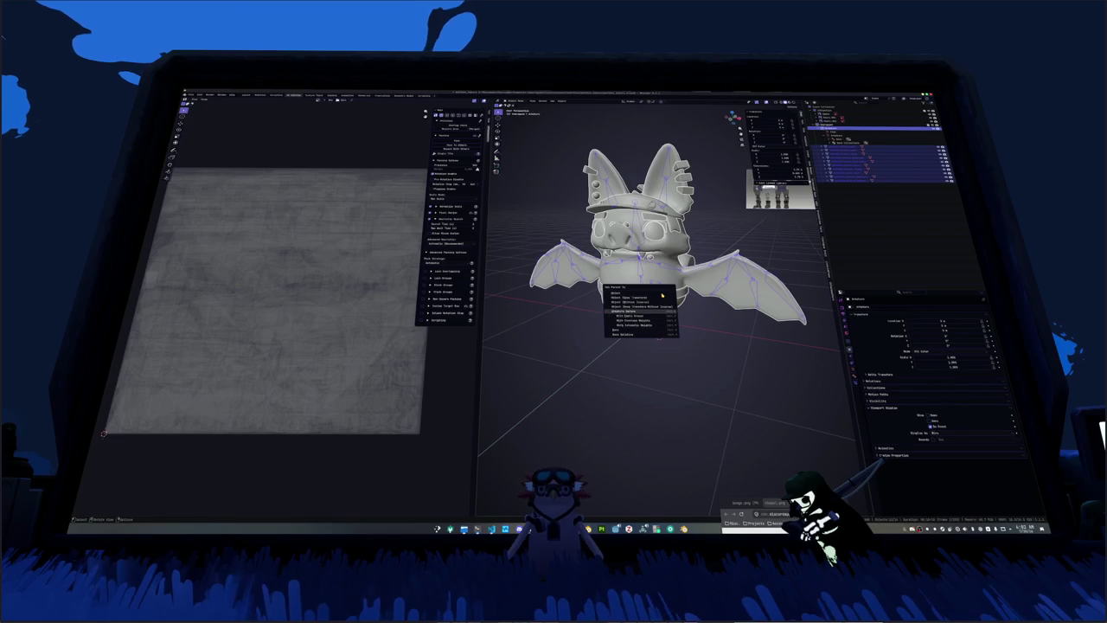
click(663, 325)
key(ctrl+Tab)
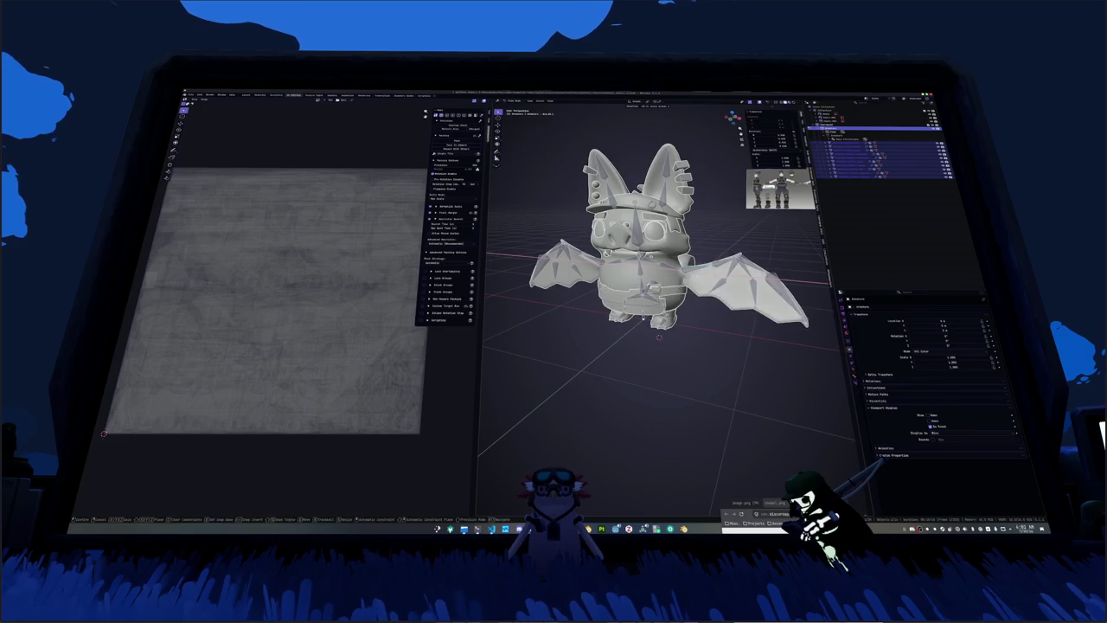
Step: Duplicate a bone with Shift+D and rotate the copy, checking front and side views
scroll(658, 260, up, 2)
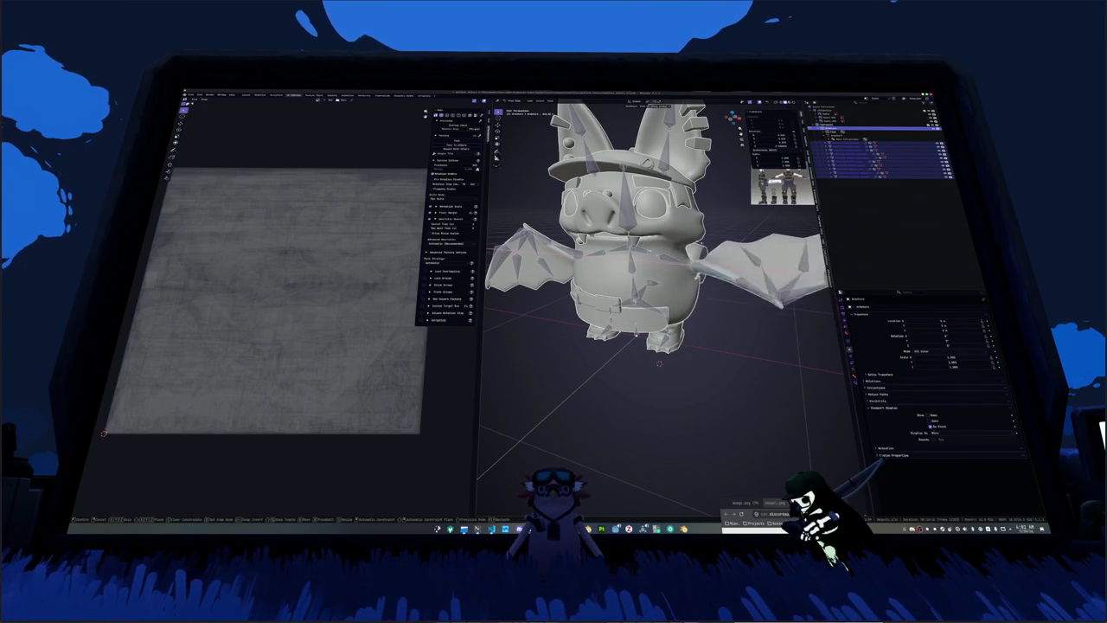
key(Escape)
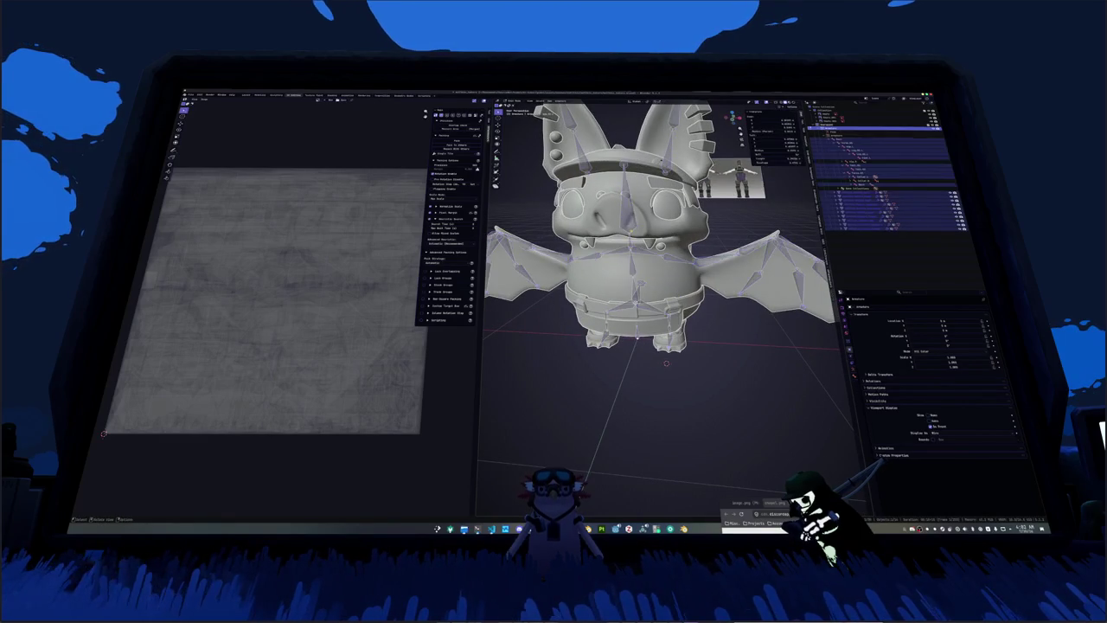
key(KP_1)
key(shift+d)
key(Escape)
key(KP_3)
key(r)
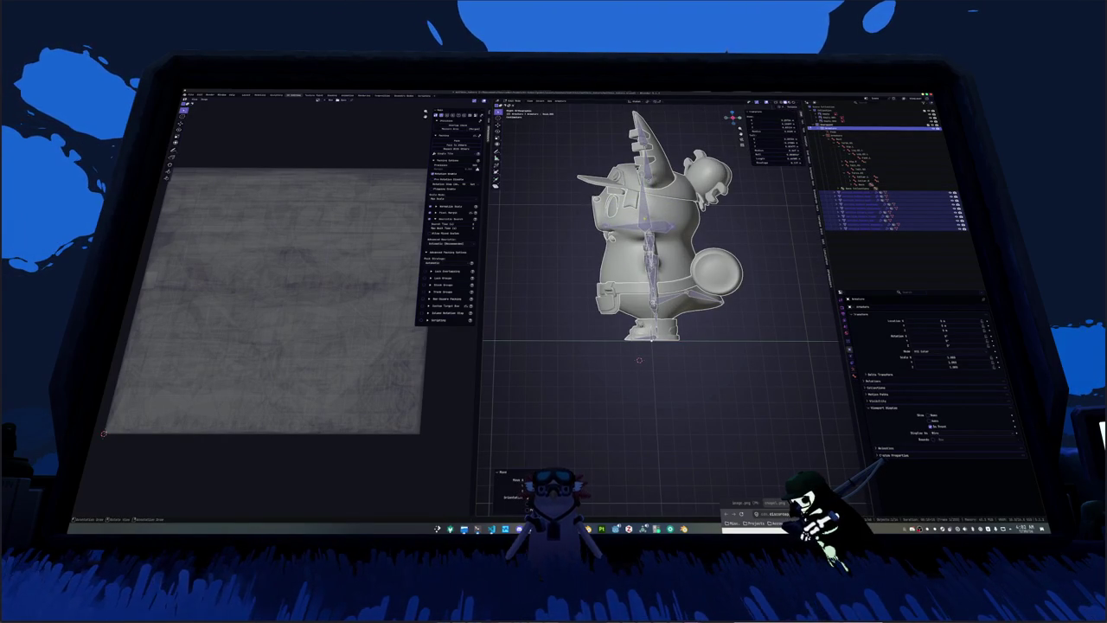
key(KP_1)
Step: Move the duplicated bone into place near the torso and review the whole bat
middle_drag(669, 360, 709, 346)
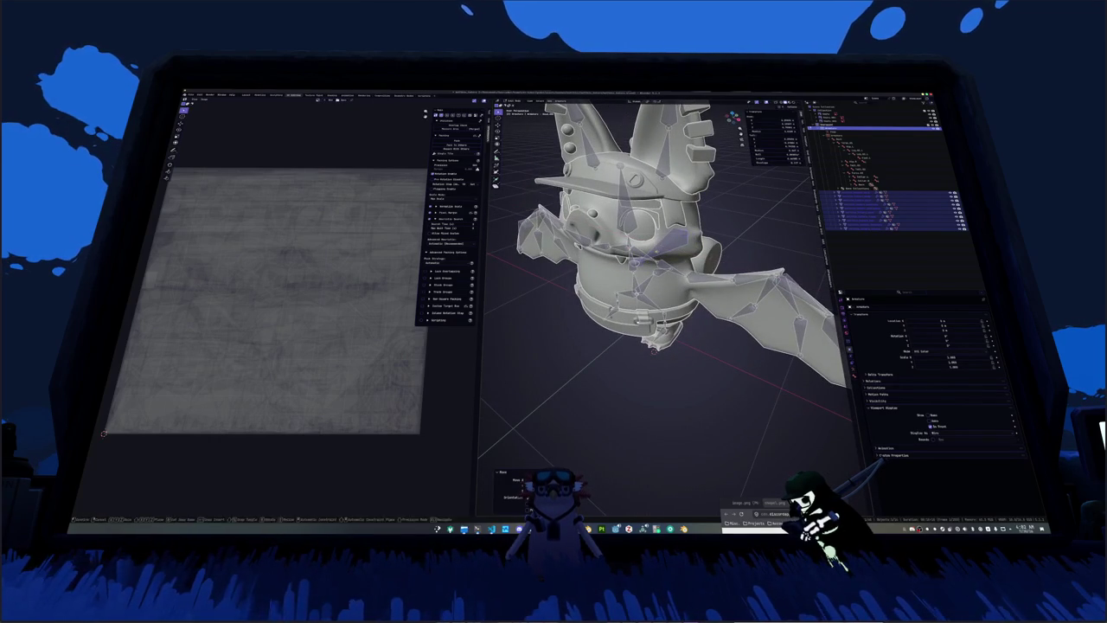
middle_drag(654, 349, 683, 329)
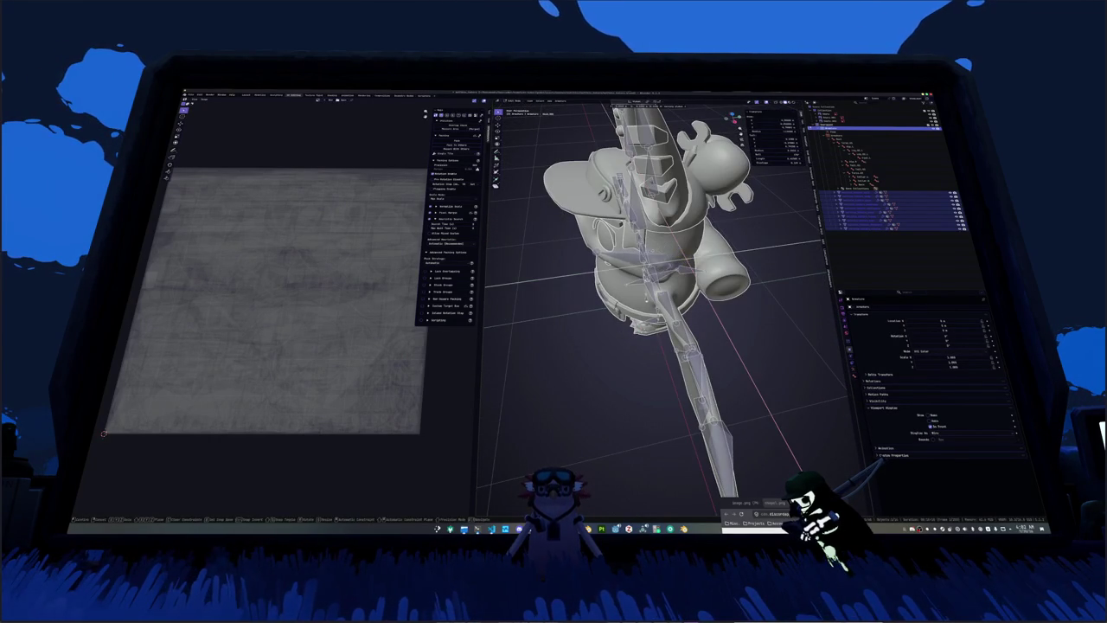
key(ctrl+z)
middle_drag(654, 358, 651, 366)
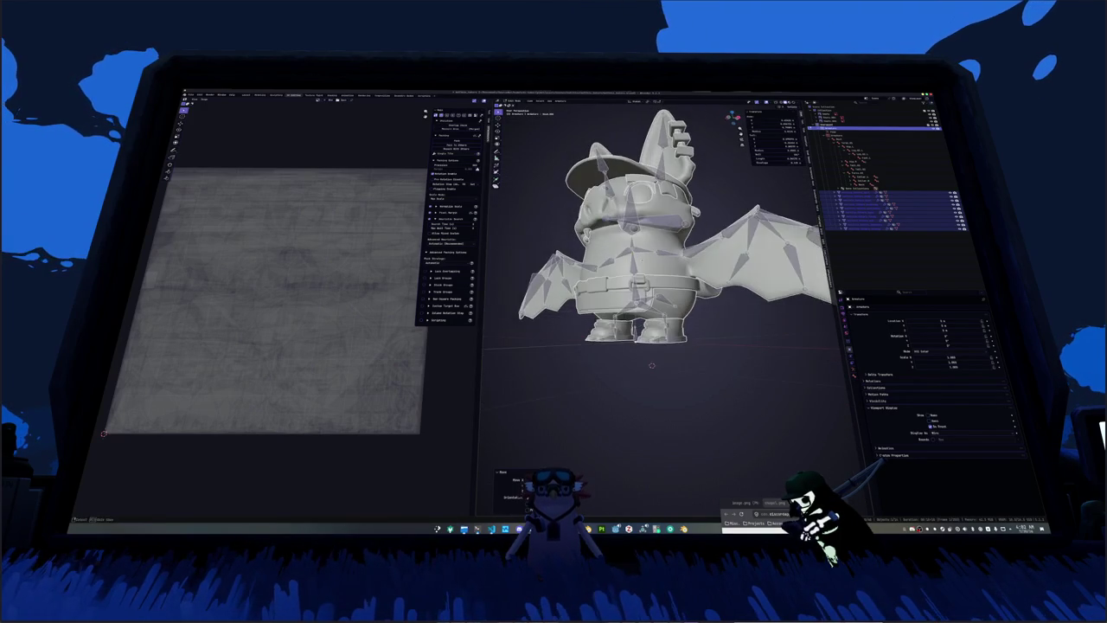
key(KP_1)
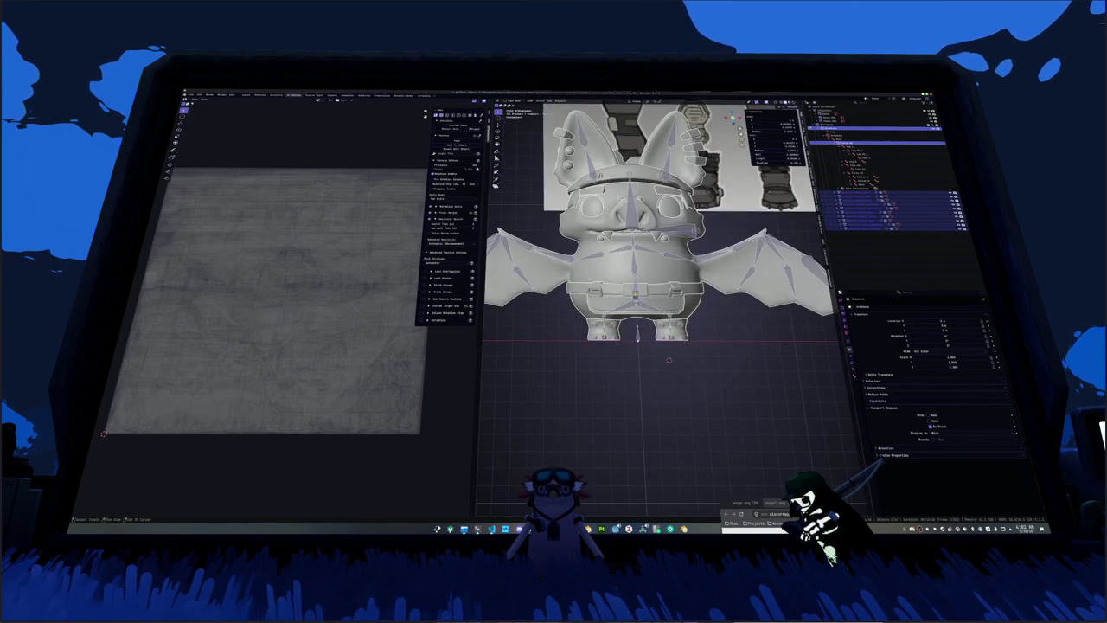
key(KP_3)
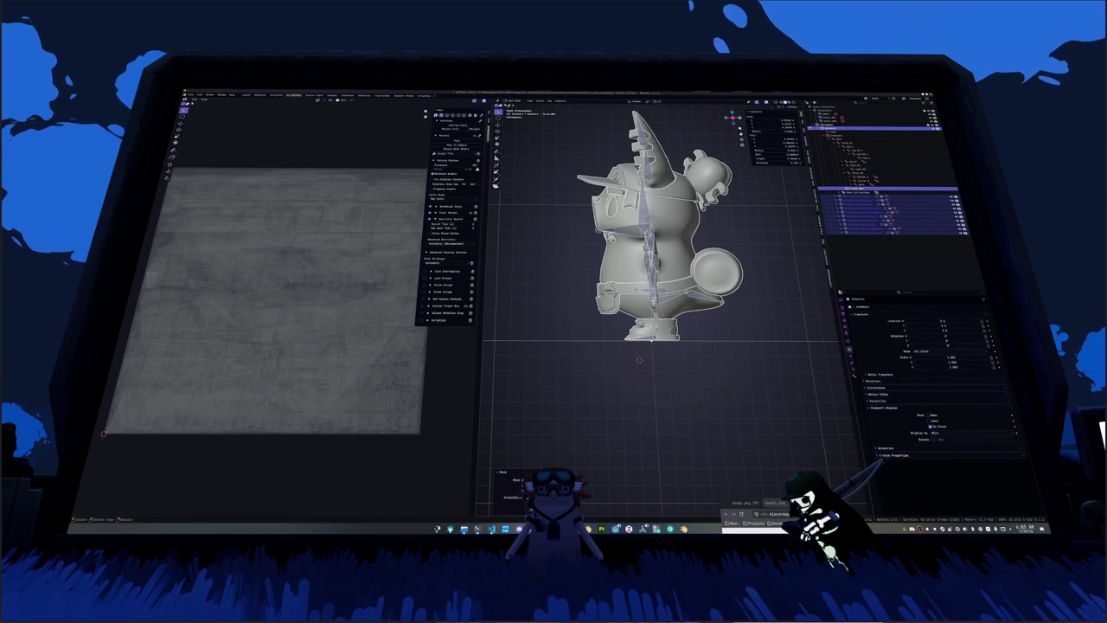
key(g)
click(704, 276)
mouse_move(658, 260)
middle_down()
mouse_move(597, 247)
mouse_move(623, 259)
mouse_move(623, 277)
middle_up()
middle_drag(690, 305, 679, 286)
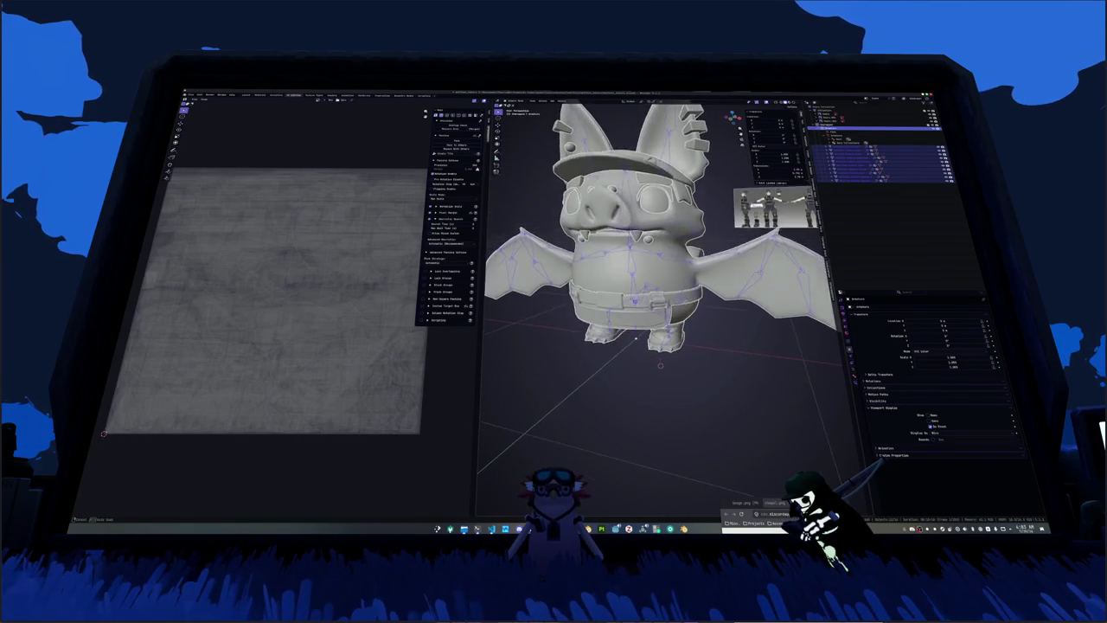
scroll(679, 281, down, 3)
click(676, 275)
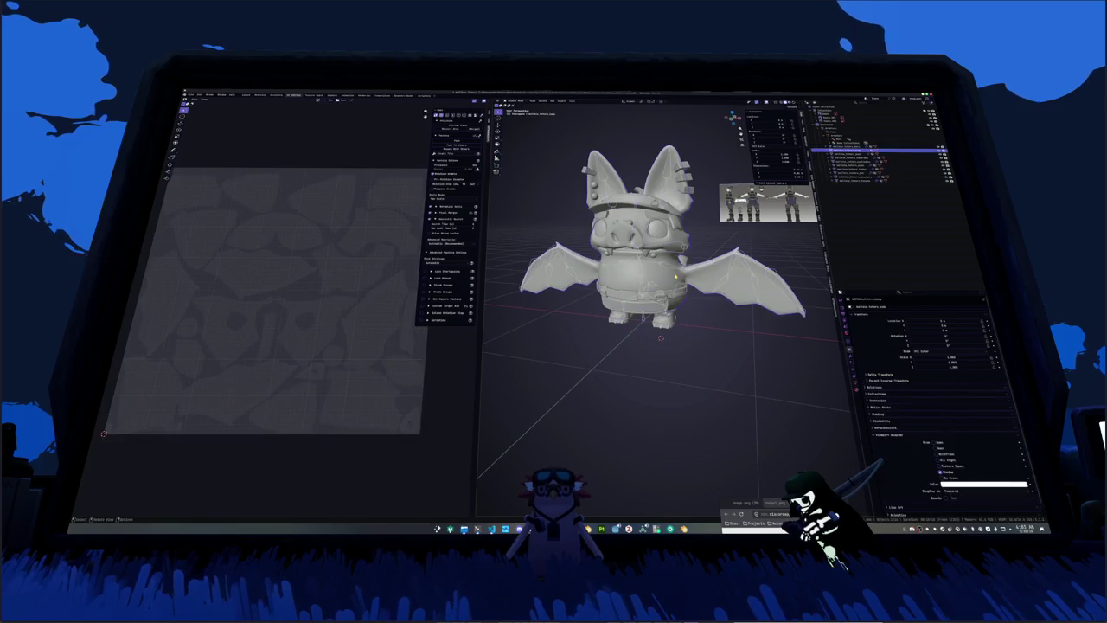
Step: Rename the armature's bones with F2, naming one 'wing'
key(Tab)
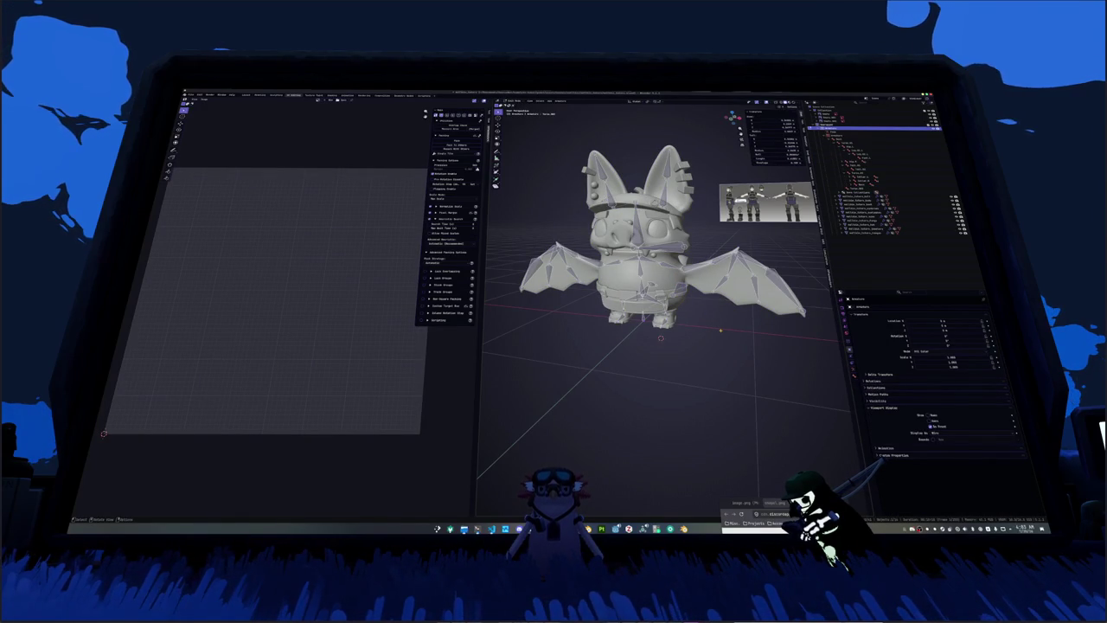
scroll(671, 244, up, 3)
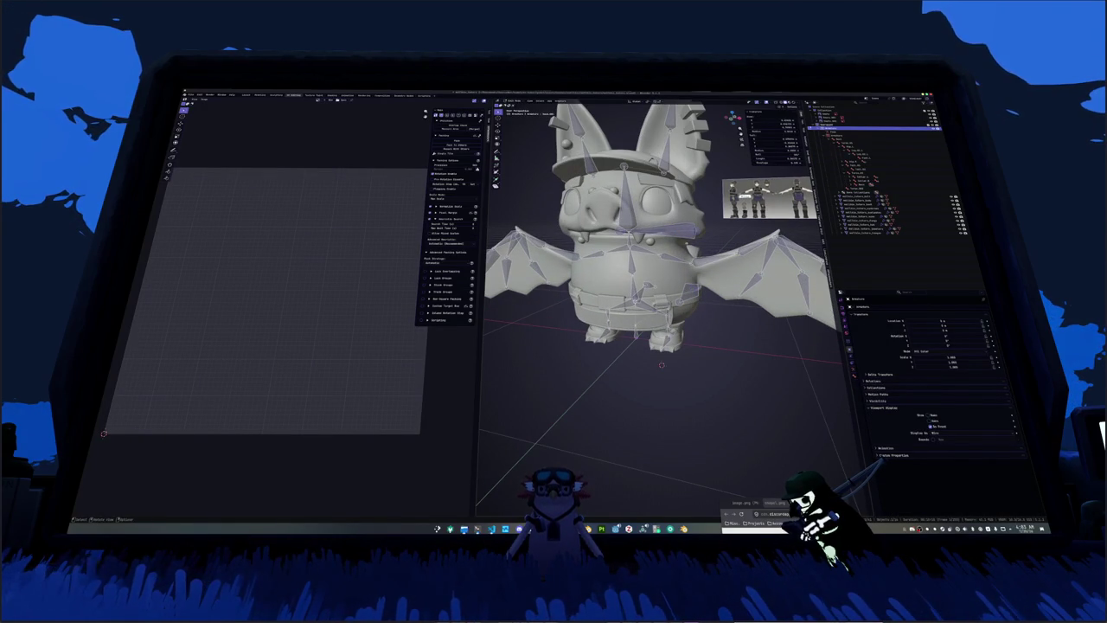
key(F2)
key(Return)
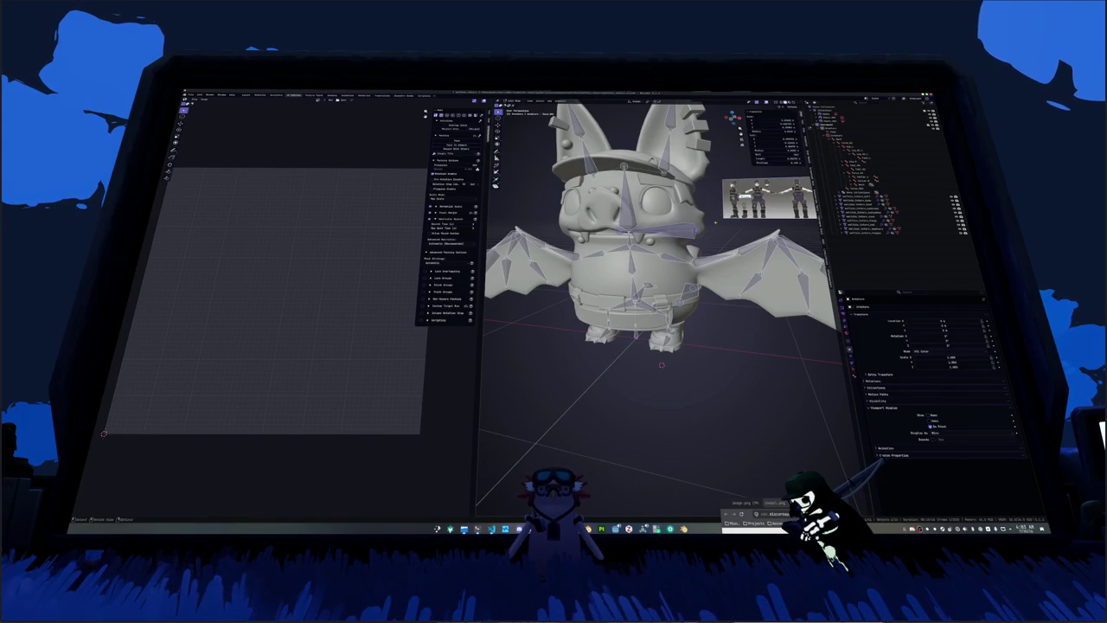
key(F2)
text(wing)
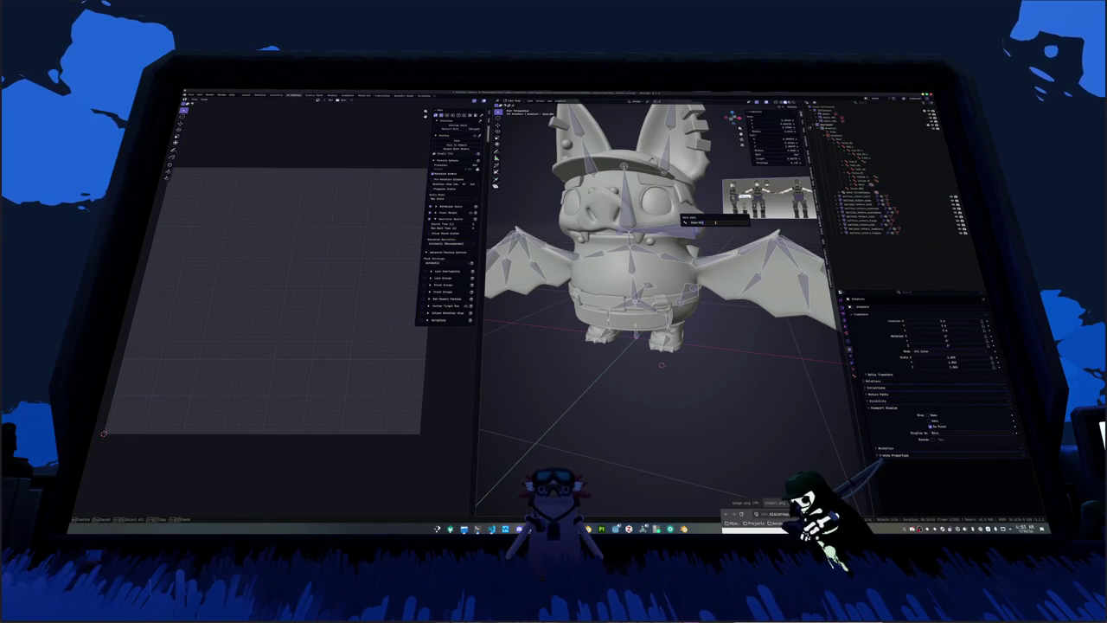
key(Return)
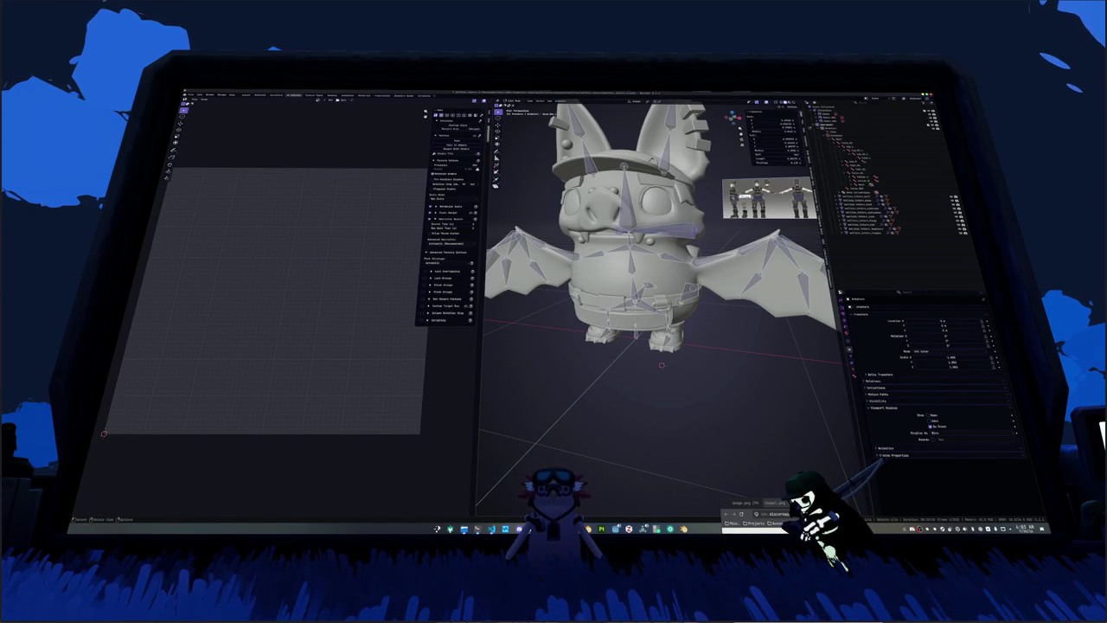
click(683, 292)
key(F2)
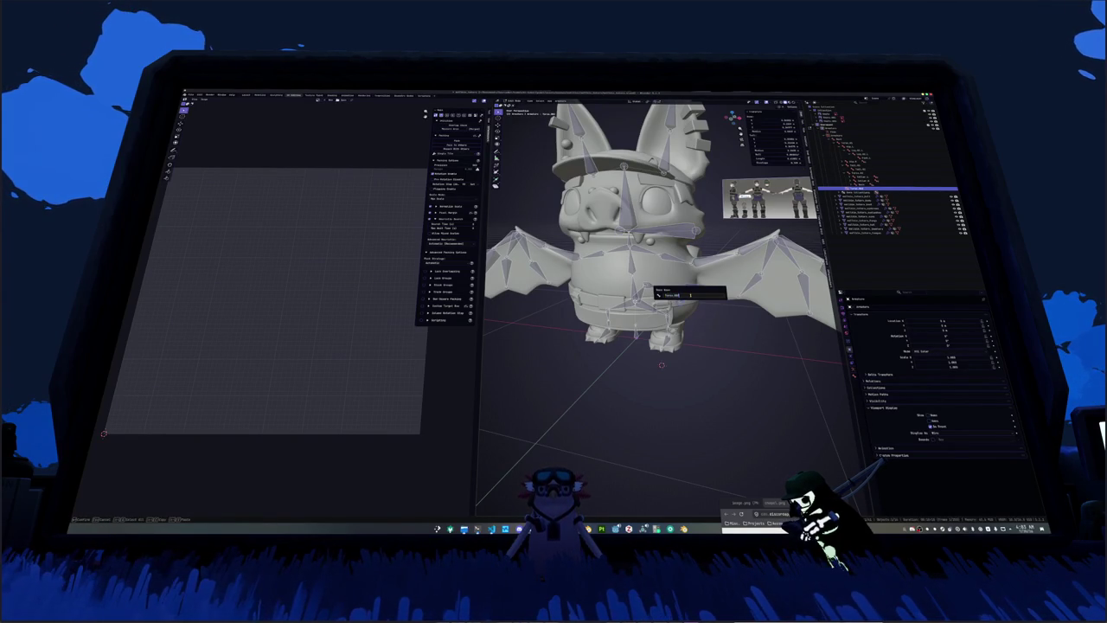
Step: Select all bones and clear their transforms back to the rest pose
key(a)
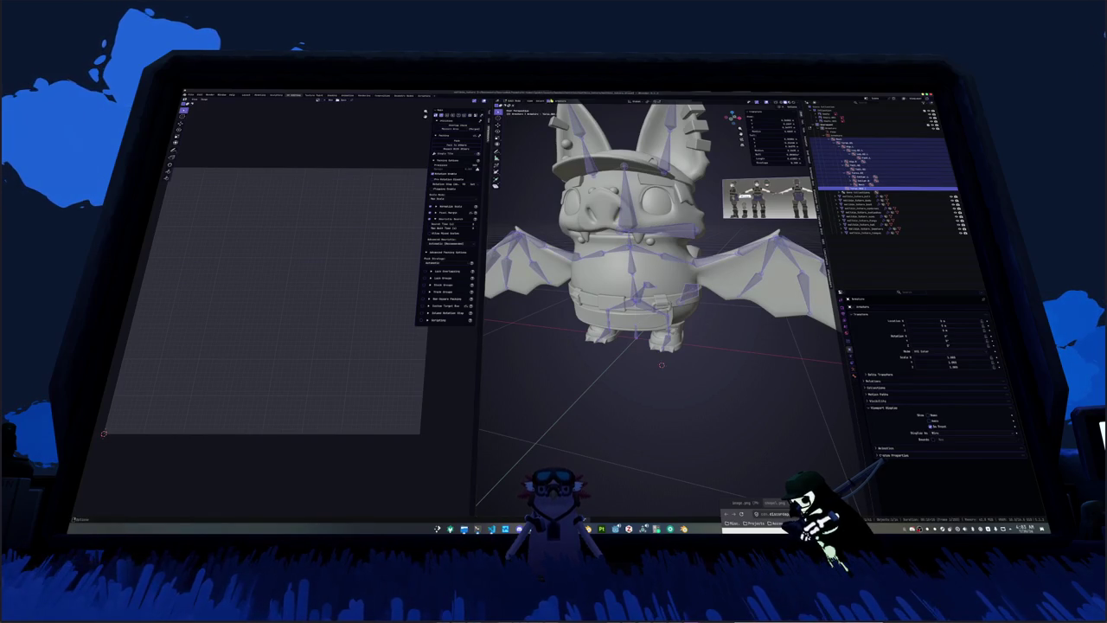
click(561, 102)
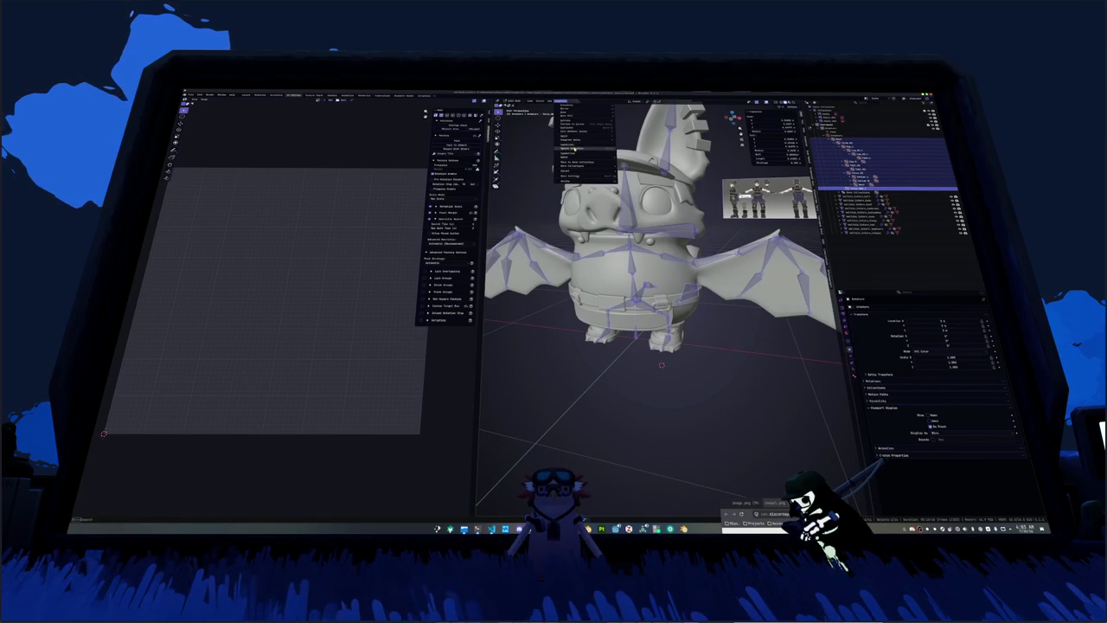
click(573, 148)
scroll(573, 148, down, 3)
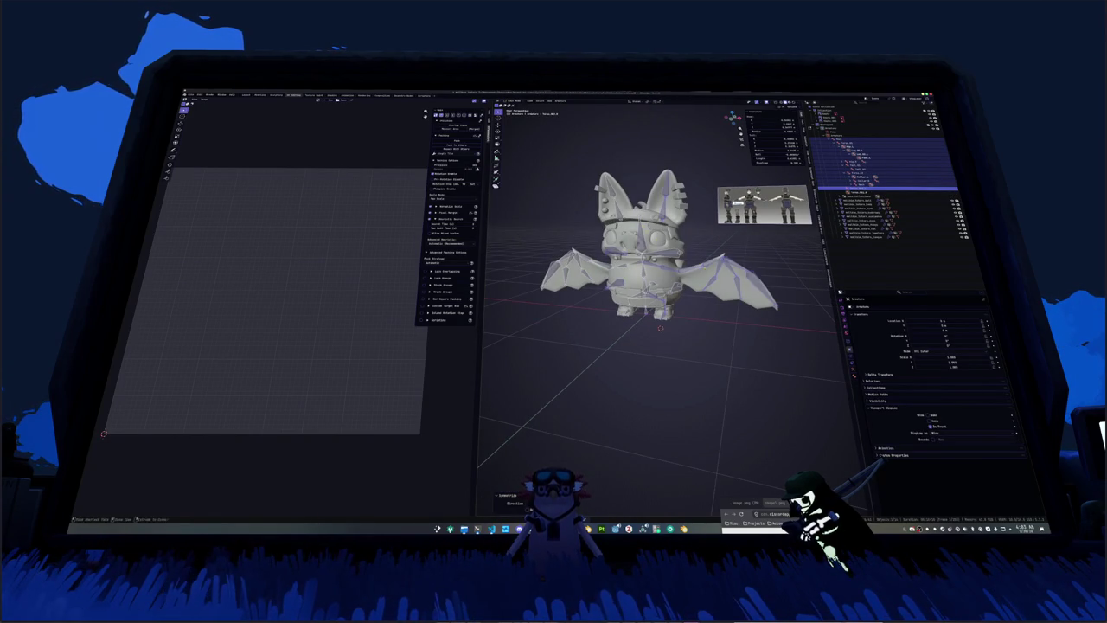
click(856, 150)
scroll(658, 260, up, 3)
key(alt+a)
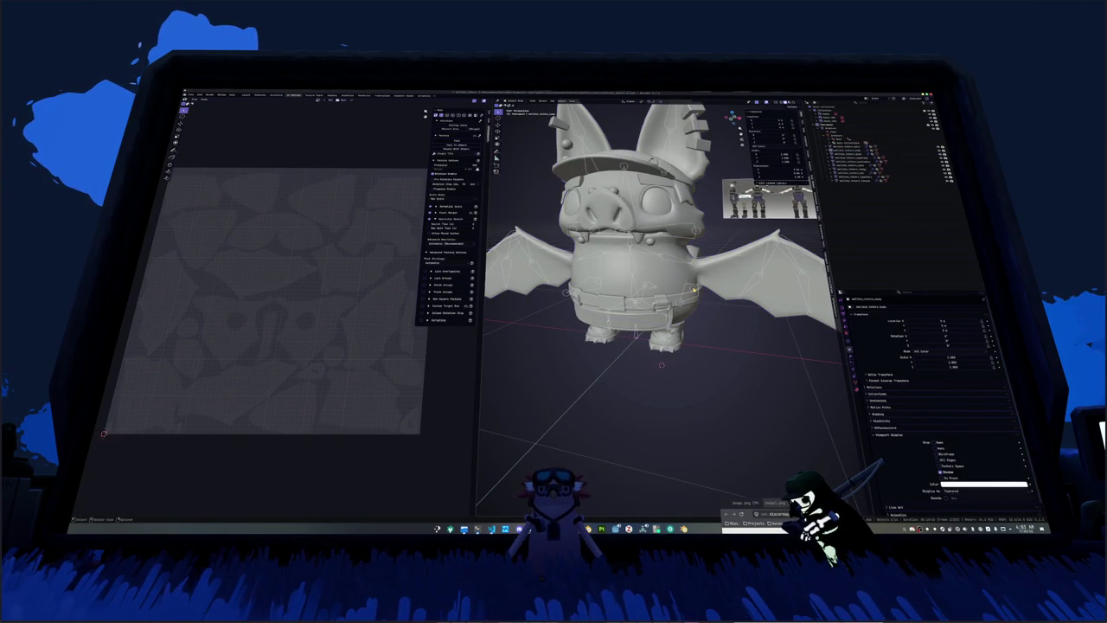
Step: Parent the mesh to the armature again and merge the selected pieces
click(835, 127)
key(ctrl+p)
click(697, 286)
key(ctrl+Tab)
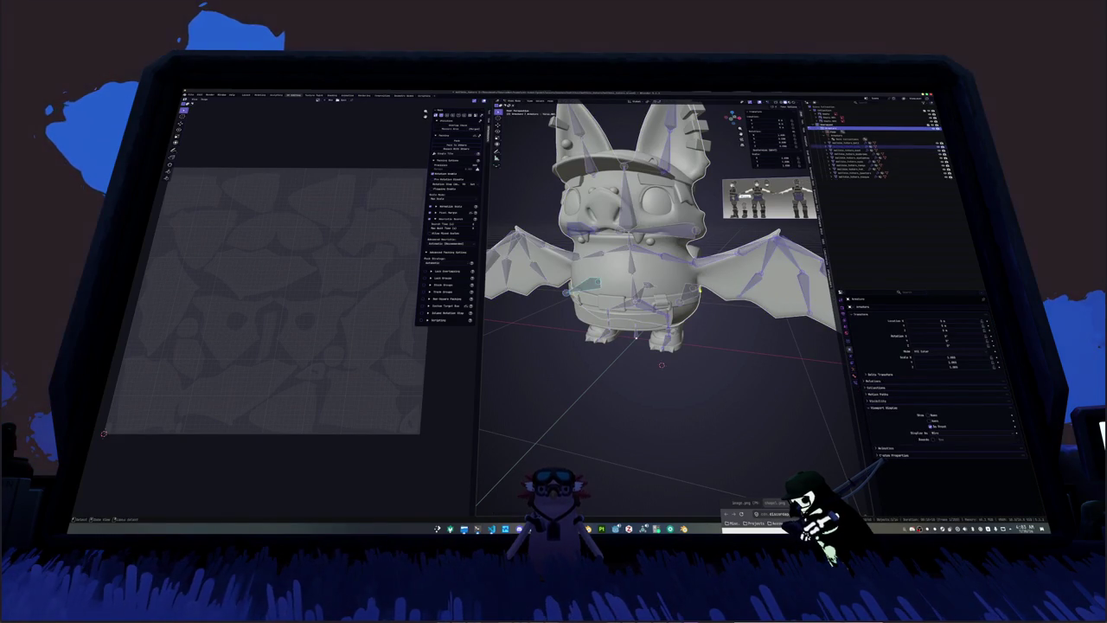
key(period)
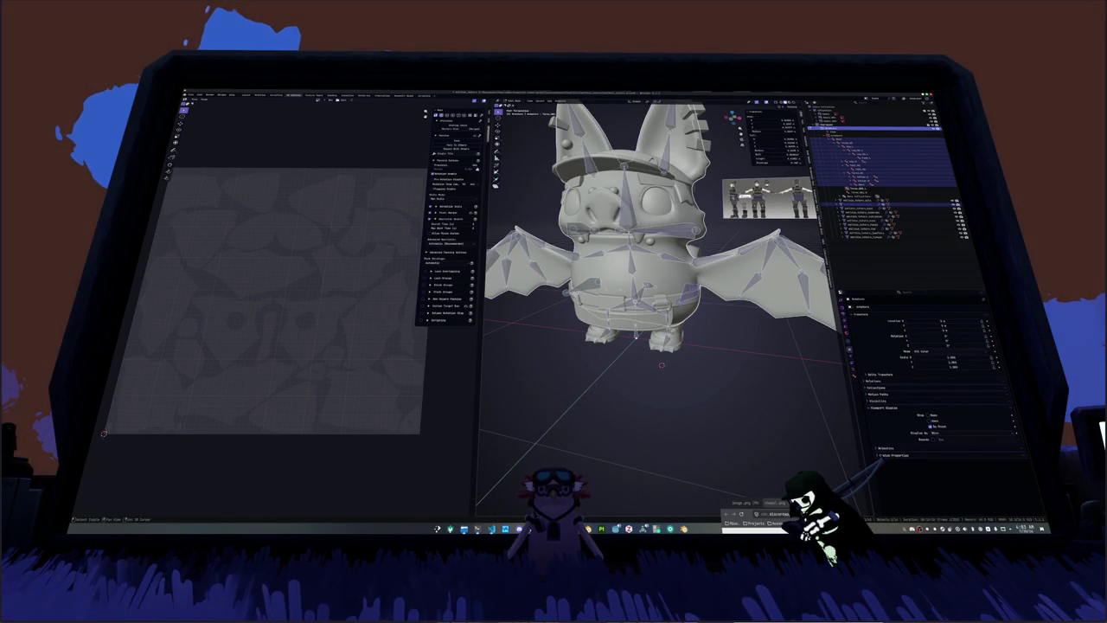
key(ctrl+p)
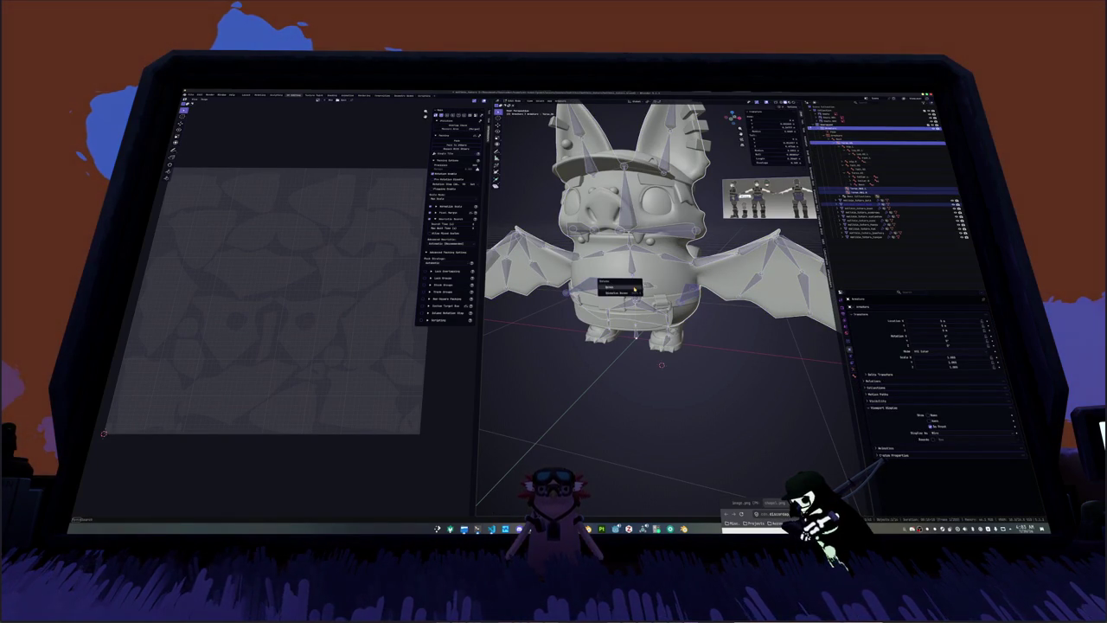
right_click(658, 334)
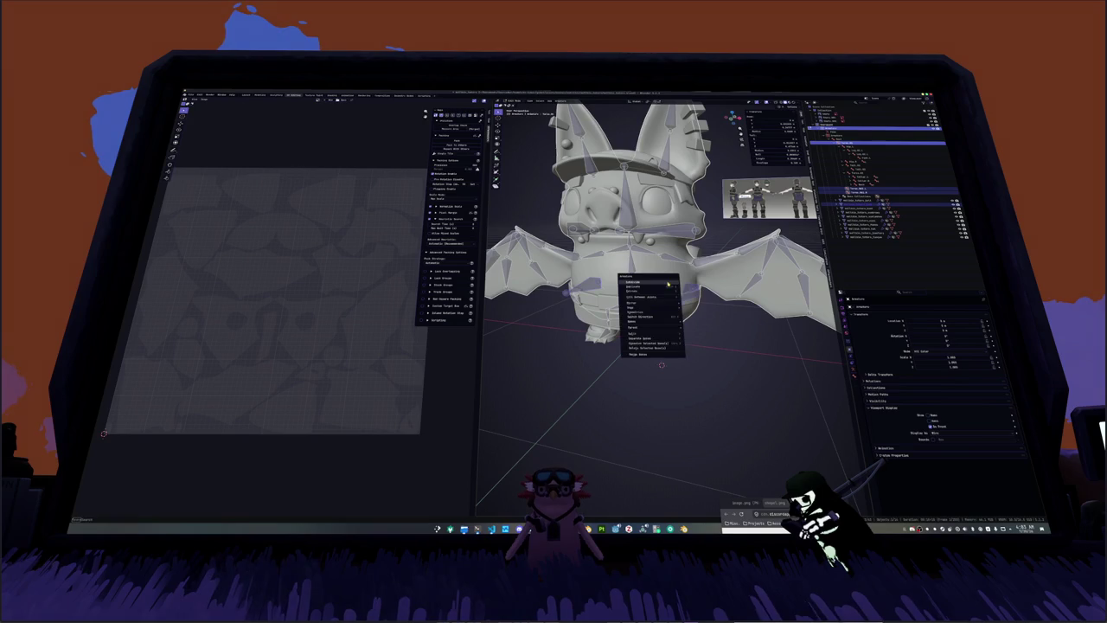
click(640, 354)
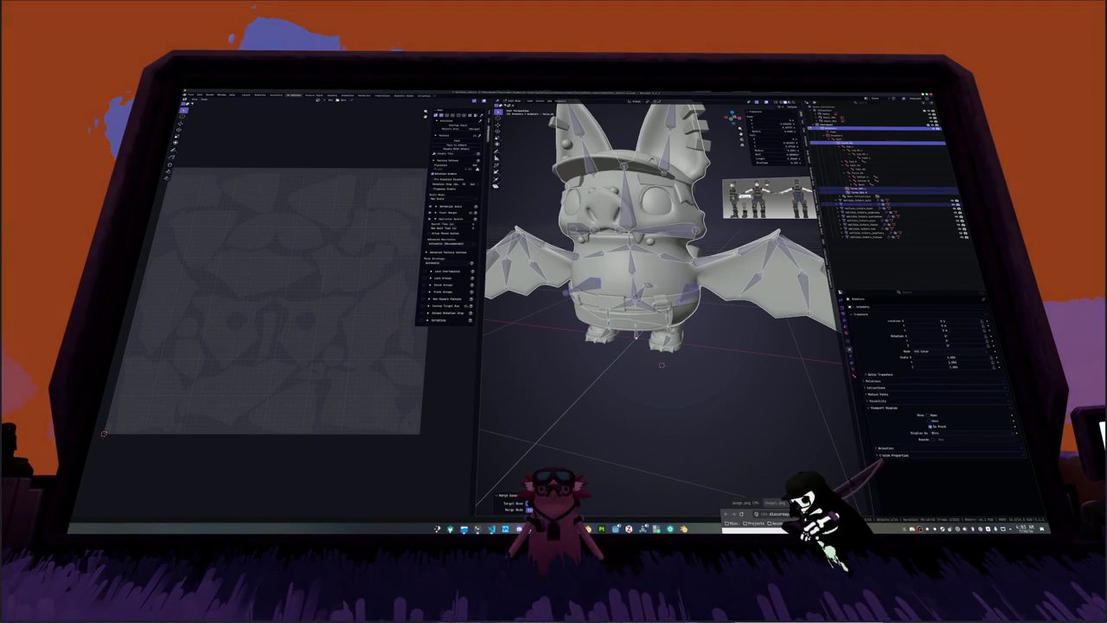
Step: Rotate the wing bones in Pose Mode to test how the wings bend
click(866, 196)
middle_drag(662, 286, 659, 363)
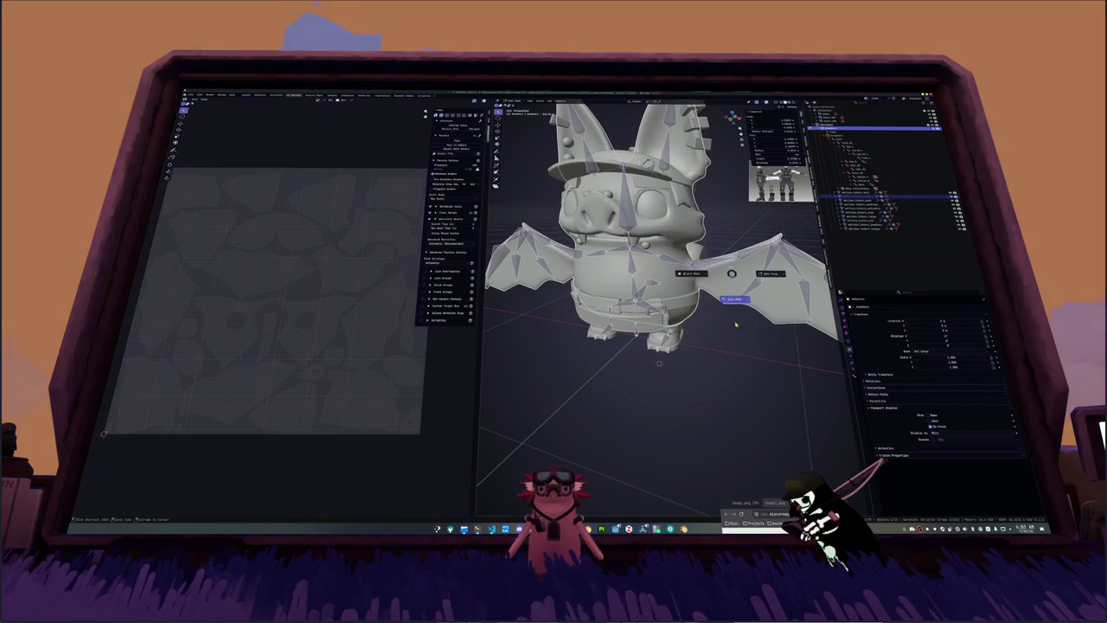
click(733, 300)
key(r)
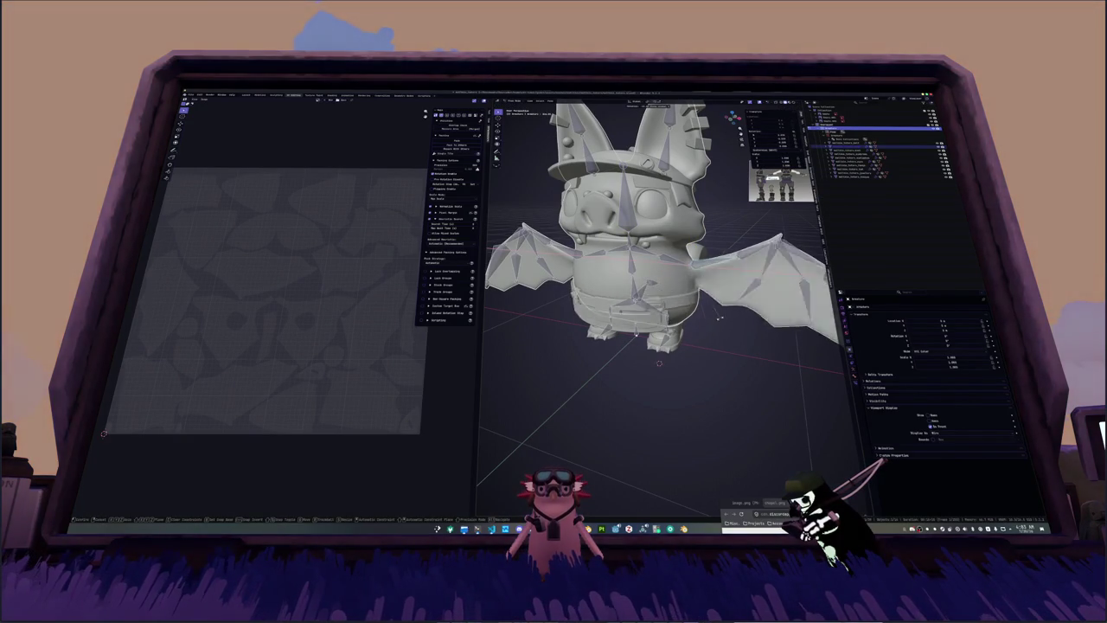
click(728, 277)
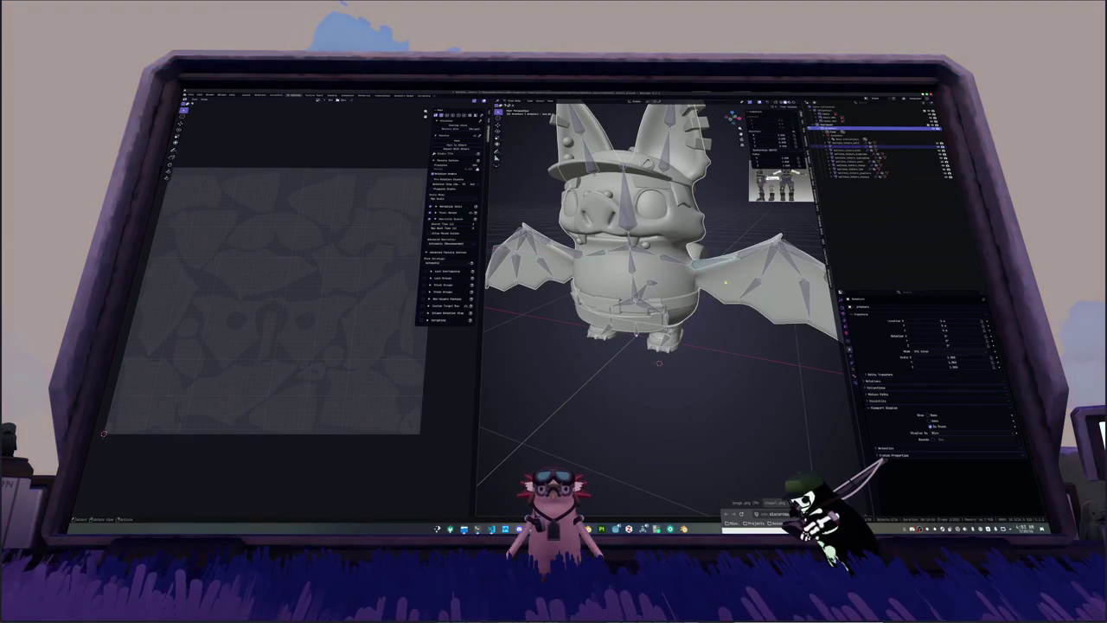
Step: Select all rig bones, then switch to the bat mesh and try weight paint and edit modes
key(a)
click(878, 169)
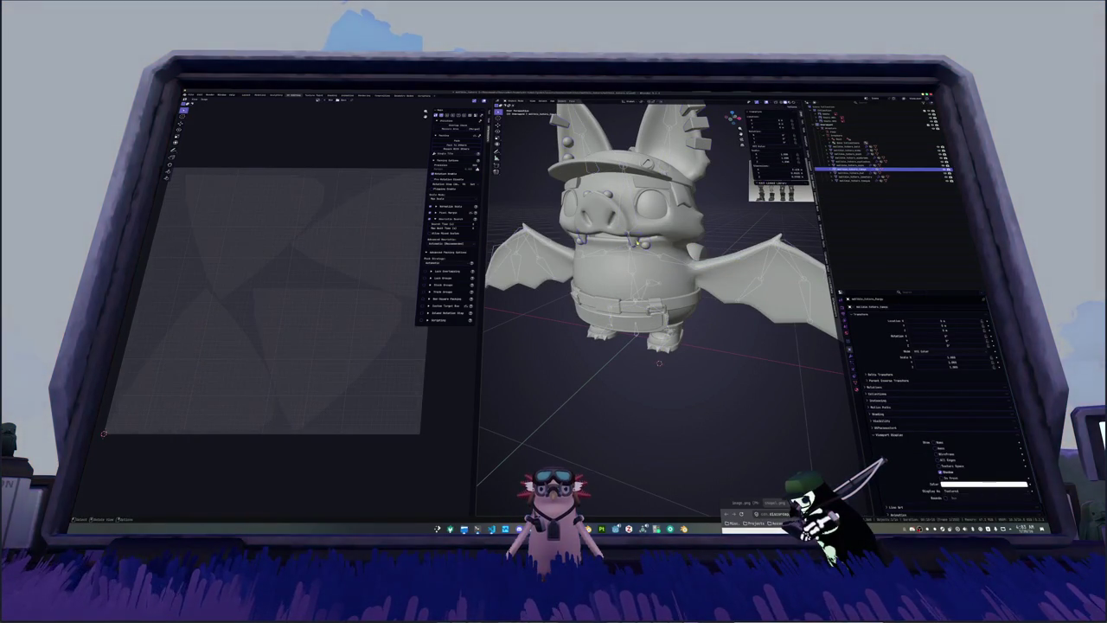
click(865, 128)
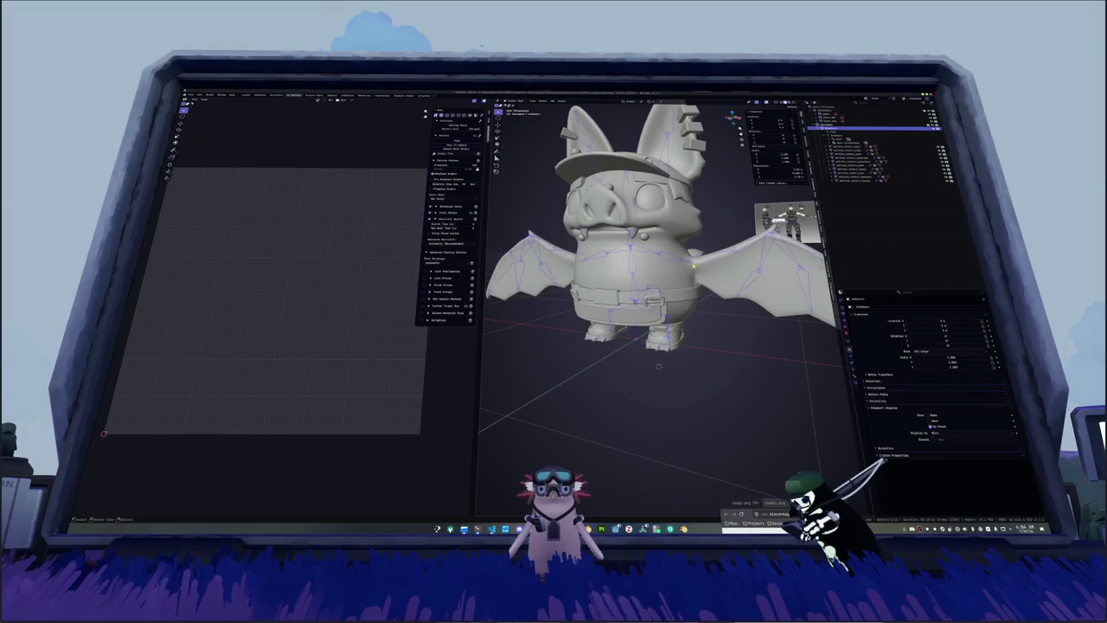
click(703, 270)
key(ctrl+Tab)
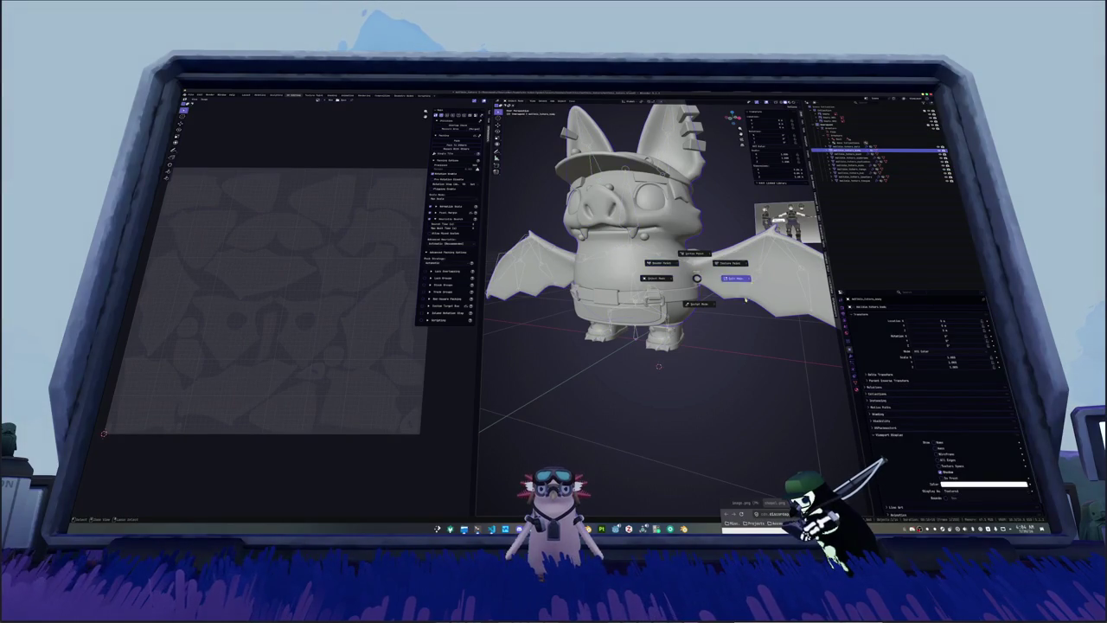
click(659, 262)
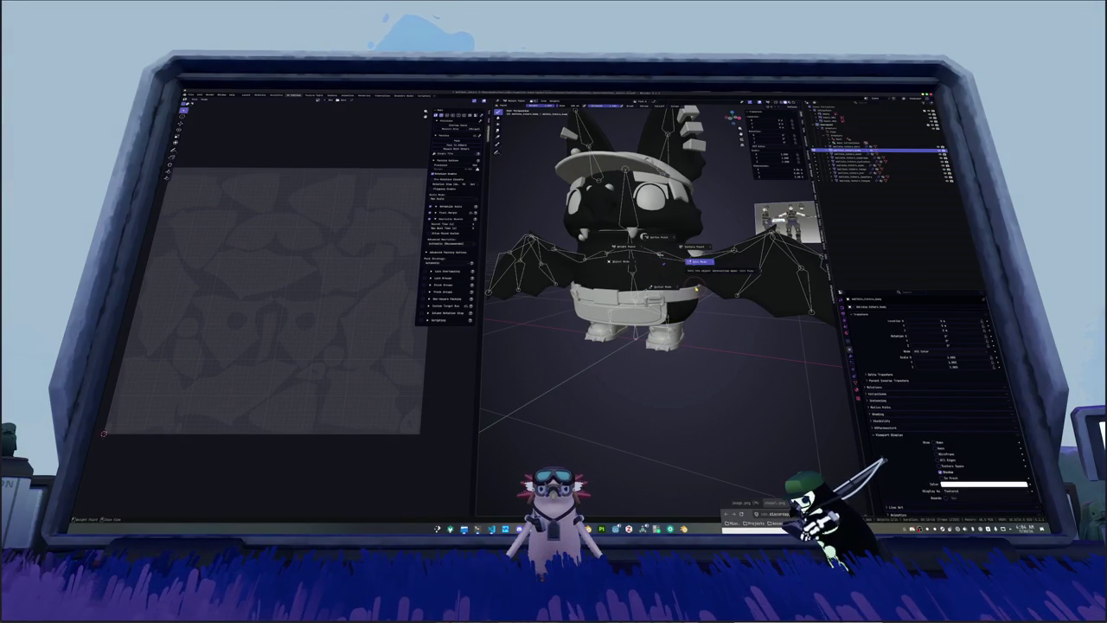
click(699, 261)
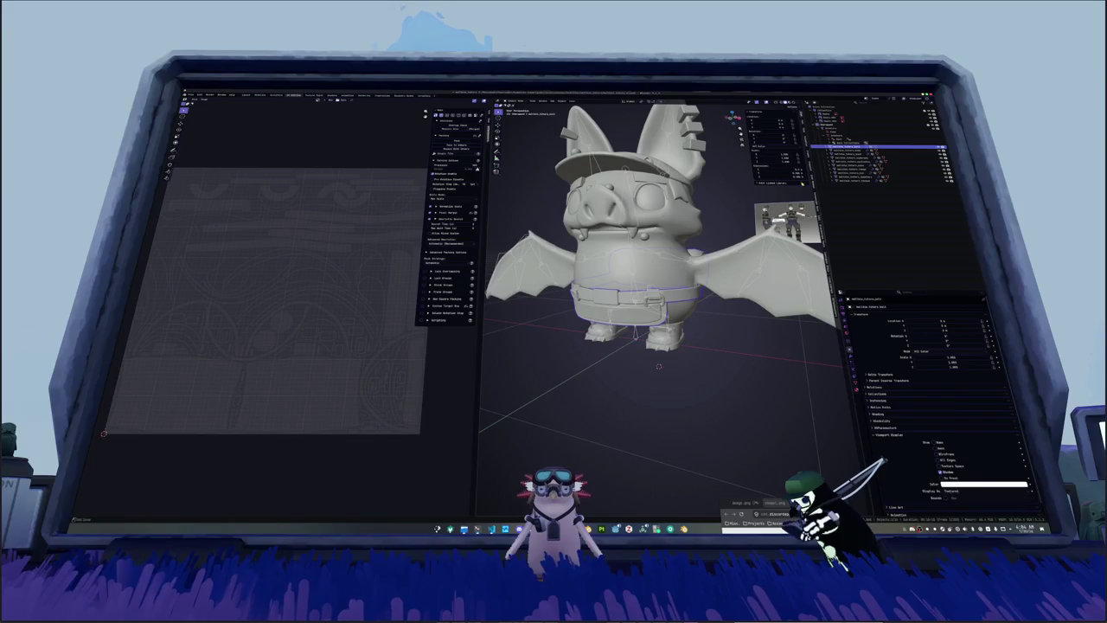
Step: Pick out the hat and goggles object and enter edit mode with all its geometry selected
shift+click(865, 179)
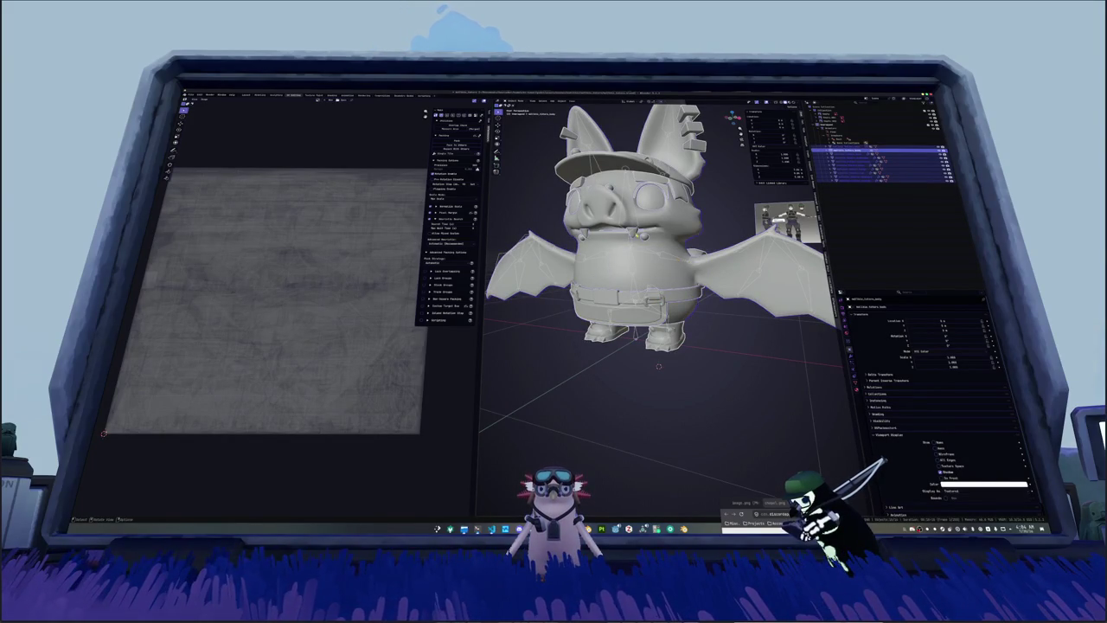
click(865, 170)
middle_drag(654, 246, 622, 251)
click(865, 164)
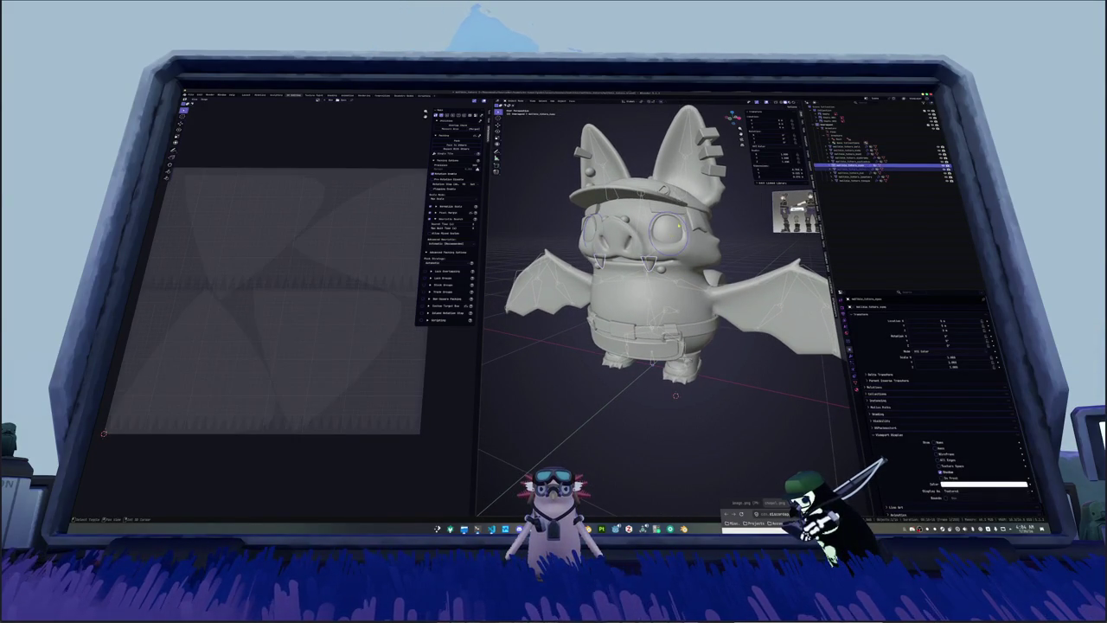
click(866, 159)
click(866, 173)
mouse_move(658, 251)
middle_down()
mouse_move(632, 251)
mouse_move(623, 216)
mouse_move(657, 251)
middle_up()
click(865, 177)
middle_drag(653, 347, 653, 348)
key(Tab)
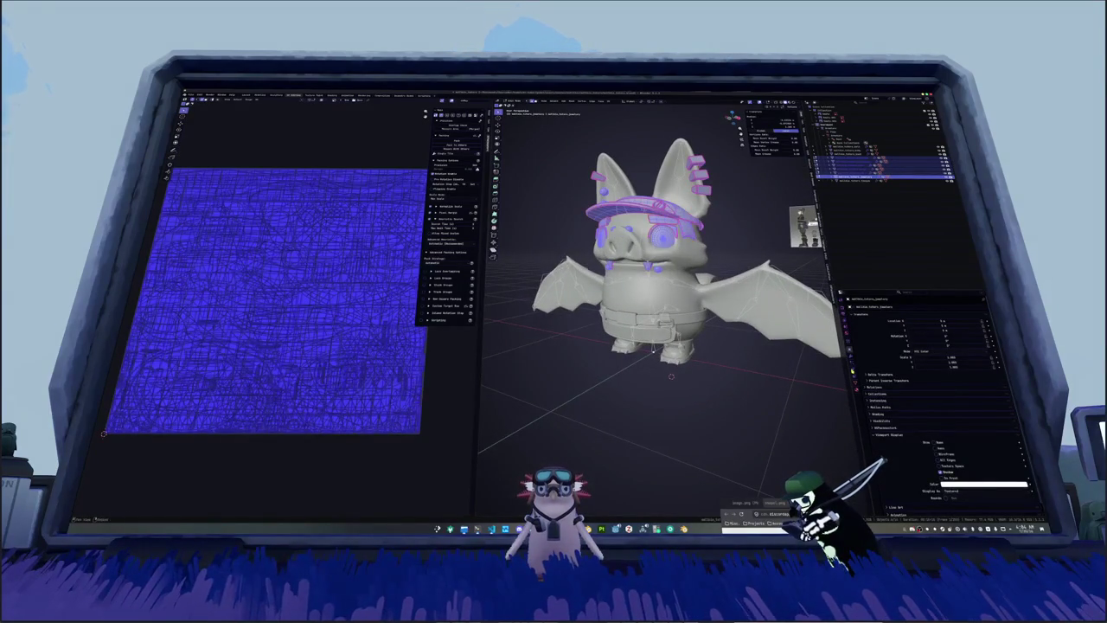
Step: In Object Data properties, enlarge the vertex group list and clear the Head filter to show every group
click(856, 382)
mouse_move(926, 344)
mouse_down()
mouse_move(931, 404)
mouse_move(883, 413)
mouse_up()
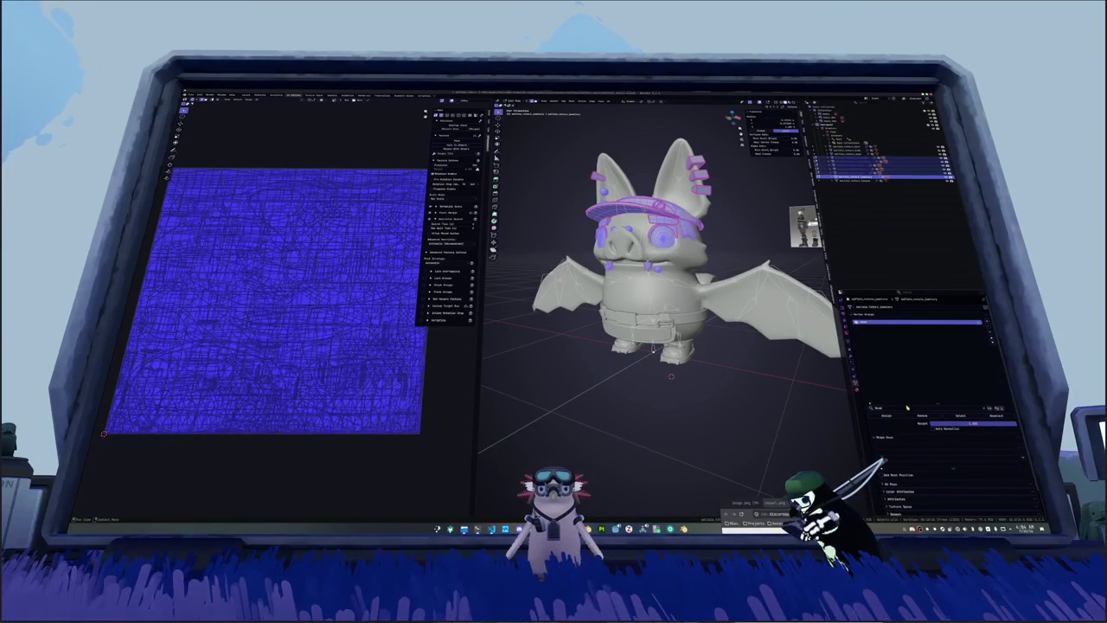
click(987, 409)
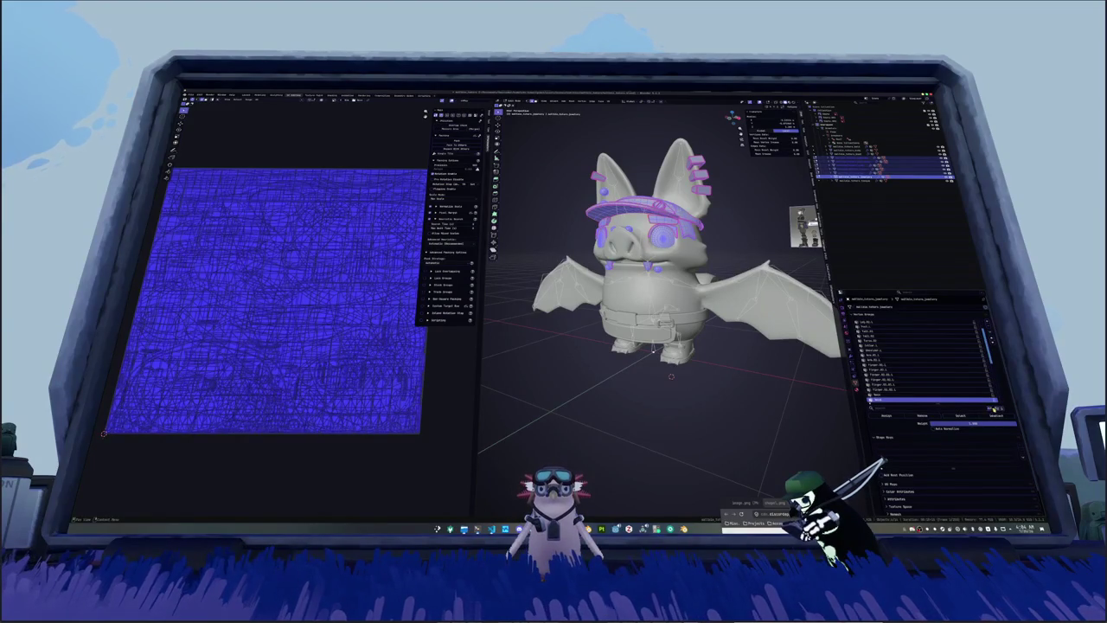
right_click(936, 402)
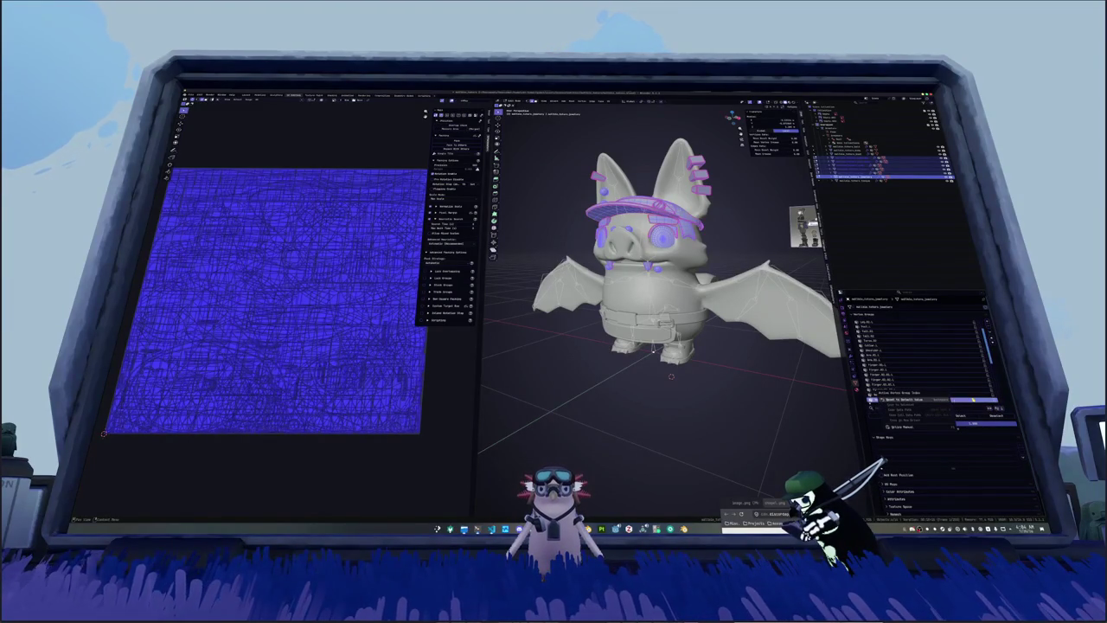
click(971, 399)
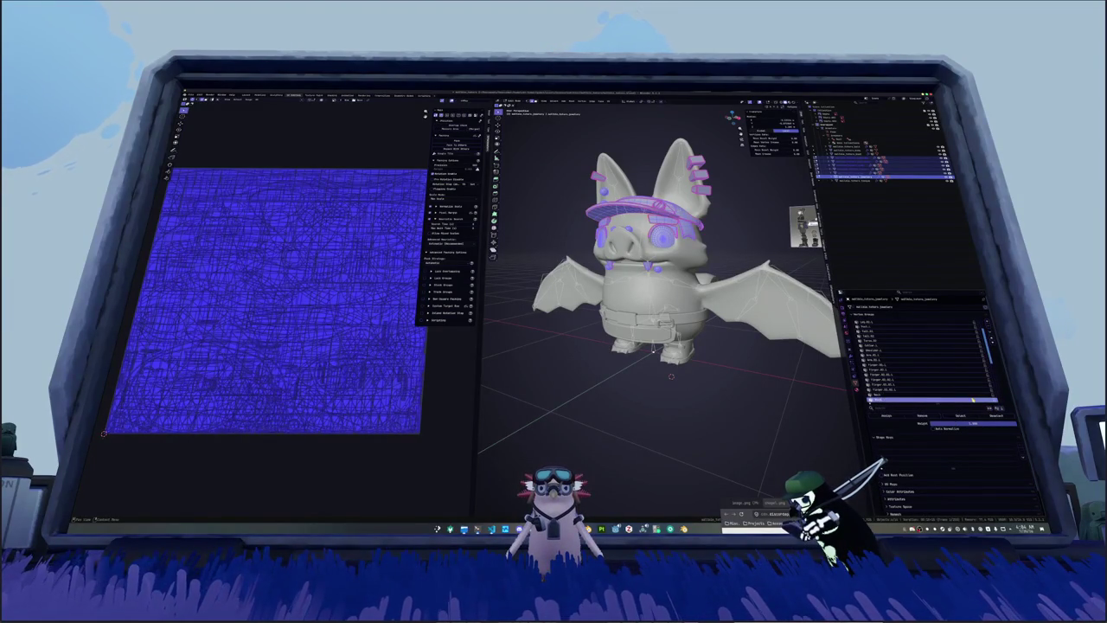
Step: Keep the group above Neck, delete all other vertex groups, and leave edit mode
click(991, 330)
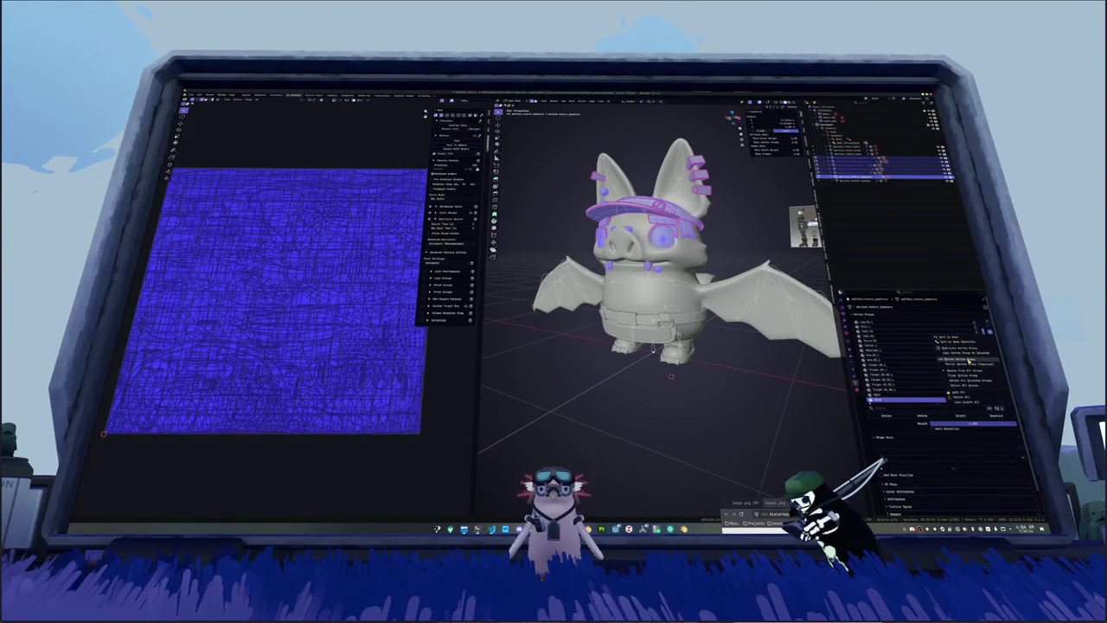
click(966, 396)
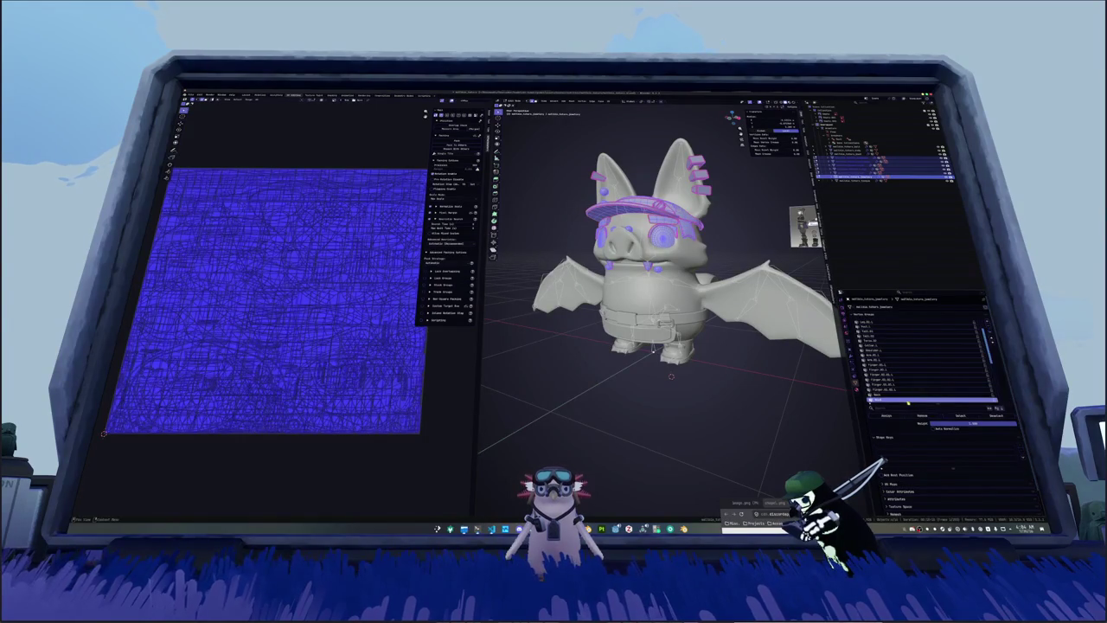
click(969, 394)
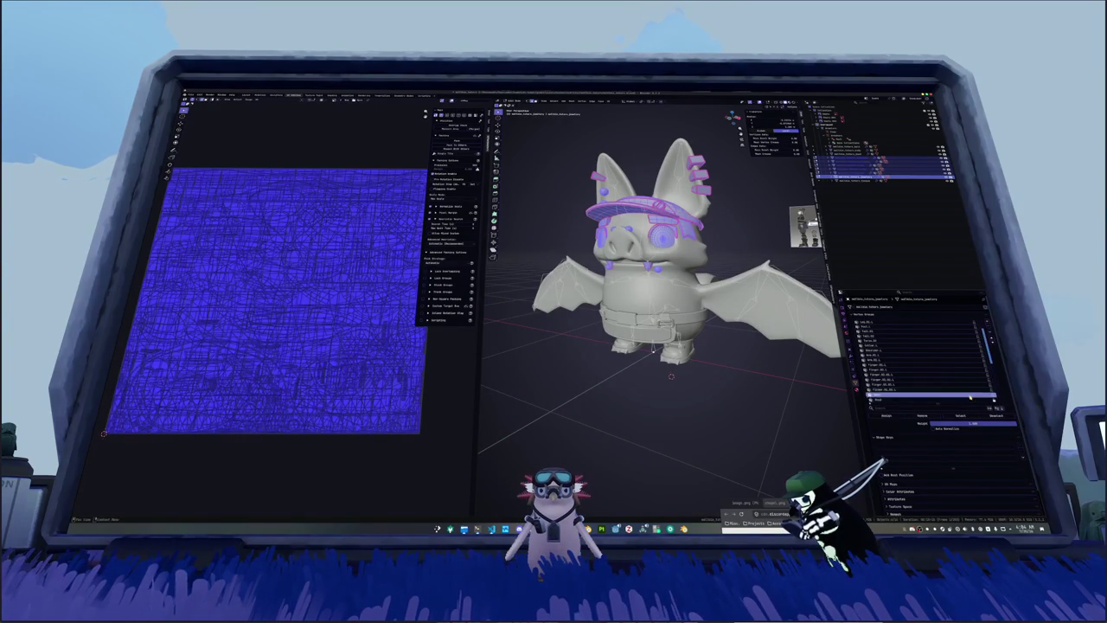
click(992, 333)
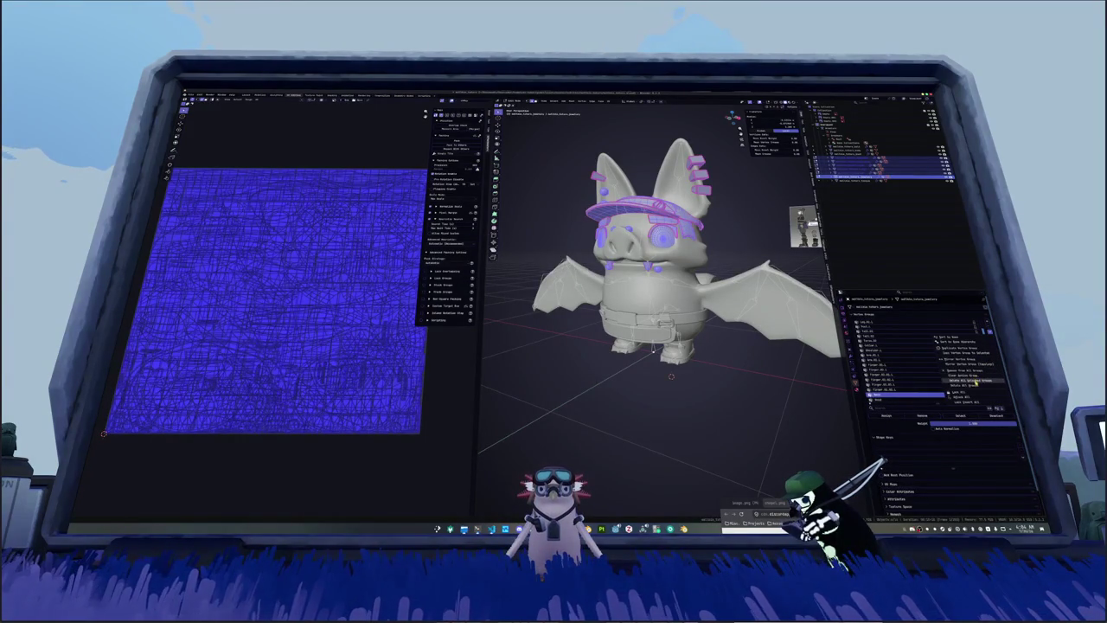
click(972, 382)
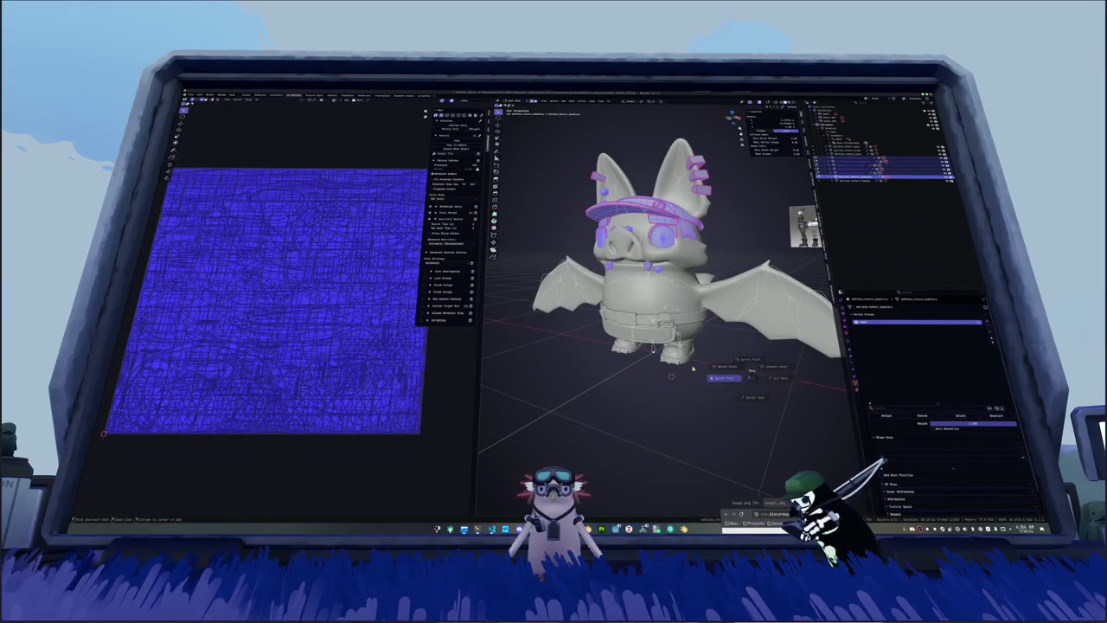
key(Tab)
middle_drag(739, 376, 692, 348)
click(690, 347)
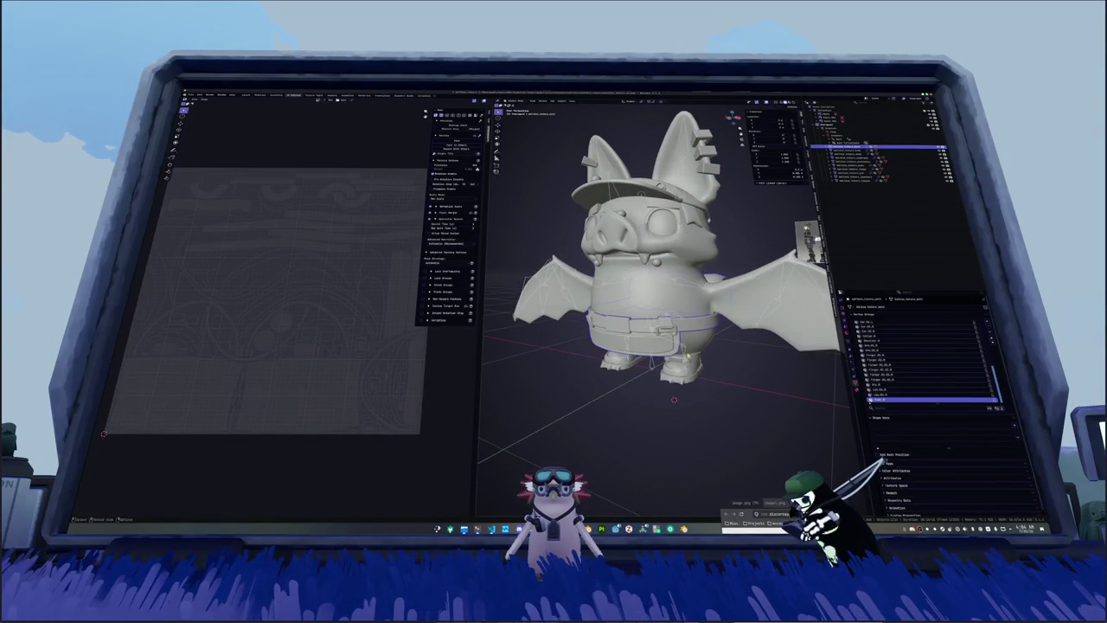
Step: Select the armature, inspect a bone's properties in edit mode, then return to object mode
click(655, 370)
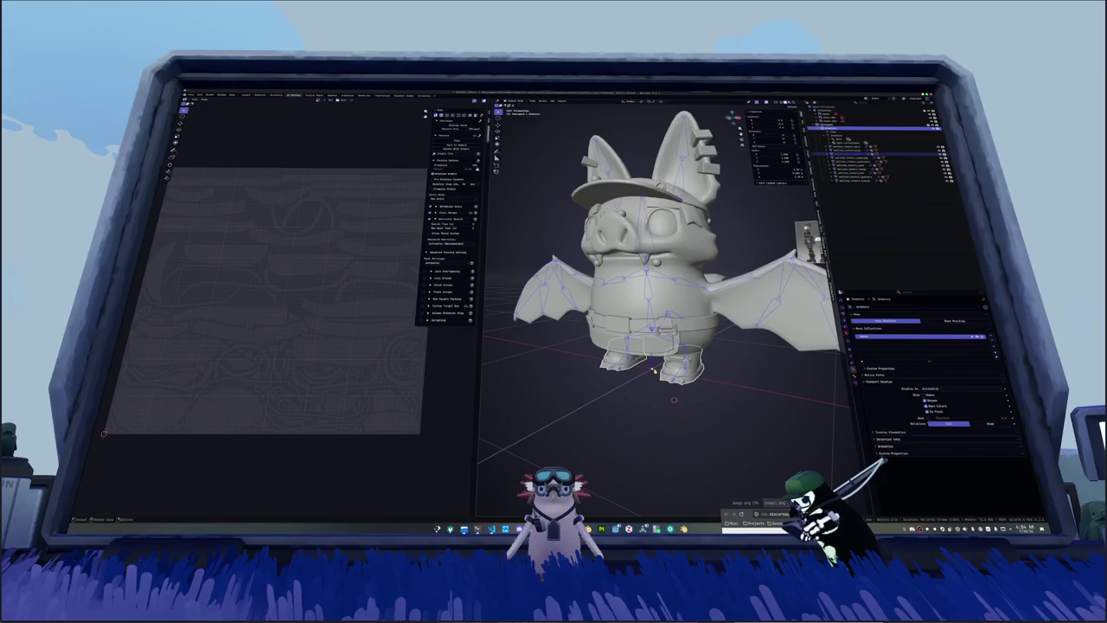
key(Tab)
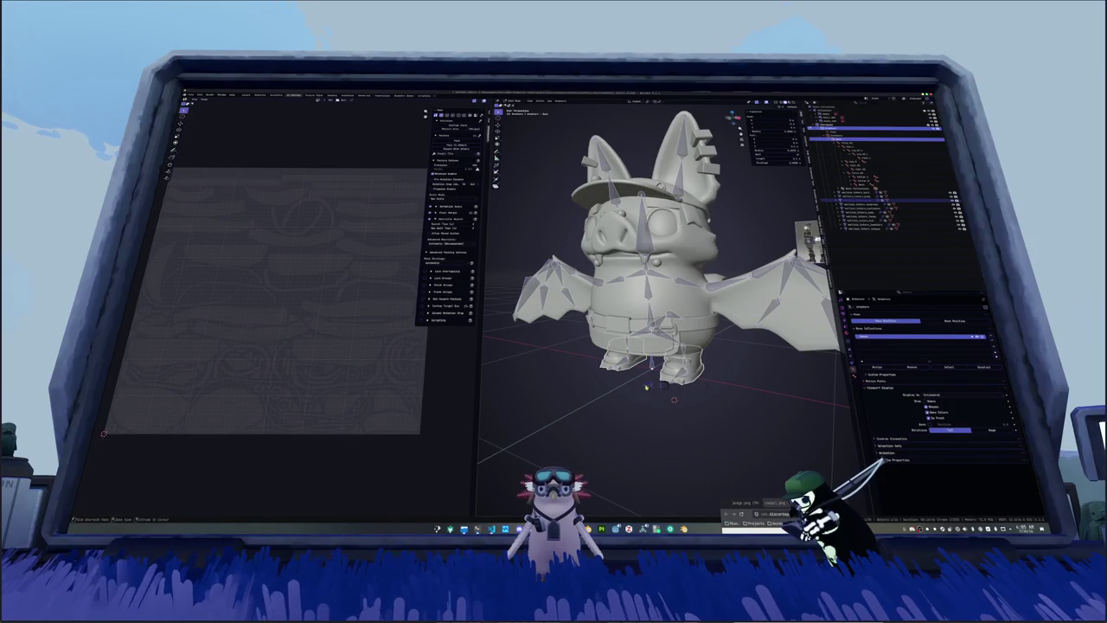
click(652, 366)
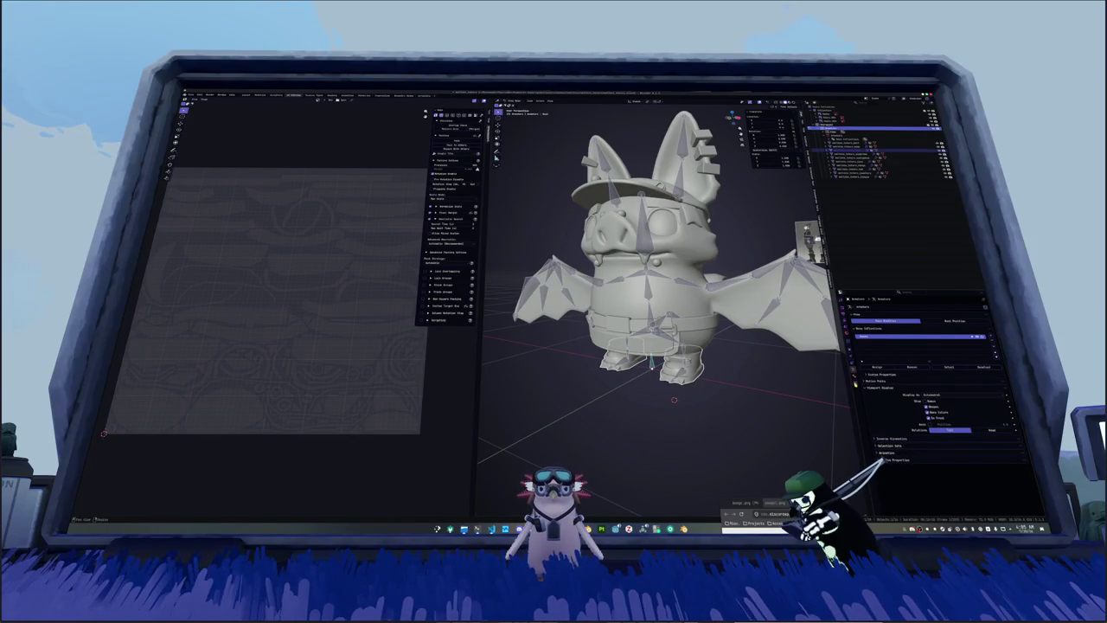
click(855, 377)
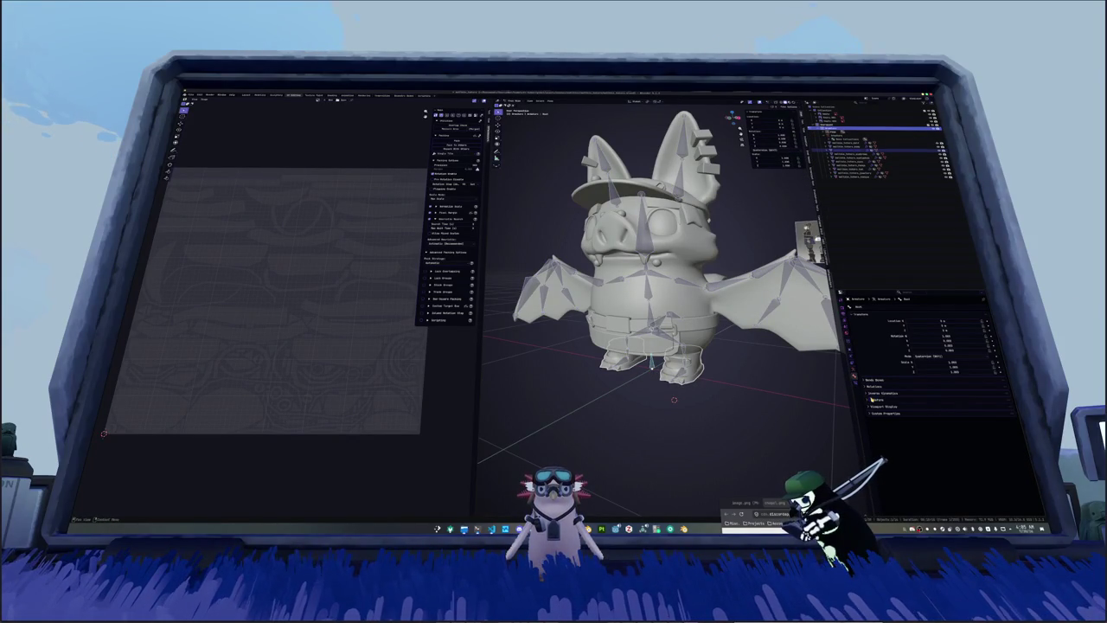
key(Tab)
Step: Parent the mesh with automatic weights and test-rotate the foot bone on the X axis
click(683, 378)
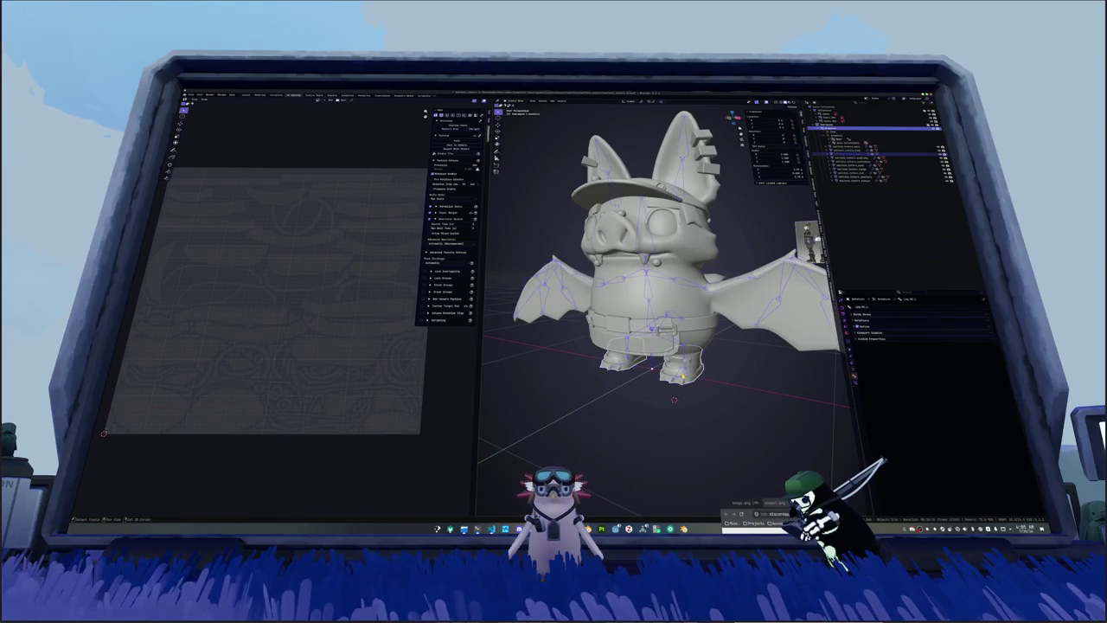
key(ctrl+p)
click(684, 377)
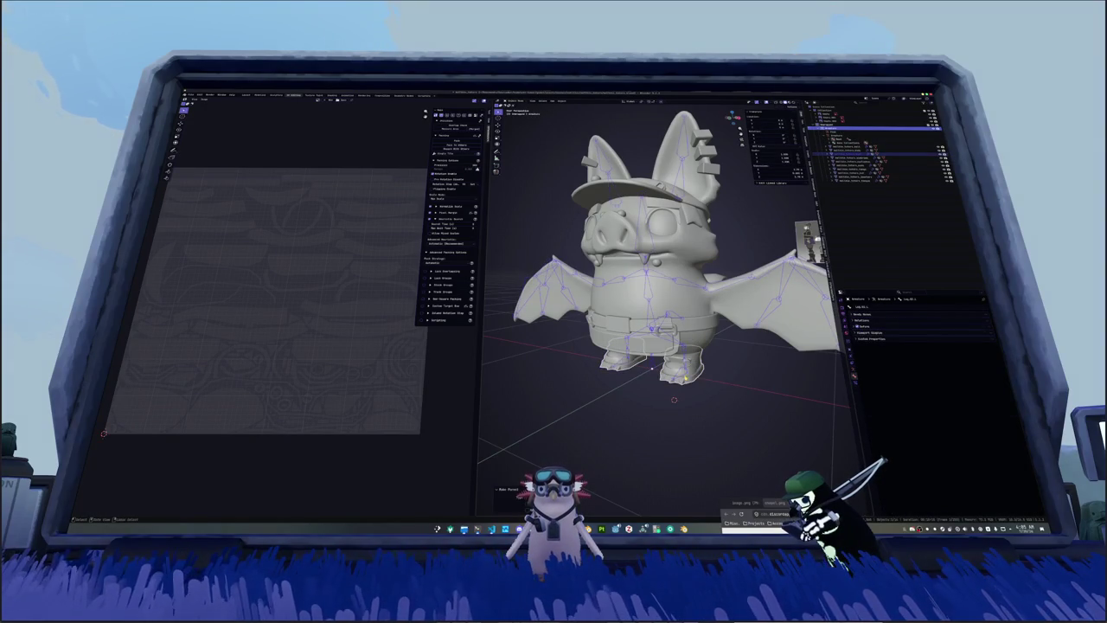
key(r)
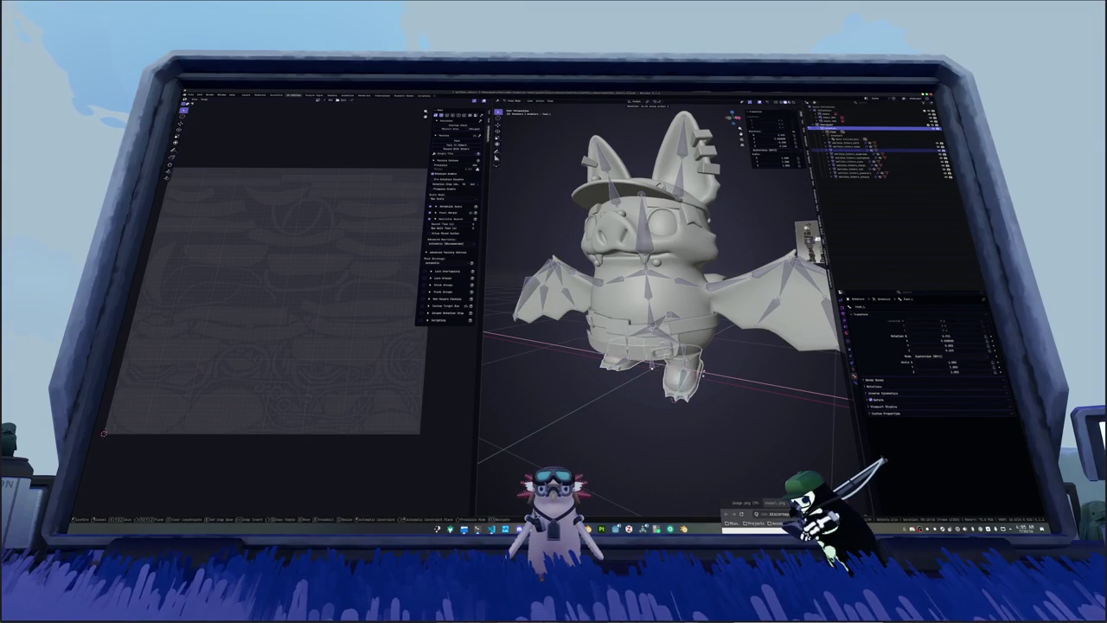
middle_drag(702, 378, 681, 368)
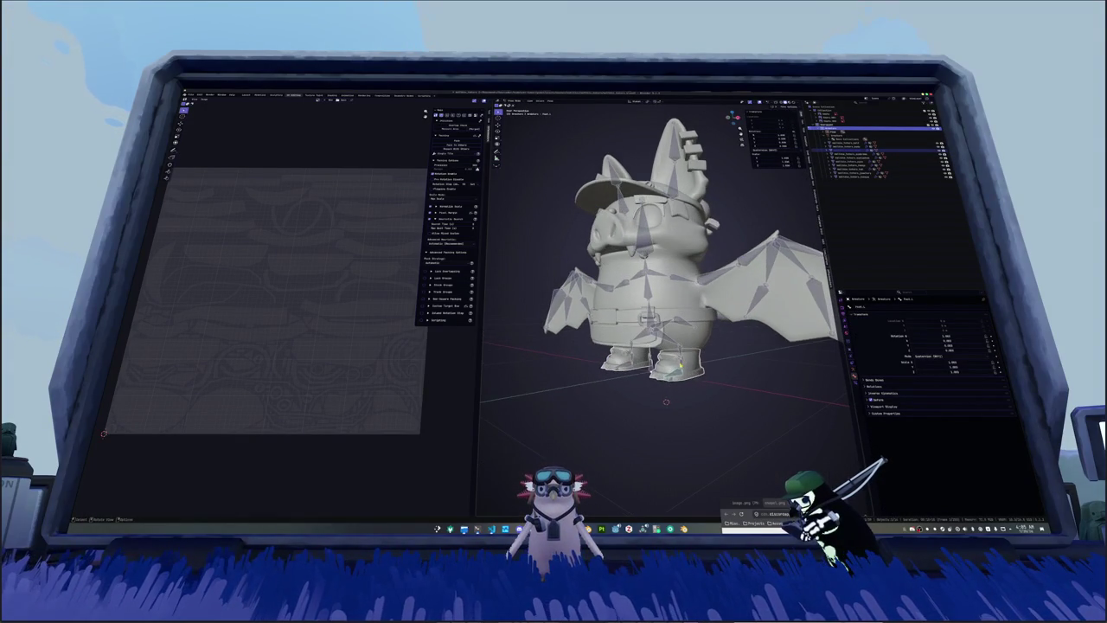
key(r)
key(x)
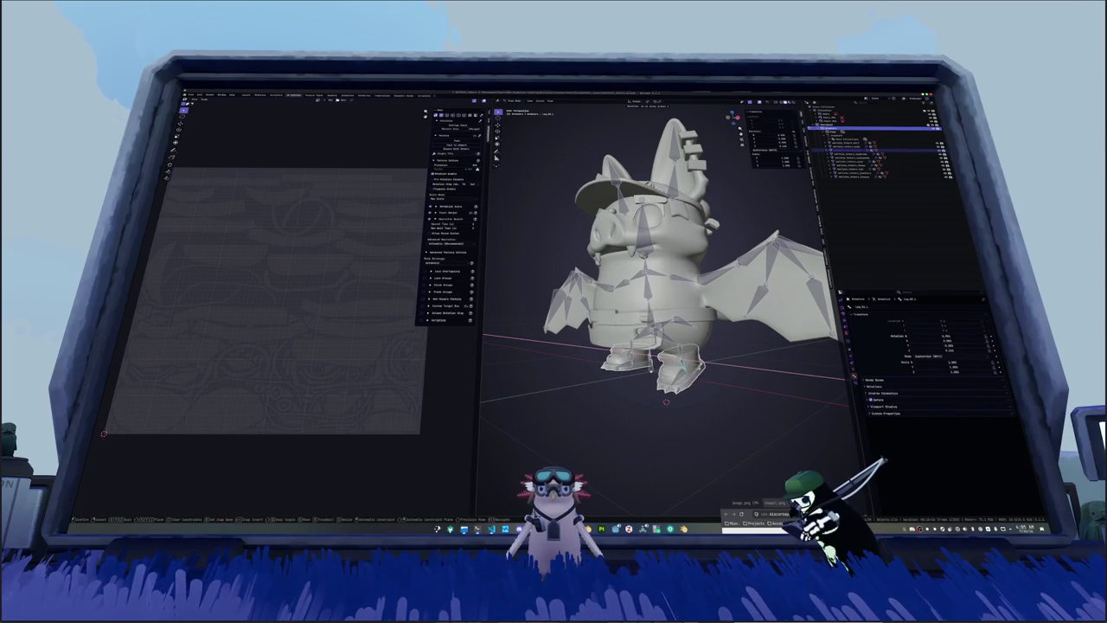
click(660, 373)
Step: Switch from the character mesh back to the armature to pose the foot bones
key(Tab)
scroll(666, 286, up, 3)
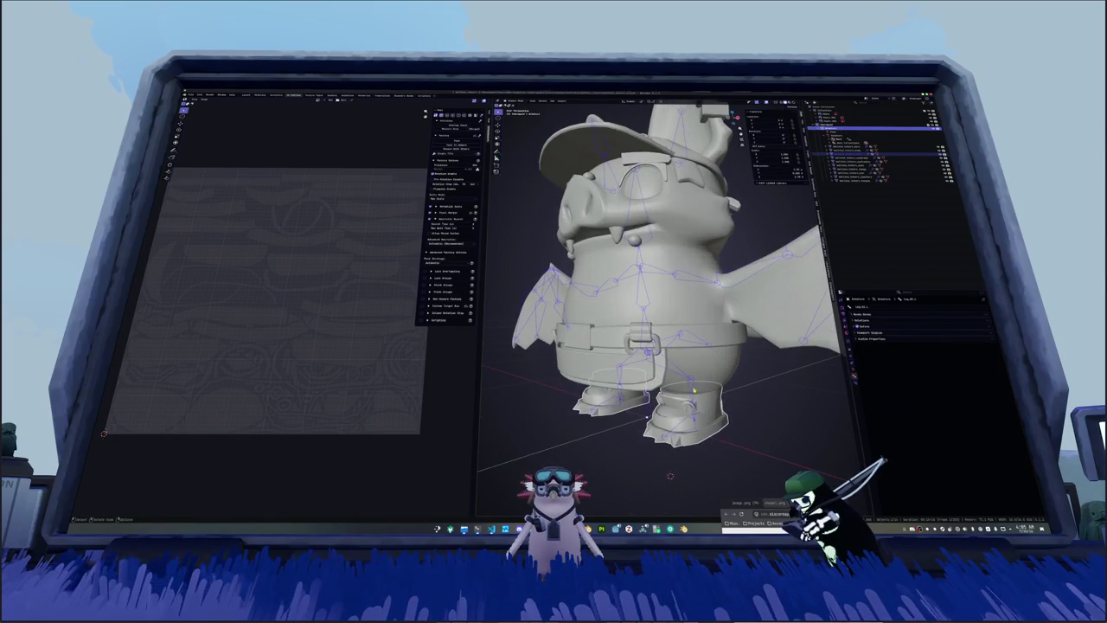
click(865, 154)
middle_drag(670, 475, 677, 479)
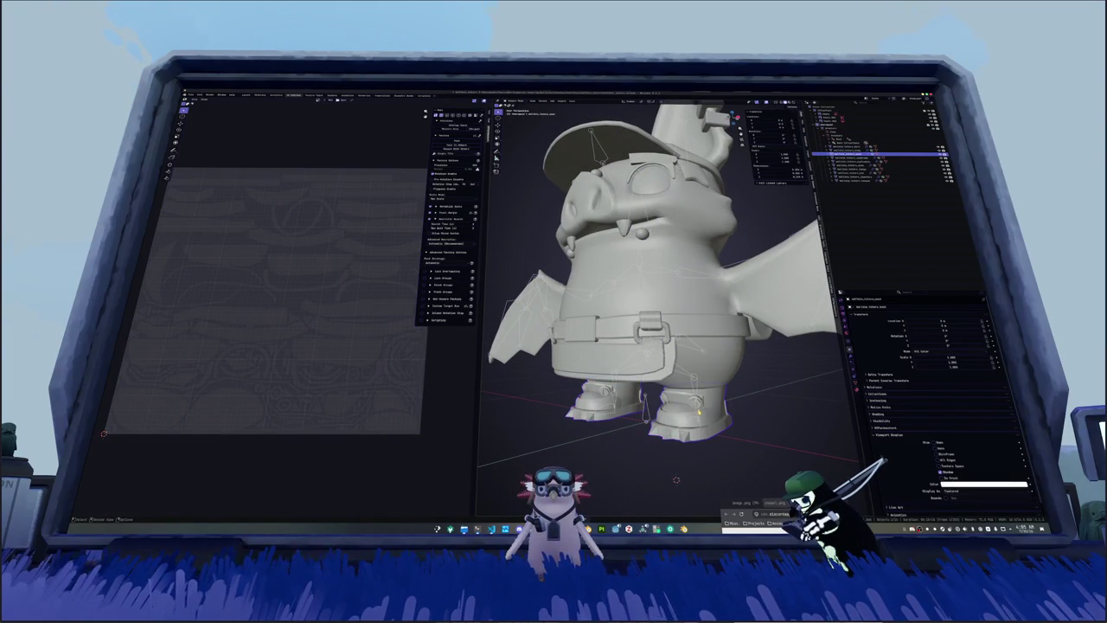
click(866, 127)
drag(712, 405, 704, 401)
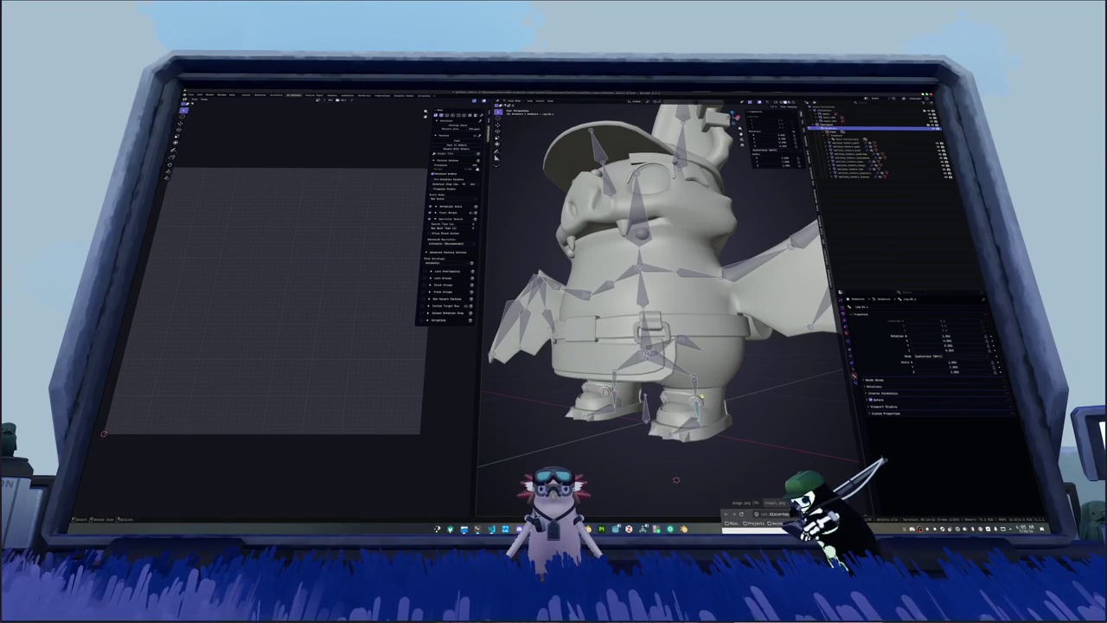
Step: Move the foot bones along X twice, checking leg deformation from side, front and top views
key(g)
key(x)
key(Return)
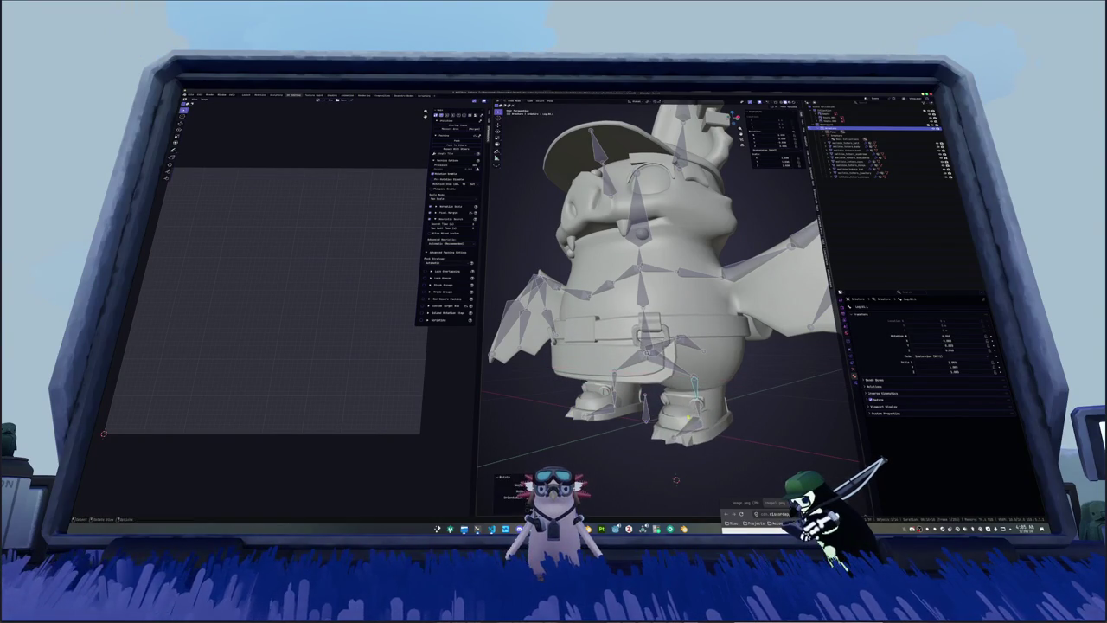
key(g)
key(x)
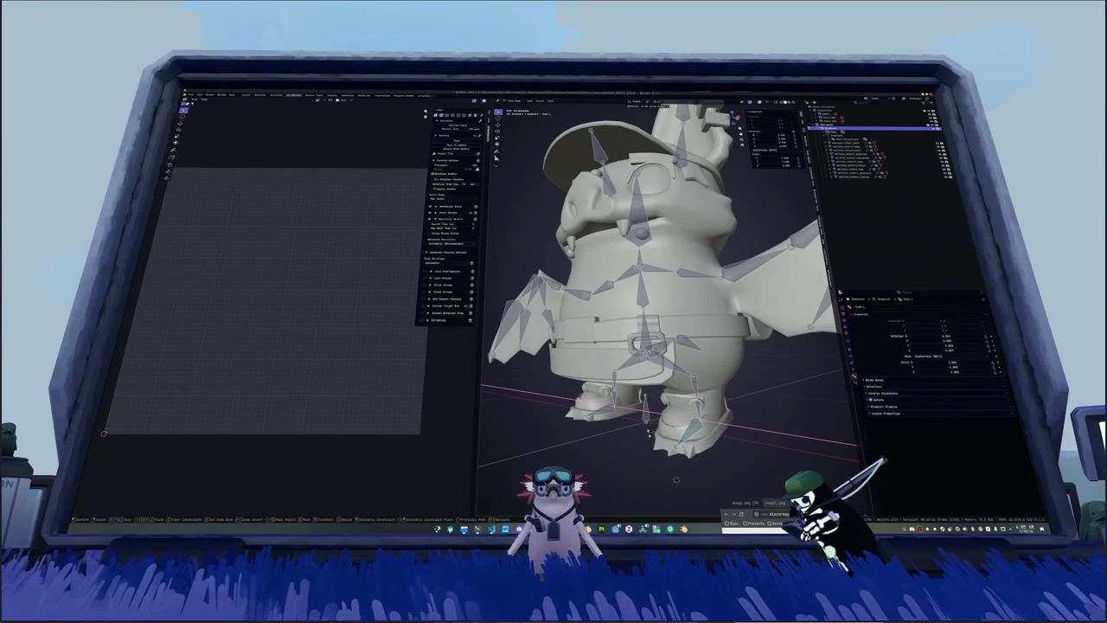
key(Return)
middle_drag(657, 329, 710, 328)
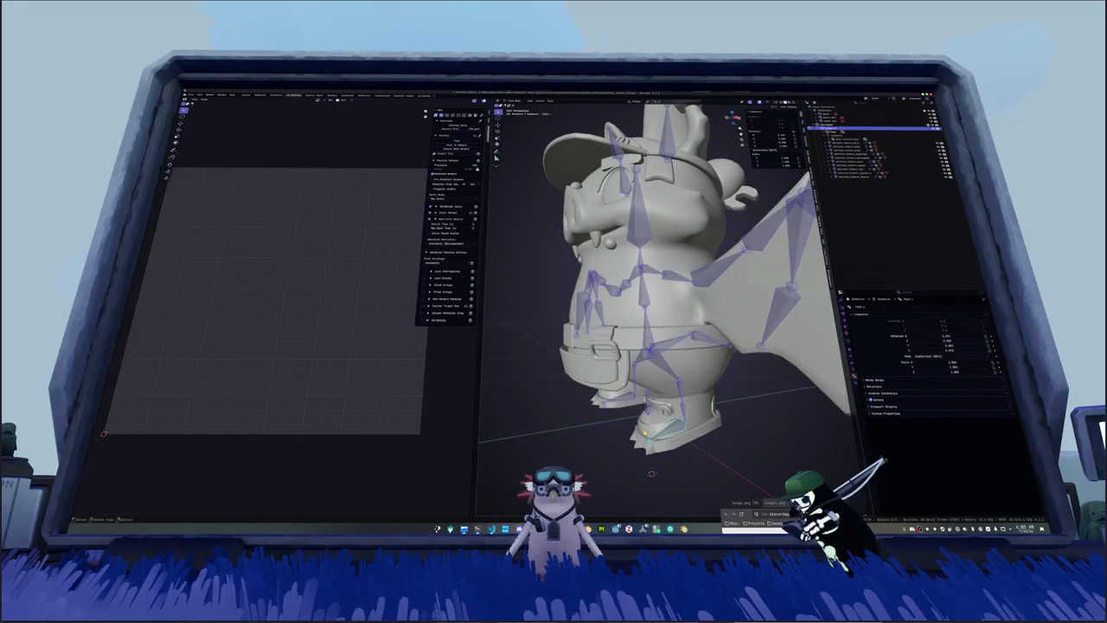
middle_drag(651, 473, 673, 474)
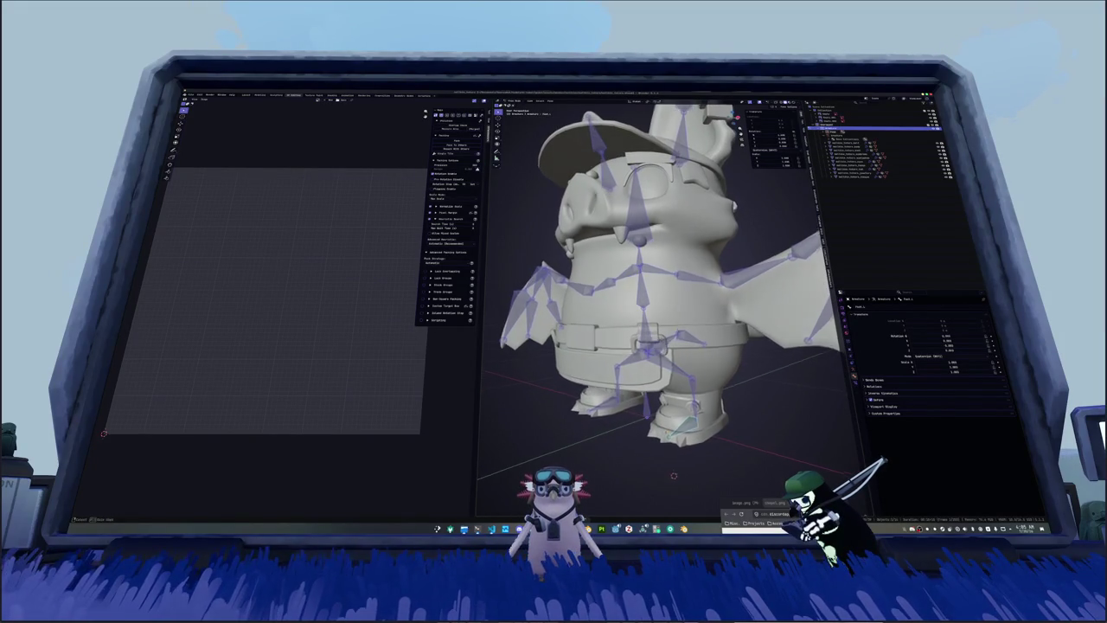
click(874, 147)
middle_drag(680, 345, 639, 262)
click(865, 127)
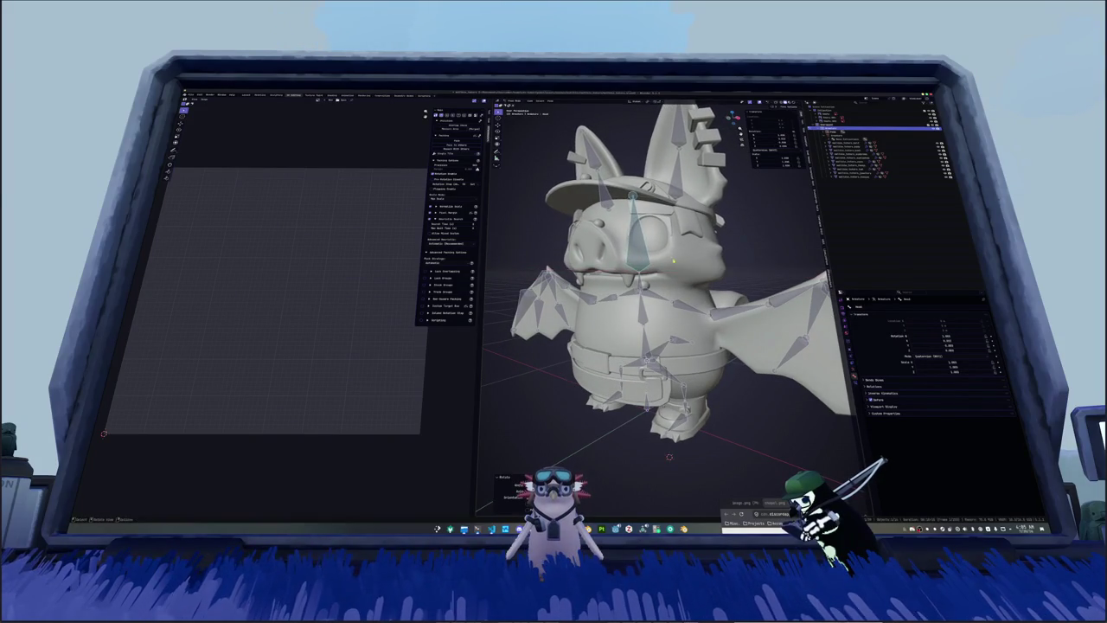
Step: From the front view, test-rotate the right wing bone, then cancel back to rest pose
key(KP_1)
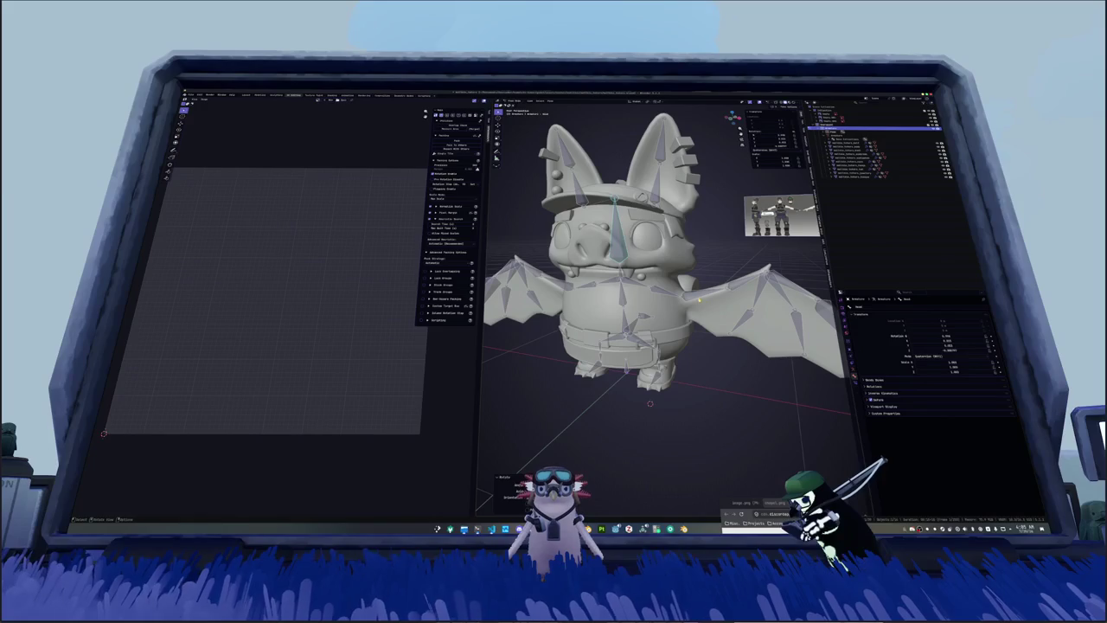
key(r)
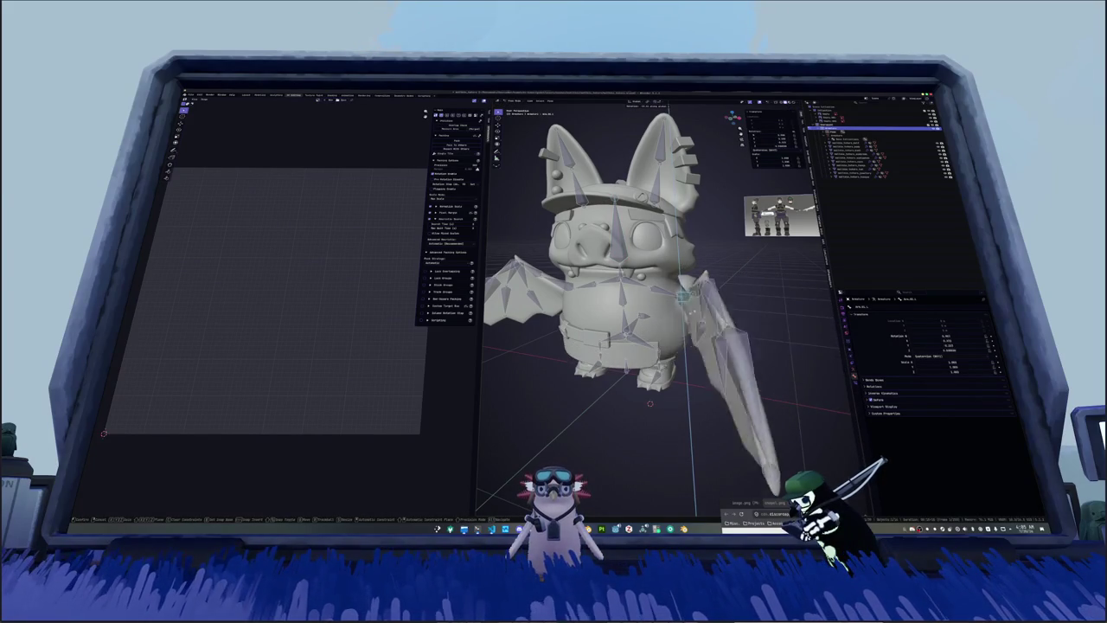
key(Escape)
middle_drag(657, 294, 657, 242)
Step: Delete all vertex groups from the fangs mesh via the vertex group specials menu
key(a)
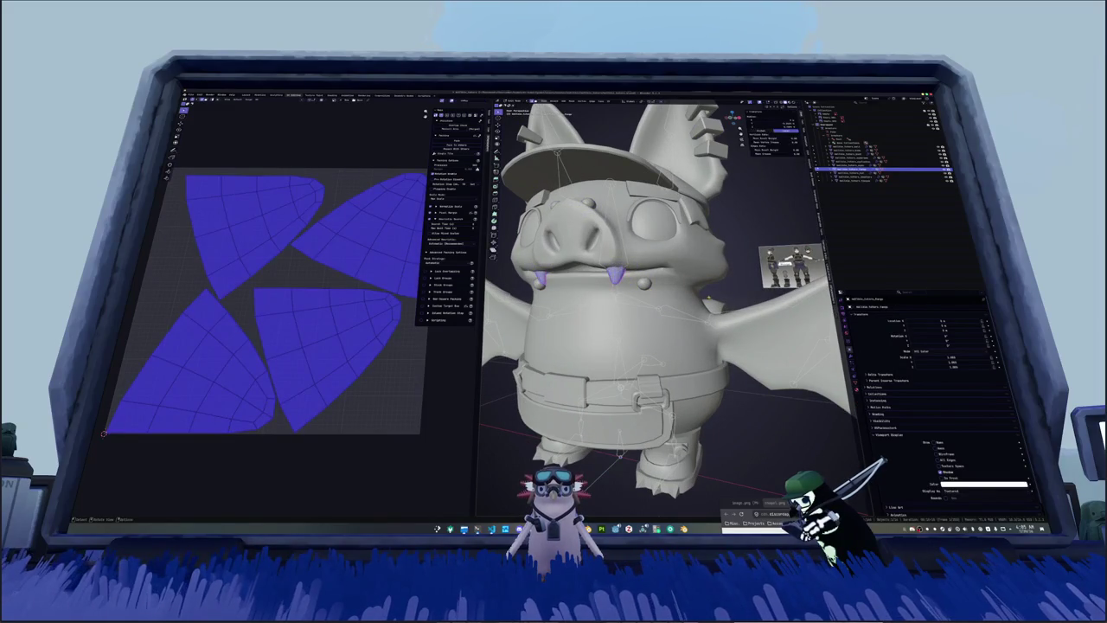
click(845, 385)
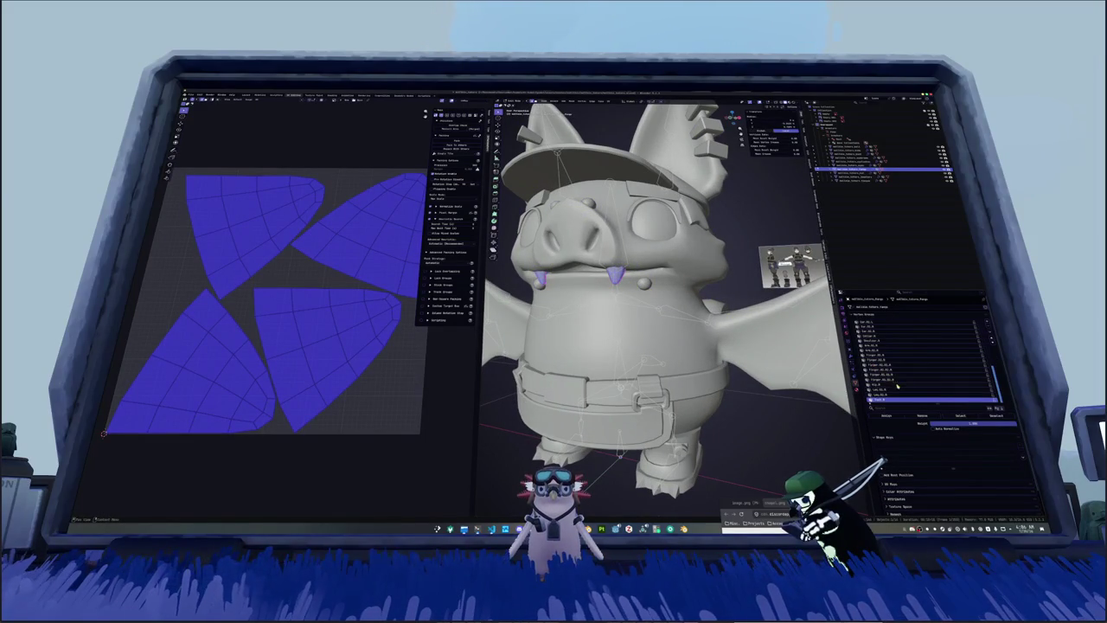
scroll(918, 400, up, 5)
scroll(884, 381, down, 2)
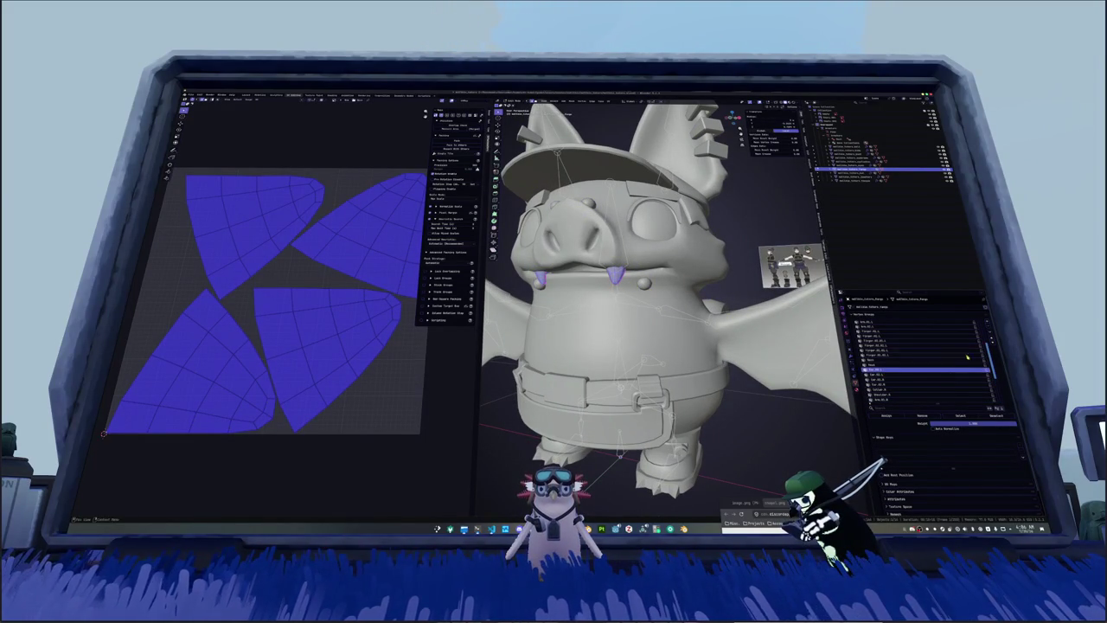
click(983, 345)
click(969, 341)
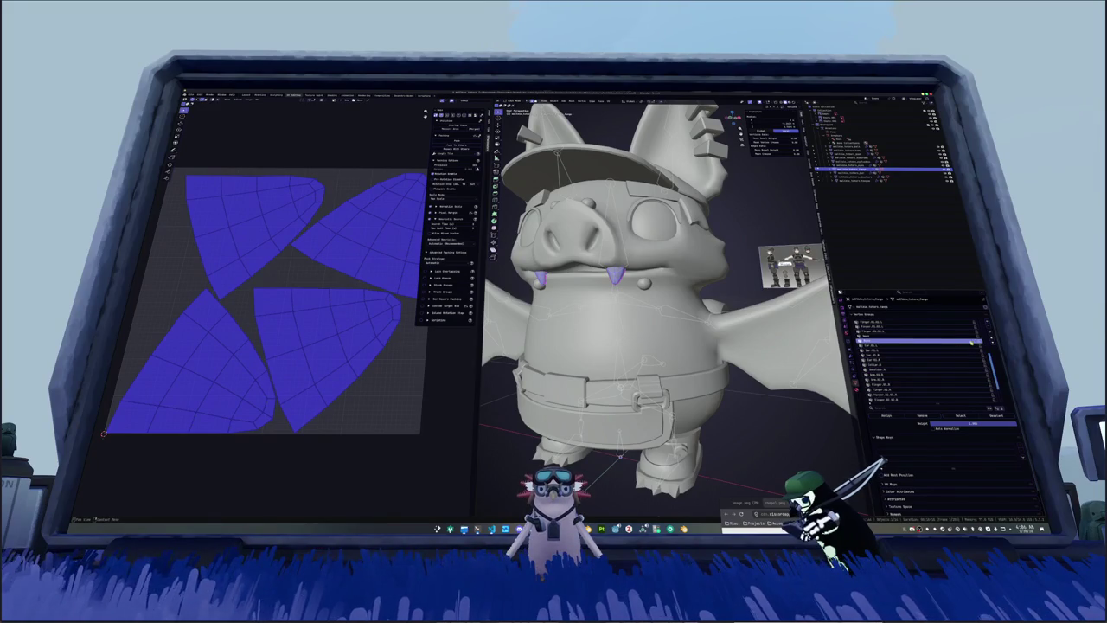
click(989, 332)
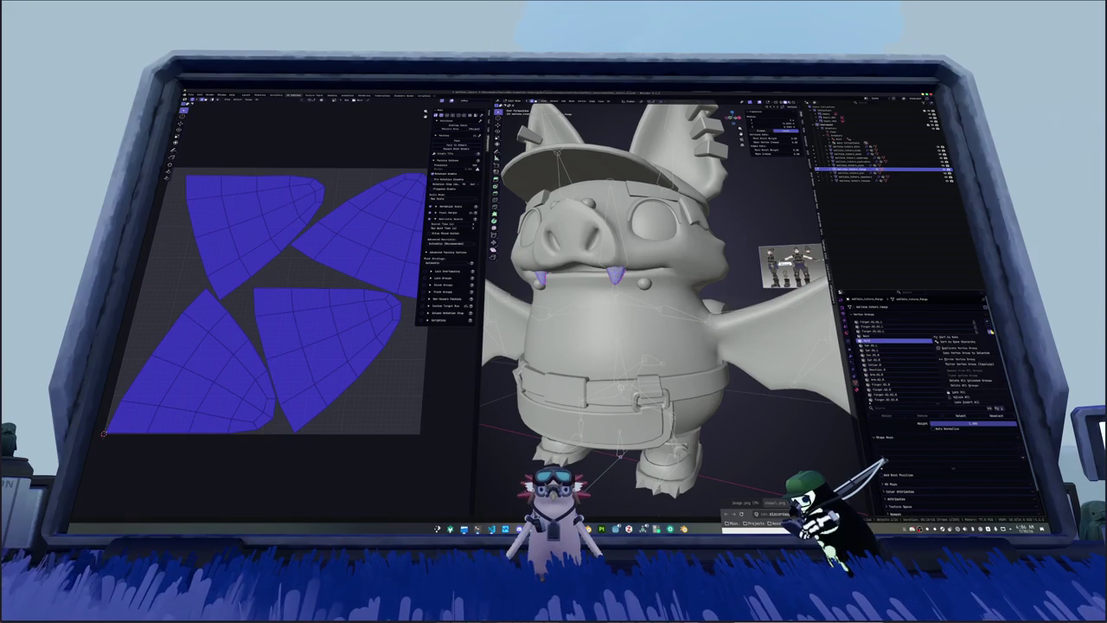
click(972, 382)
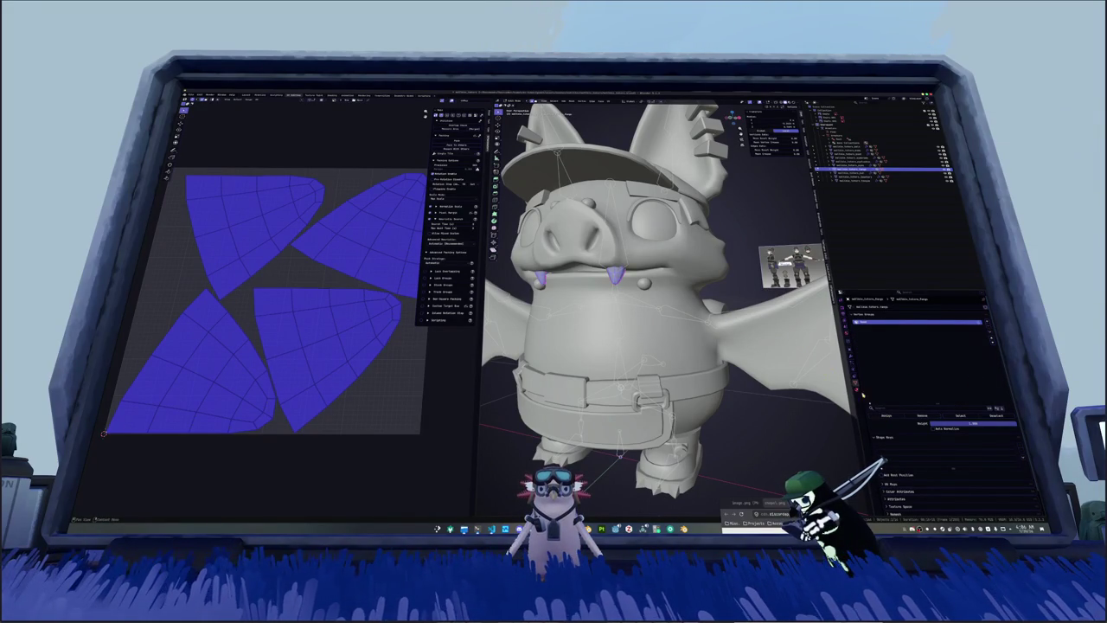
Step: Leave edit mode on the fangs and select the mesh around the eyes
key(Tab)
mouse_move(677, 320)
middle_down()
mouse_move(719, 345)
mouse_move(640, 333)
mouse_move(692, 320)
middle_up()
click(882, 178)
click(865, 162)
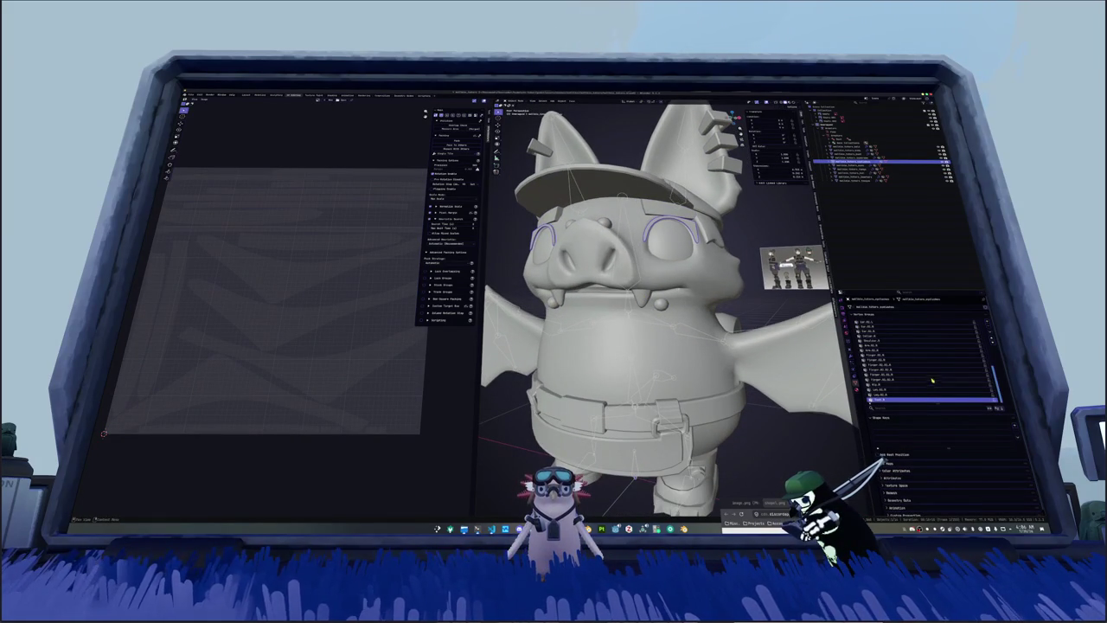
Step: Delete all vertex groups from the eye-rim mesh
scroll(932, 381, up, 3)
click(941, 332)
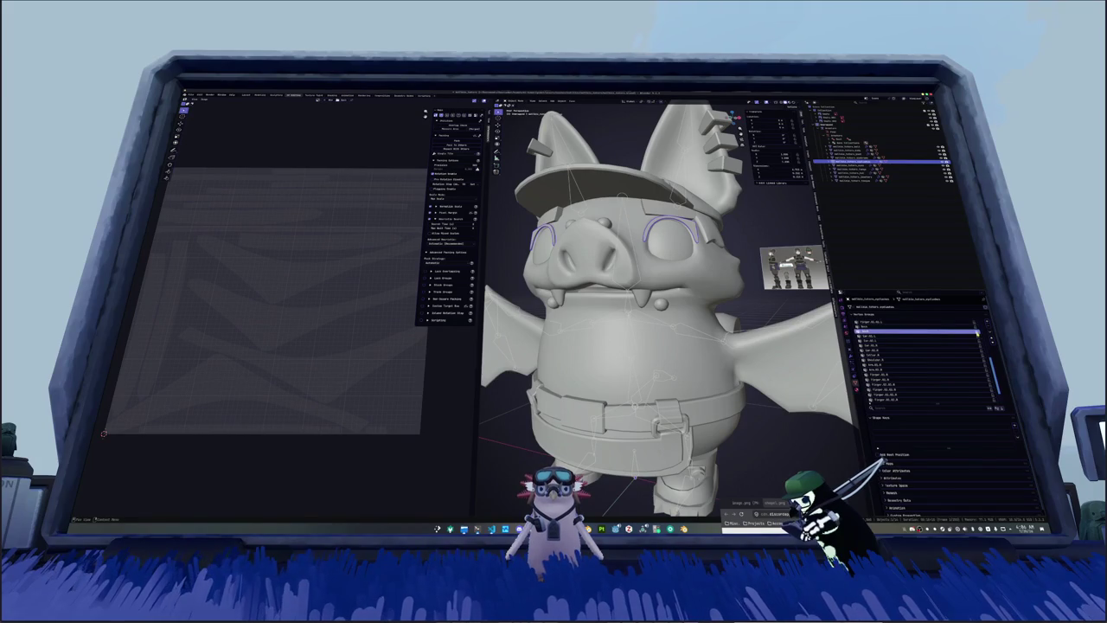
click(979, 332)
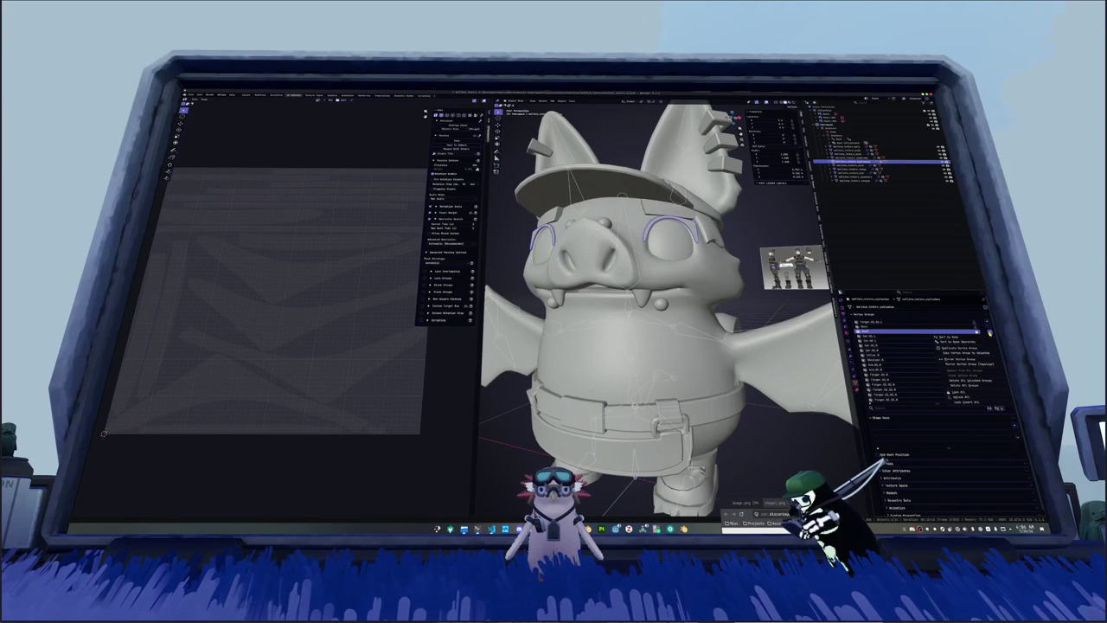
click(966, 385)
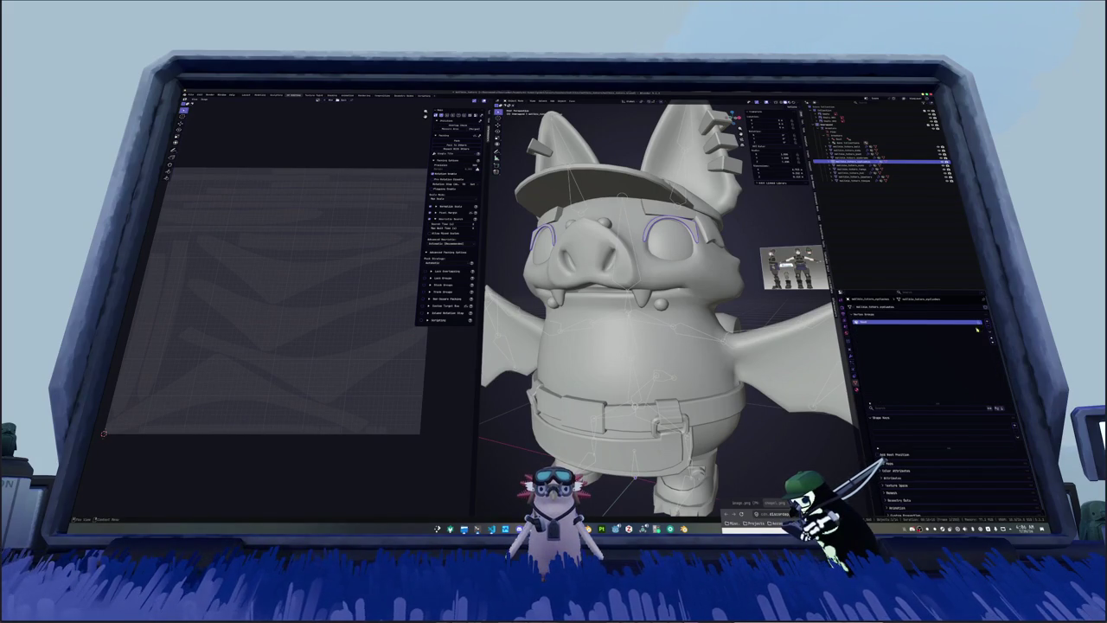
Step: Step back out of the eye mesh with repeated undos, moving on toward the hat accessories
key(Tab)
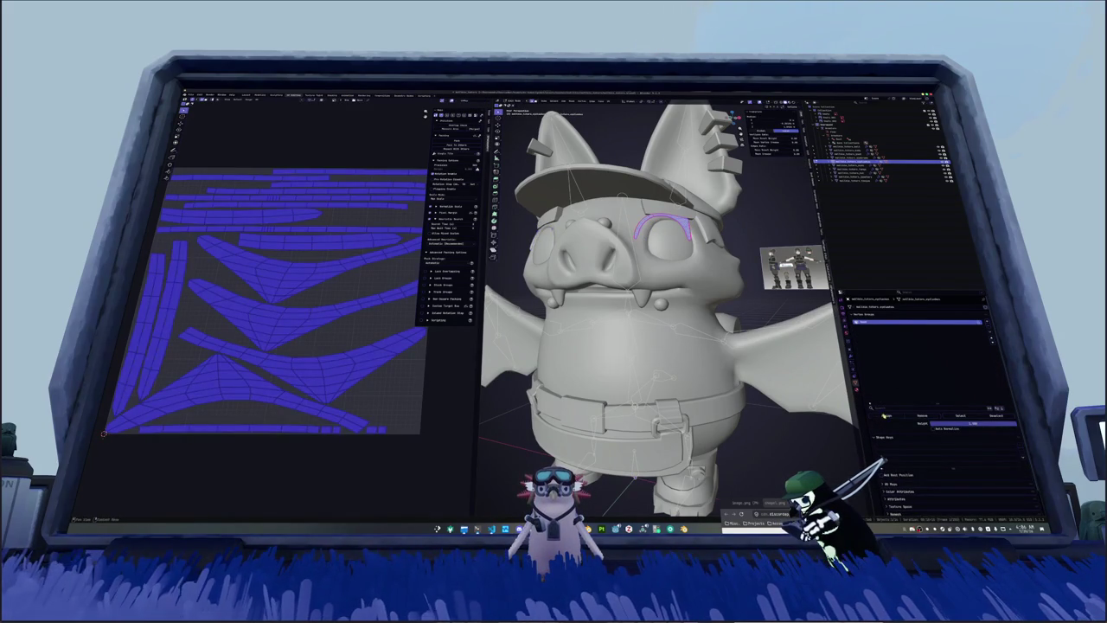
key(ctrl+z)
key(ctrl+z)
scroll(667, 303, down, 3)
key(ctrl+z)
key(ctrl+z)
key(ctrl+z)
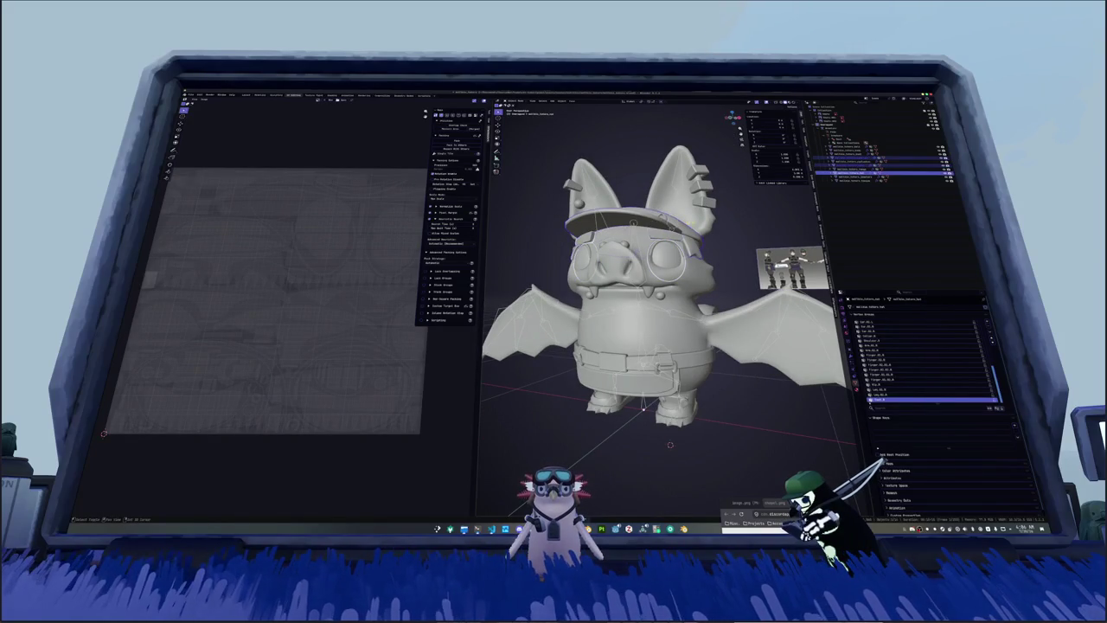
key(ctrl+z)
key(ctrl+z)
key(ctrl+z)
key(ctrl+z)
key(ctrl+z)
key(ctrl+z)
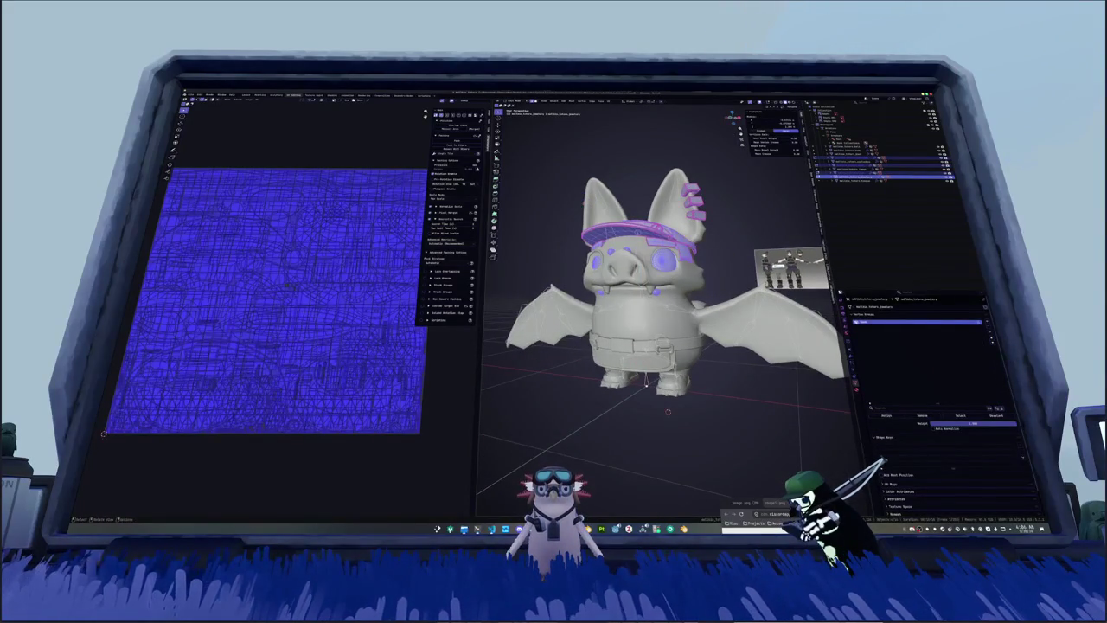
key(ctrl+z)
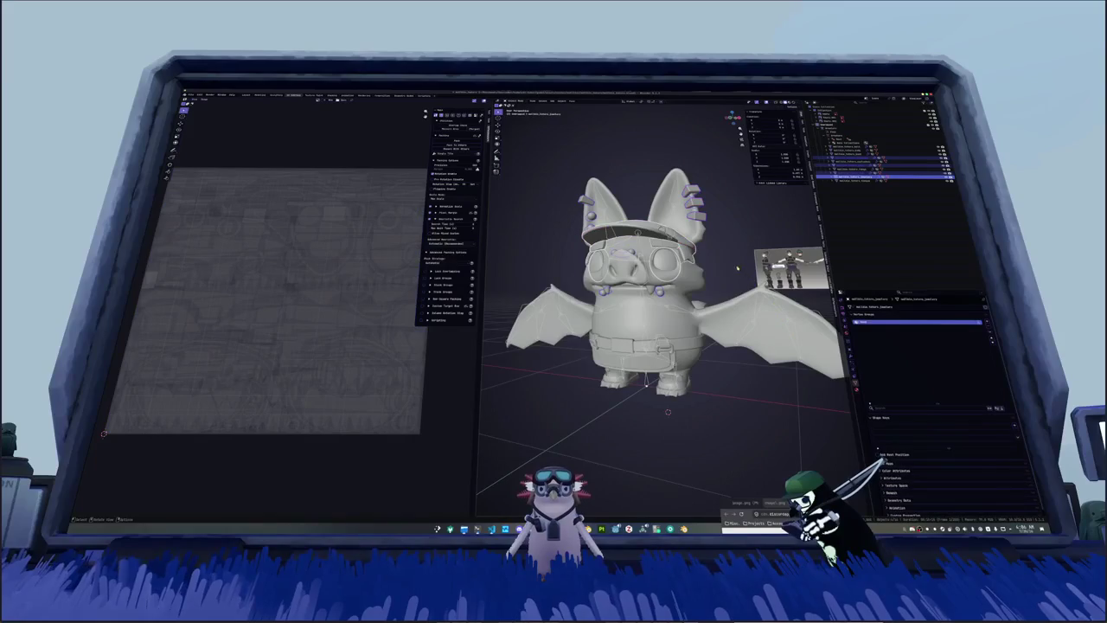
middle_drag(749, 278, 739, 267)
scroll(737, 269, down, 1)
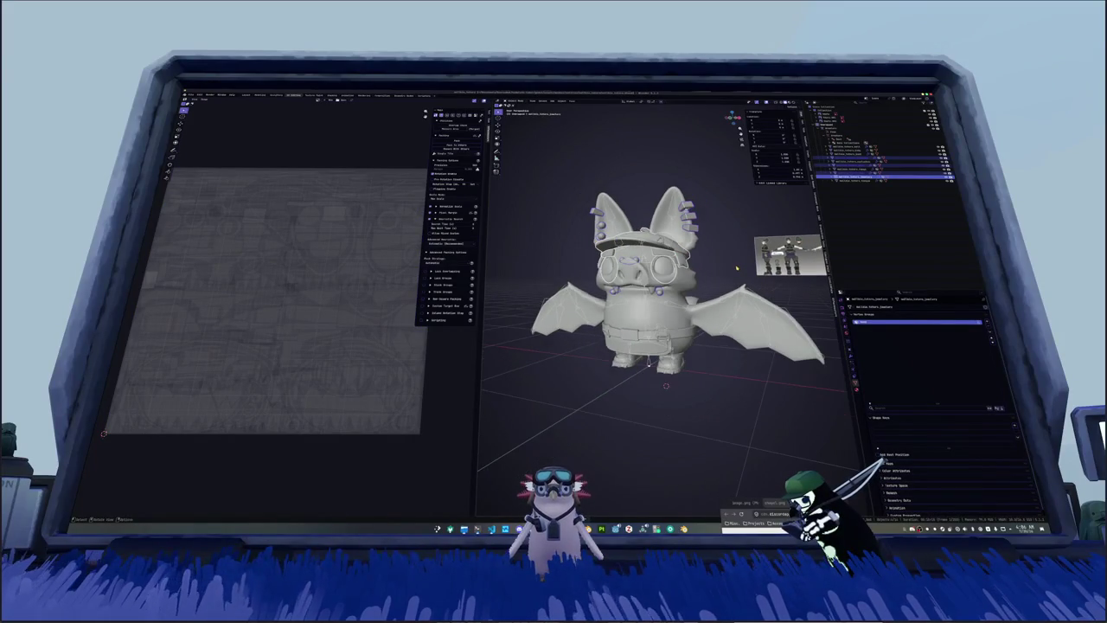
key(ctrl+z)
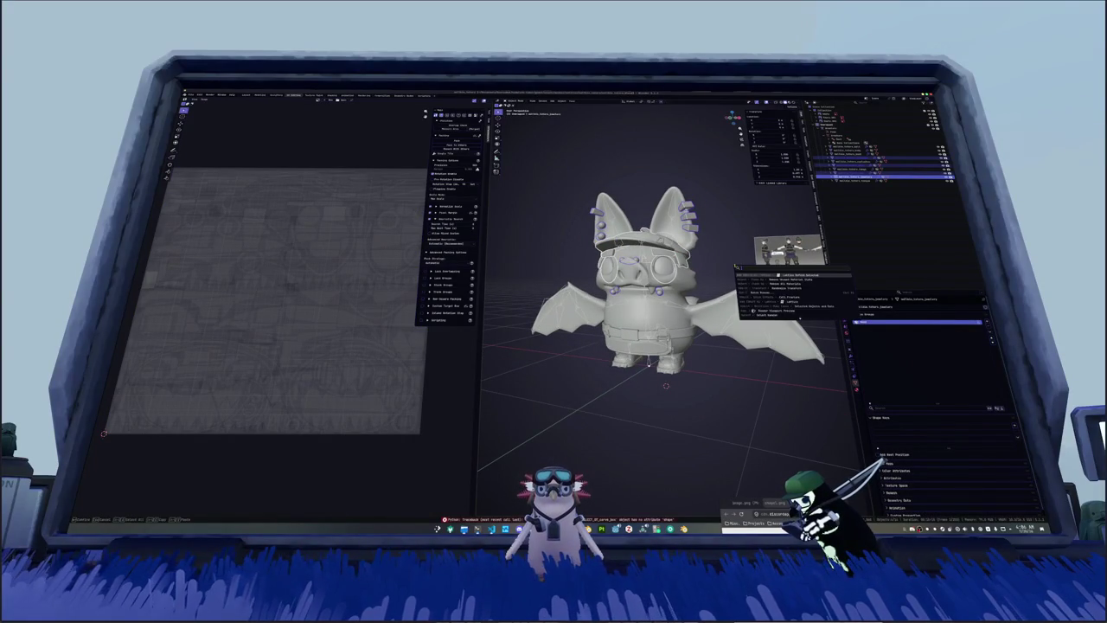
text(vertex)
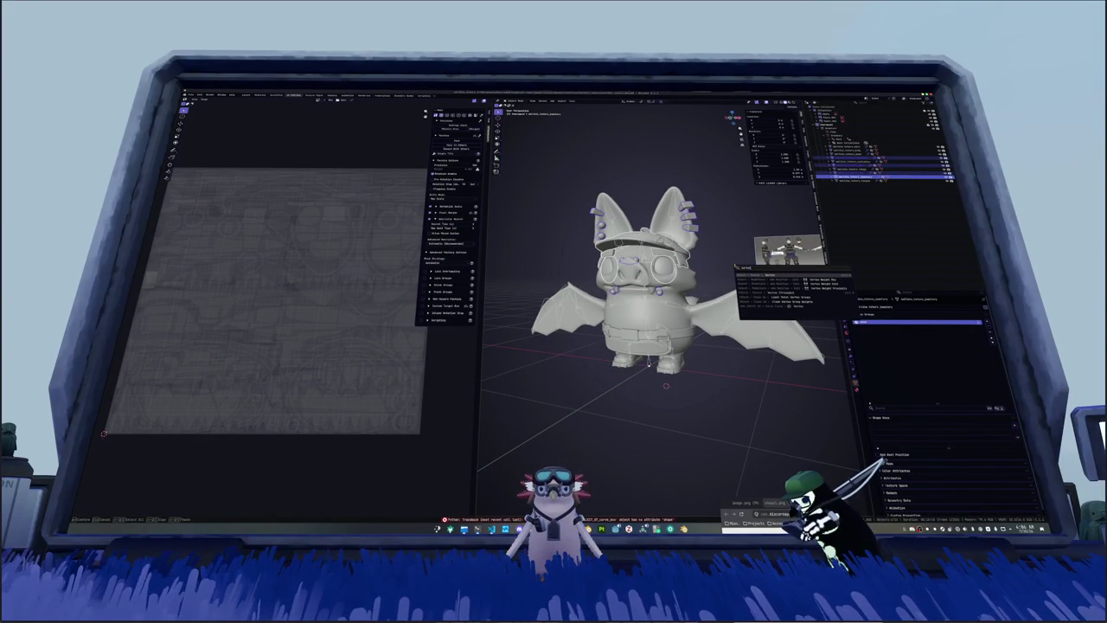
key(Escape)
key(F3)
text(group)
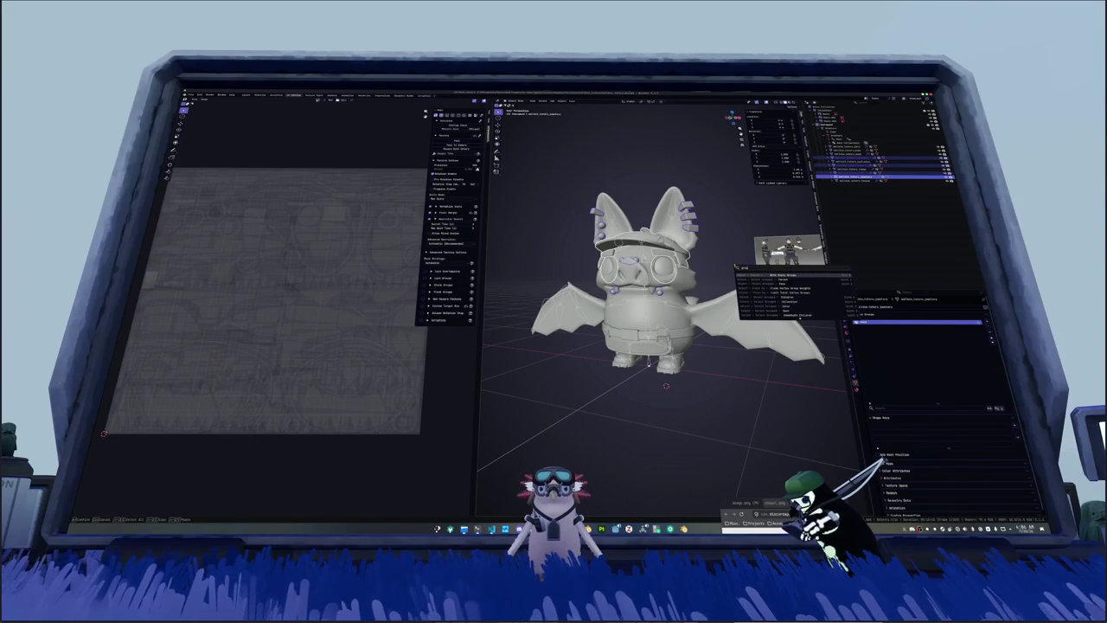
text(s)
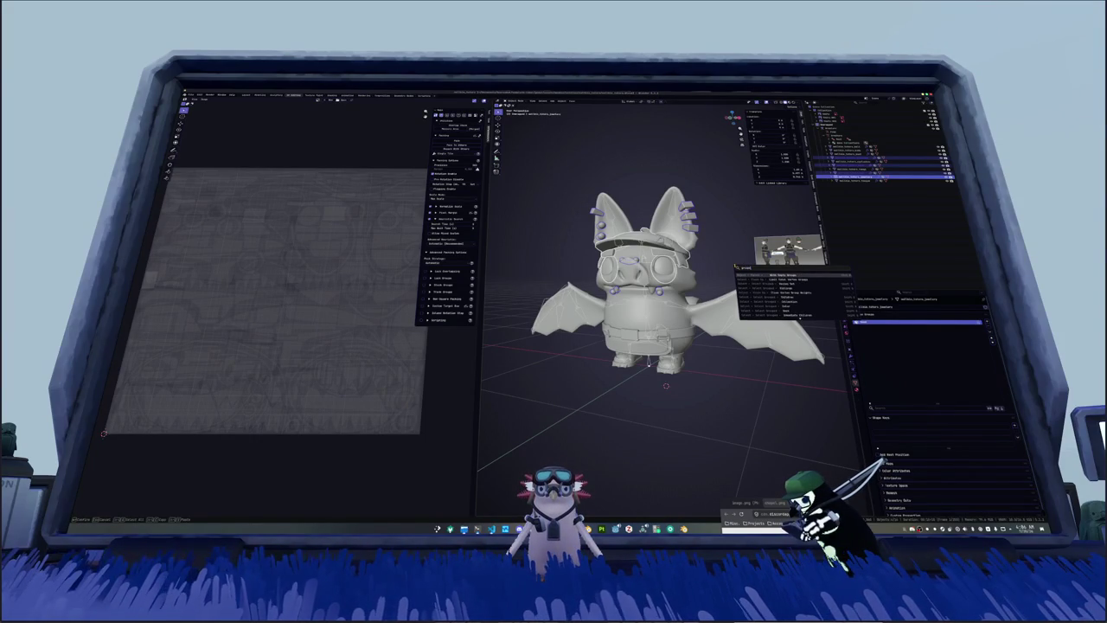
key(Return)
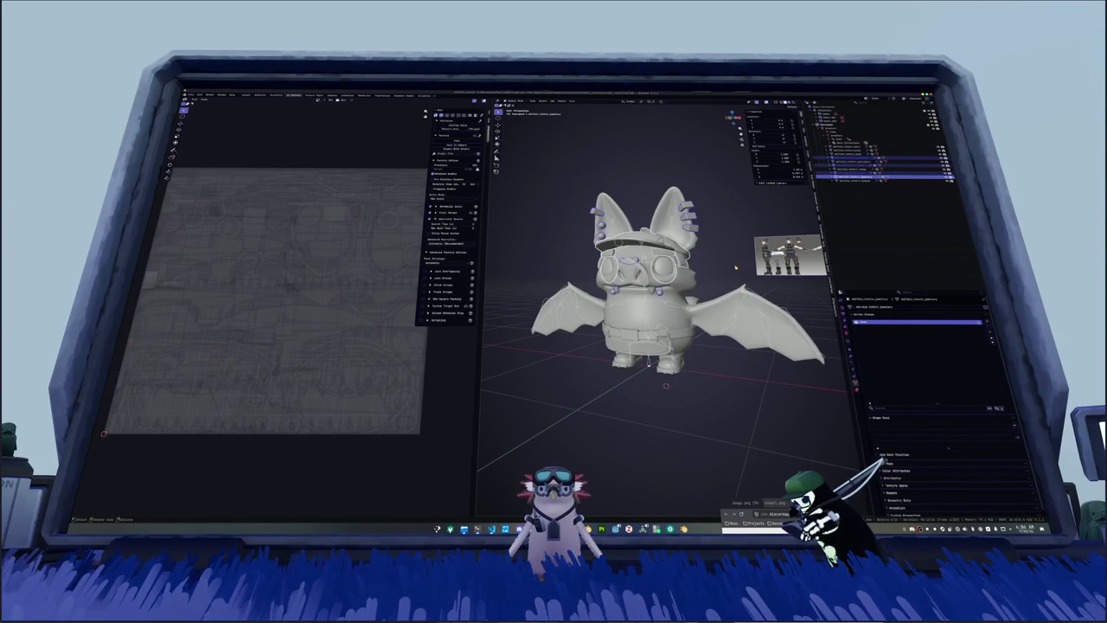
scroll(666, 286, up, 3)
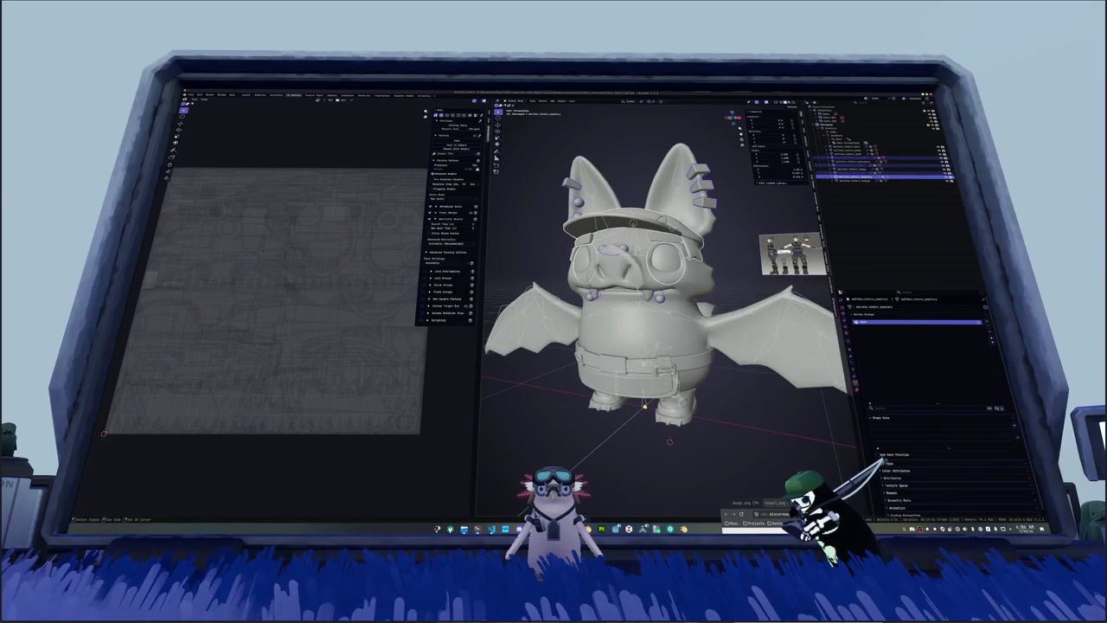
Step: Parent the selected meshes to the armature with an Armature Deform option
click(874, 127)
key(ctrl+p)
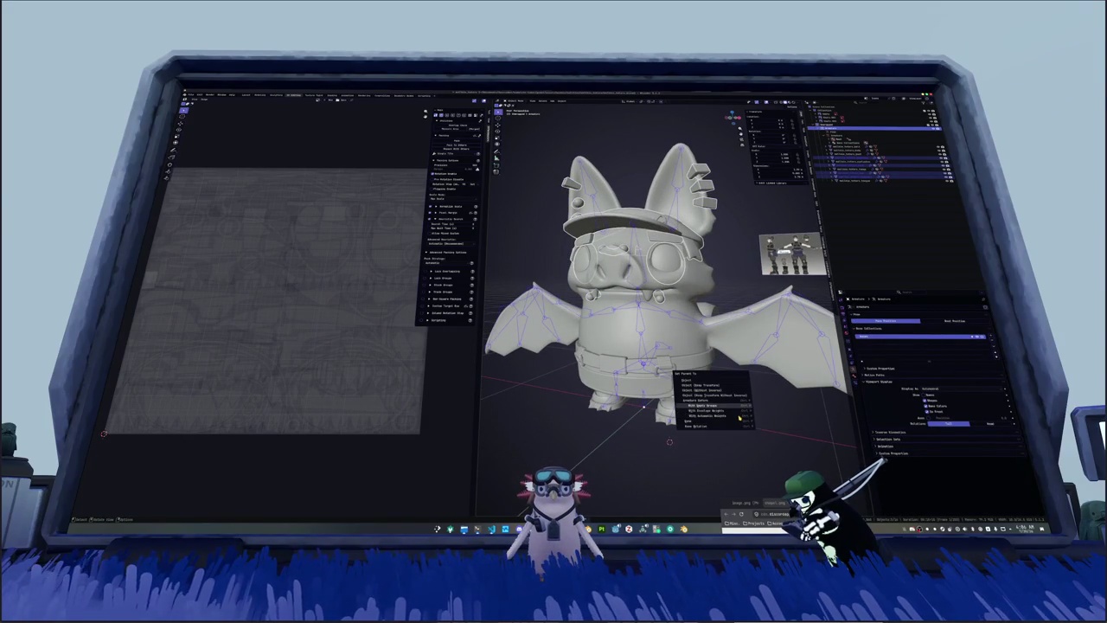
click(739, 419)
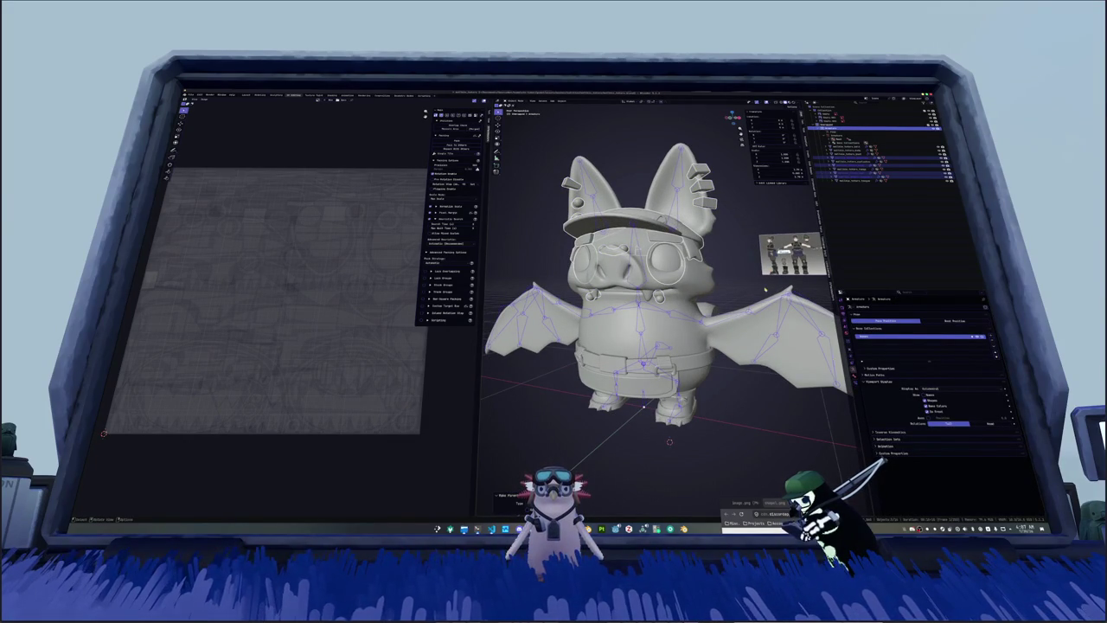
Step: Toggle the armature's modes, select a jewelry accessory, and start filtering its vertex groups
scroll(755, 287, down, 2)
key(Tab)
key(ctrl+Tab)
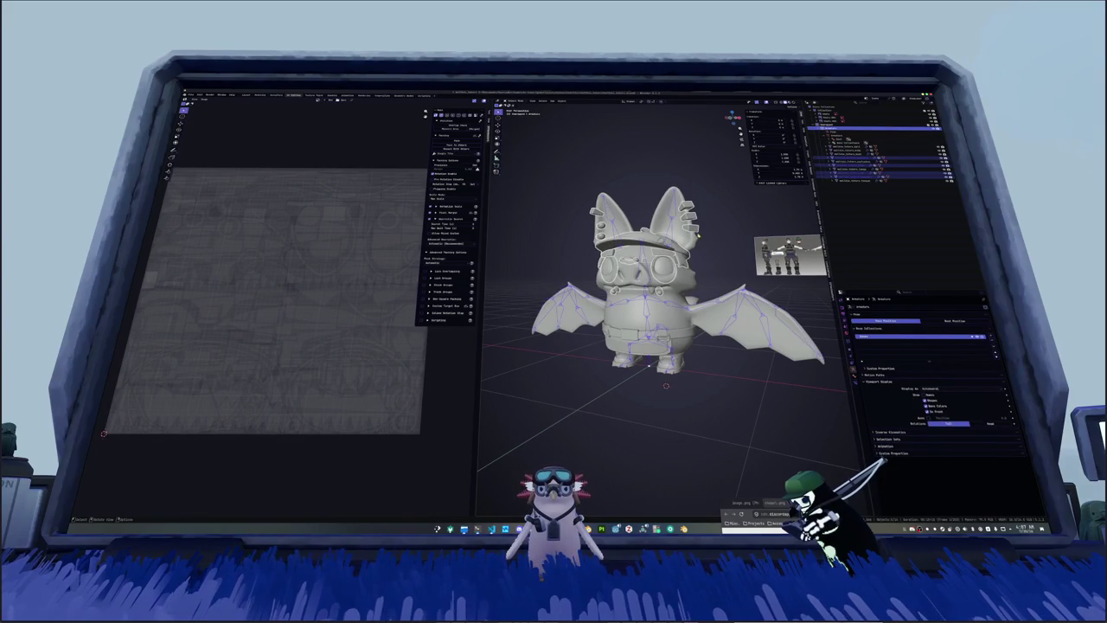
click(882, 174)
middle_drag(658, 346, 692, 346)
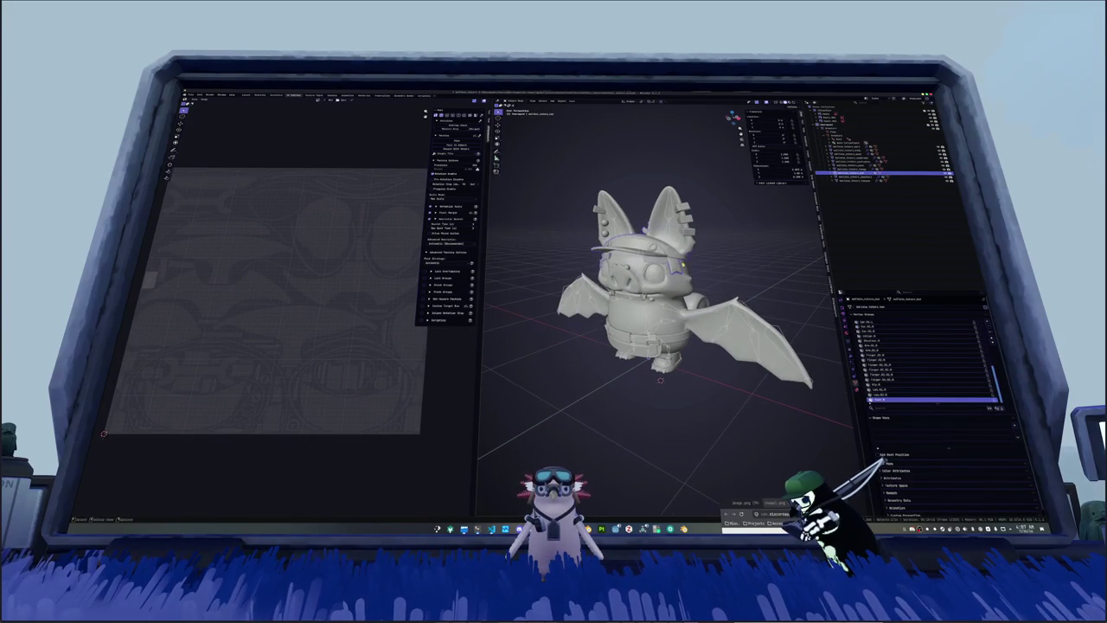
click(852, 178)
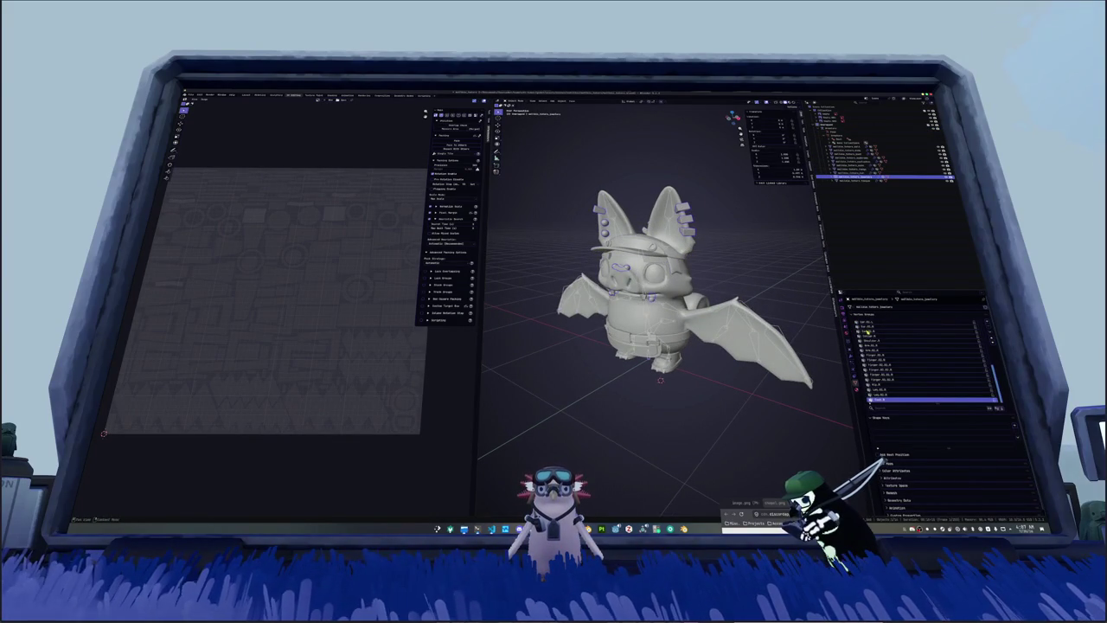
click(926, 407)
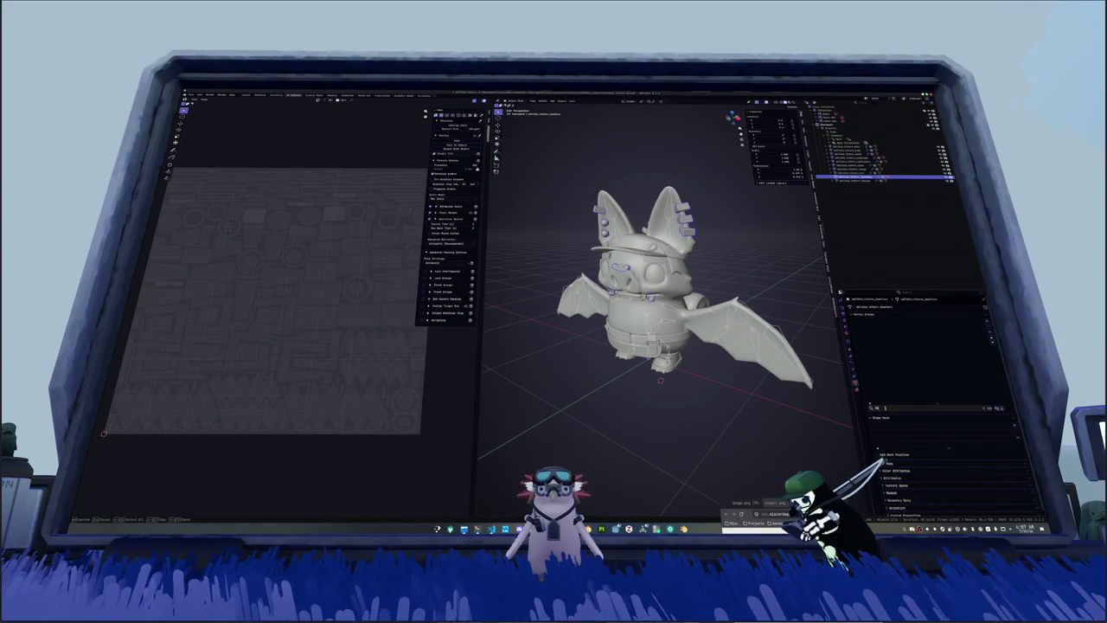
Step: Filter the vertex groups to Head, assign the cap to the Head group, then hide it
key(Return)
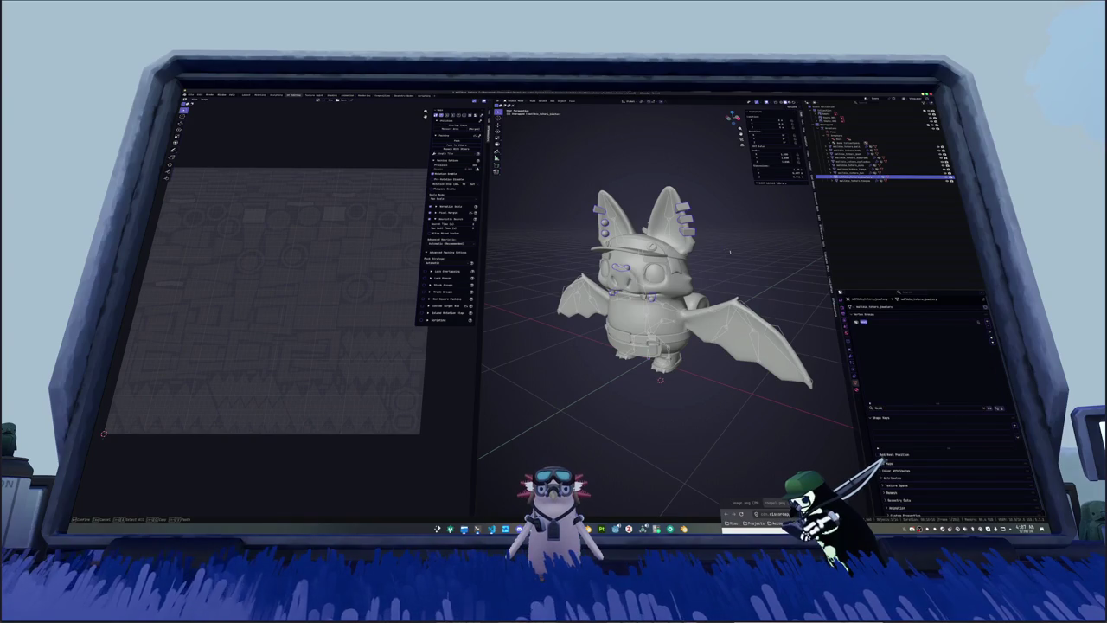
key(Tab)
click(872, 326)
middle_drag(692, 416, 675, 389)
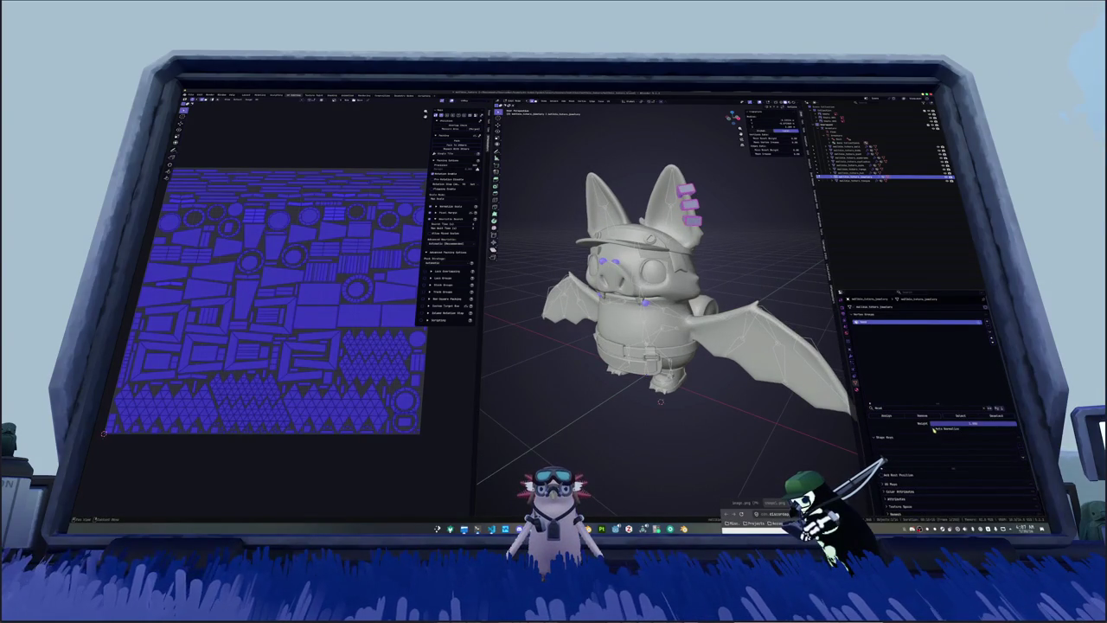
middle_drag(692, 311, 705, 268)
key(Tab)
key(Tab)
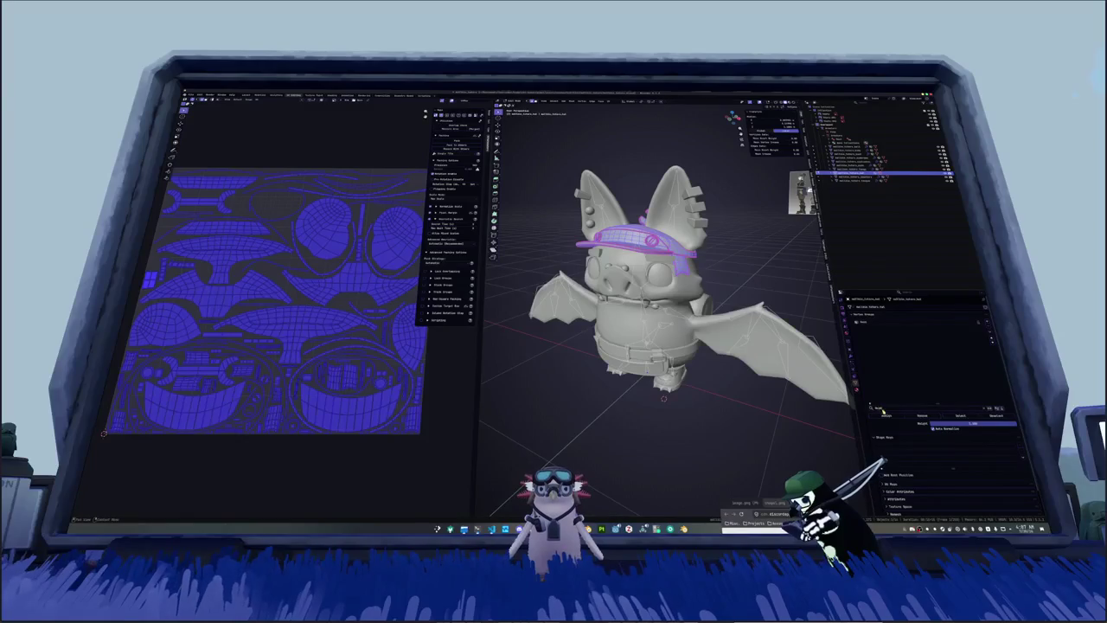
click(871, 323)
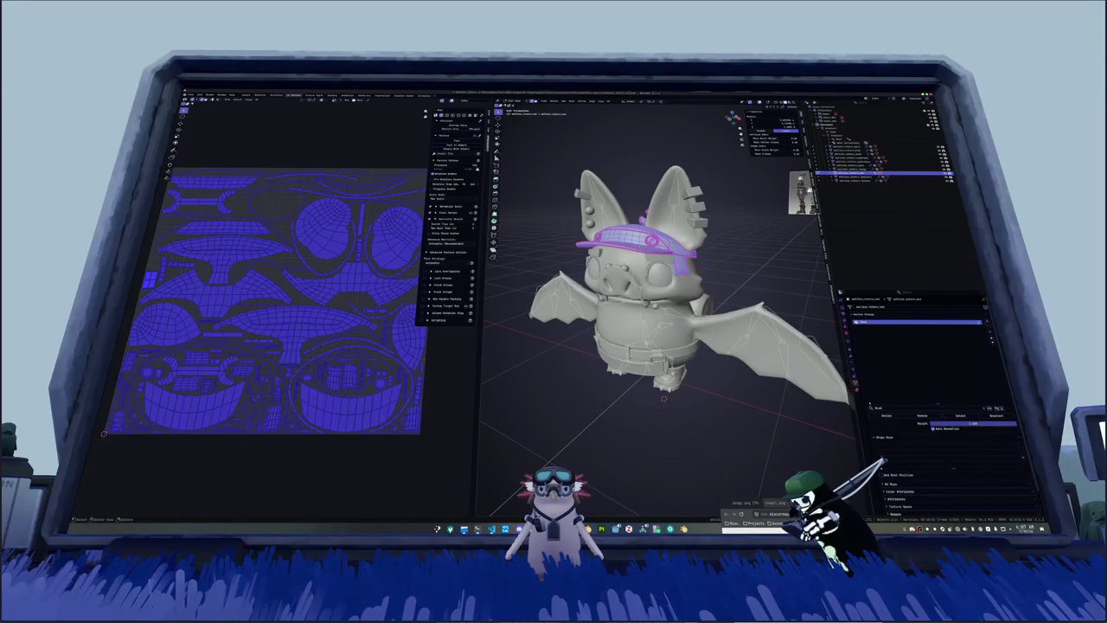
key(Tab)
middle_drag(705, 269, 692, 277)
key(h)
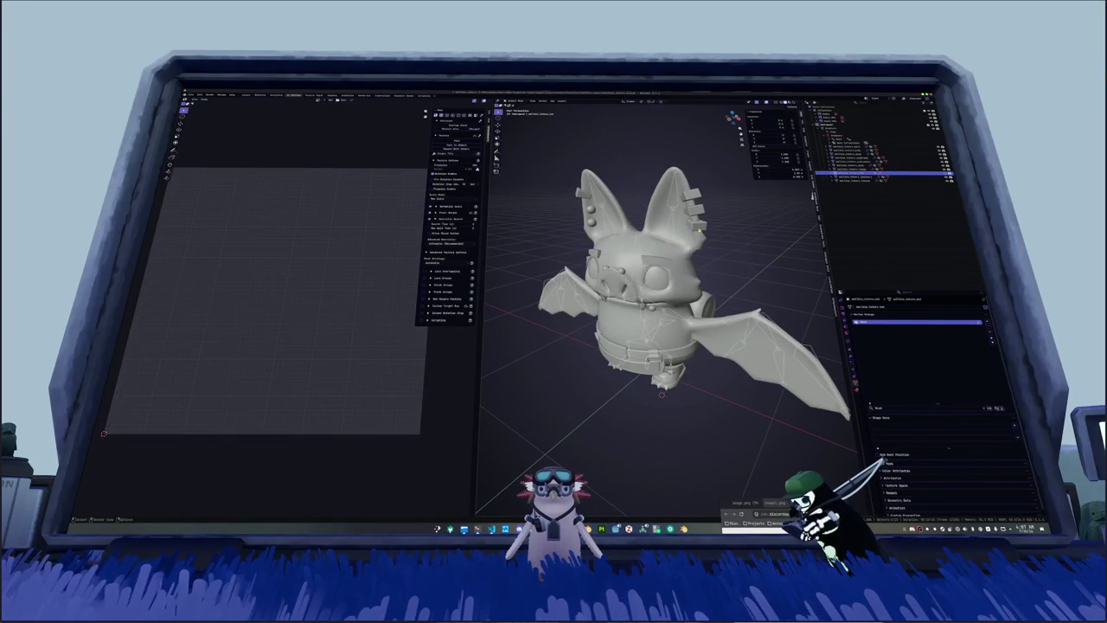
Step: Assign the goggle lenses, eyes and teeth to the Head vertex group
click(865, 161)
key(Tab)
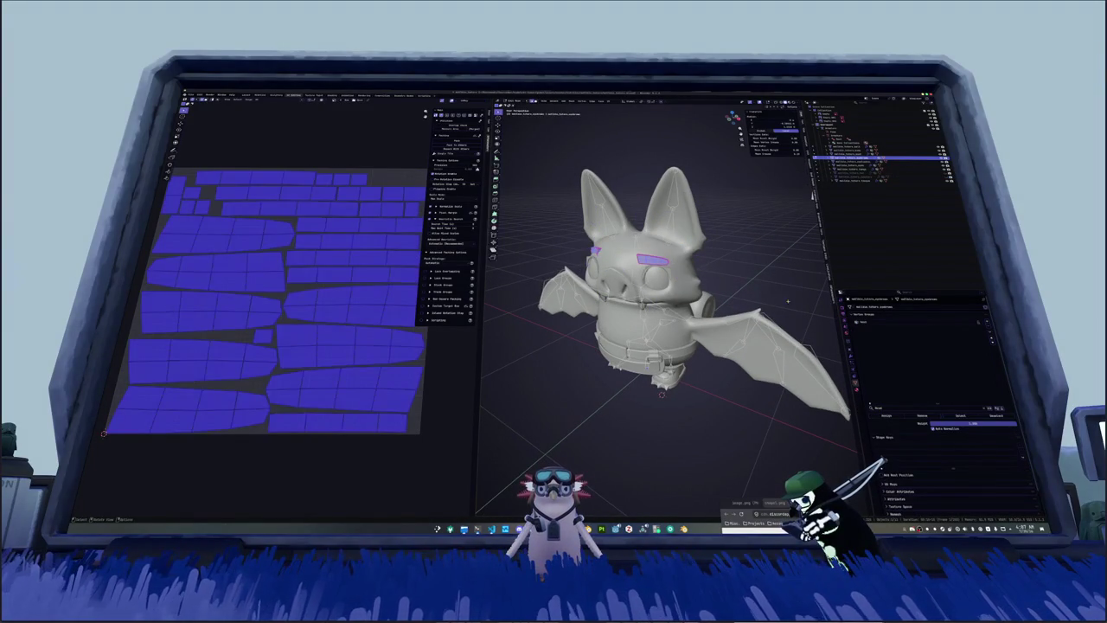
click(869, 323)
key(alt+a)
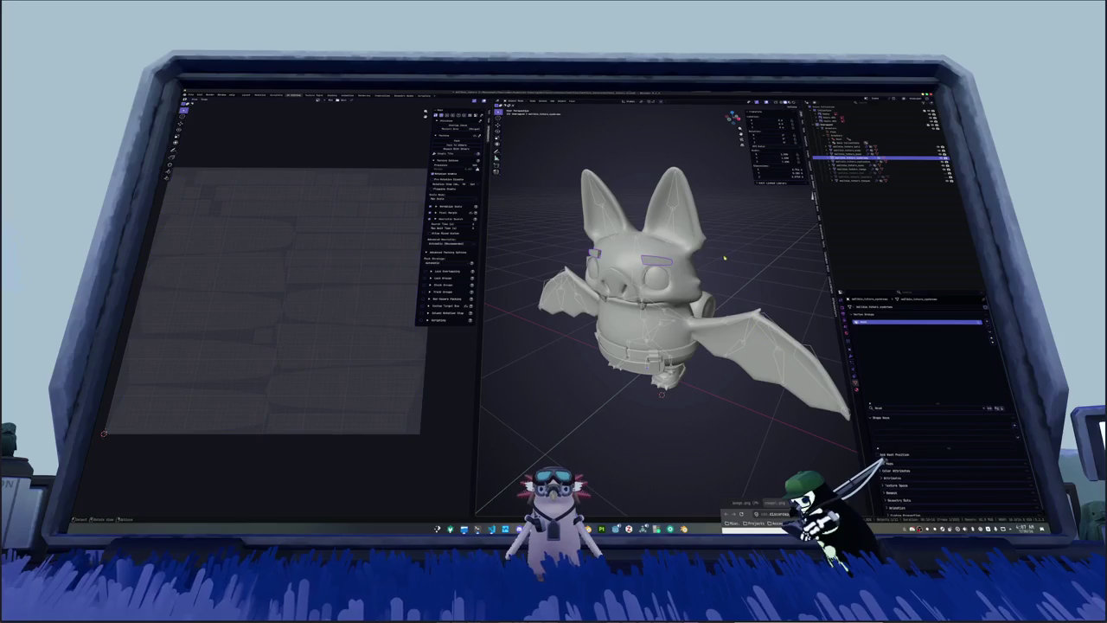
click(959, 416)
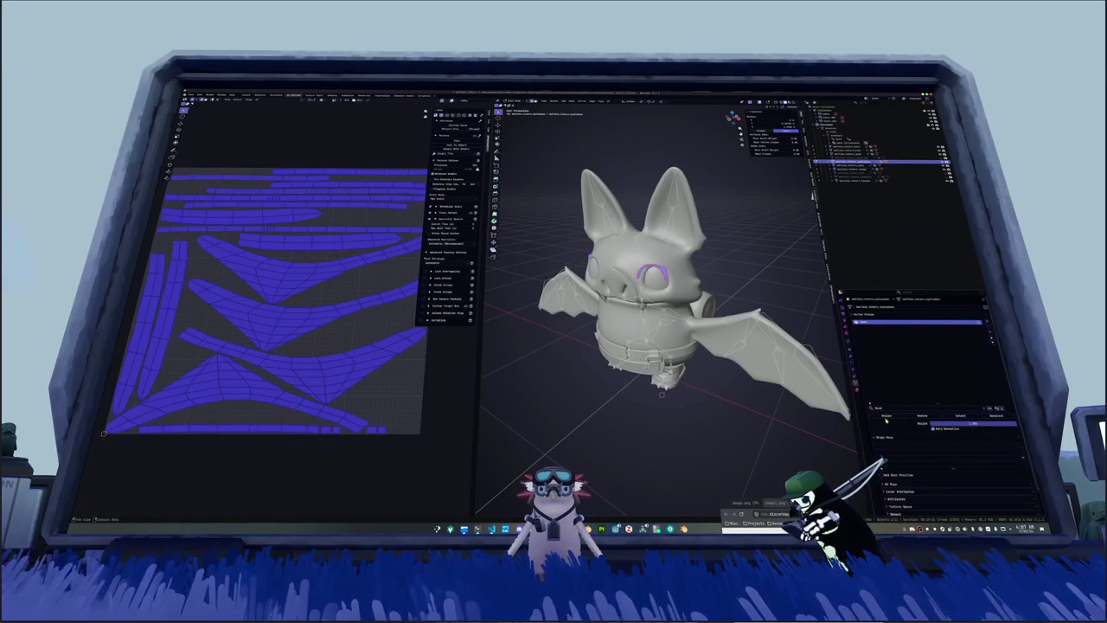
key(Tab)
key(Tab)
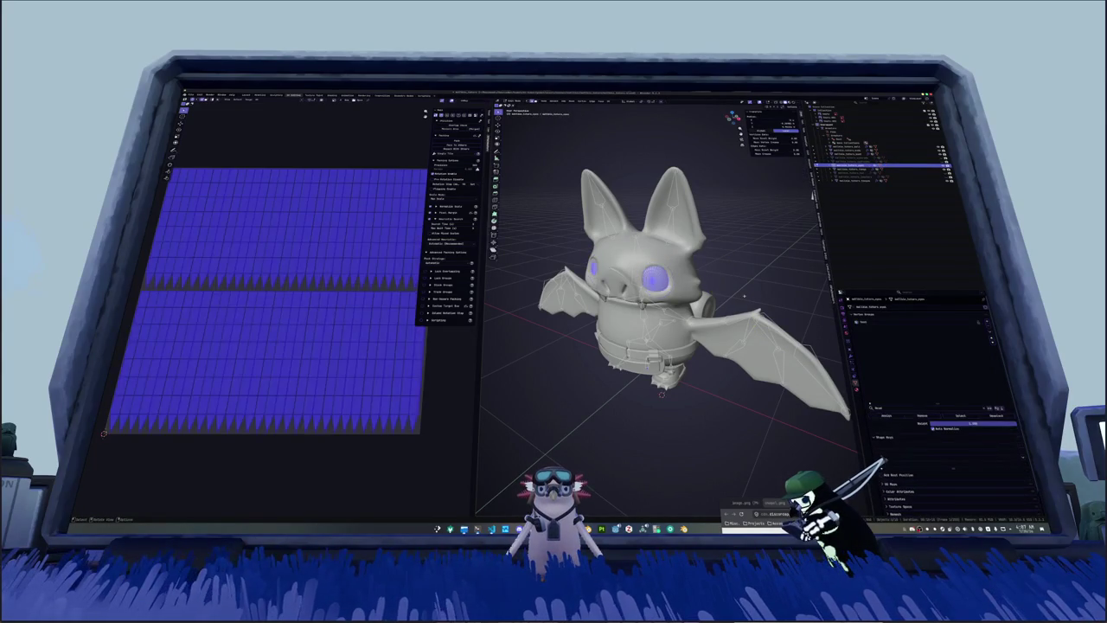
key(Tab)
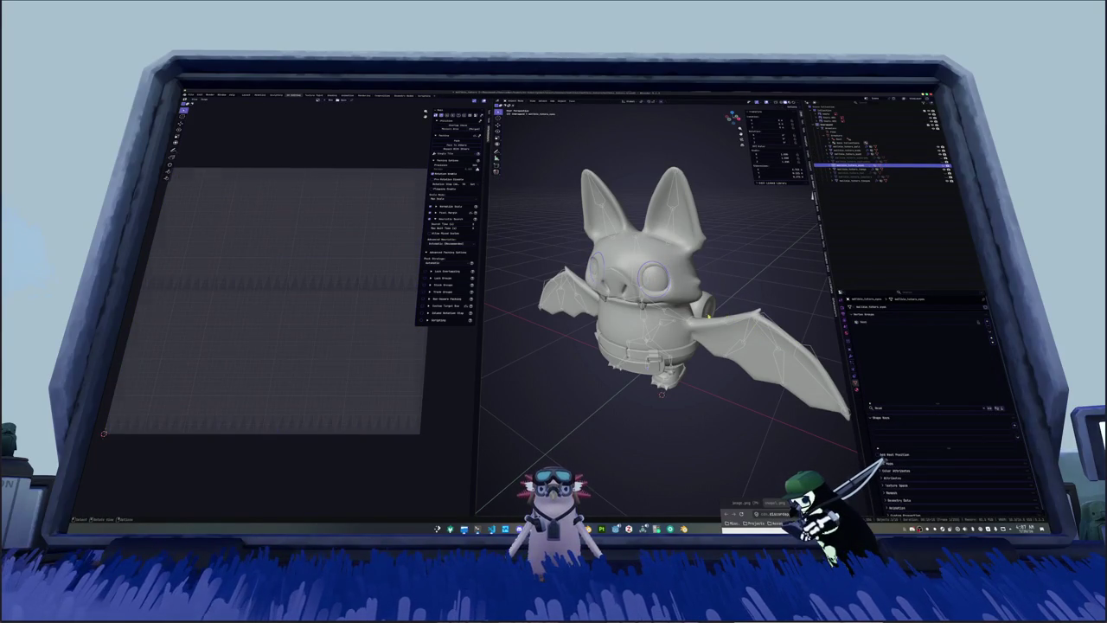
key(KP_1)
key(Tab)
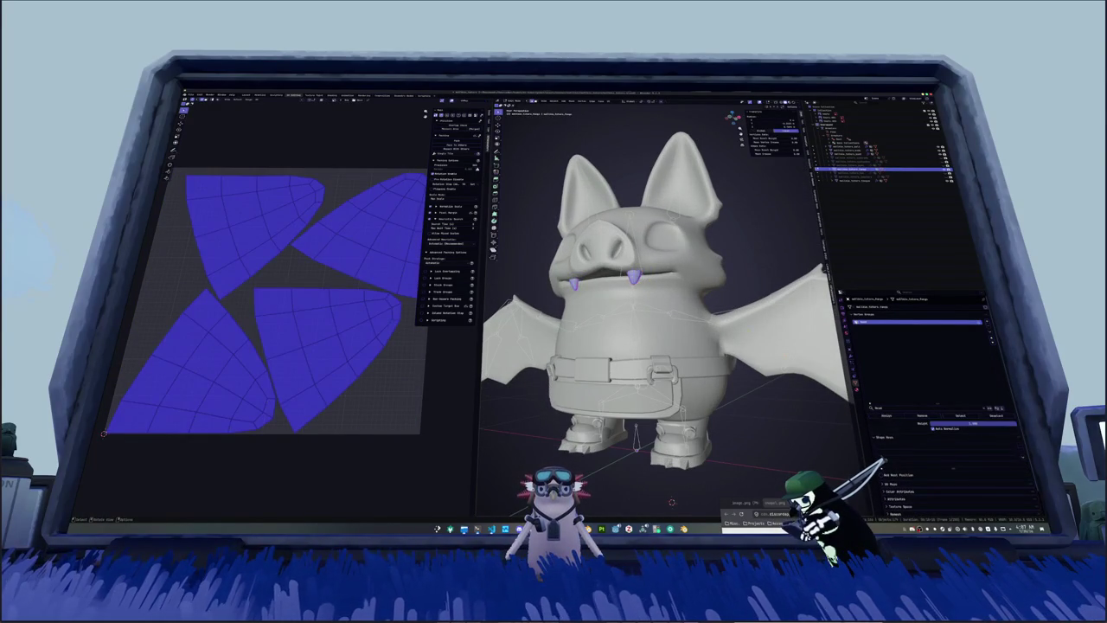
key(Tab)
mouse_move(666, 303)
middle_down()
mouse_move(718, 286)
mouse_move(683, 294)
middle_up()
key(KP_1)
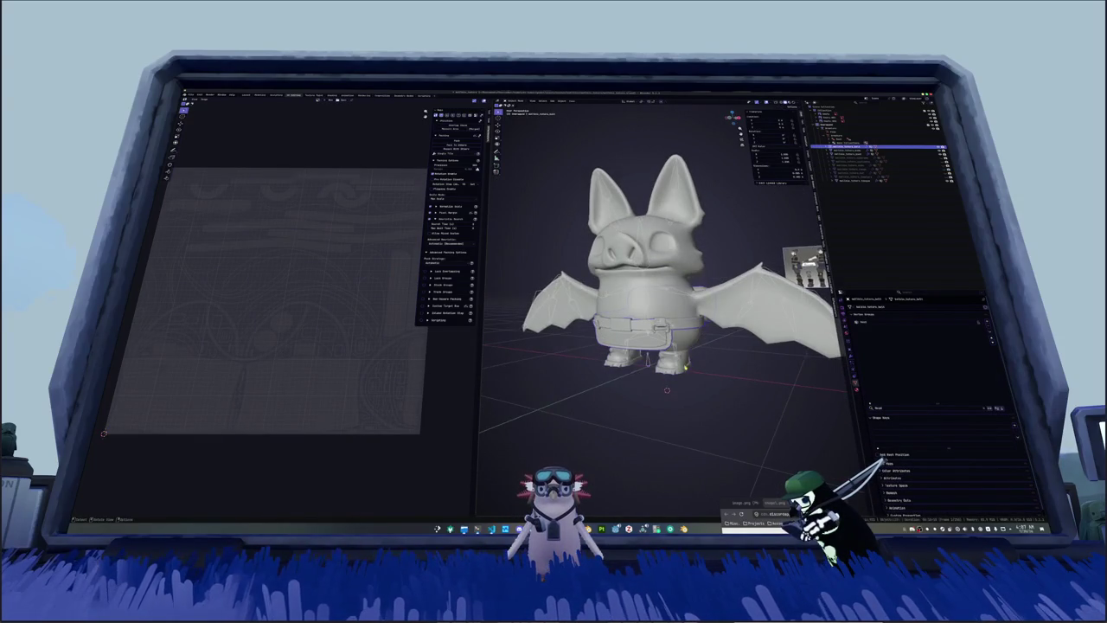
Step: Rotate one wing bone around Z, then the other, checking the wing deformation from the front
click(874, 128)
click(924, 419)
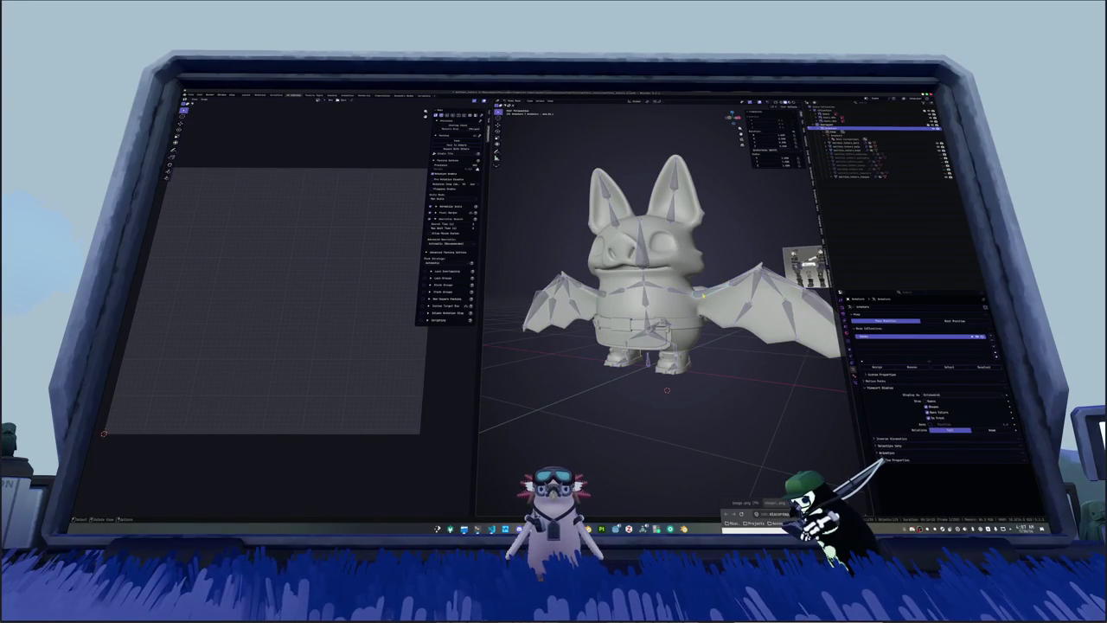
middle_drag(753, 294, 709, 320)
key(r)
key(z)
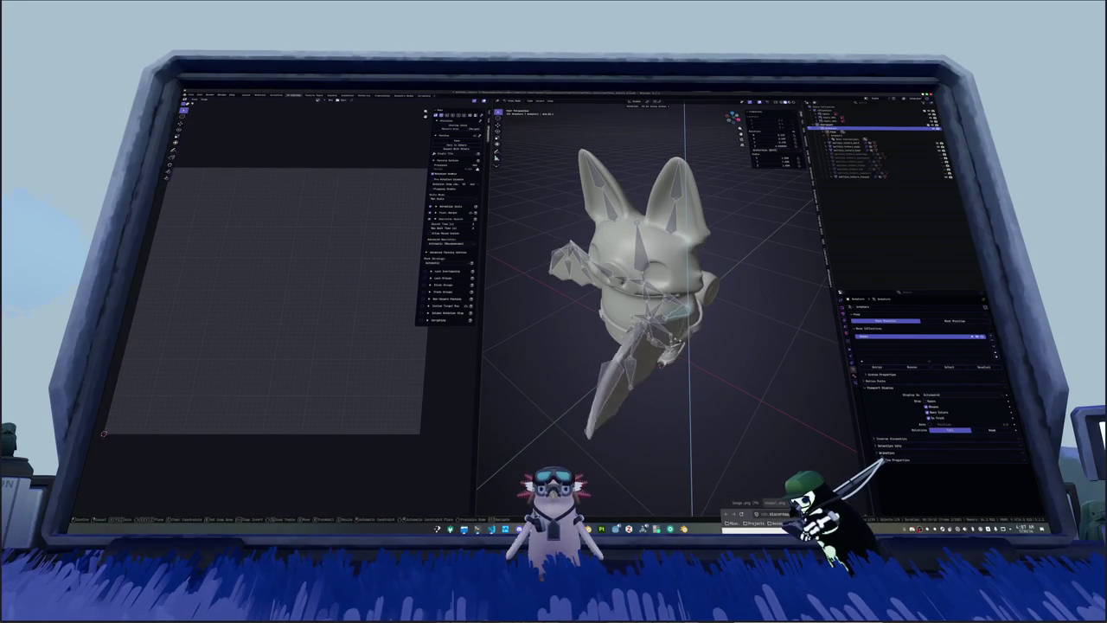
key(Return)
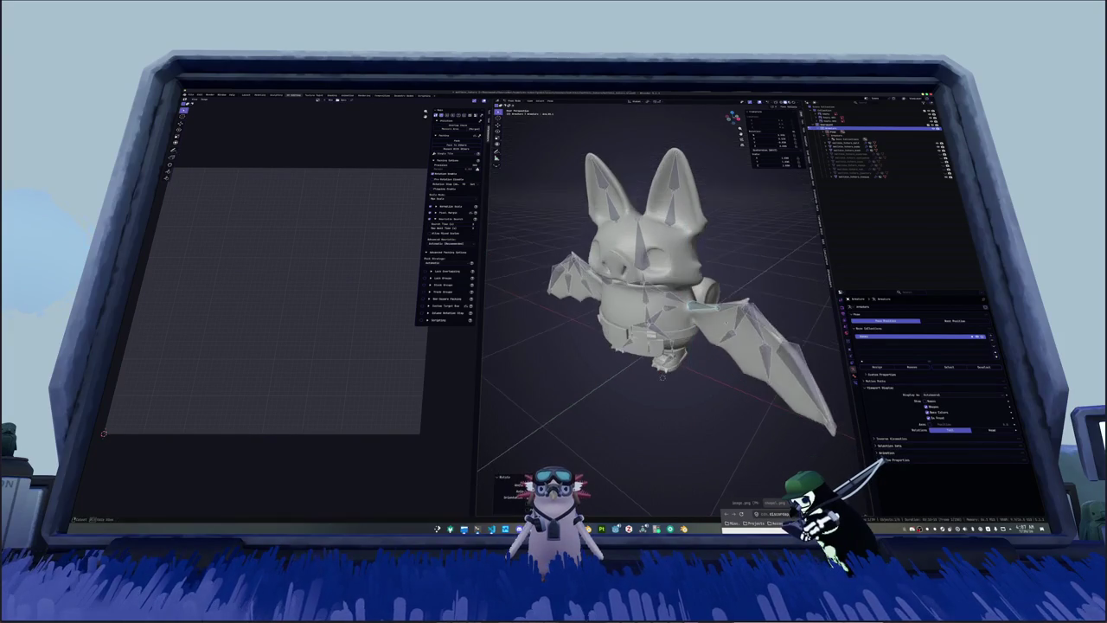
middle_drag(709, 303, 583, 294)
key(r)
key(z)
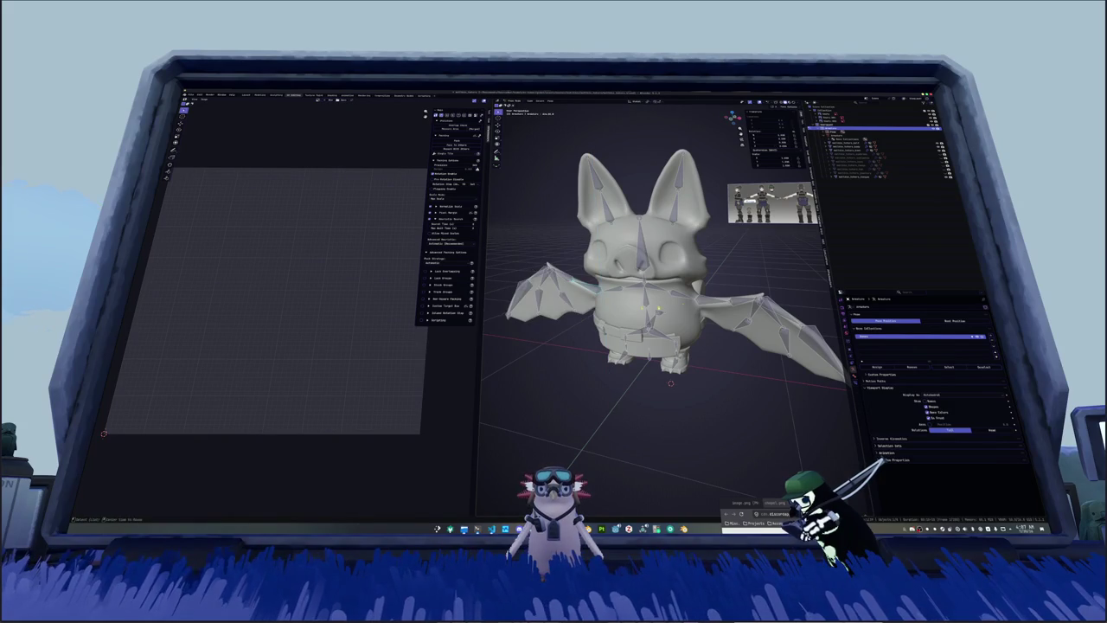
key(Return)
middle_drag(667, 355, 687, 336)
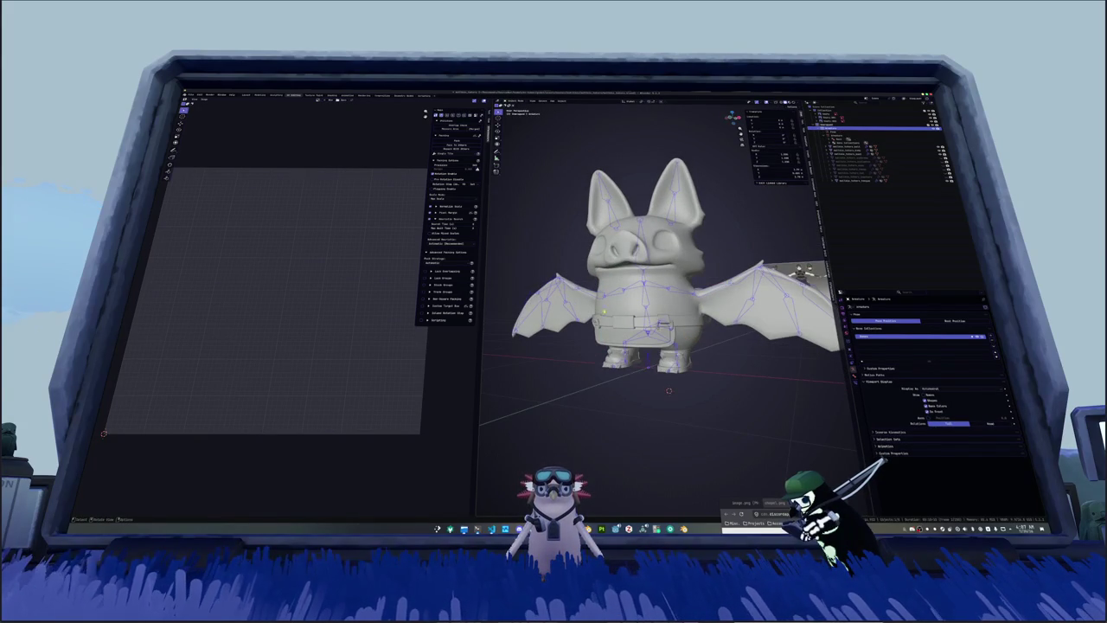
Step: Put the armature in Pose Mode, select all bones and clear their rotations and other transforms
key(ctrl+Tab)
key(a)
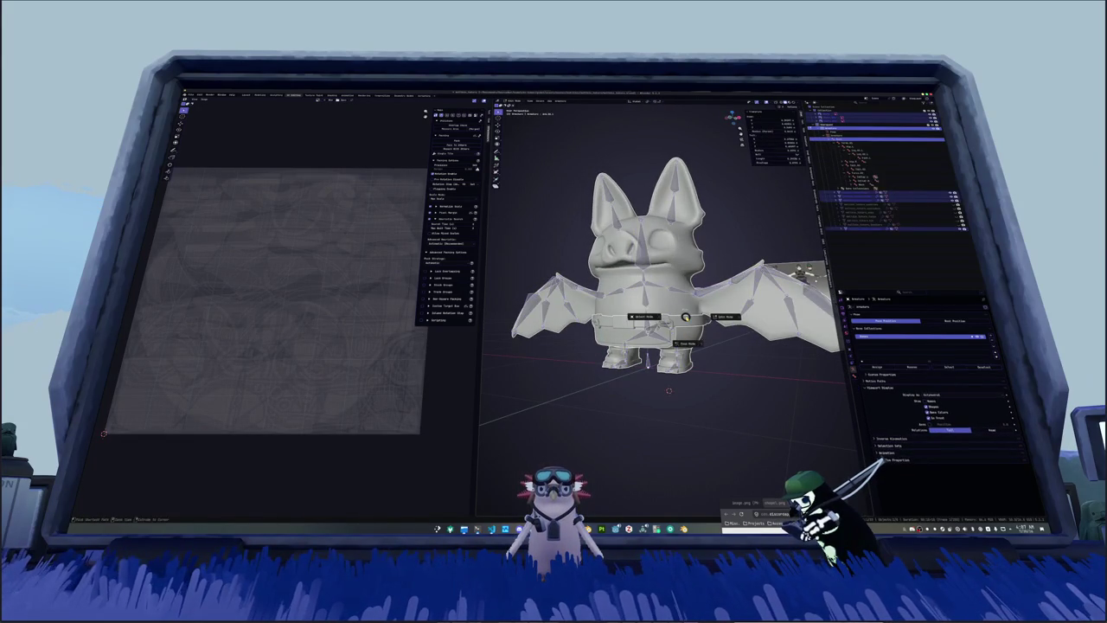
click(693, 328)
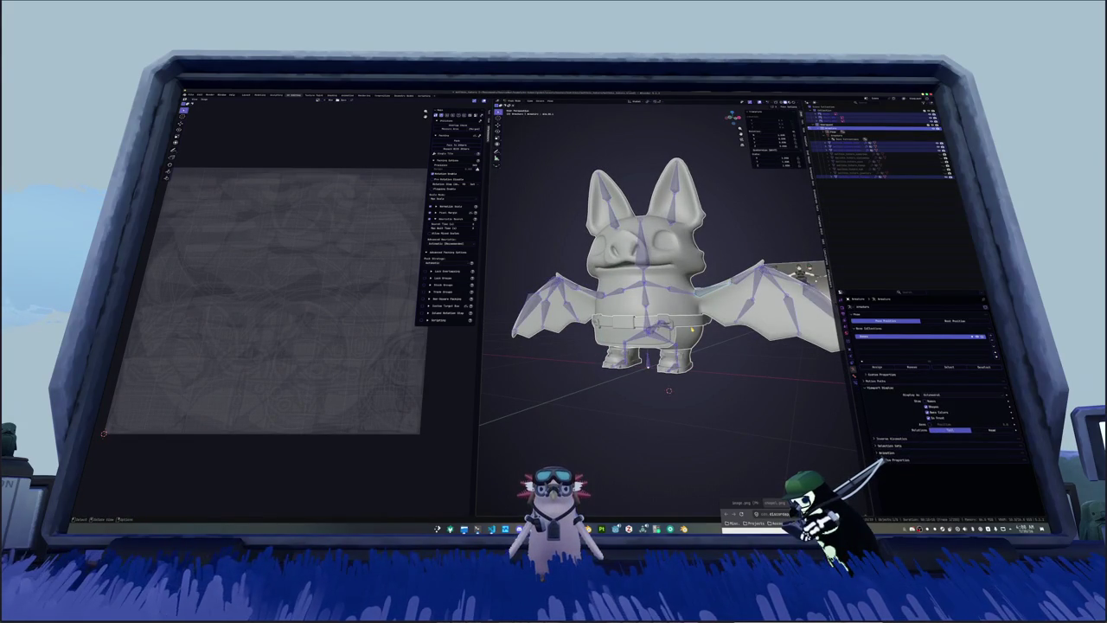
key(a)
key(ctrl+Tab)
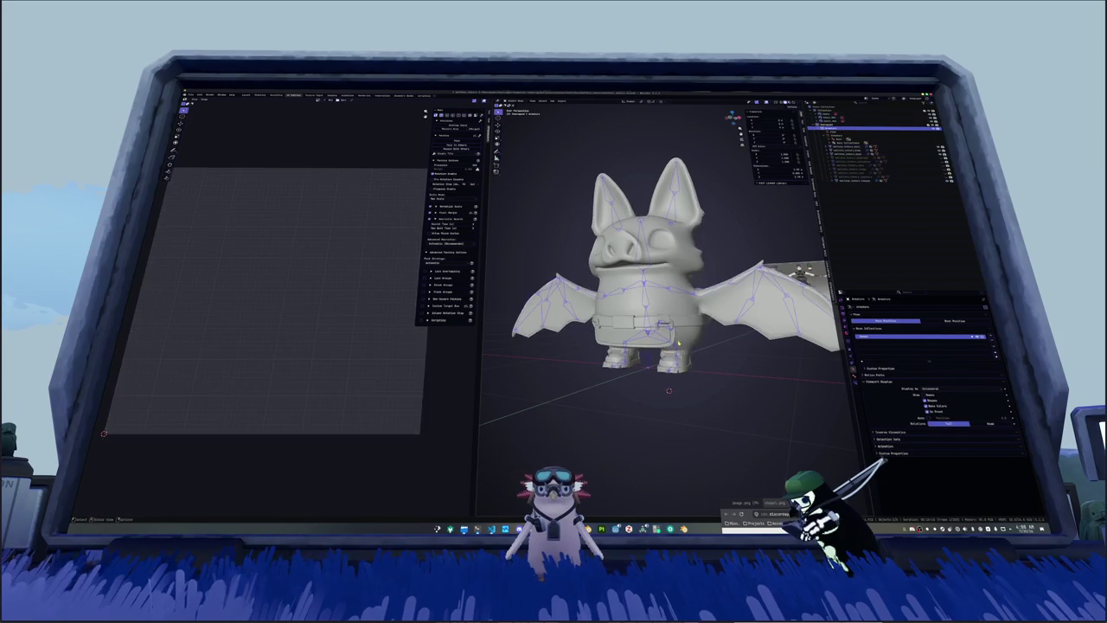
key(KP_Decimal)
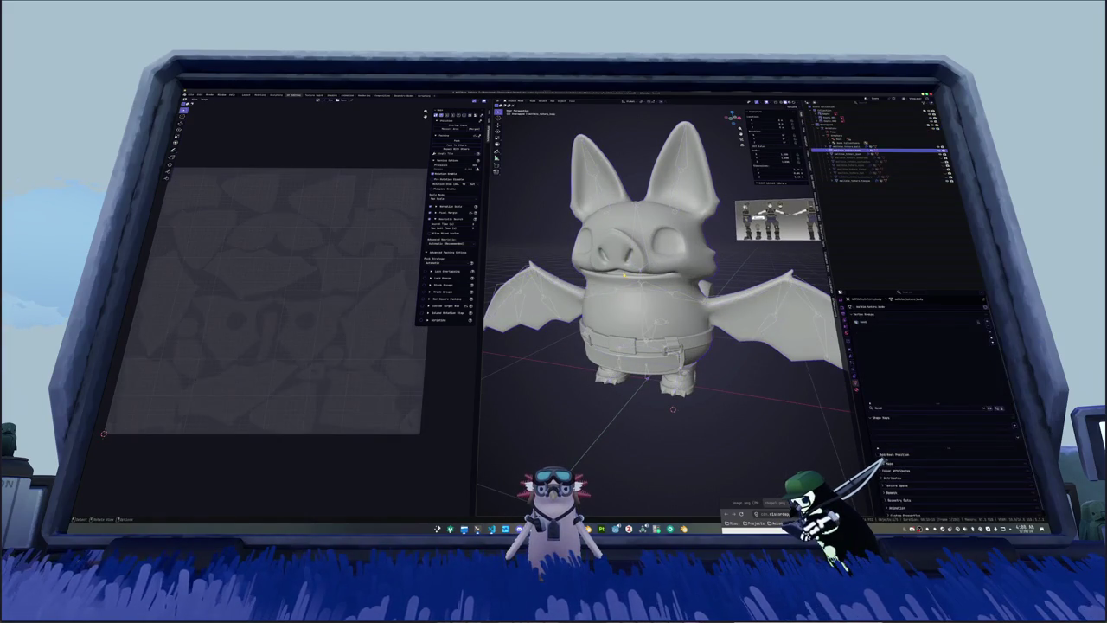
Step: Check the bat body mesh in Edit Mode and view it from below to confirm the rest pose
click(874, 180)
key(Tab)
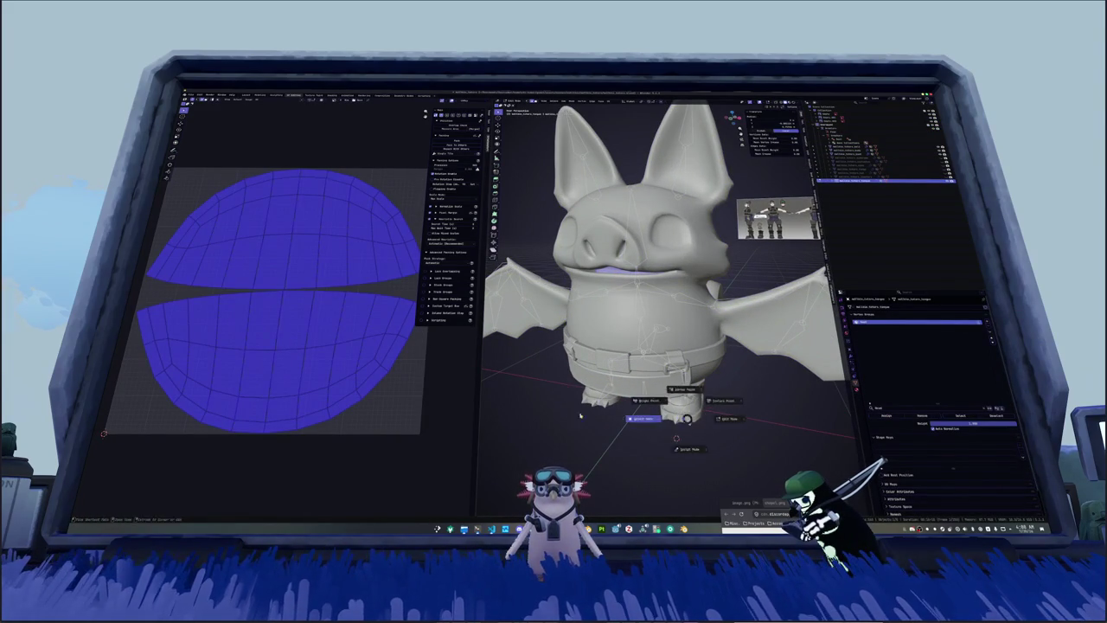
key(Tab)
mouse_move(683, 364)
middle_down()
mouse_move(717, 368)
mouse_move(692, 380)
mouse_move(636, 339)
middle_up()
click(874, 128)
click(874, 154)
middle_drag(664, 439, 655, 439)
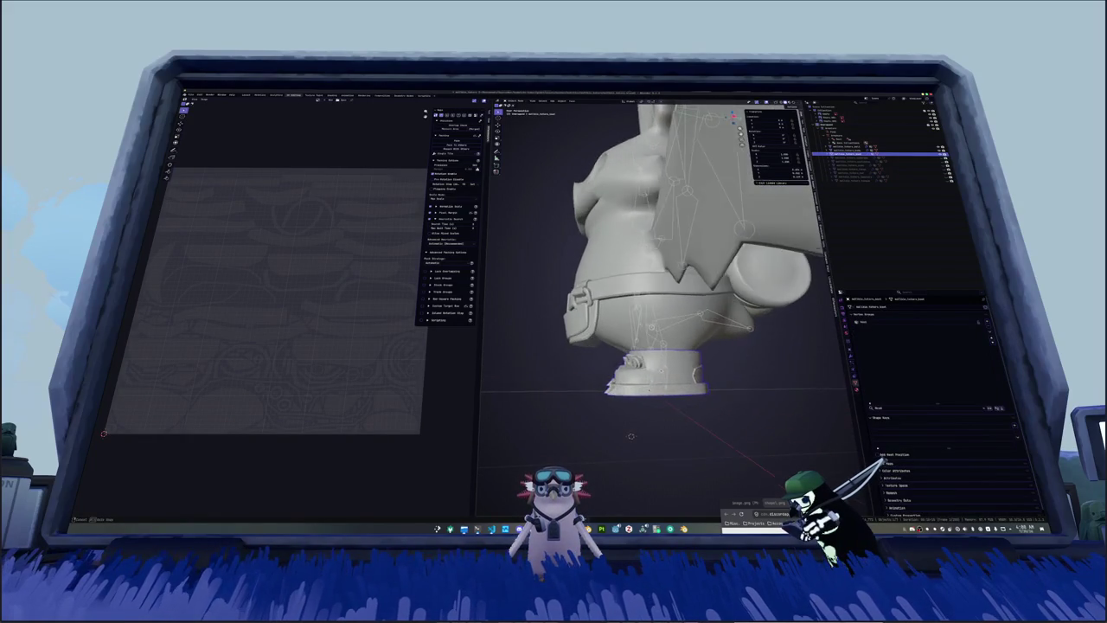
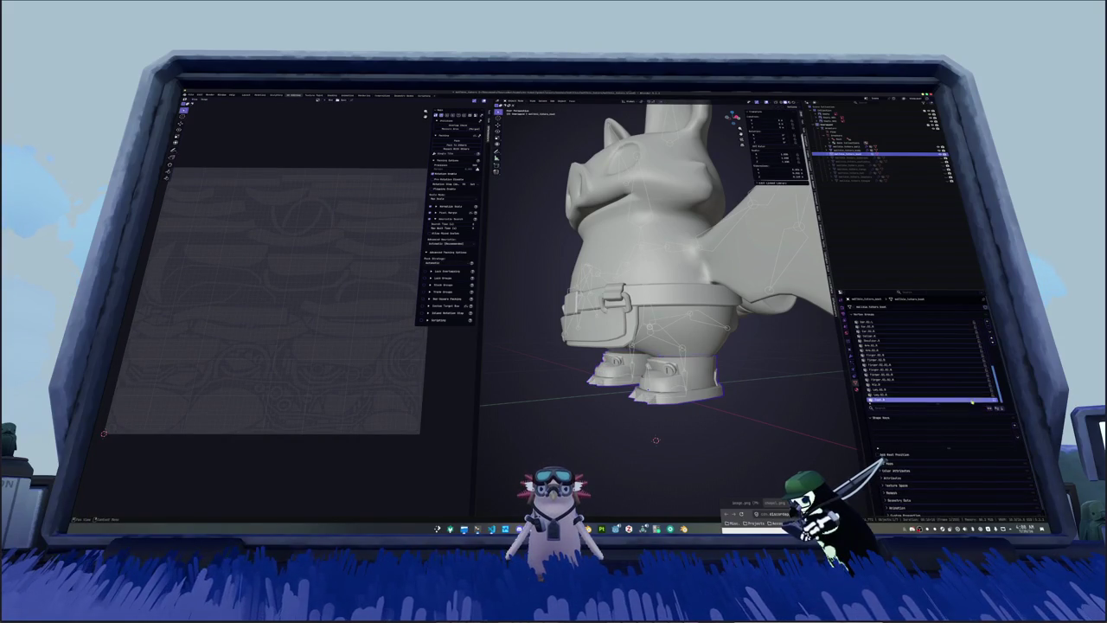
Step: Parent the bat mesh to its armature with Armature Deform
middle_drag(641, 394, 683, 394)
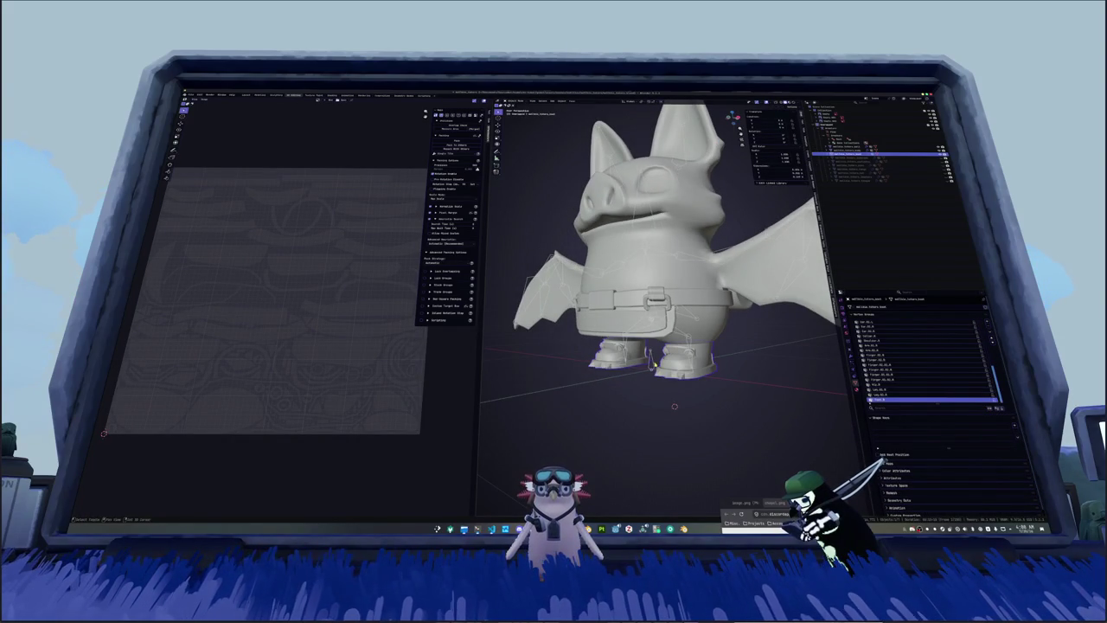
click(853, 128)
key(ctrl+p)
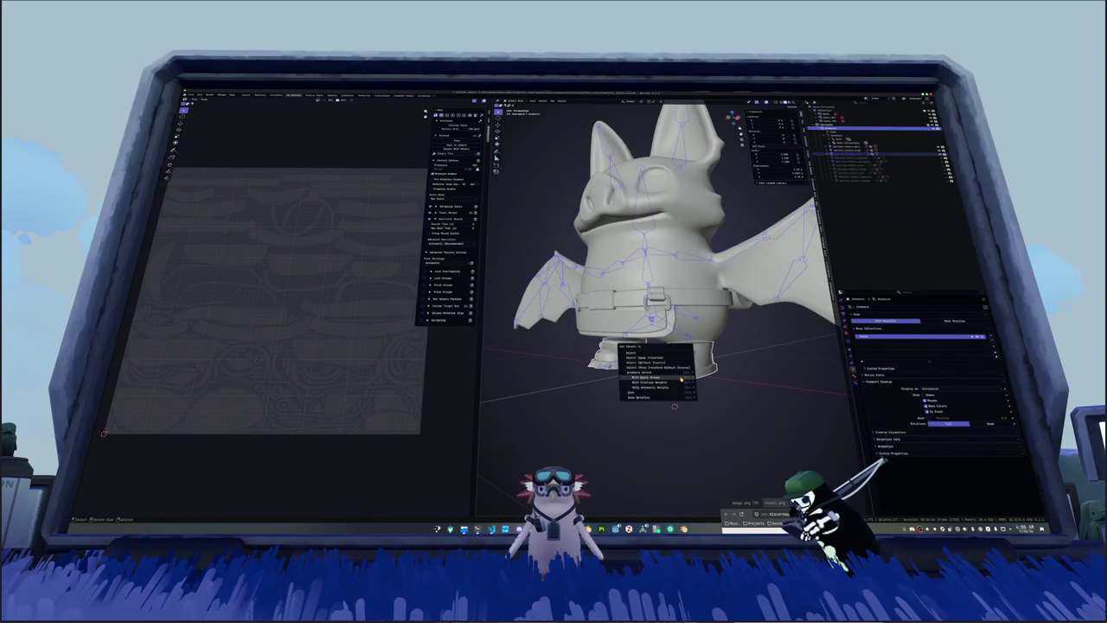
click(672, 387)
Step: Delete the surplus vertex groups from the bat mesh's vertex group list
click(874, 154)
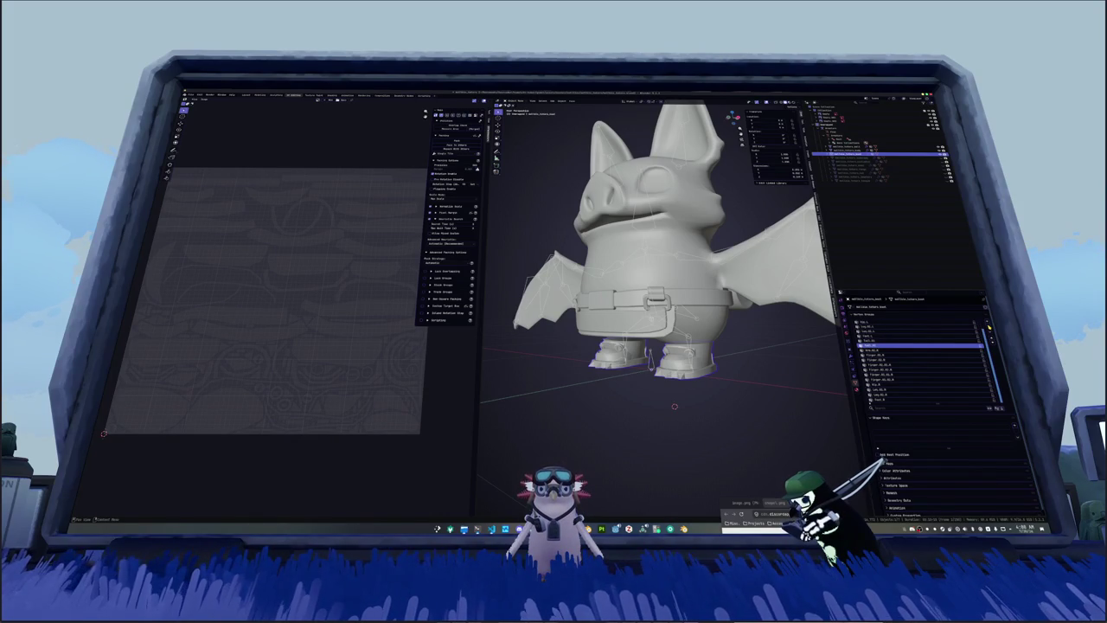
scroll(897, 395, up, 1)
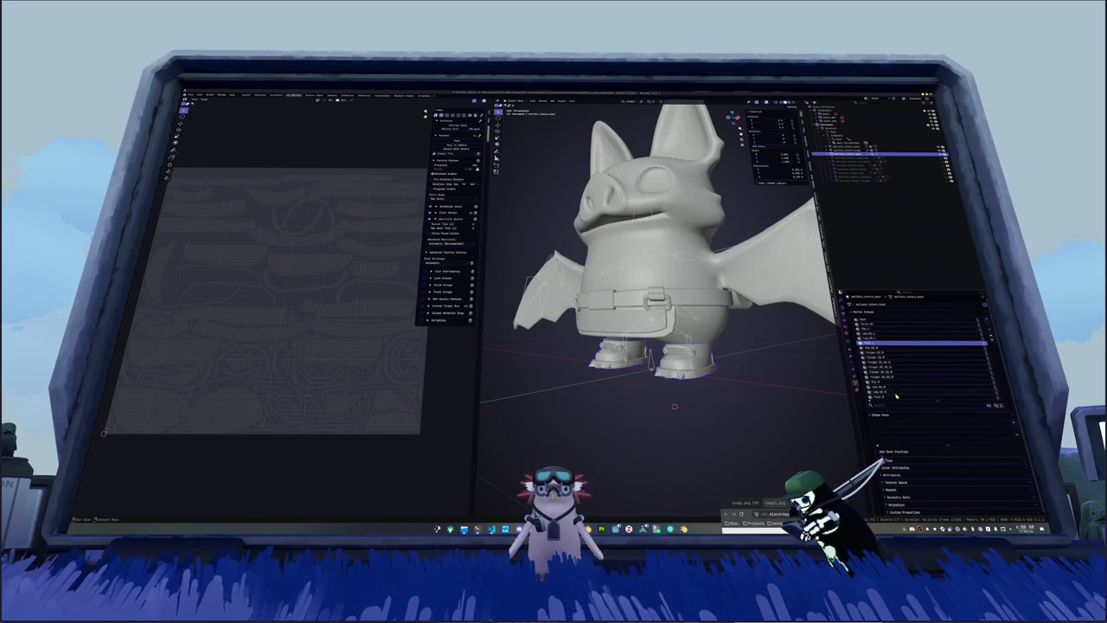
click(896, 378)
click(989, 325)
click(990, 325)
click(989, 325)
click(989, 326)
click(990, 325)
click(990, 326)
click(989, 325)
click(891, 325)
click(990, 325)
click(835, 128)
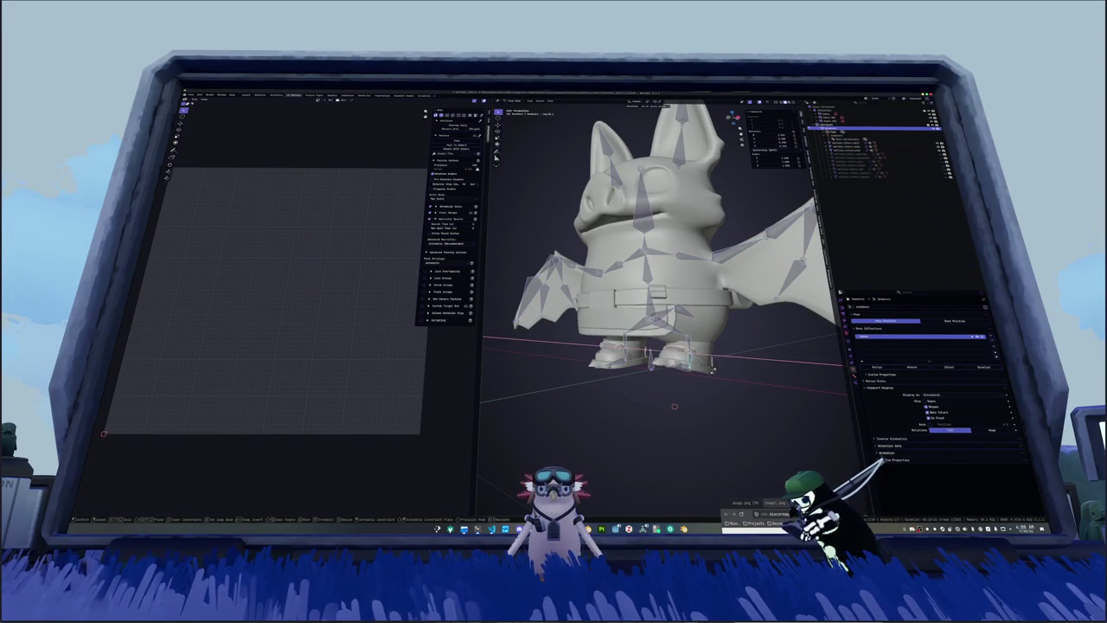
Step: Move and rotate the foot bone, including a move constrained to the X axis
click(694, 369)
key(r)
click(670, 381)
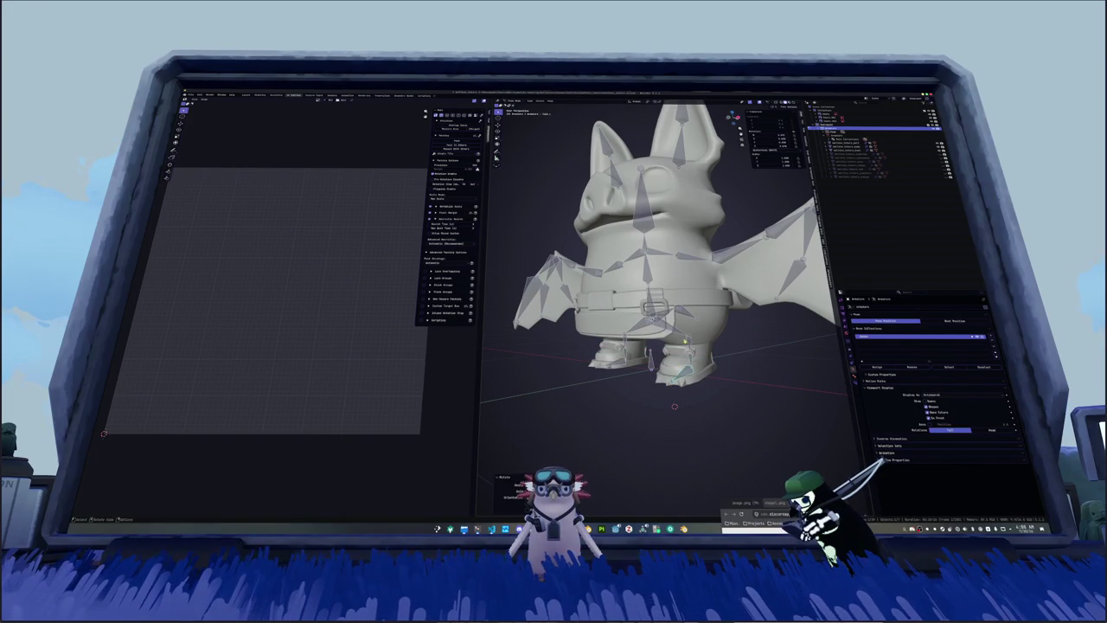
key(g)
key(x)
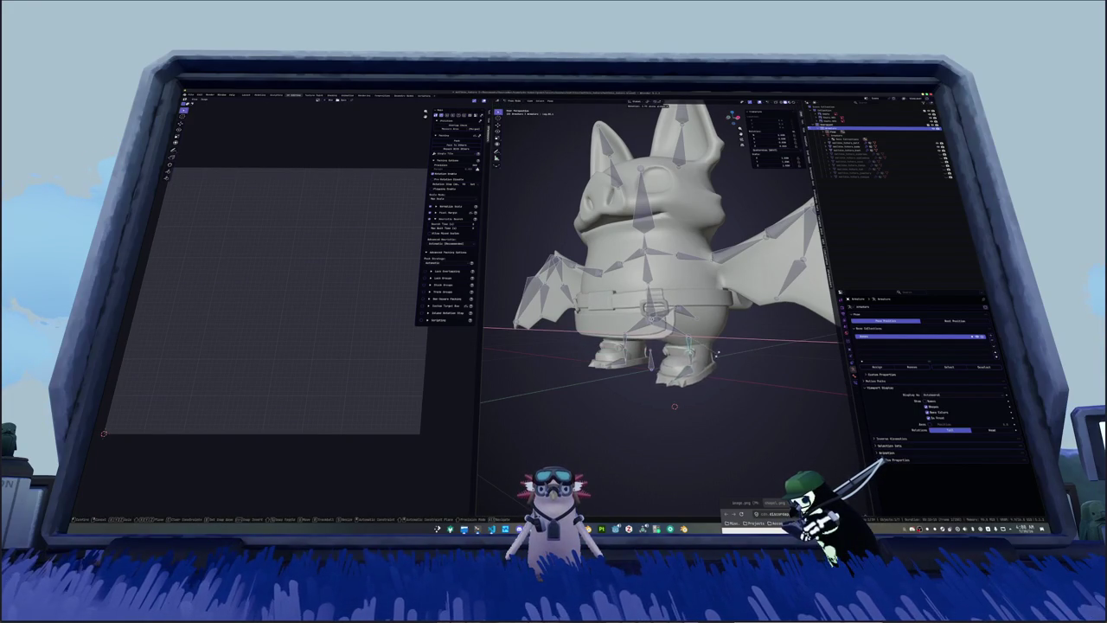
click(712, 364)
middle_drag(711, 363, 683, 359)
Step: Rotate the foot bone about the X and Z axes, inspecting the mesh deformation from several angles
key(r)
key(x)
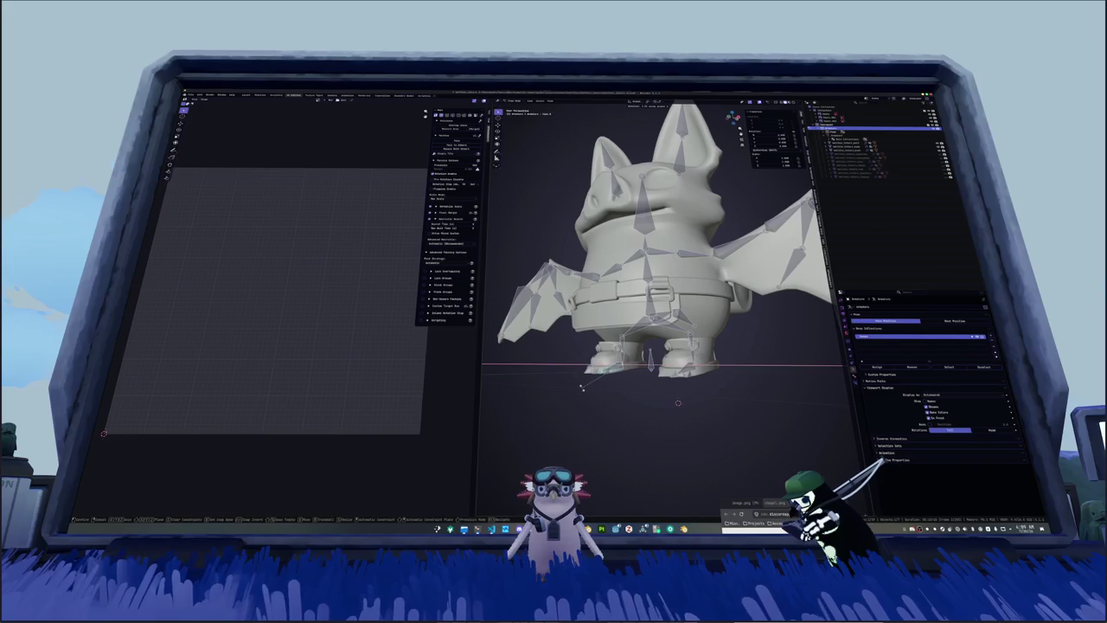
click(582, 390)
middle_drag(582, 389, 596, 408)
key(r)
key(z)
click(731, 357)
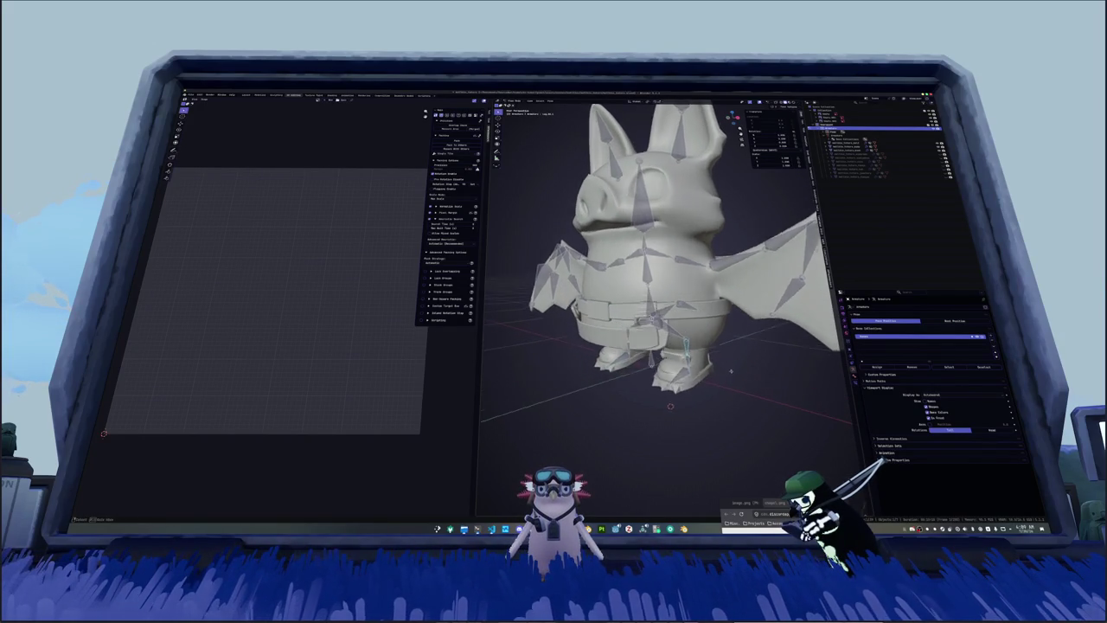
middle_drag(731, 357, 690, 383)
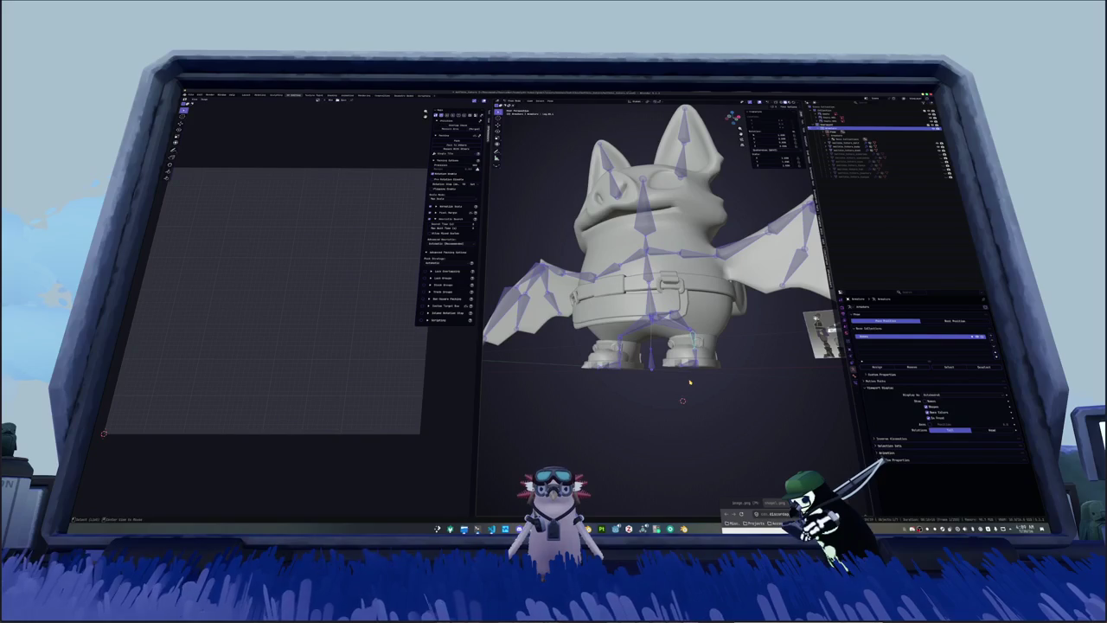
middle_drag(690, 383, 580, 383)
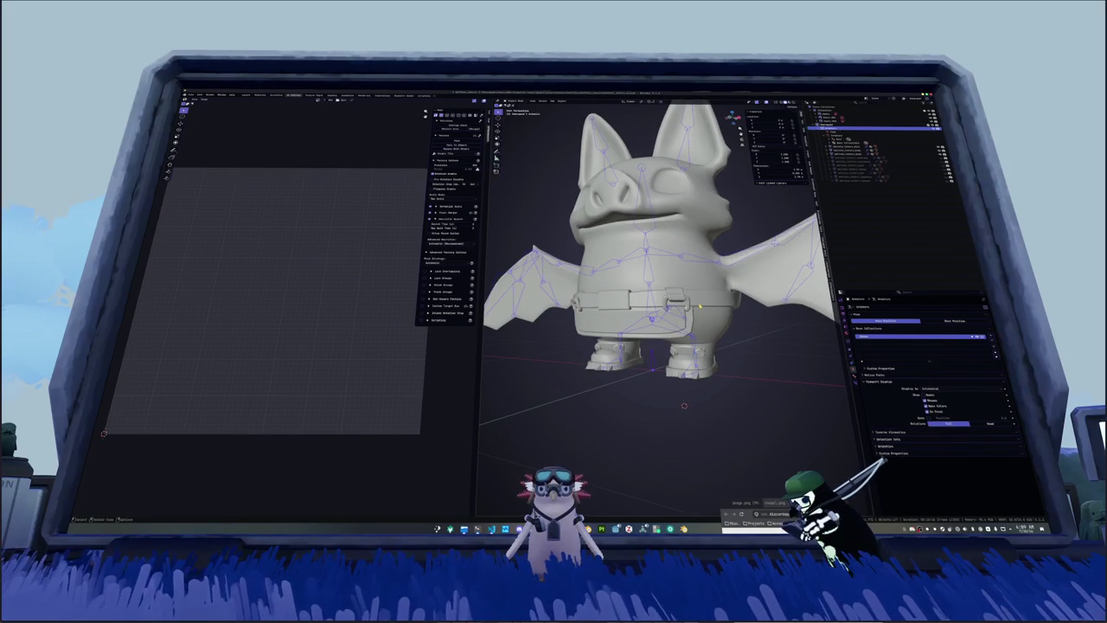
click(703, 304)
middle_drag(709, 325, 711, 333)
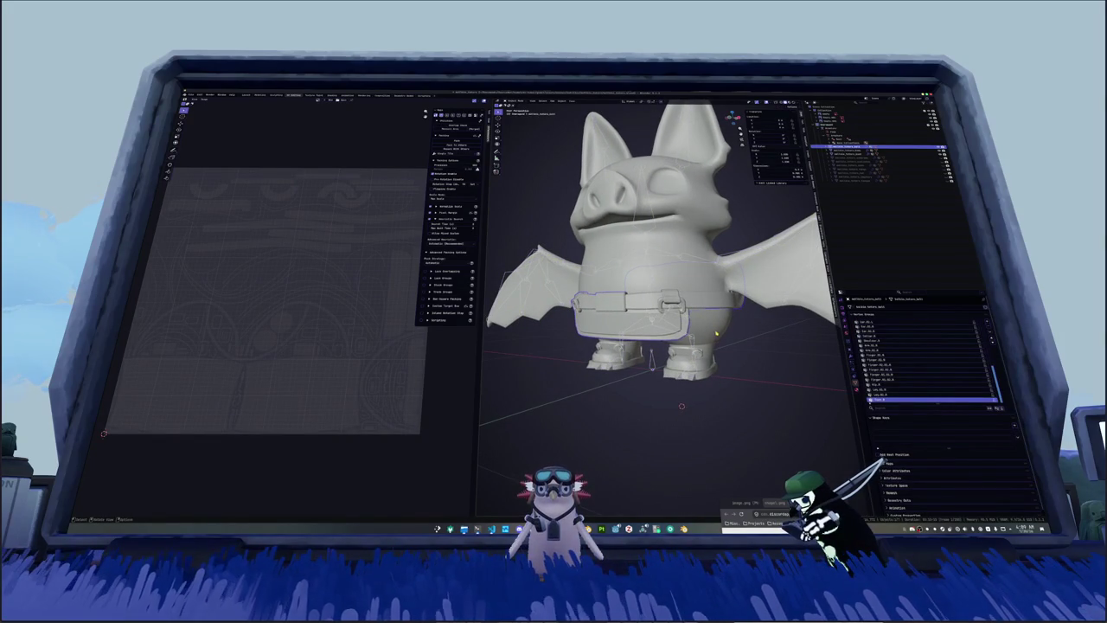
Step: Add a Data Transfer modifier above the Armature modifier with the other mesh as source
click(854, 357)
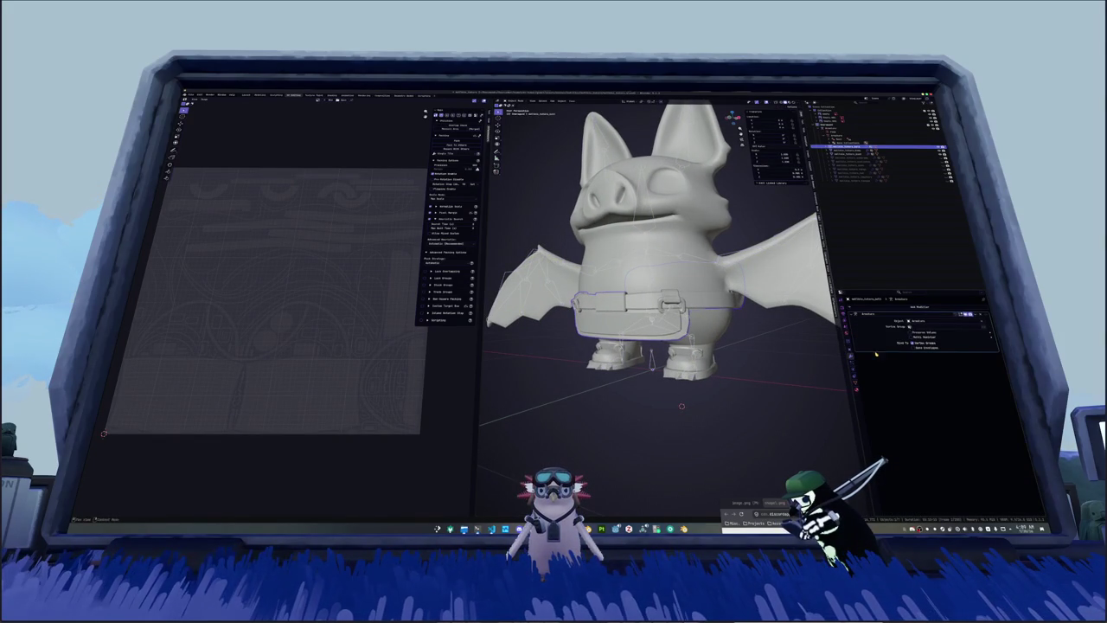
click(919, 307)
click(900, 327)
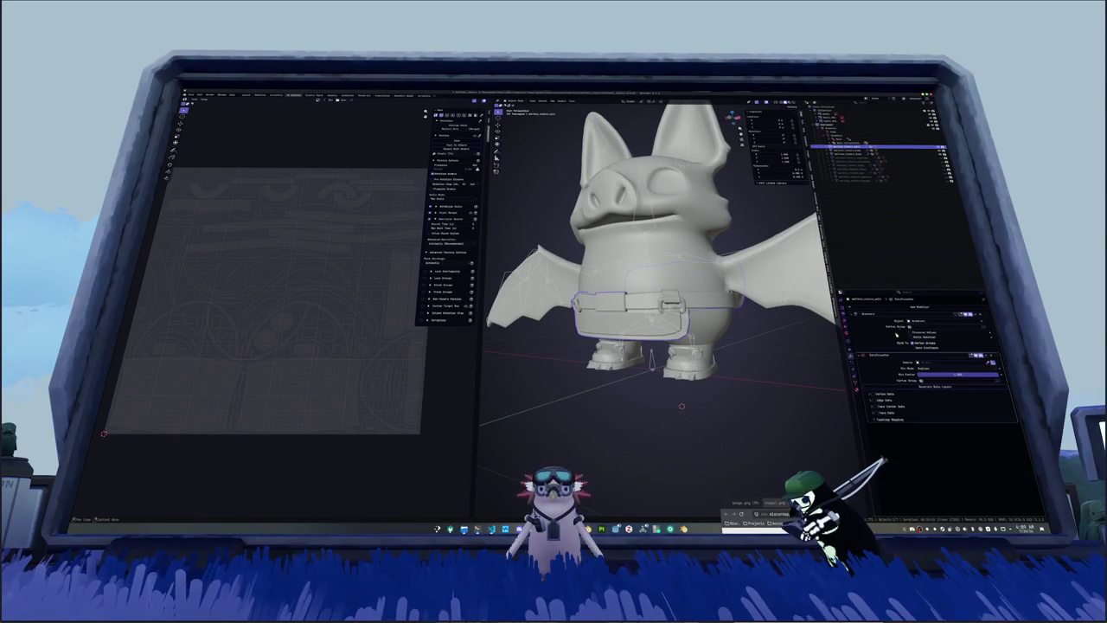
drag(993, 357, 977, 313)
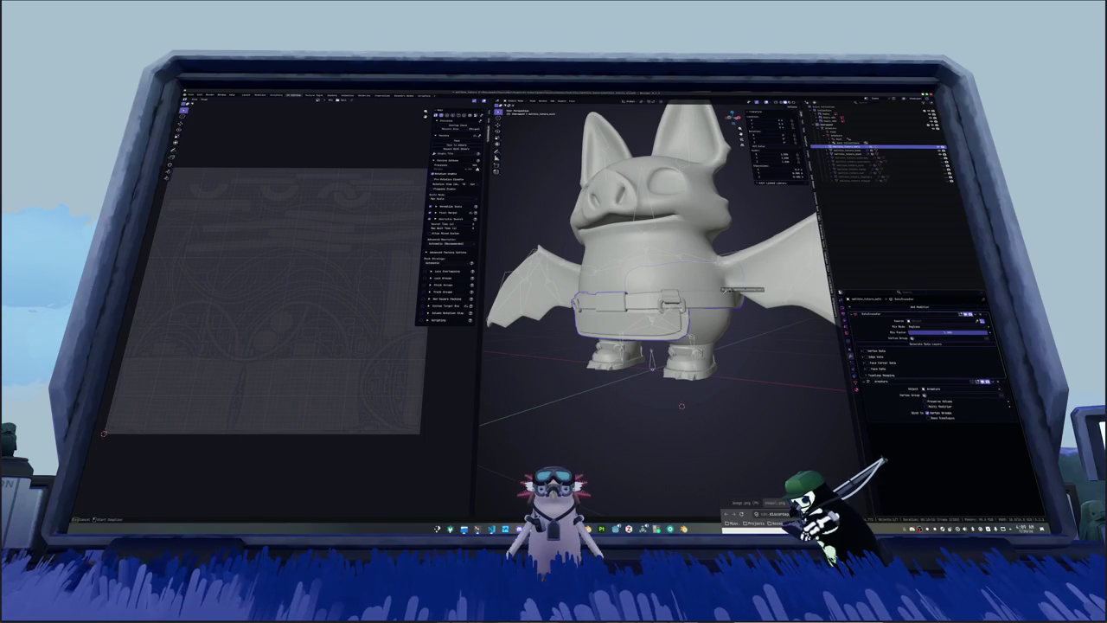
click(925, 320)
click(896, 360)
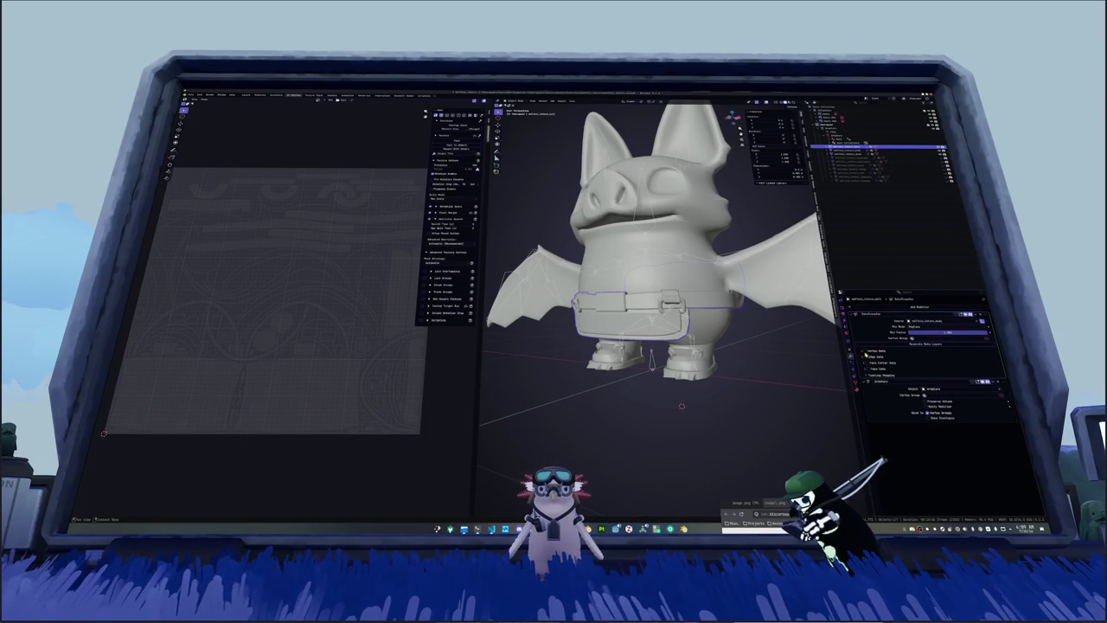
Step: Transfer vertex groups with Nearest Face Interpolated mapping and apply the modifier
click(864, 351)
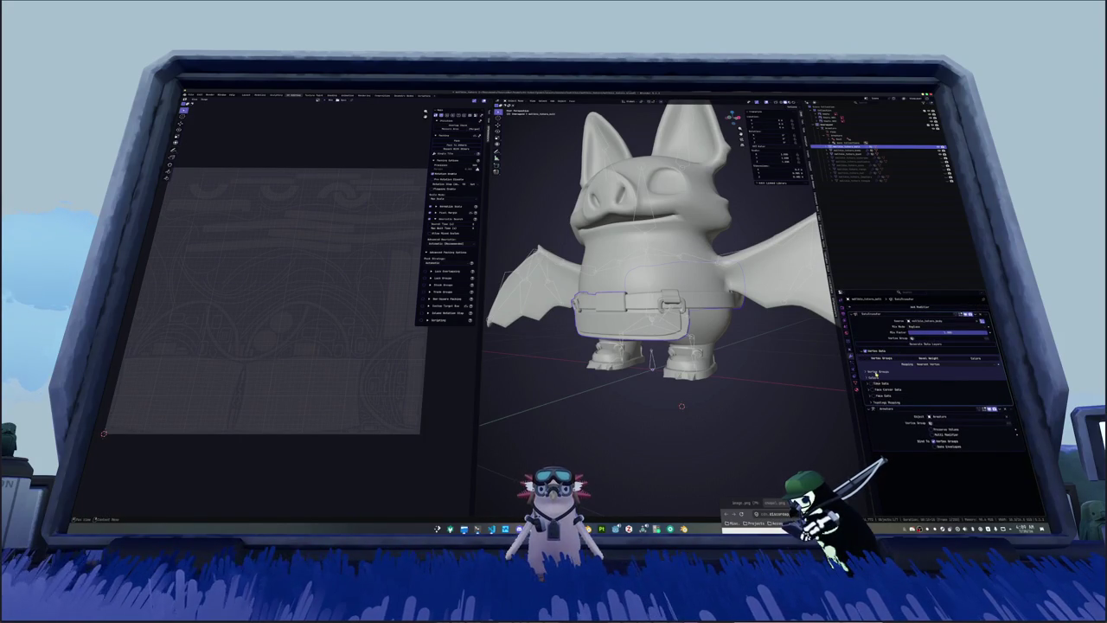
click(876, 375)
click(896, 358)
click(921, 363)
click(947, 398)
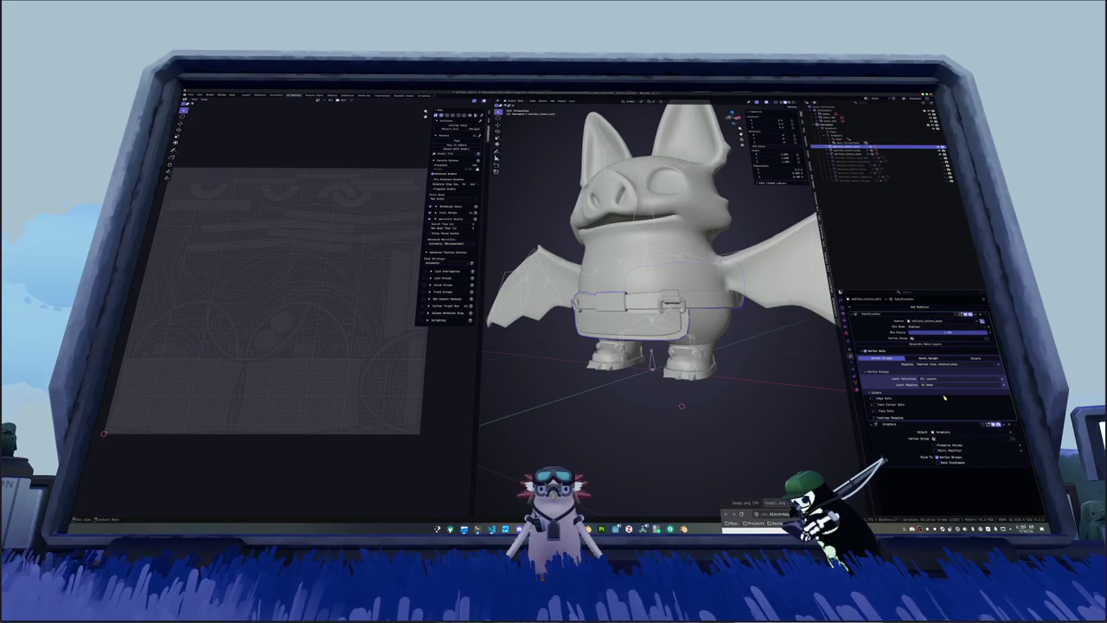
key(ctrl+a)
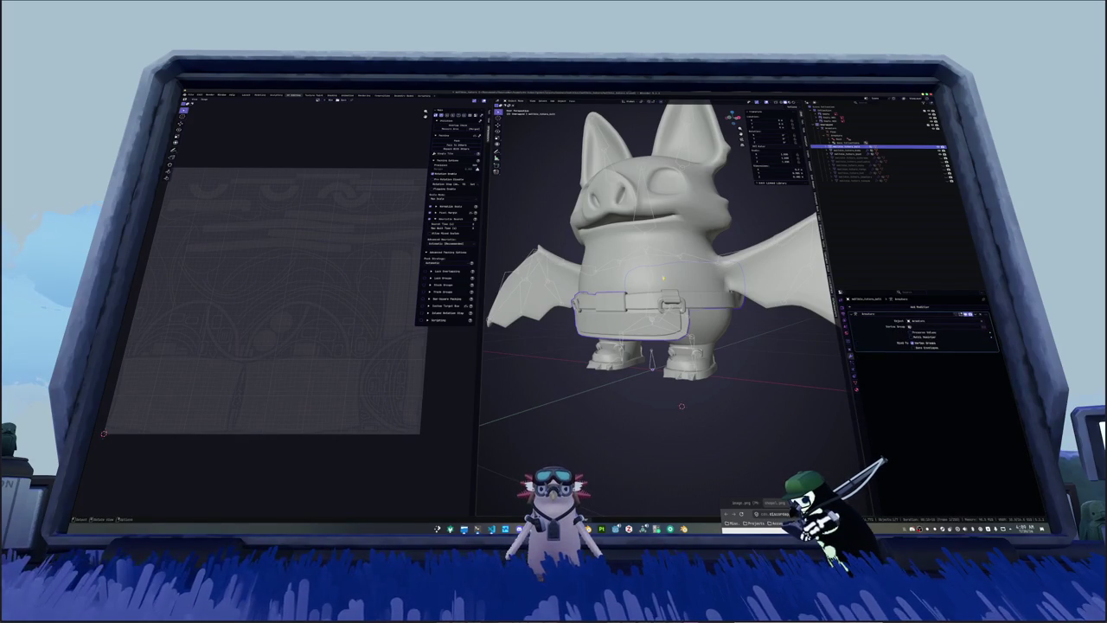
click(874, 128)
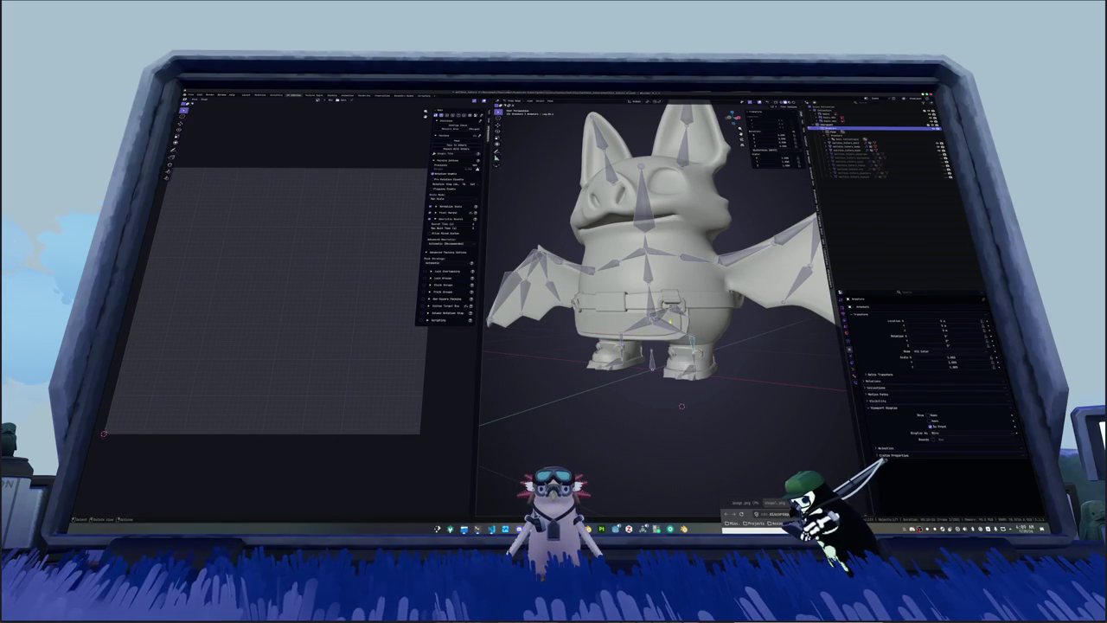
Step: Undo to restore the modifier, then move the chosen vertex groups up the list
scroll(651, 304, up, 2)
key(ctrl+z)
key(ctrl+z)
key(ctrl+z)
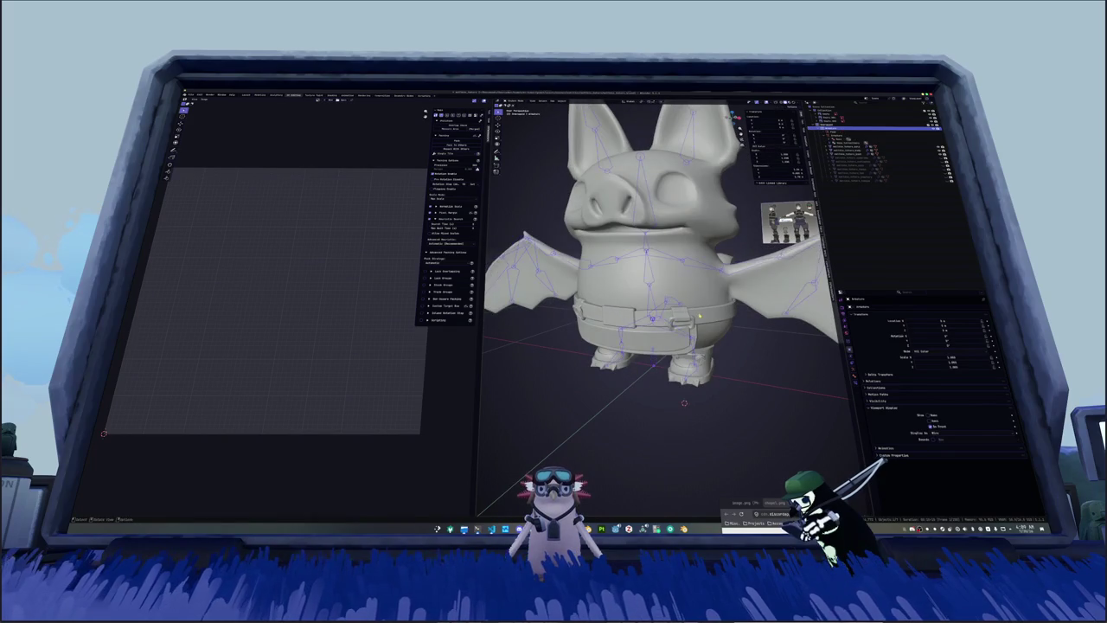
key(ctrl+z)
click(857, 382)
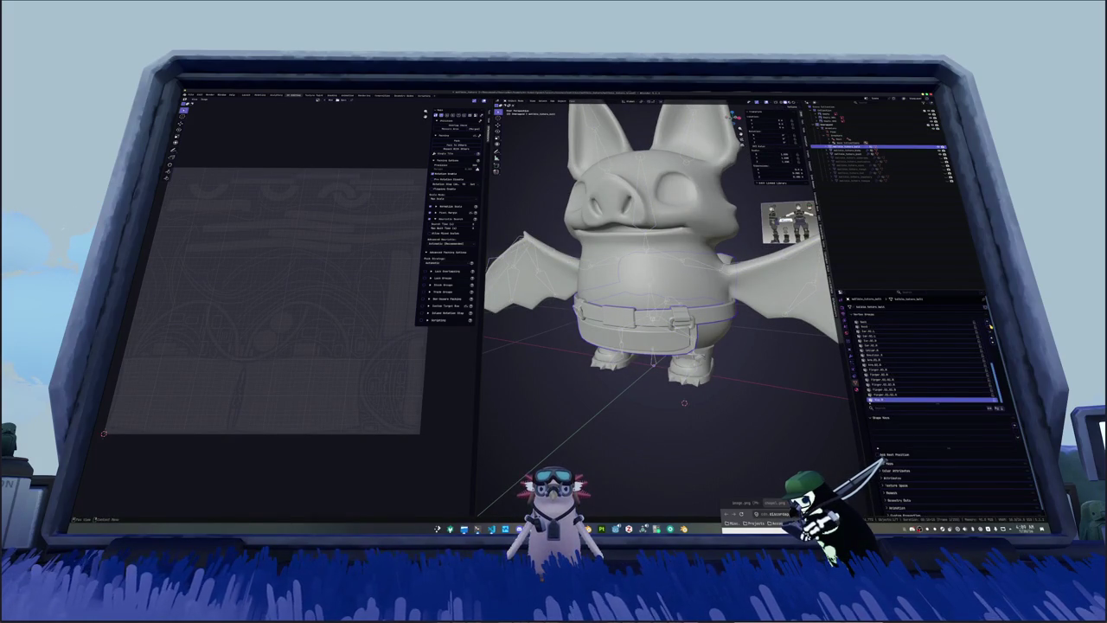
click(900, 394)
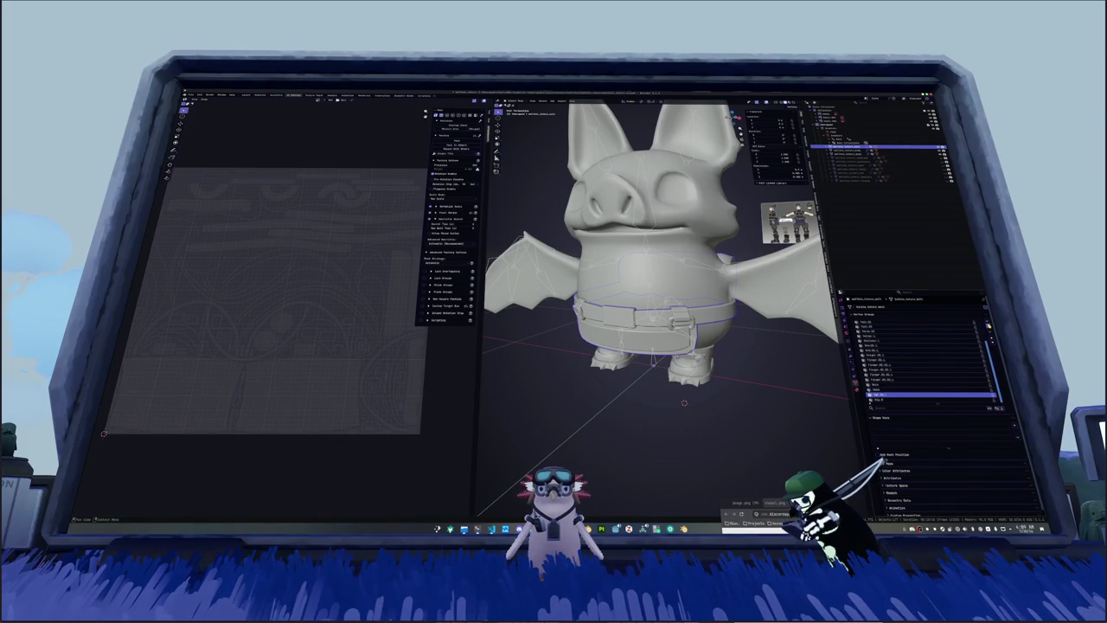
scroll(925, 359, up, 1)
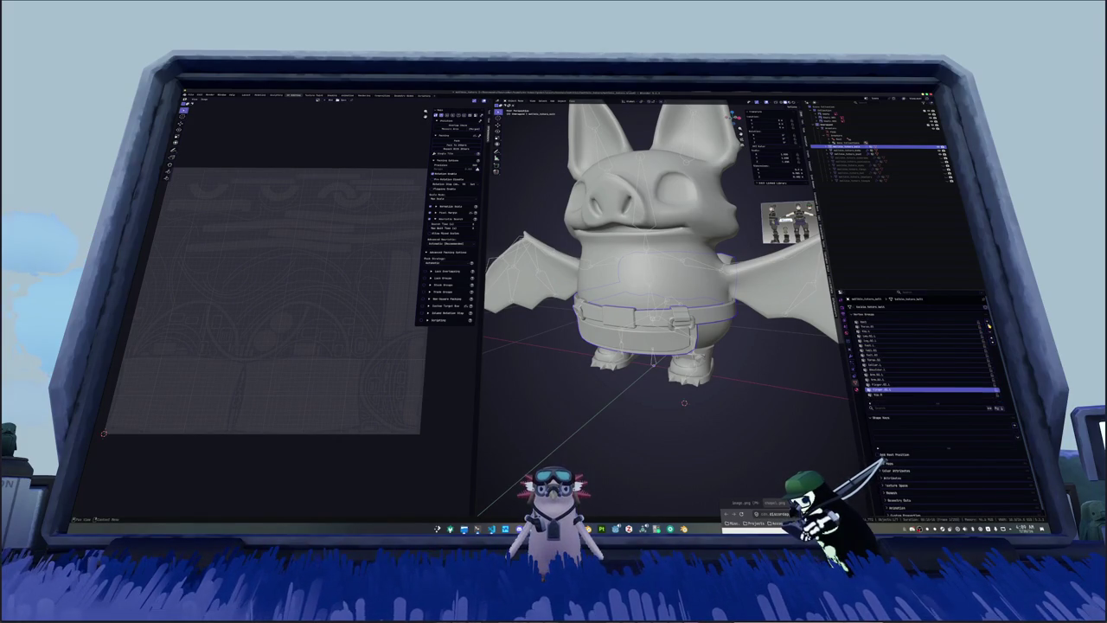
drag(930, 399, 930, 379)
click(882, 350)
click(897, 345)
click(988, 327)
click(988, 327)
click(988, 327)
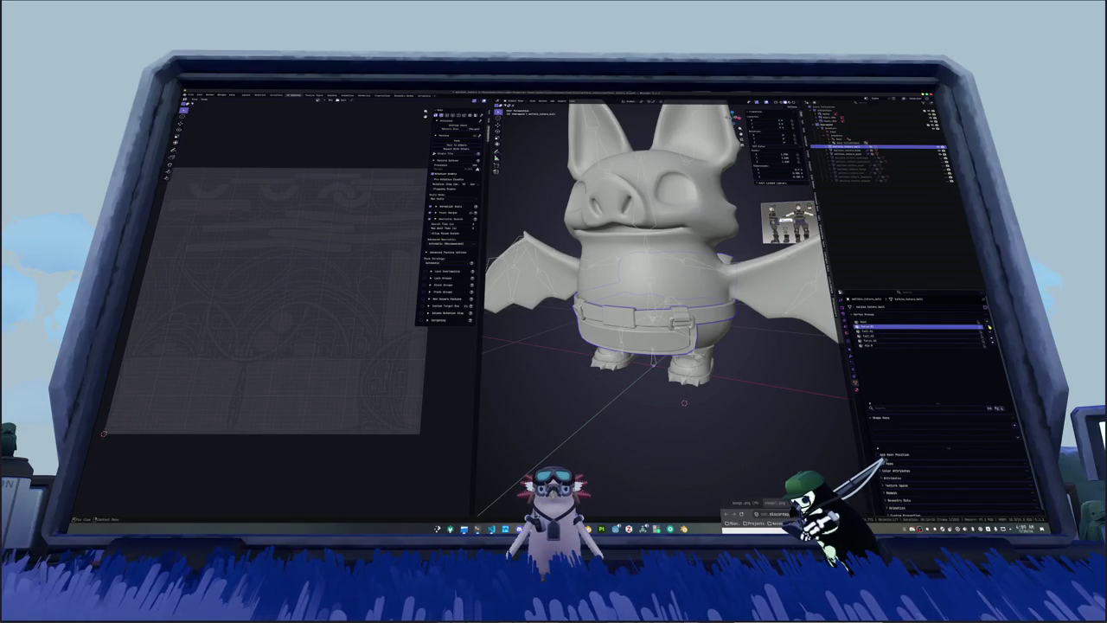
Step: Rotate the armature about the vertical Z axis to check the mesh follows
click(719, 367)
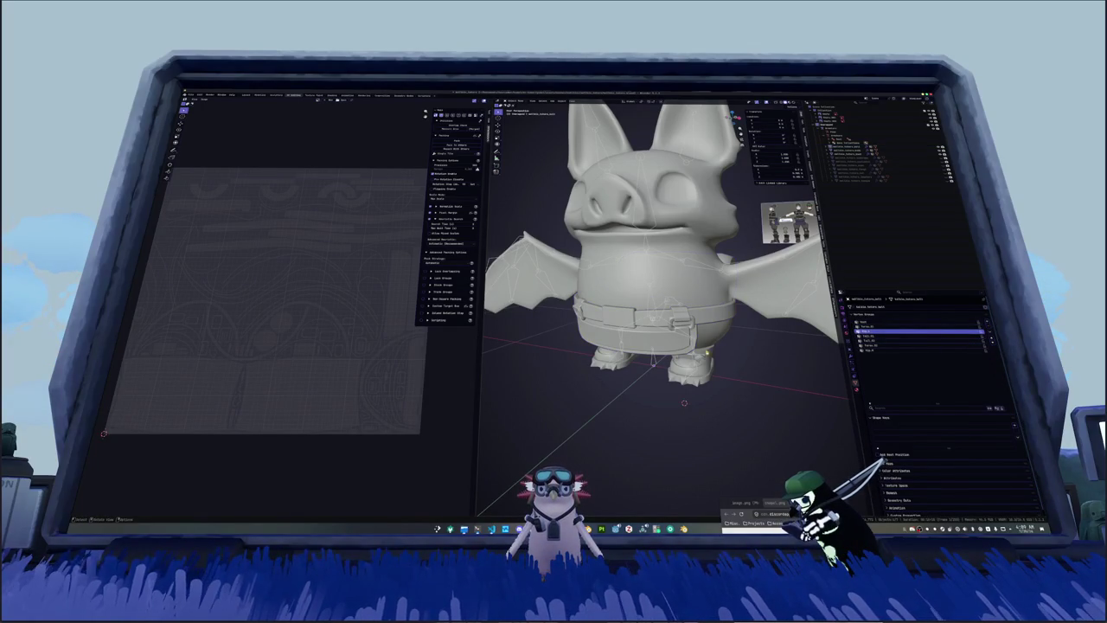
click(874, 128)
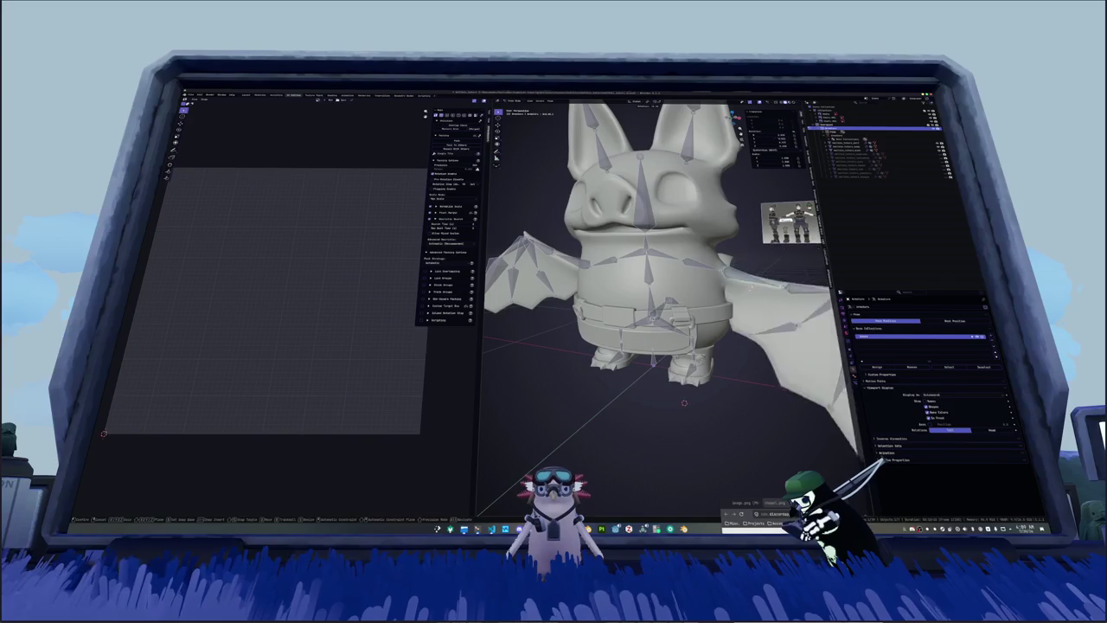
middle_drag(657, 260, 640, 251)
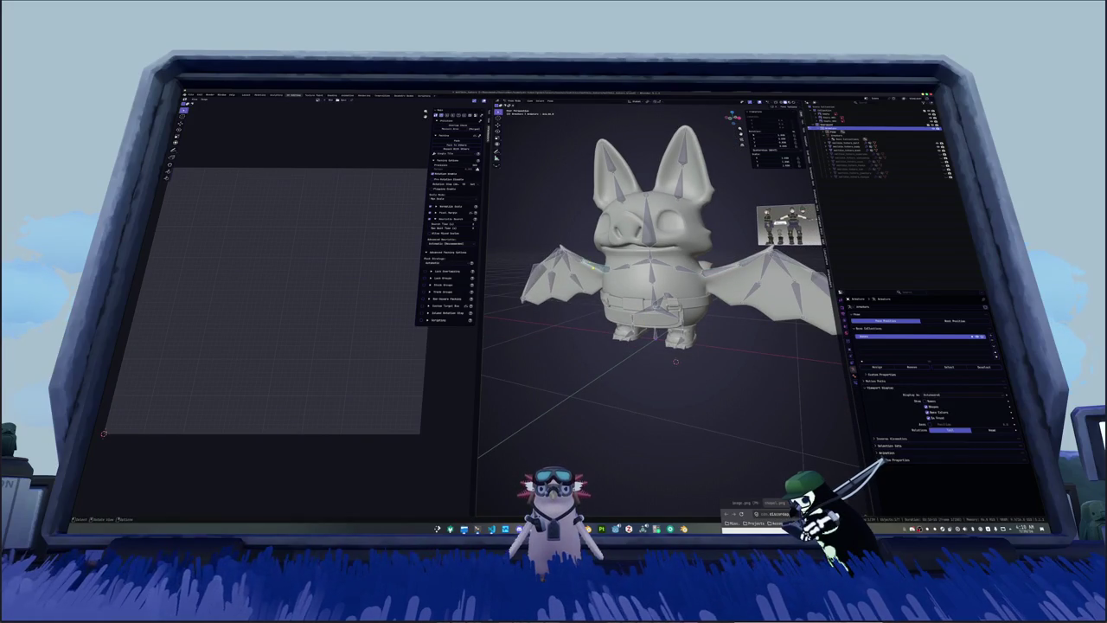
key(r)
key(z)
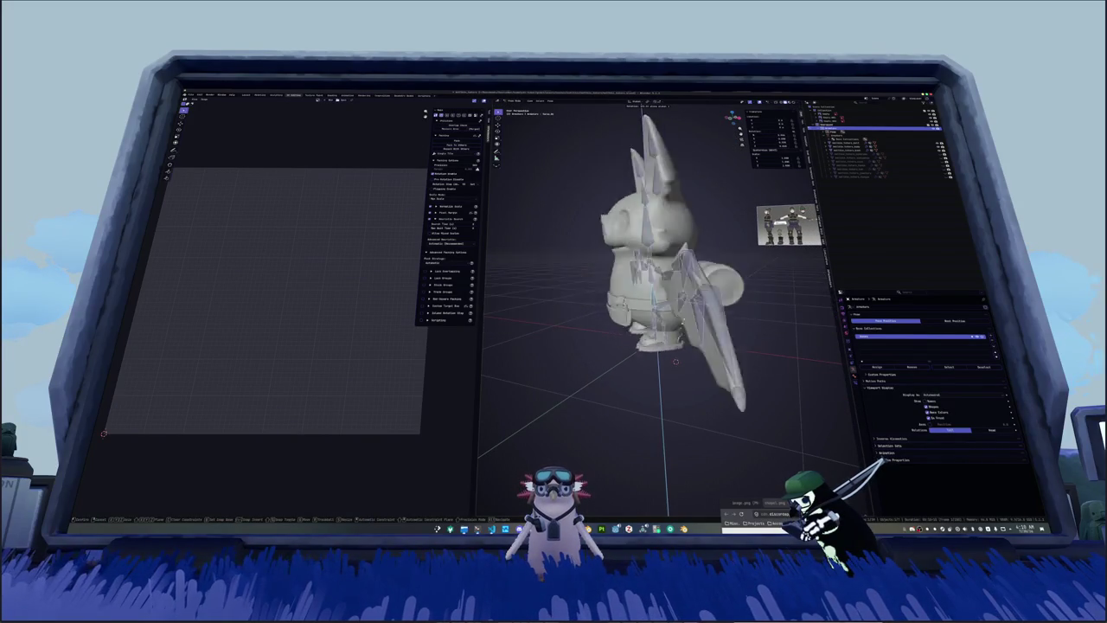
key(Escape)
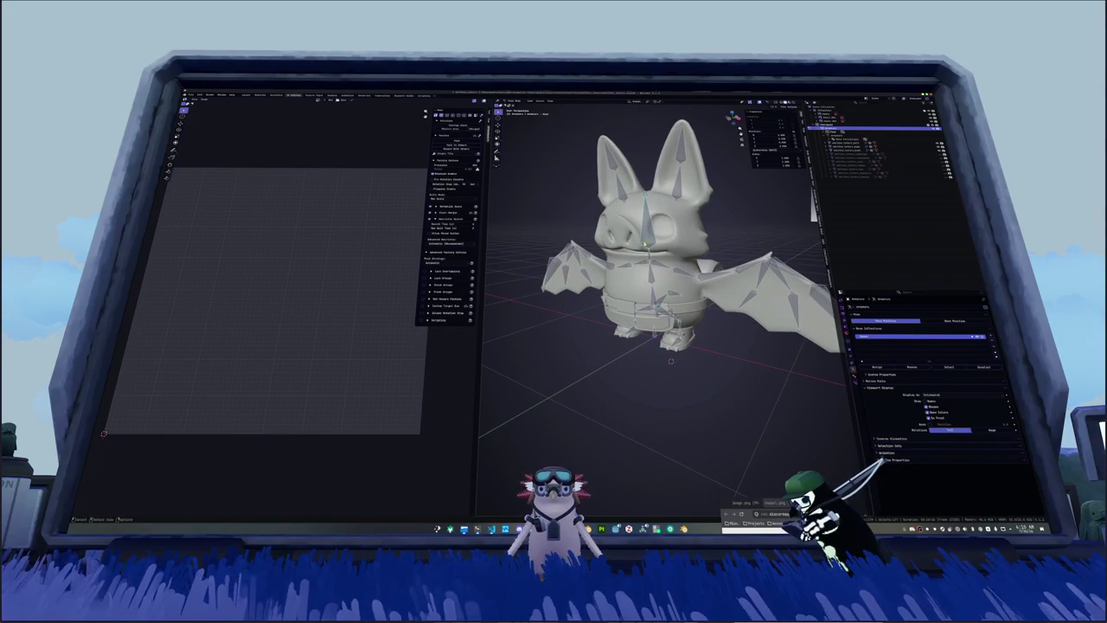
key(r)
key(z)
click(717, 292)
scroll(717, 292, down, 2)
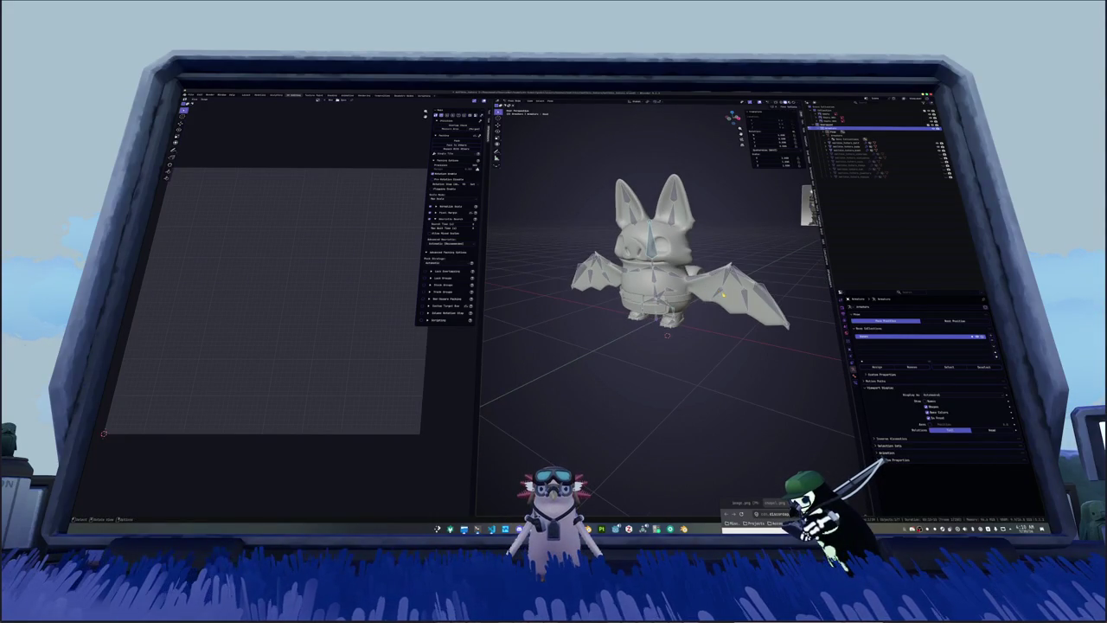
Step: Select the armature and zoom into a side orthographic view of the bat's foot bones
key(Tab)
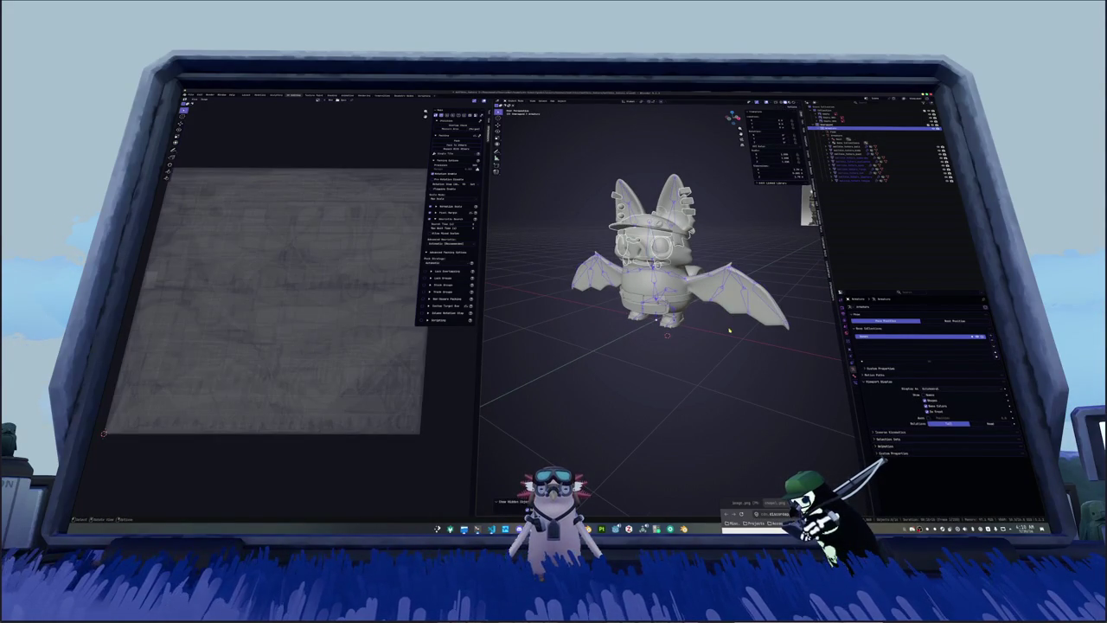
key(Tab)
click(874, 129)
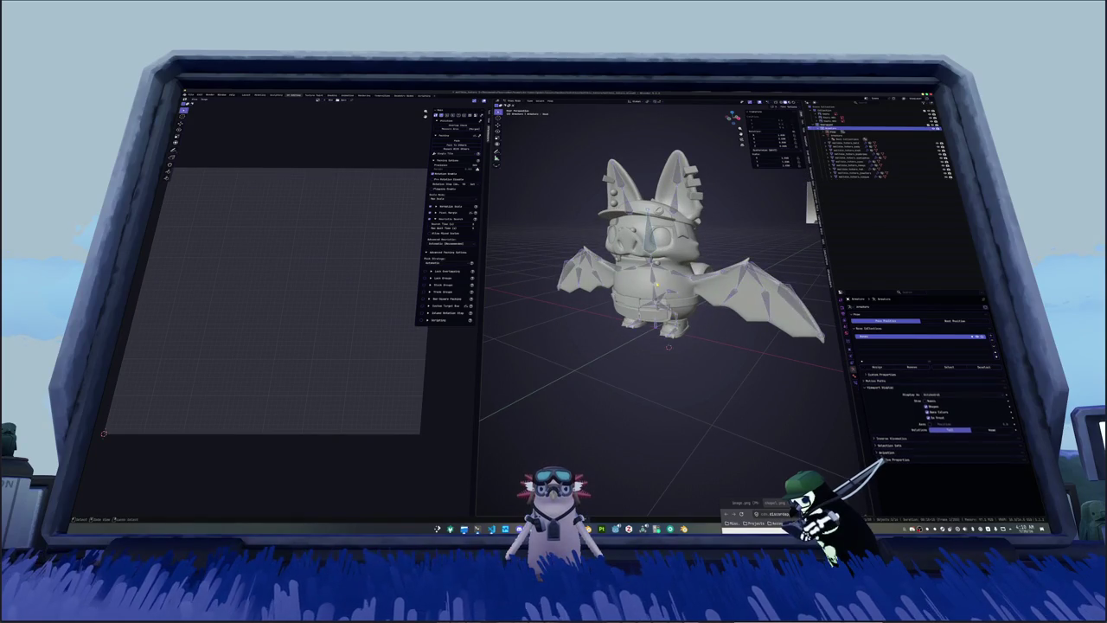
scroll(666, 259, up, 2)
key(KP_3)
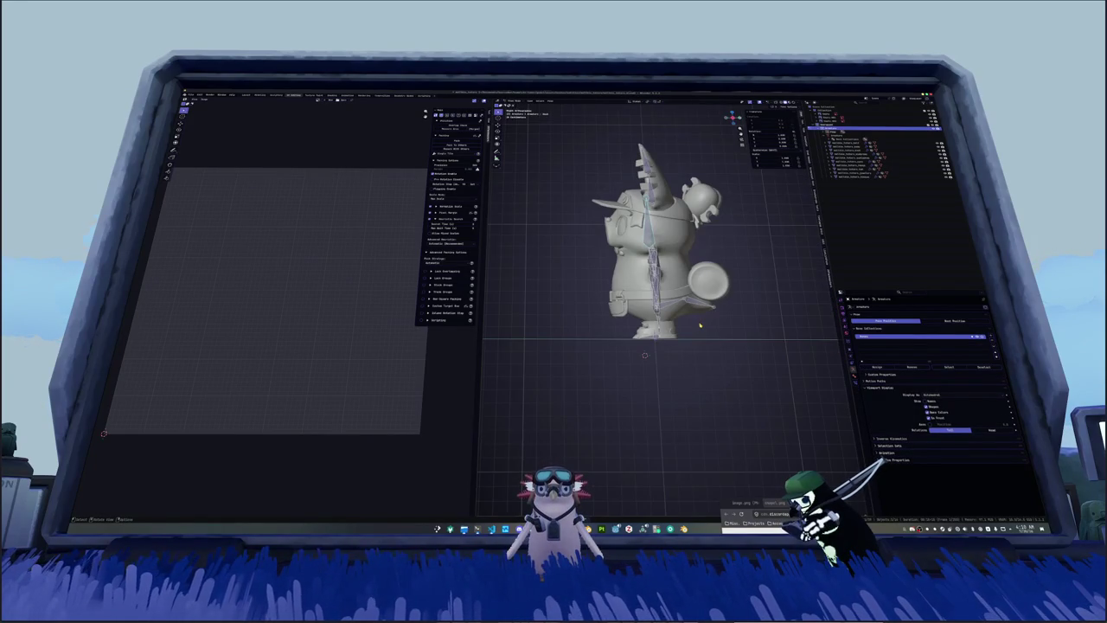
scroll(700, 325, up, 2)
scroll(701, 325, up, 2)
scroll(700, 325, up, 2)
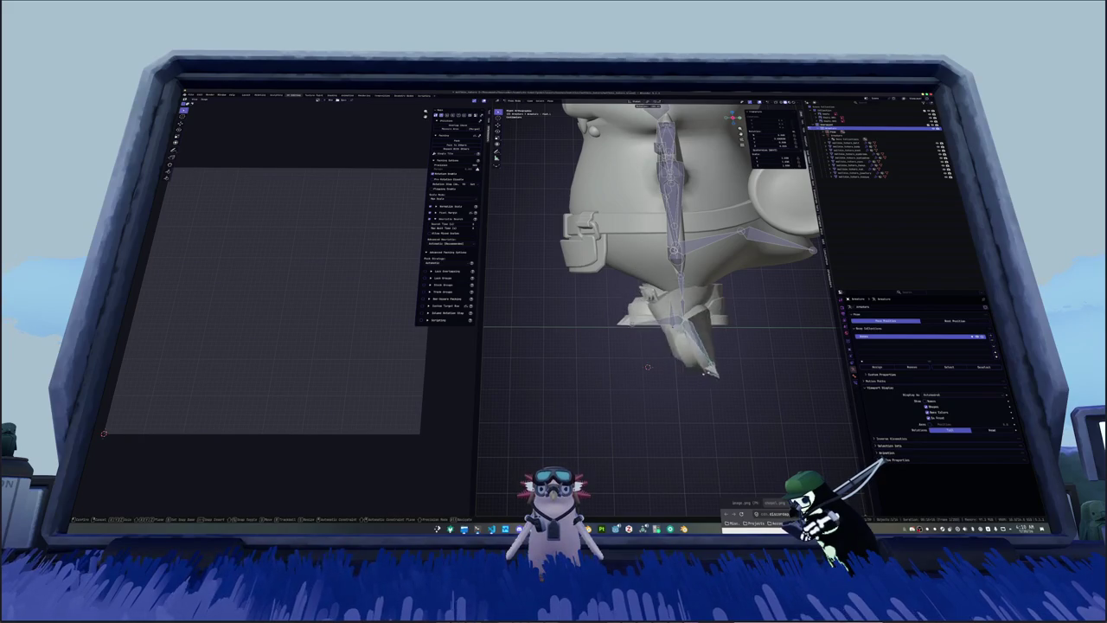
key(Escape)
middle_drag(630, 347, 573, 348)
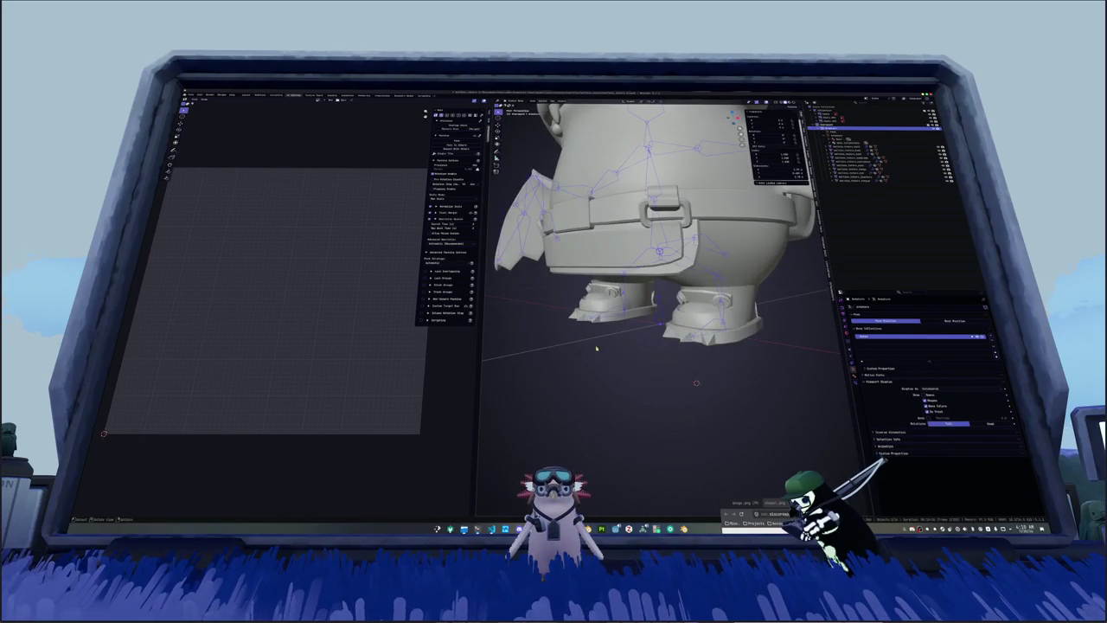
Step: Select the bat body mesh and, in Edit Mode, select the linked boot geometry
click(732, 317)
scroll(732, 317, up, 2)
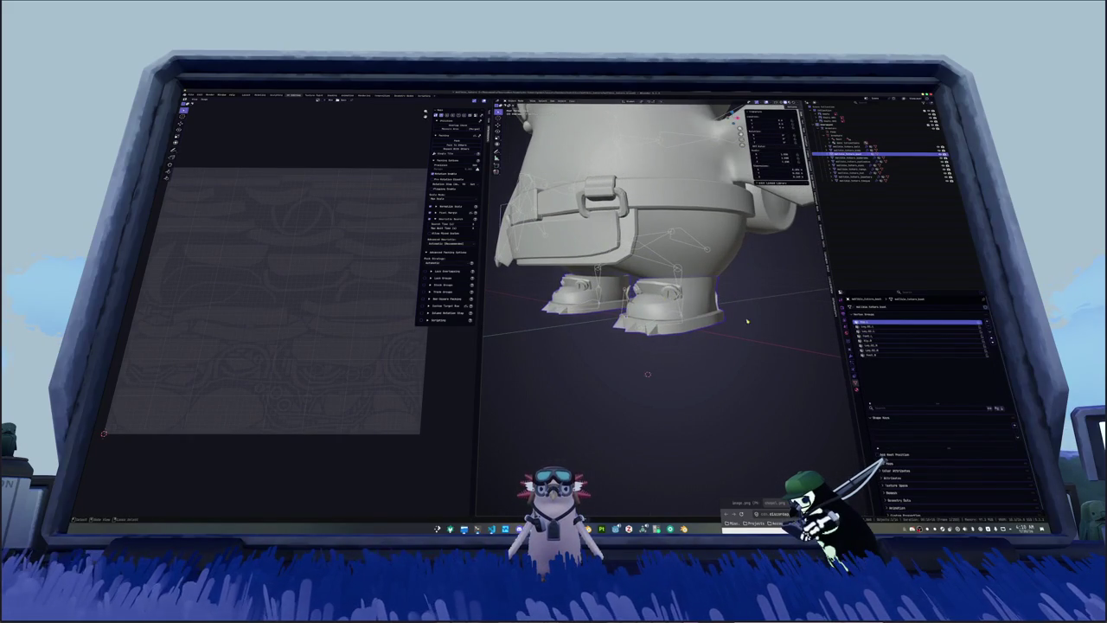
click(853, 346)
scroll(797, 338, up, 1)
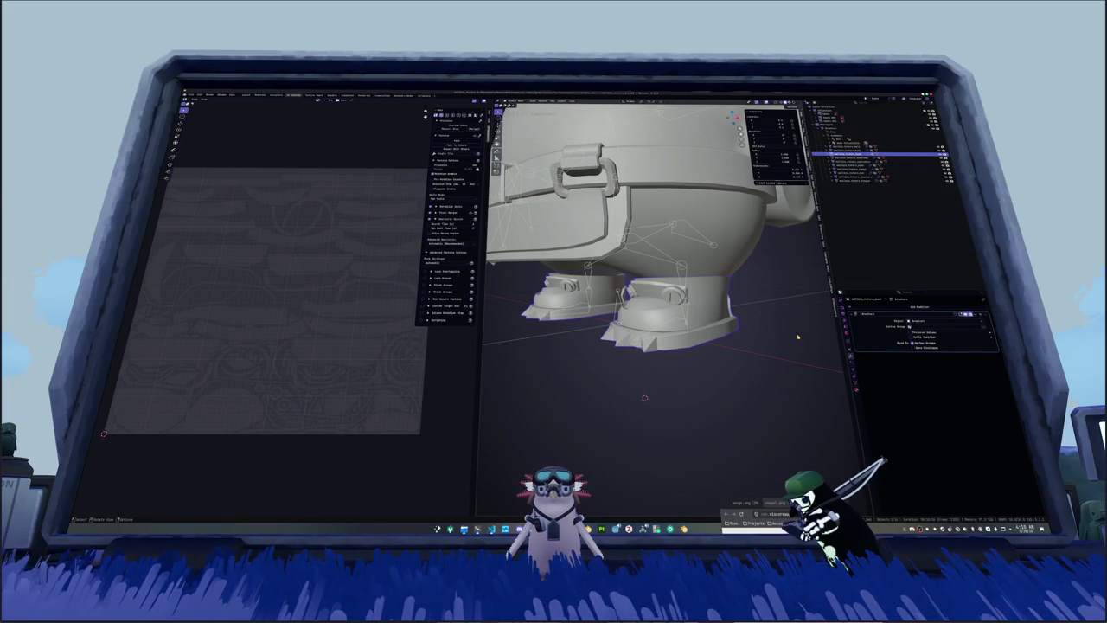
key(Tab)
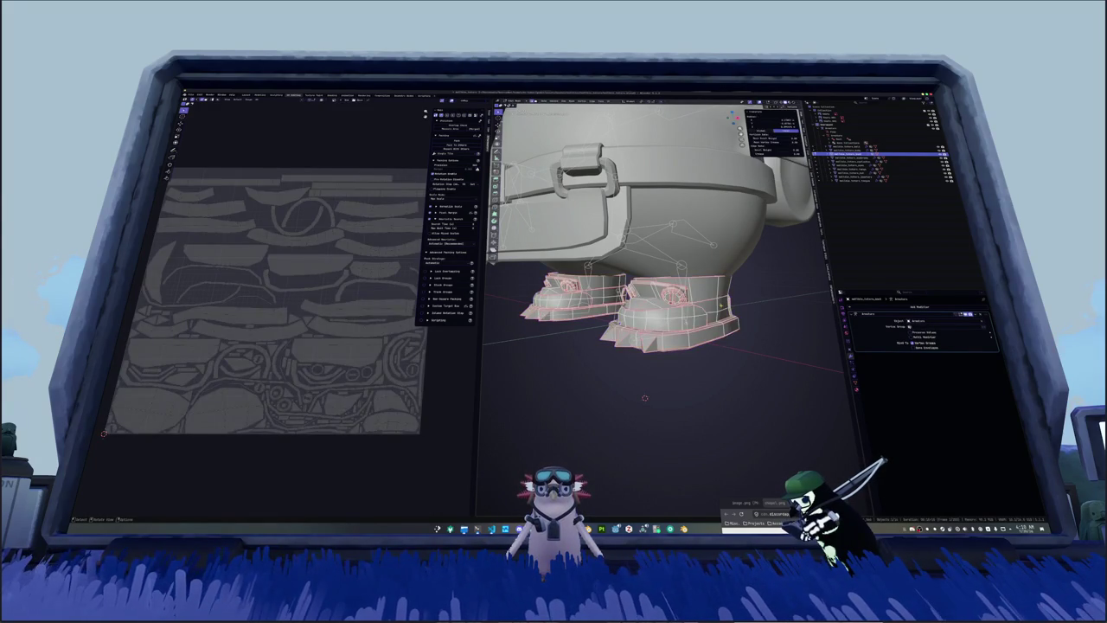
key(ctrl+l)
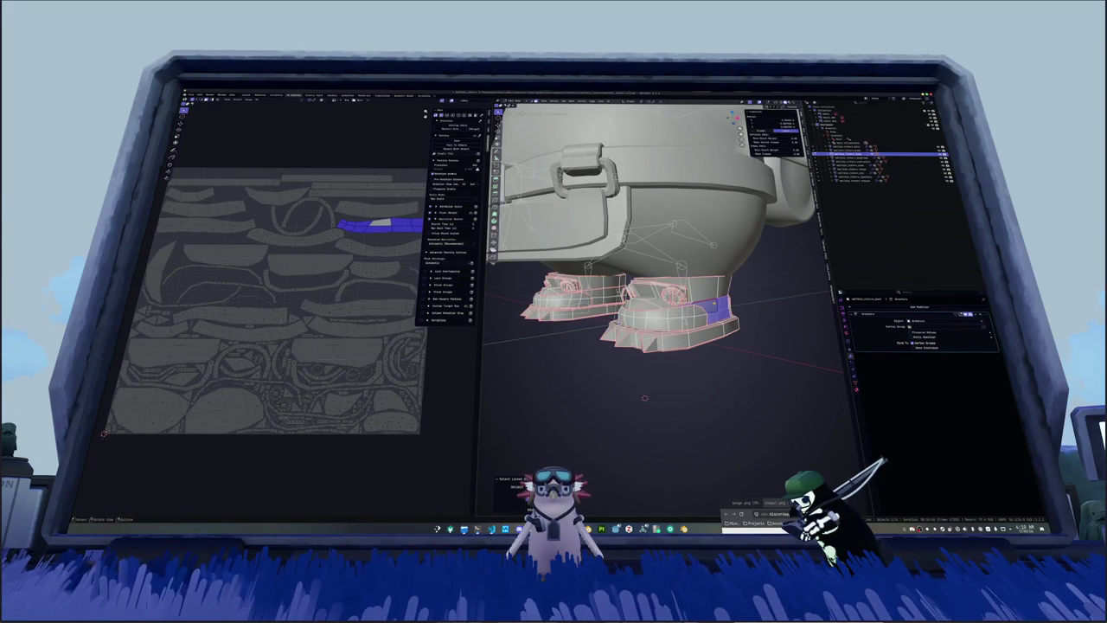
Step: Grow the selection over both boots, separate them into their own object, and return to Object Mode
middle_drag(657, 390, 623, 381)
key(ctrl+l)
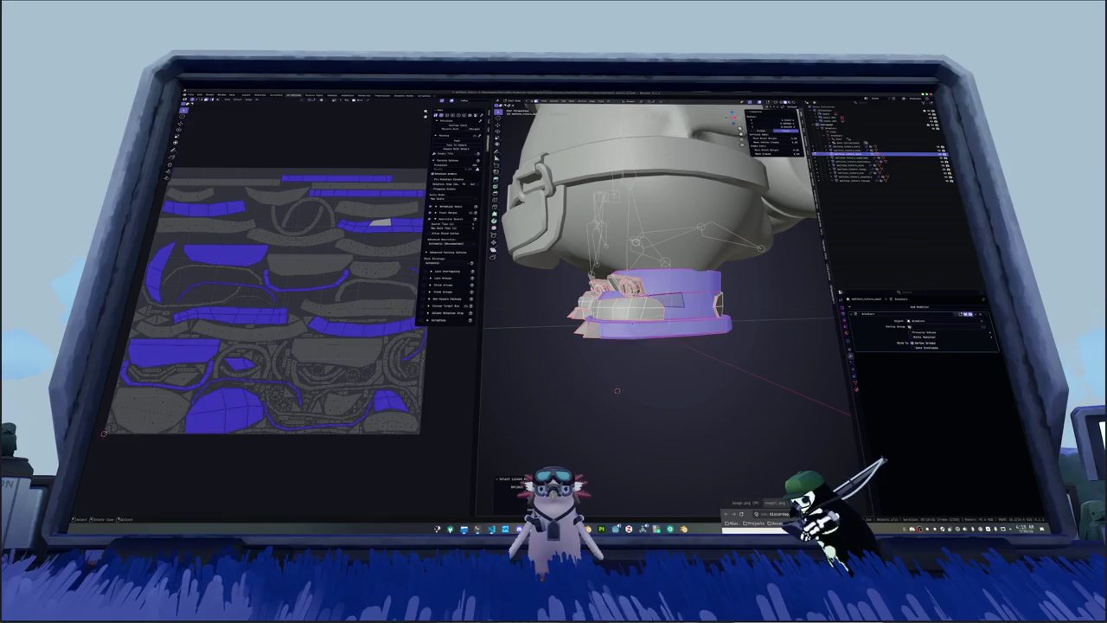
middle_drag(685, 426, 697, 427)
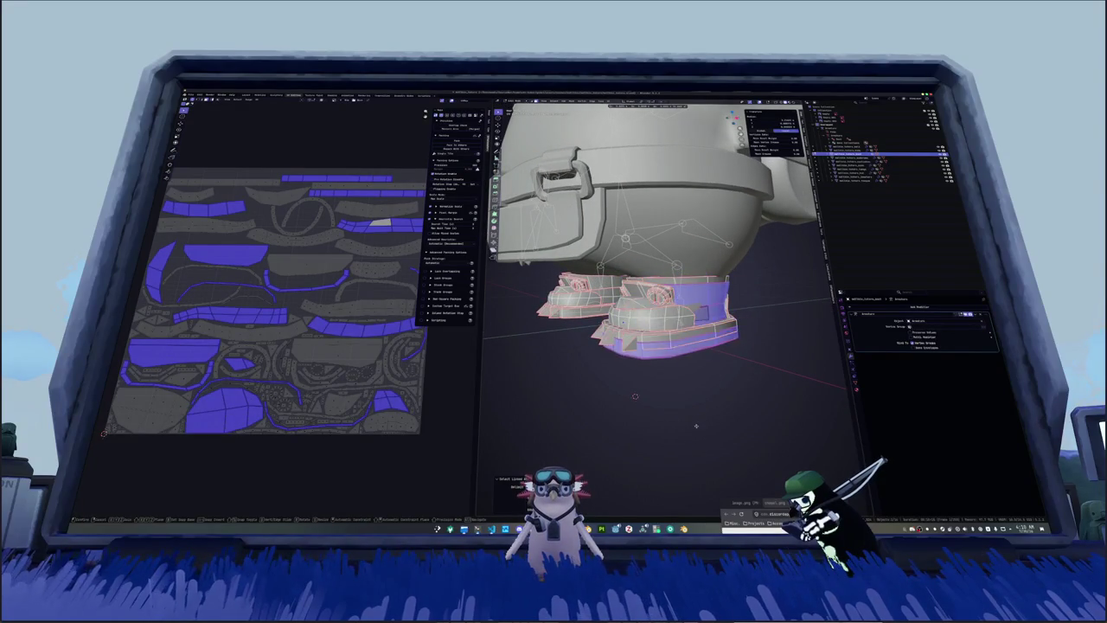
key(ctrl+f)
mouse_move(673, 496)
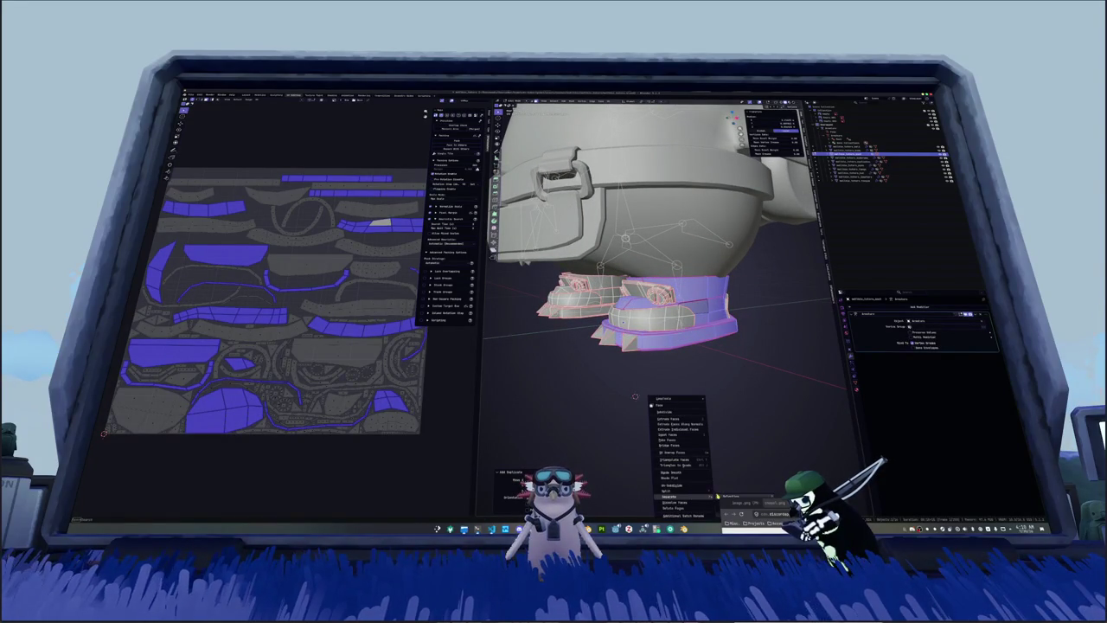
click(730, 498)
key(Tab)
click(692, 288)
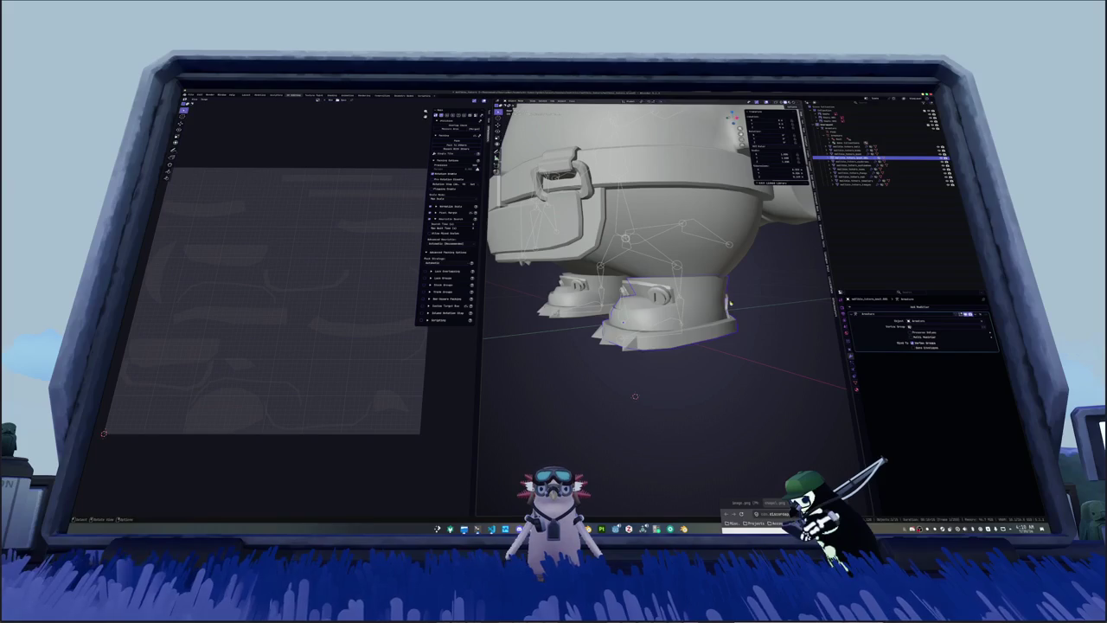
Step: Apply the transforms of the separated boots object
key(g)
key(Escape)
mouse_move(674, 364)
middle_down()
mouse_move(703, 373)
mouse_move(683, 359)
middle_up()
key(ctrl+a)
click(692, 373)
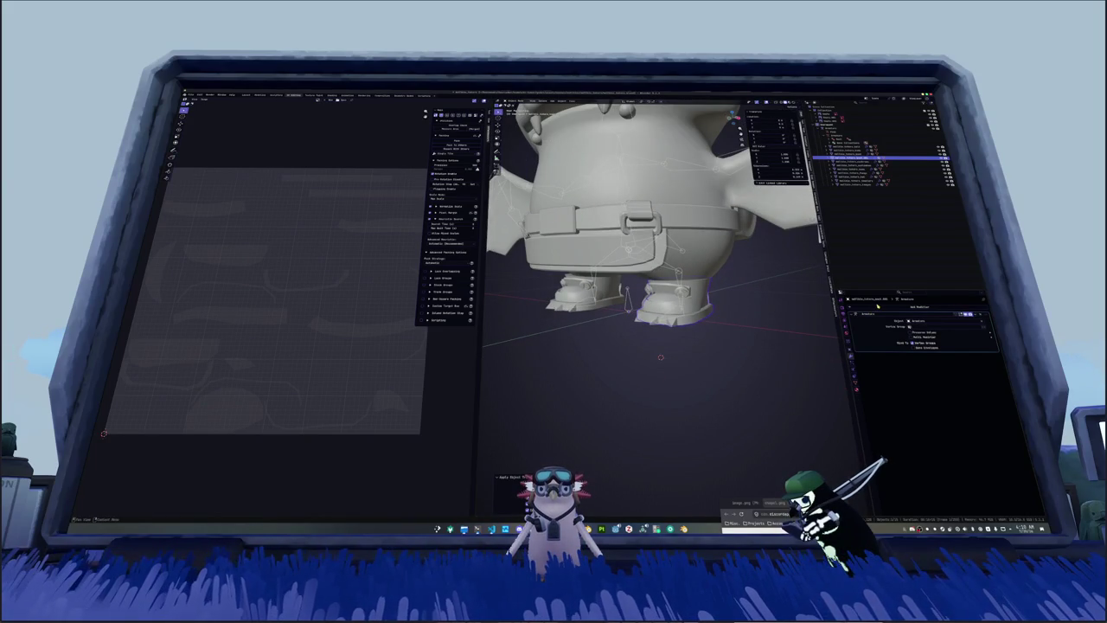
Step: Add a Mirror modifier to the boots and apply it
click(911, 307)
click(943, 346)
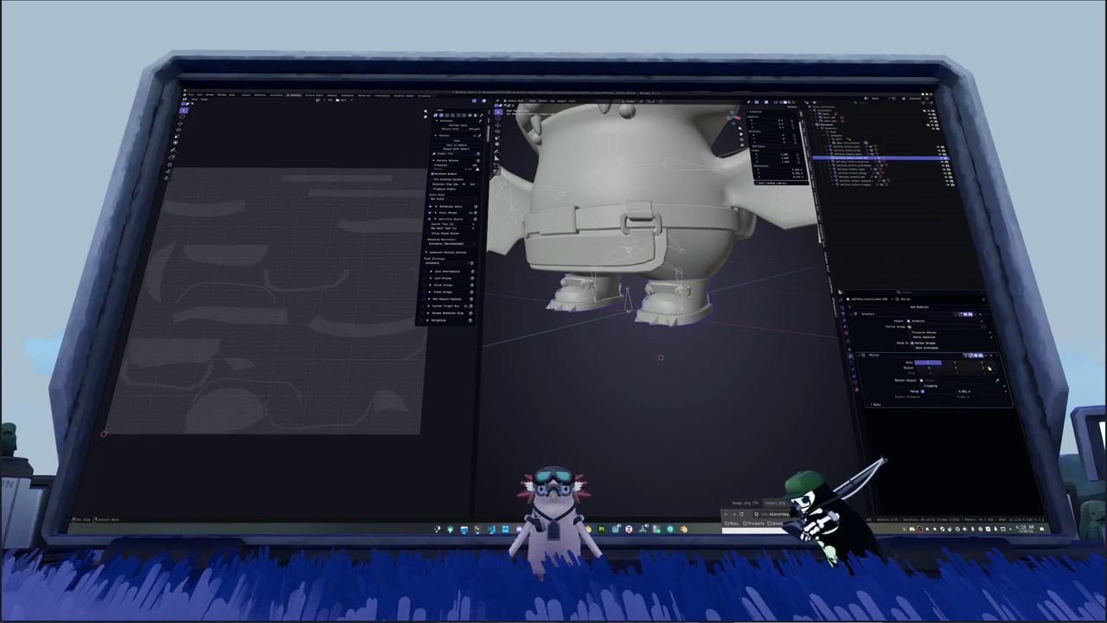
click(717, 250)
key(ctrl+a)
click(752, 333)
key(ctrl+a)
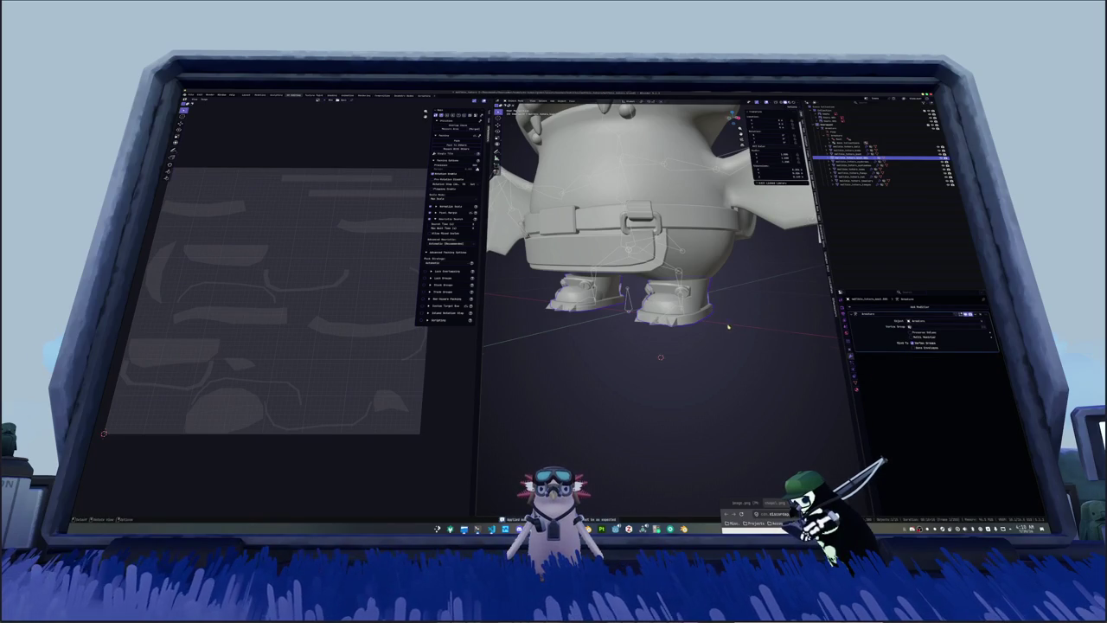
scroll(699, 270, up, 1)
Step: Parent the boots object to the armature
click(624, 302)
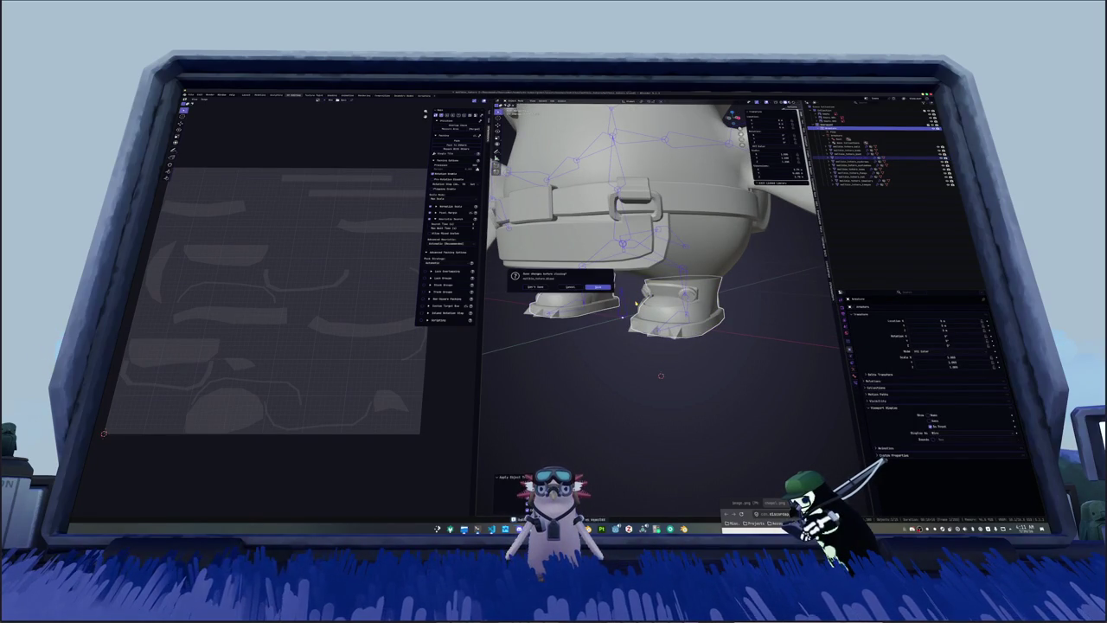
click(703, 287)
click(696, 295)
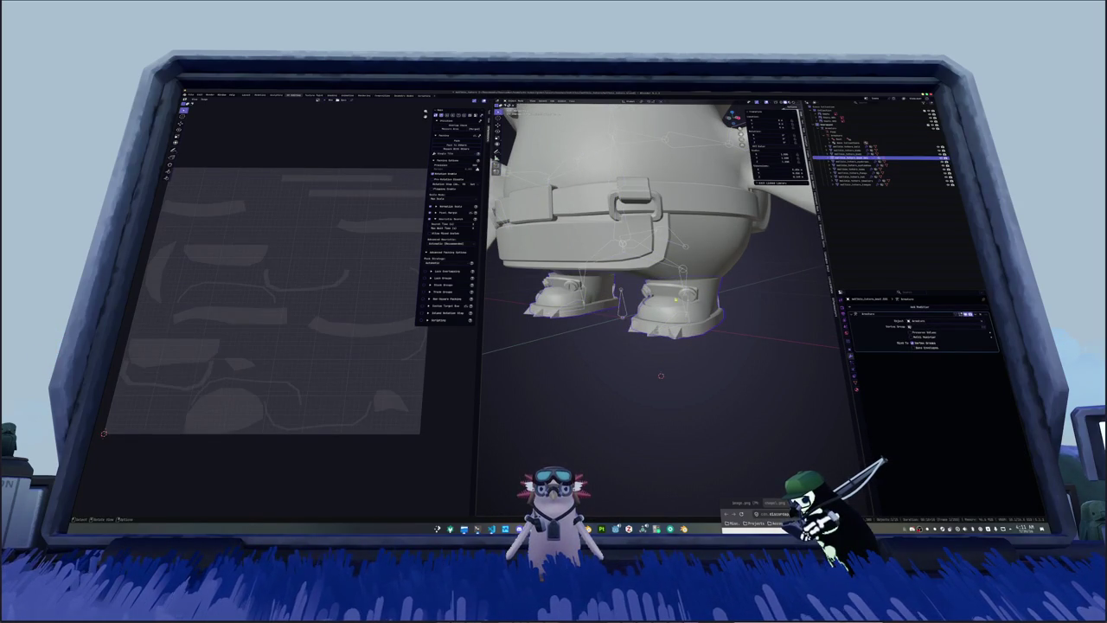
shift+click(622, 308)
key(ctrl+p)
click(623, 310)
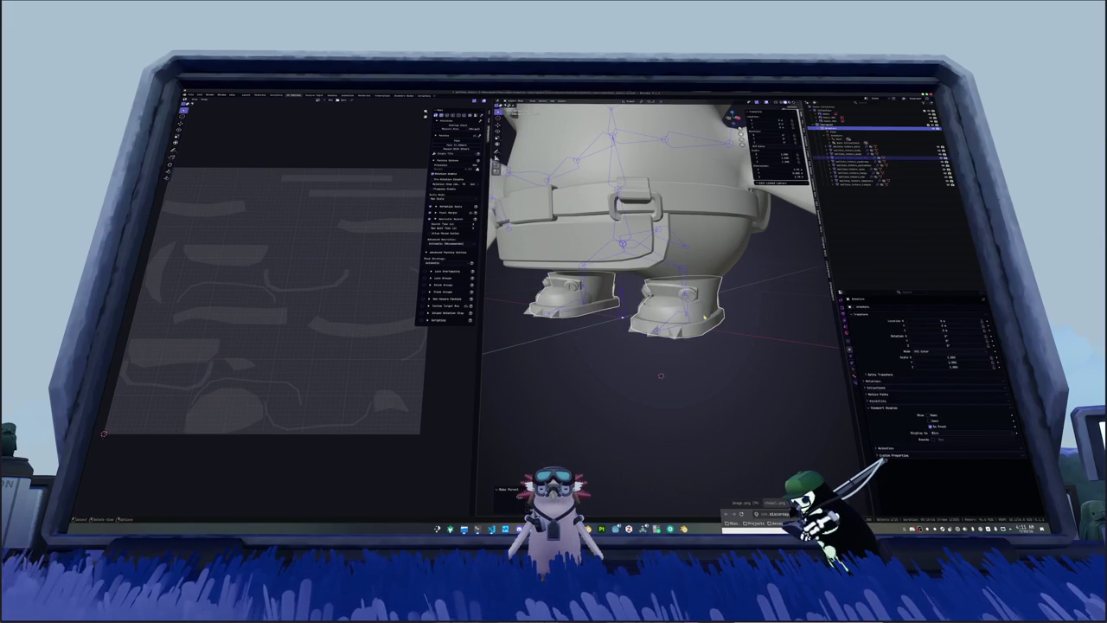
Step: Add a DataTransfer modifier to the boots with the body mesh as source
click(705, 316)
click(851, 334)
click(874, 306)
text(arm)
click(898, 315)
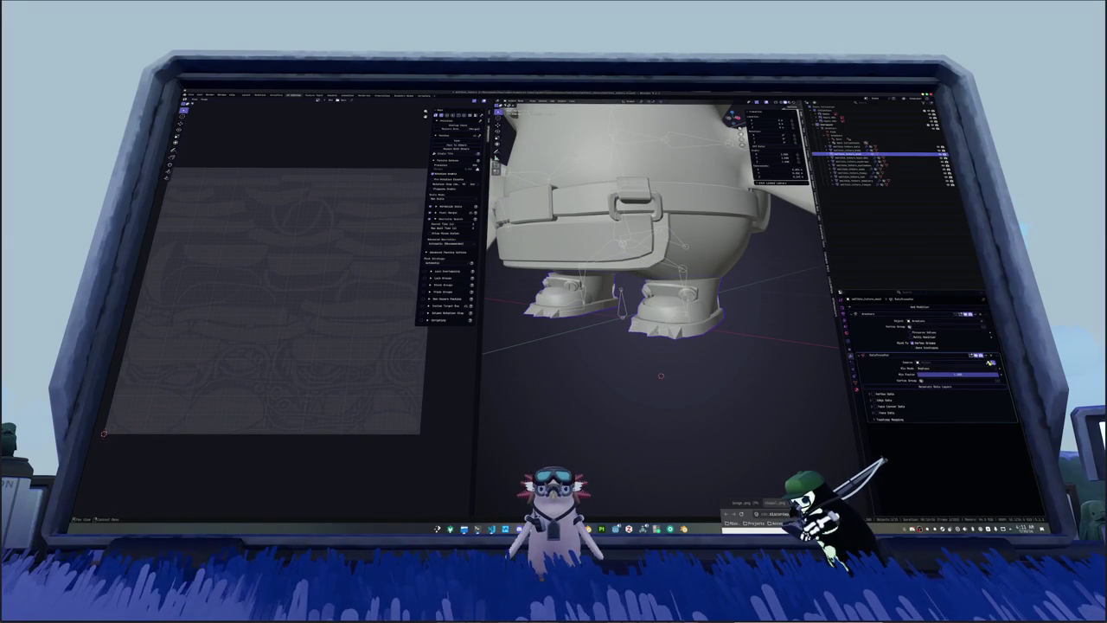
click(861, 156)
Step: Transfer vertex data with Nearest Face Interpolated mapping and apply the DataTransfer modifier
click(873, 395)
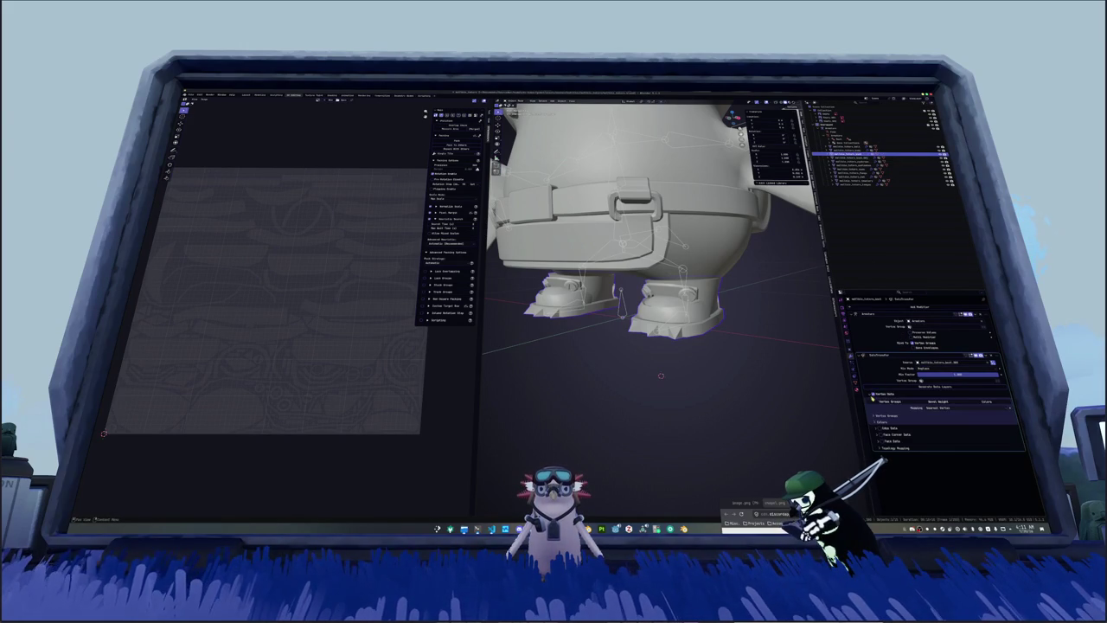
click(941, 408)
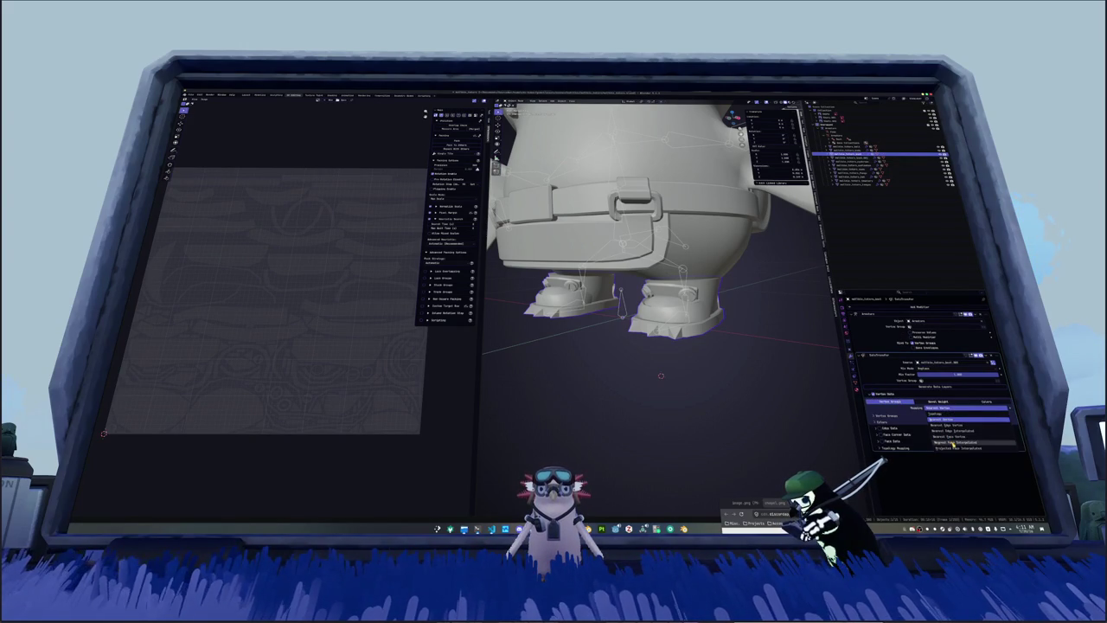
click(954, 444)
key(ctrl+a)
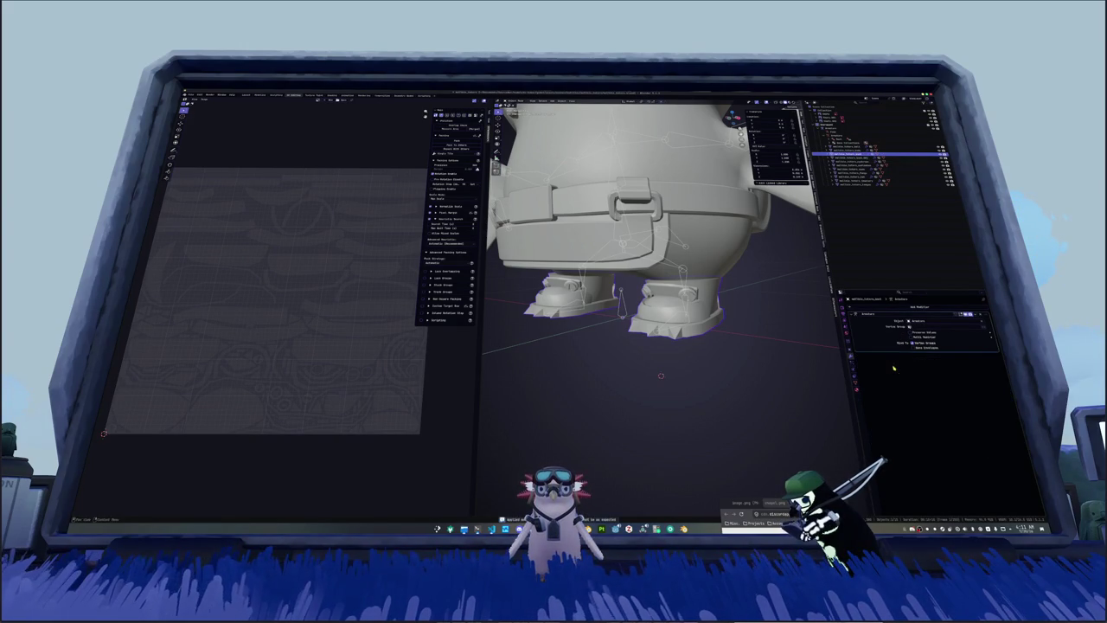
key(Delete)
key(ctrl+z)
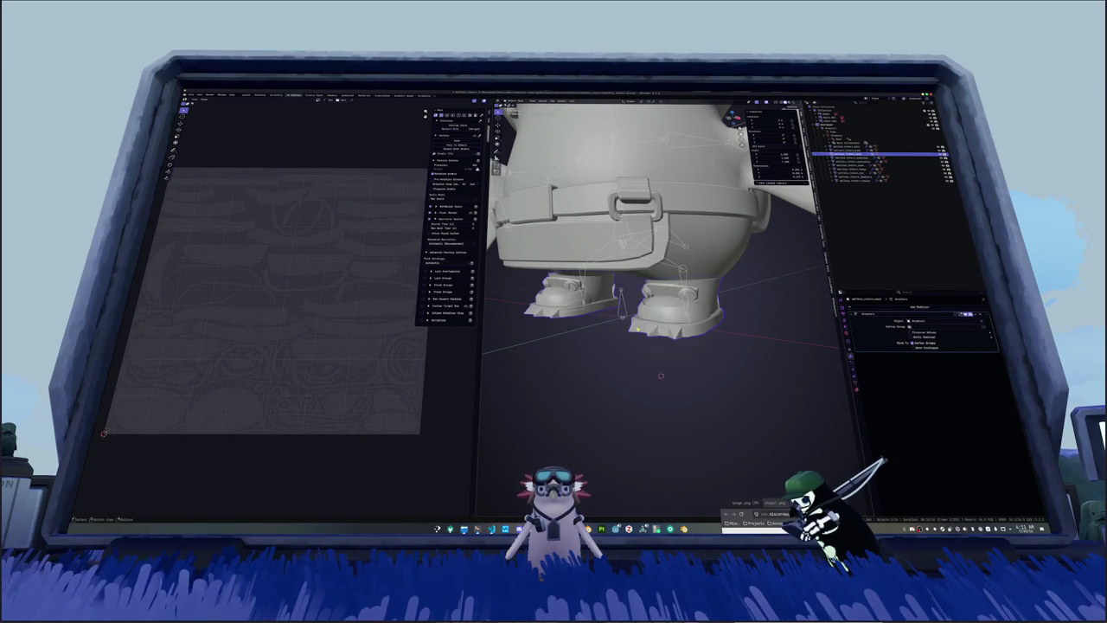
key(ctrl+z)
key(ctrl+z)
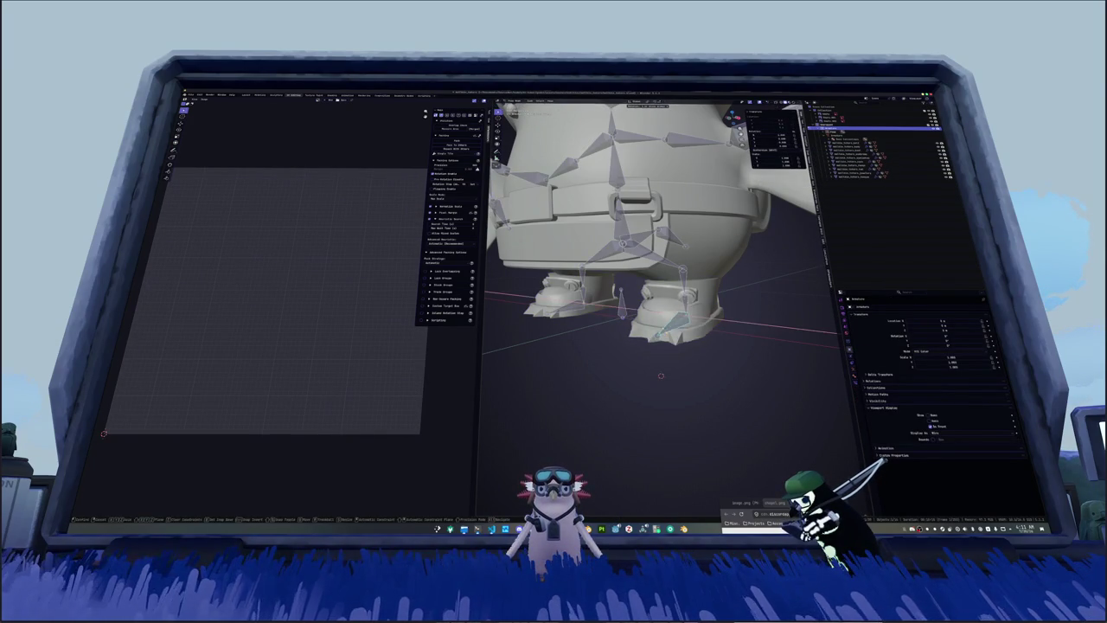
Step: Rotate the right foot bone about the X axis repeatedly, checking the boot bends along
click(672, 343)
key(r)
key(x)
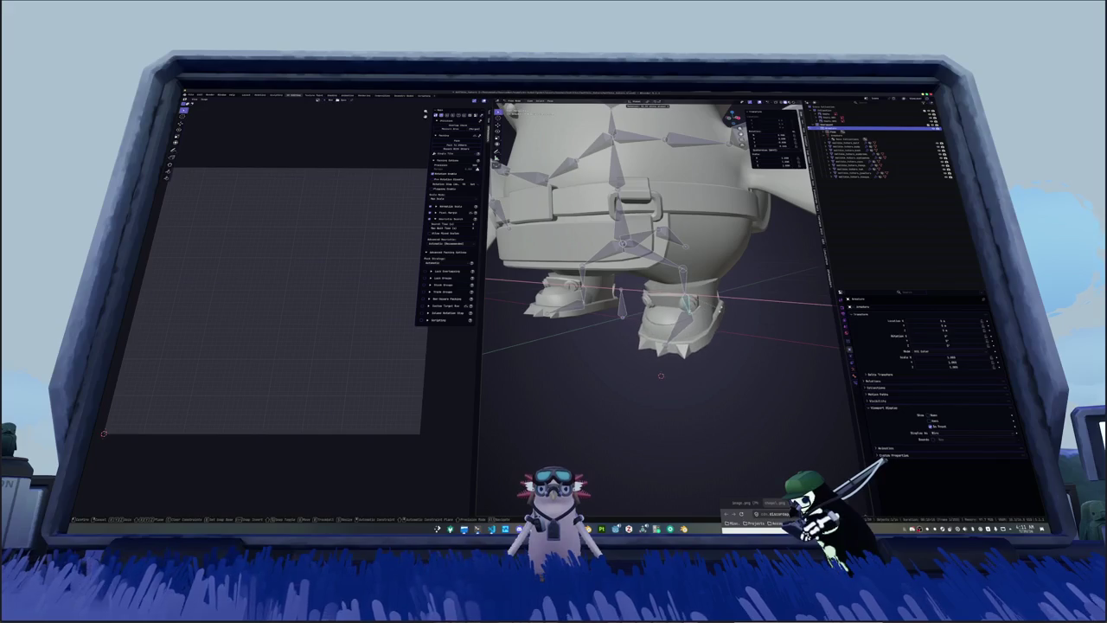
key(Return)
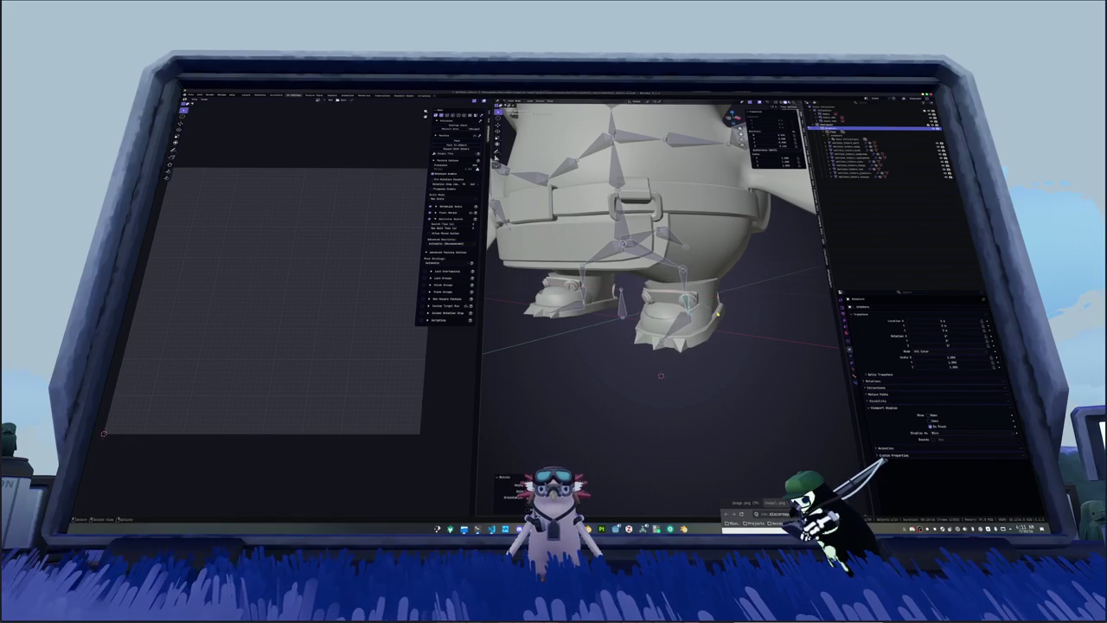
middle_drag(658, 329, 623, 311)
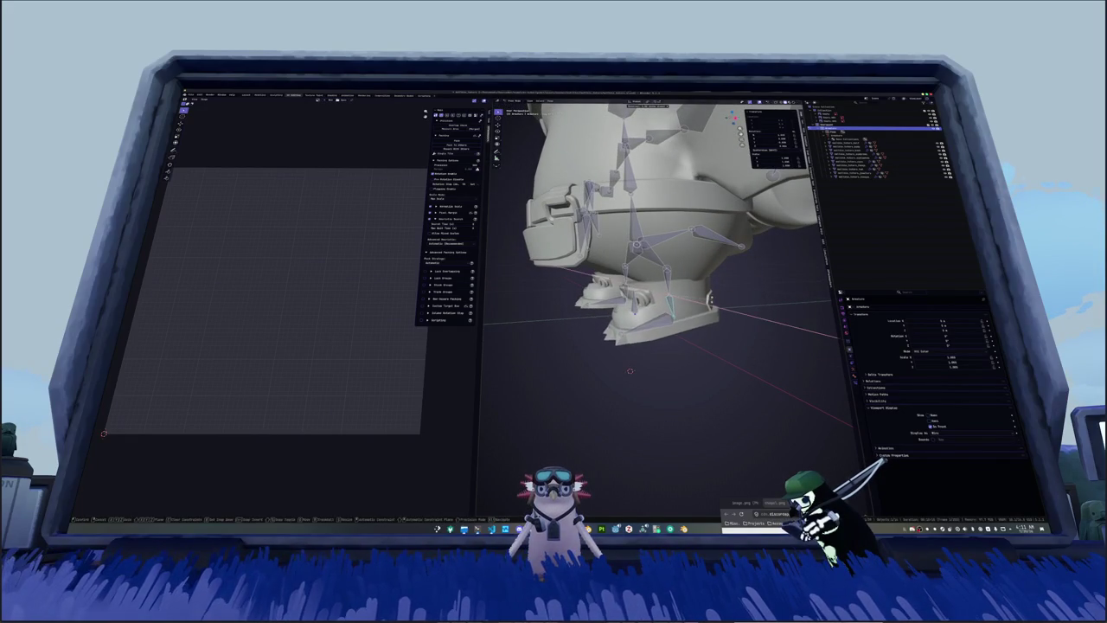
key(r)
click(675, 285)
middle_drag(675, 286, 690, 277)
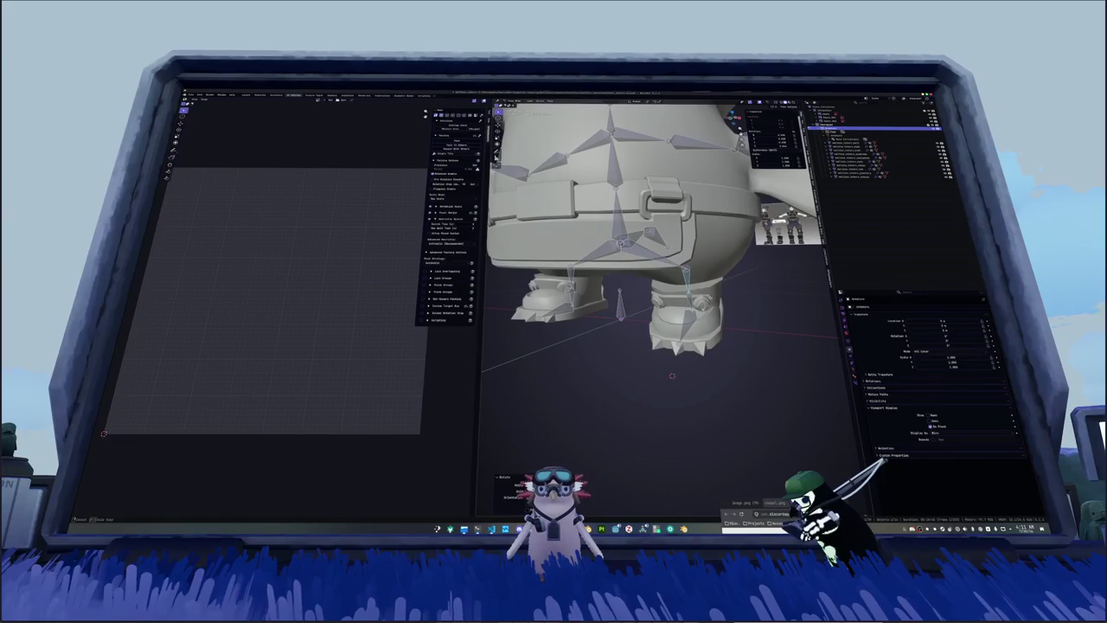
key(r)
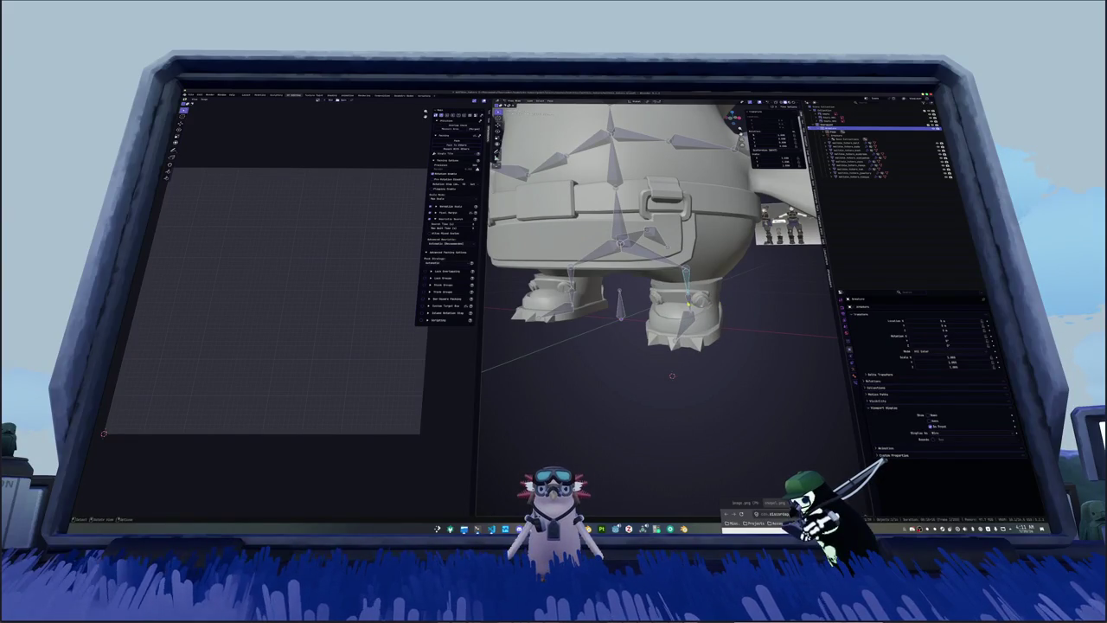
scroll(658, 259, down, 3)
scroll(658, 260, down, 3)
scroll(657, 260, down, 2)
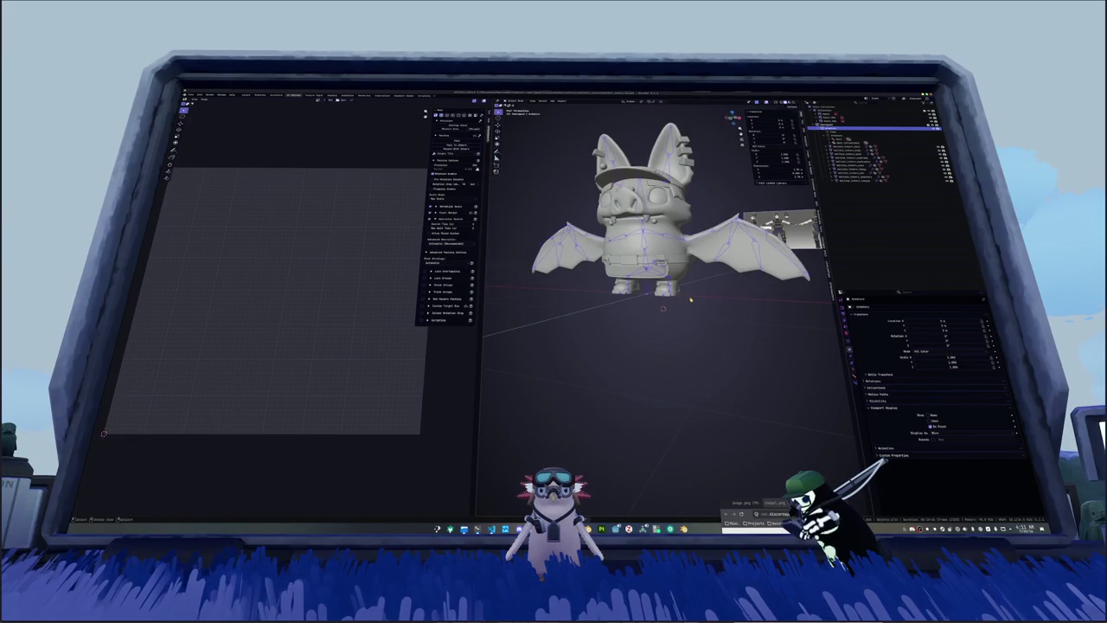
Step: Select the bat's mesh objects for export
click(874, 147)
shift+click(874, 178)
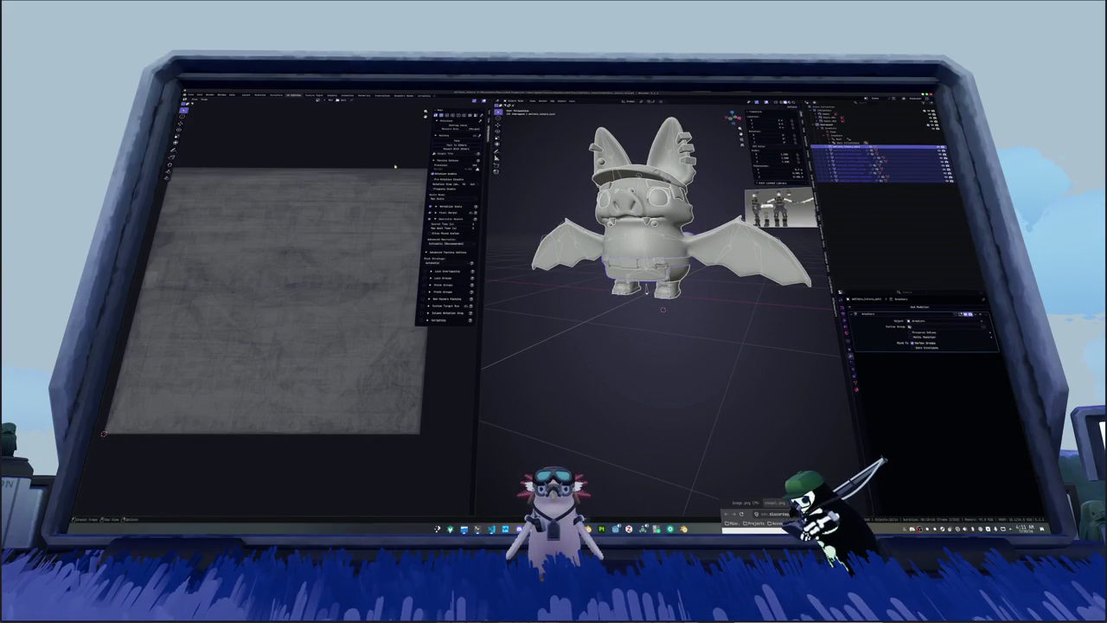
click(191, 96)
mouse_move(185, 154)
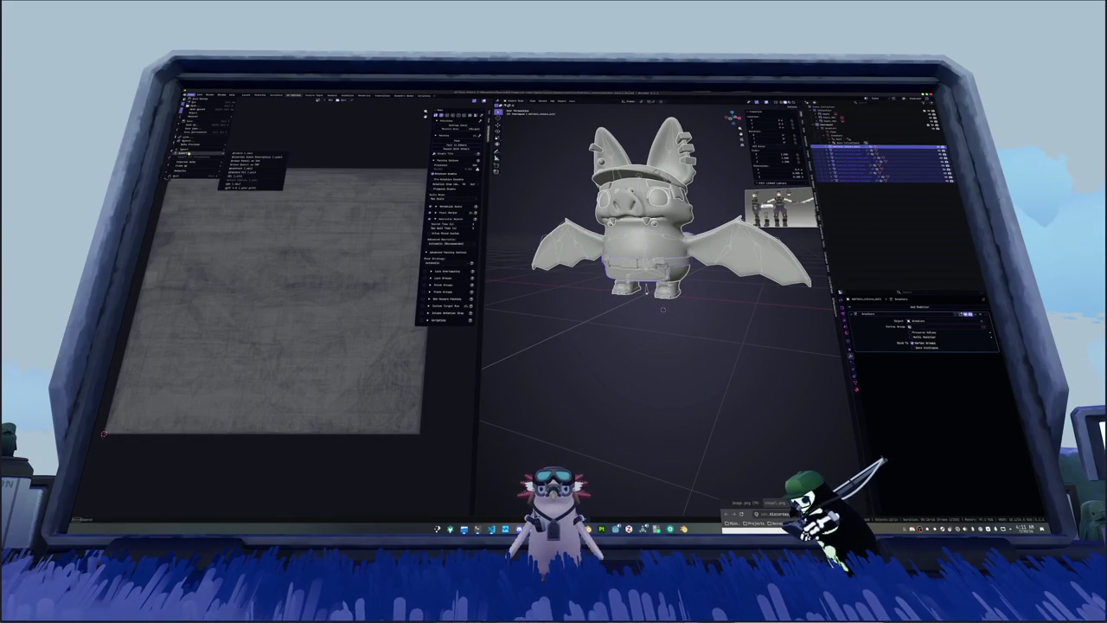
Step: Export the selected bat model as glTF 2.0 into the project sub-folder
click(247, 188)
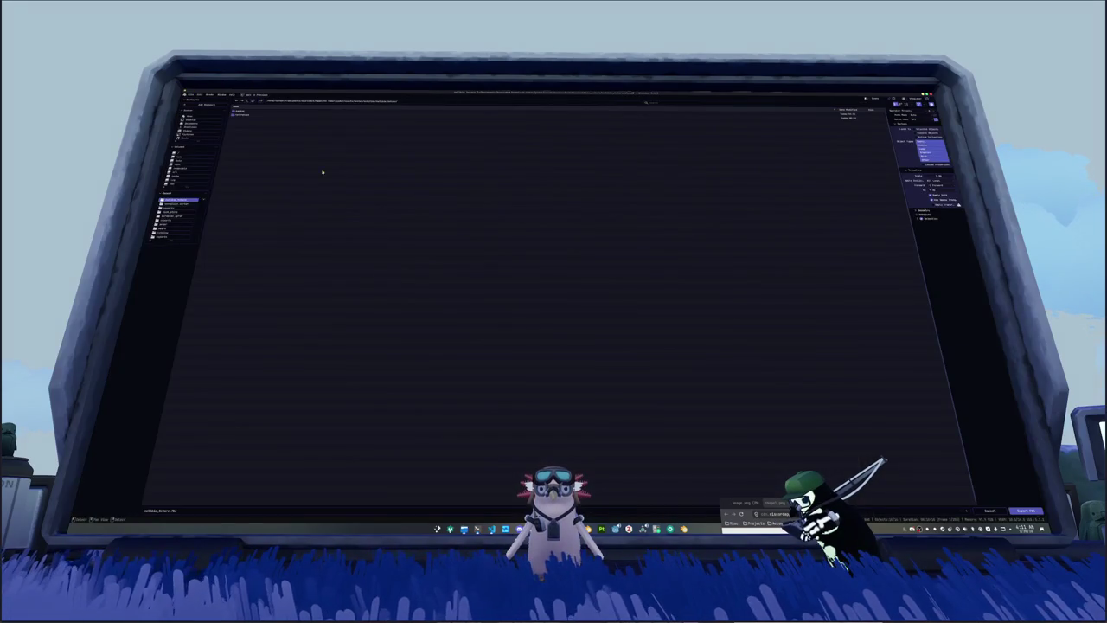
click(242, 114)
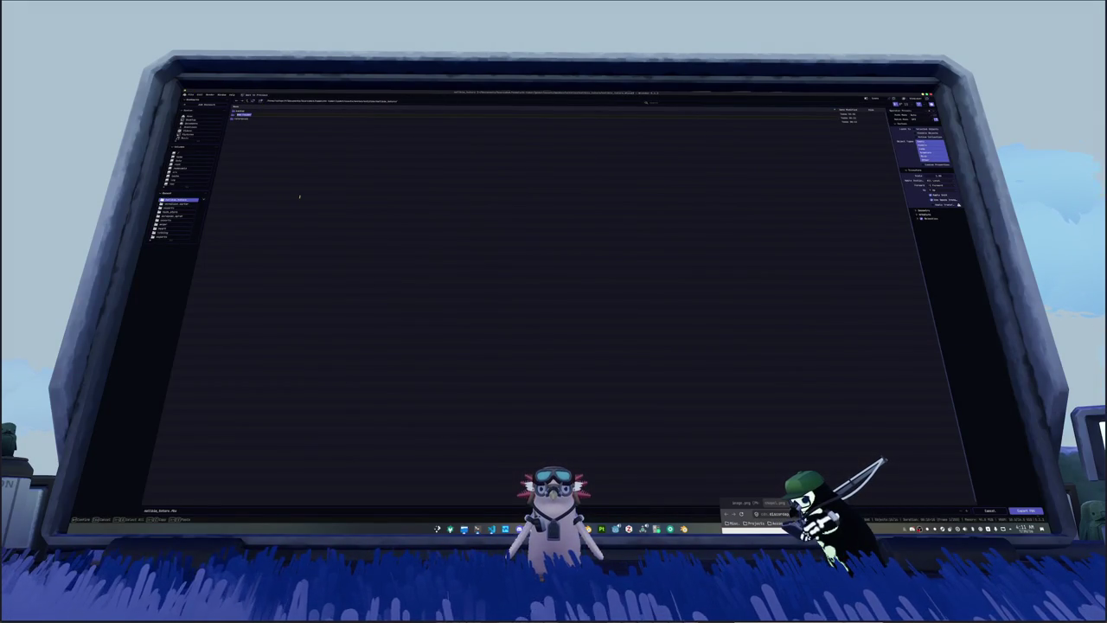
key(Return)
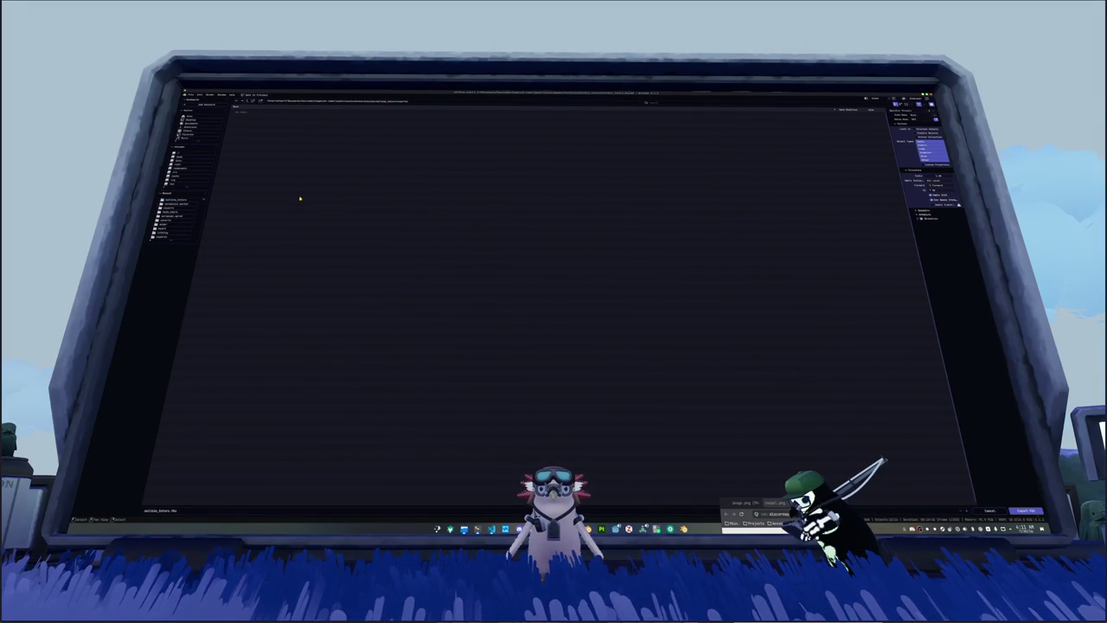
click(1027, 510)
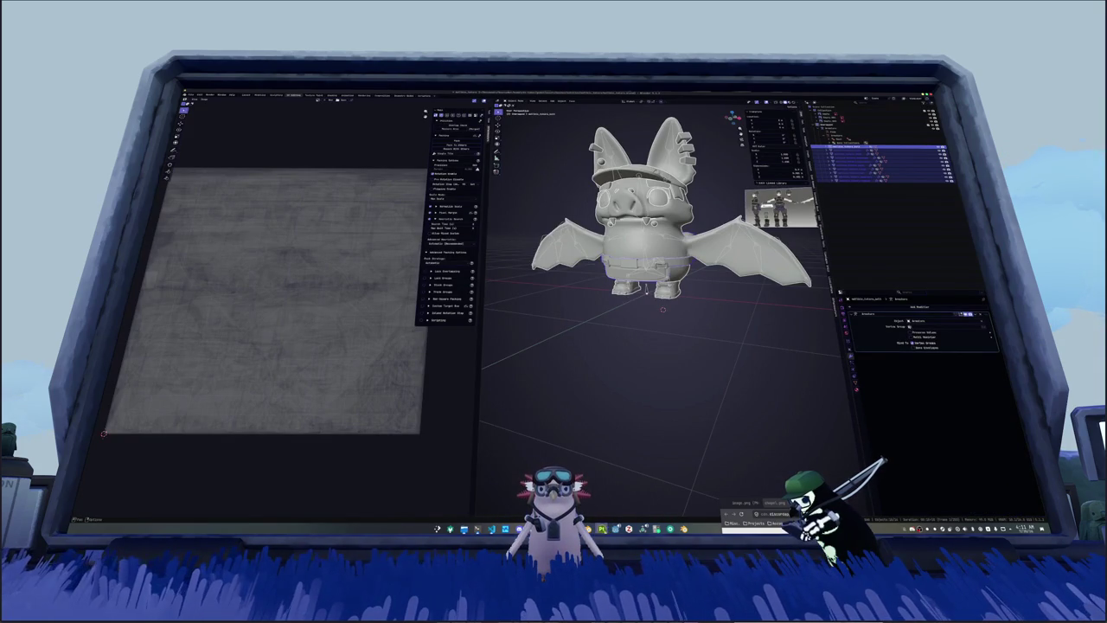
click(604, 529)
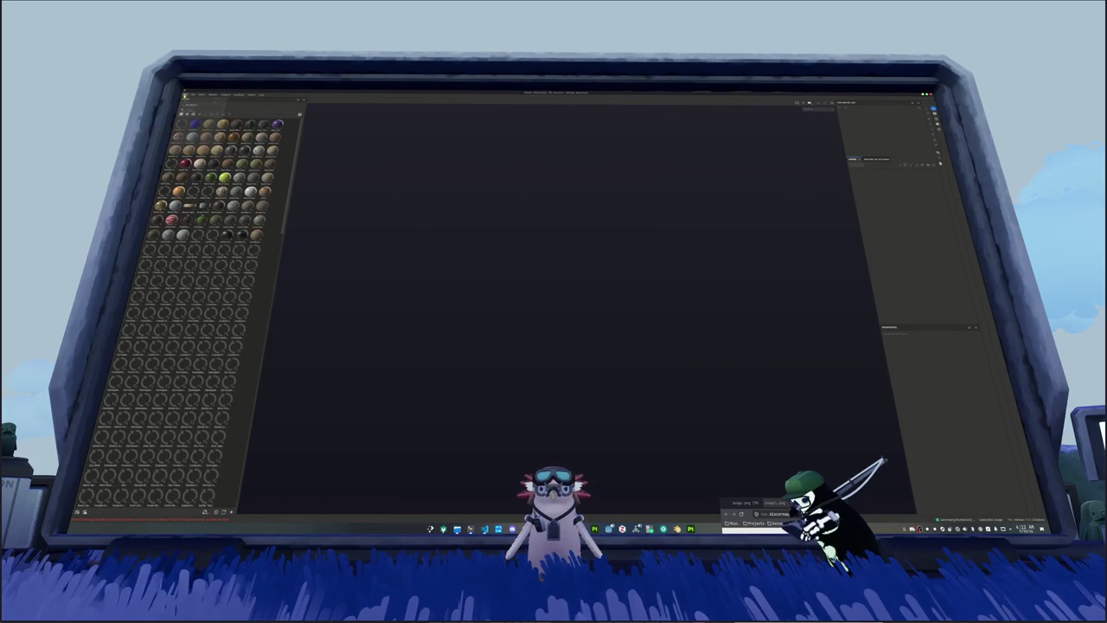
Step: Start a new project and browse up to the parent folders for the mesh
key(ctrl+n)
click(606, 229)
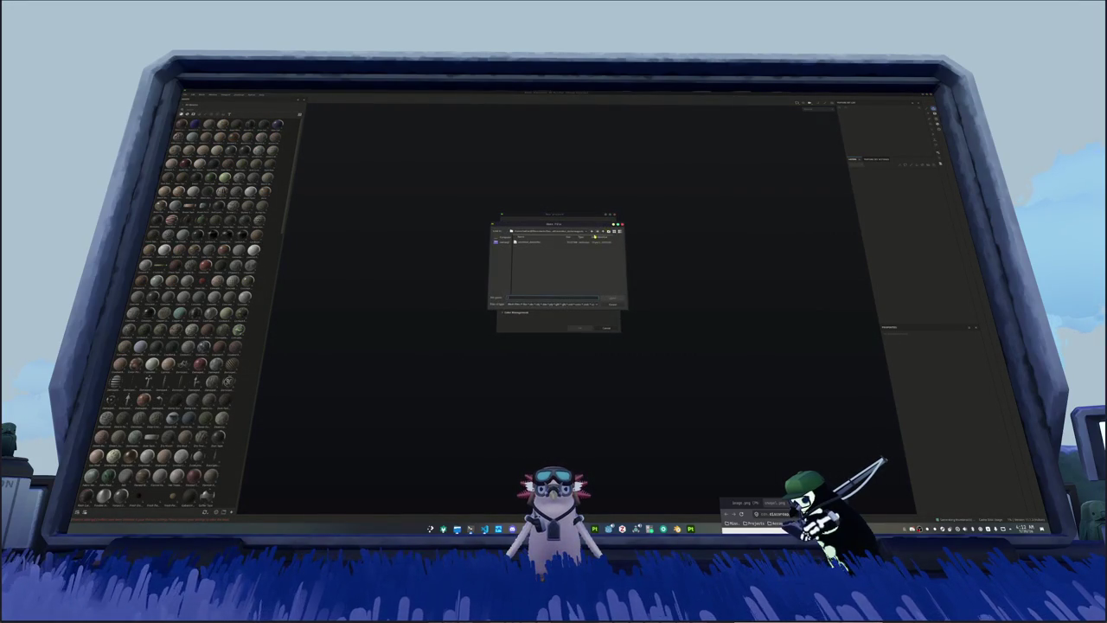
click(592, 231)
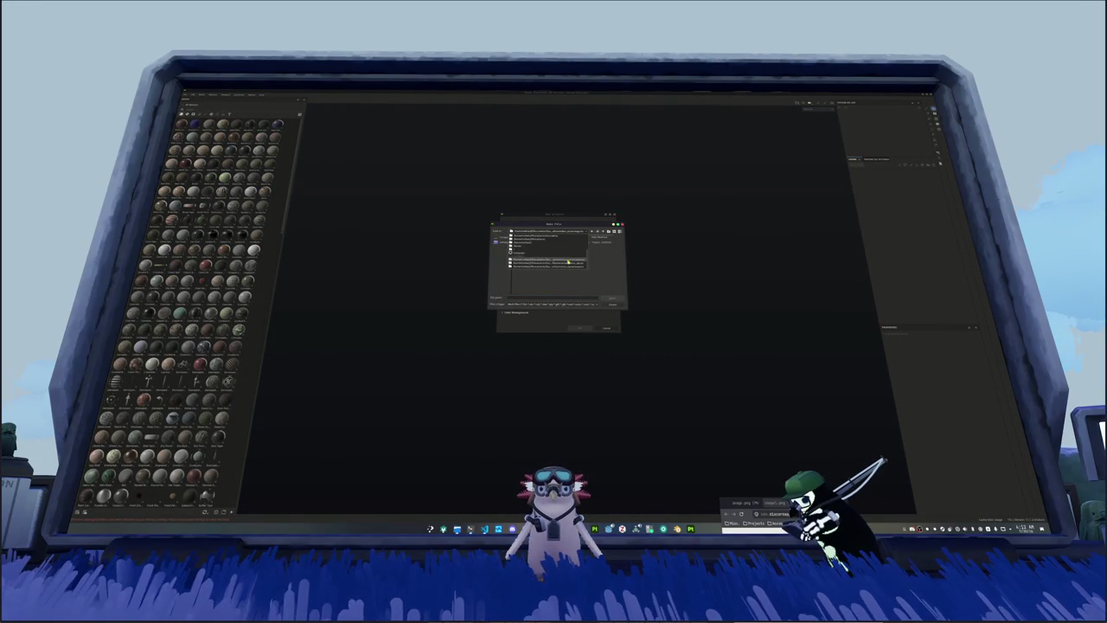
click(568, 267)
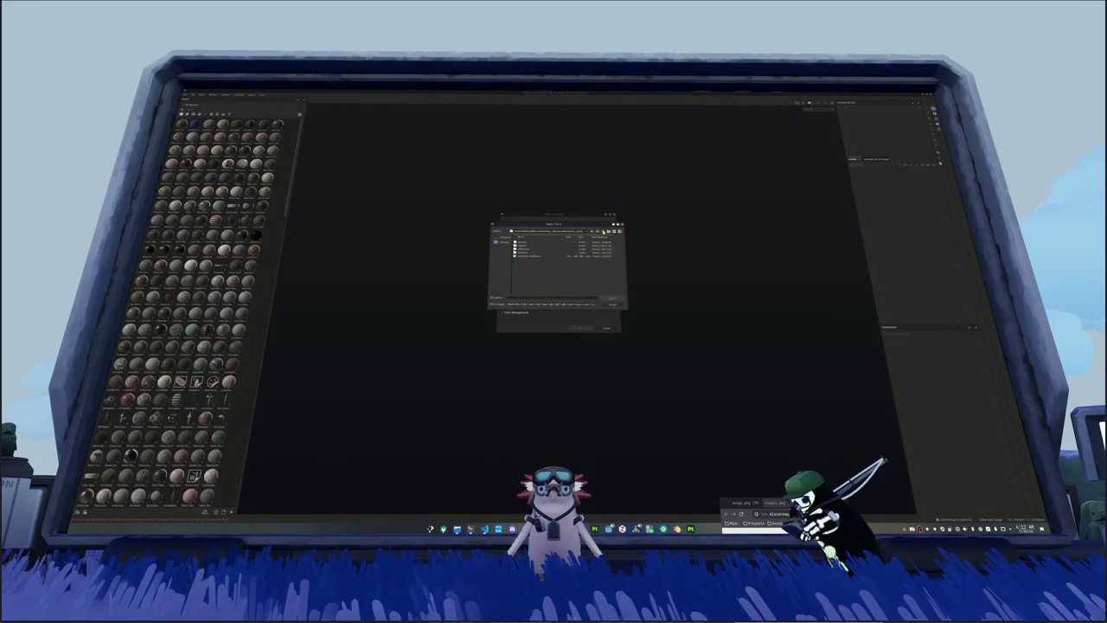
click(603, 231)
click(603, 232)
click(603, 232)
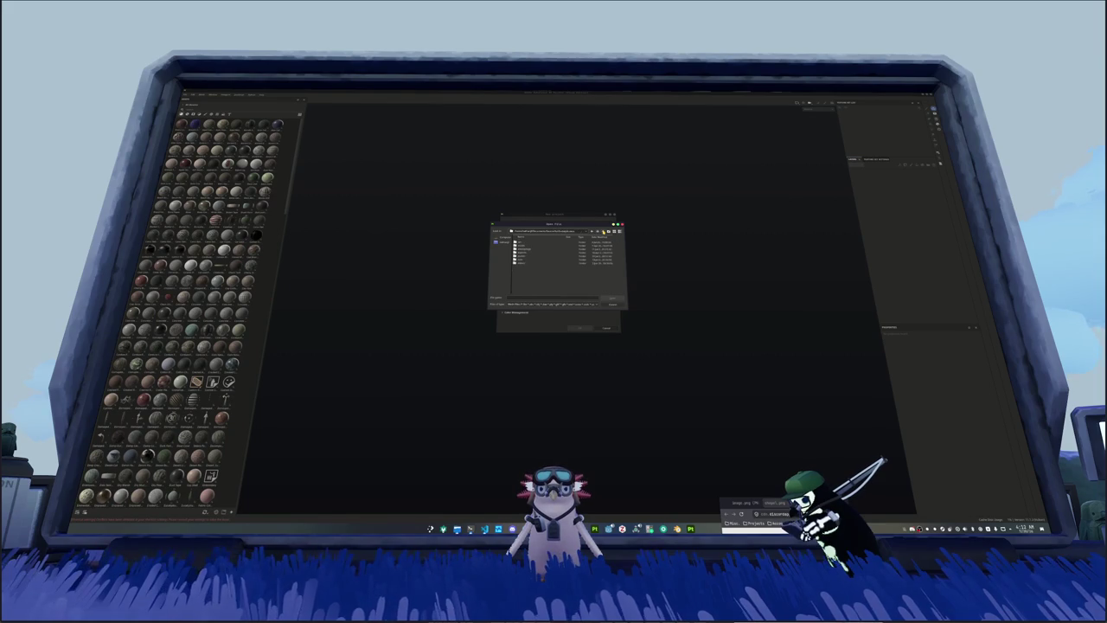
Step: Pick the exported bat mesh from the project sub-folders and create the project
double_click(524, 250)
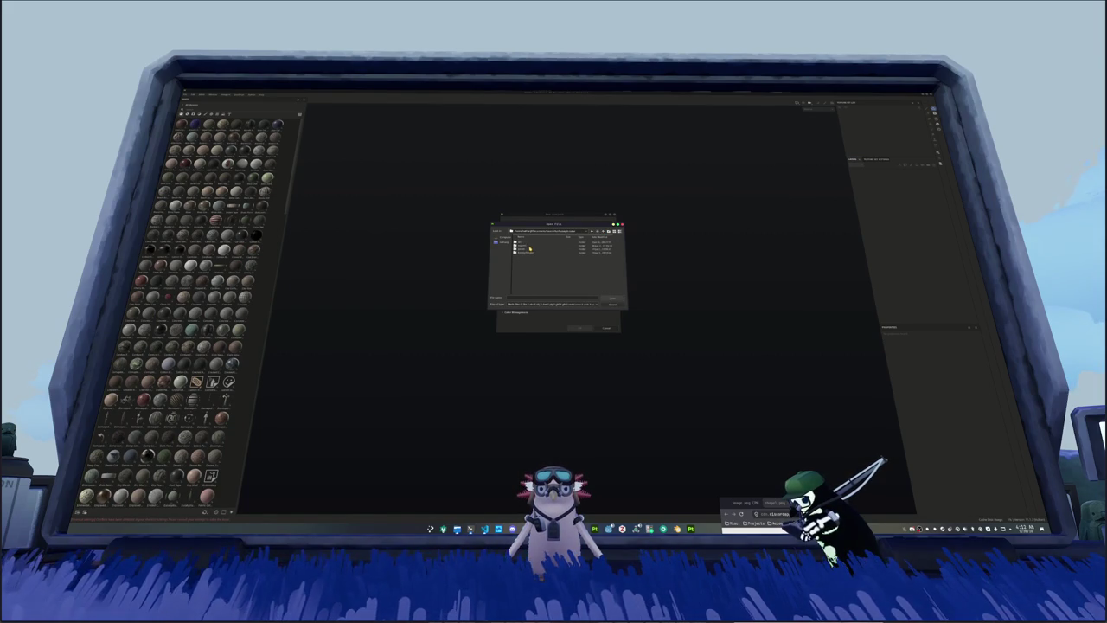
double_click(527, 248)
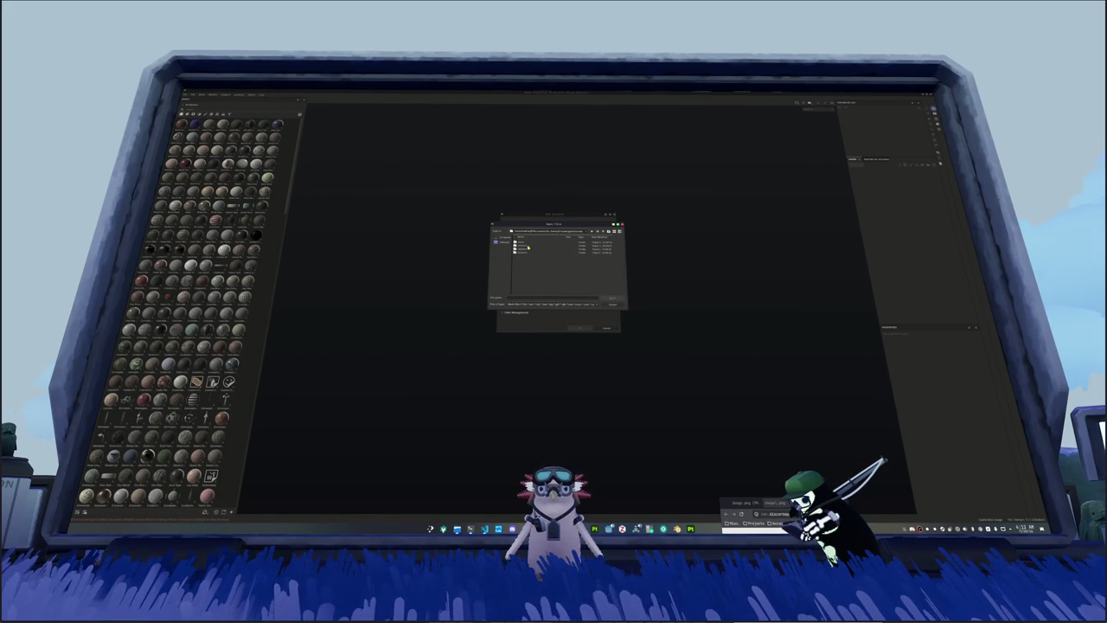
double_click(528, 248)
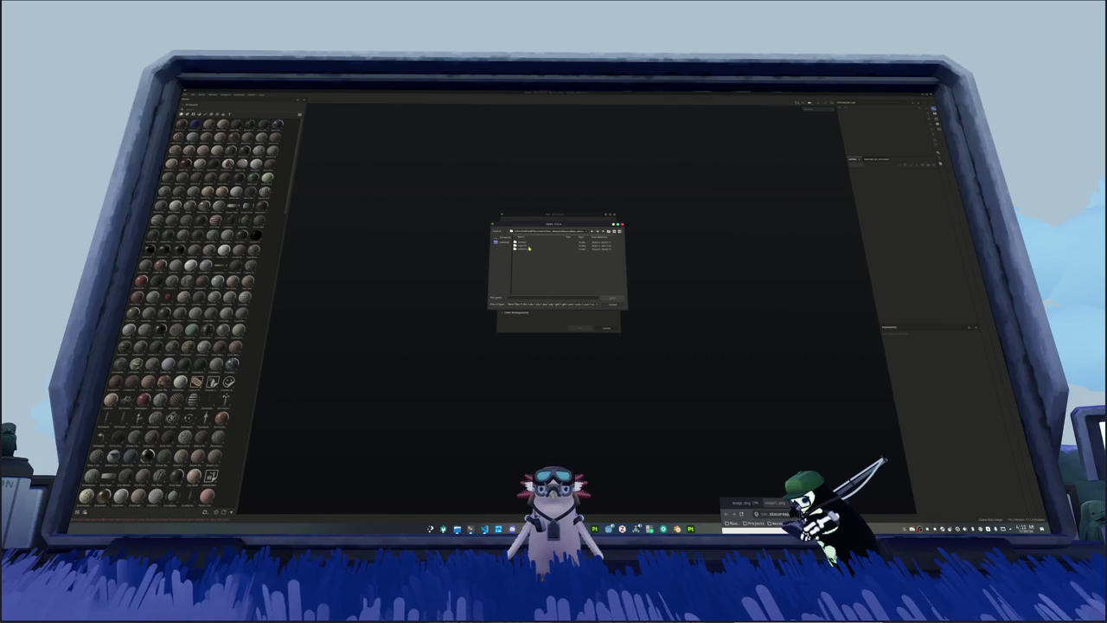
double_click(528, 243)
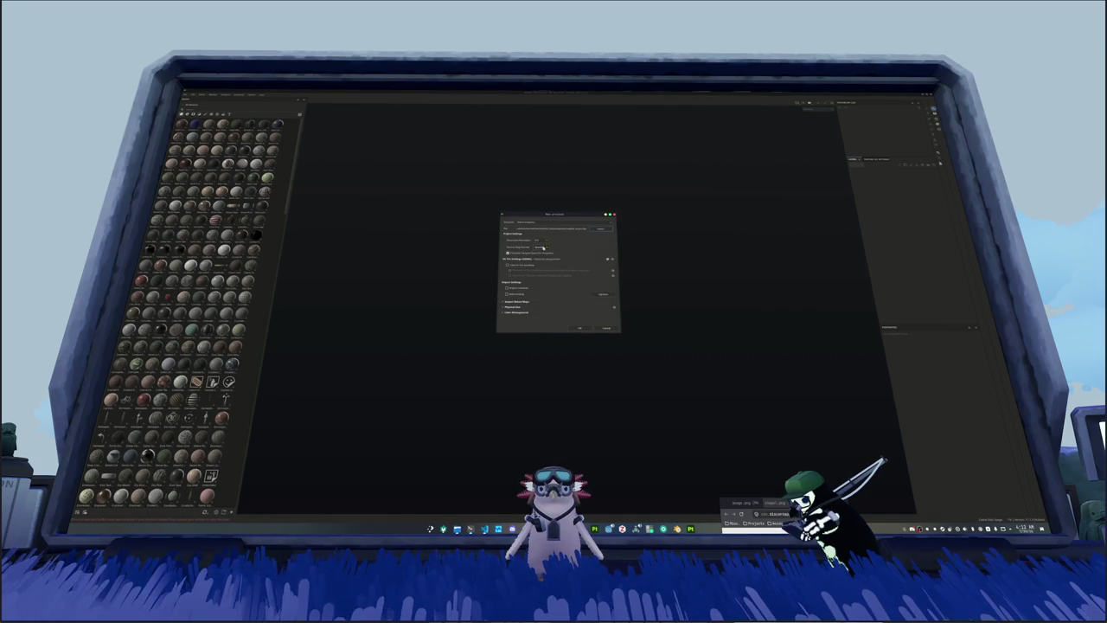
click(578, 329)
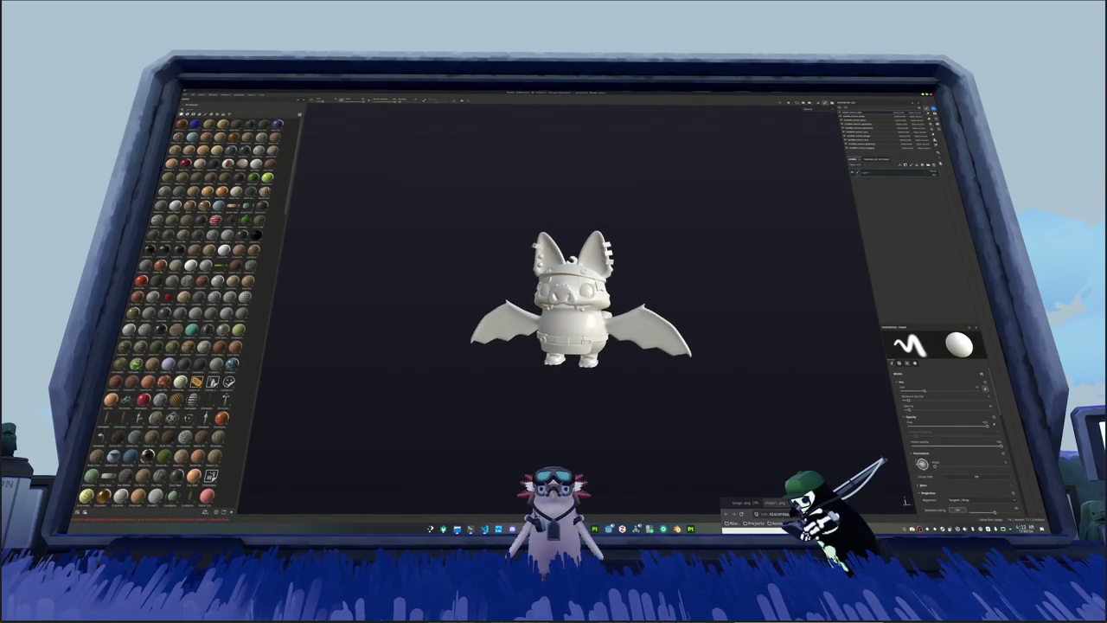
Step: In baking mode, select the first two texture sets, set their output size, and bake
key(ctrl+b)
click(231, 114)
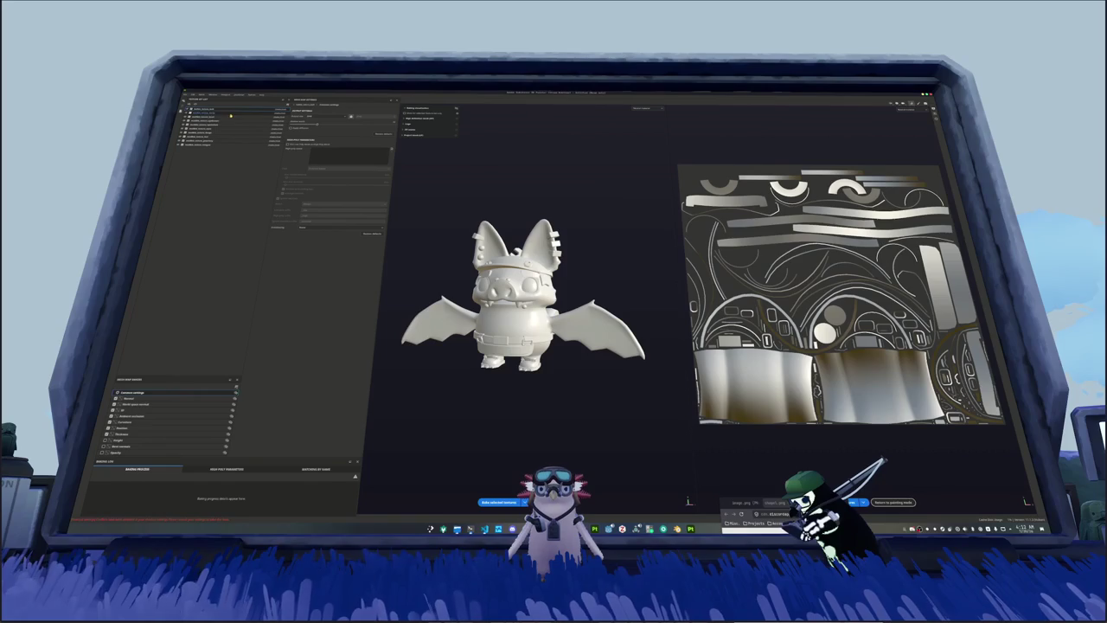
click(231, 125)
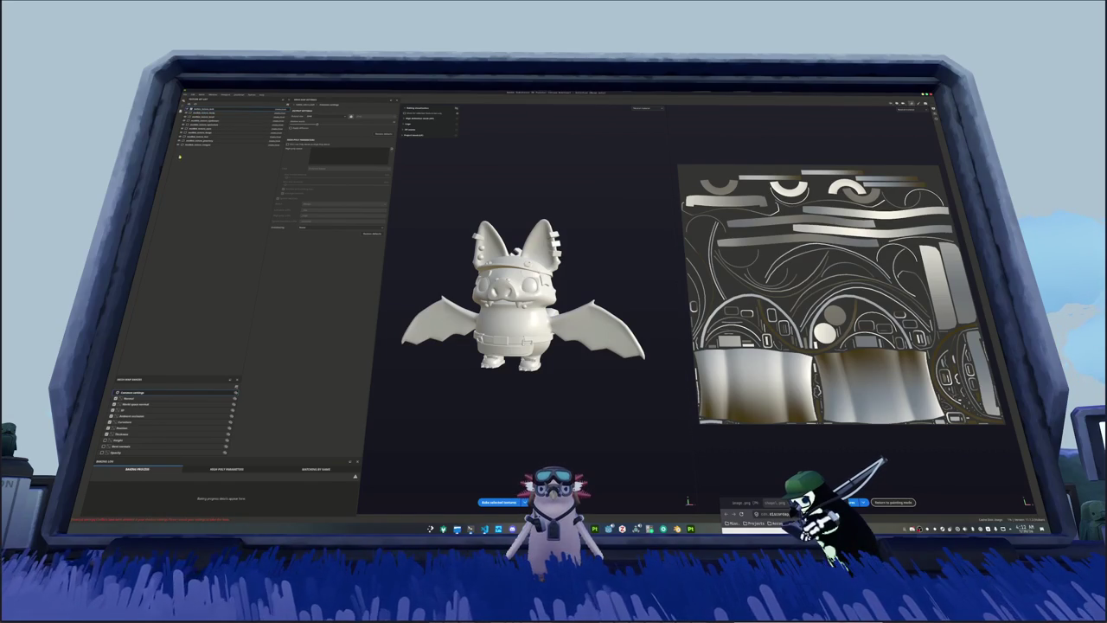
click(326, 117)
click(316, 141)
click(326, 118)
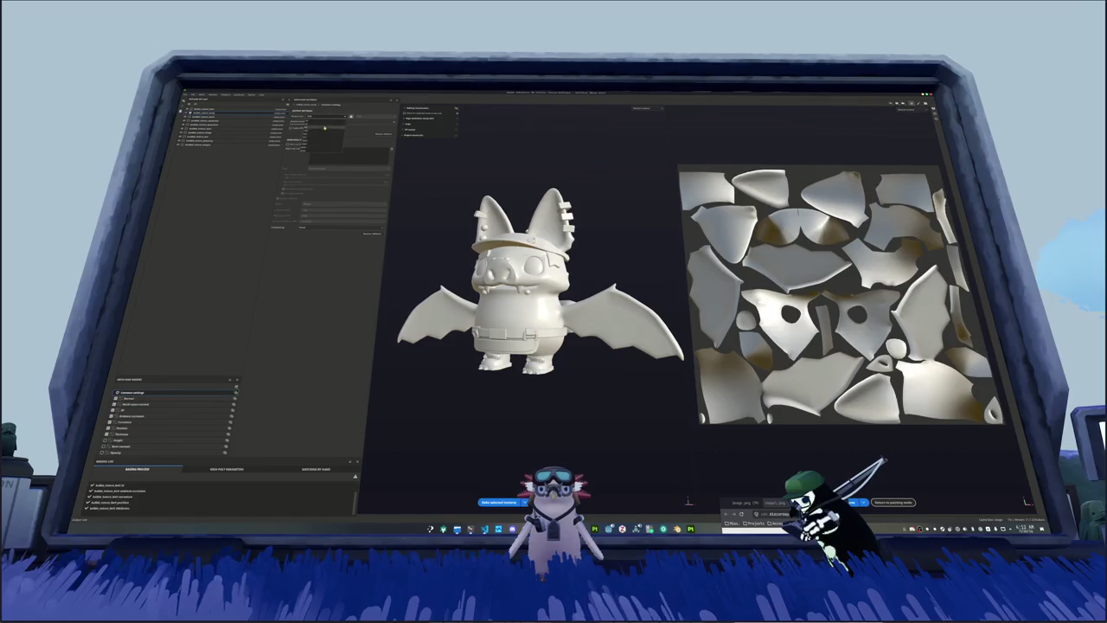
click(323, 145)
click(499, 503)
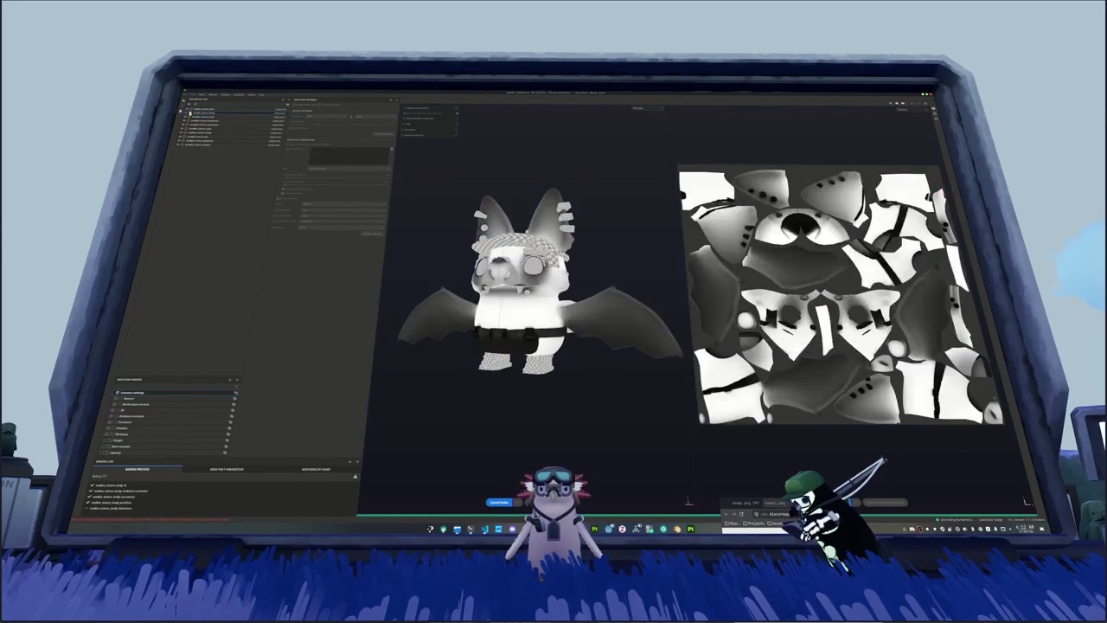
Step: Bake another texture set, then change one of its output options
click(226, 116)
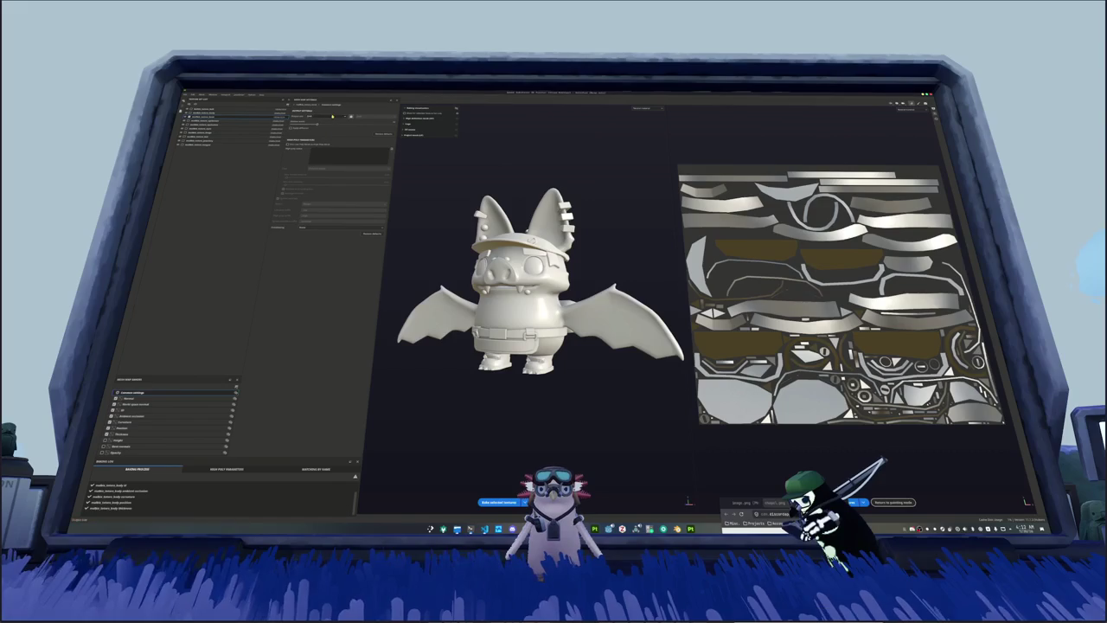
click(500, 502)
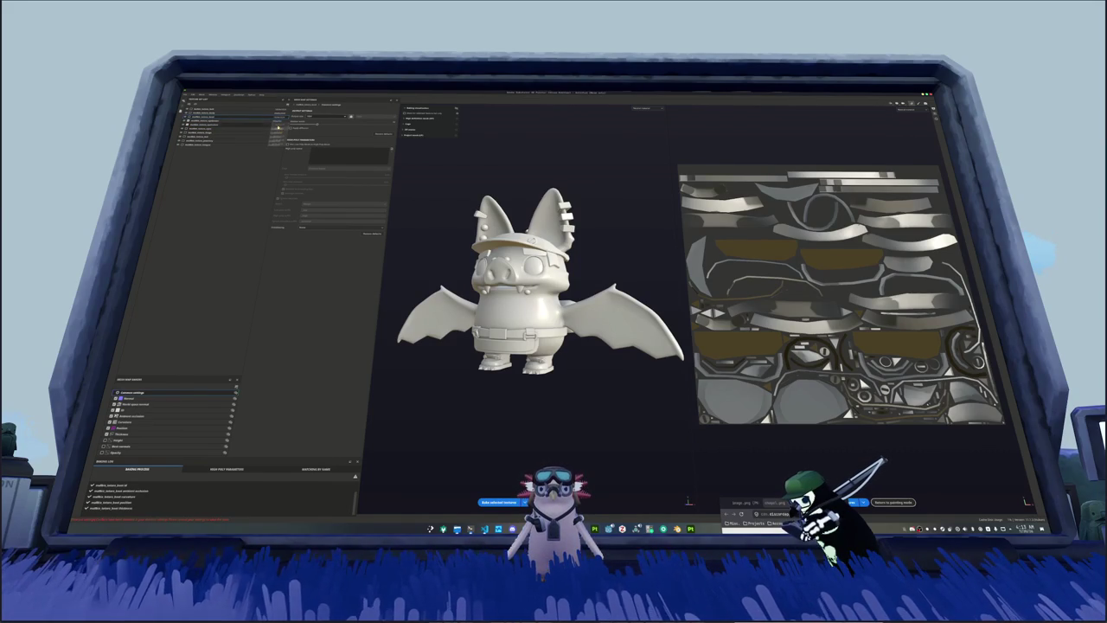
click(279, 132)
click(314, 132)
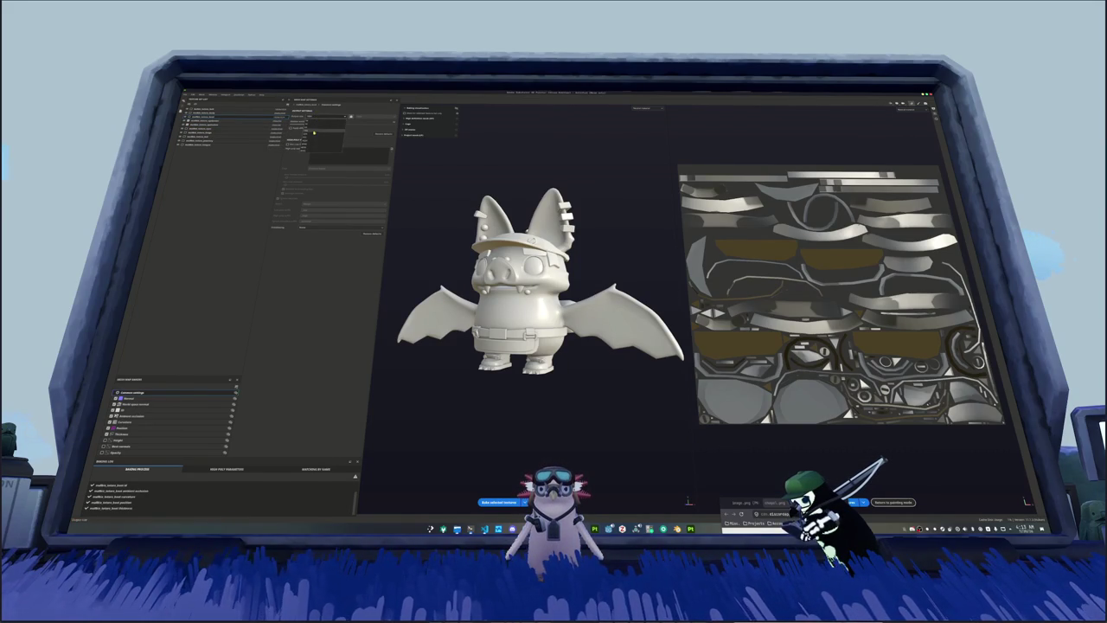
click(313, 135)
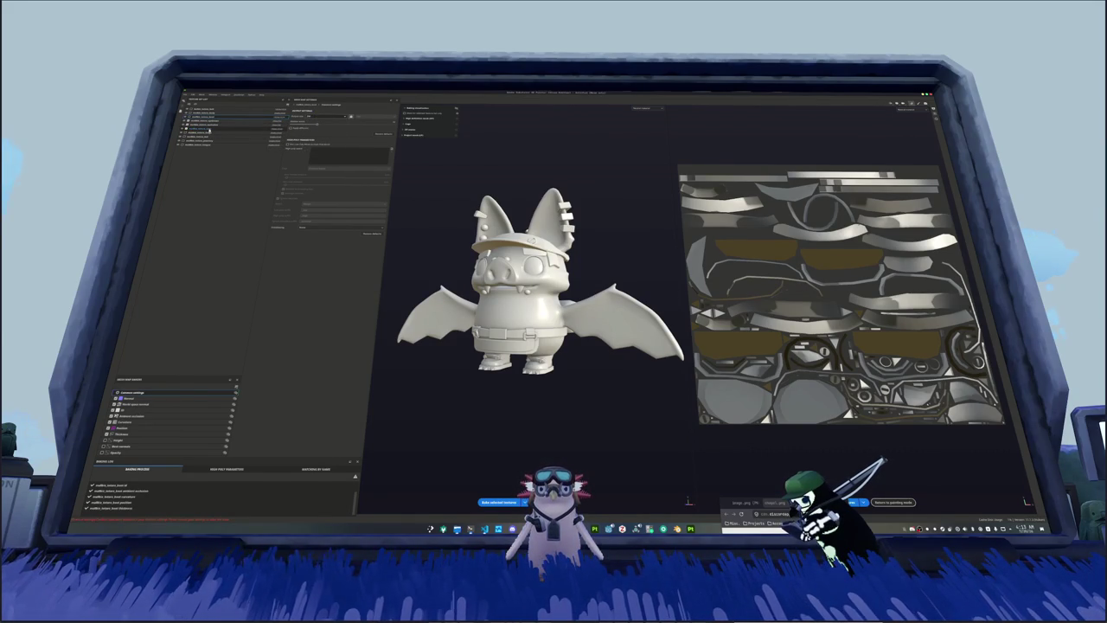
click(279, 140)
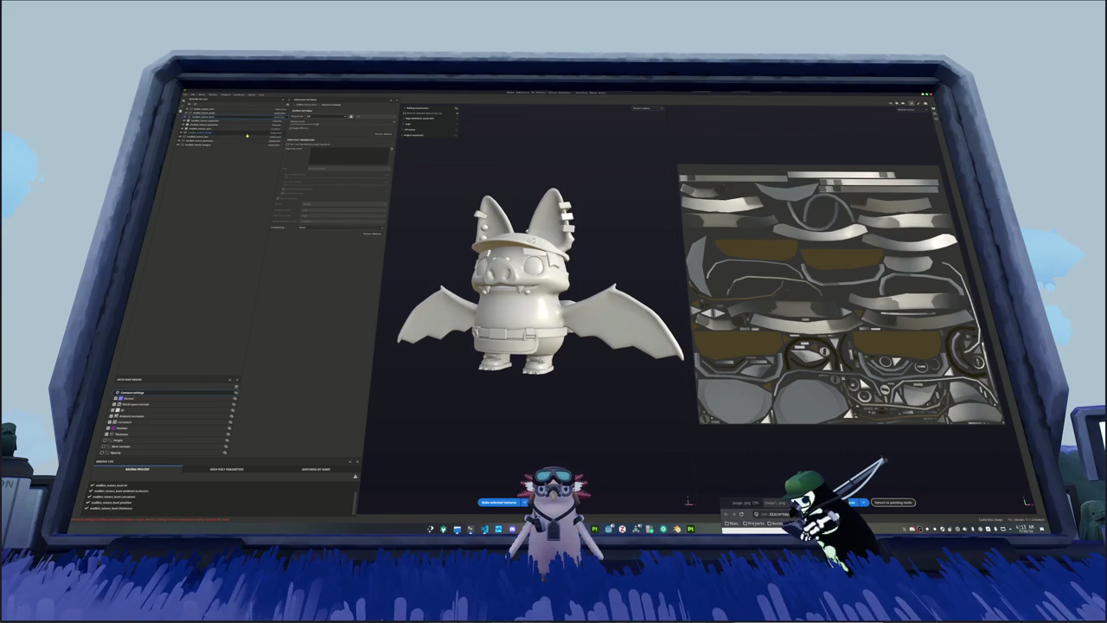
click(231, 134)
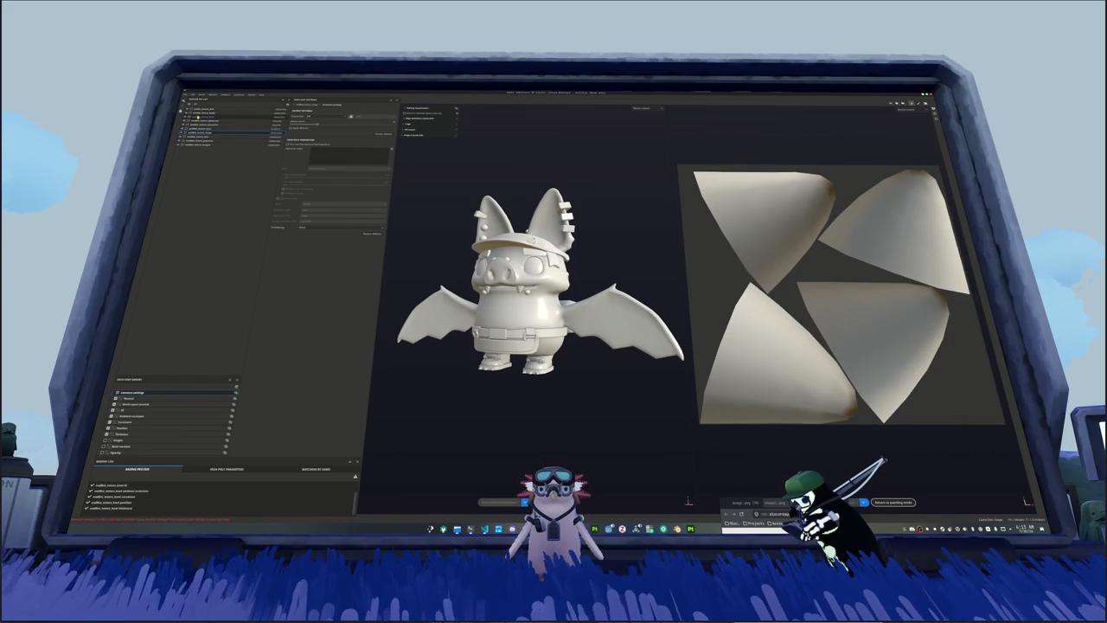
Step: Select the top texture set and choose its bake output size
click(191, 112)
click(314, 116)
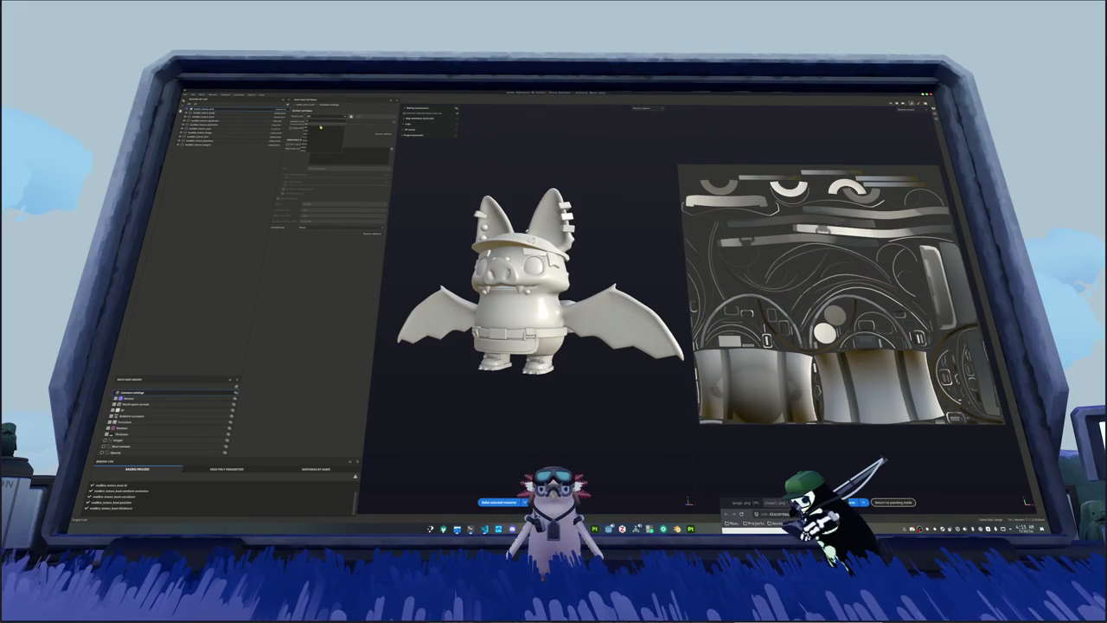
click(316, 140)
Step: Review the Thickness, Position, Curvature, Ambient occlusion, ID and Normal baker settings, then Common settings
click(131, 435)
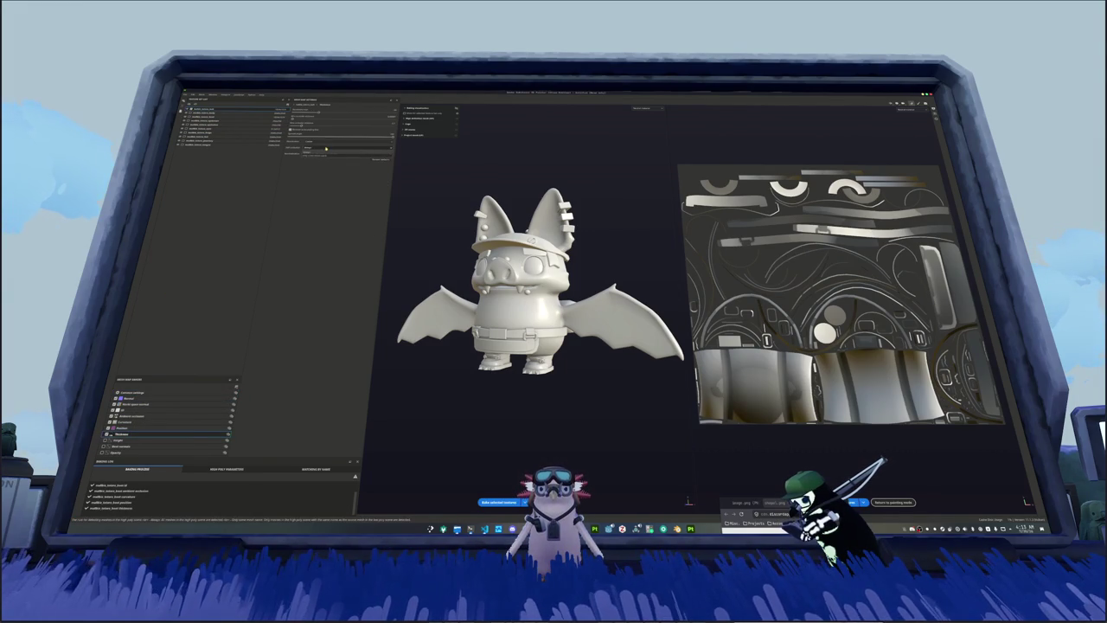
click(135, 428)
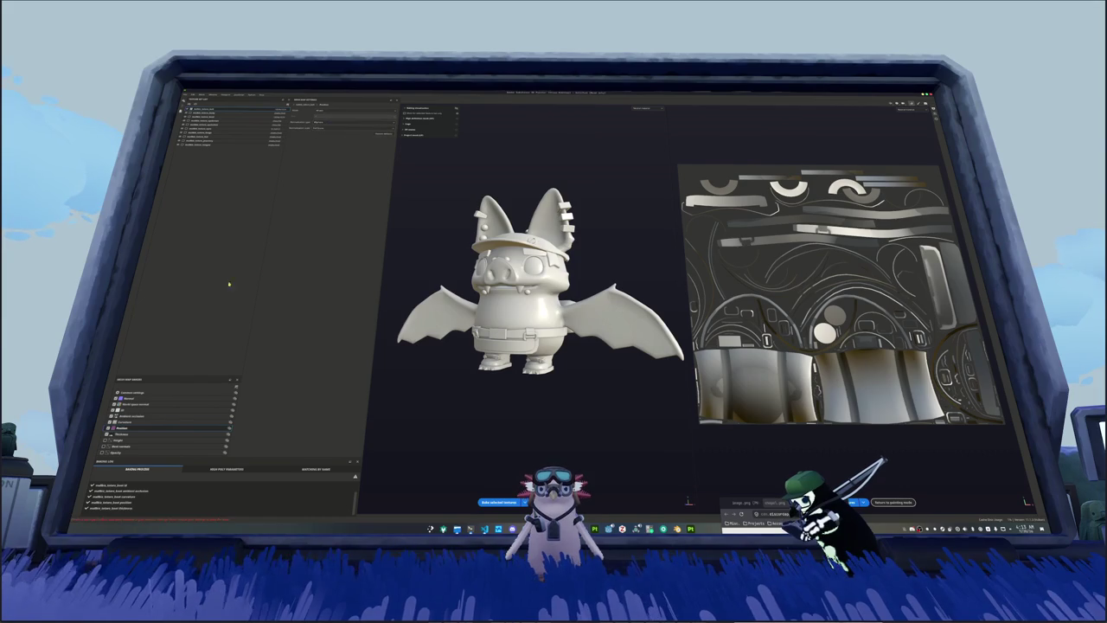
click(141, 421)
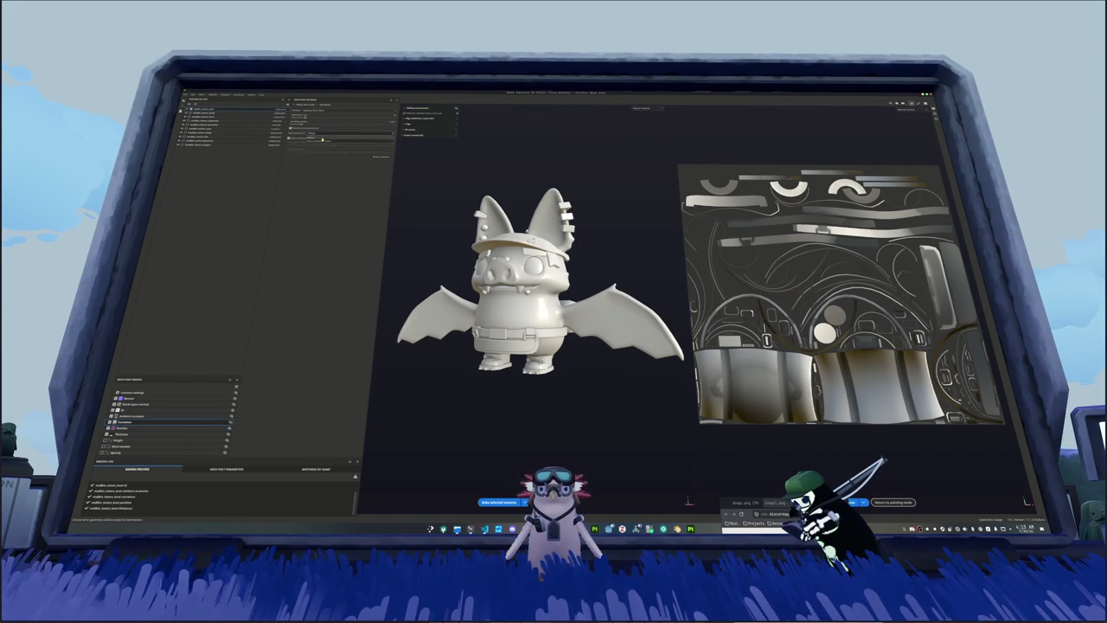
click(134, 416)
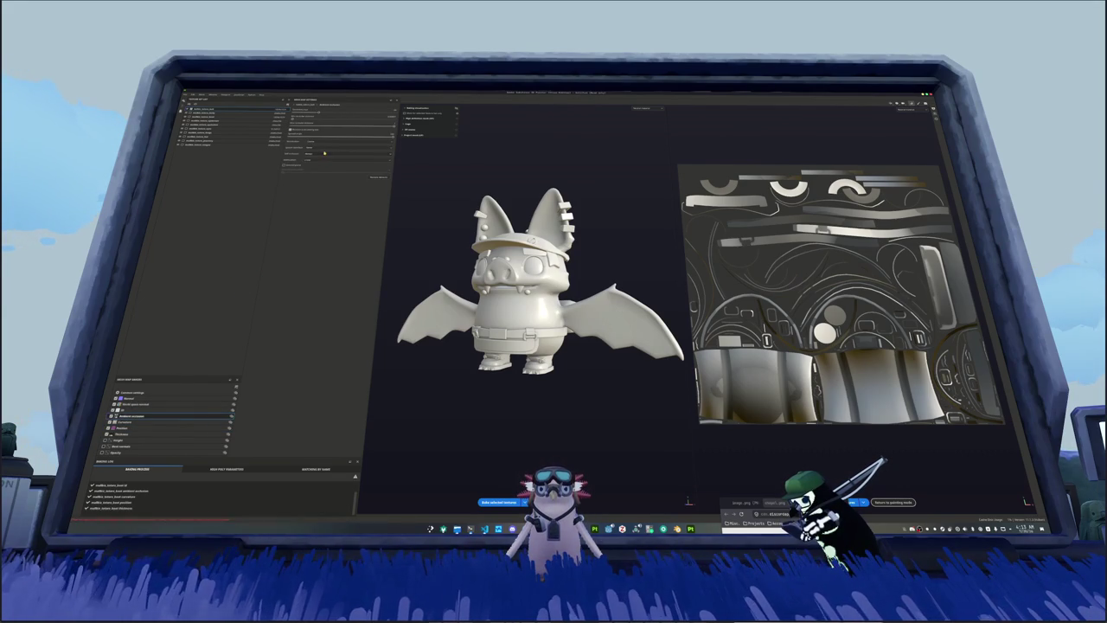
click(133, 410)
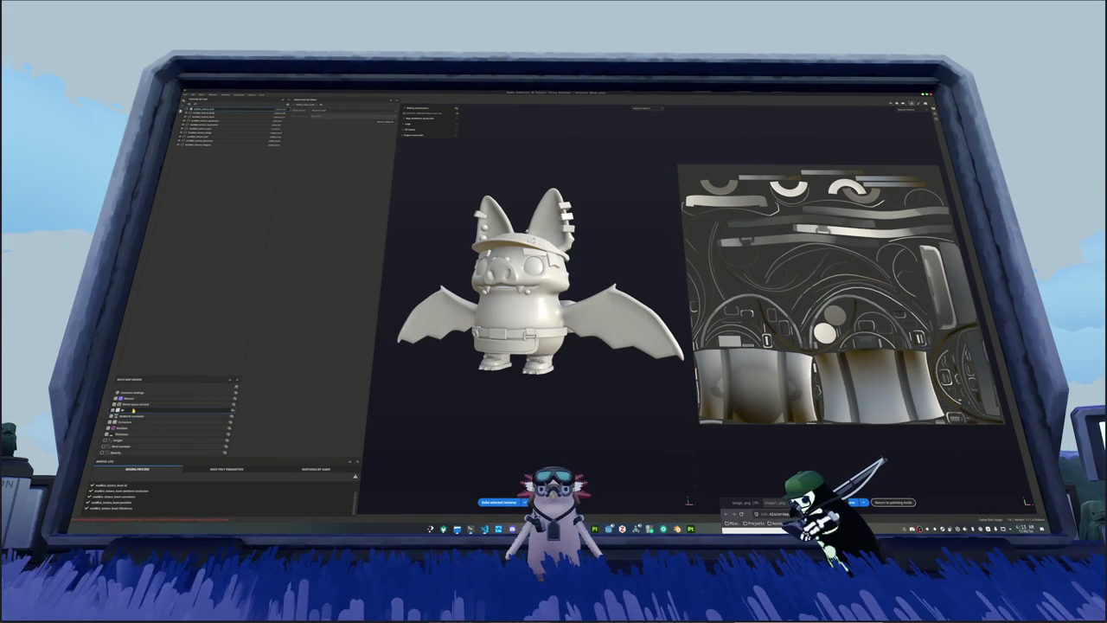
click(108, 432)
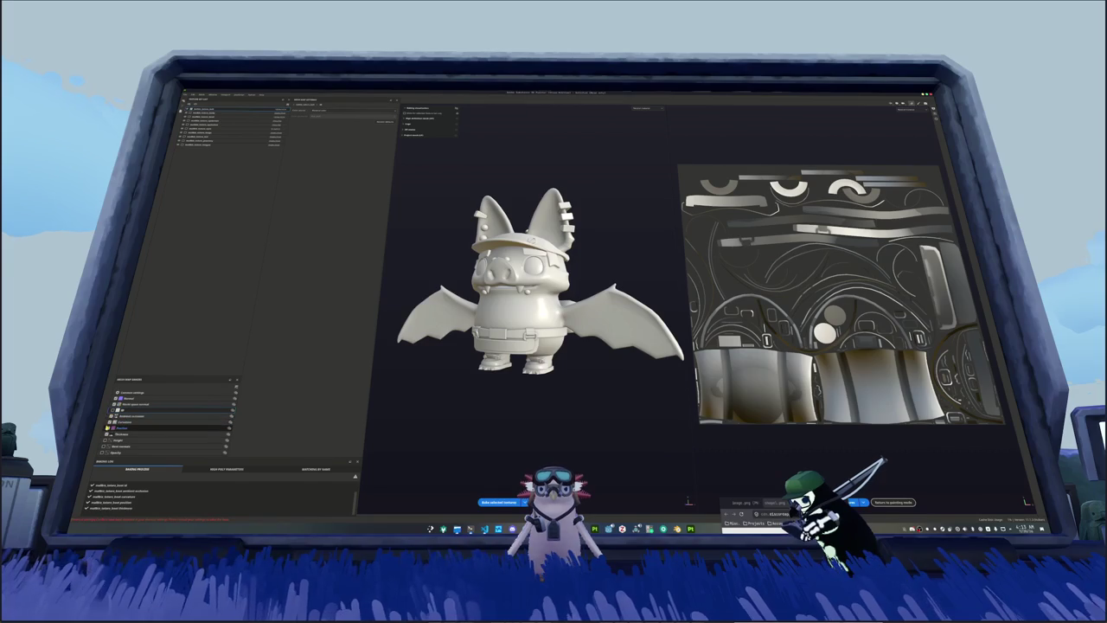
click(130, 422)
click(130, 404)
click(121, 398)
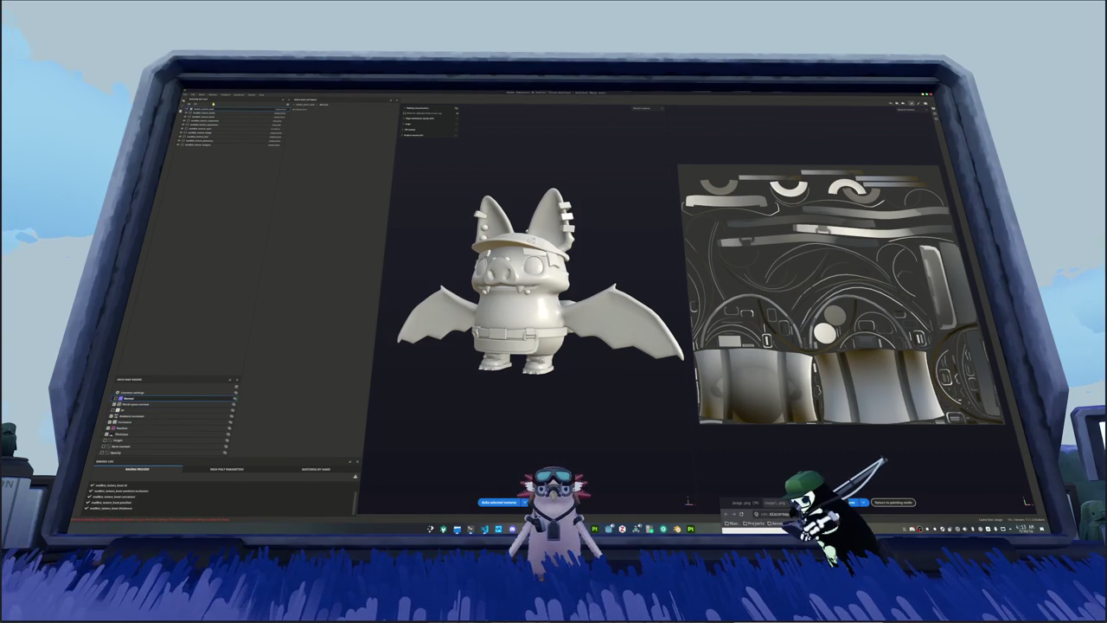
click(235, 120)
click(260, 117)
click(154, 391)
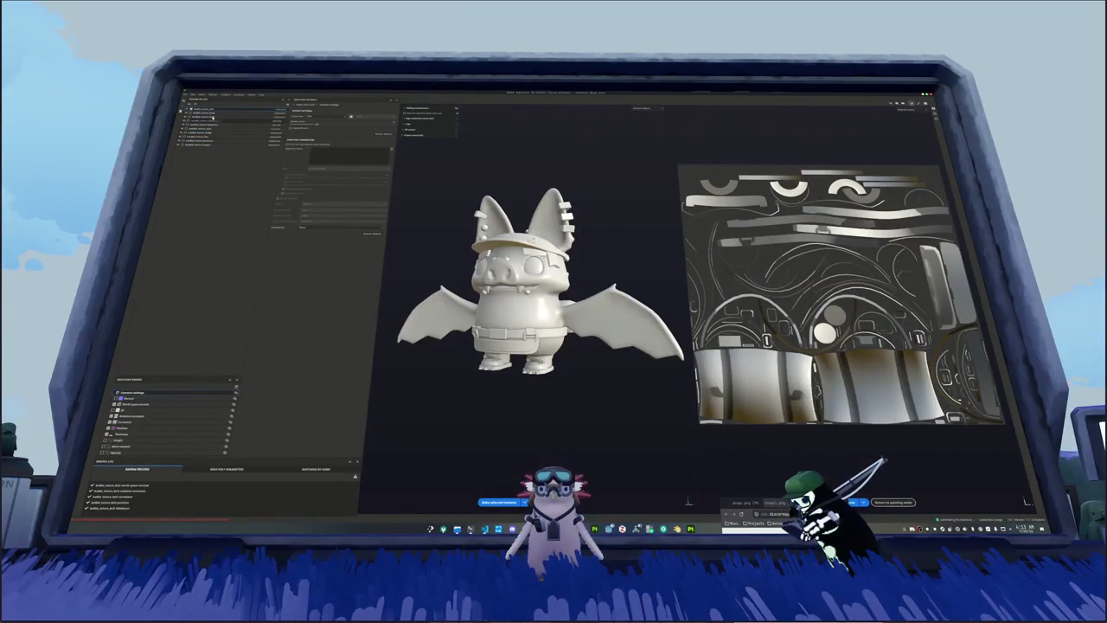
Step: Bake another texture set, then select the next one and set its output value
click(212, 113)
click(328, 118)
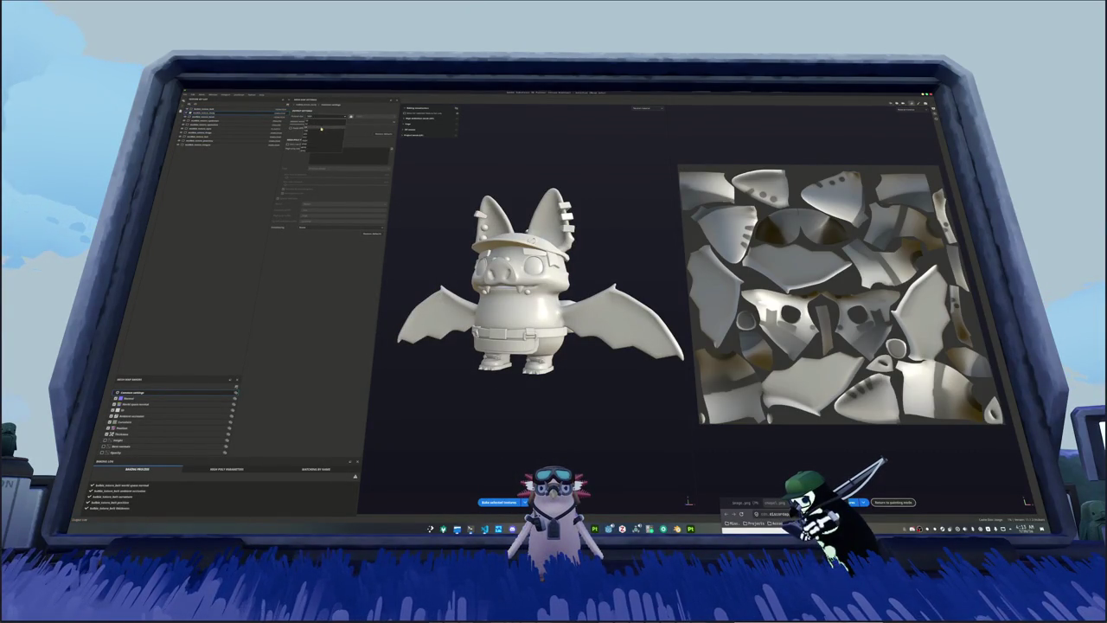
click(500, 501)
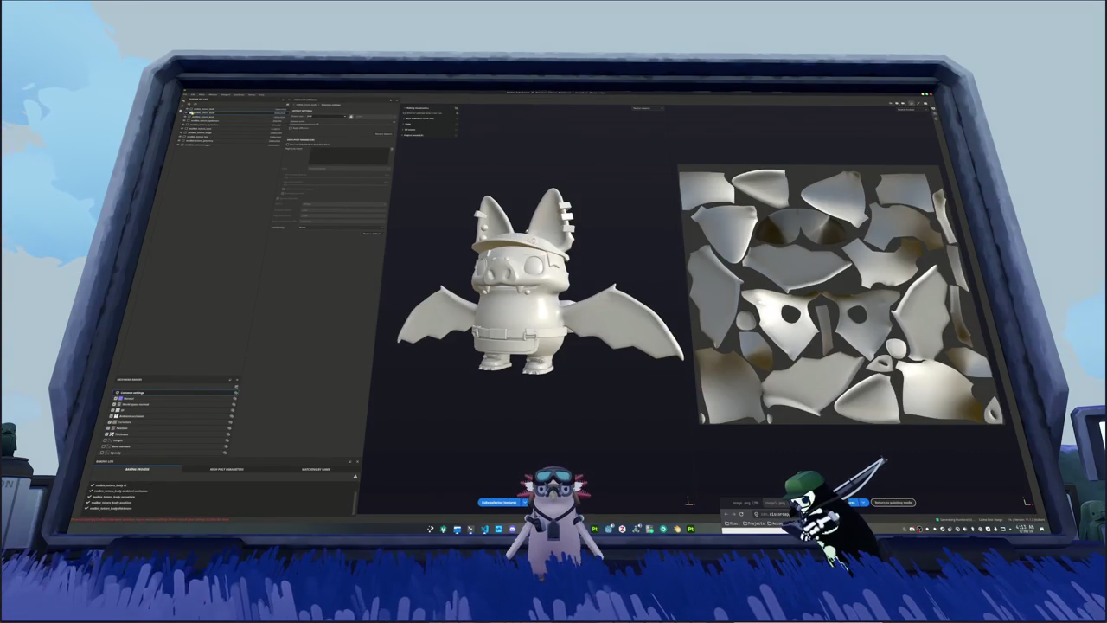
click(205, 119)
click(332, 116)
click(313, 140)
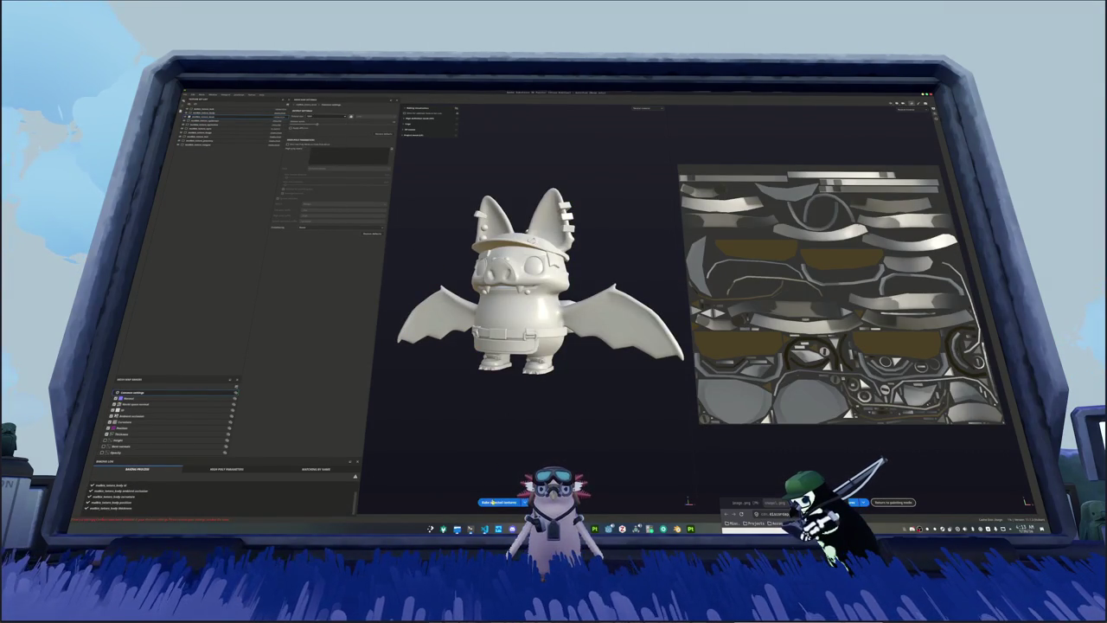
Step: Bake mesh maps for the current texture set and the next ones in the list
click(494, 500)
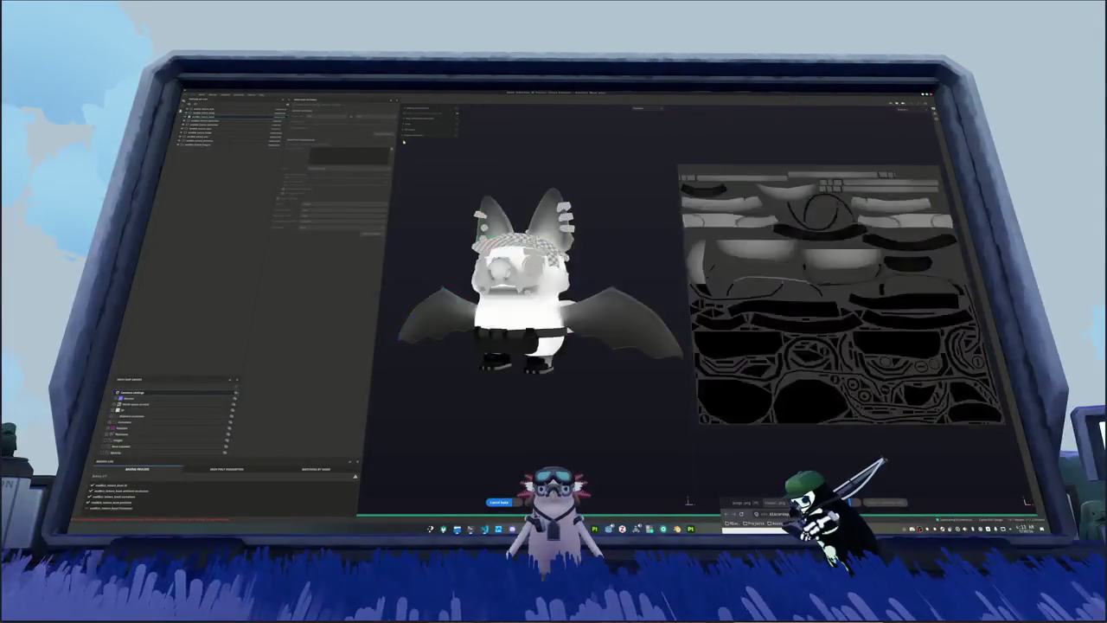
click(227, 120)
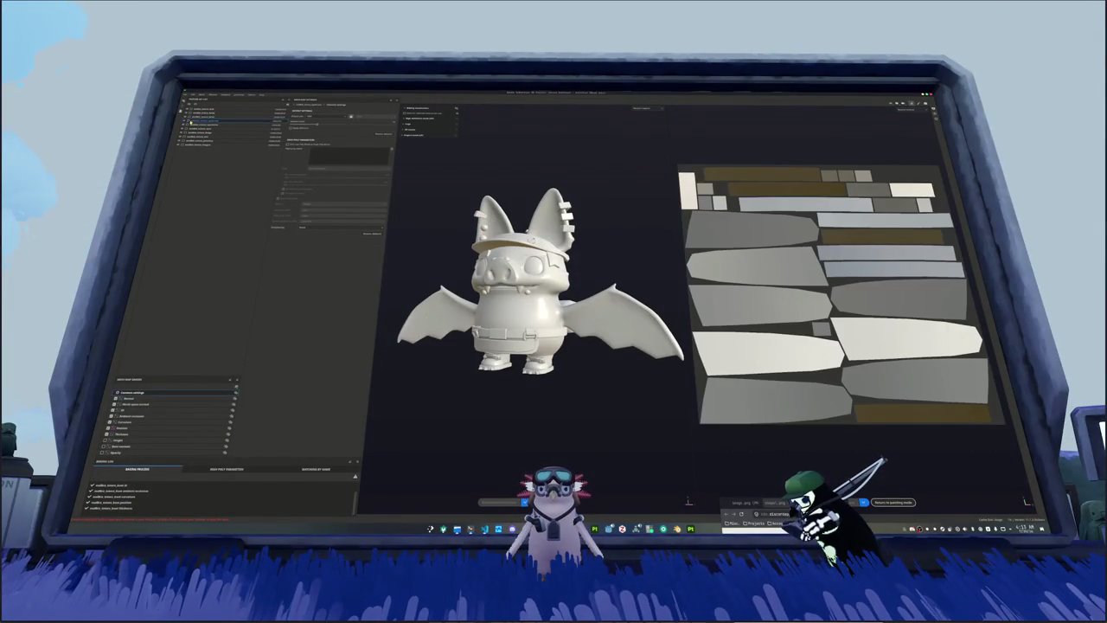
click(318, 115)
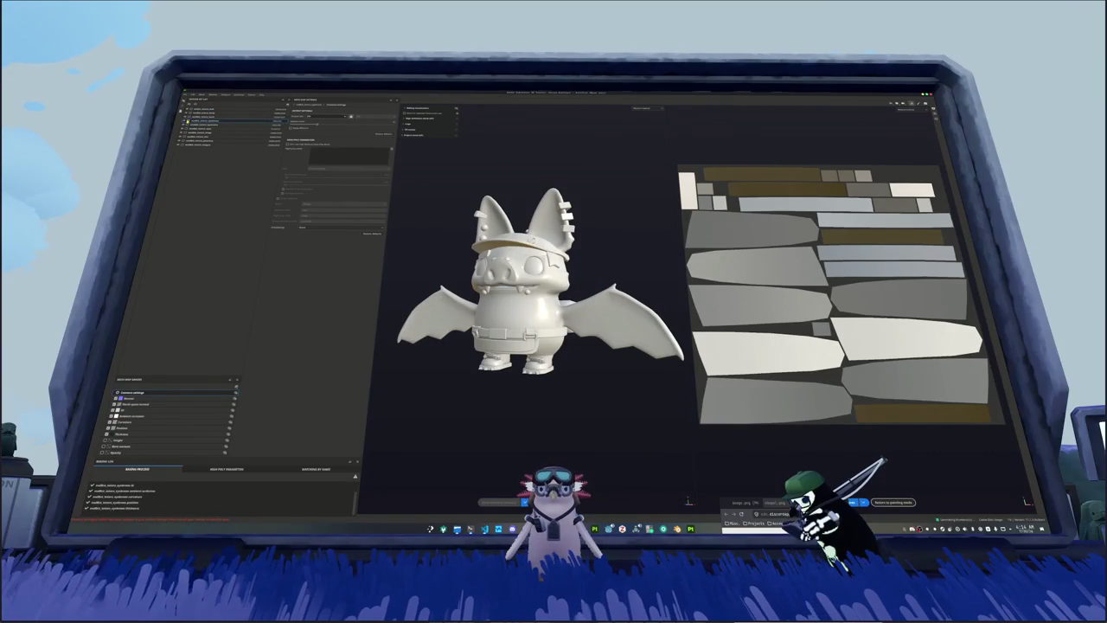
click(234, 126)
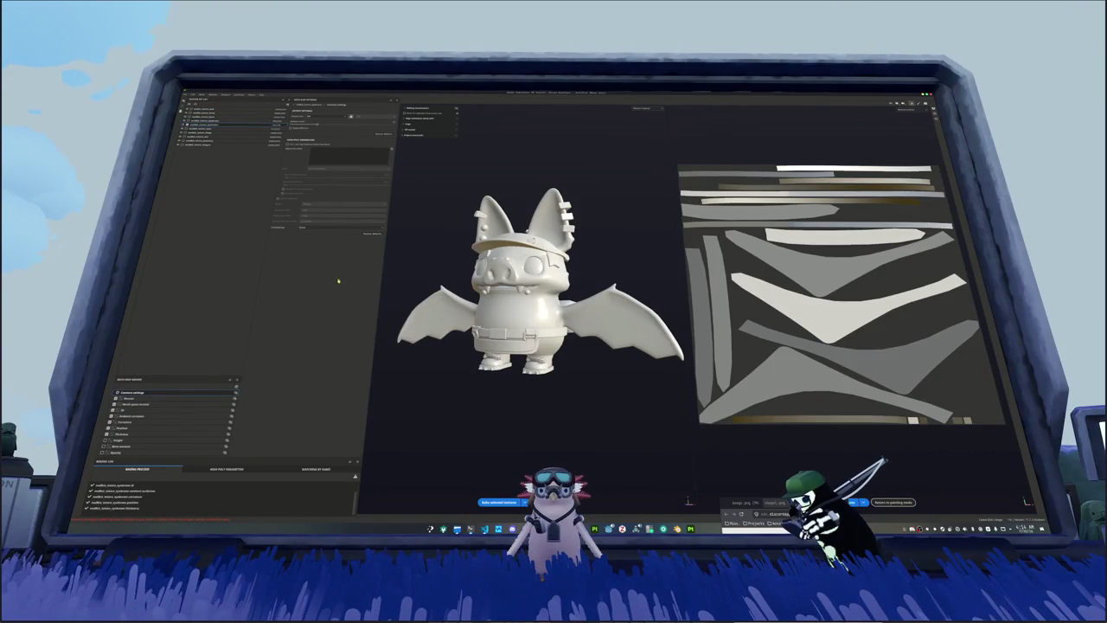
click(498, 502)
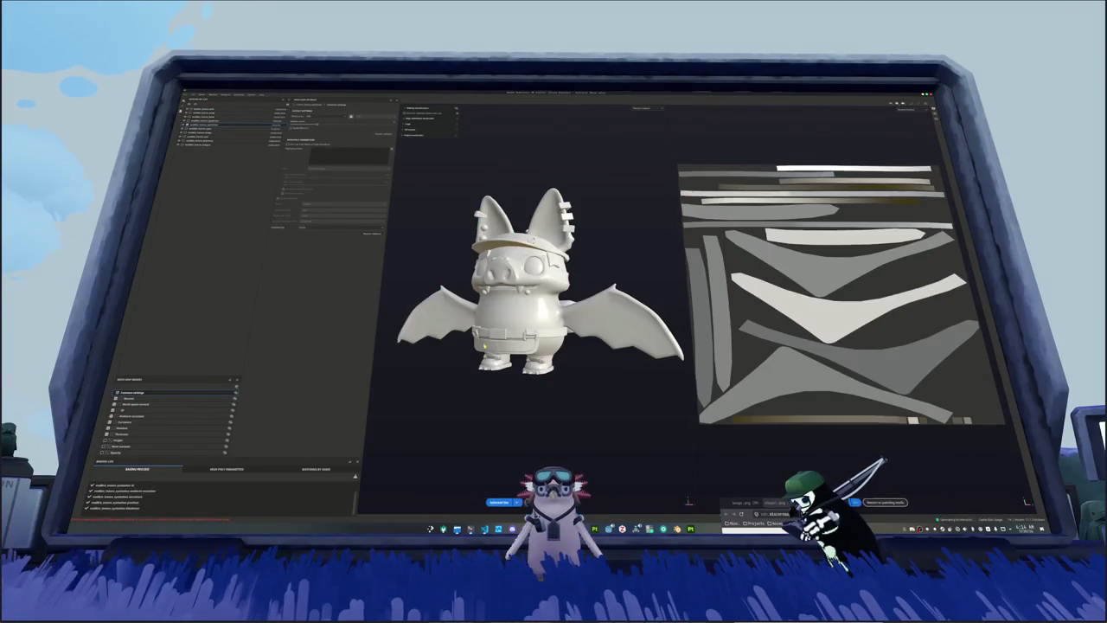
click(231, 130)
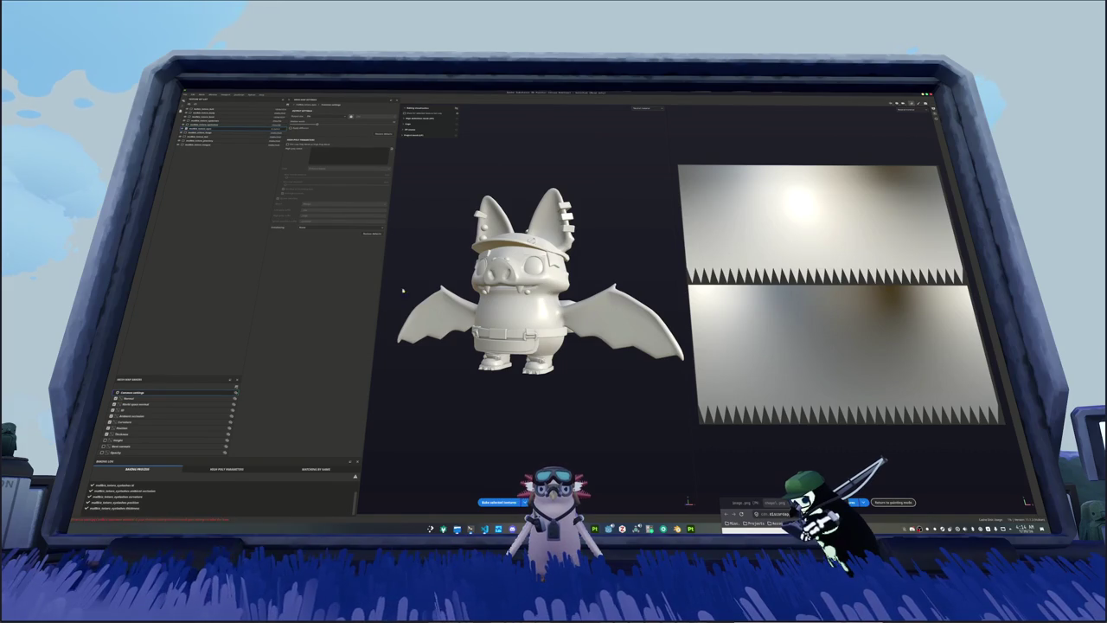
click(499, 501)
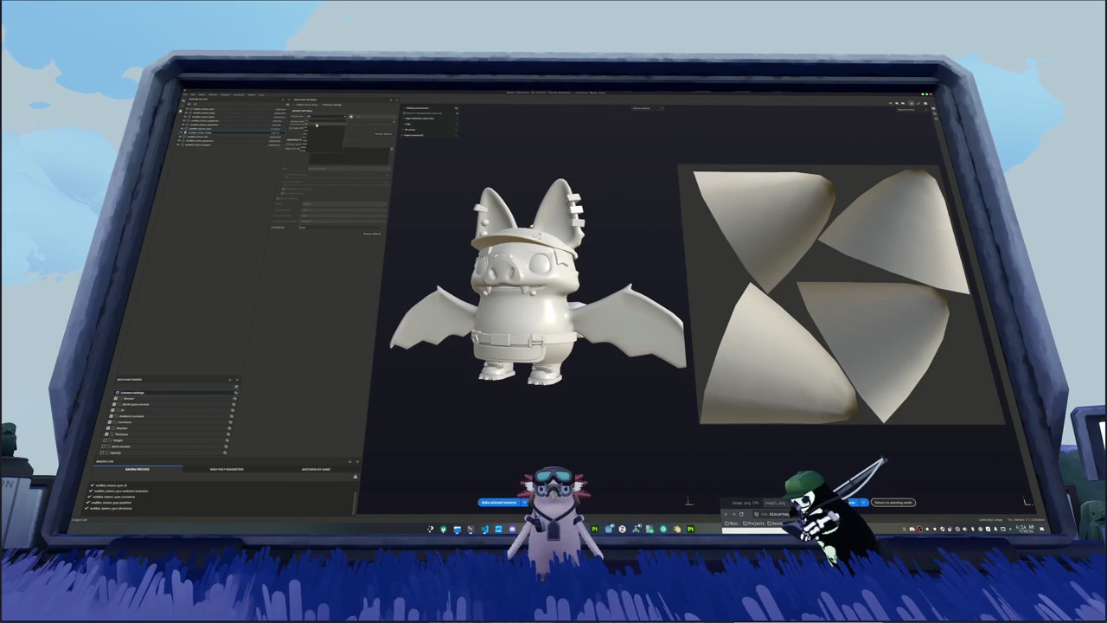
click(495, 501)
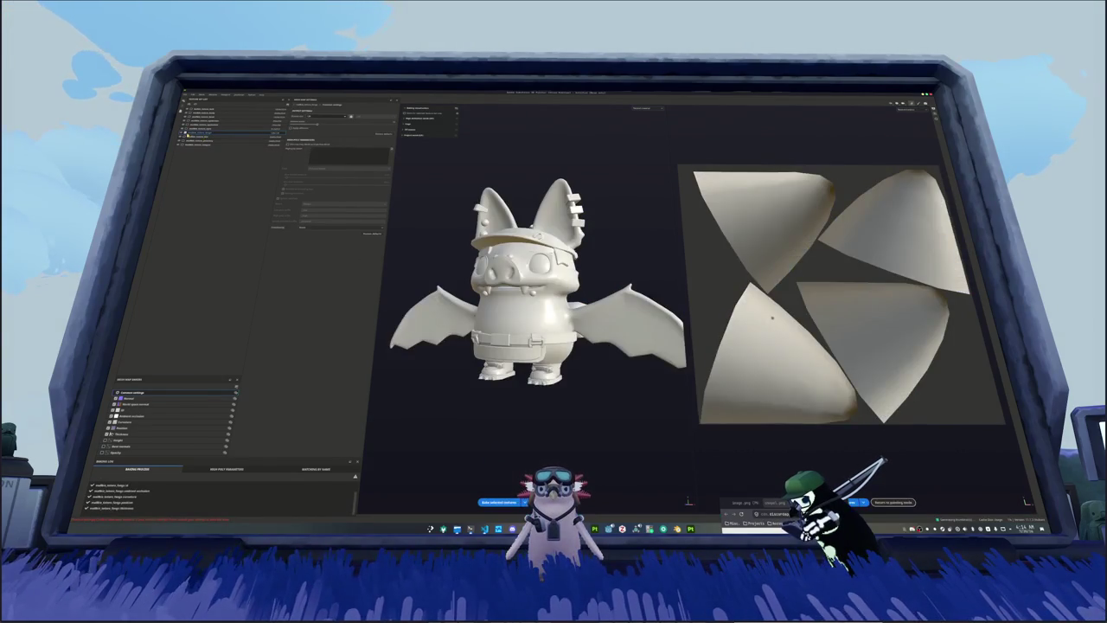
Step: Set output values for the next two texture sets and bake each
click(198, 137)
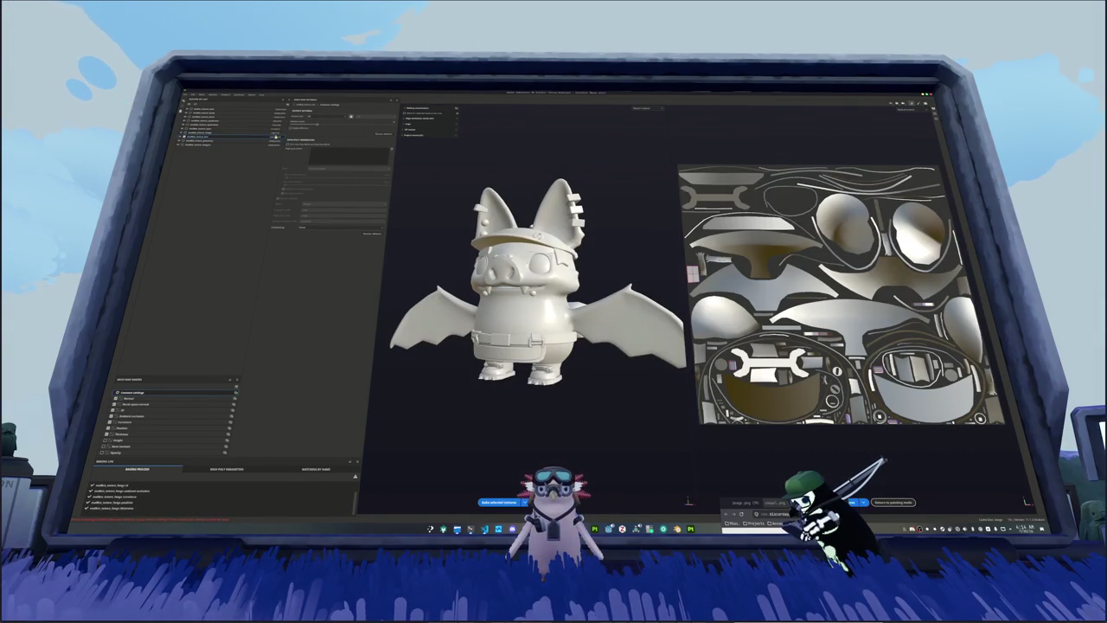
click(325, 117)
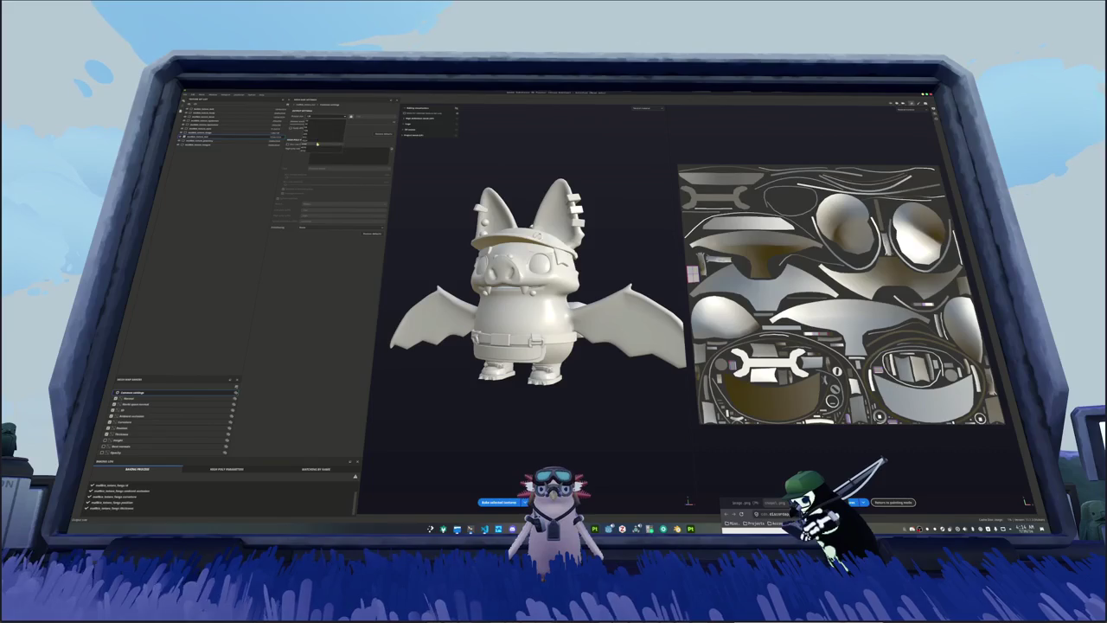
click(317, 144)
click(499, 502)
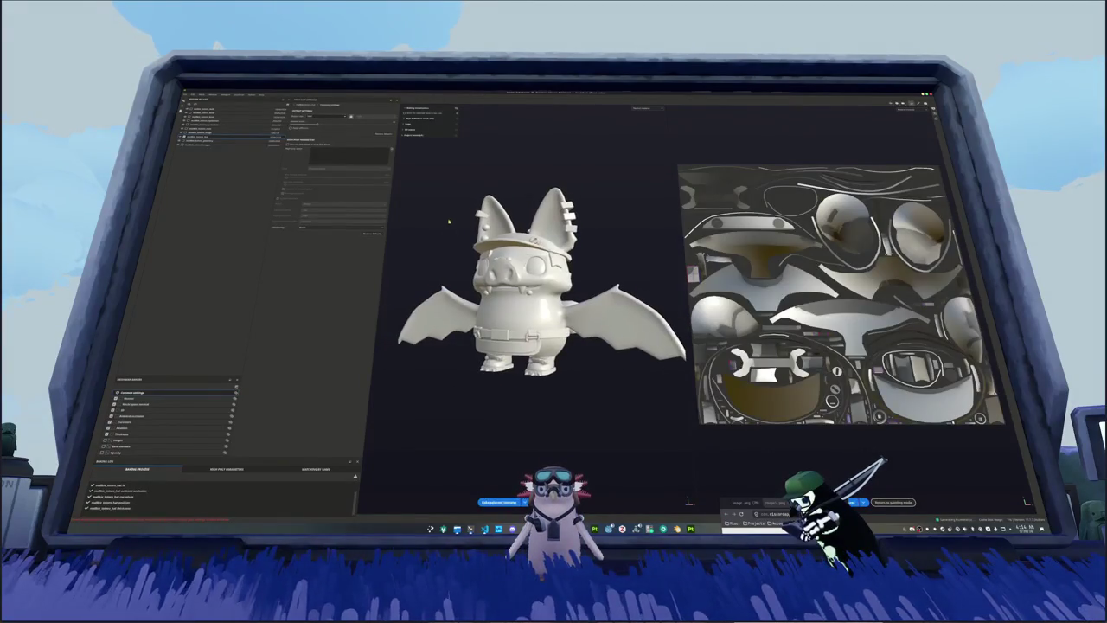
click(200, 144)
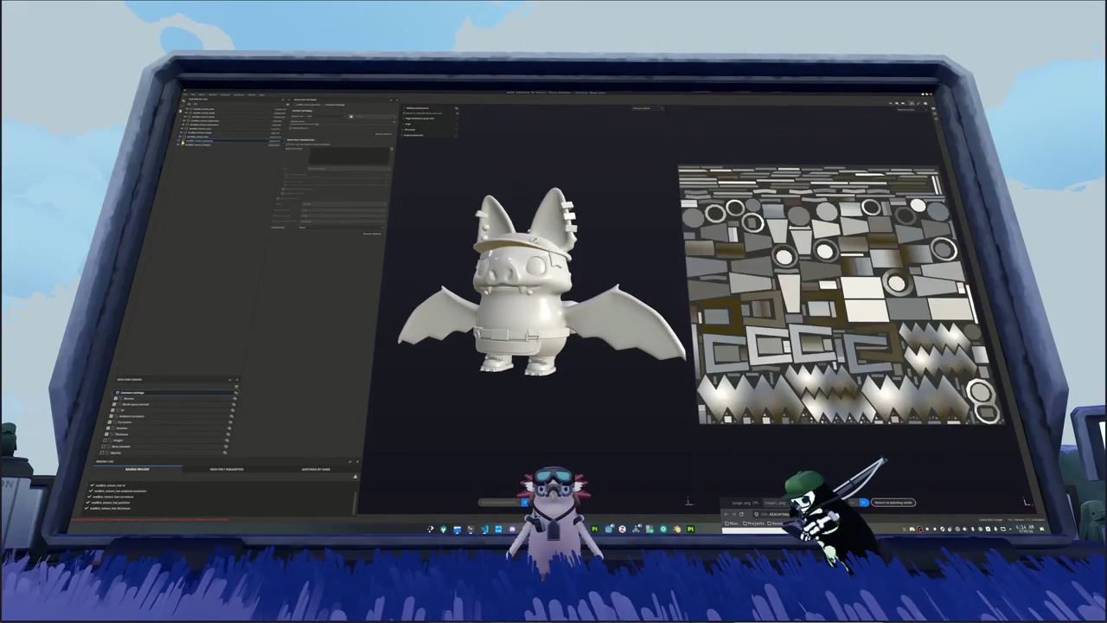
click(275, 141)
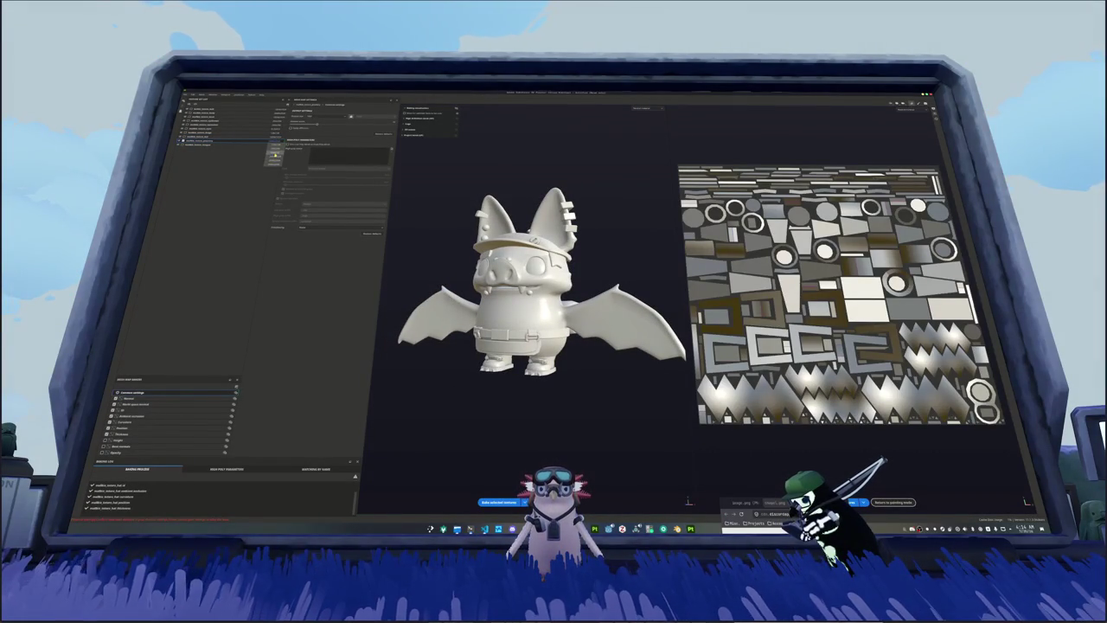
click(274, 154)
click(319, 117)
click(313, 139)
click(499, 501)
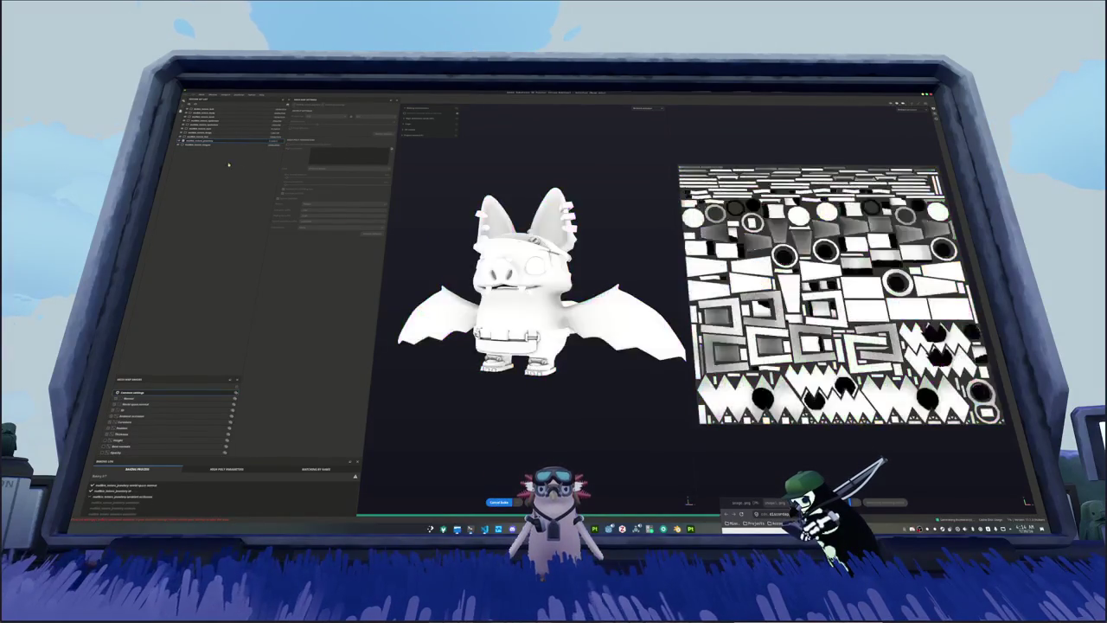
Step: Select the last remaining texture set, set its bake value, and bake it
click(274, 154)
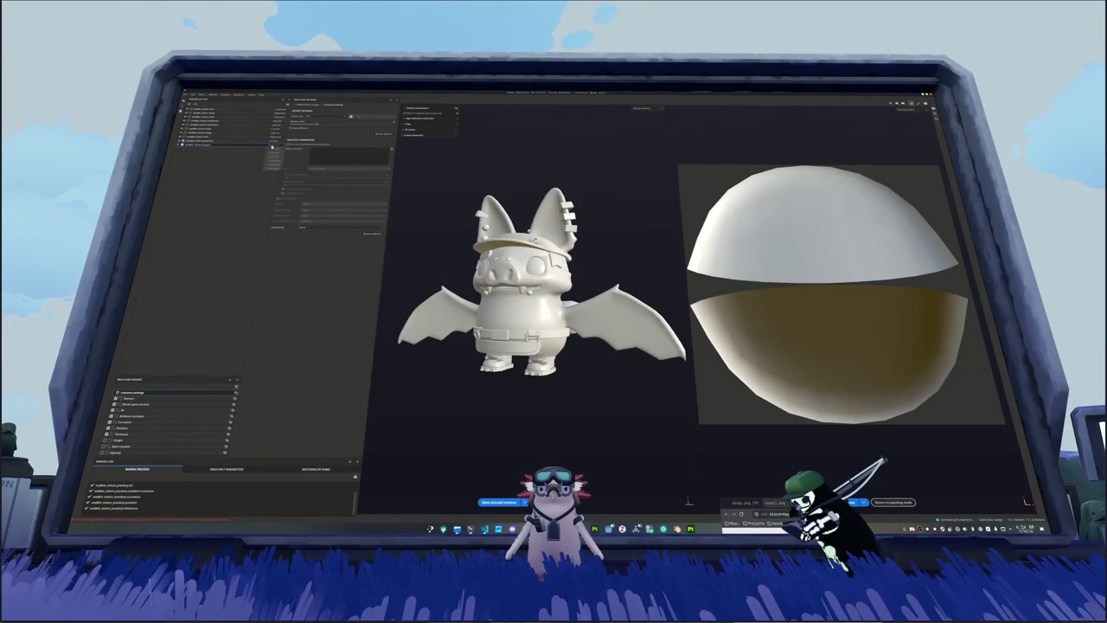
click(323, 117)
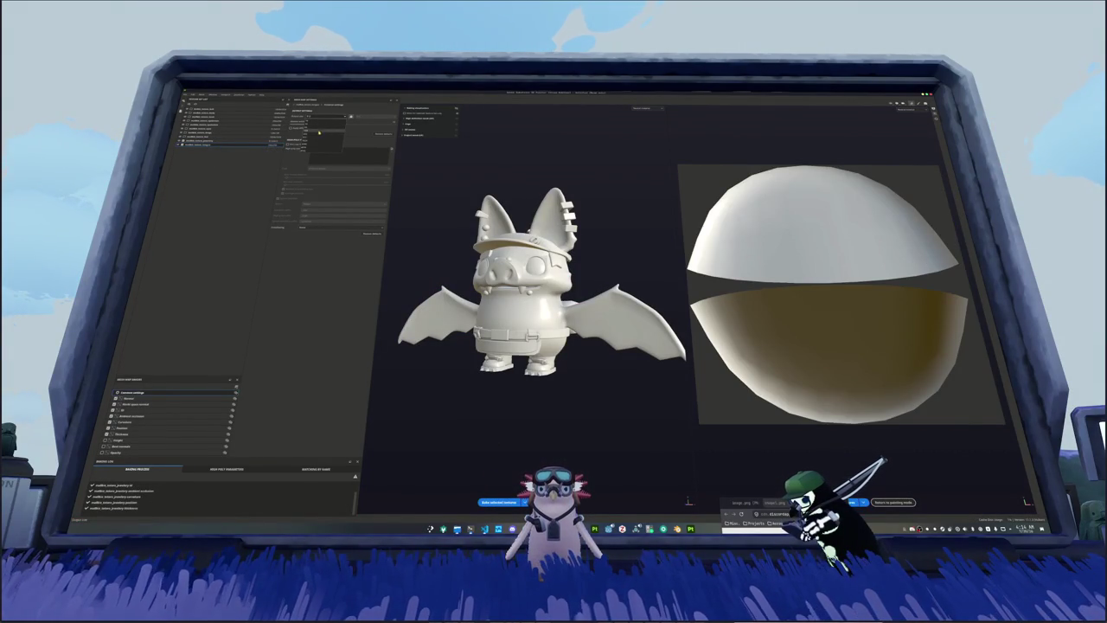
click(318, 135)
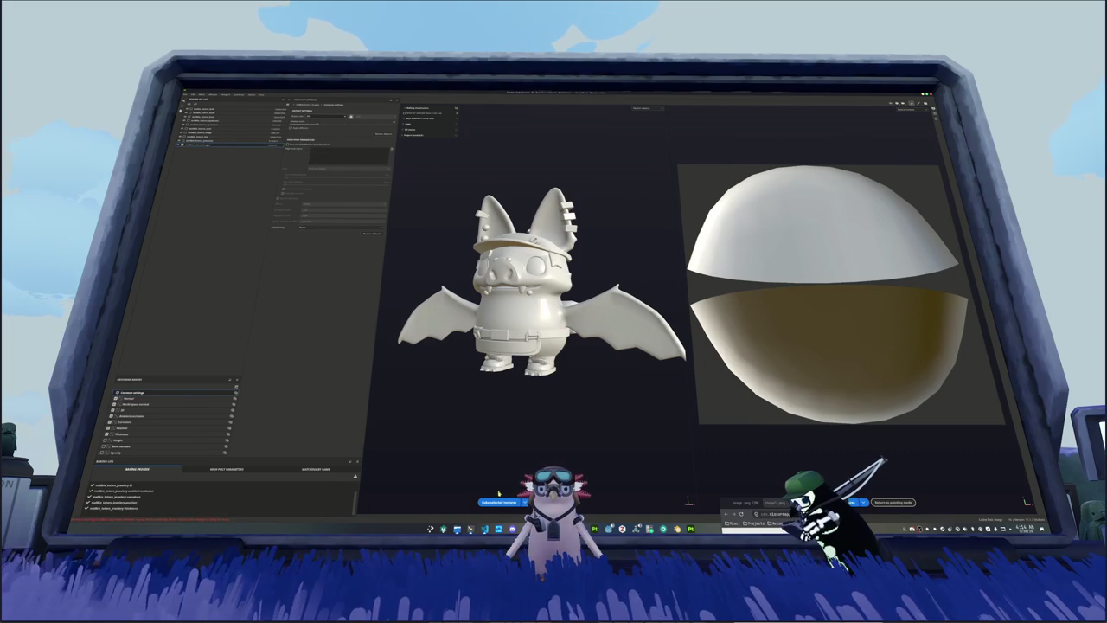
click(499, 501)
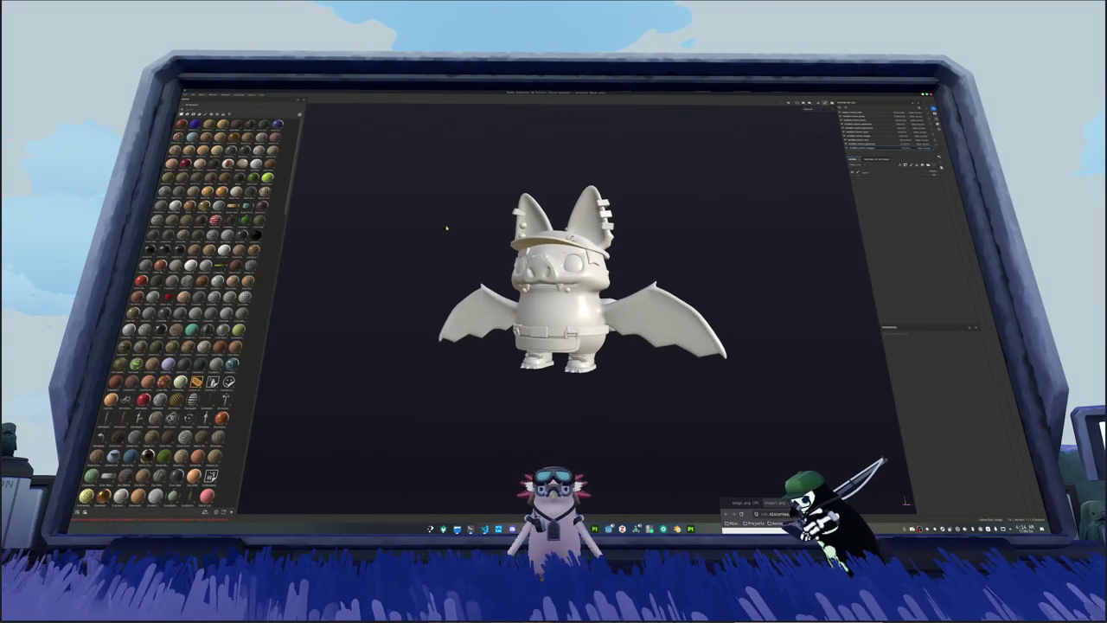
Step: Orbit and zoom the viewport to inspect the bat's baked belt and feet from the front
scroll(605, 303, up, 5)
mouse_move(415, 251)
alt+mouse_down()
mouse_move(430, 239)
mouse_move(552, 292)
mouse_move(675, 290)
alt+mouse_up()
mouse_move(554, 286)
alt+mouse_down()
mouse_move(562, 282)
mouse_move(549, 266)
mouse_move(450, 312)
alt+mouse_up()
scroll(549, 267, up, 5)
scroll(549, 267, up, 2)
scroll(308, 300, up, 3)
scroll(308, 300, down, 3)
alt+drag(308, 299, 524, 243)
scroll(432, 260, down, 2)
scroll(523, 243, down, 2)
scroll(523, 243, down, 1)
key(alt+Tab)
scroll(618, 272, up, 3)
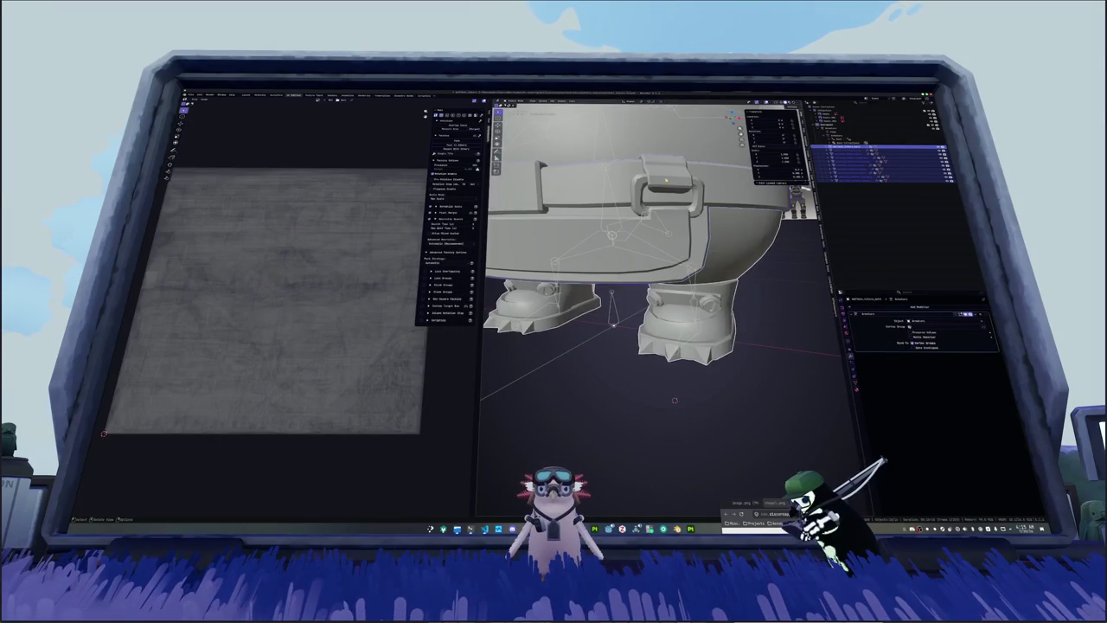
mouse_move(618, 271)
middle_down()
mouse_move(738, 255)
mouse_move(732, 293)
mouse_move(731, 268)
middle_up()
scroll(731, 276, down, 3)
scroll(731, 268, down, 2)
key(alt+Tab)
scroll(616, 267, down, 3)
alt+drag(616, 266, 692, 270)
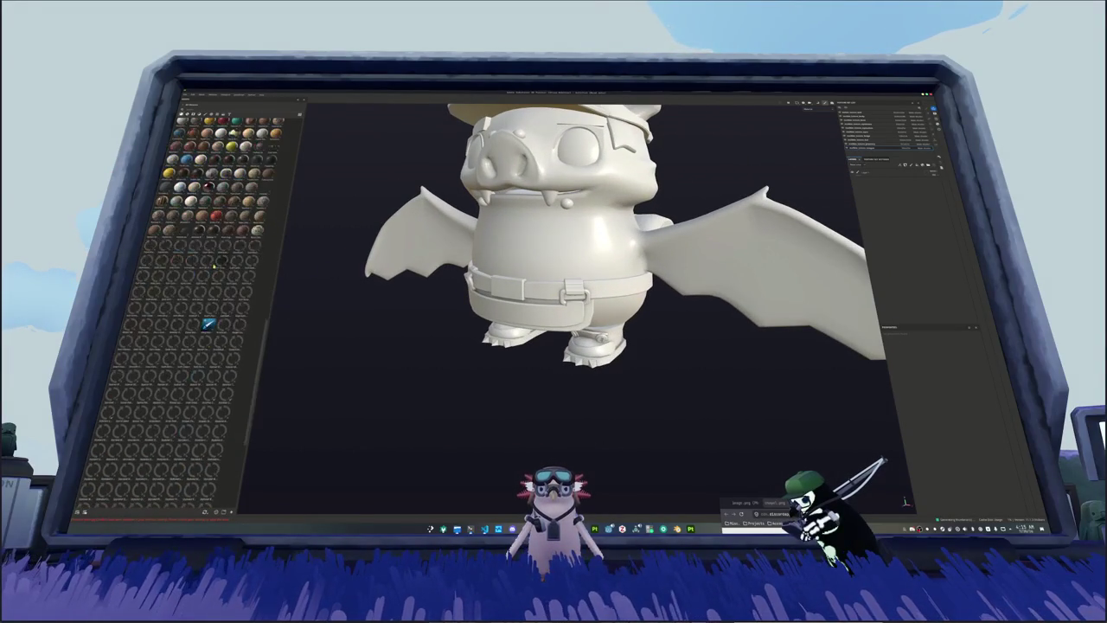
Step: Drop a brown material onto the bat's body and wings, then open the character reference PNG
click(807, 111)
click(817, 131)
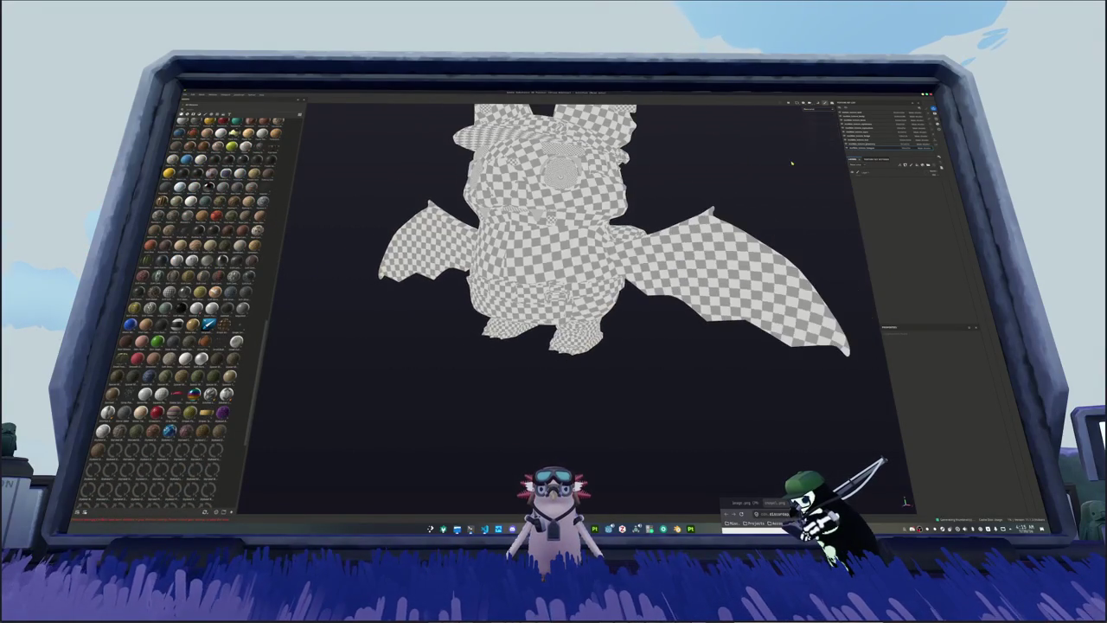
mouse_move(710, 217)
alt+mouse_down()
mouse_move(725, 218)
mouse_move(699, 259)
alt+mouse_up()
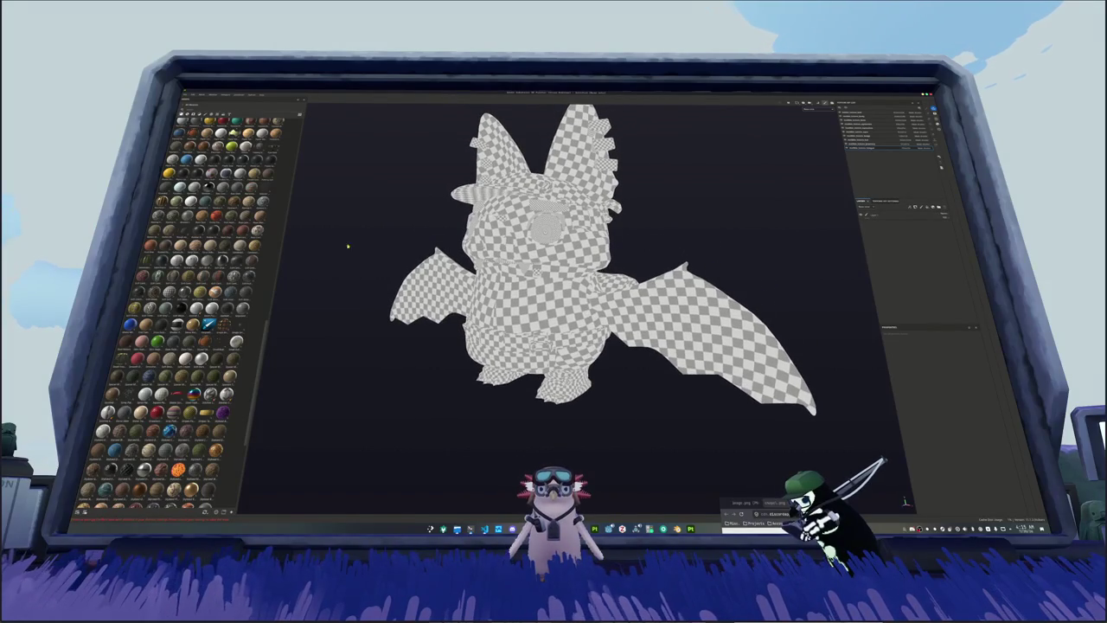
drag(242, 165, 455, 225)
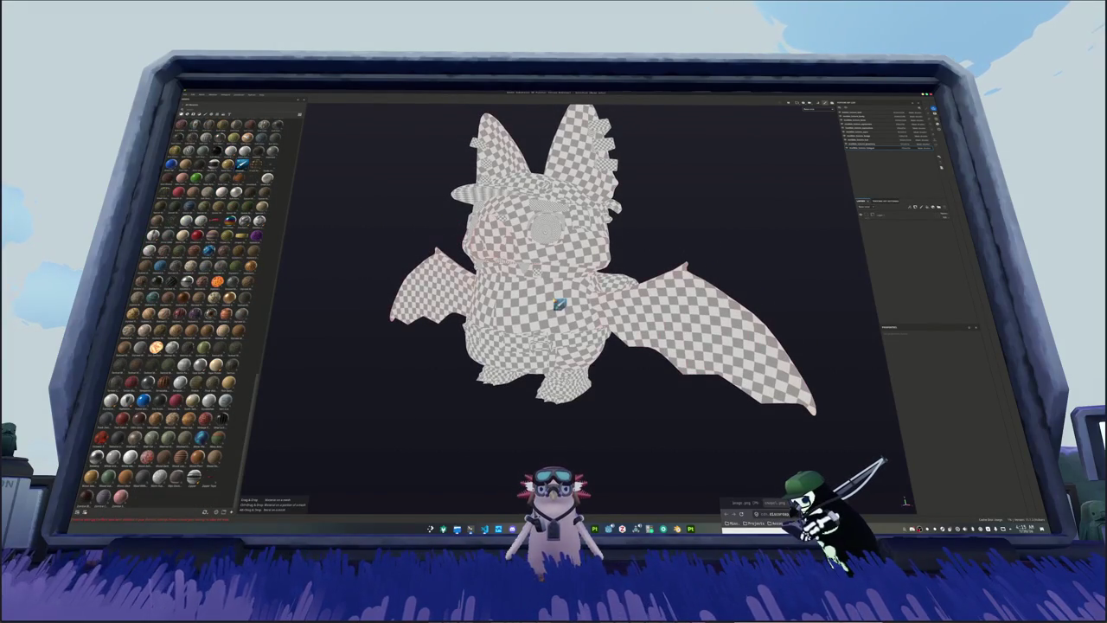
mouse_move(719, 240)
mouse_down()
mouse_move(781, 232)
mouse_move(771, 239)
mouse_move(787, 287)
mouse_up()
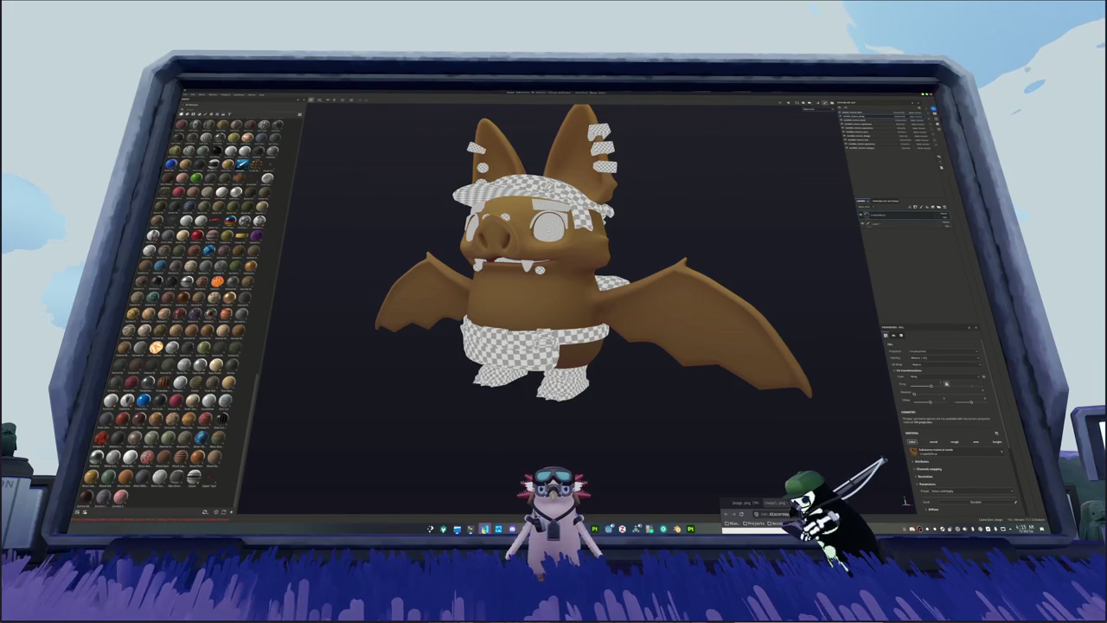
click(457, 529)
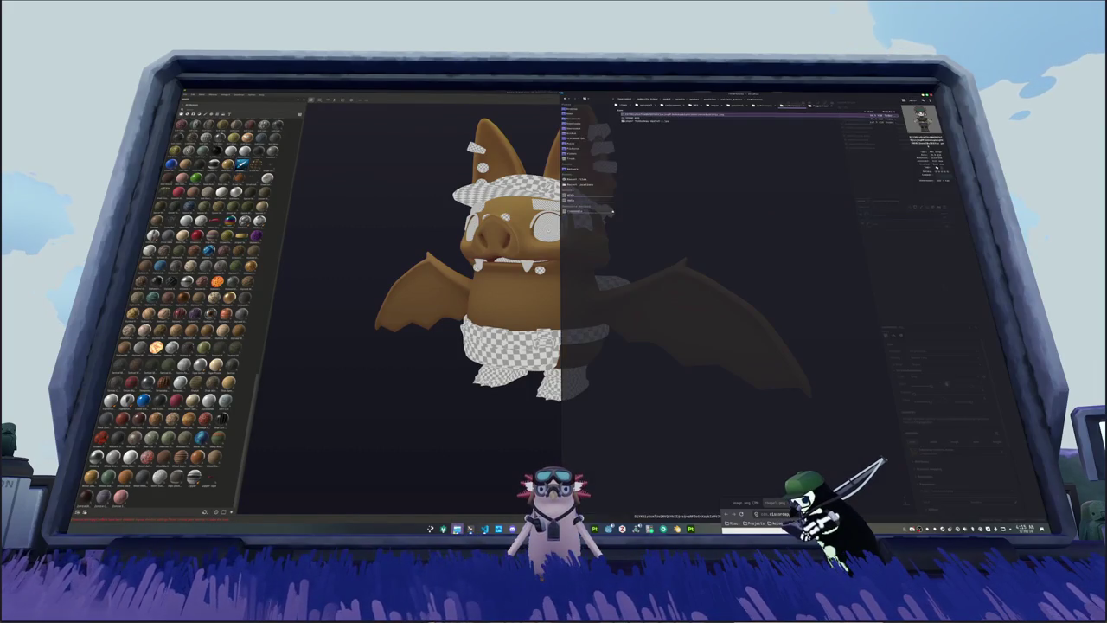
double_click(671, 116)
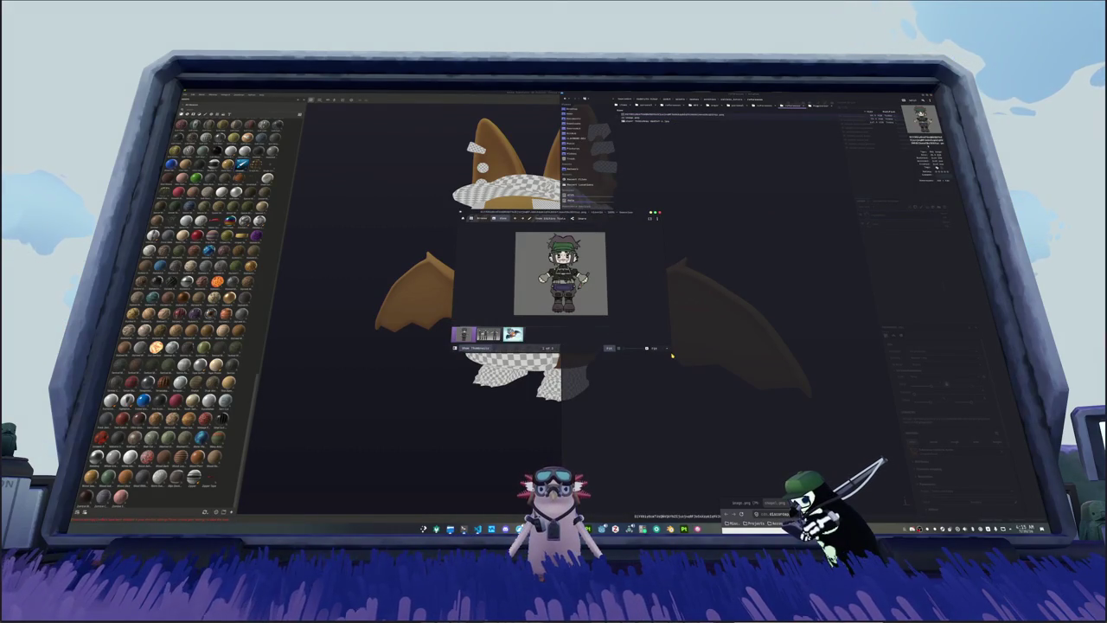
Step: Shrink and move the reference image off the bat, then launch KColorChooser via 'kcolor'
drag(672, 355, 608, 330)
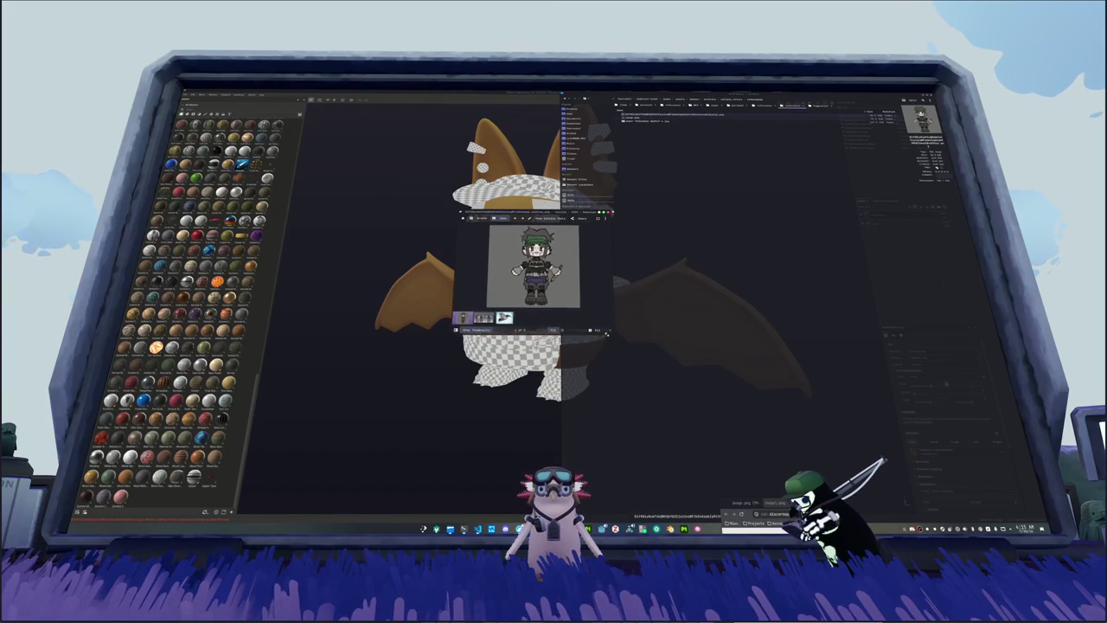
drag(563, 212, 413, 110)
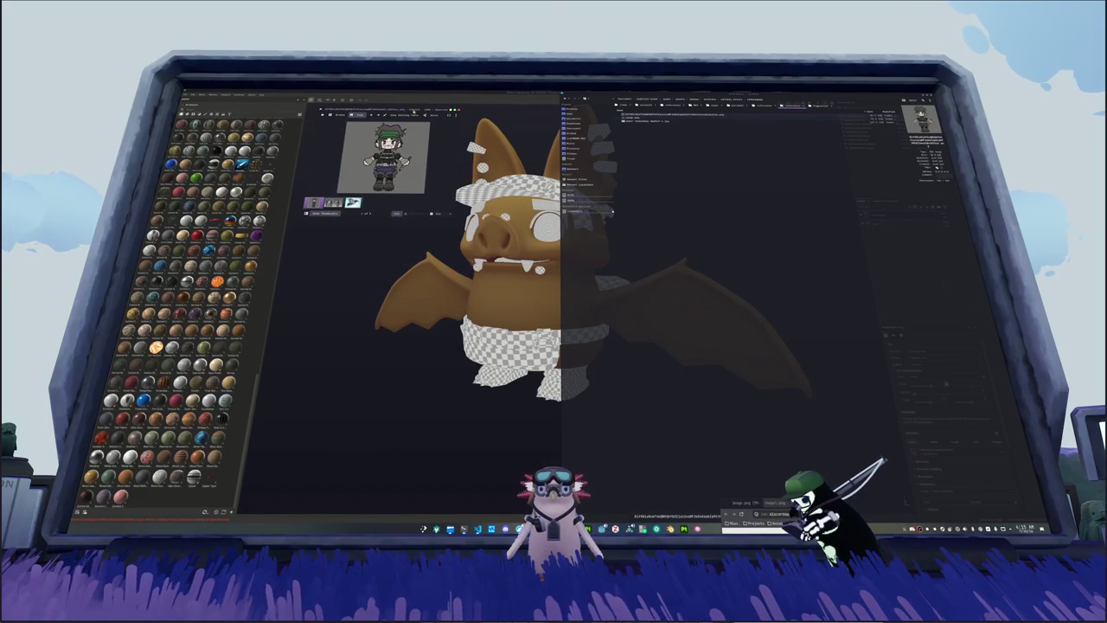
key(super)
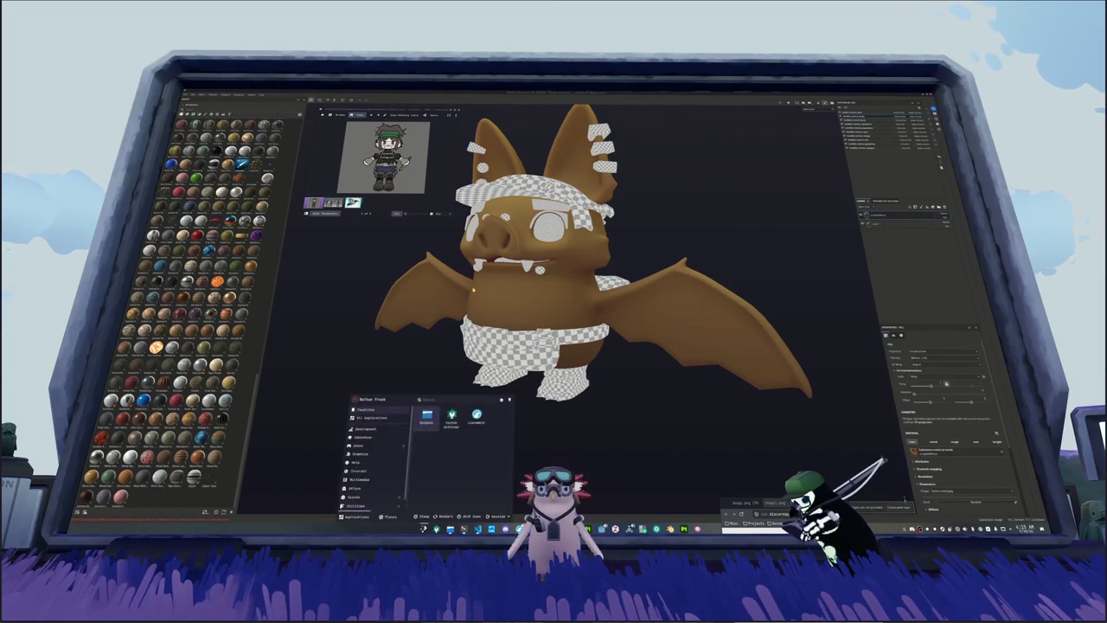
text(kcolor)
key(Return)
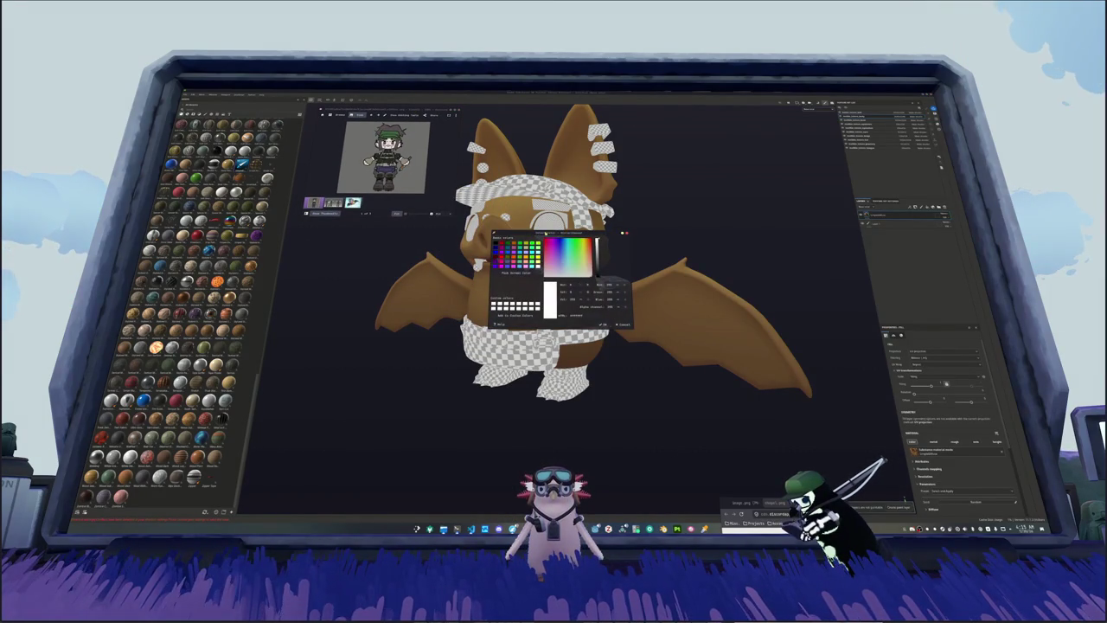
Step: Sample a brownish-grey colour from the screen with KColorChooser's Pick Screen Color
drag(535, 234, 682, 117)
click(661, 150)
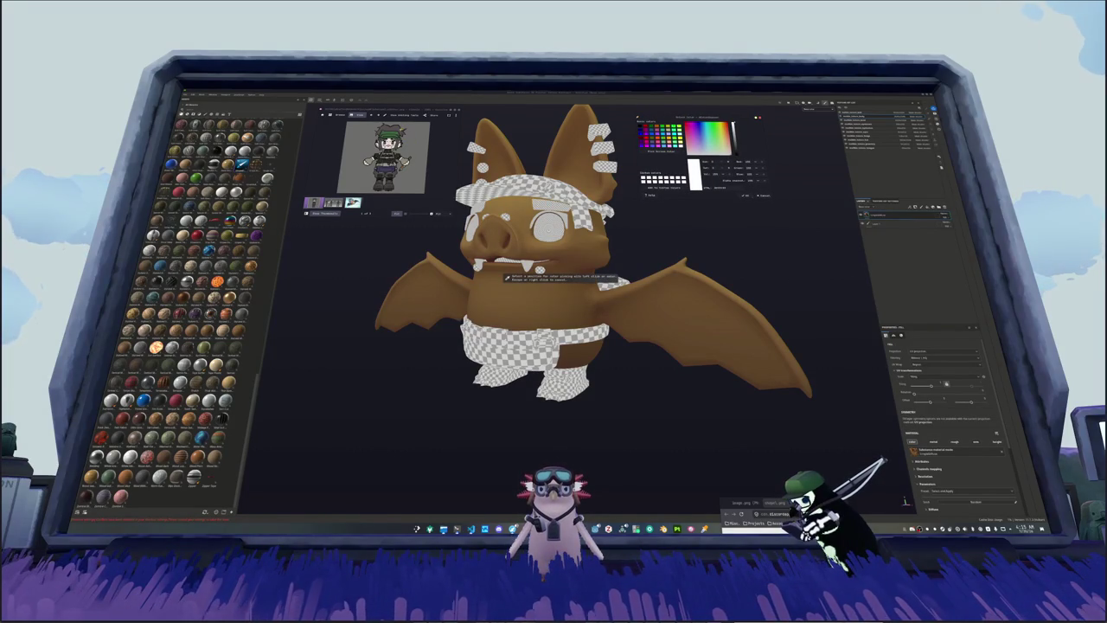
click(507, 279)
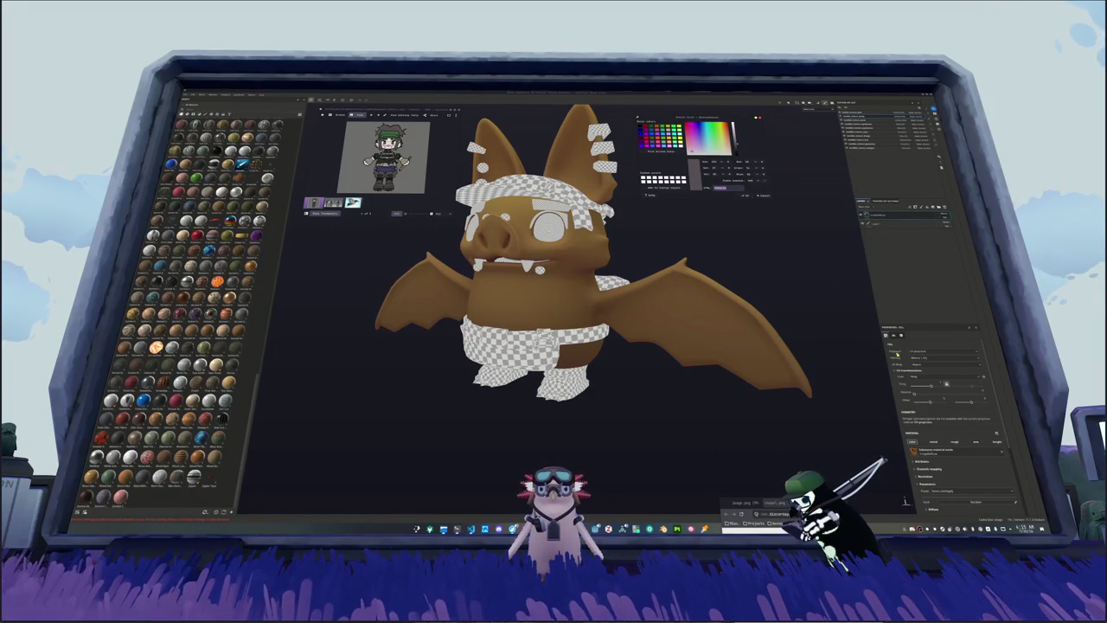
scroll(943, 416, down, 3)
Step: Adjust the fill layer's Base Color in the picker toward a dusky mauve-pink
click(922, 449)
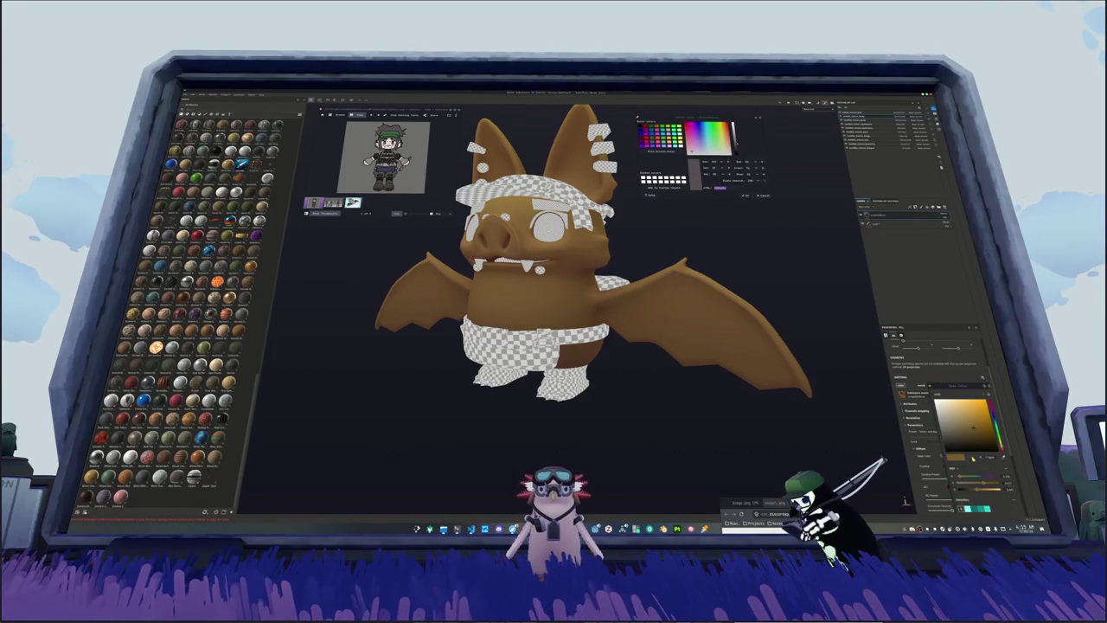
click(1000, 432)
click(956, 439)
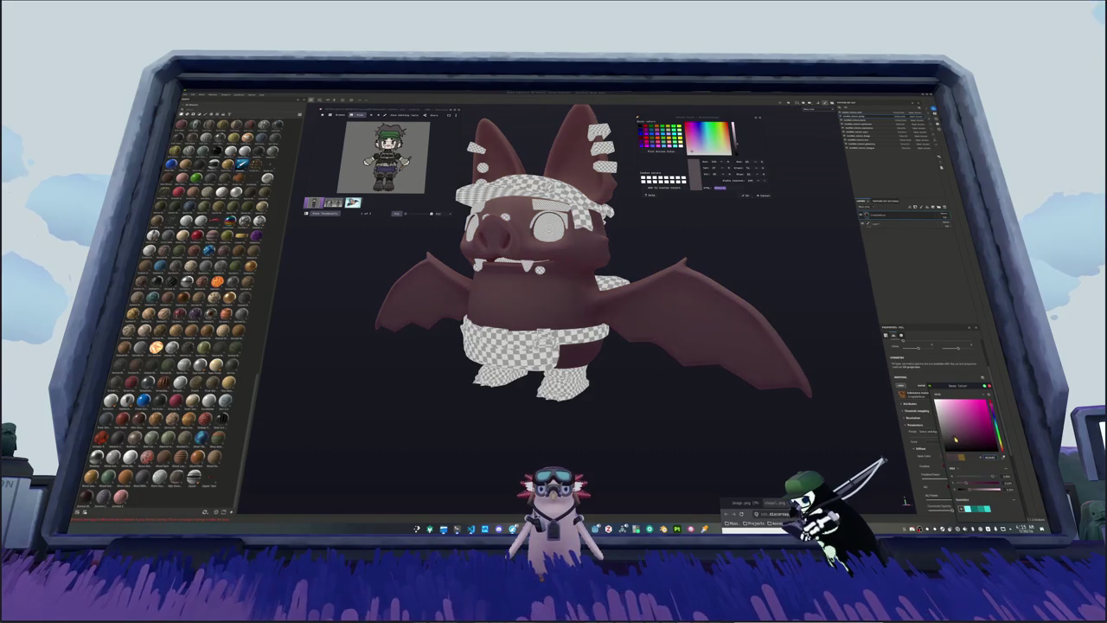
drag(989, 456, 962, 442)
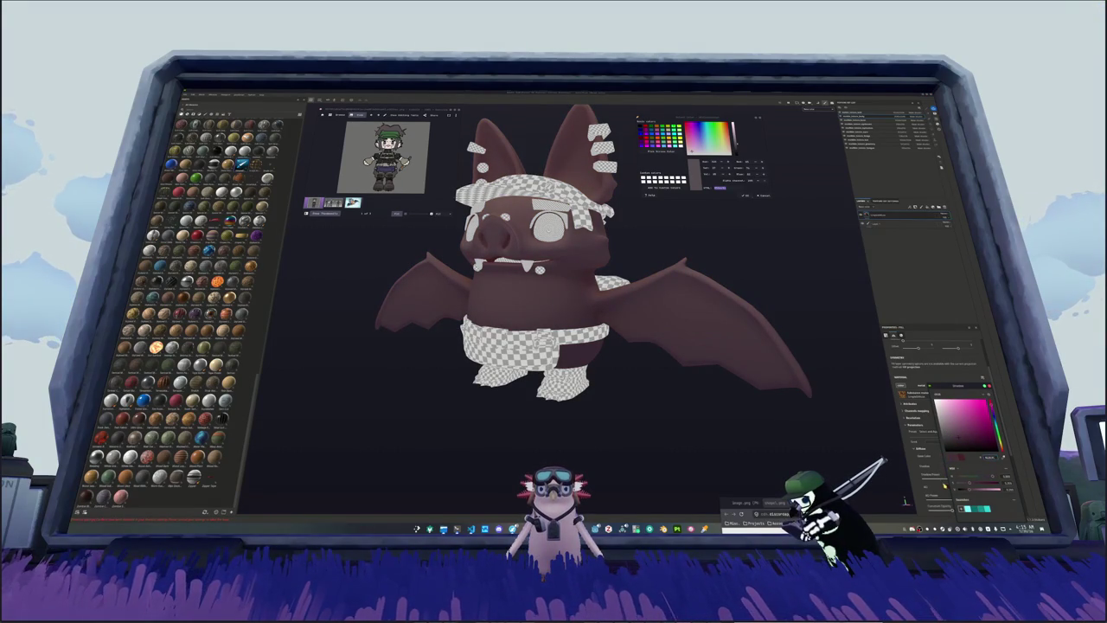
click(999, 424)
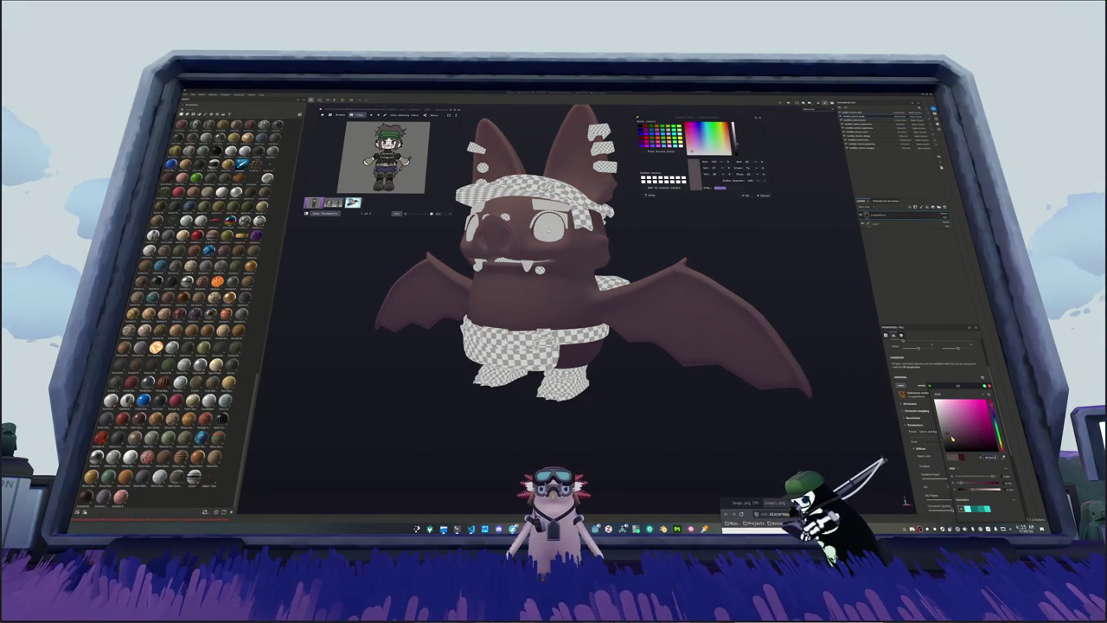
scroll(935, 474, down, 3)
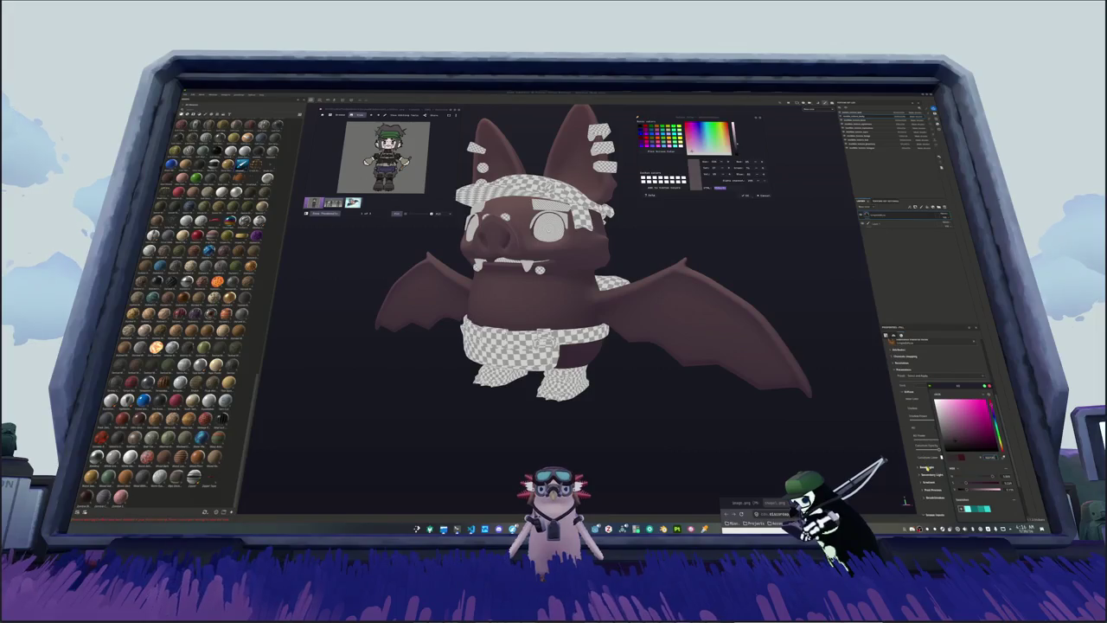
click(924, 437)
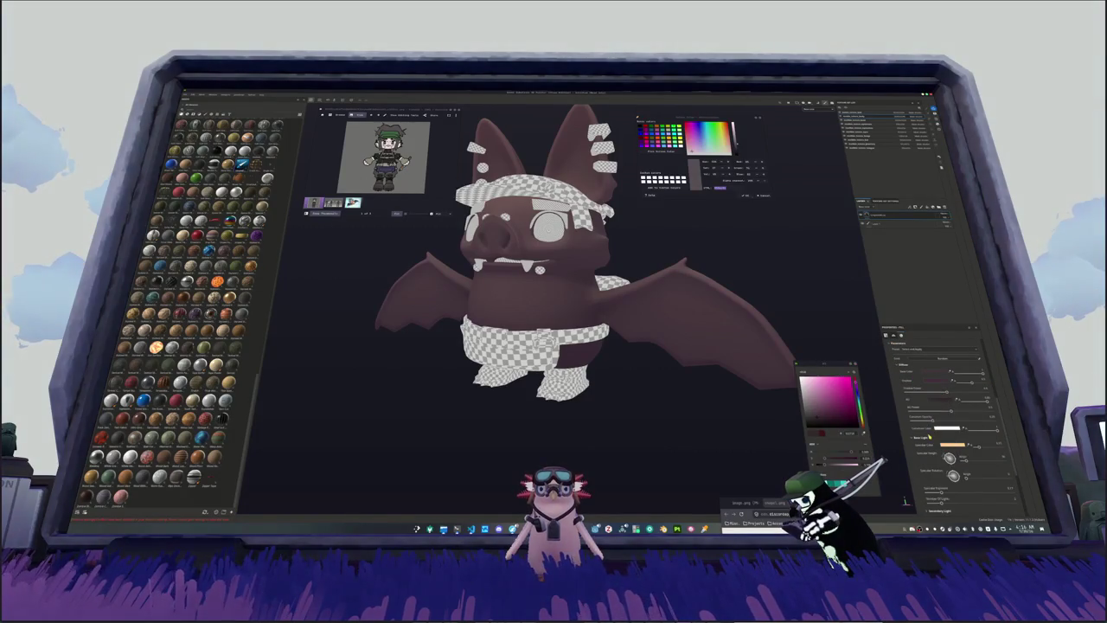
click(634, 308)
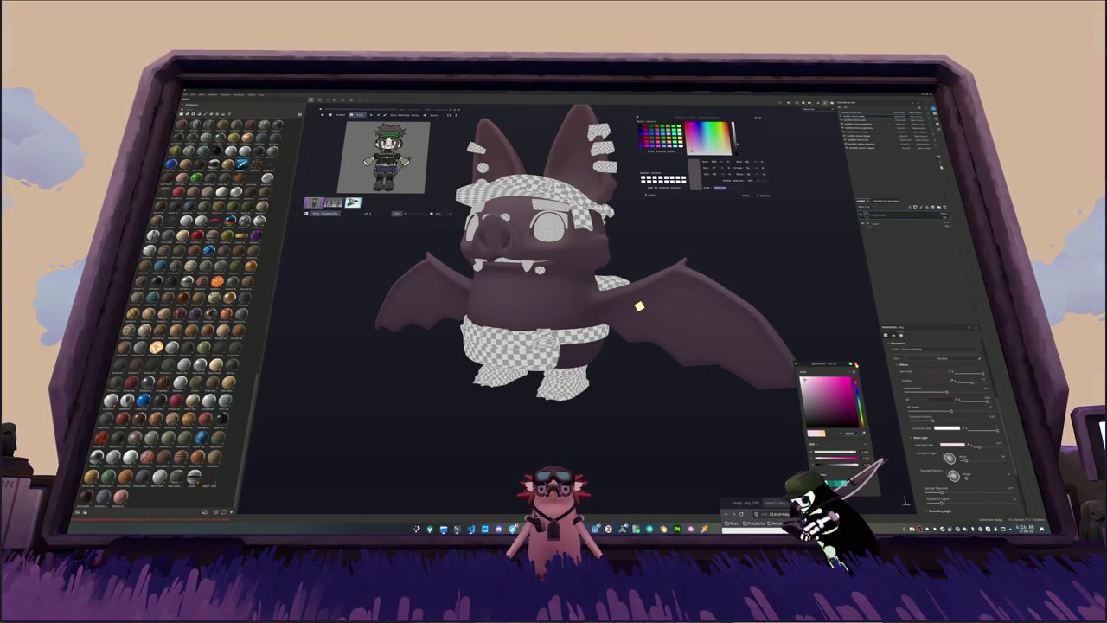
alt+drag(639, 306, 652, 288)
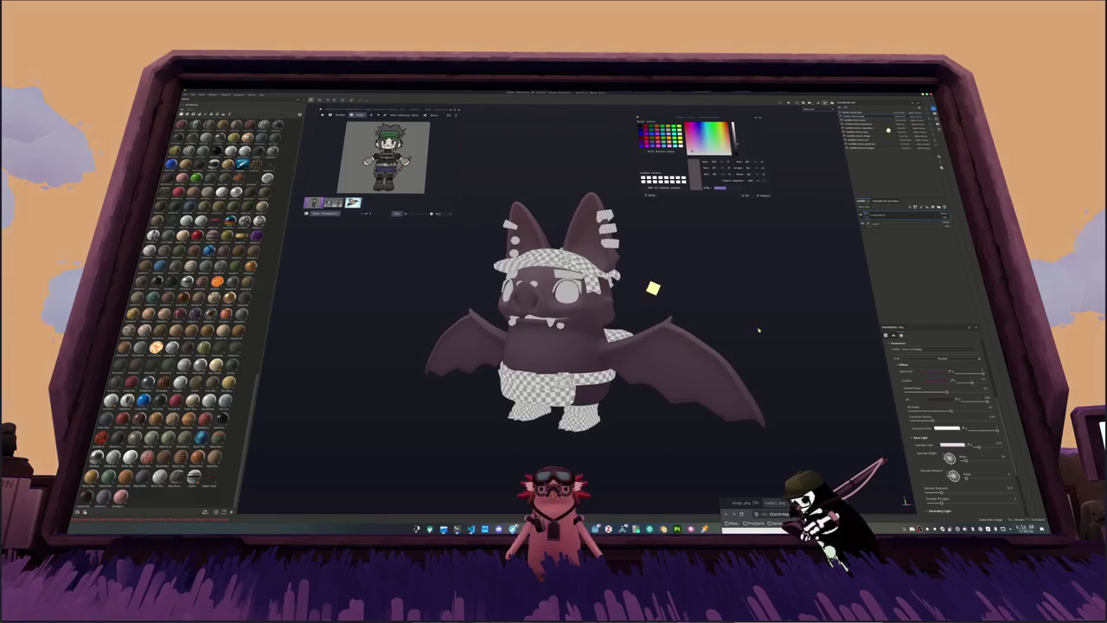
Step: Add a new fill layer and give it a black mask
alt+drag(758, 327, 752, 320)
click(943, 208)
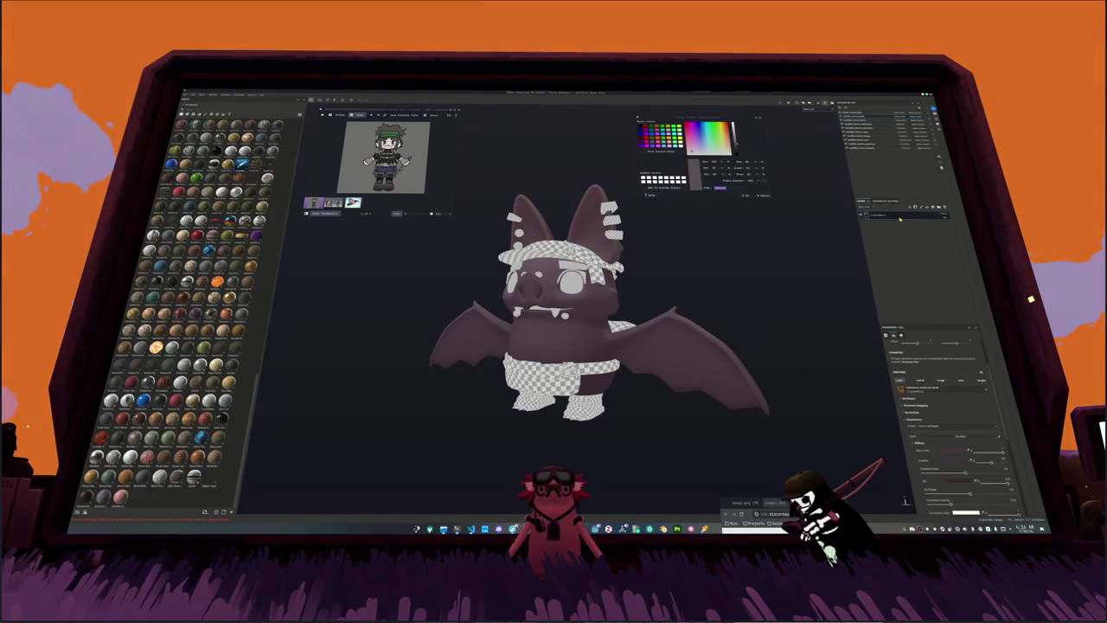
click(866, 140)
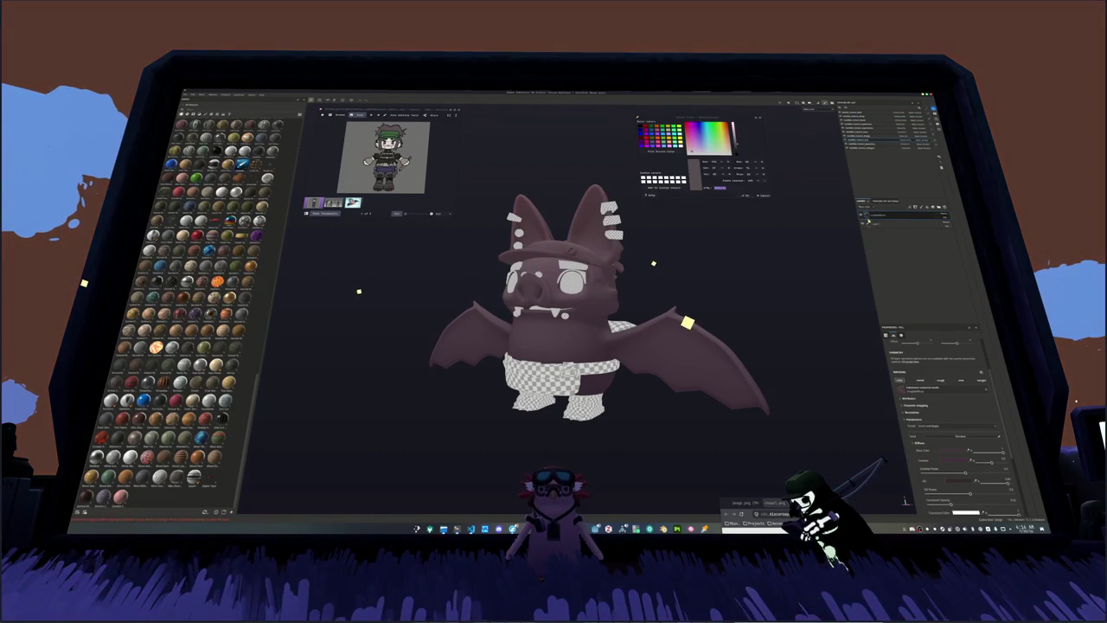
click(876, 216)
click(900, 223)
Step: Select the mask and enable Polygon Fill in mesh mode to show the wireframe
alt+drag(597, 346, 658, 329)
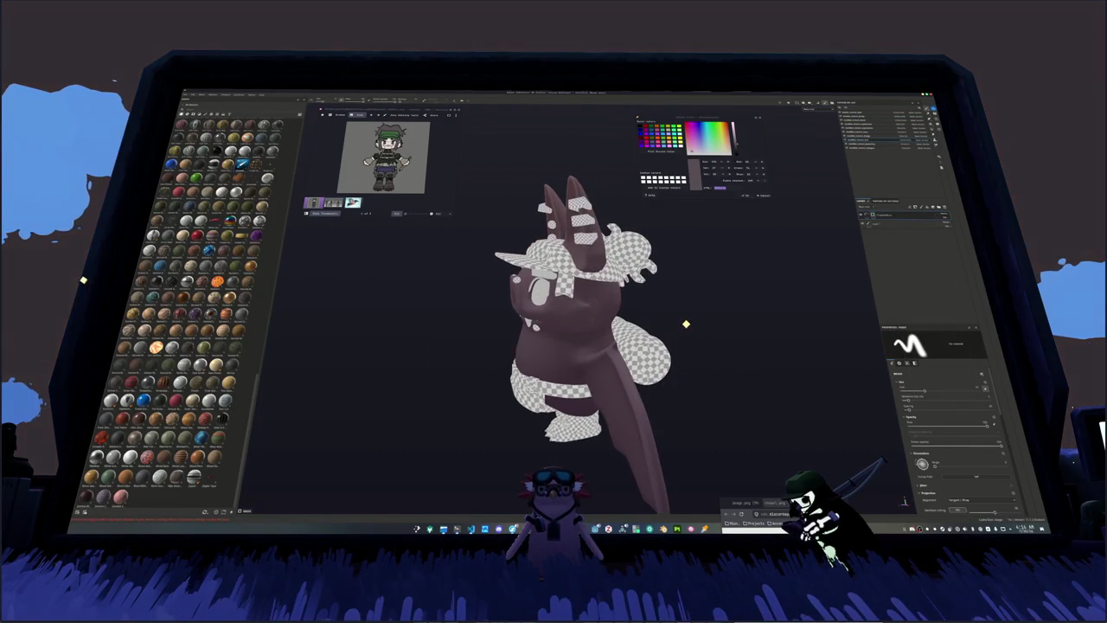
click(904, 138)
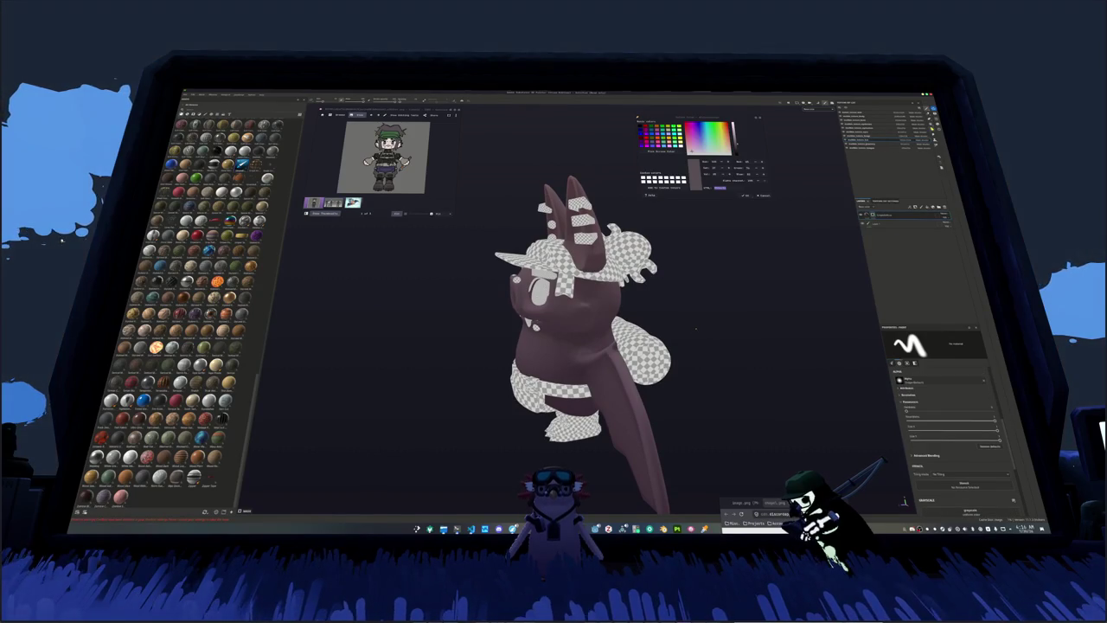
click(924, 194)
click(905, 257)
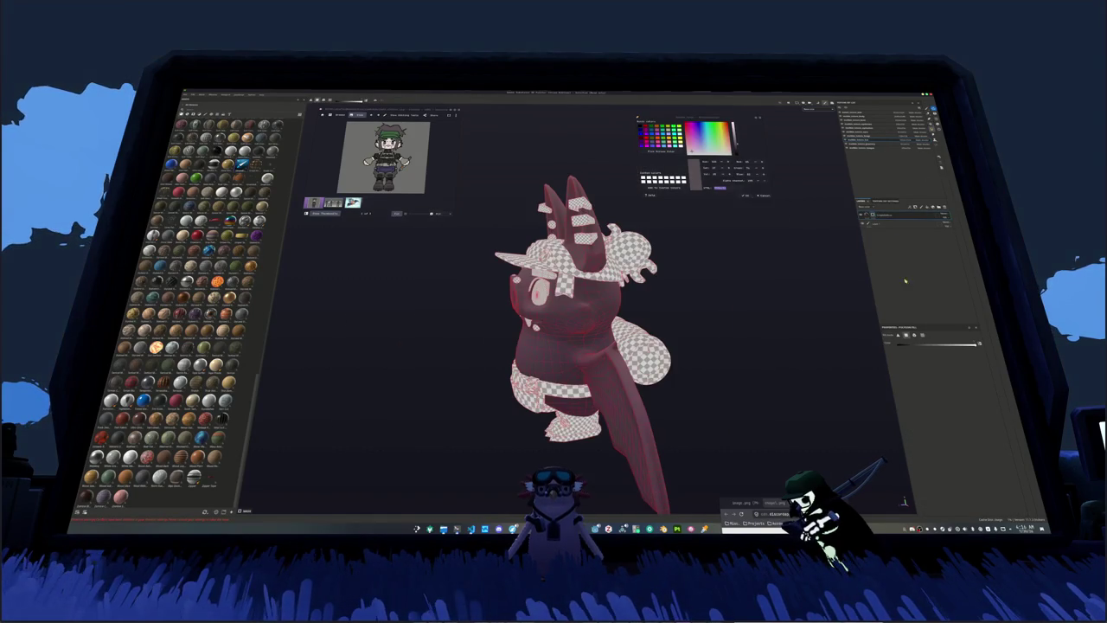
mouse_move(836, 316)
alt+mouse_down()
mouse_move(813, 311)
mouse_move(822, 316)
alt+mouse_up()
scroll(558, 325, up, 2)
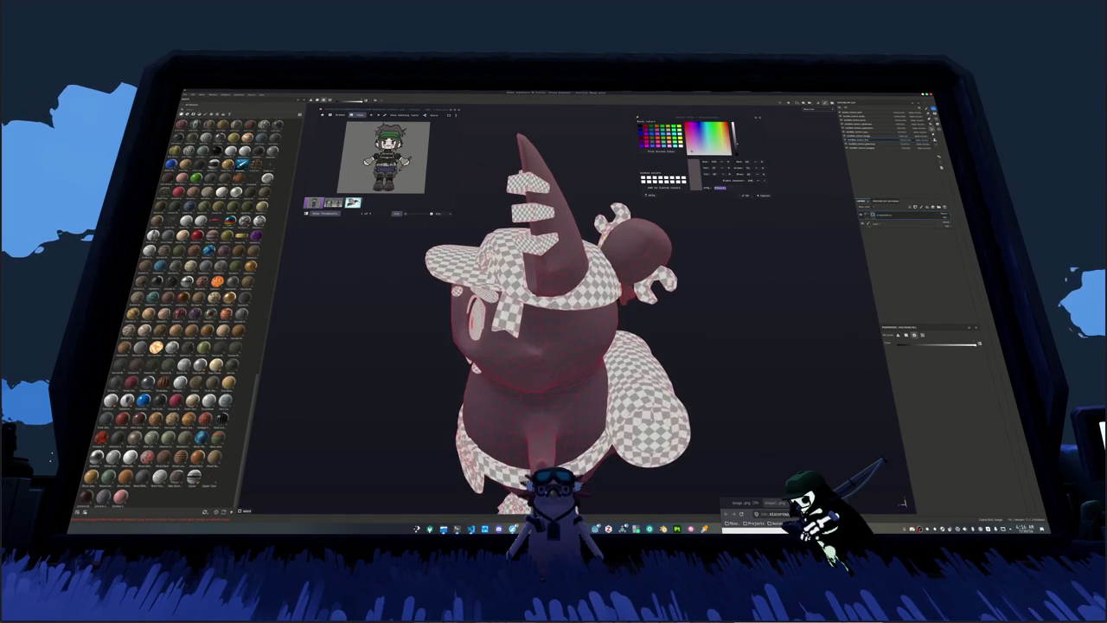
mouse_move(902, 502)
alt+mouse_down()
mouse_move(933, 505)
mouse_move(700, 268)
alt+mouse_up()
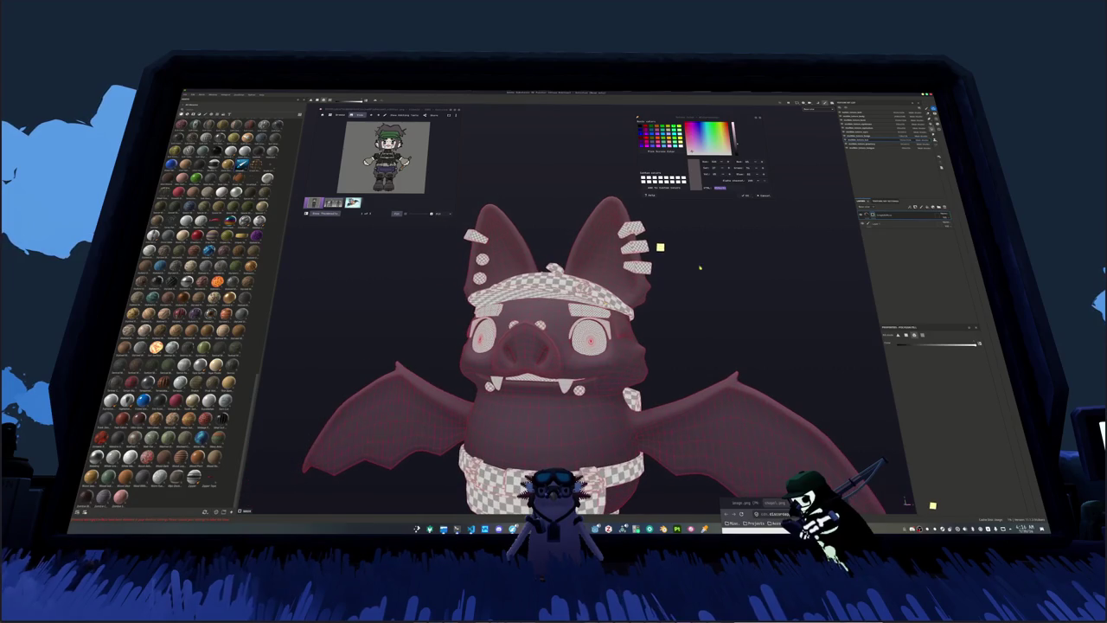
click(866, 123)
Step: Nudge the body fill layer's Base Color to a slightly paler, pinker mauve
scroll(943, 406, down, 2)
click(952, 400)
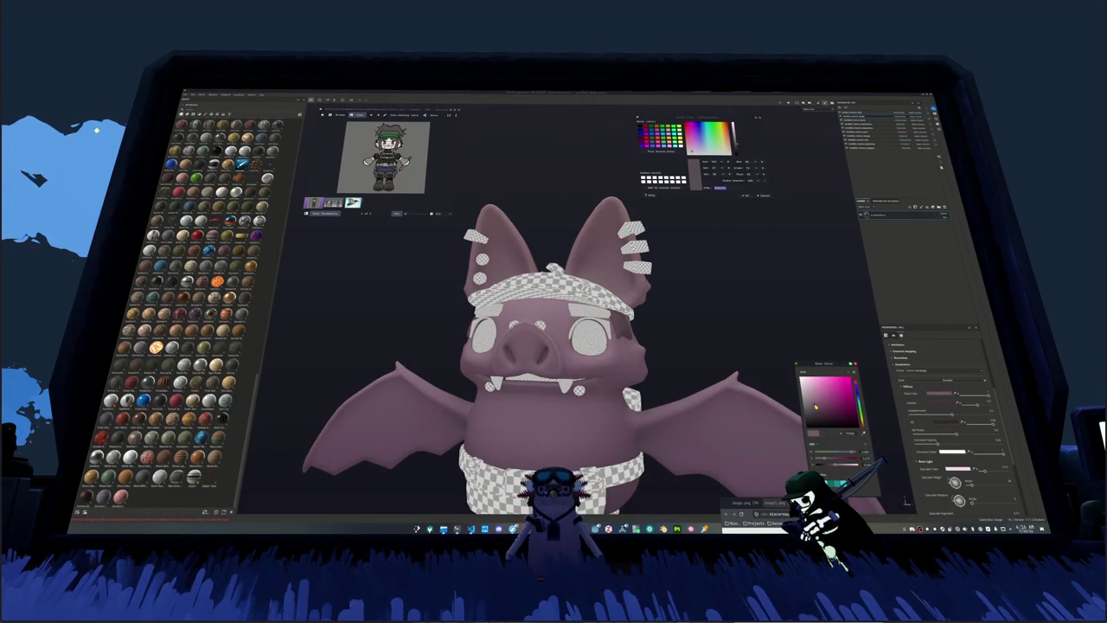
drag(819, 405, 815, 406)
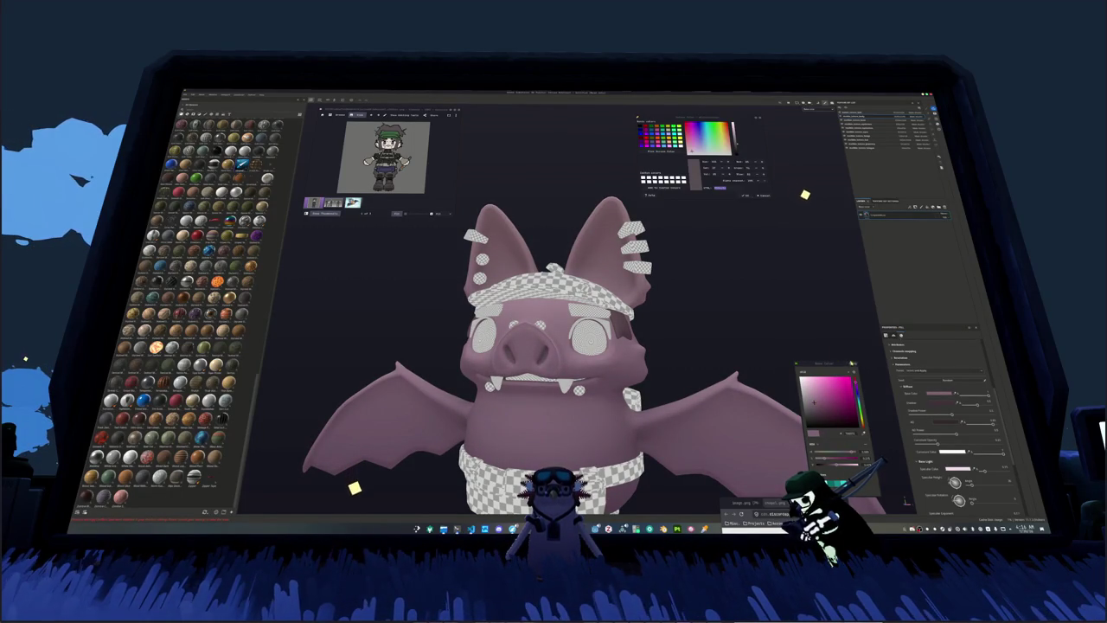
mouse_move(353, 495)
alt+mouse_down()
mouse_move(289, 440)
mouse_move(307, 277)
alt+mouse_up()
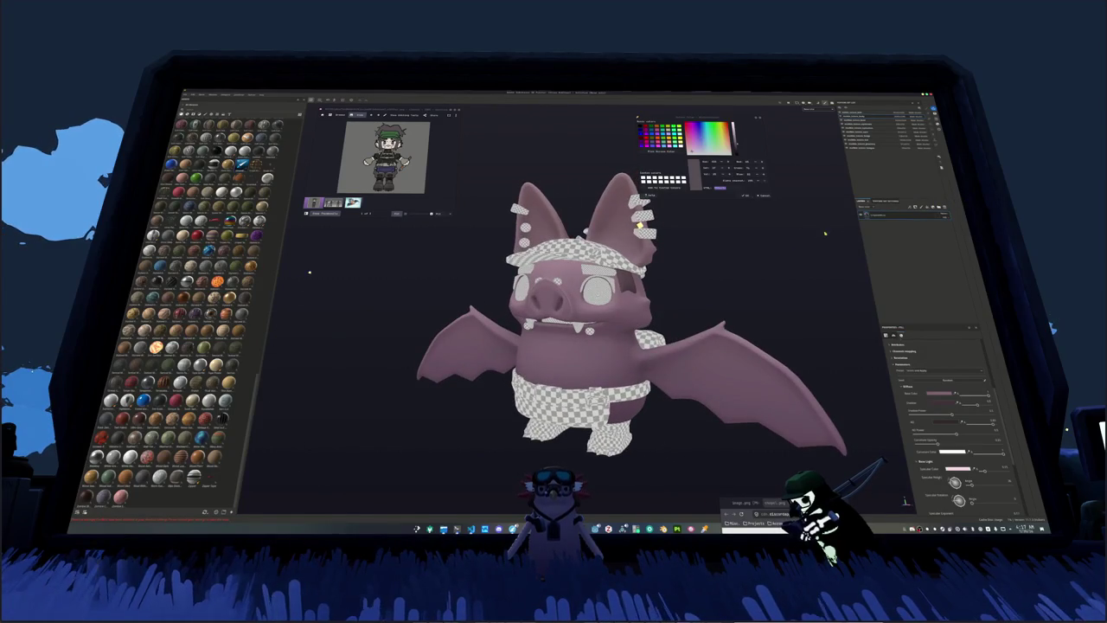
Step: Add a new fill layer and adjust its Diffuse Base Color for a pinker tint
click(892, 218)
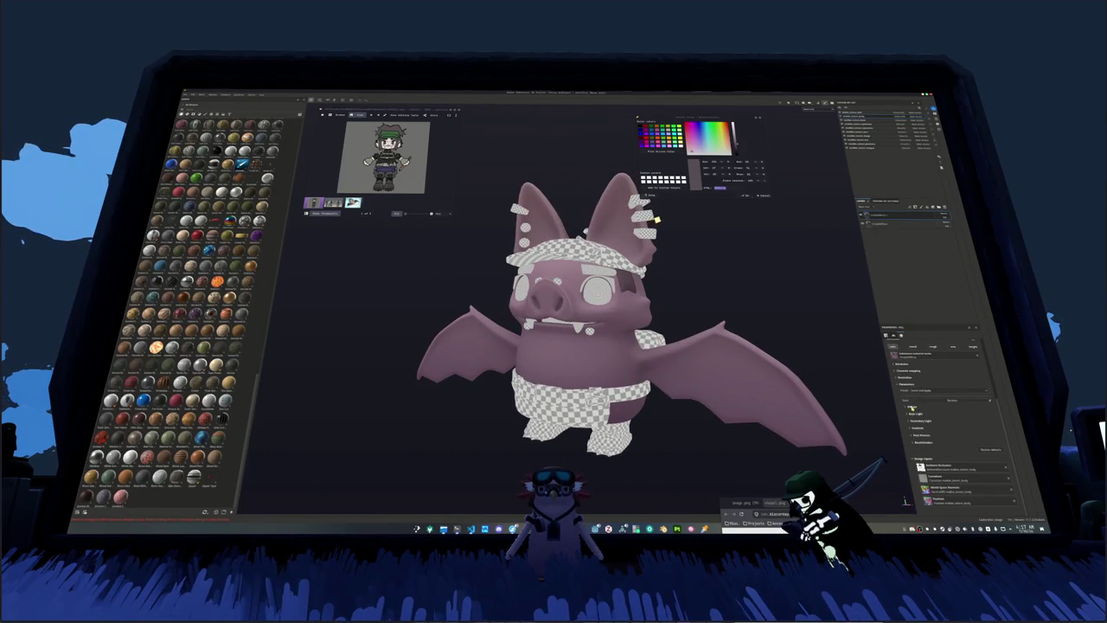
click(912, 408)
click(943, 415)
drag(815, 404, 818, 408)
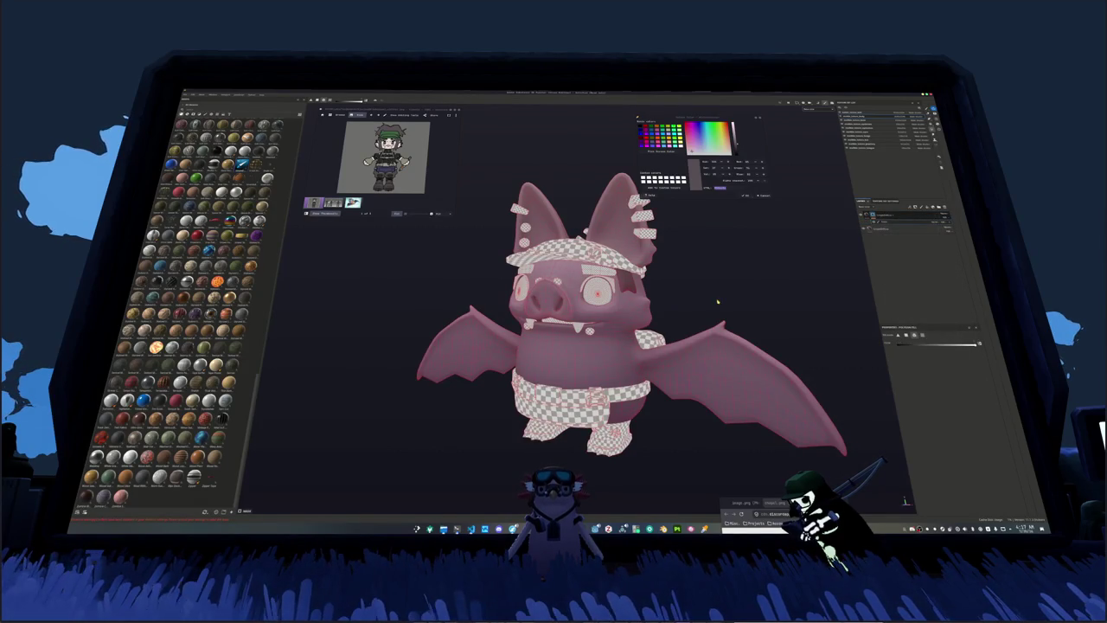
Step: Turn the bat frontal and fill a block of faces on its right wing with Polygon Fill
middle_drag(715, 314, 739, 241)
scroll(738, 241, up, 2)
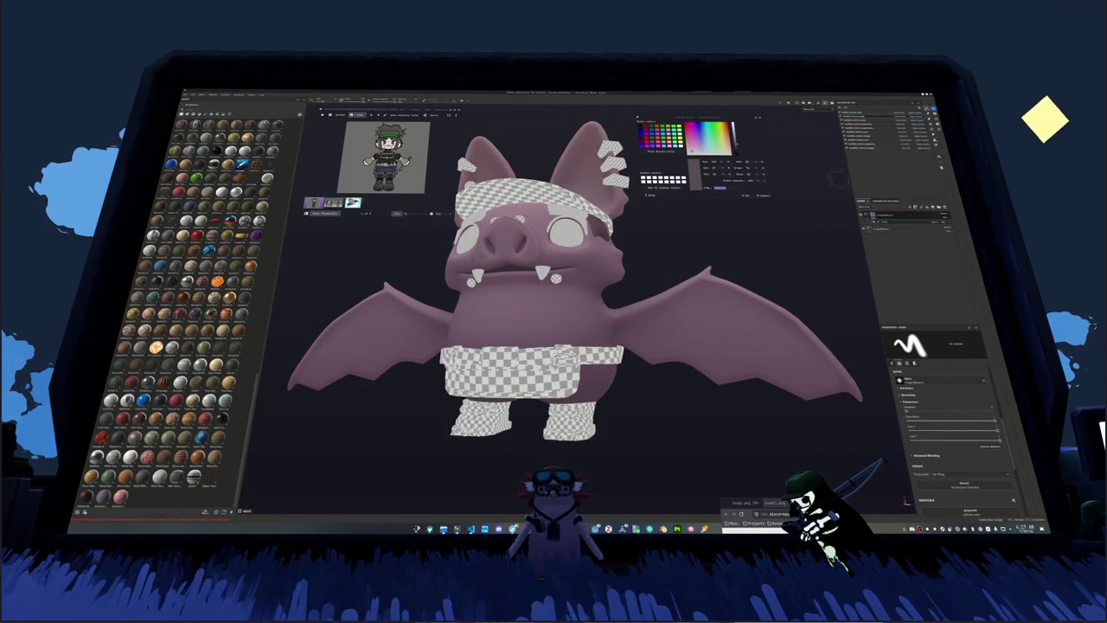
click(898, 159)
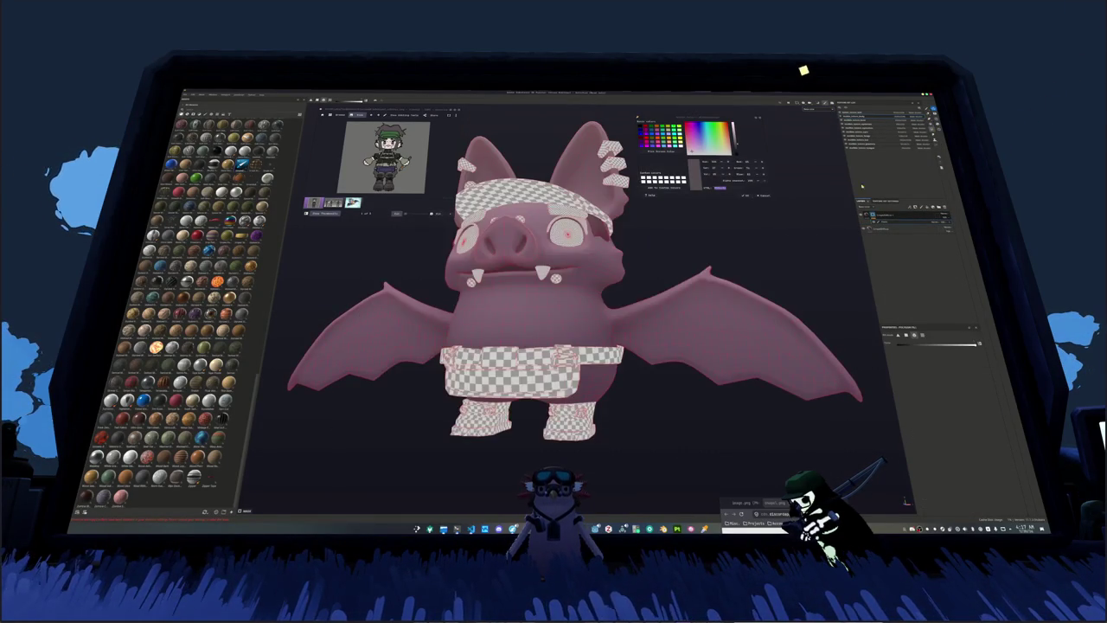
middle_drag(898, 158, 792, 321)
drag(785, 407, 834, 328)
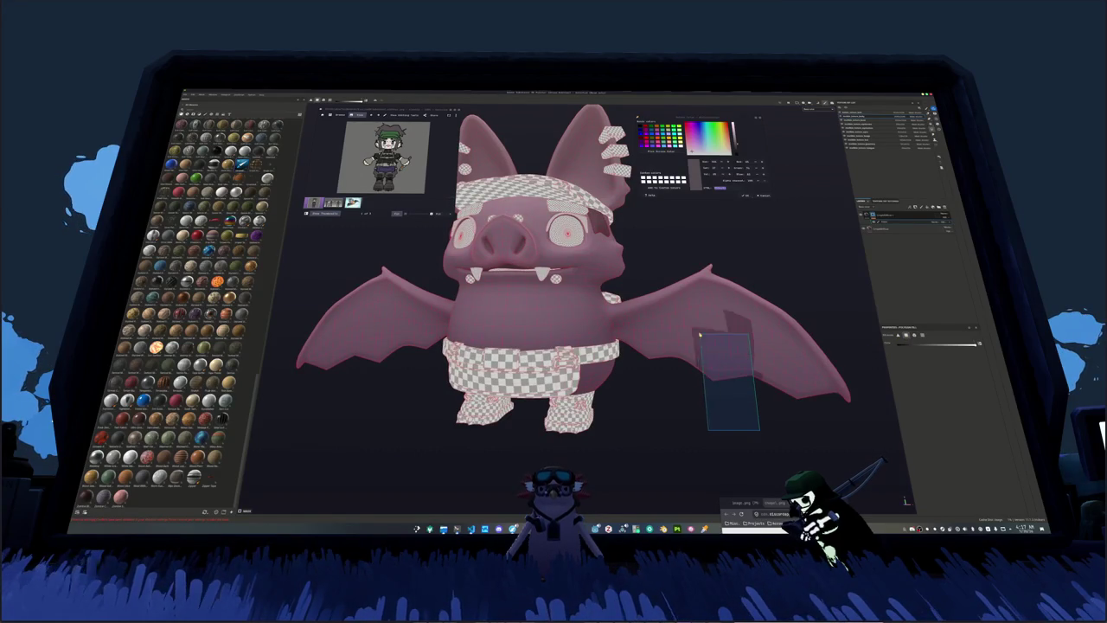
key(ctrl+z)
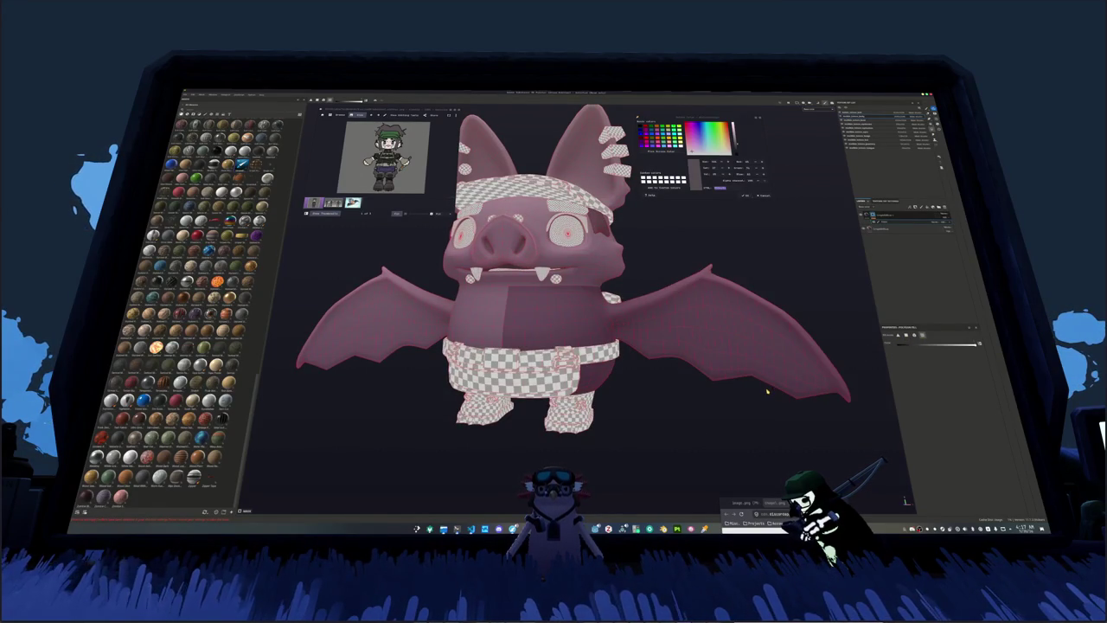
key(ctrl+y)
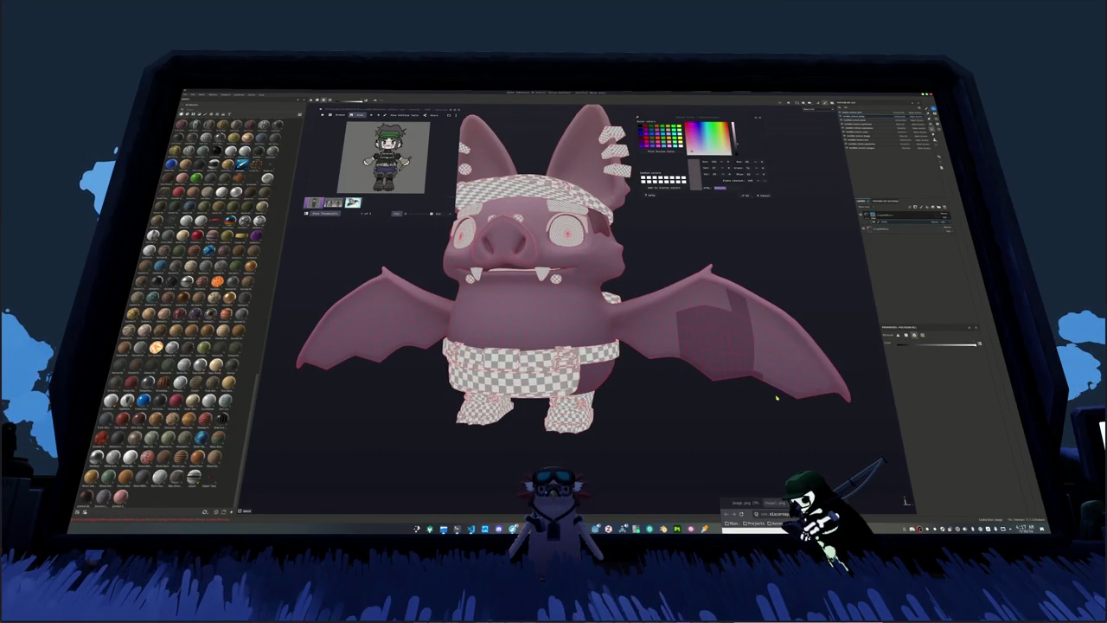
drag(844, 370, 737, 349)
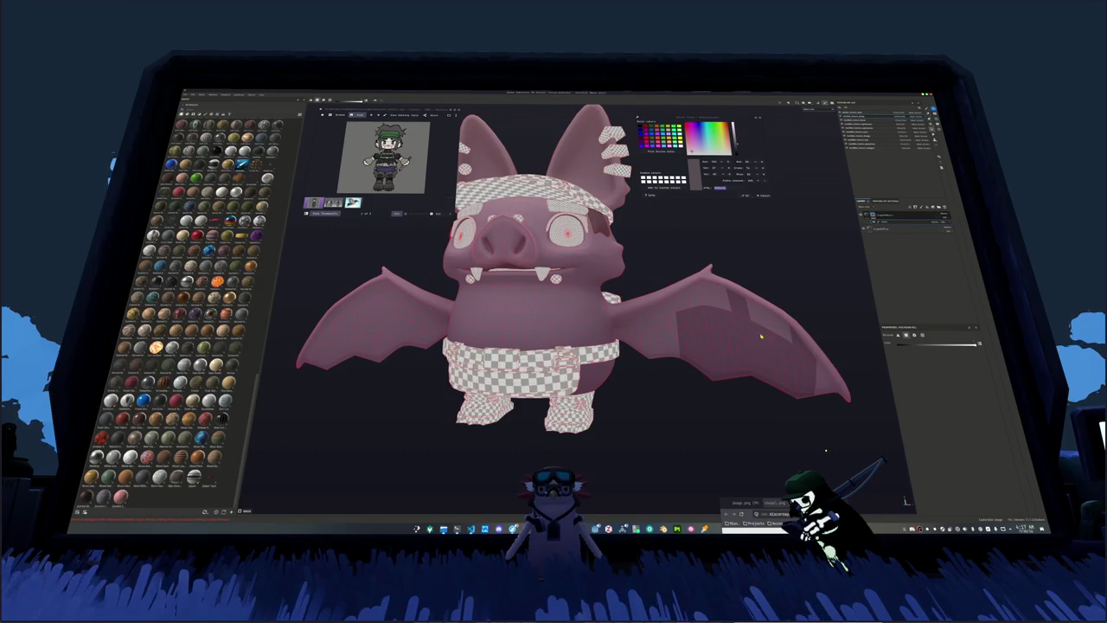
mouse_move(768, 331)
mouse_down()
mouse_move(714, 309)
mouse_move(626, 329)
mouse_up()
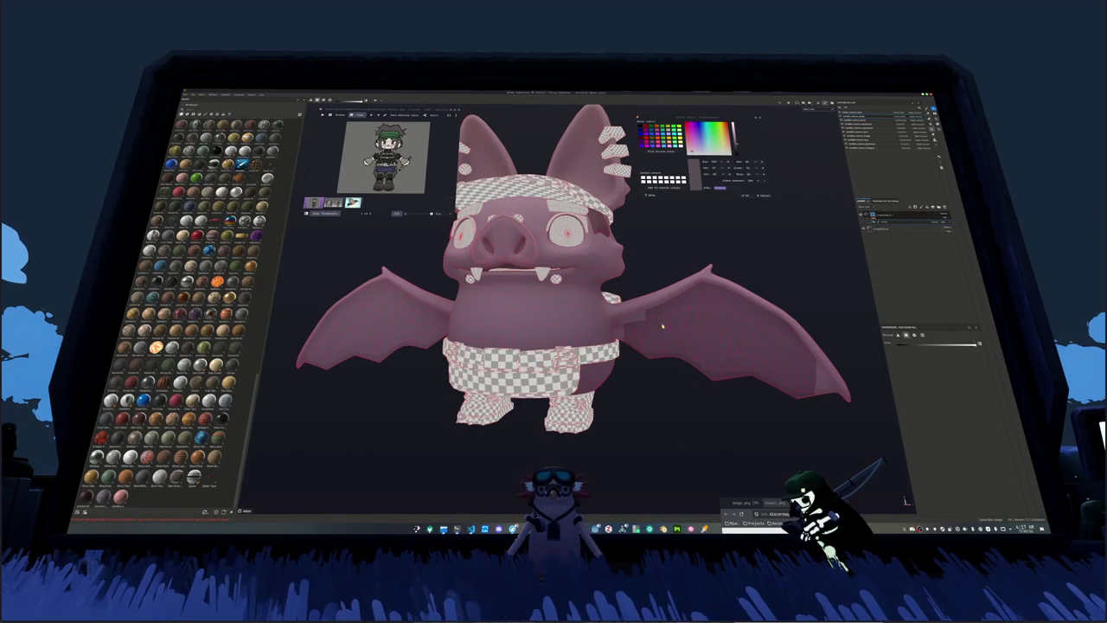
scroll(663, 321, up, 5)
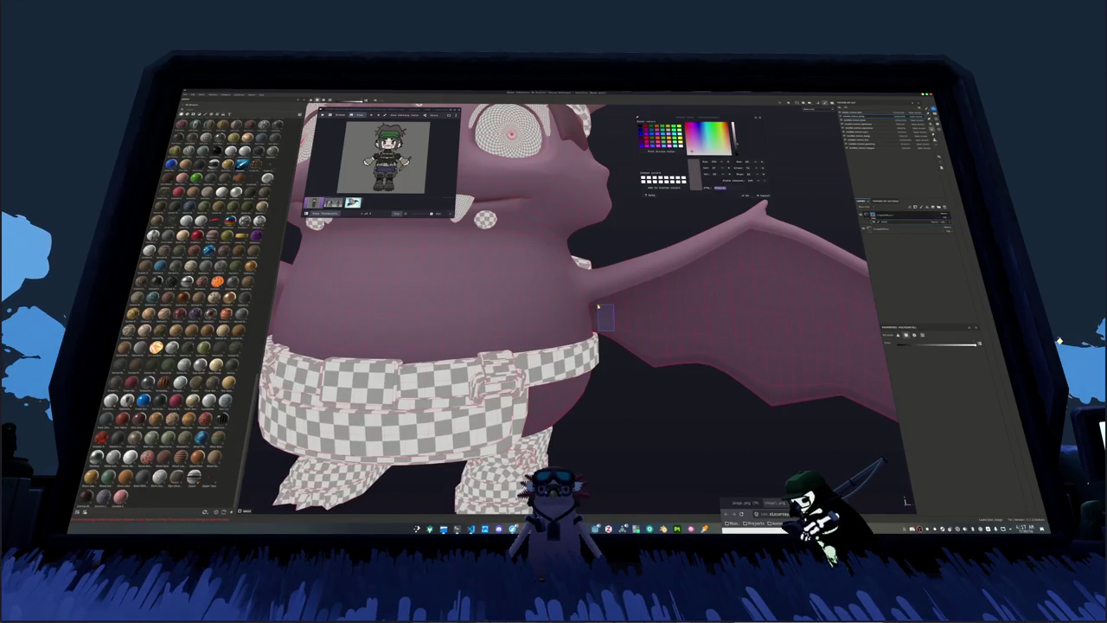
alt+drag(597, 307, 757, 340)
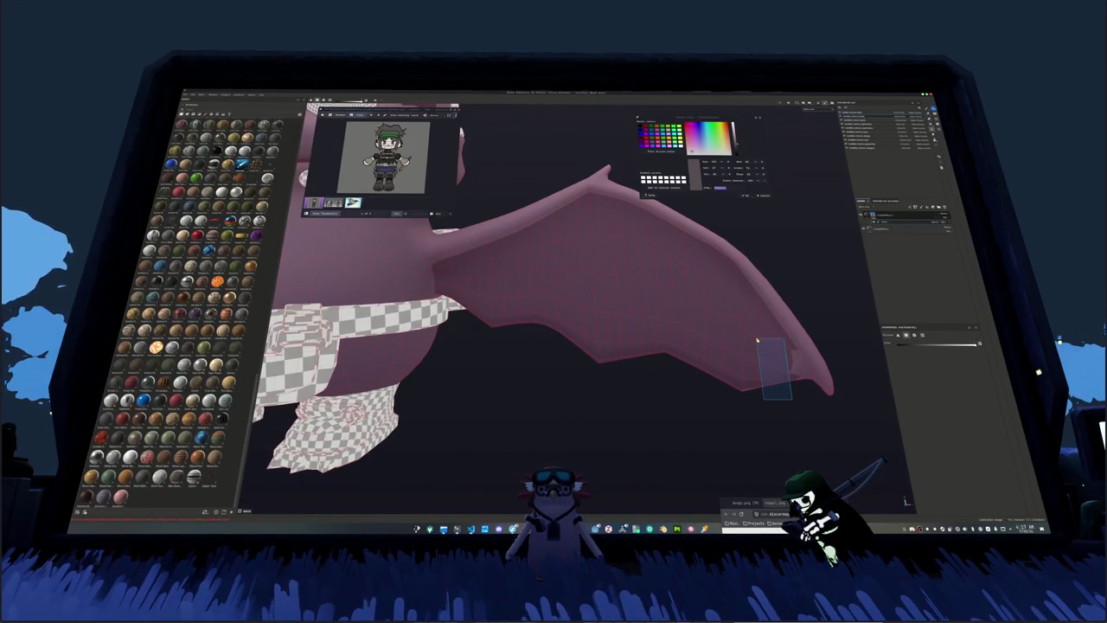
alt+drag(802, 384, 612, 325)
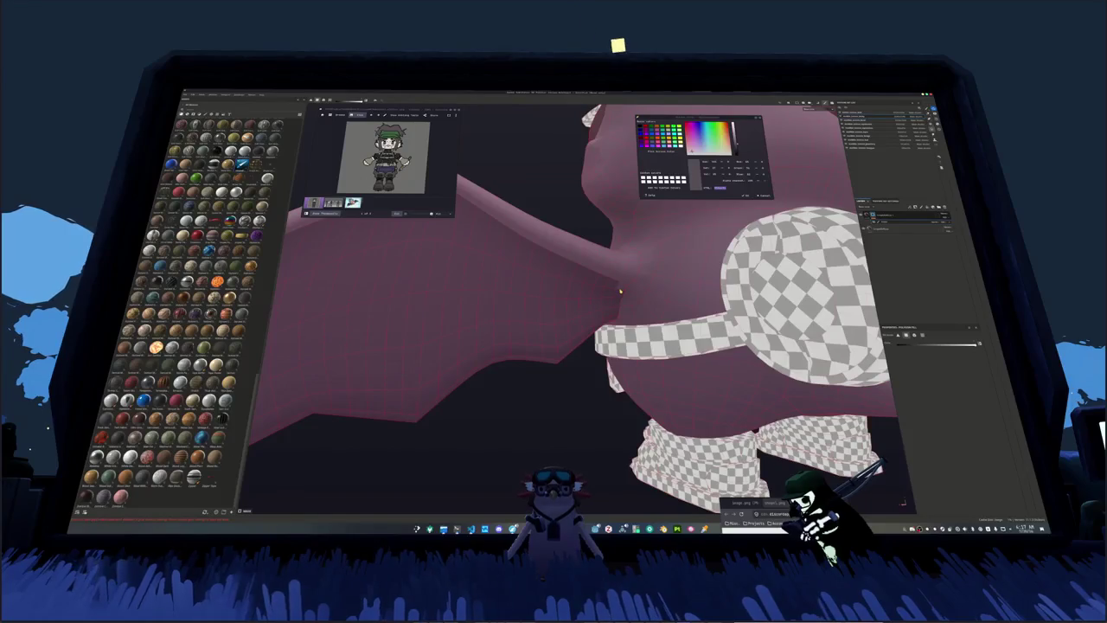
key(f)
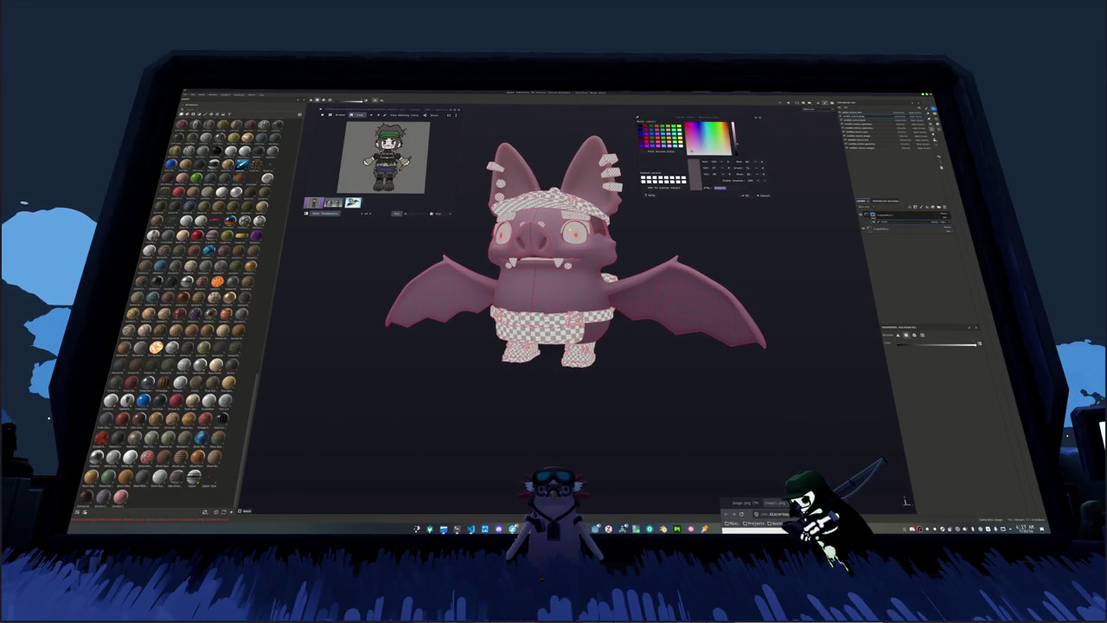
Step: Box-select the wing's upper and lower polygons into the body's polygon-fill mask
scroll(657, 299, up, 5)
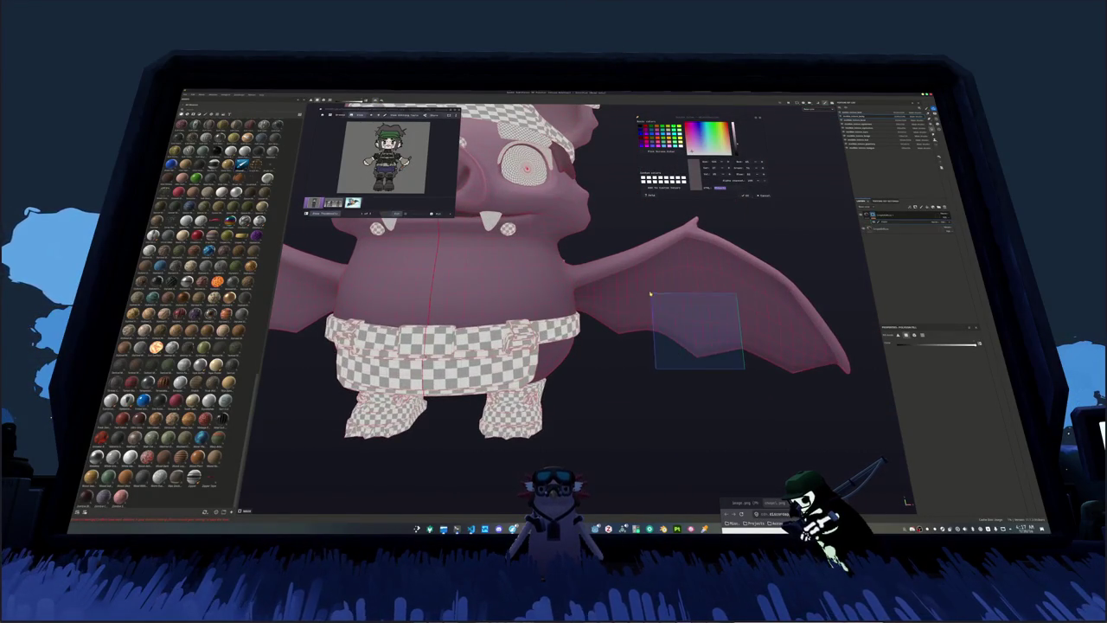
alt+drag(657, 299, 573, 330)
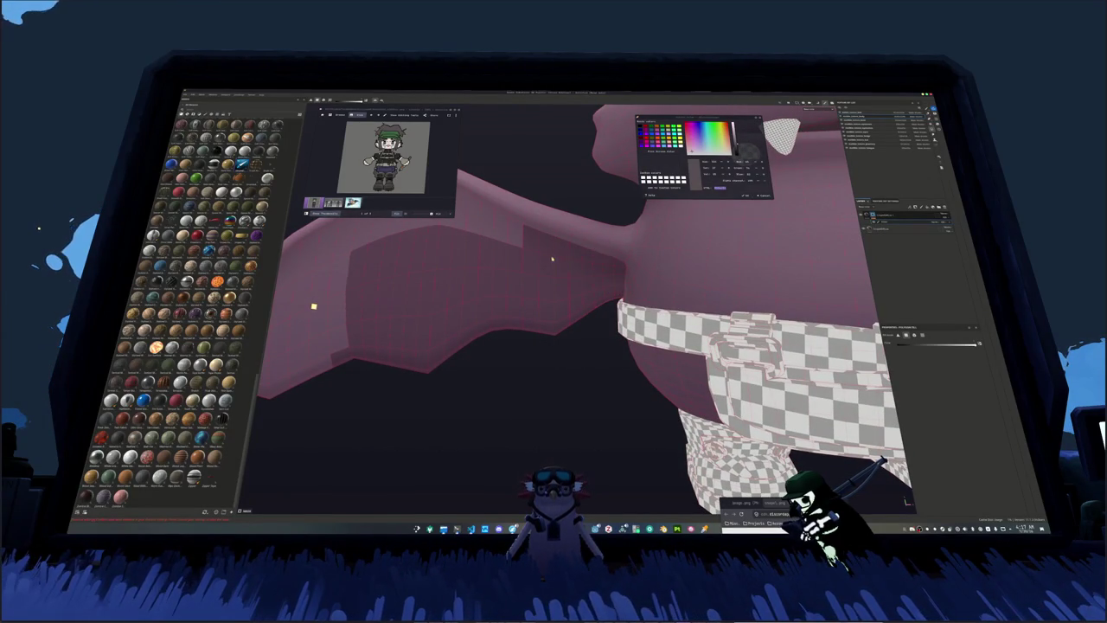
alt+drag(558, 258, 647, 271)
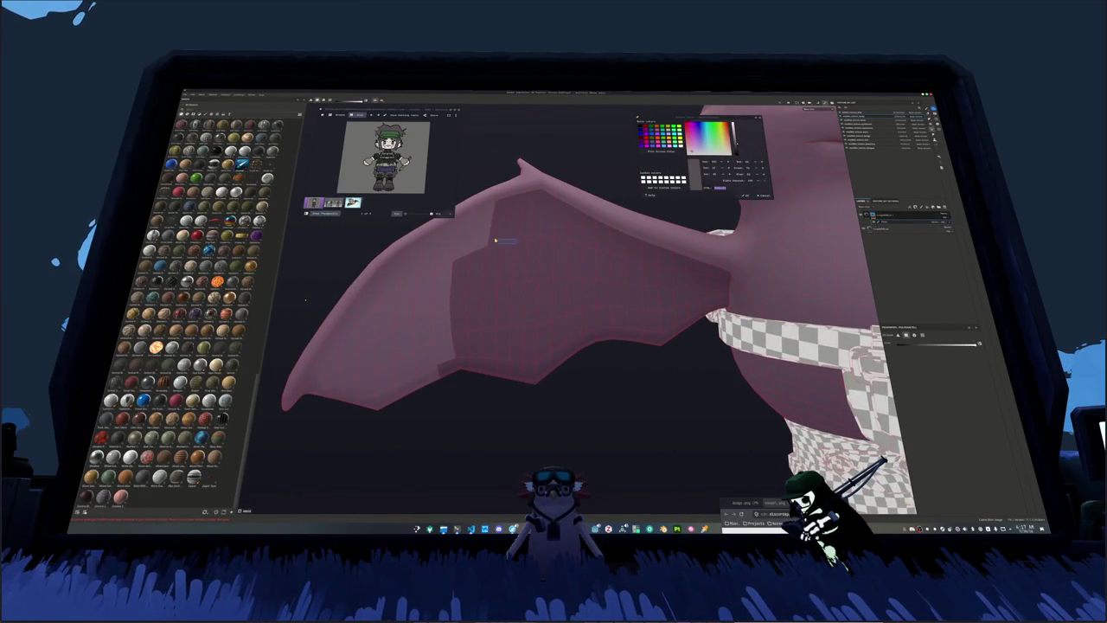
drag(484, 273, 446, 256)
drag(462, 408, 388, 316)
drag(408, 395, 358, 354)
mouse_move(393, 430)
mouse_down()
mouse_move(339, 374)
mouse_move(507, 326)
mouse_up()
Step: Orbit the bat back to a three-quarter view and select the hat's texture set
mouse_move(511, 370)
mouse_down()
mouse_move(489, 354)
mouse_move(485, 327)
mouse_up()
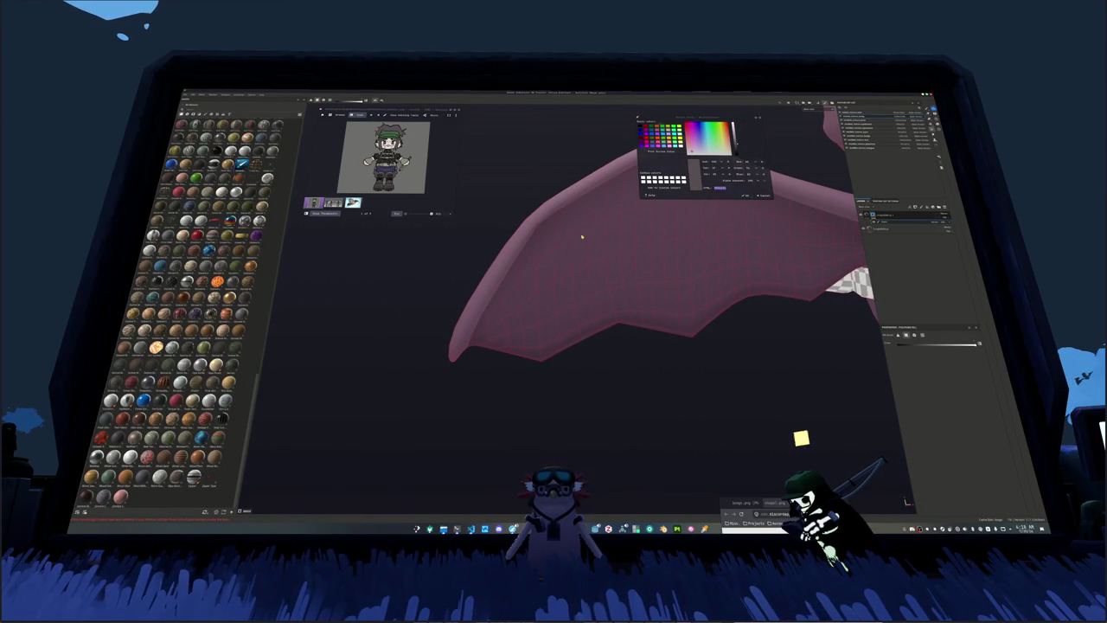
scroll(581, 230, down, 3)
alt+drag(689, 323, 548, 374)
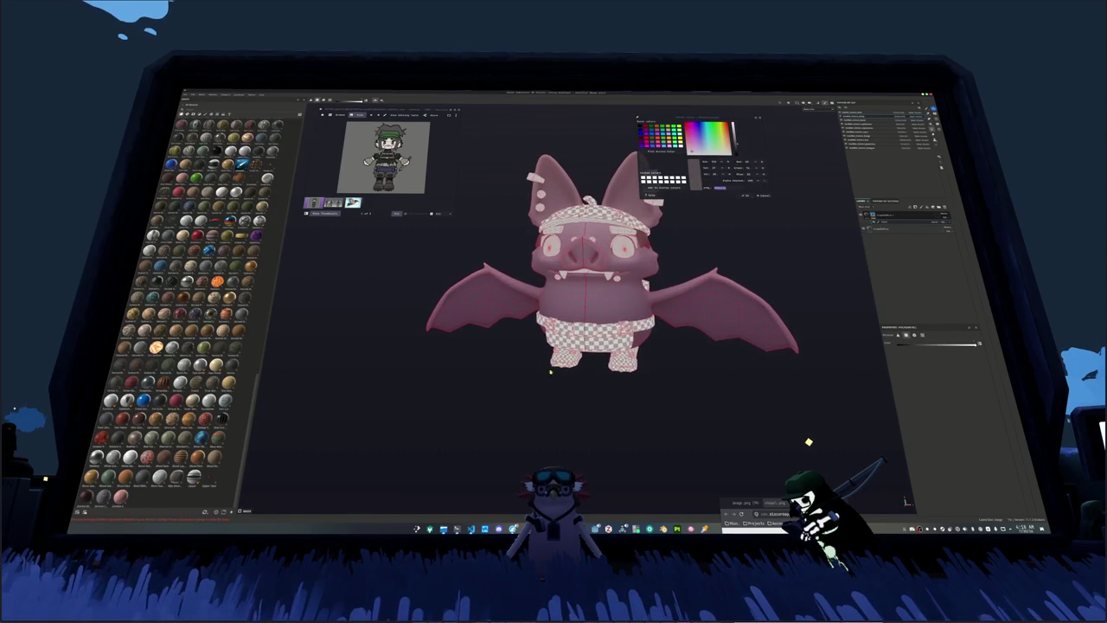
mouse_move(811, 445)
alt+mouse_down()
mouse_move(735, 304)
mouse_move(683, 319)
mouse_move(663, 343)
mouse_move(701, 259)
mouse_move(672, 412)
alt+mouse_up()
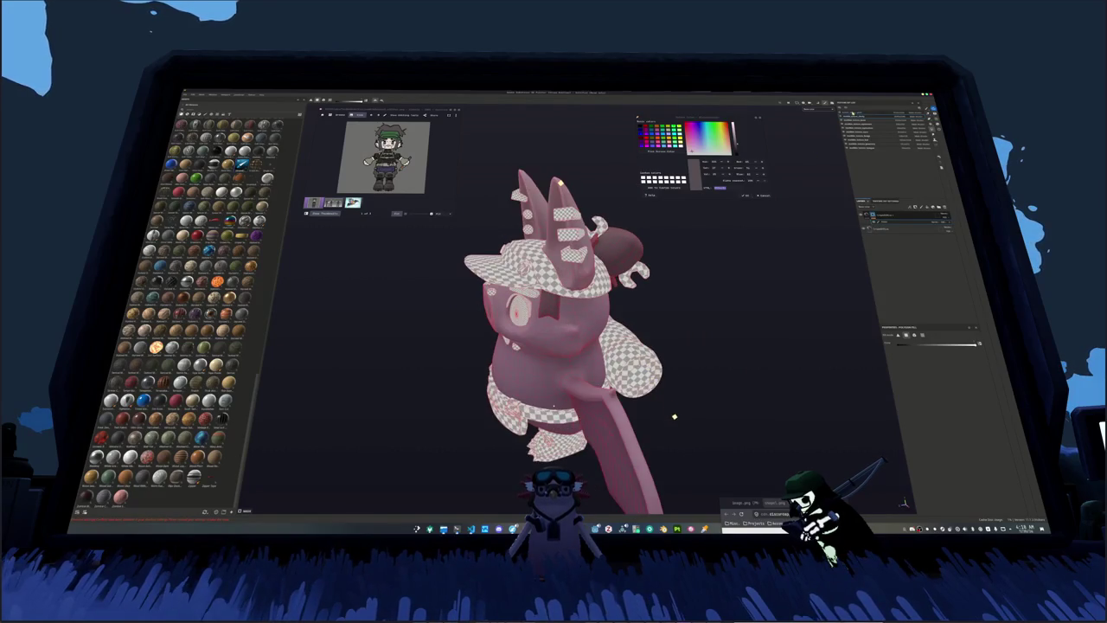
click(893, 138)
Step: Select the hat's fill layer and set its Base Color to black
click(898, 215)
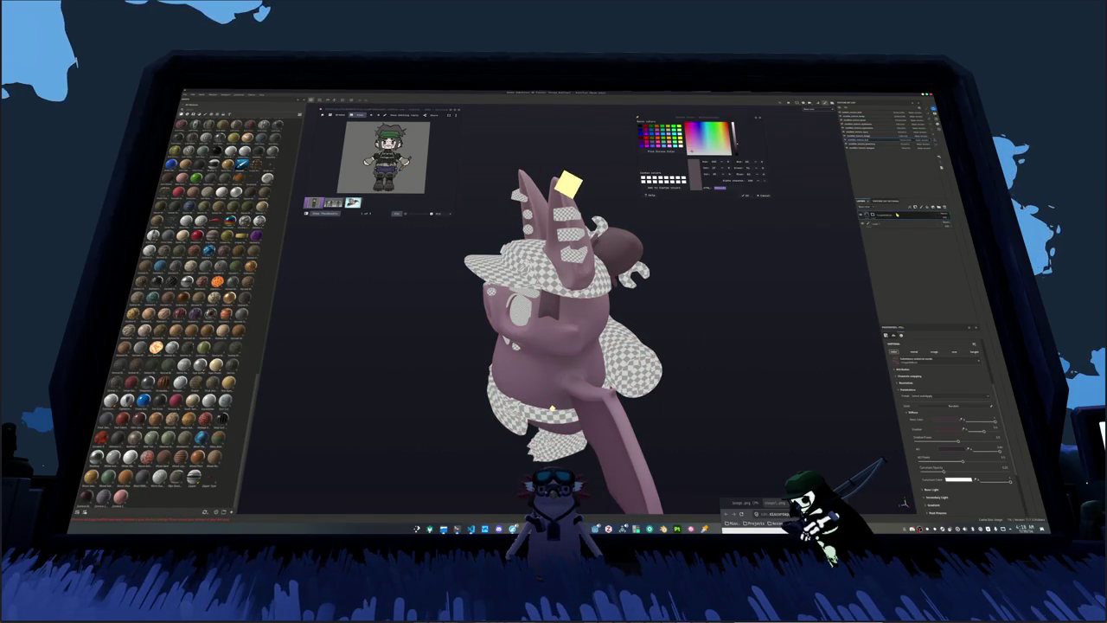
click(900, 223)
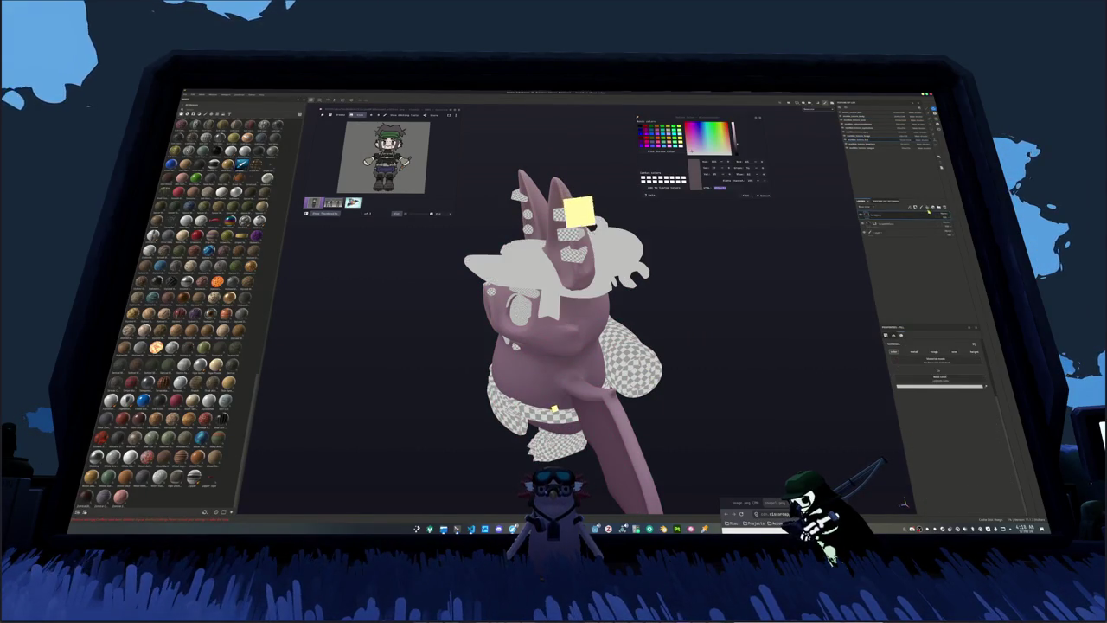
click(940, 385)
click(806, 420)
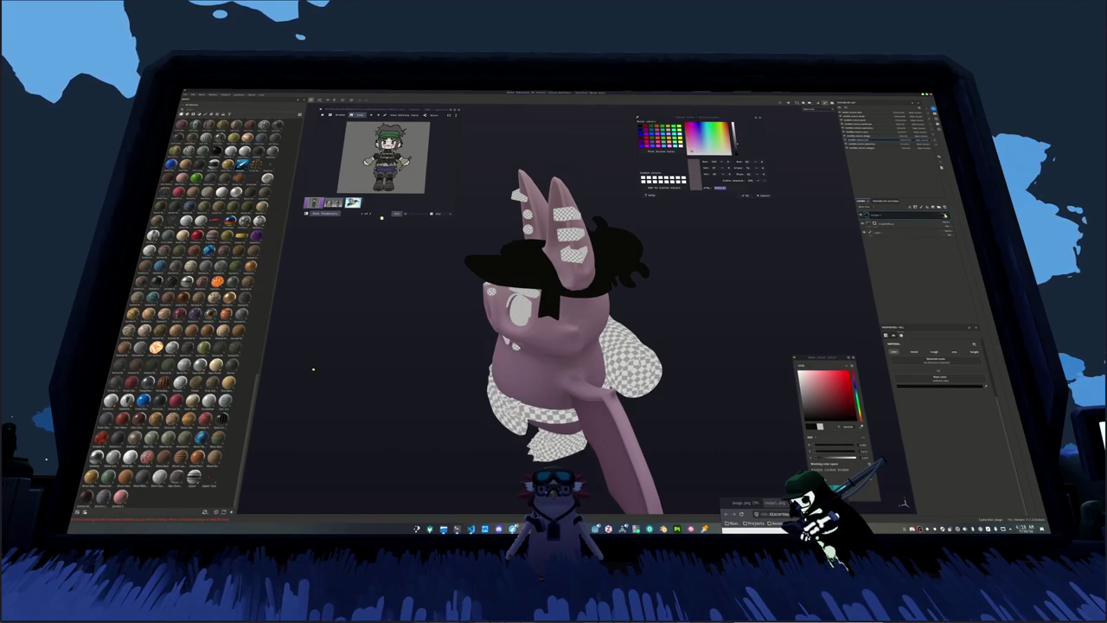
Step: Add a black mask to the hat's fill layer
click(943, 217)
right_click(908, 225)
click(915, 232)
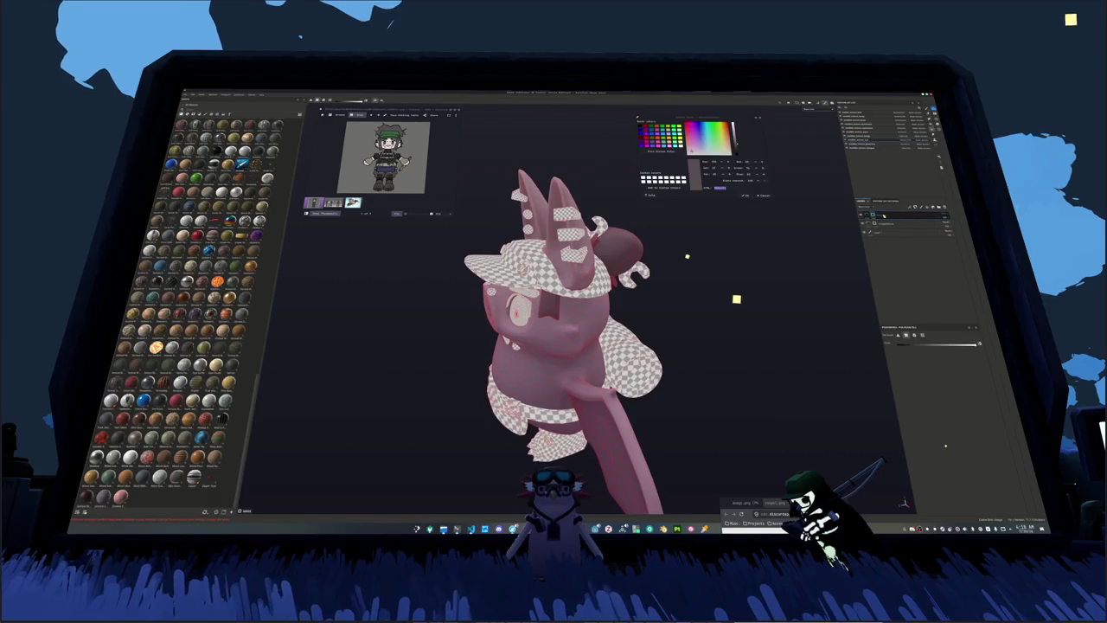
Step: Add a fill inside the hat layer's mask with a pattern stretched into stripes
right_click(875, 216)
click(942, 384)
click(934, 354)
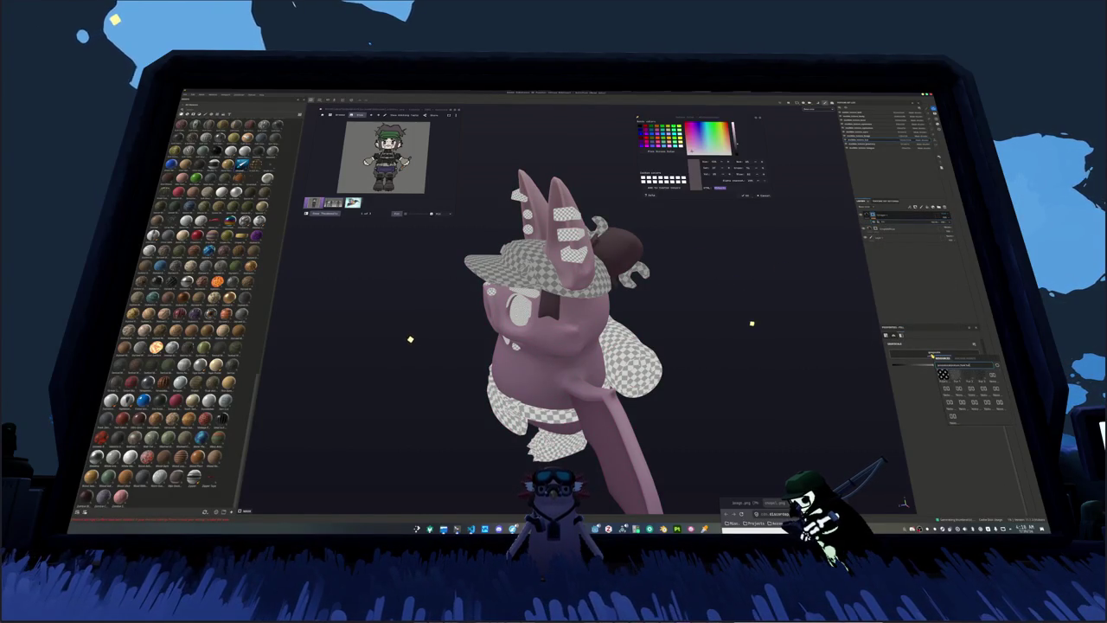
click(943, 374)
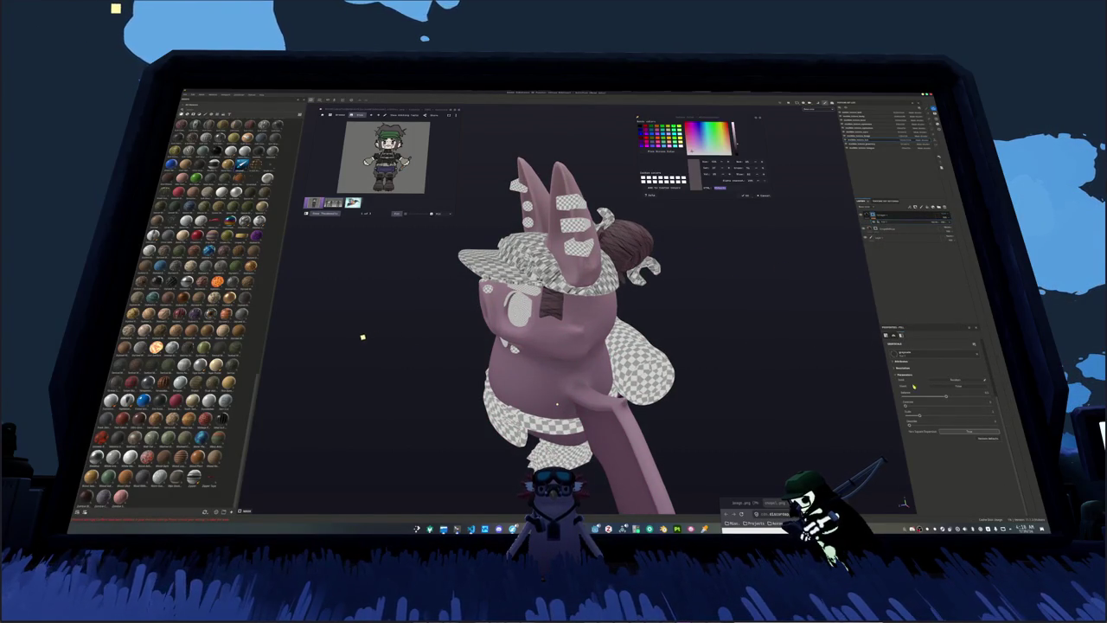
drag(946, 396, 967, 396)
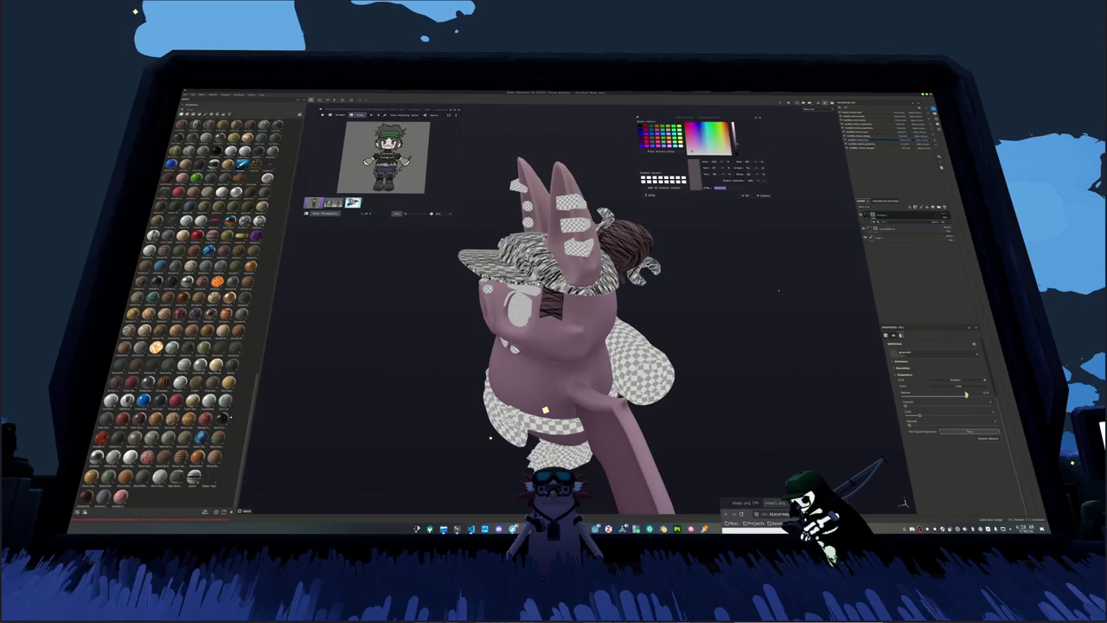
Step: Fine-tune the mask pattern's settings and select the top layer of the hat stack
scroll(913, 394, up, 2)
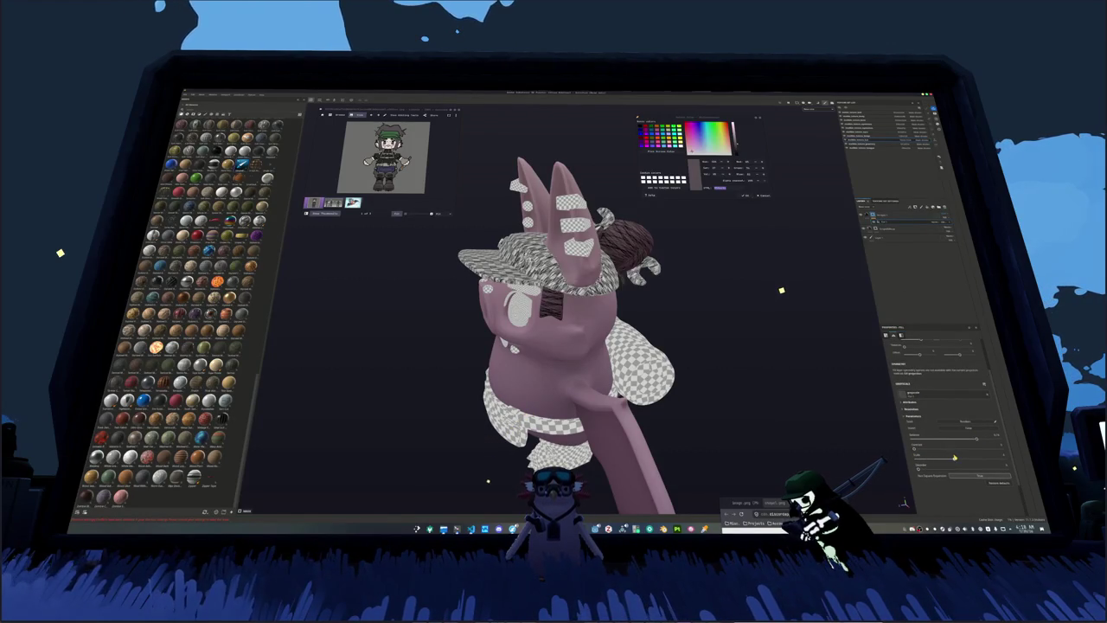
scroll(929, 364, up, 2)
click(916, 417)
click(941, 217)
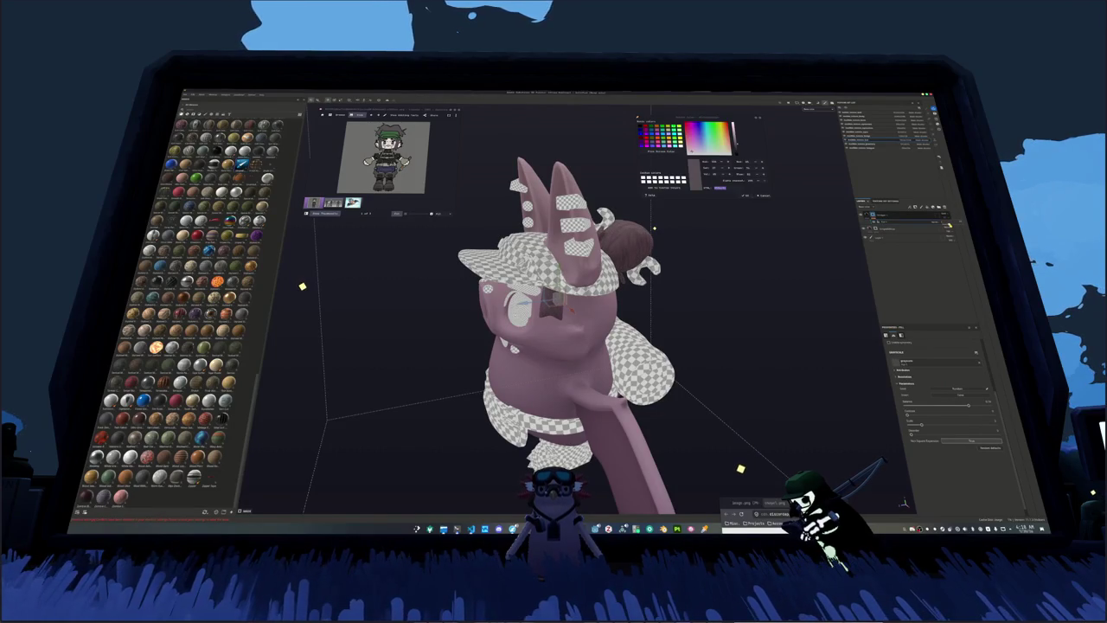
click(917, 216)
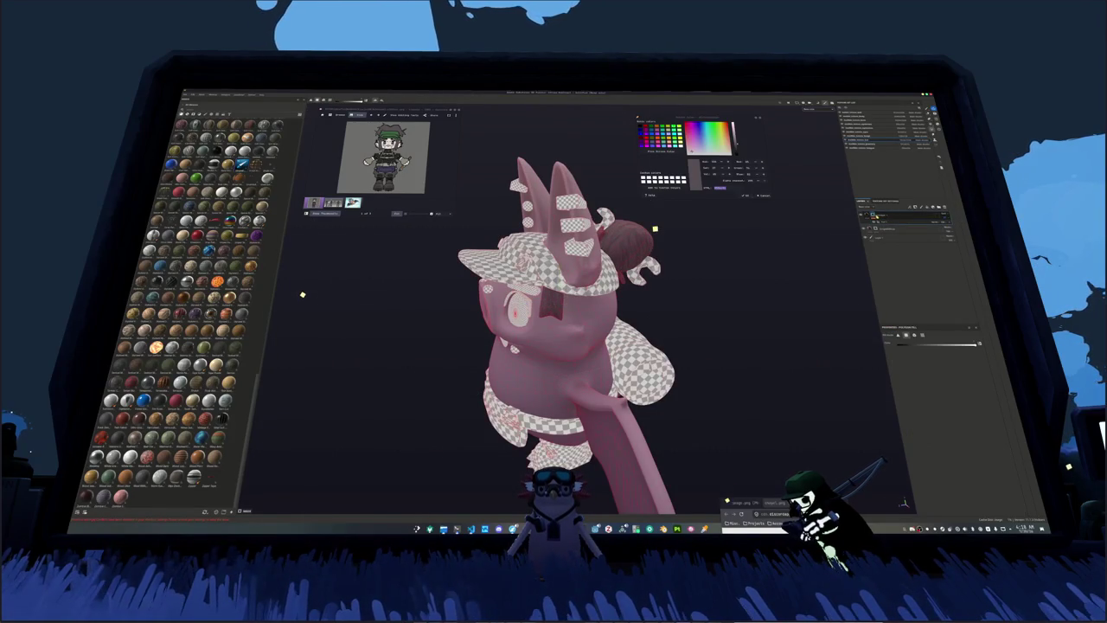
Step: Apply a layer operation from the context menu and test-paint the hat brim
alt+drag(302, 294, 306, 363)
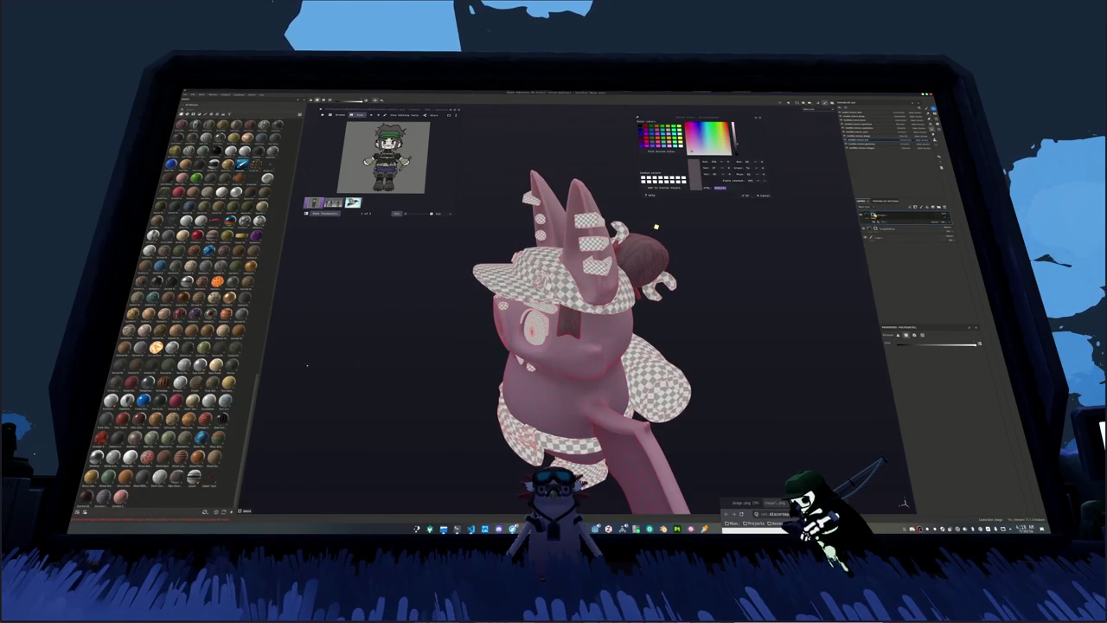
right_click(879, 215)
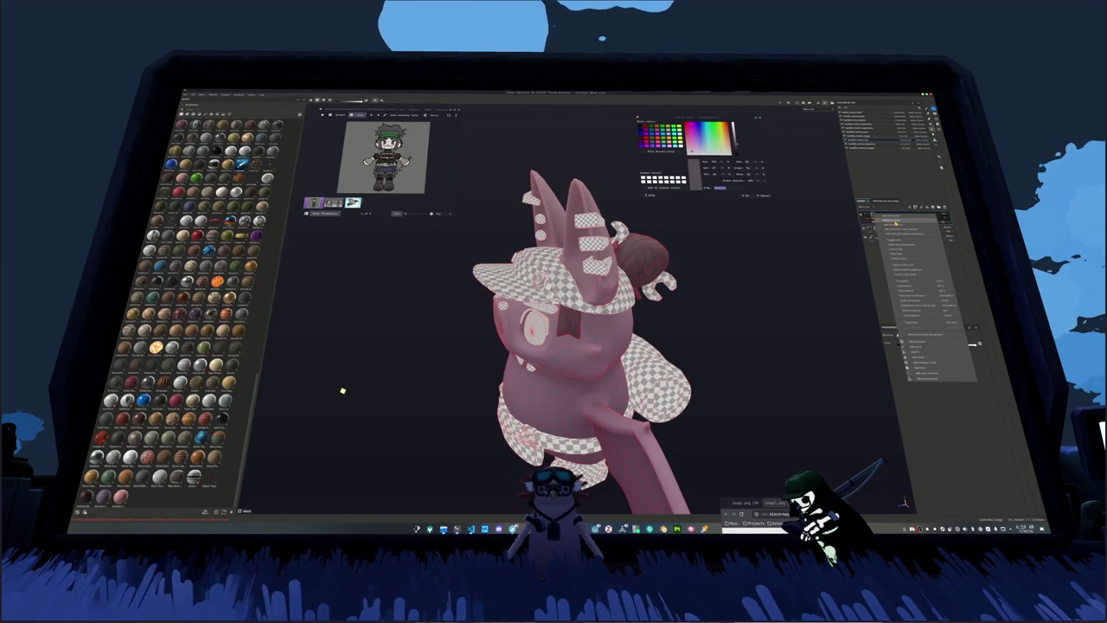
click(922, 346)
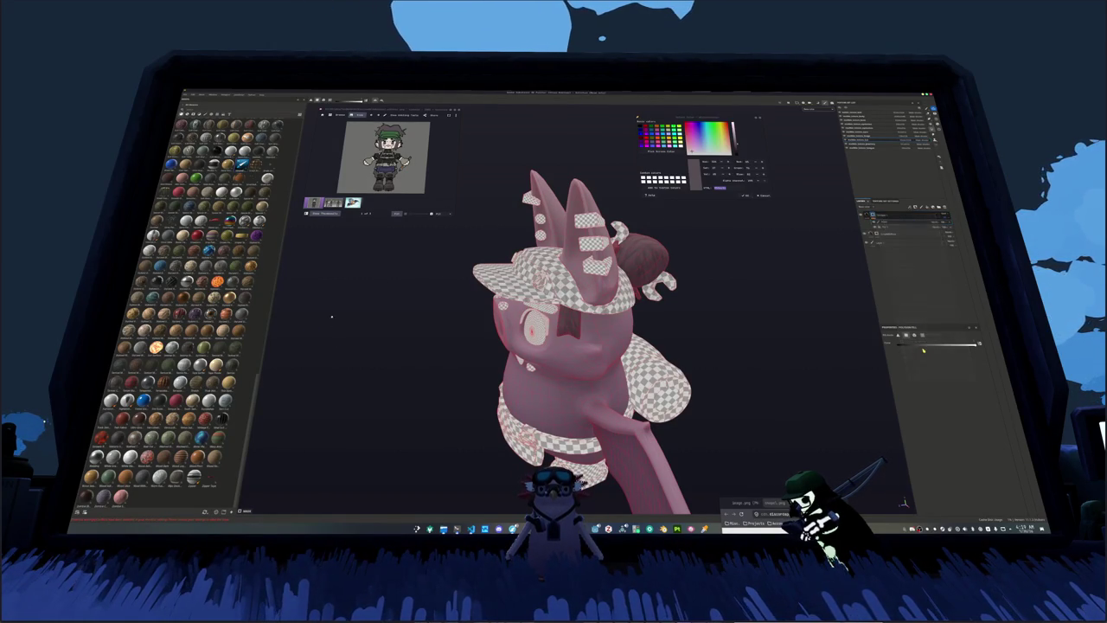
alt+drag(838, 334, 865, 329)
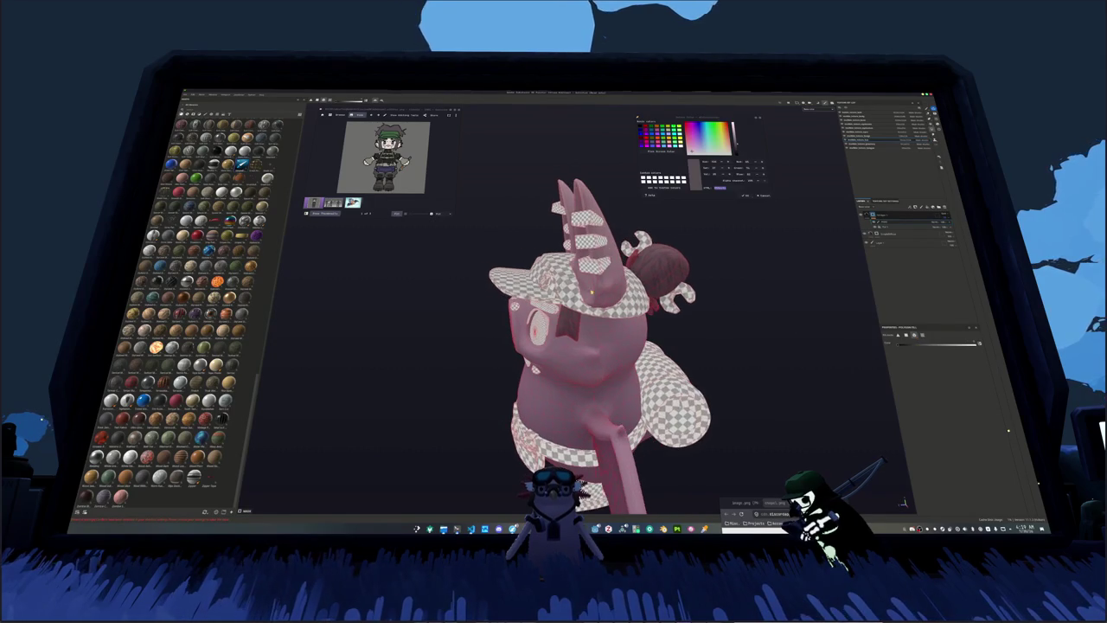
drag(563, 290, 545, 275)
alt+drag(641, 274, 588, 274)
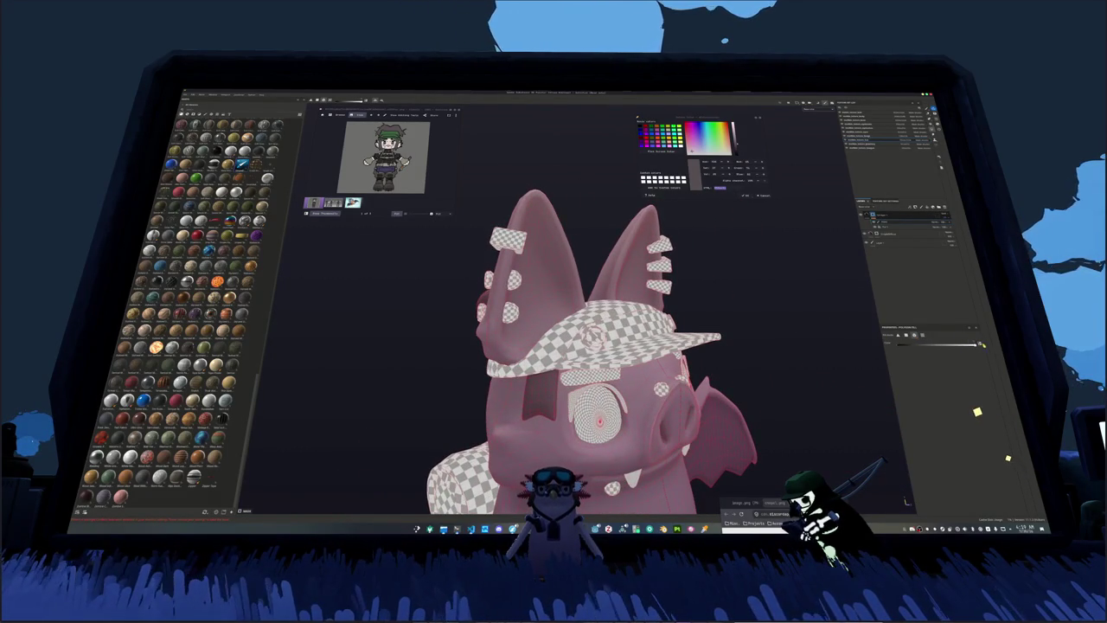
Step: Add a new fill layer to the hat's stack
right_click(928, 234)
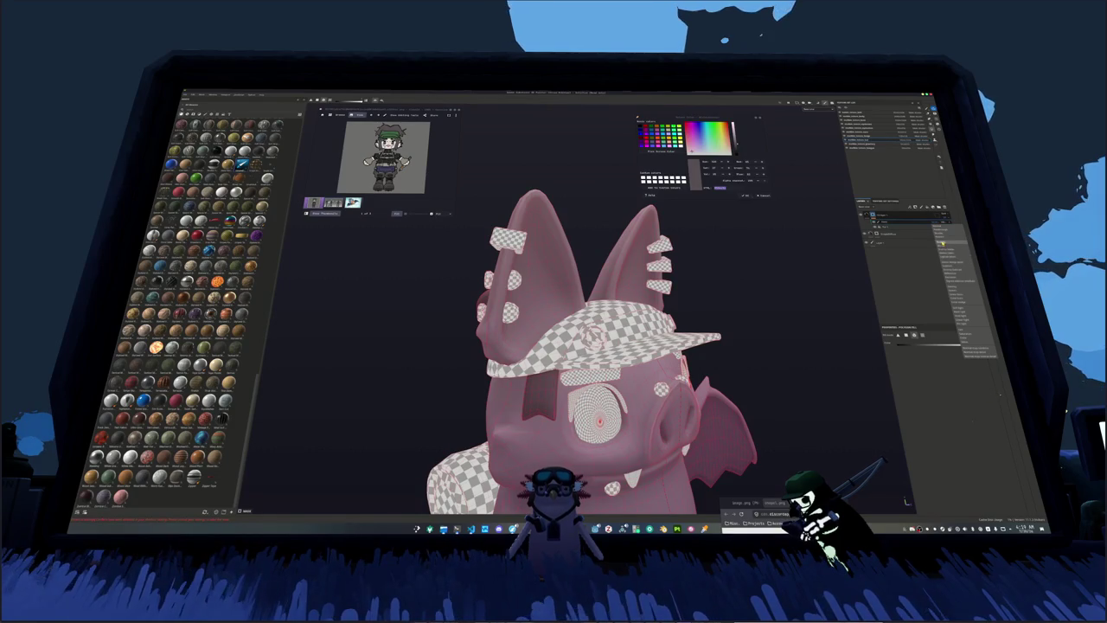
click(943, 244)
mouse_move(563, 402)
alt+mouse_down()
mouse_move(464, 353)
mouse_move(761, 374)
mouse_move(694, 390)
mouse_move(718, 309)
mouse_move(744, 328)
alt+mouse_up()
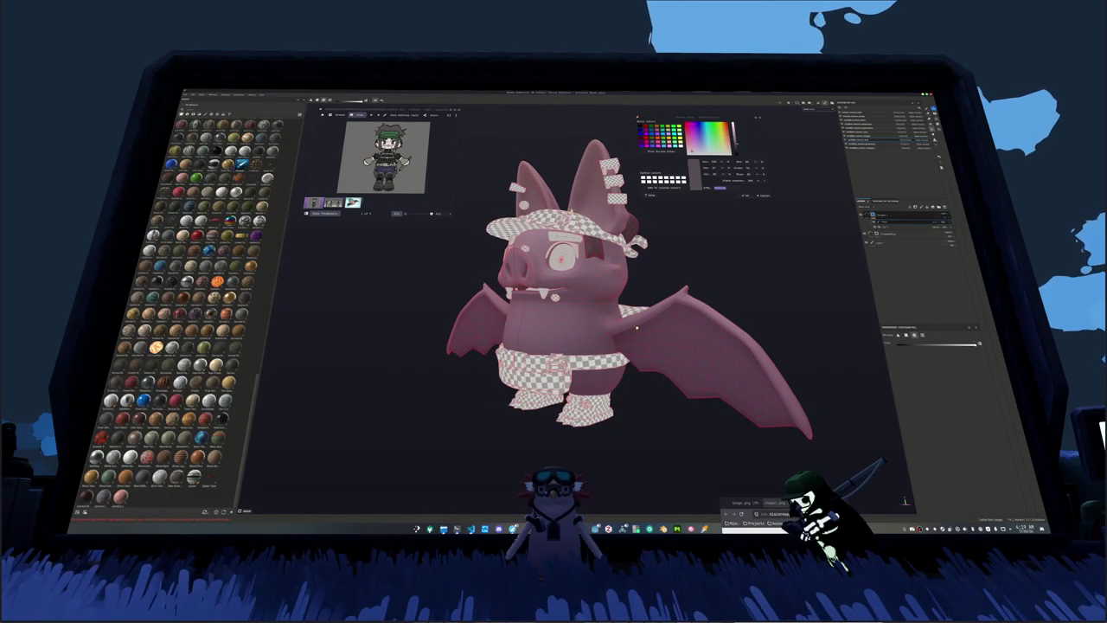
Step: Sample a green from the reference and set the hat layer's Diffuse Shadow color to green
alt+drag(637, 325, 600, 151)
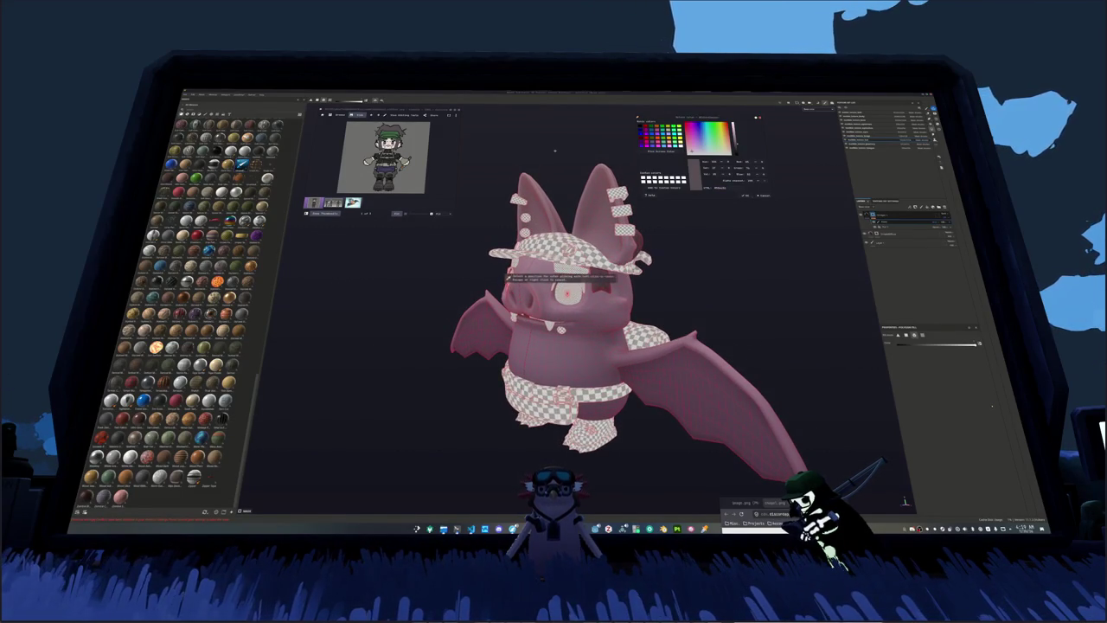
click(391, 136)
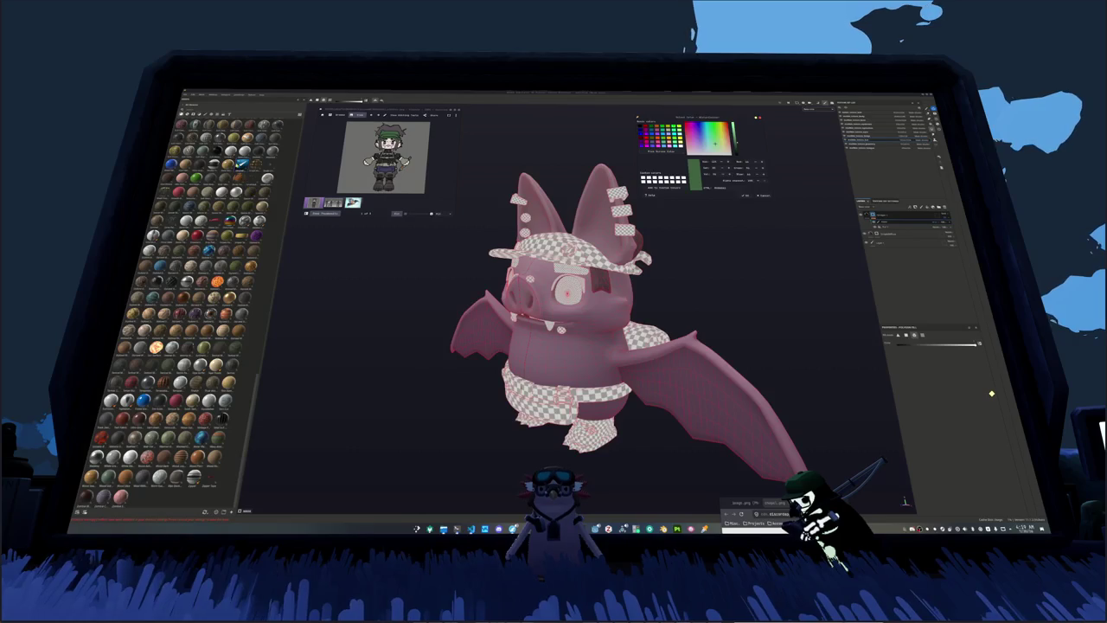
click(971, 402)
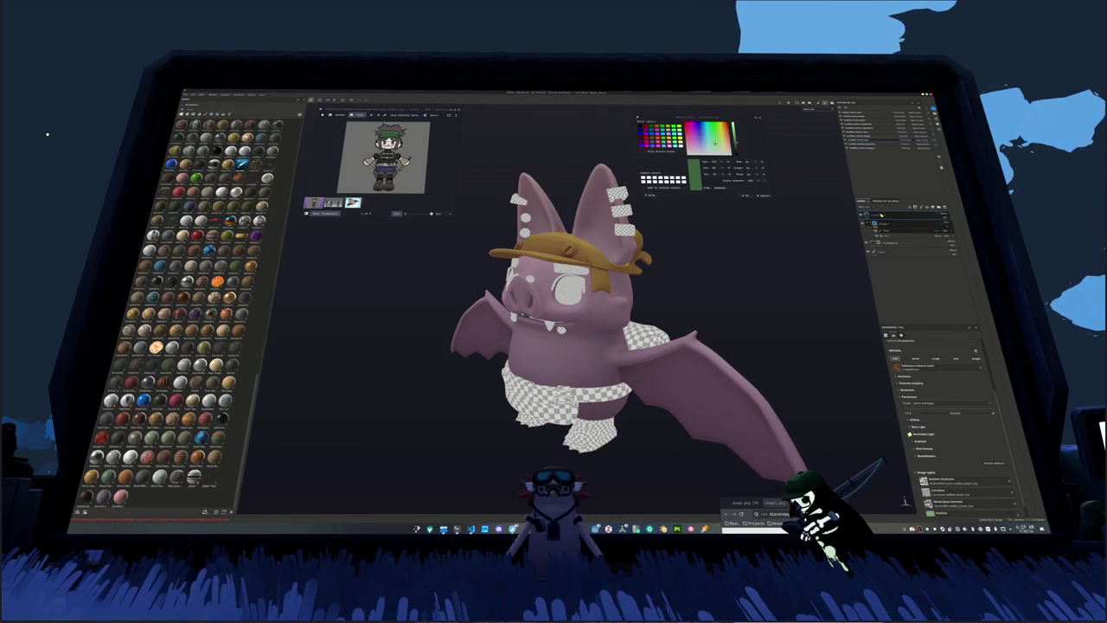
click(912, 407)
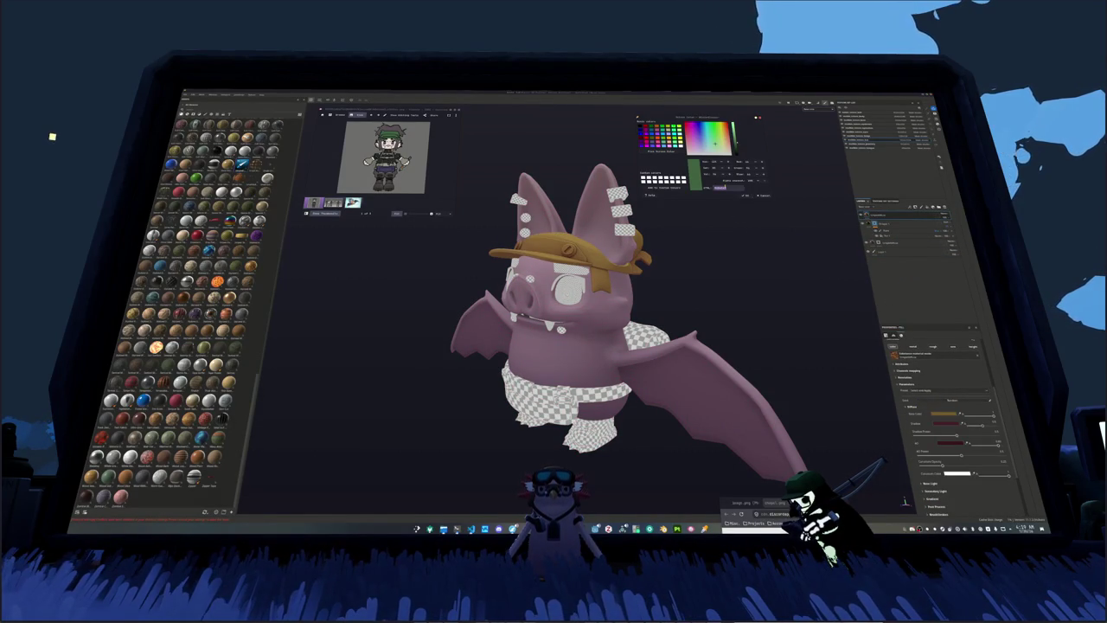
click(947, 415)
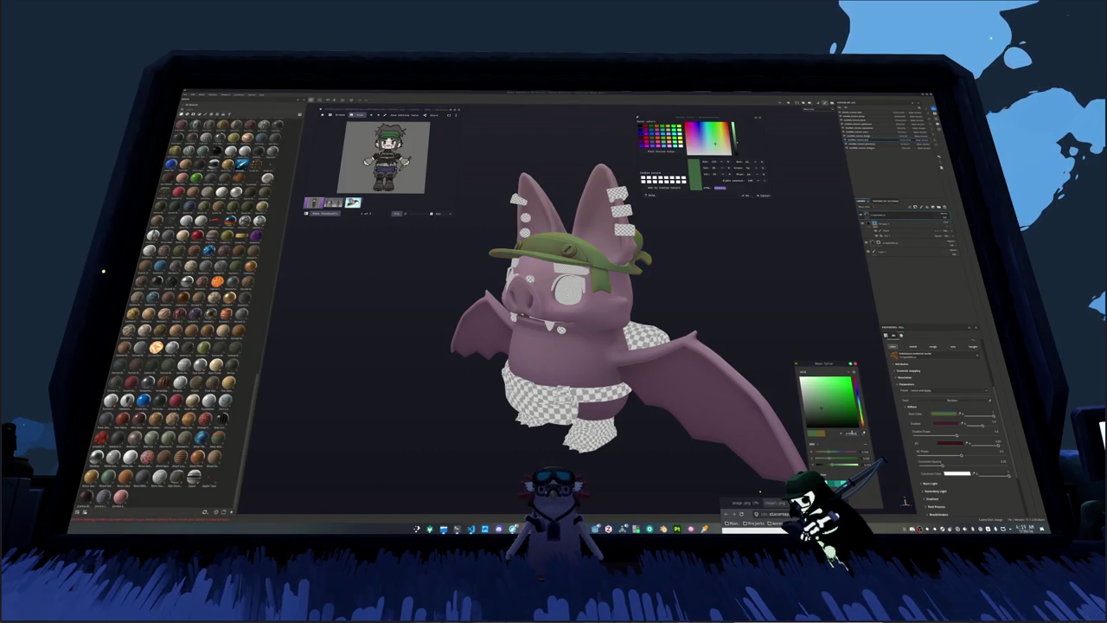
click(945, 424)
click(947, 416)
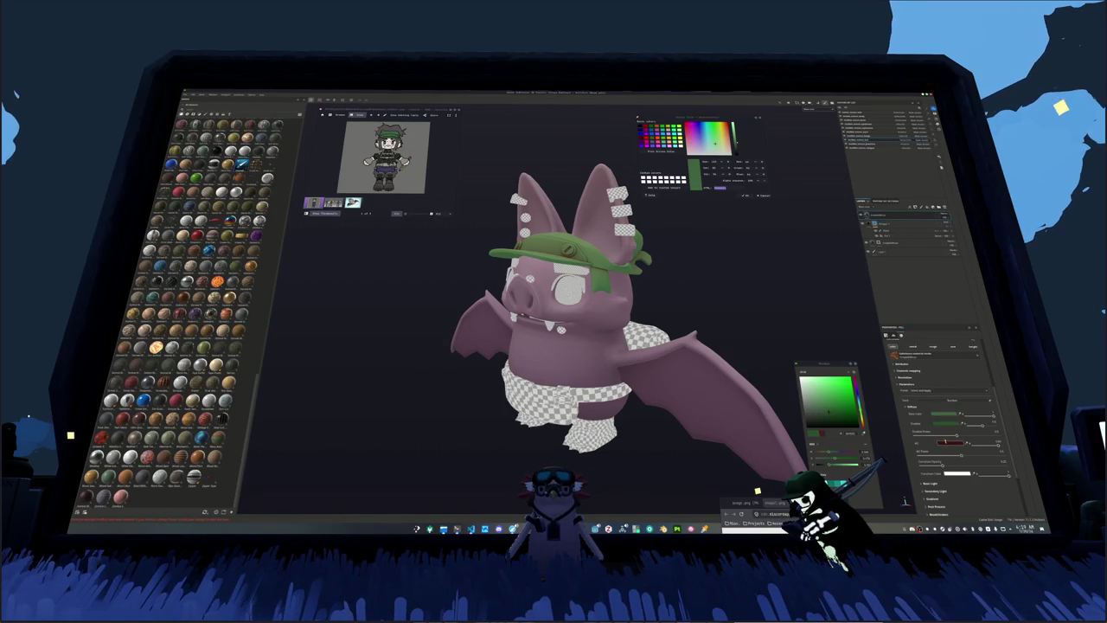
click(857, 433)
drag(857, 432, 842, 419)
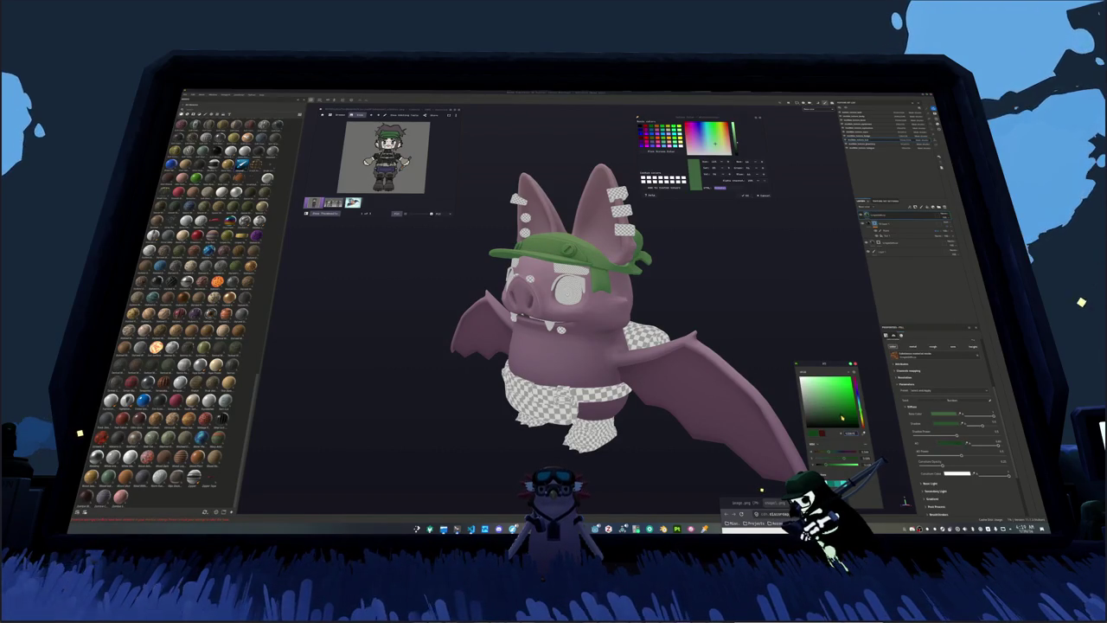
Step: Expand Base Light and set the Specular Color to green
scroll(943, 432, down, 2)
scroll(943, 433, down, 2)
click(920, 438)
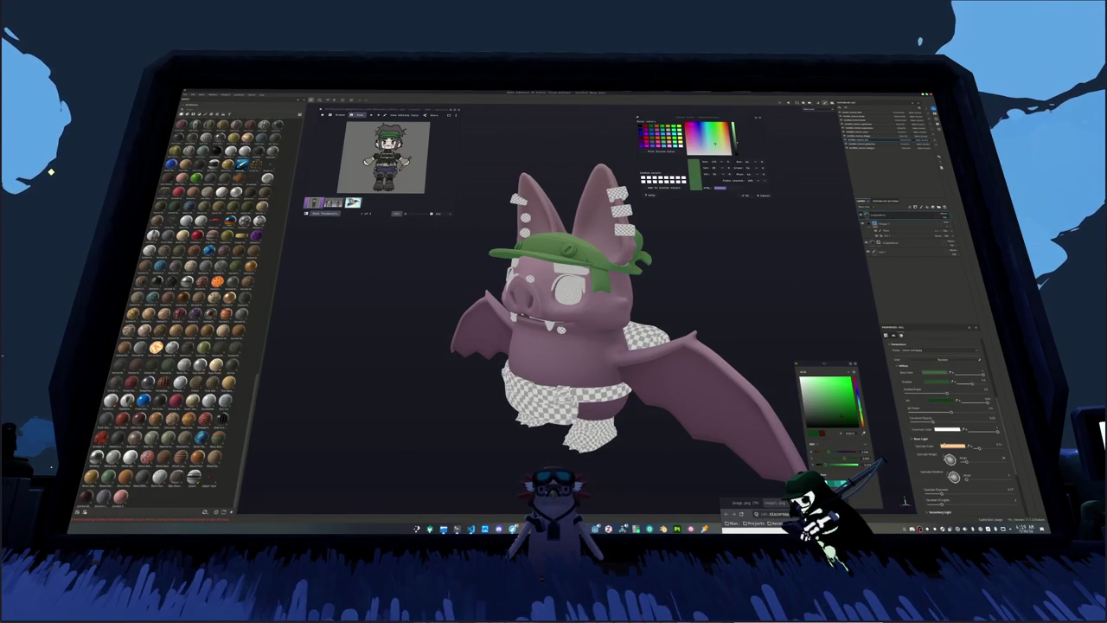
click(952, 445)
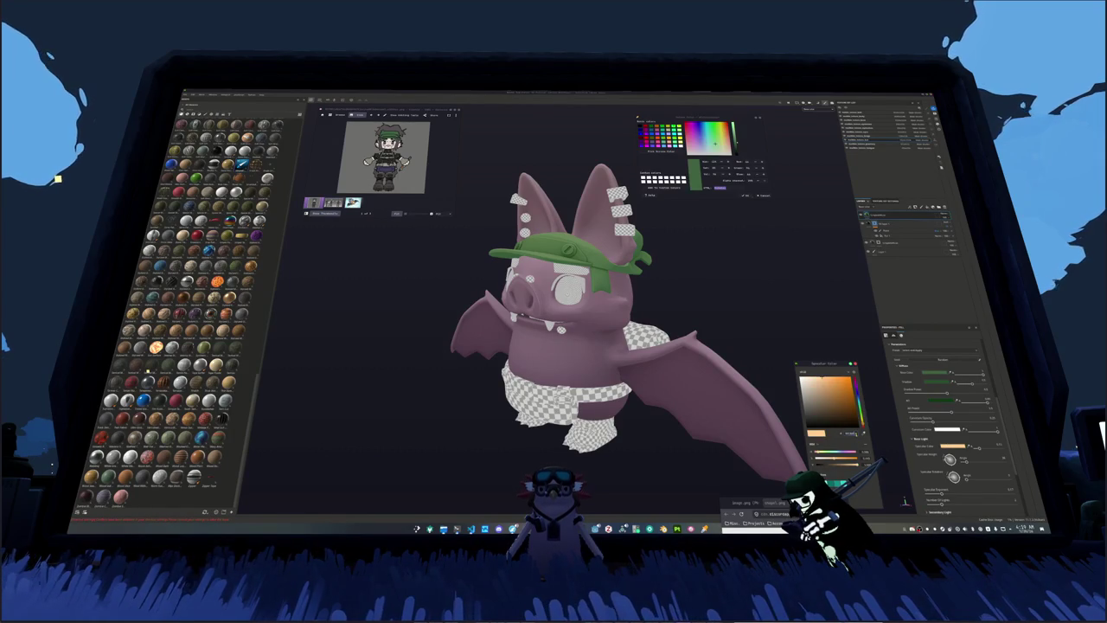
click(835, 391)
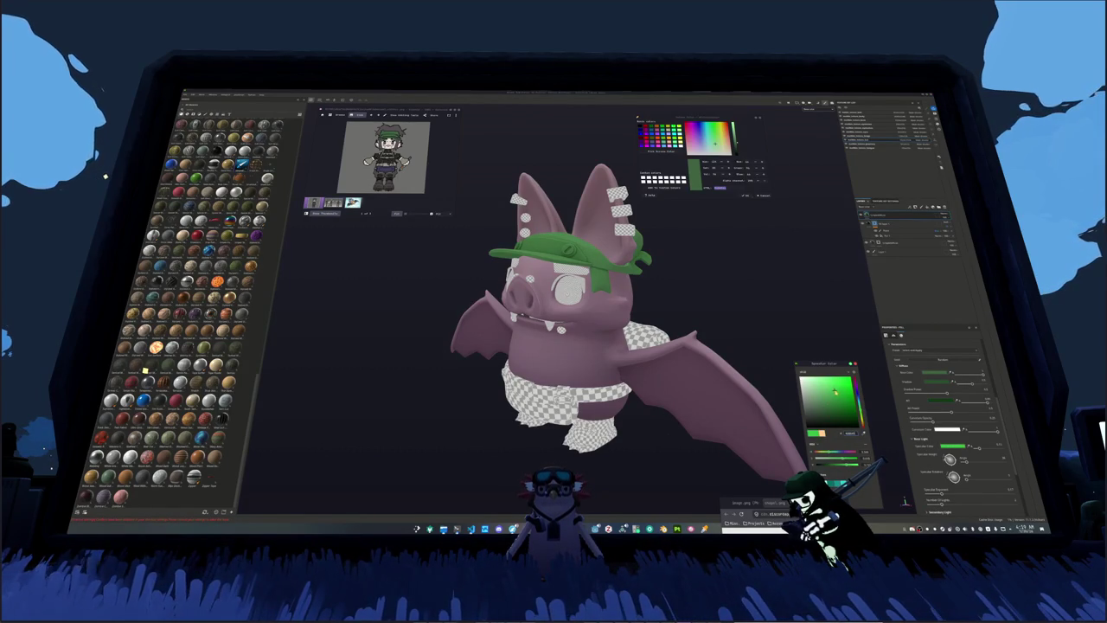
click(855, 365)
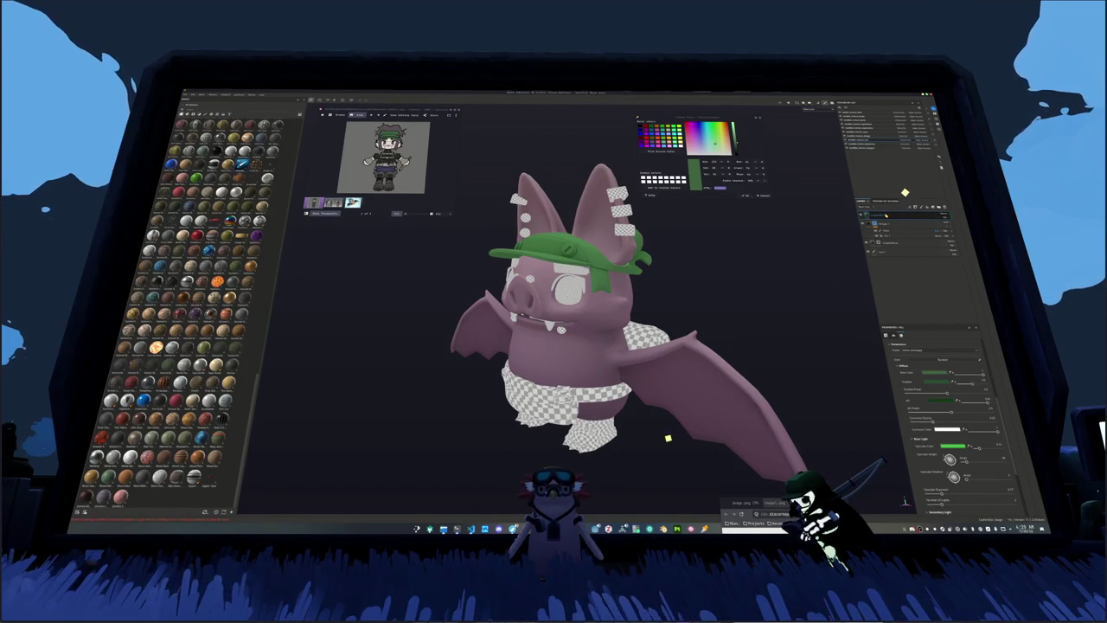
right_click(892, 214)
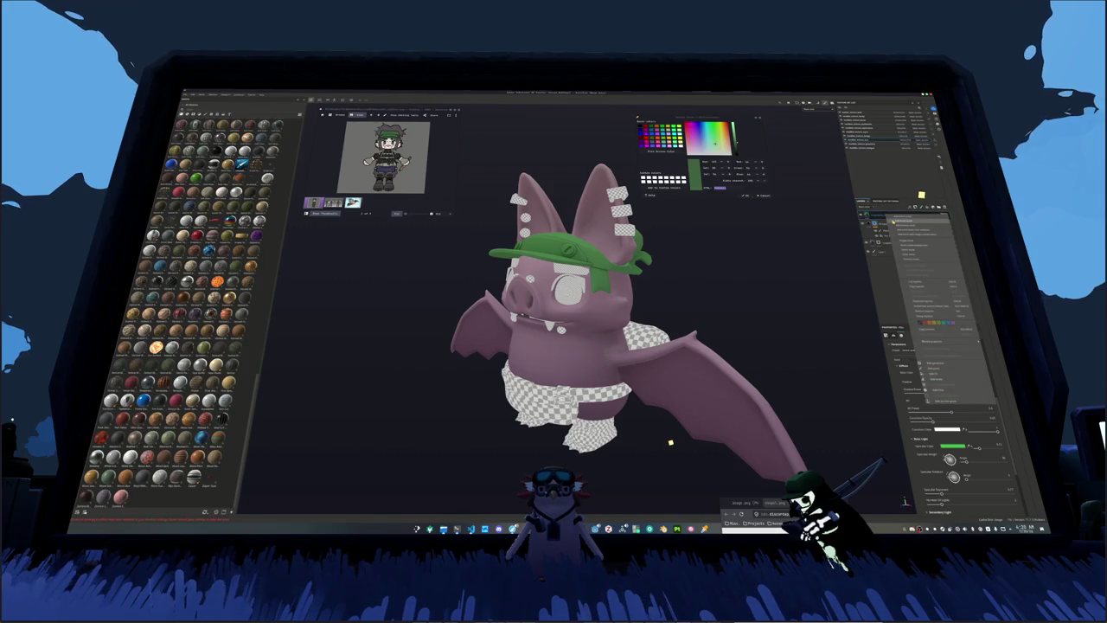
Step: Give the green fill layer a black mask set up for polygon fill
click(895, 221)
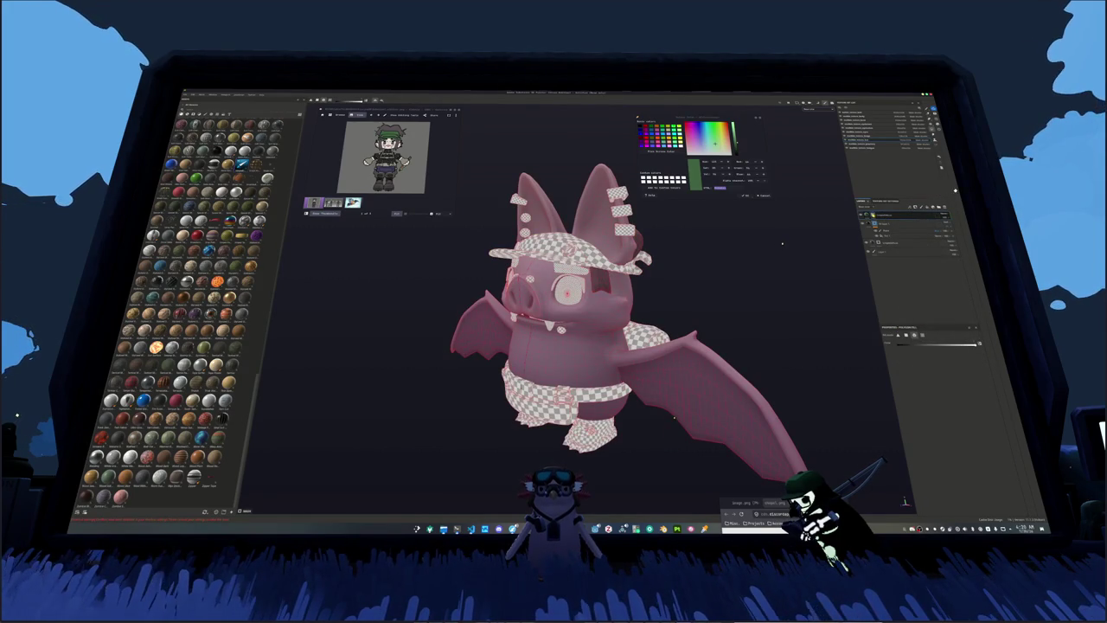
right_click(883, 215)
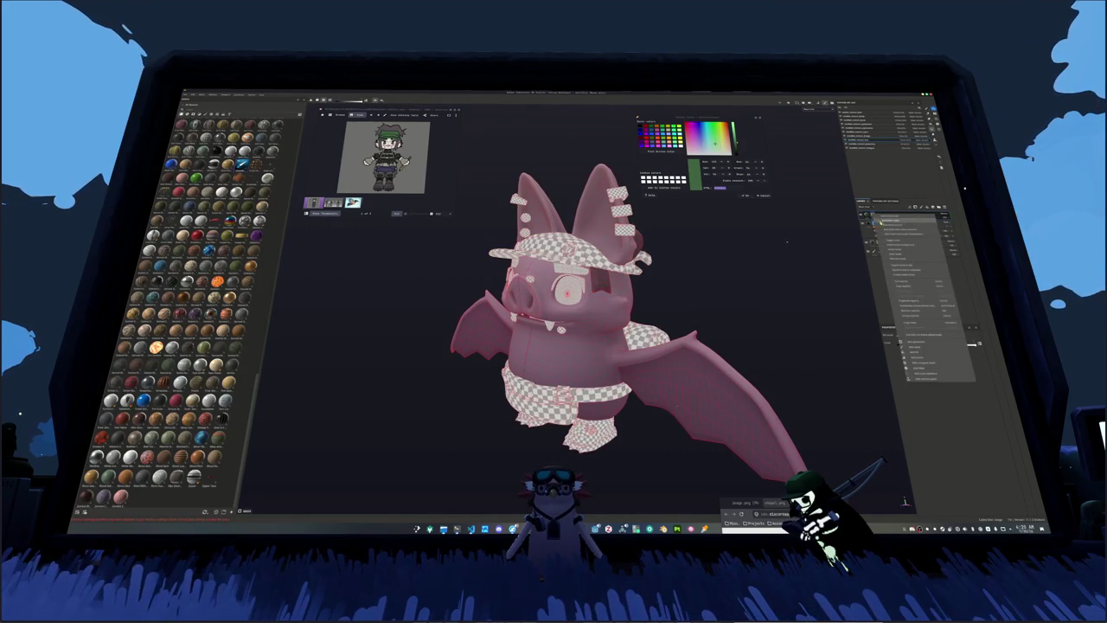
click(917, 351)
Step: Reveal green on the hat band behind the head, then reselect the fill layer
alt+drag(761, 290, 694, 286)
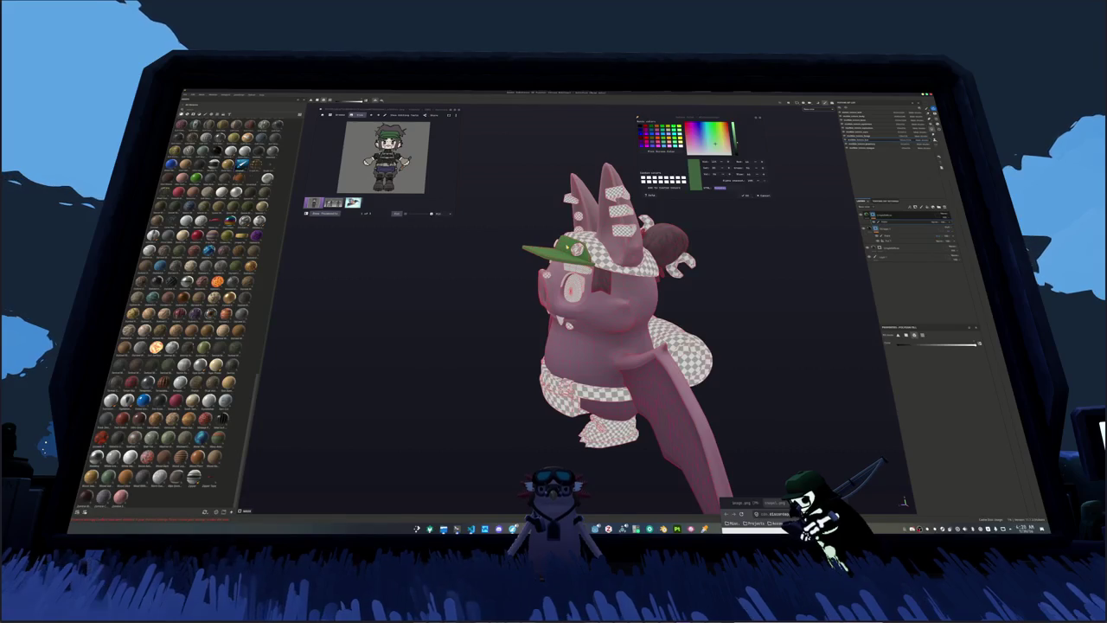
alt+drag(623, 329, 675, 311)
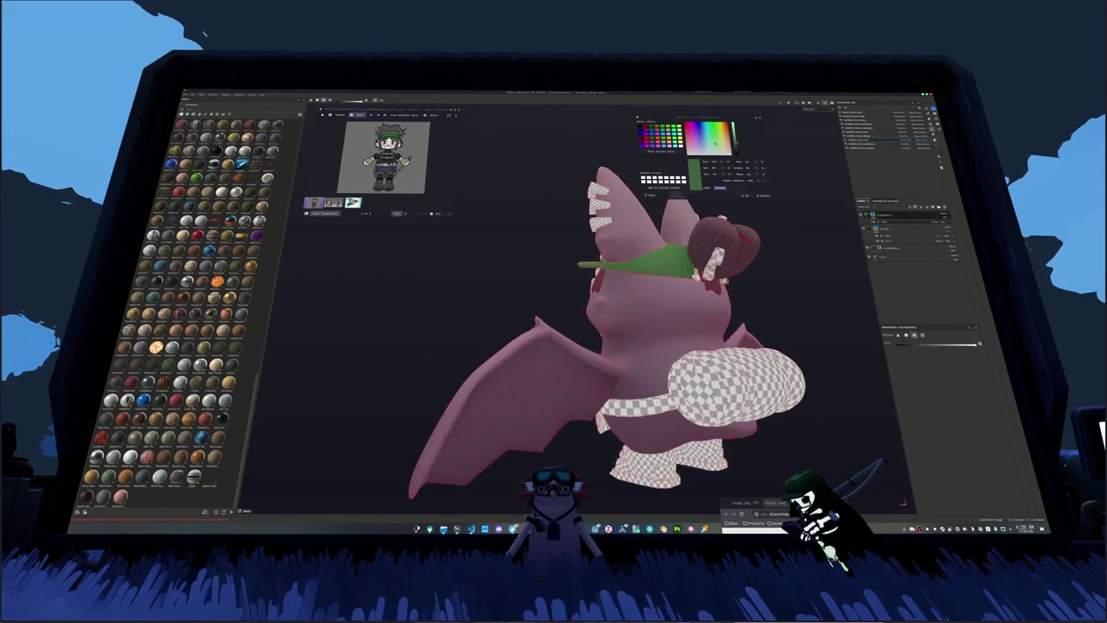
scroll(623, 328, up, 3)
alt+drag(697, 275, 680, 271)
click(741, 282)
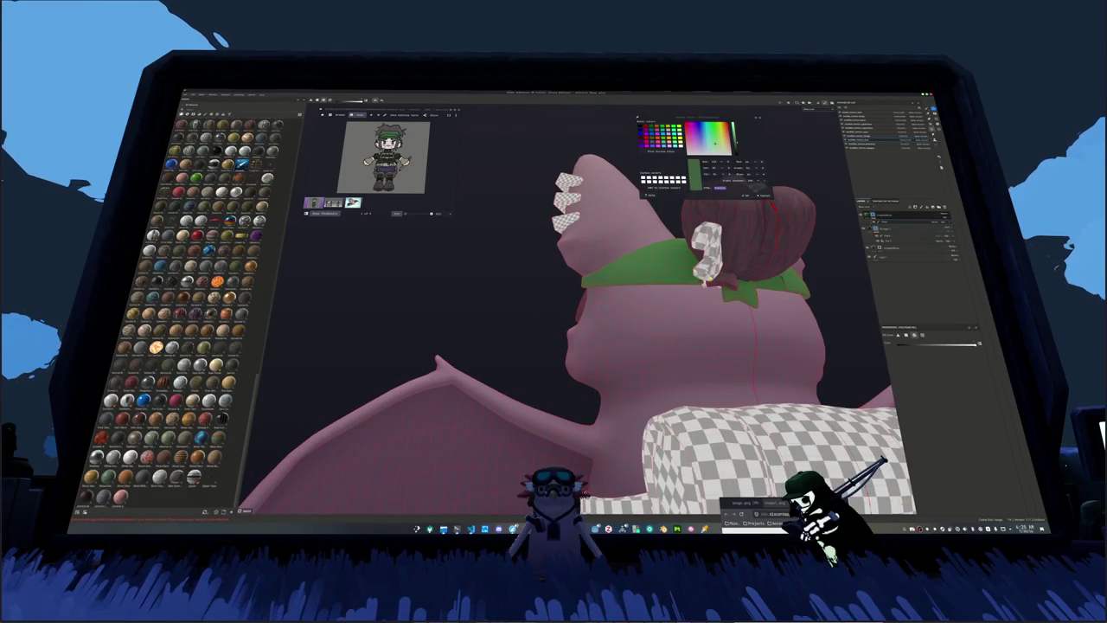
mouse_move(596, 259)
alt+mouse_down()
mouse_move(699, 297)
mouse_move(504, 236)
mouse_move(714, 297)
mouse_move(783, 276)
alt+mouse_up()
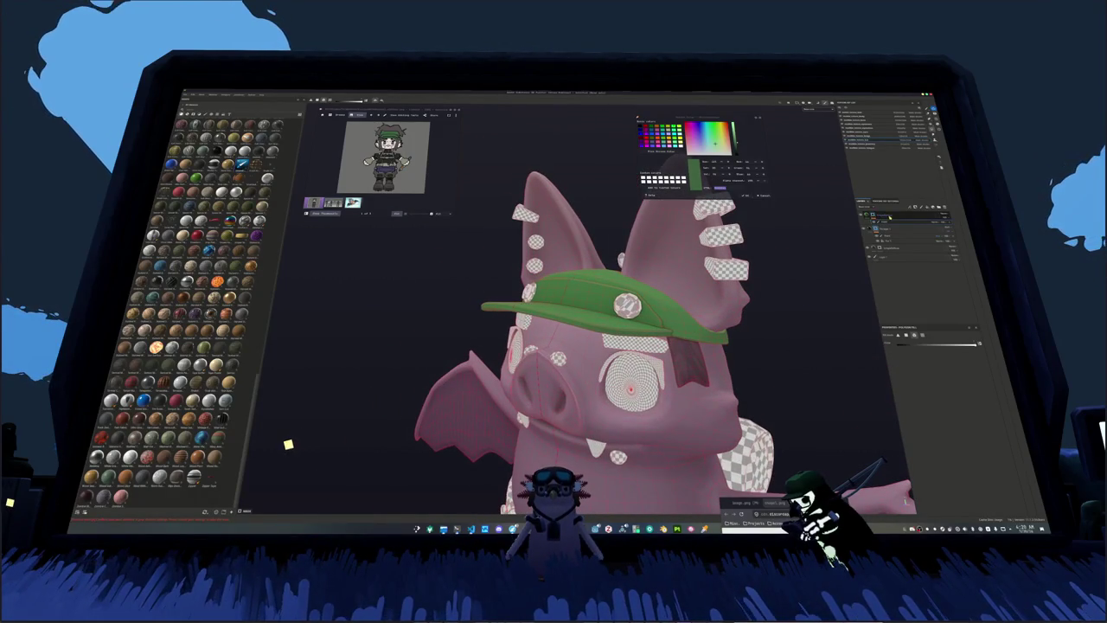
click(900, 259)
click(900, 253)
mouse_move(735, 346)
alt+mouse_down()
mouse_move(774, 352)
mouse_move(798, 257)
alt+mouse_up()
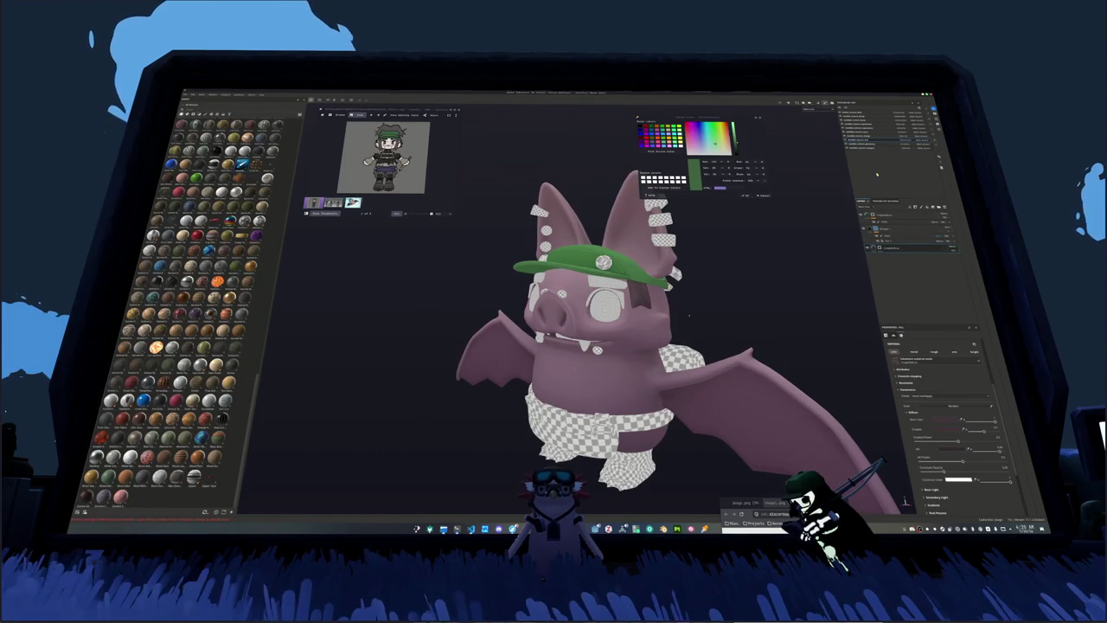
Step: Add a mask to the layer below the green hat layer
click(896, 248)
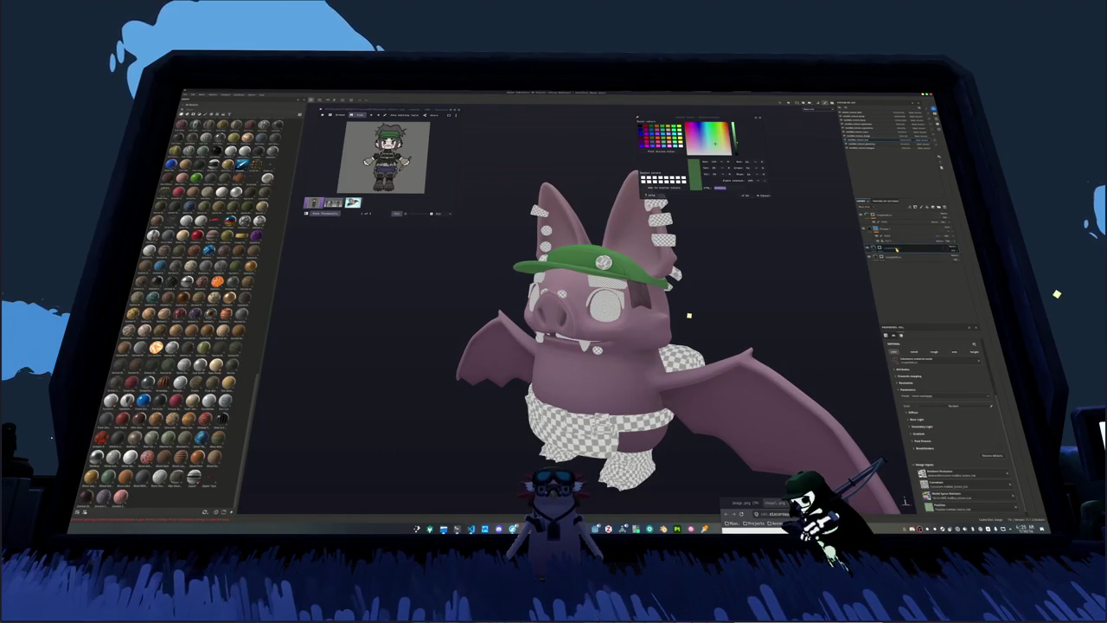
right_click(891, 249)
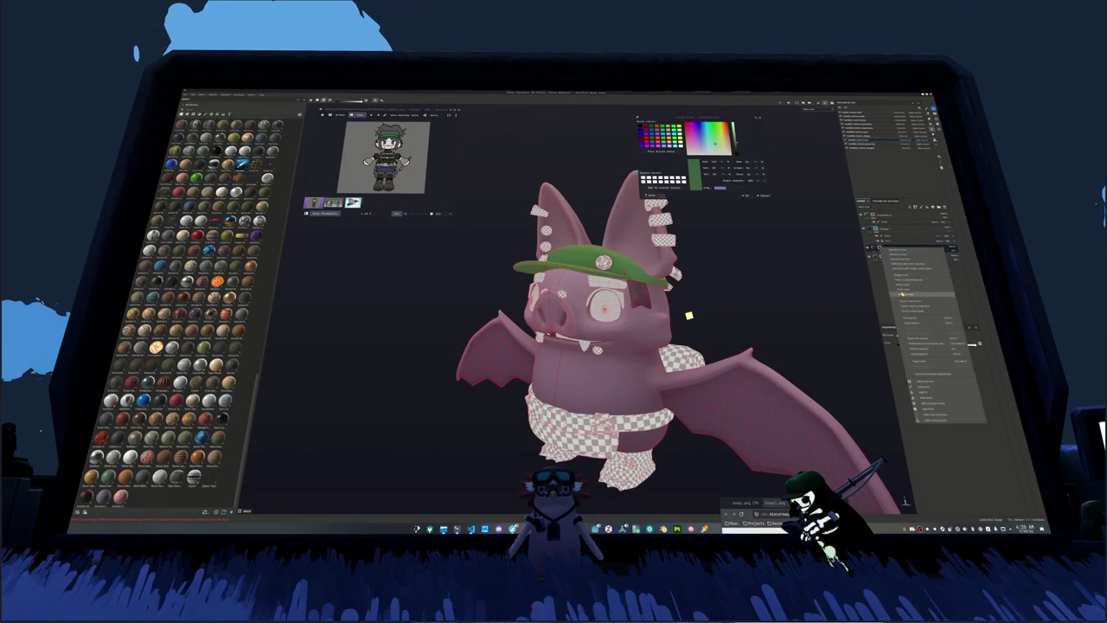
click(902, 293)
scroll(865, 330, up, 2)
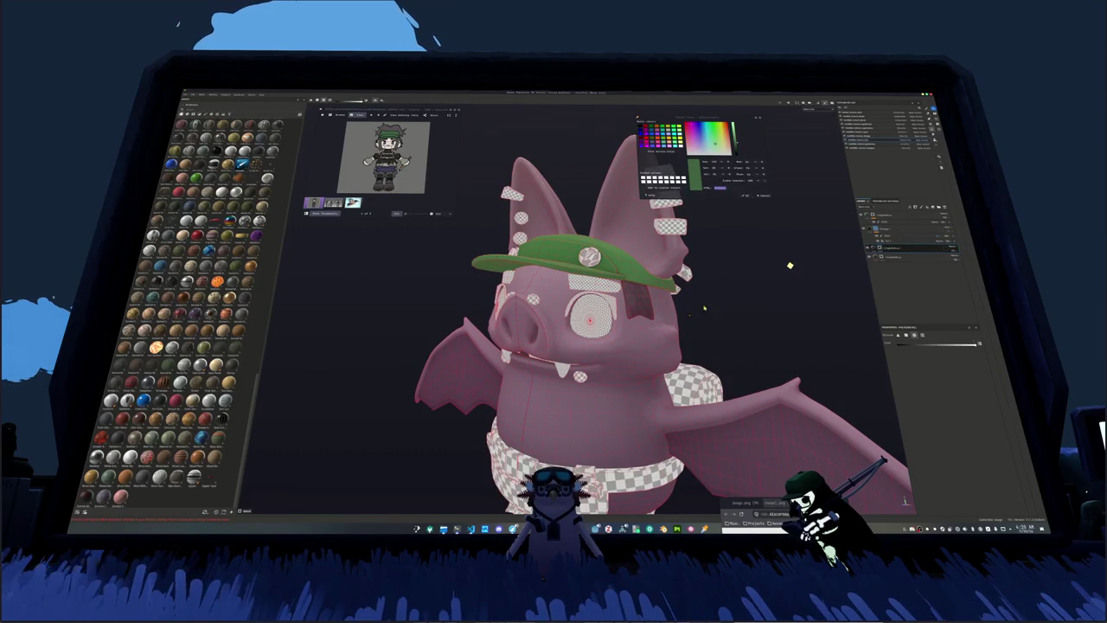
scroll(832, 331, up, 1)
scroll(832, 330, up, 1)
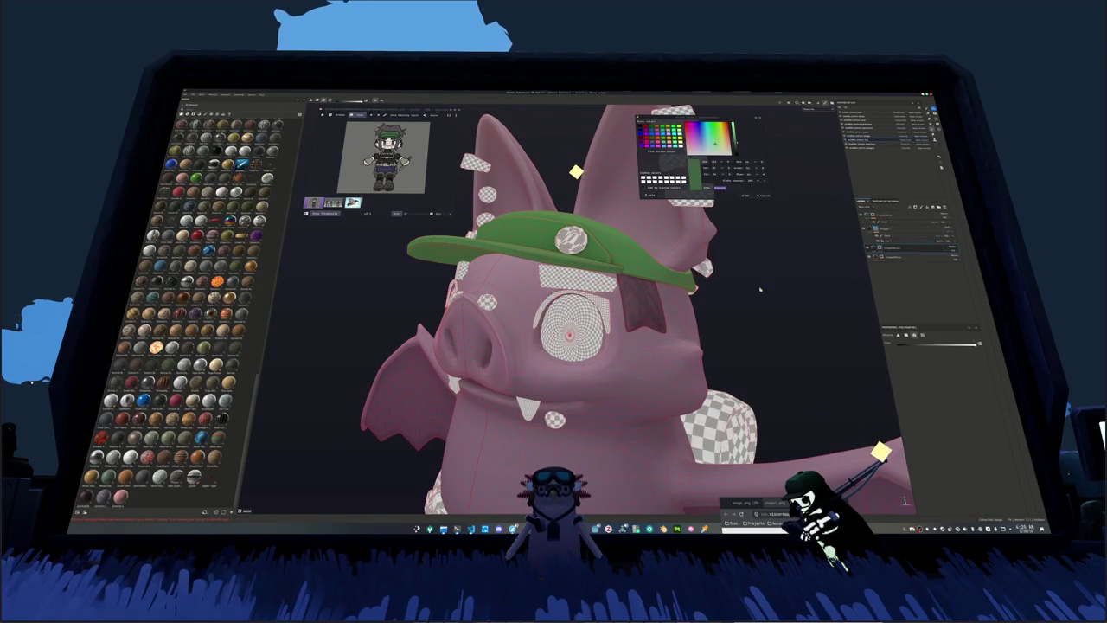
middle_drag(732, 290, 340, 398)
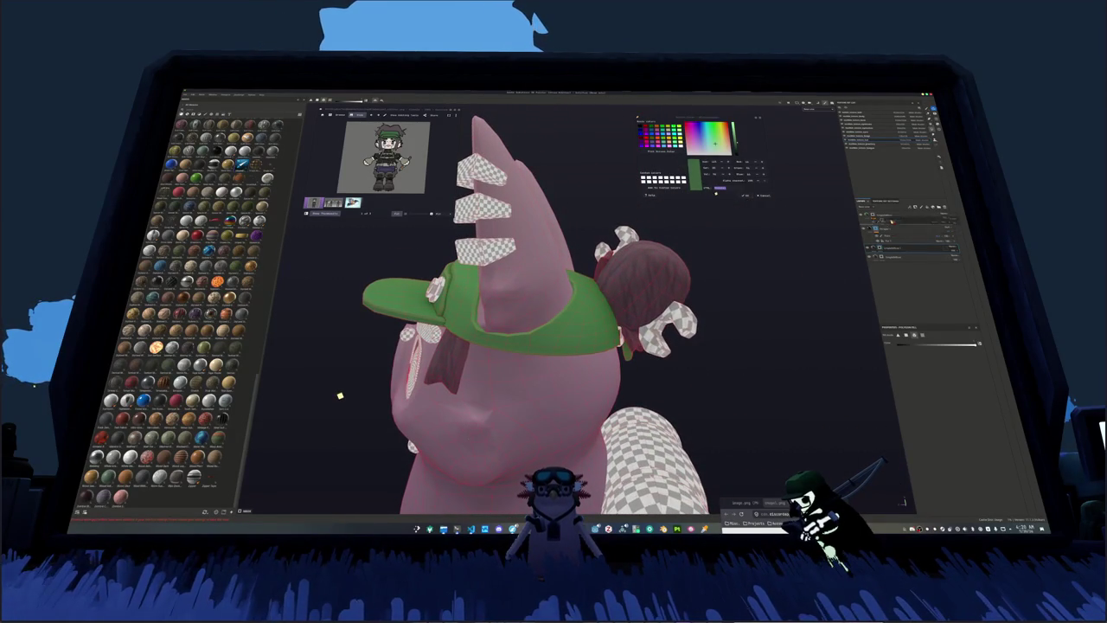
middle_drag(340, 395, 343, 413)
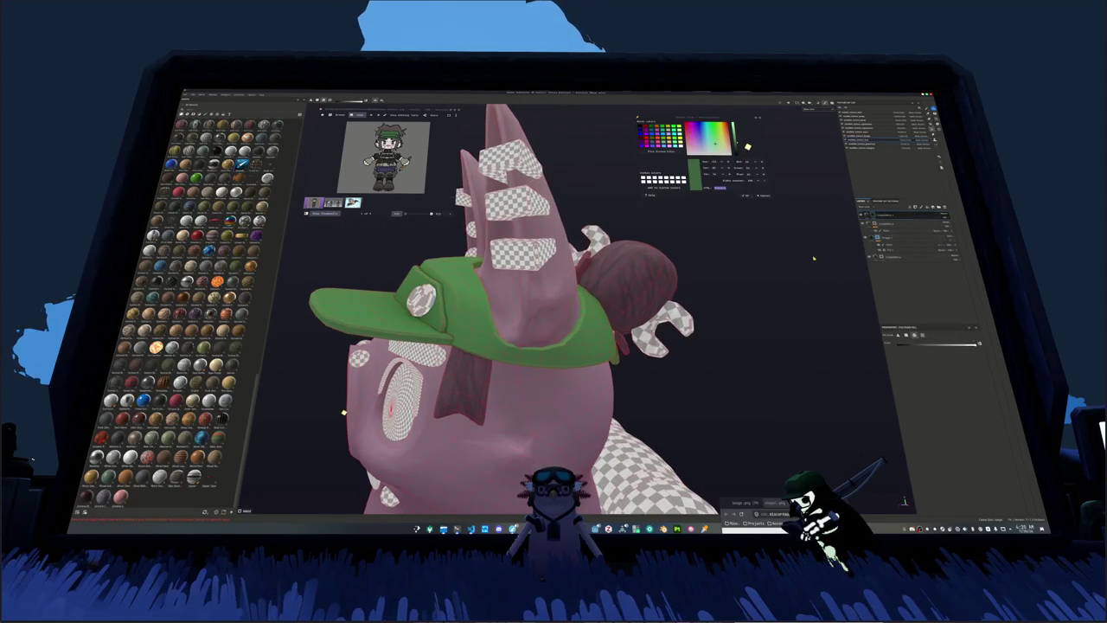
Step: Choose a different shading Preset on the top fill layer, turning the wrench clip grey
click(887, 215)
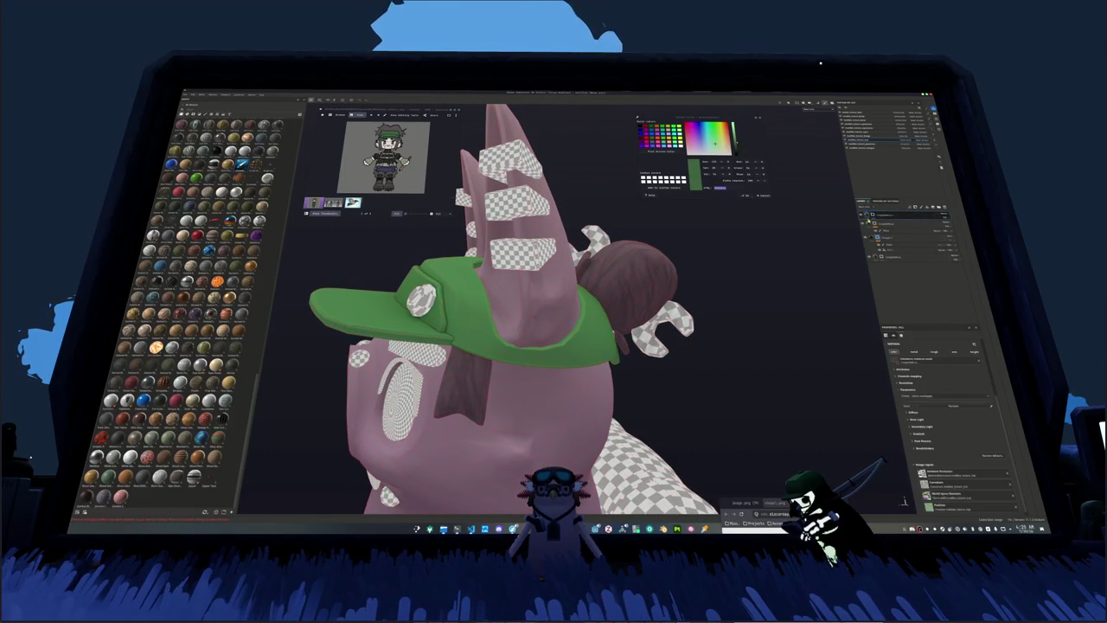
click(926, 396)
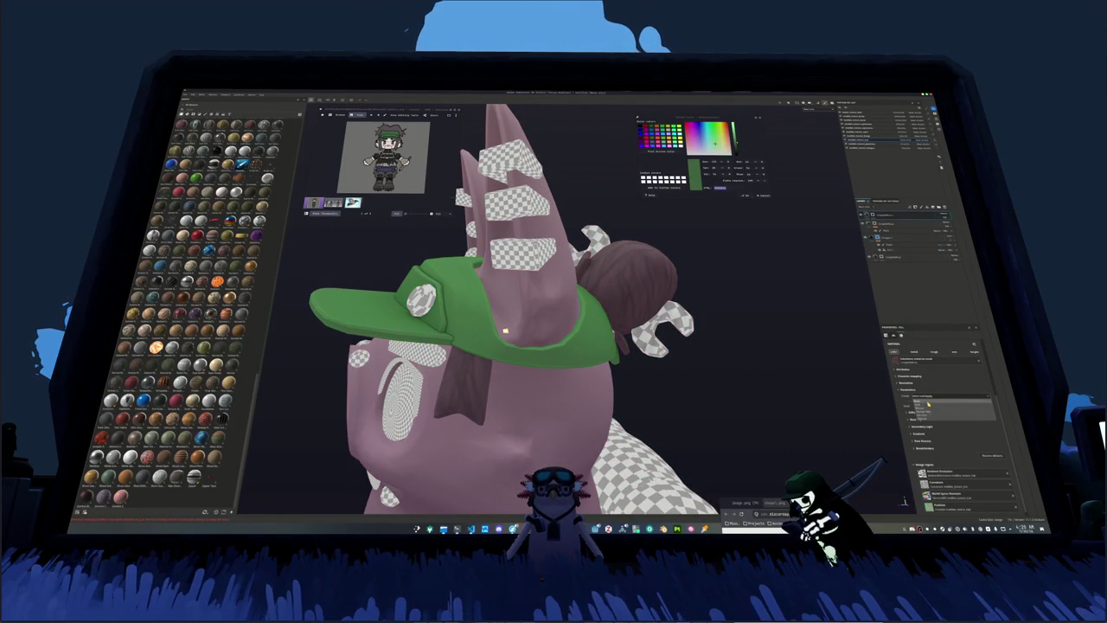
click(929, 404)
mouse_move(504, 335)
alt+mouse_down()
mouse_move(539, 327)
mouse_move(544, 253)
alt+mouse_up()
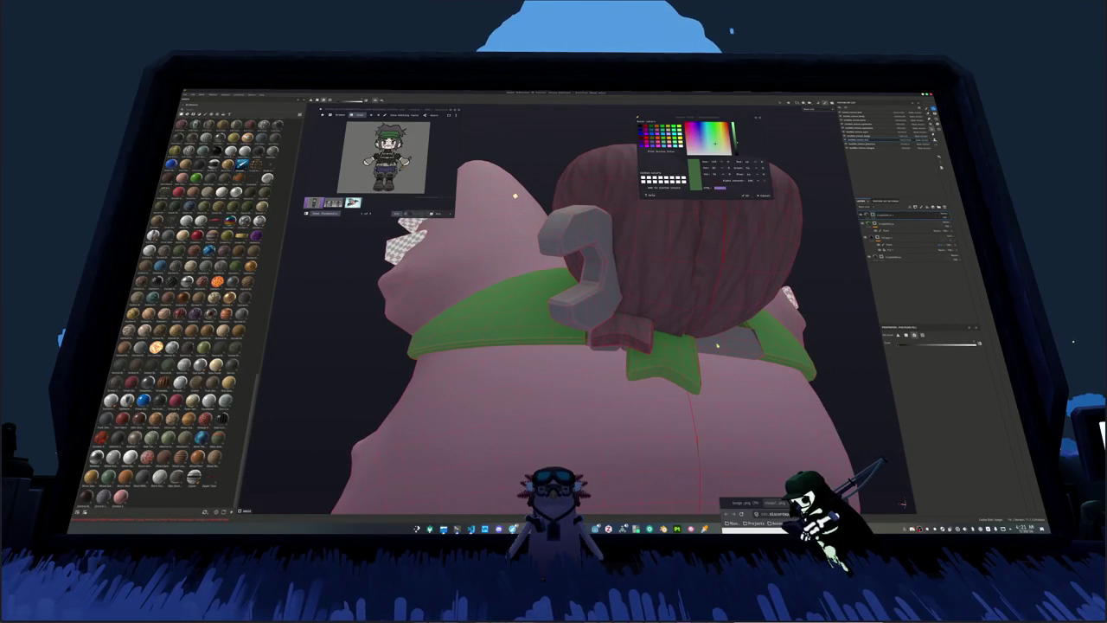
Step: Undo the accidental hiding of the collar's green fill with Ctrl+Z
mouse_move(543, 254)
alt+mouse_down()
mouse_move(472, 311)
mouse_move(509, 292)
alt+mouse_up()
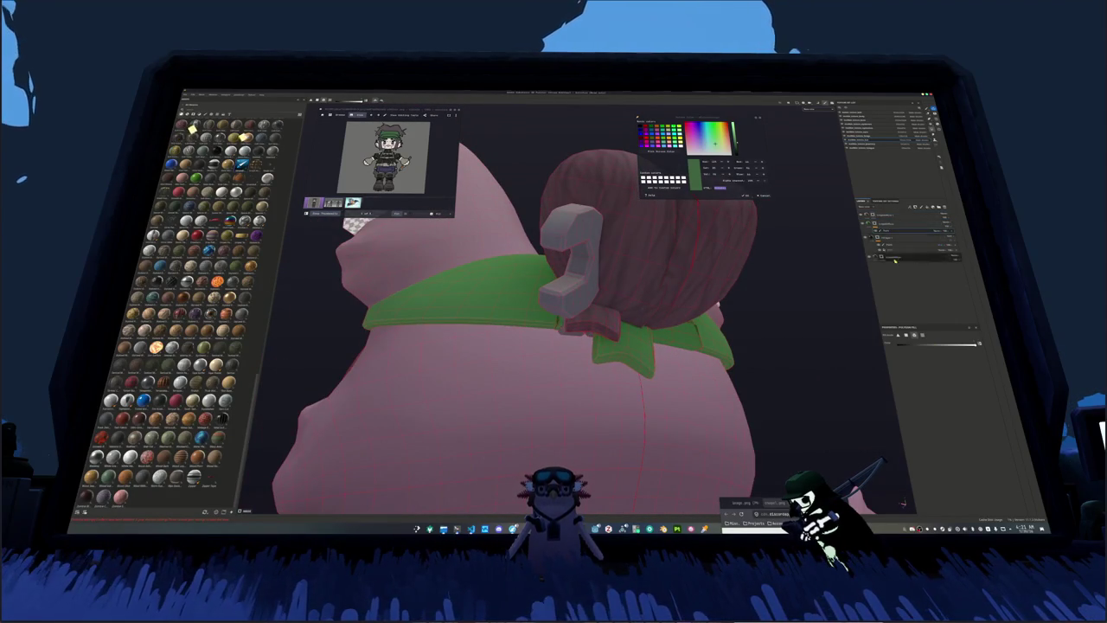
click(630, 353)
mouse_move(630, 353)
alt+mouse_down()
mouse_move(693, 339)
mouse_move(617, 306)
alt+mouse_up()
key(ctrl+z)
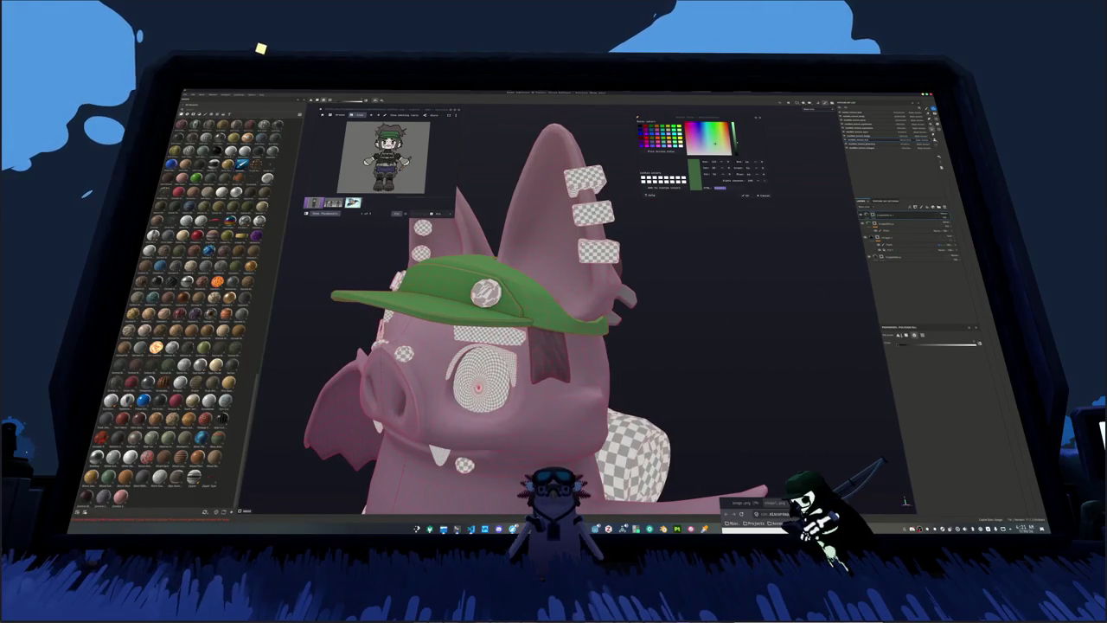
Step: Bring the bat to a frontal view and zoom in on the reference image
alt+drag(486, 294, 733, 299)
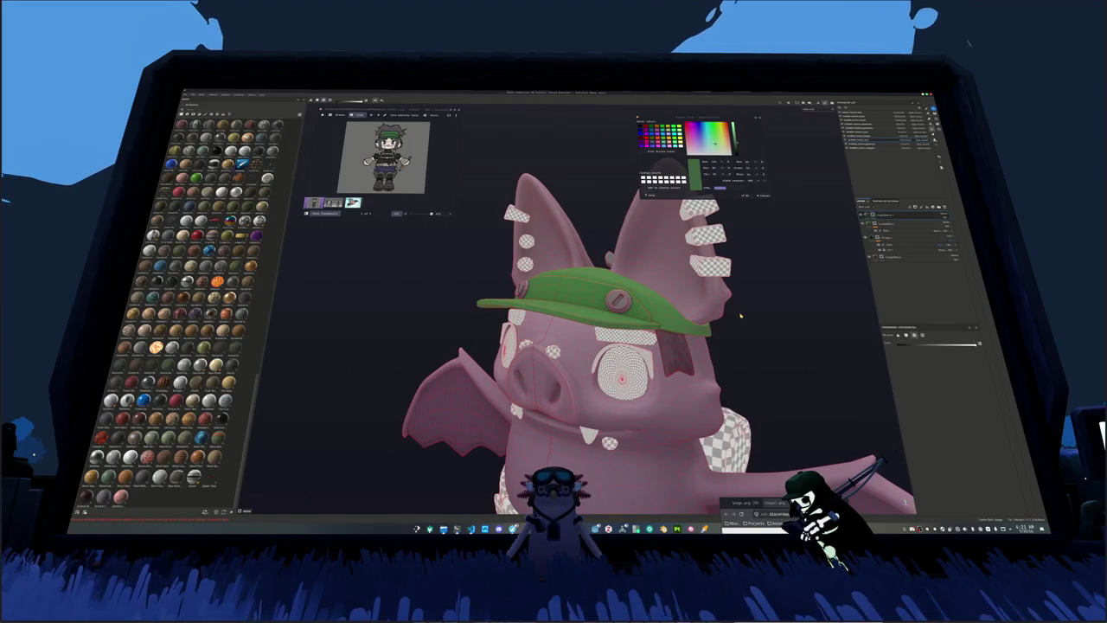
mouse_move(741, 270)
alt+mouse_down()
mouse_move(793, 274)
mouse_move(793, 346)
alt+mouse_up()
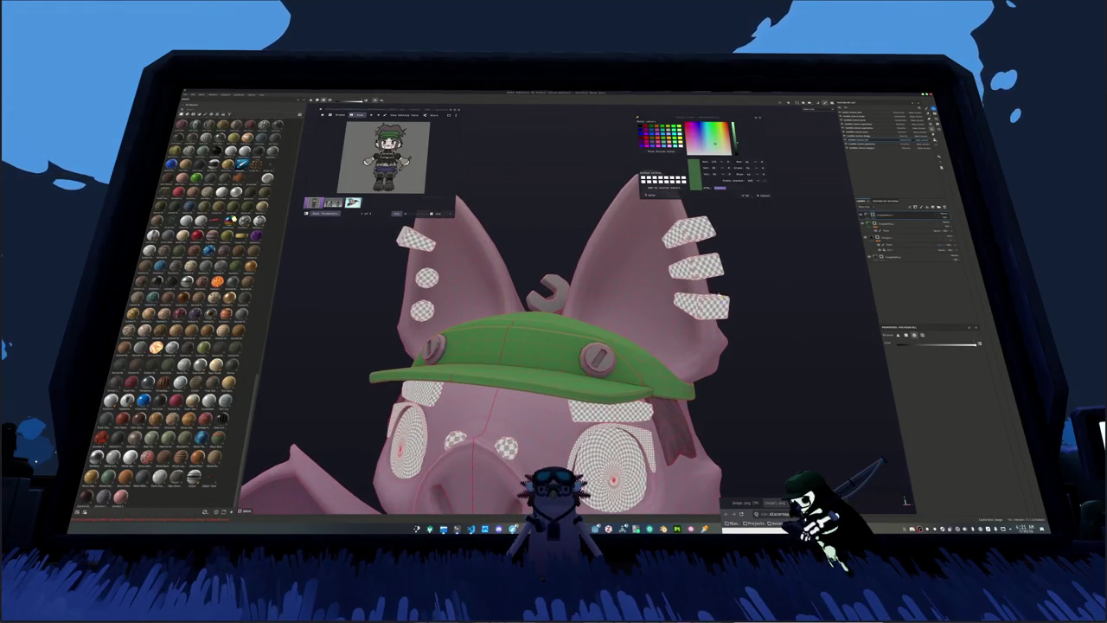
scroll(385, 157, up, 5)
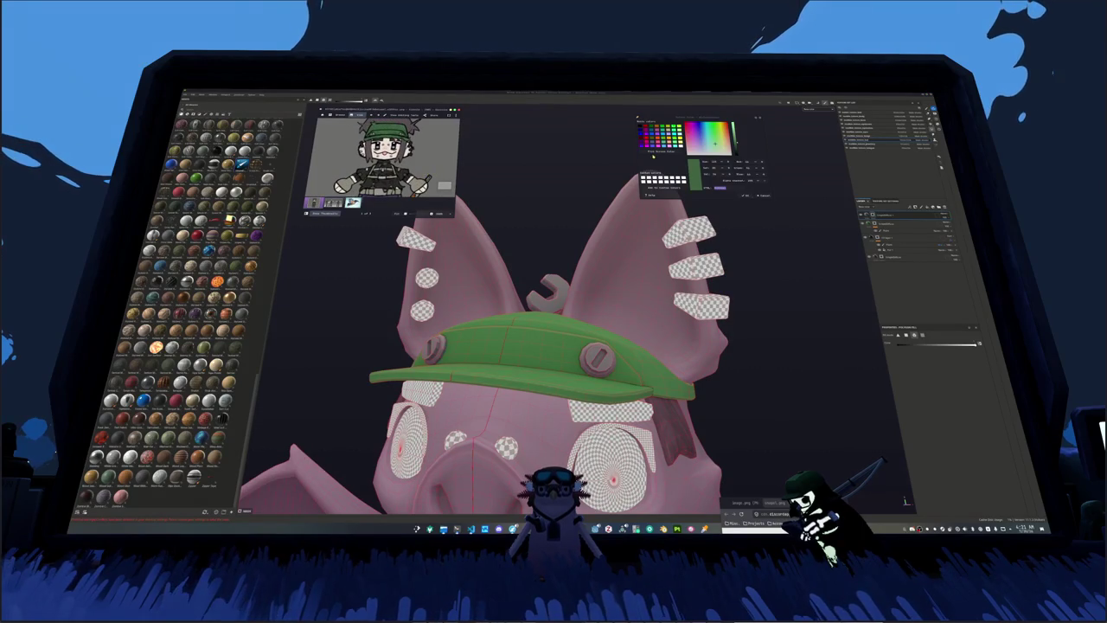
Step: Sample a colour from the reference and add a new fill over the hat, setting its Base Color
click(508, 277)
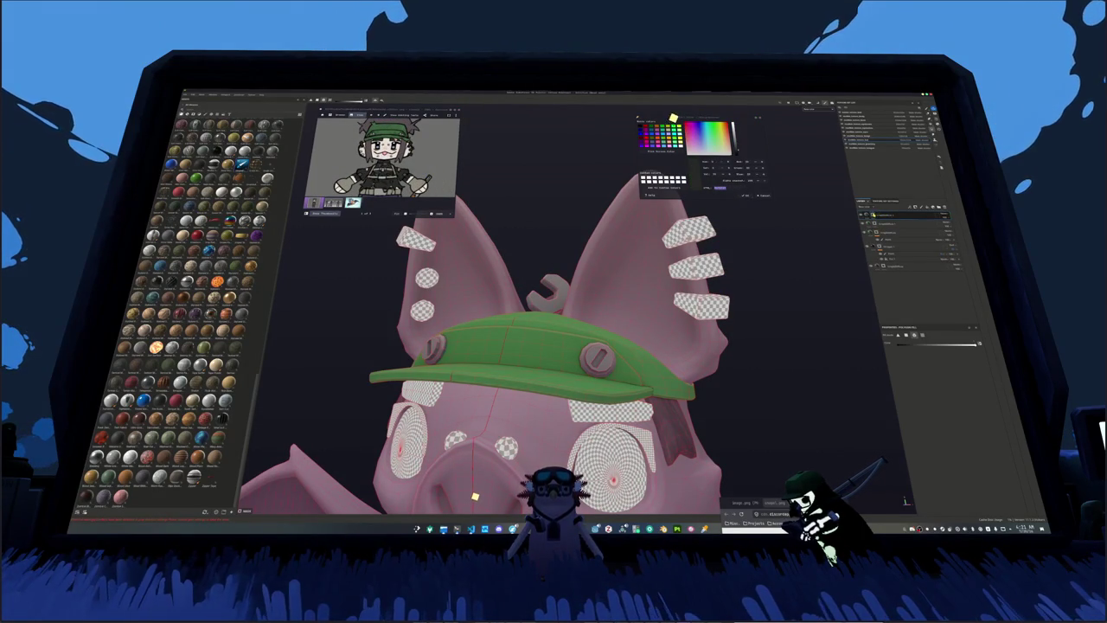
right_click(894, 214)
click(896, 258)
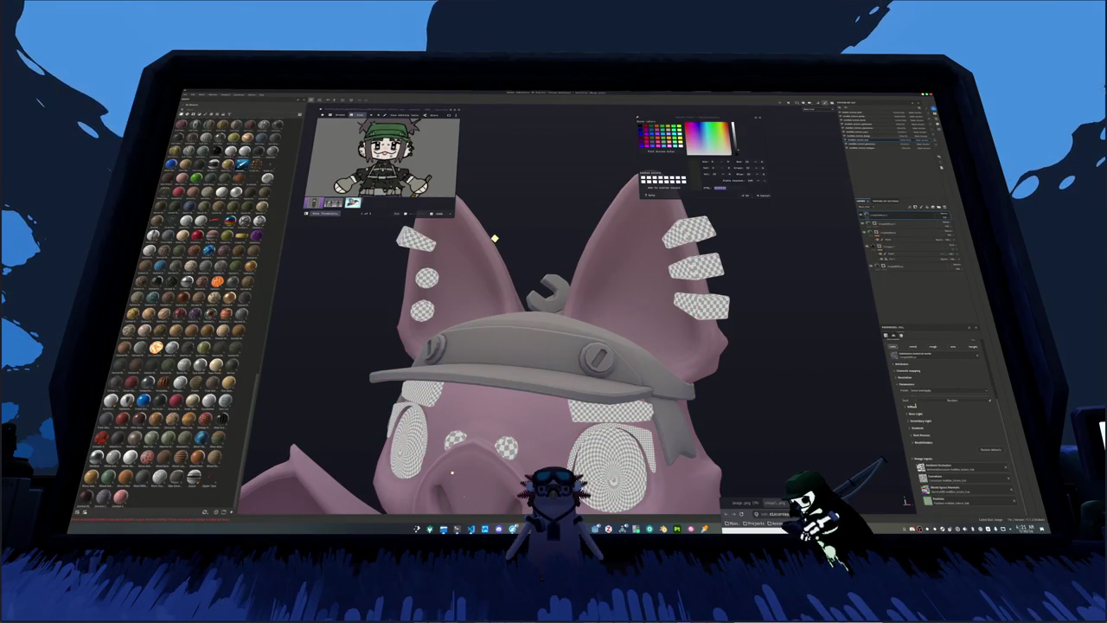
click(956, 474)
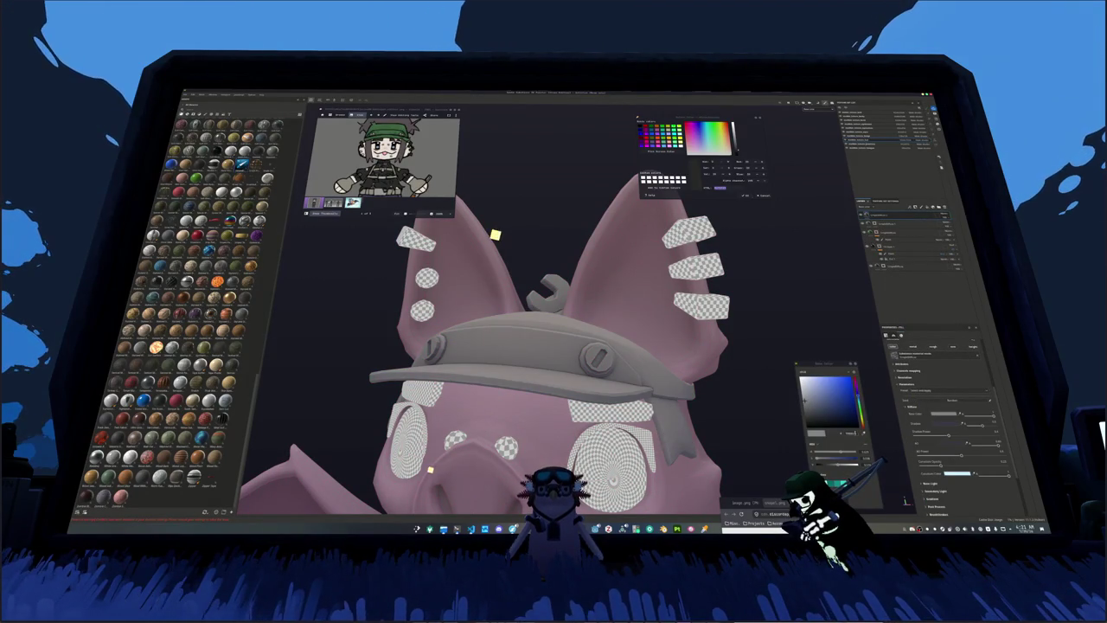
click(813, 420)
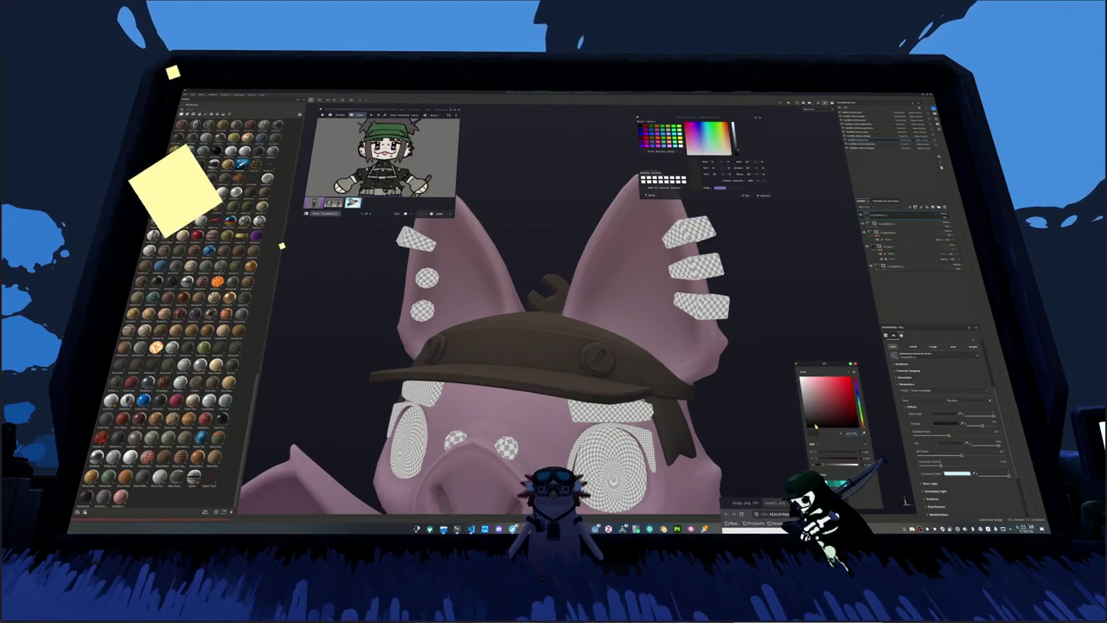
Step: Confirm the green hat colour and reset to a straight front view with numpad 1
click(930, 483)
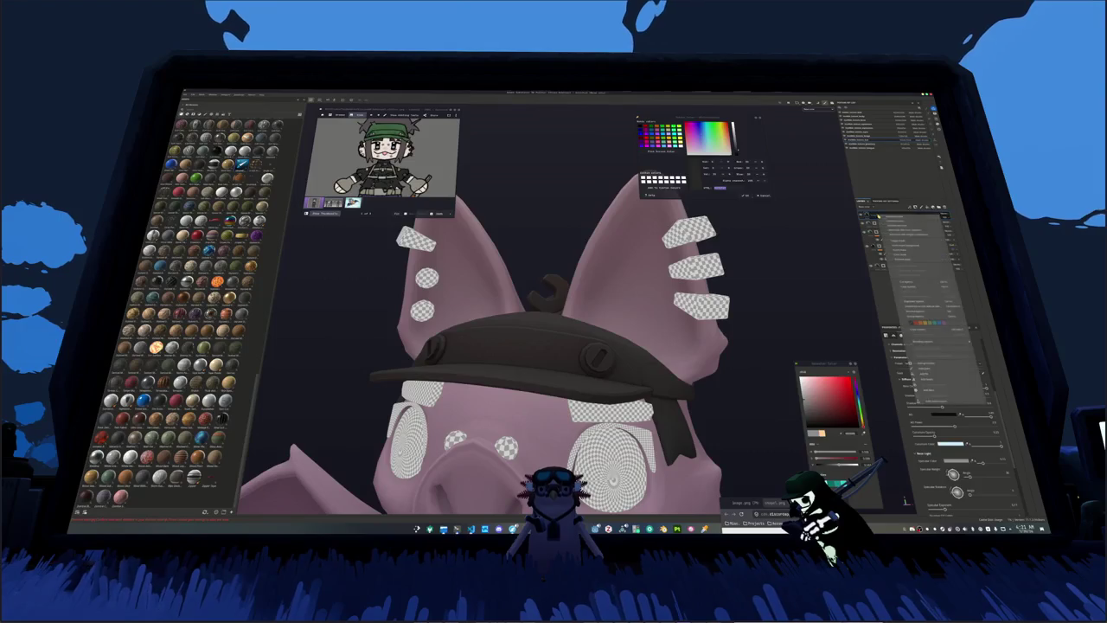
key(Tab)
middle_drag(735, 303, 758, 301)
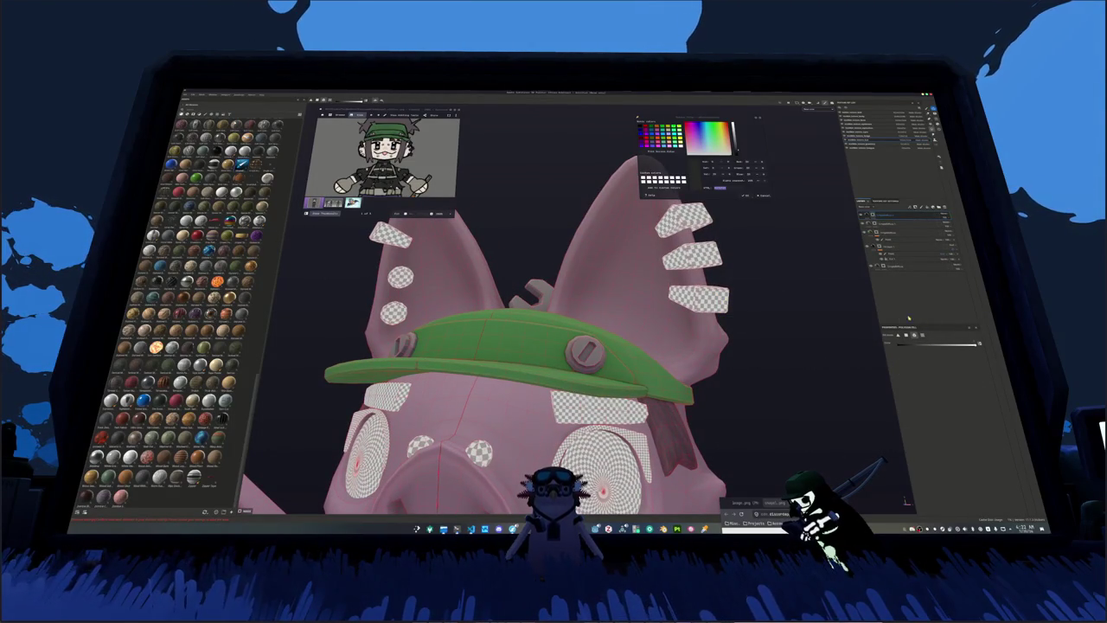
key(KP_1)
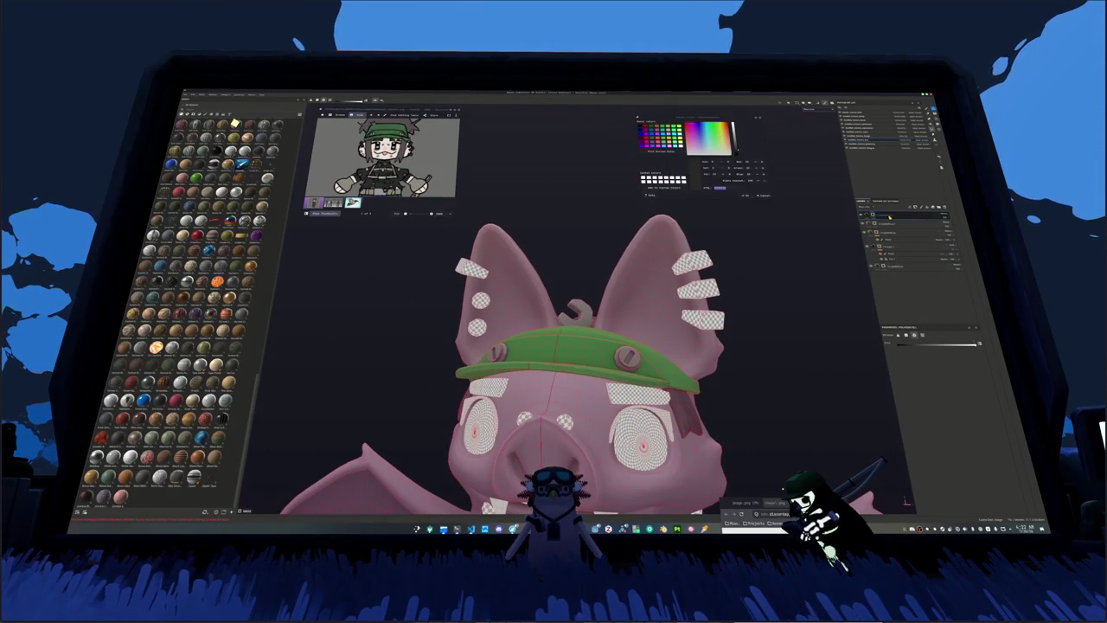
key(Tab)
key(Tab)
key(Tab)
key(Tab)
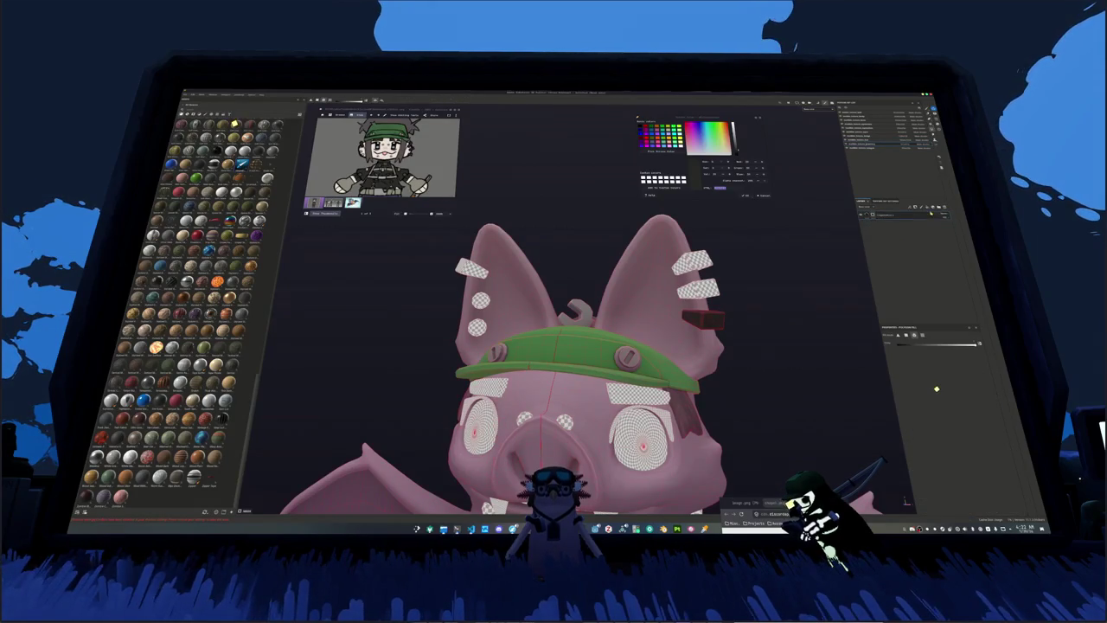
scroll(943, 398, down, 2)
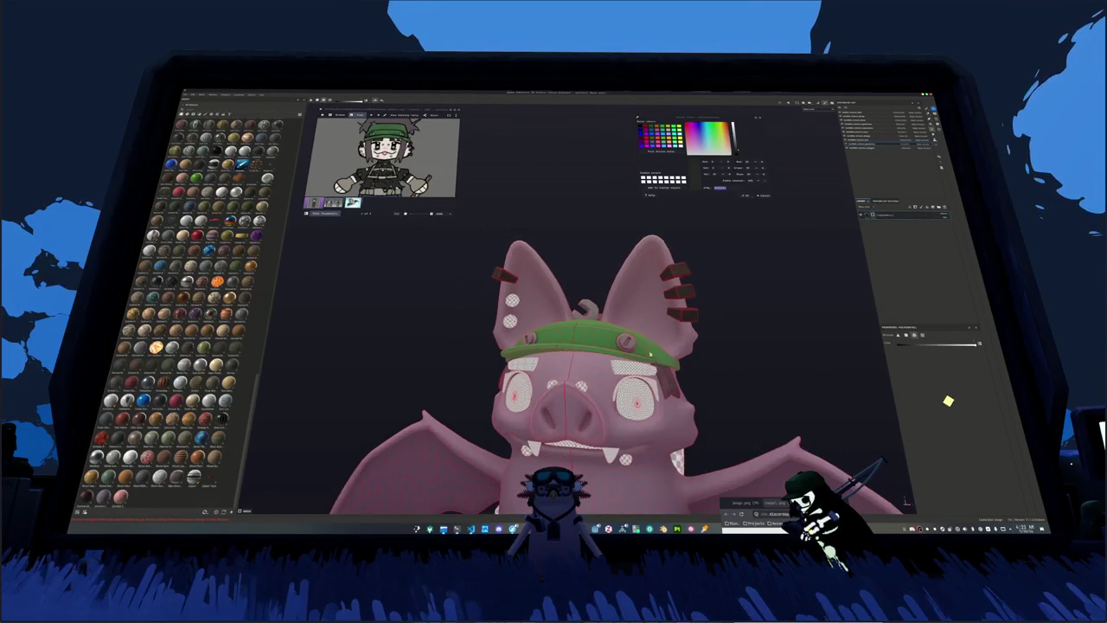
scroll(948, 407, down, 2)
middle_drag(948, 406, 941, 408)
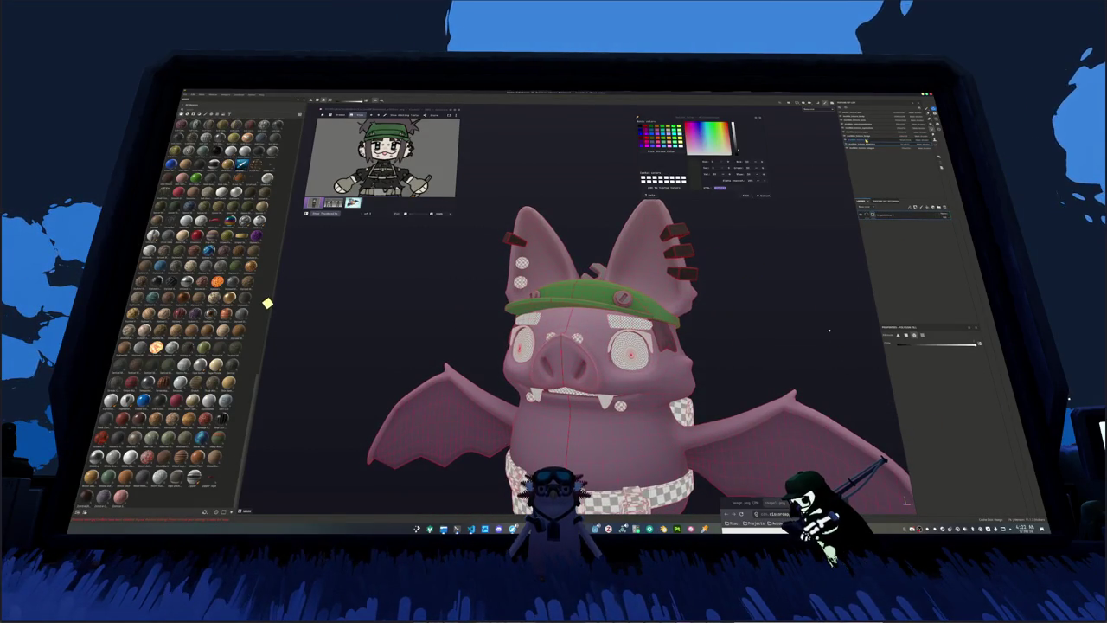
key(Tab)
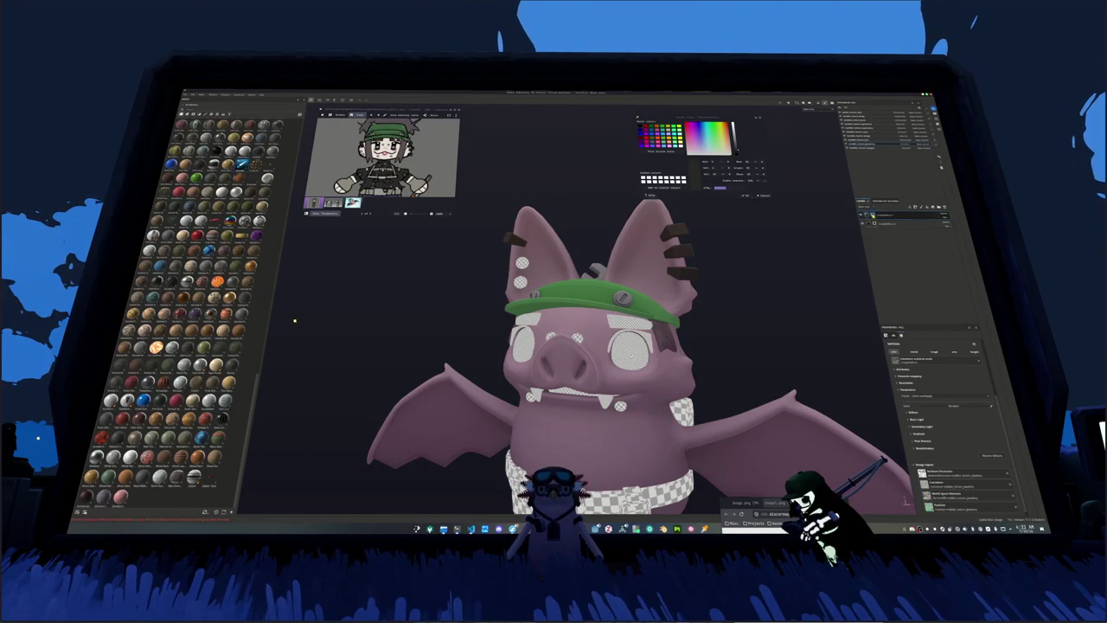
key(Tab)
scroll(701, 350, up, 2)
scroll(701, 351, up, 2)
scroll(693, 349, up, 2)
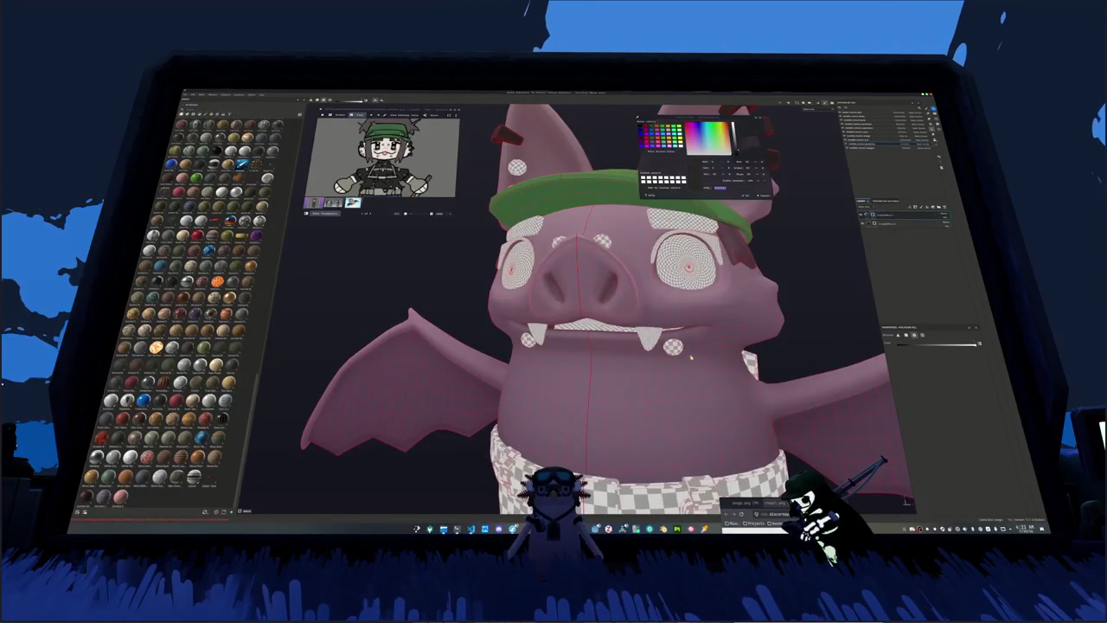
middle_drag(672, 350, 601, 307)
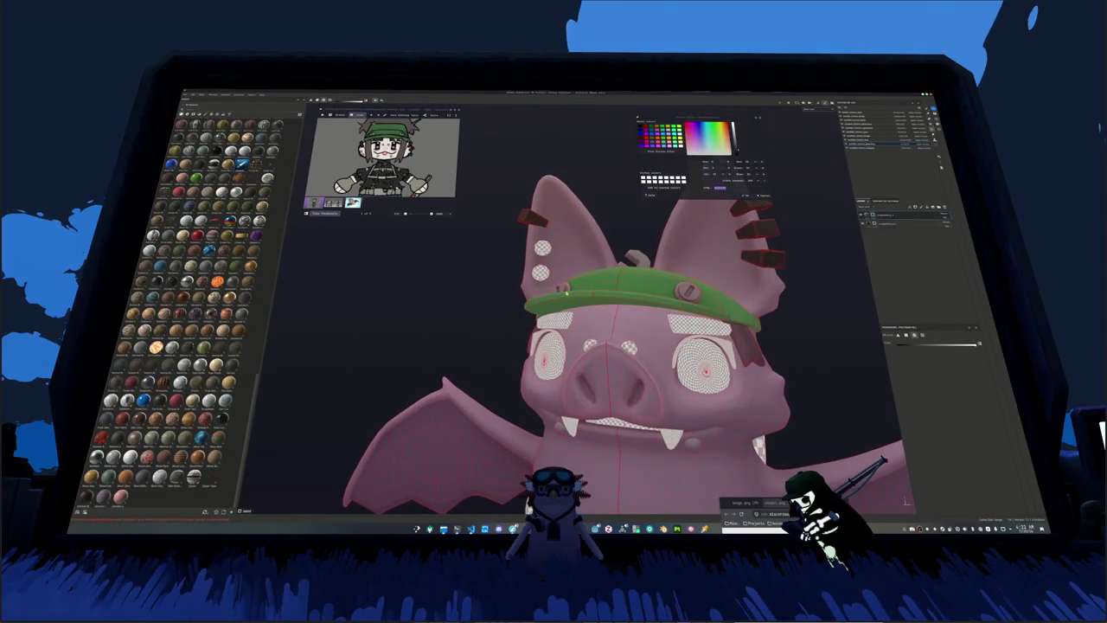
drag(515, 244, 555, 284)
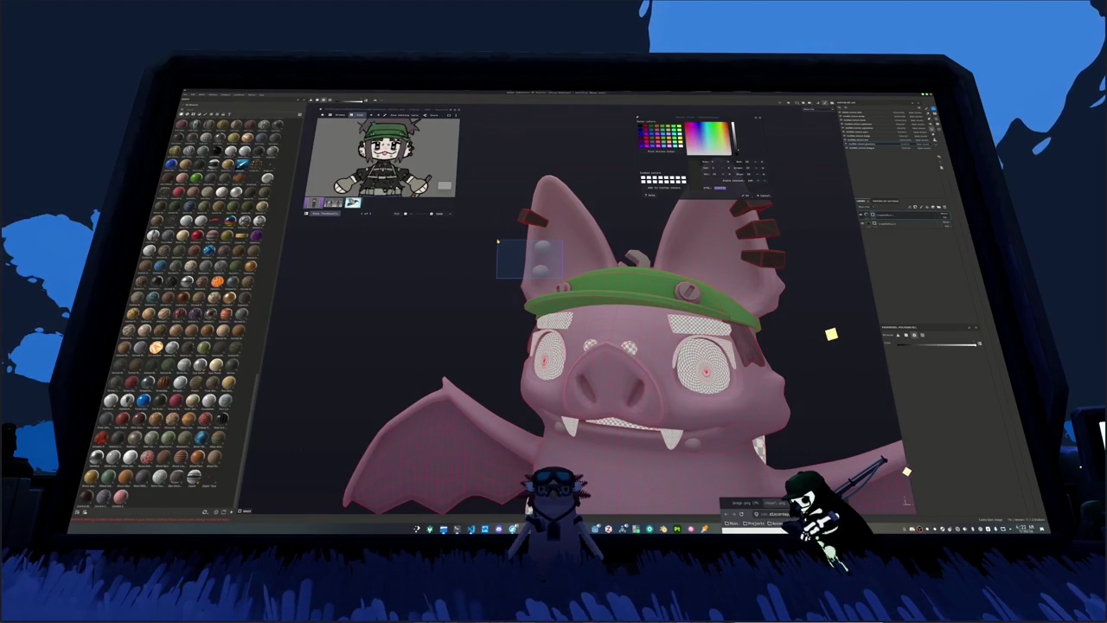
scroll(472, 284, down, 2)
mouse_move(472, 283)
middle_down()
mouse_move(645, 302)
mouse_move(653, 268)
middle_up()
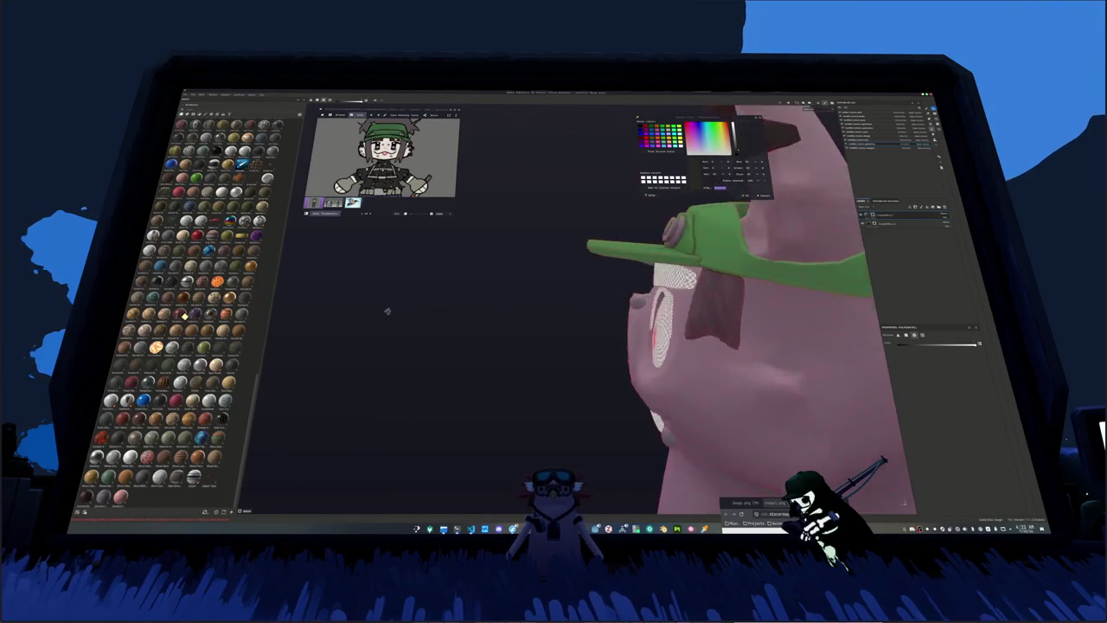
scroll(653, 267, down, 5)
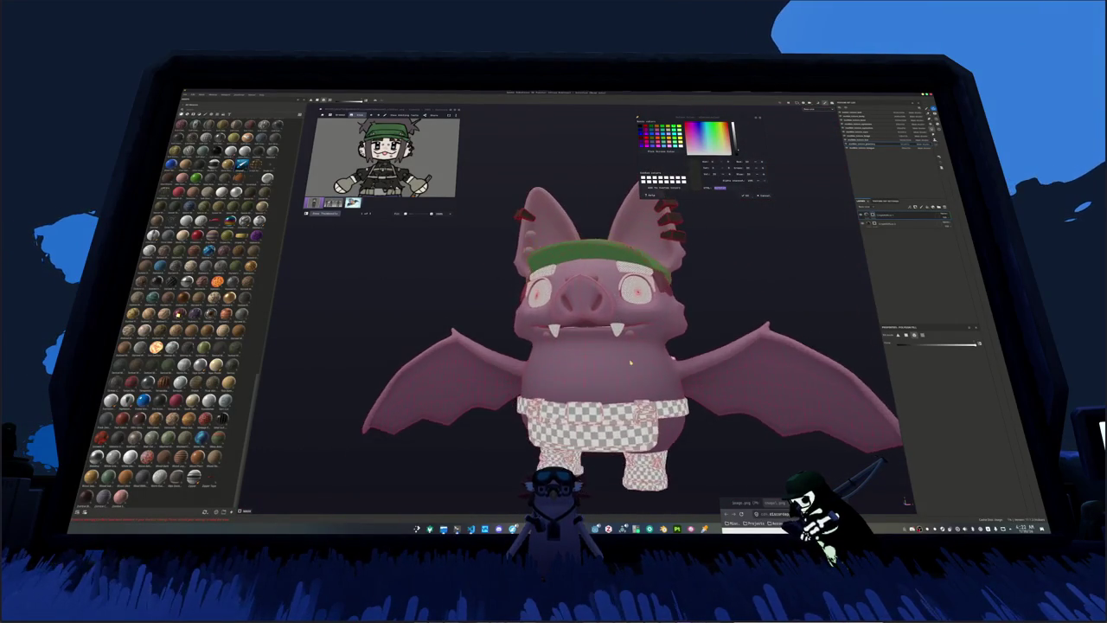
scroll(588, 303, up, 3)
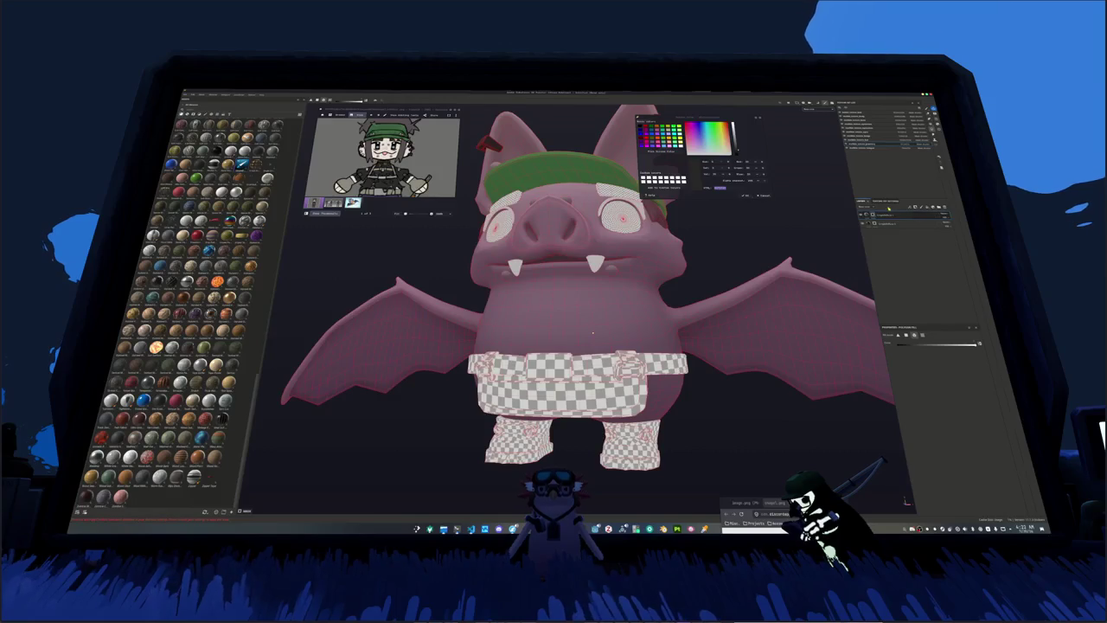
click(592, 331)
key(1)
key(4)
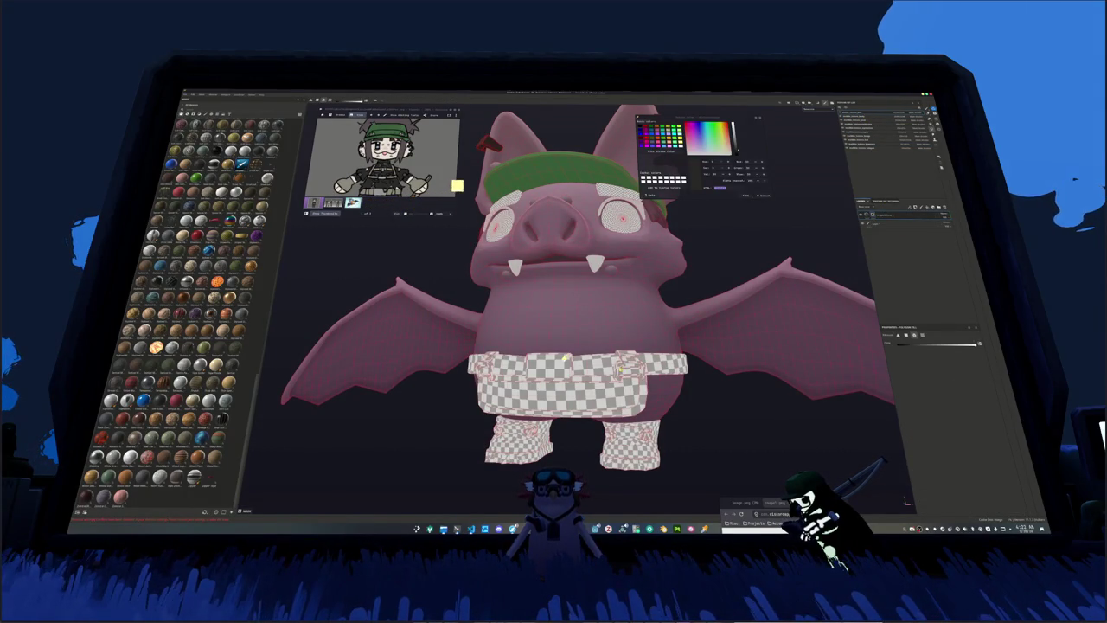
alt+drag(618, 368, 416, 374)
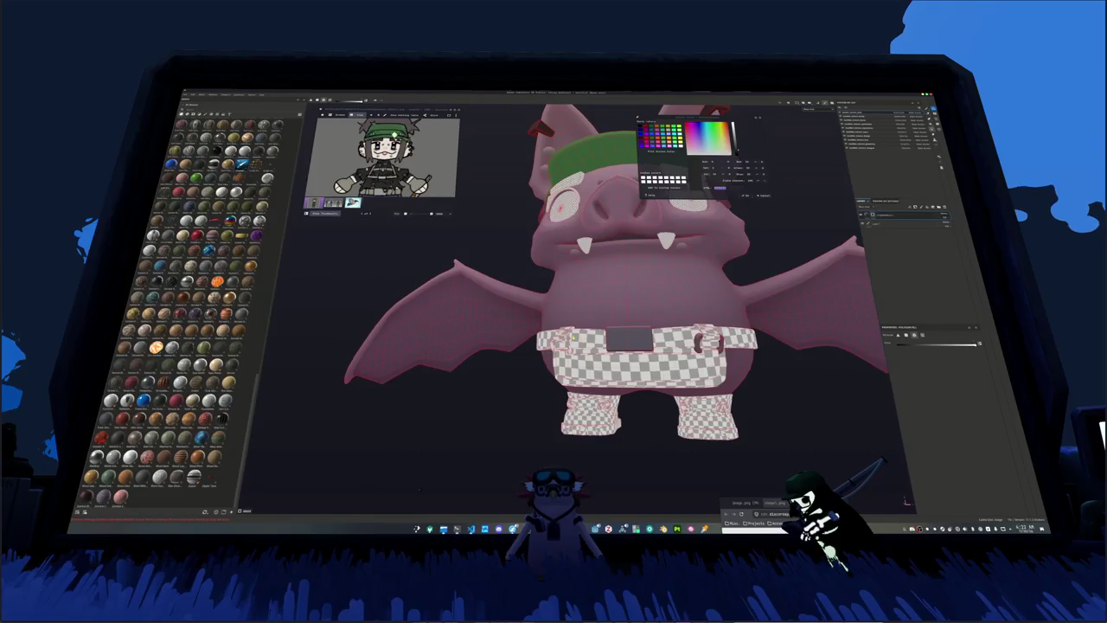
mouse_move(868, 351)
alt+mouse_down()
mouse_move(667, 342)
mouse_move(641, 311)
alt+mouse_up()
scroll(605, 279, up, 5)
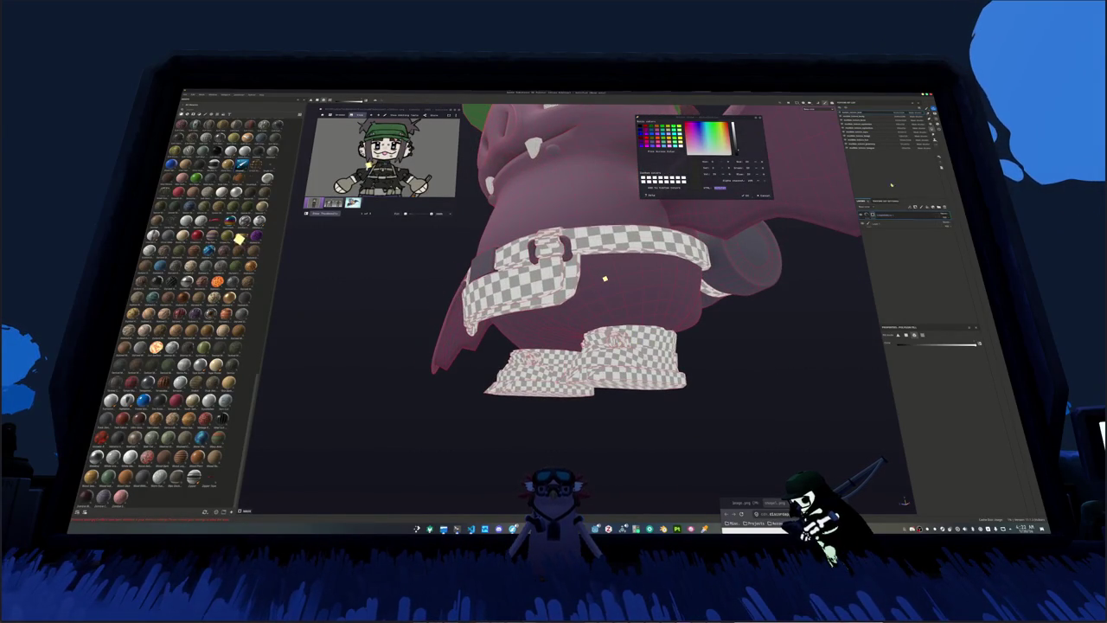
alt+drag(605, 278, 742, 371)
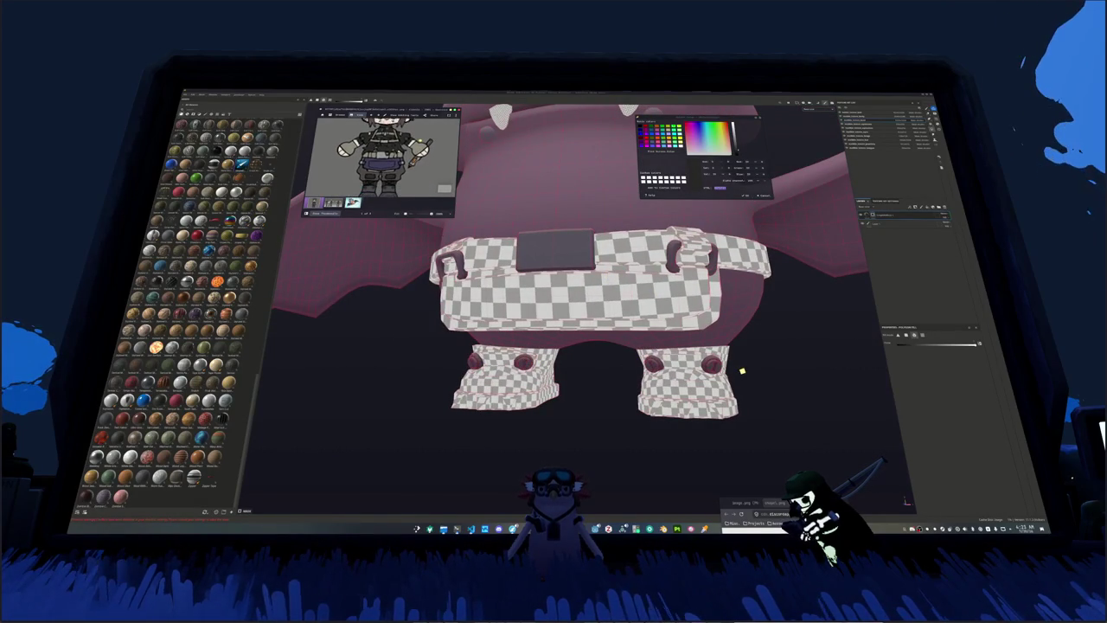
alt+drag(743, 370, 742, 372)
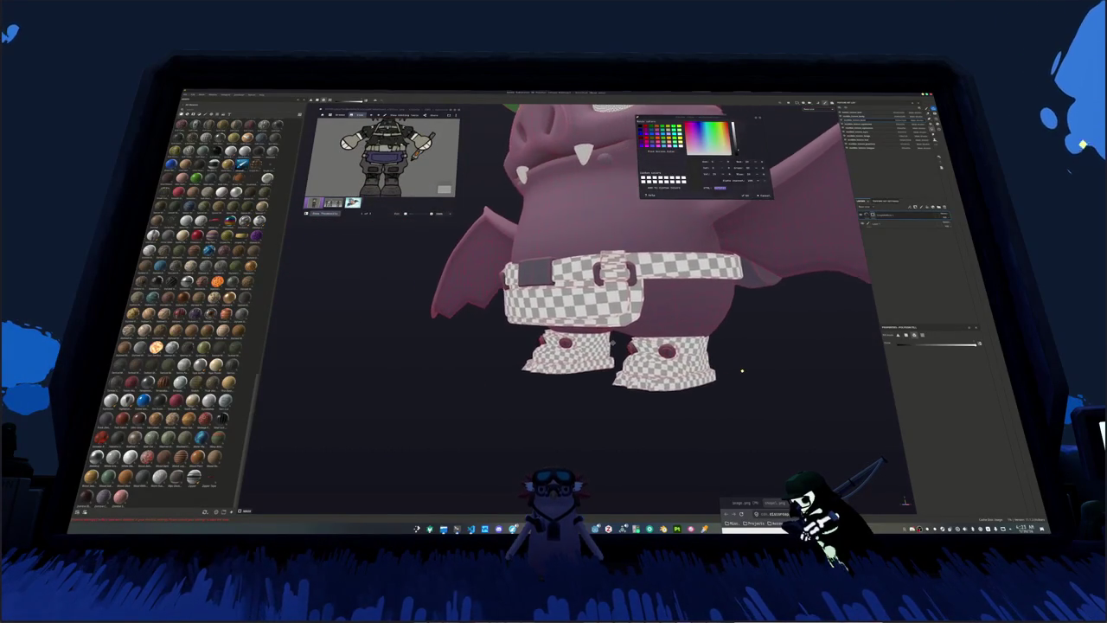
click(901, 226)
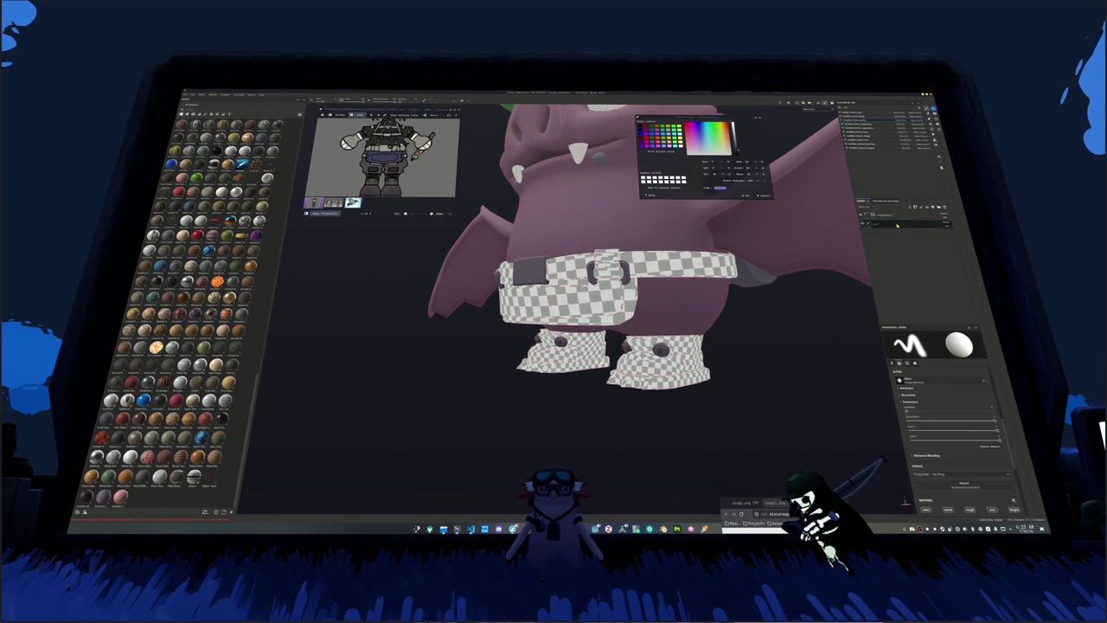
Step: Add a new fill layer for the body and select it at the top of the layer stack
click(901, 226)
mouse_move(744, 346)
alt+mouse_down()
mouse_move(766, 305)
mouse_move(814, 367)
alt+mouse_up()
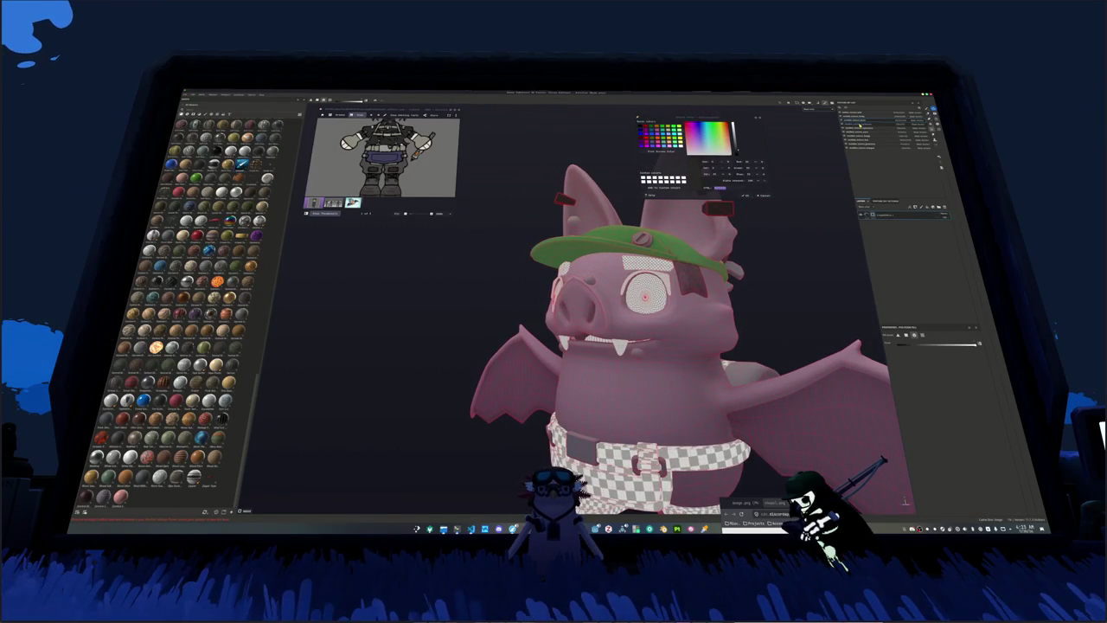
click(895, 225)
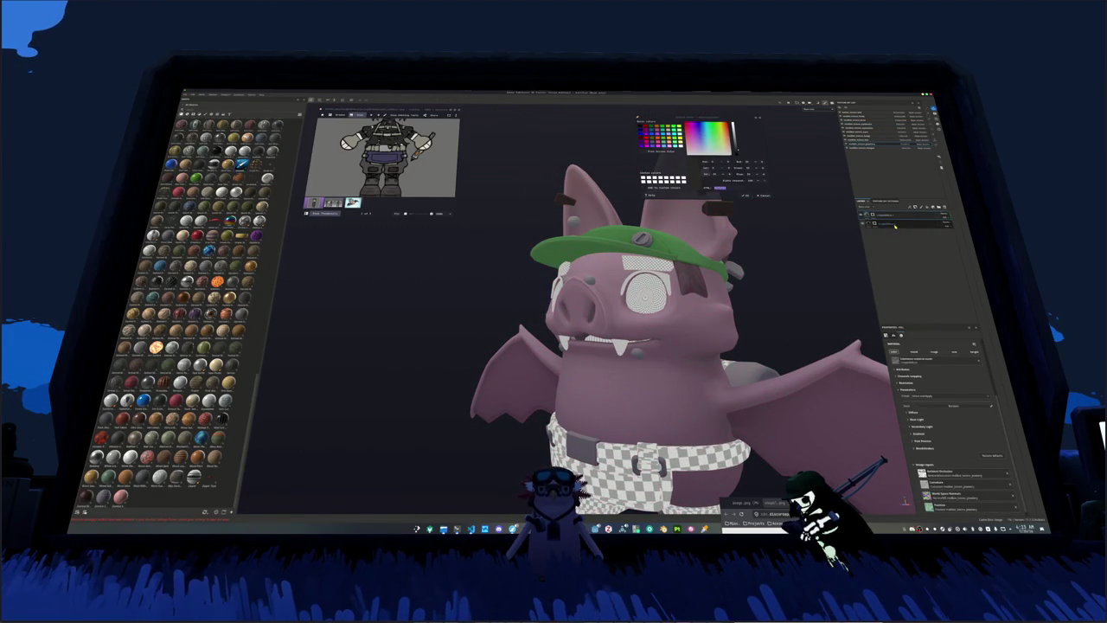
alt+drag(789, 331, 776, 257)
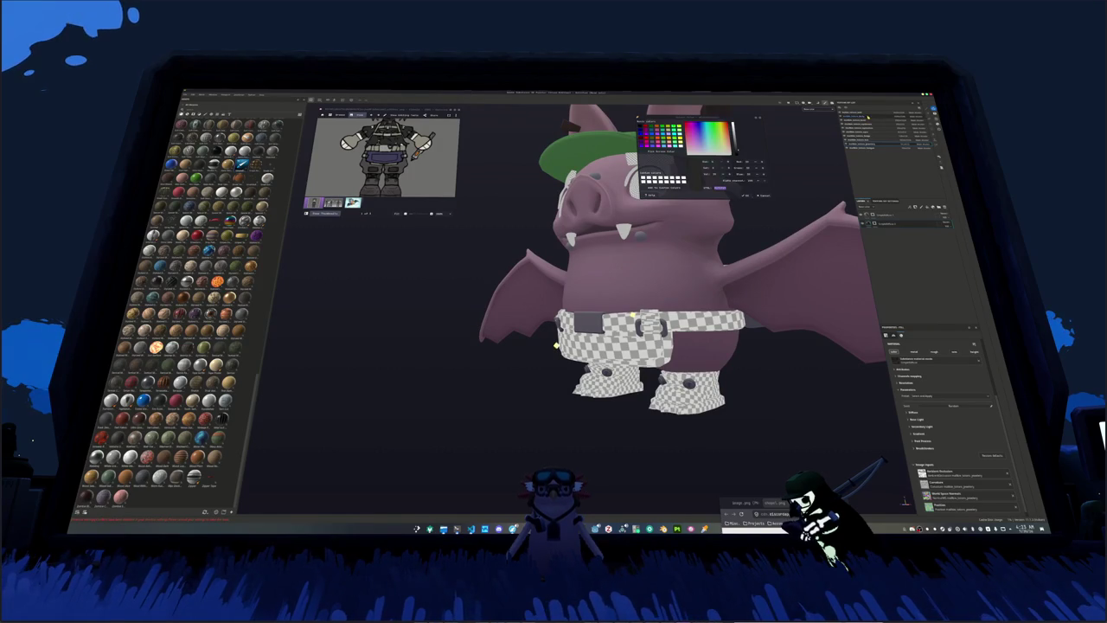
click(899, 215)
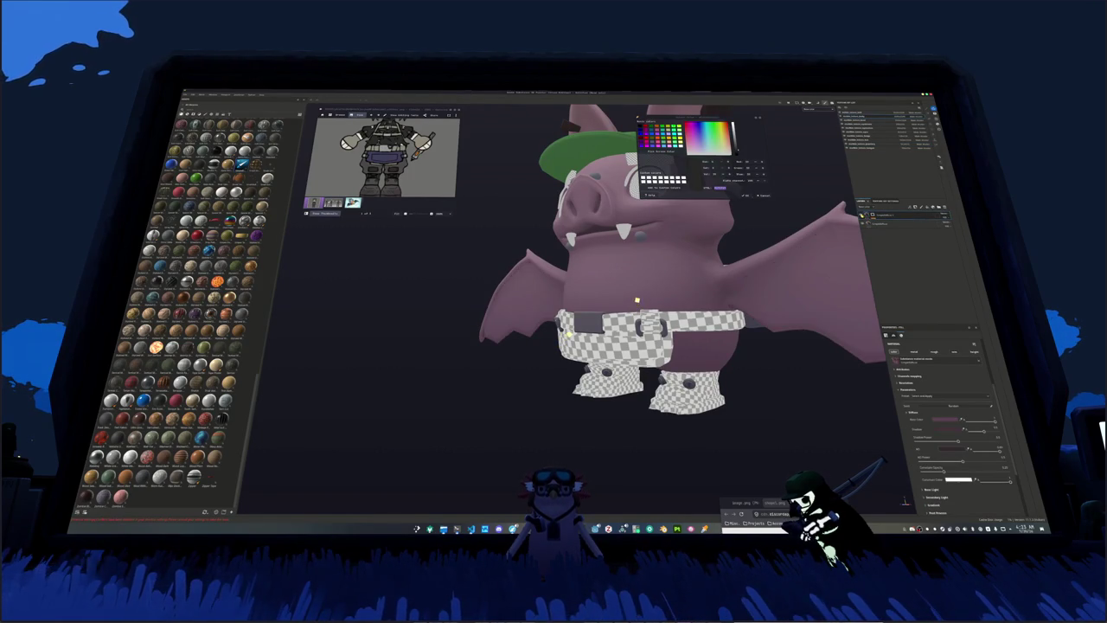
click(891, 223)
click(891, 214)
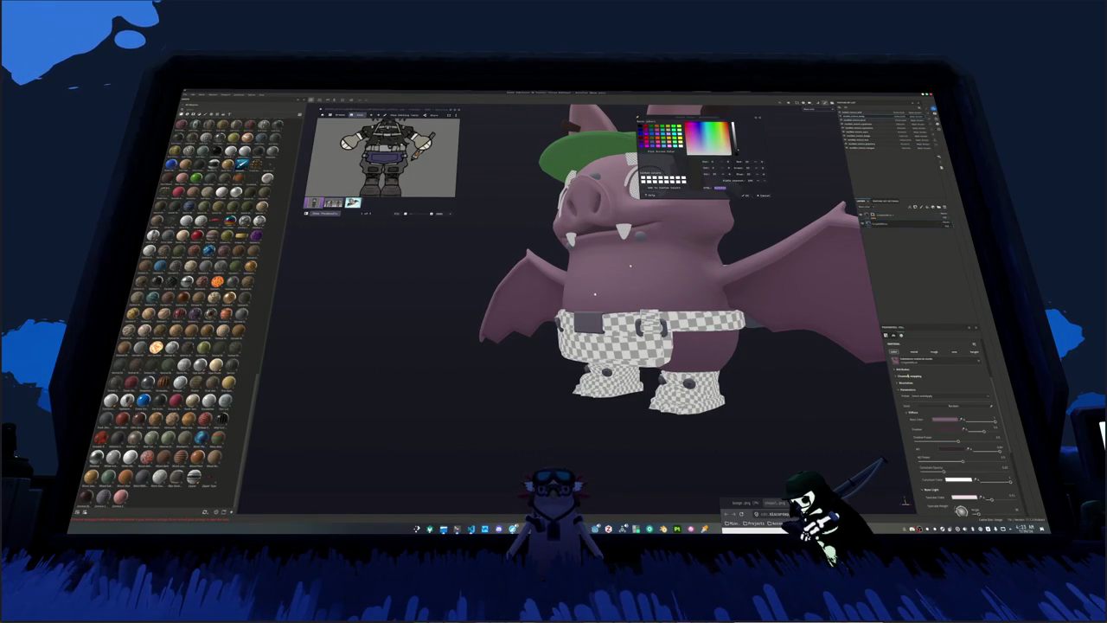
Step: Set the fill layer's base colour to a darker, duskier purple-pink mauve
click(943, 420)
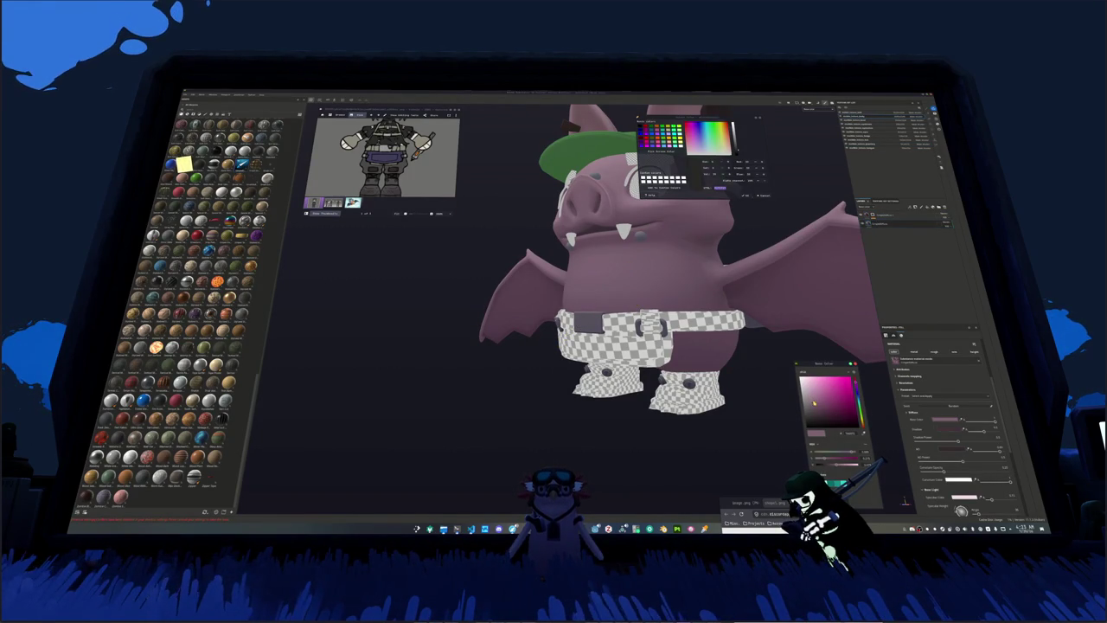
click(802, 404)
click(805, 407)
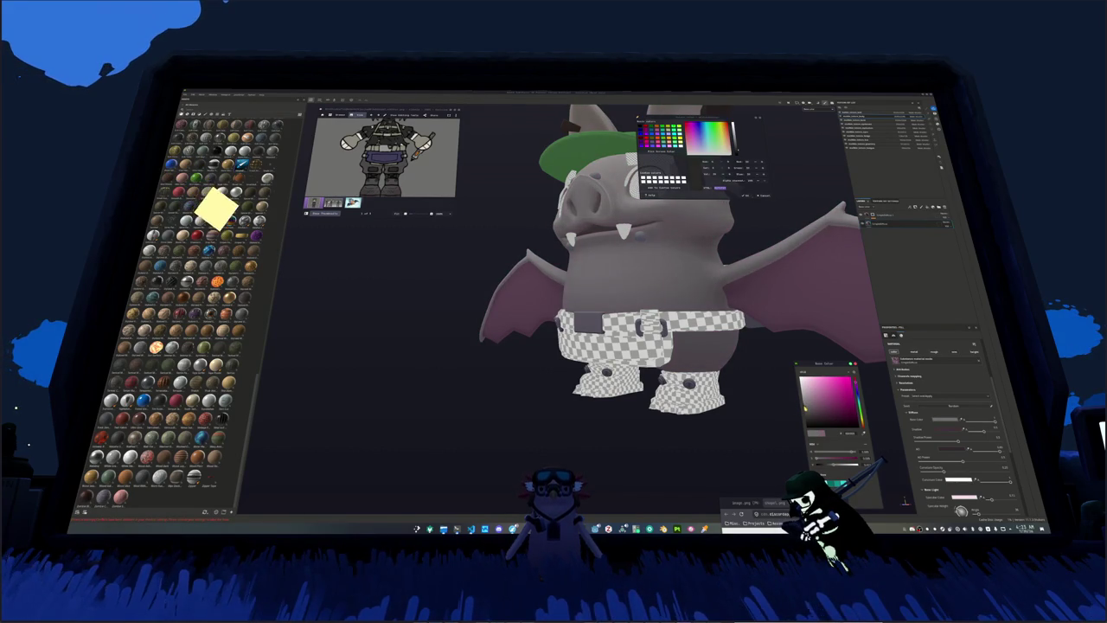
click(812, 413)
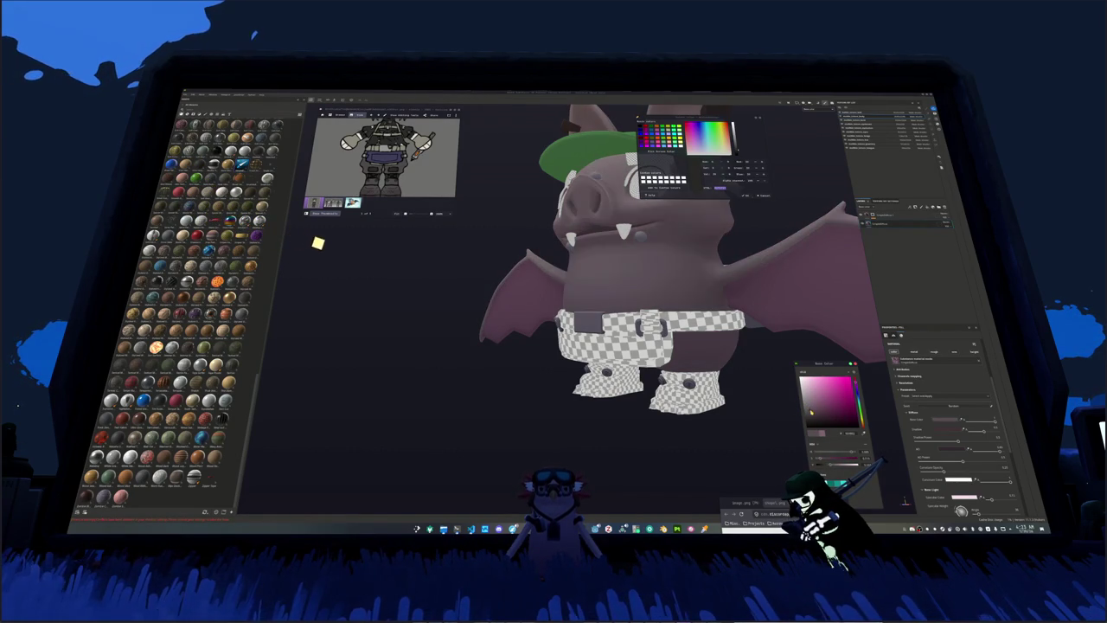
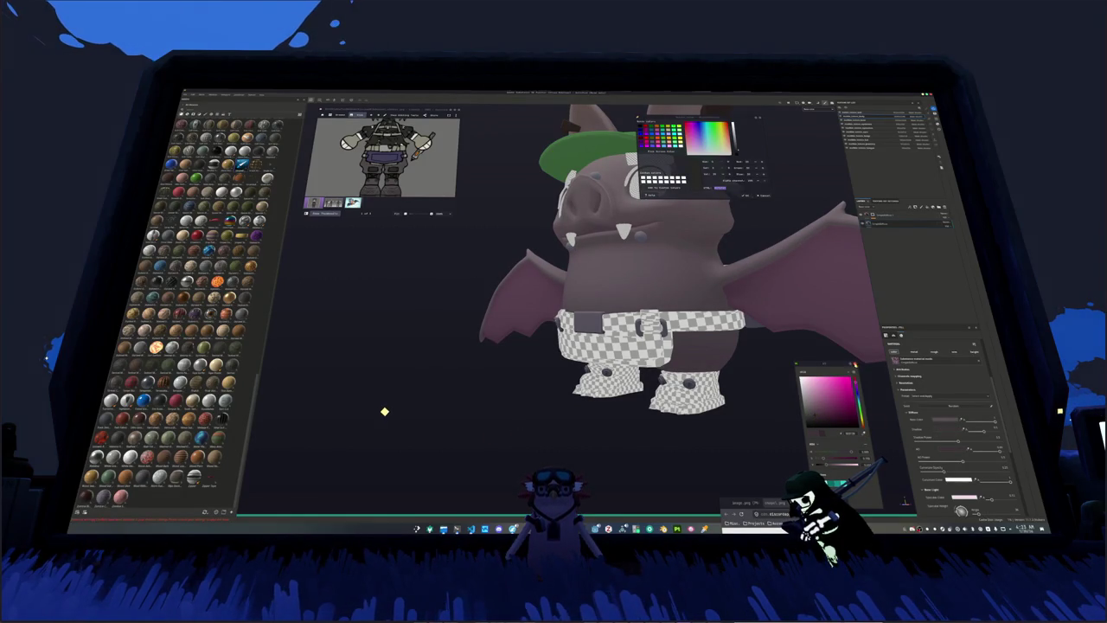
Step: Pick a greyer base colour for the body and wings, then orbit around the bat to check the mauve tone
key(f)
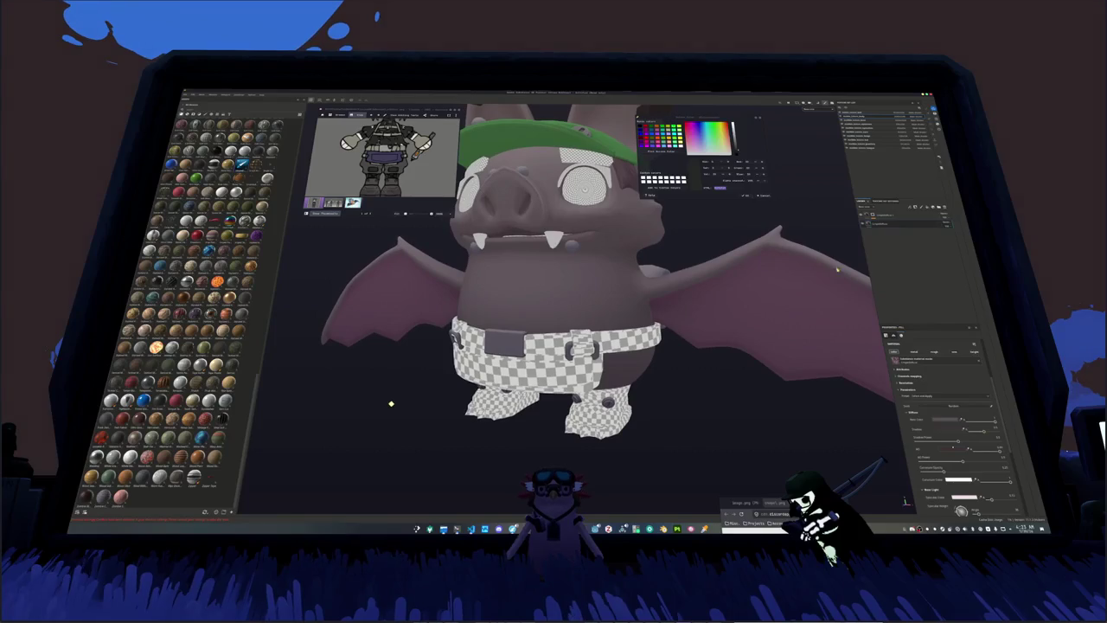
key(c)
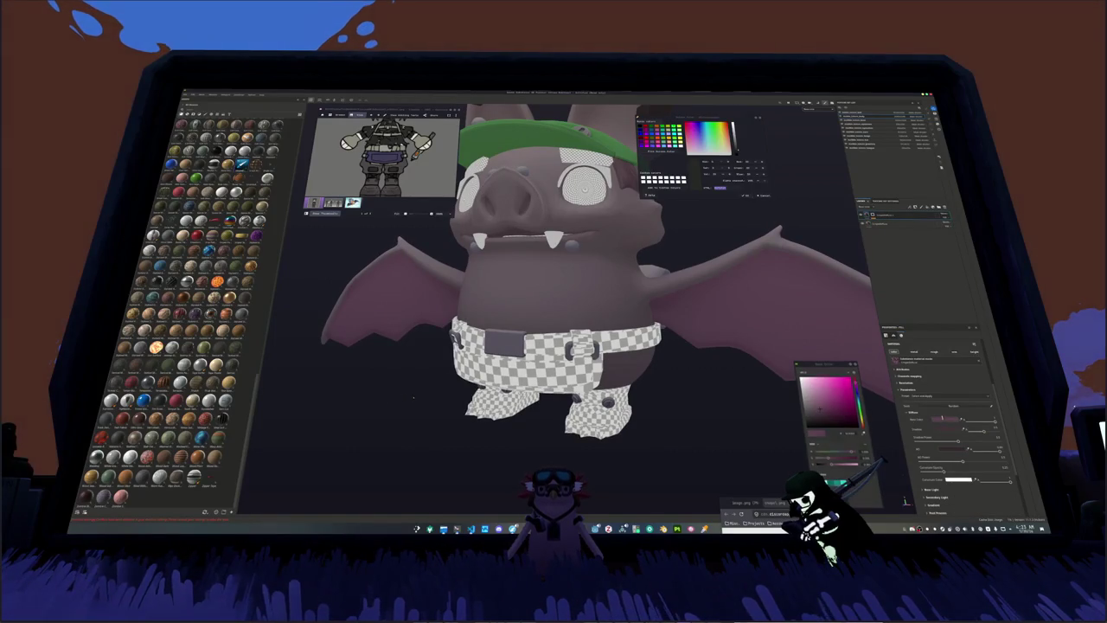
click(812, 415)
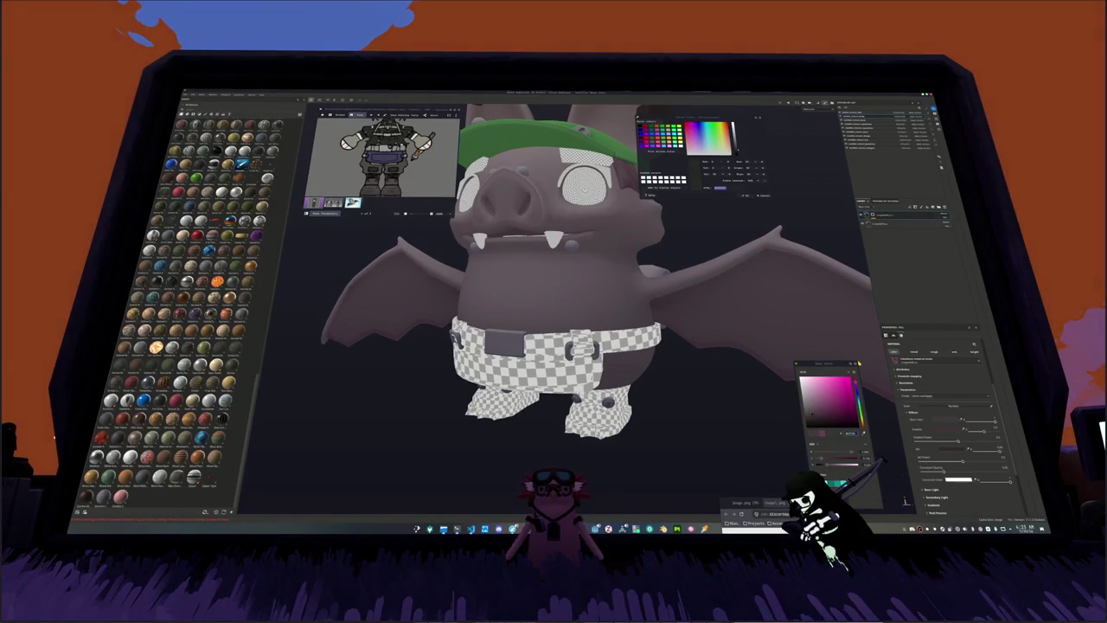
mouse_move(606, 303)
middle_down()
mouse_move(712, 313)
mouse_move(714, 399)
mouse_move(716, 308)
middle_up()
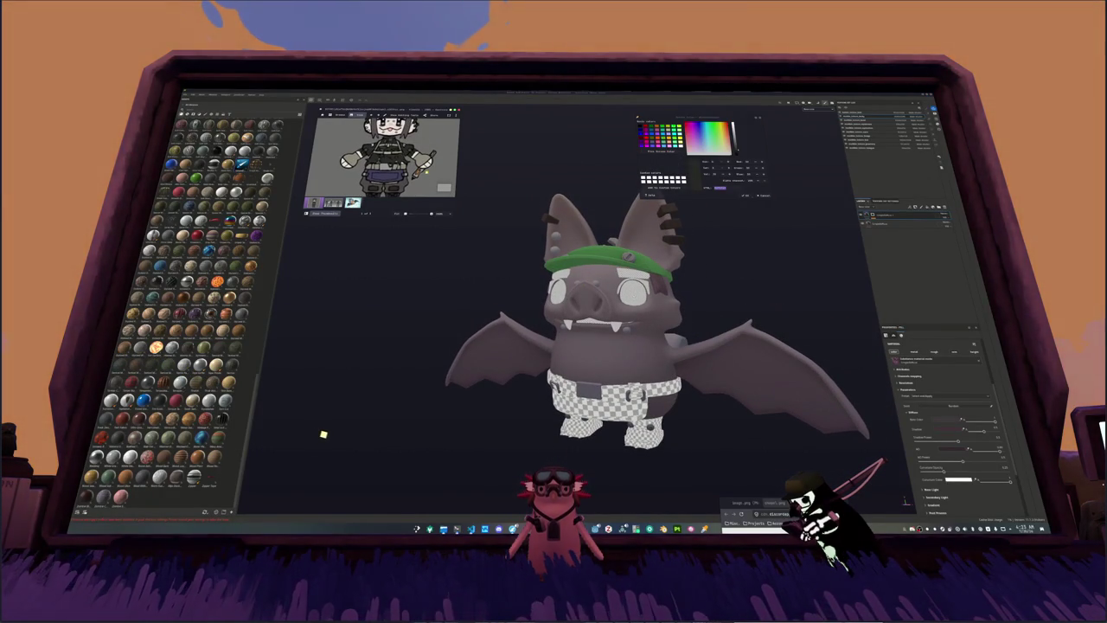
middle_drag(506, 256, 806, 183)
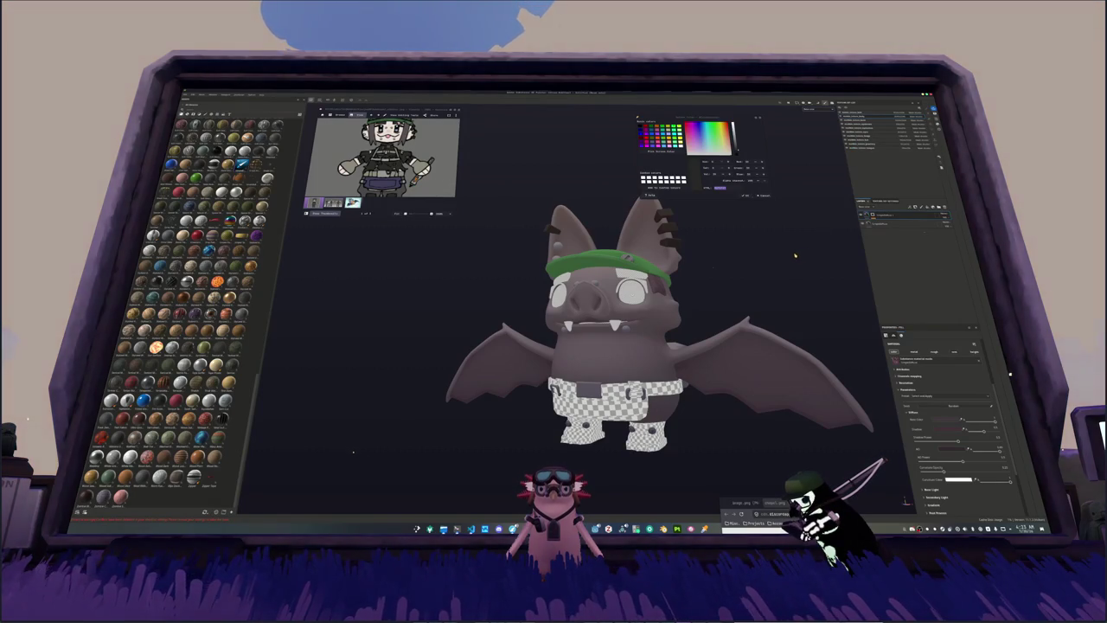
mouse_move(736, 246)
middle_down()
mouse_move(447, 281)
mouse_move(719, 270)
mouse_move(691, 258)
middle_up()
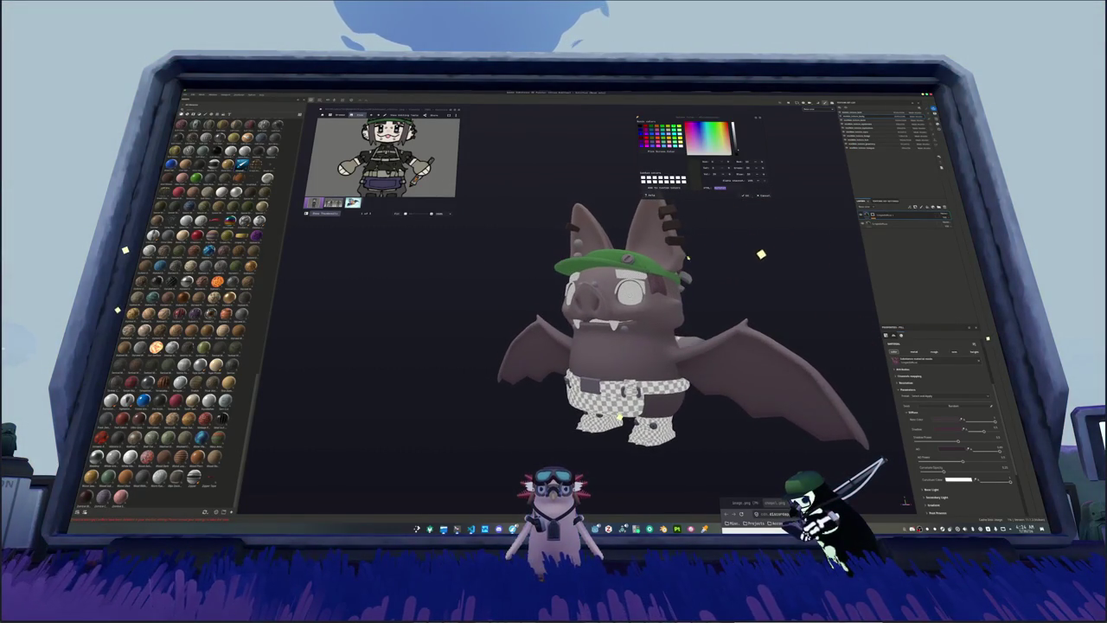
middle_drag(769, 265, 775, 331)
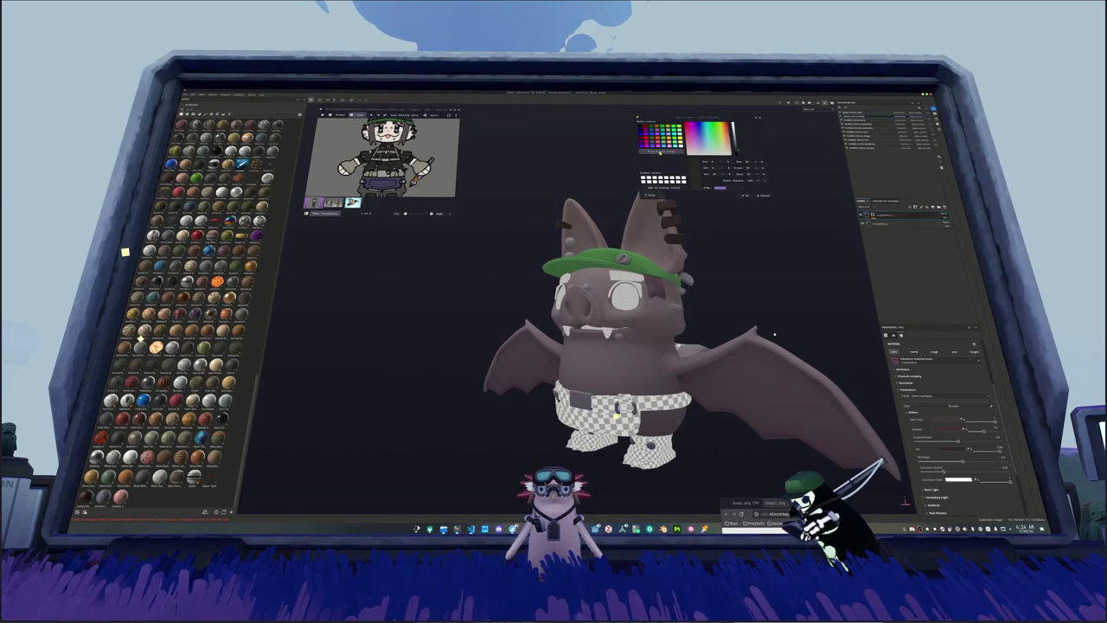
middle_drag(747, 227, 745, 286)
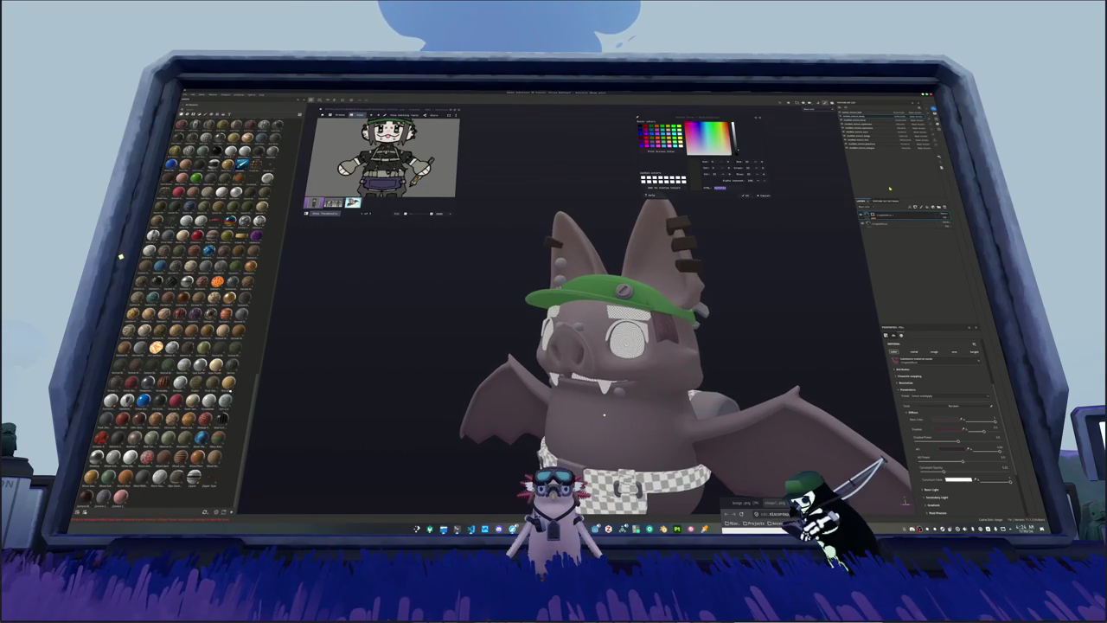
Step: Select the texture set's fill layer and edit its mask with Polygon Fill
key(1)
click(869, 137)
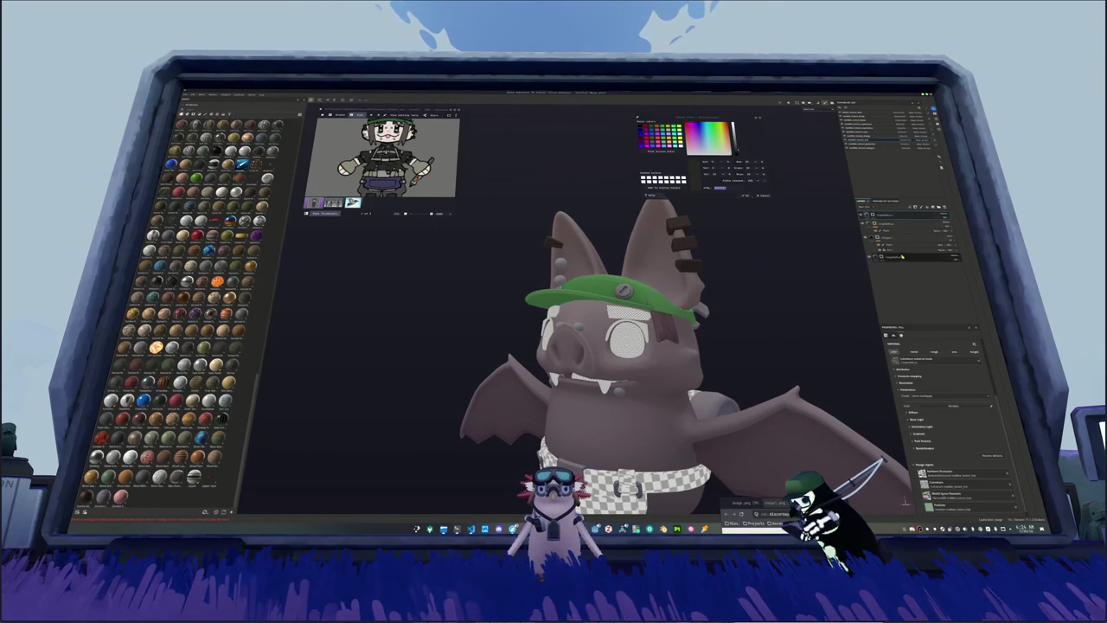
click(891, 256)
click(861, 126)
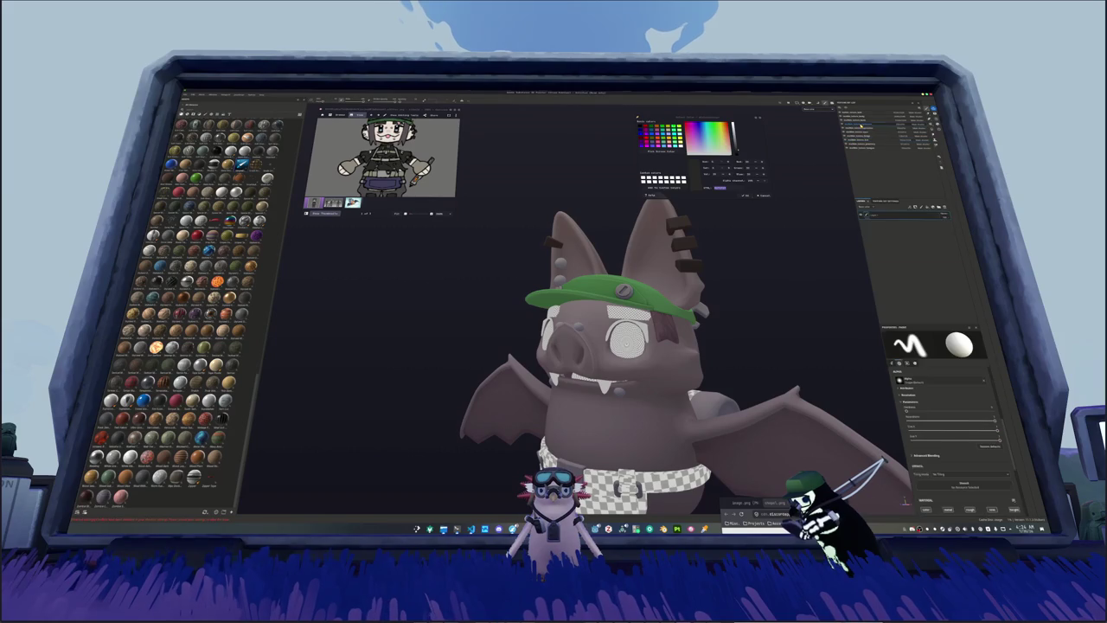
click(907, 219)
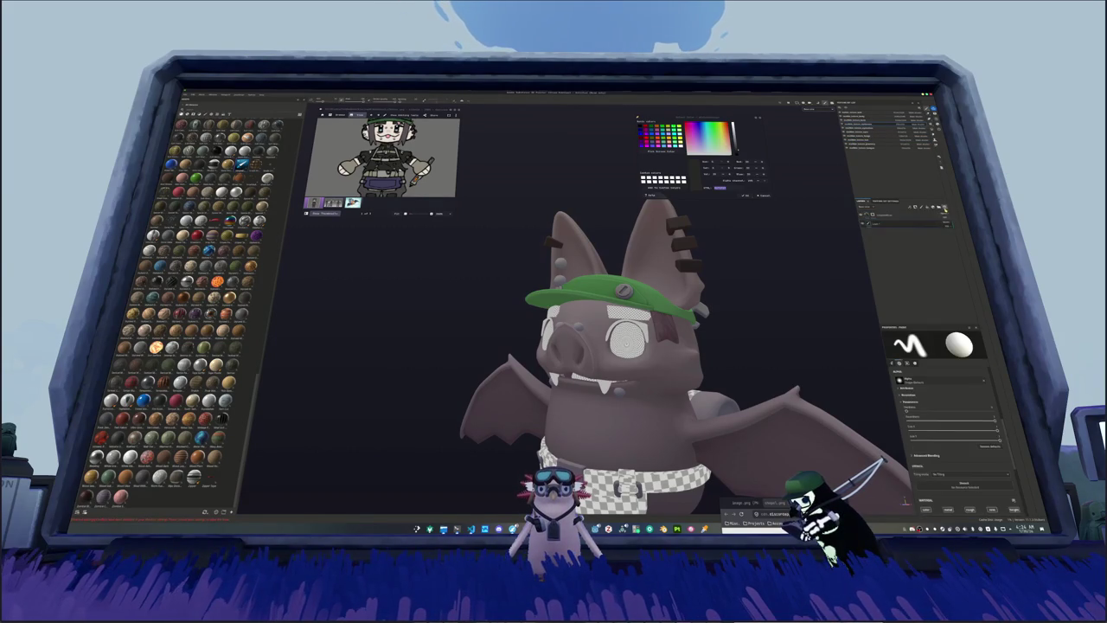
click(873, 214)
Step: Fill the left eyebrow with dark brown to match the right one
scroll(790, 323, up, 1)
scroll(790, 323, up, 2)
scroll(790, 323, up, 1)
scroll(790, 323, up, 1)
scroll(790, 323, up, 1)
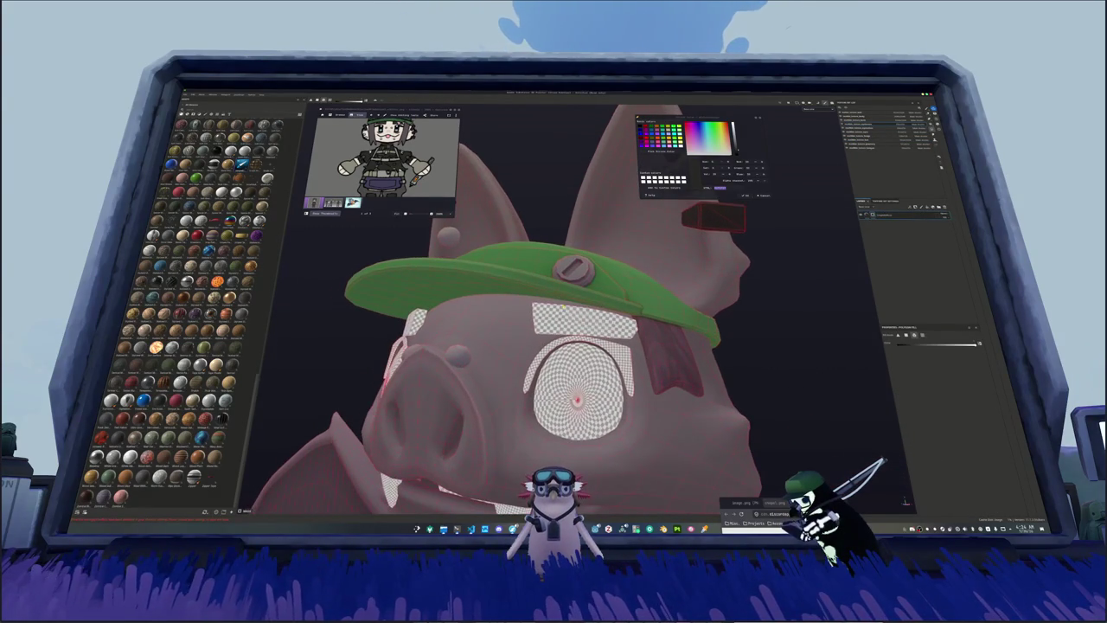
alt+drag(575, 321, 526, 316)
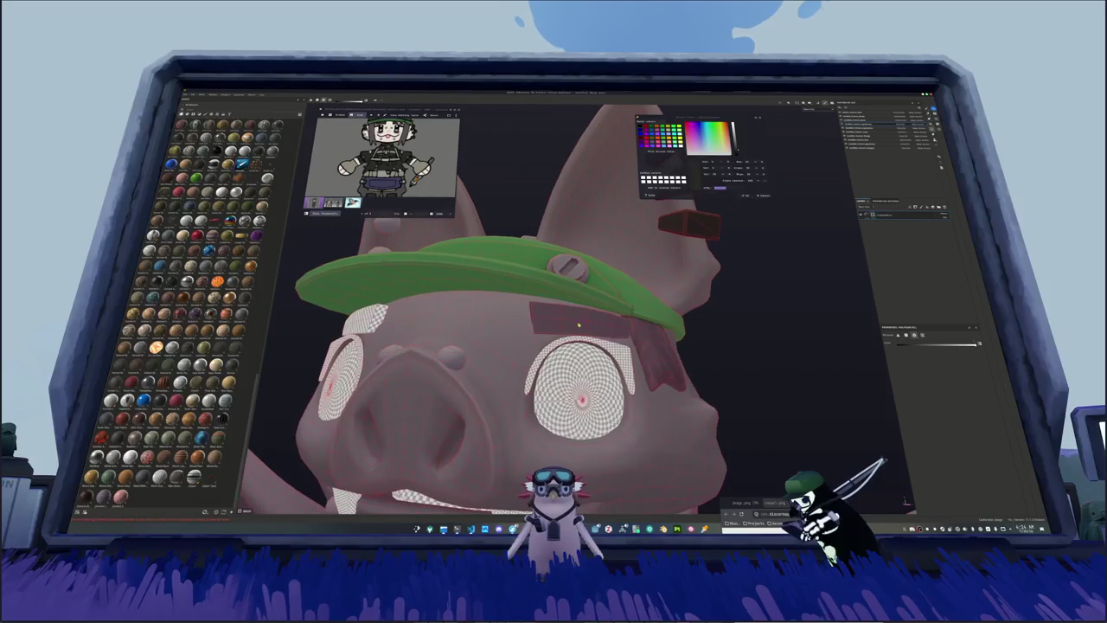
click(437, 315)
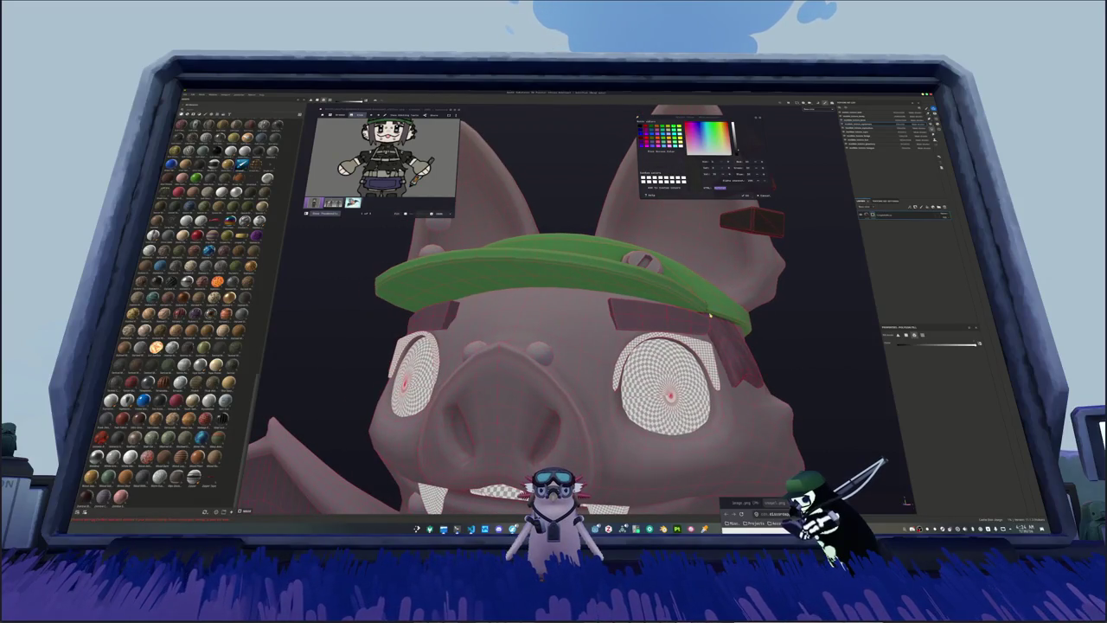
click(868, 215)
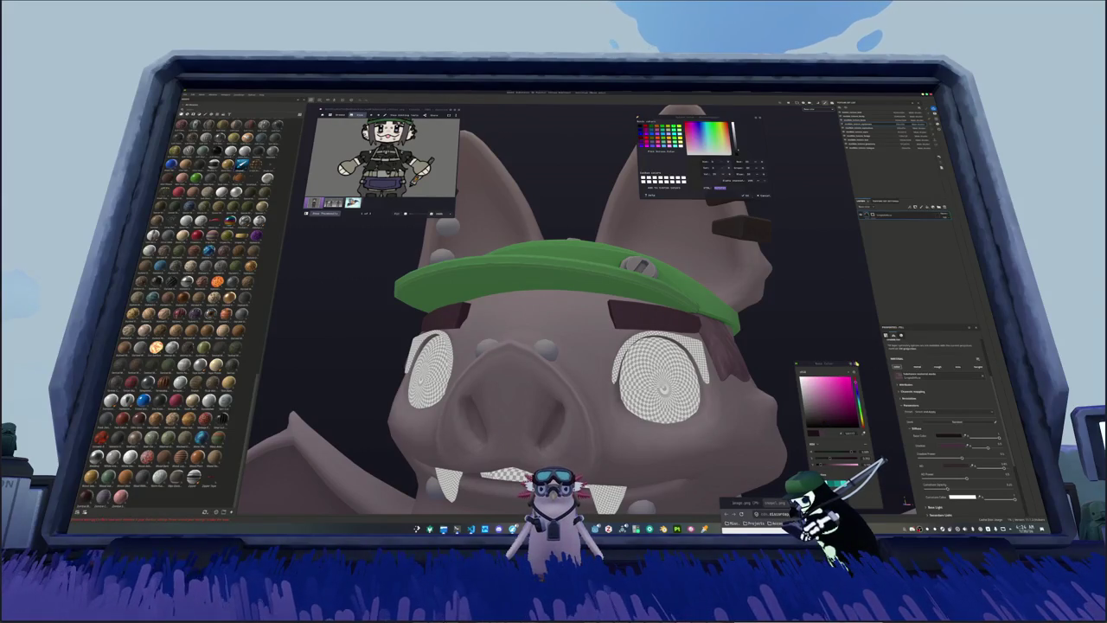
Step: Select another layer, expand its Diffuse settings and open the Base Color picker
click(858, 233)
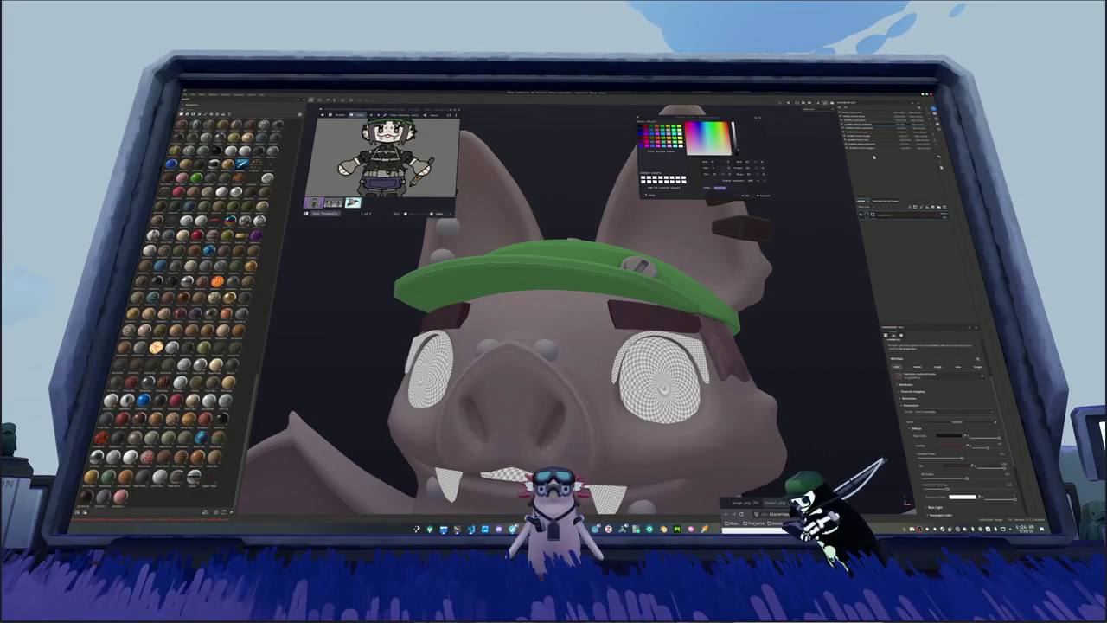
click(887, 214)
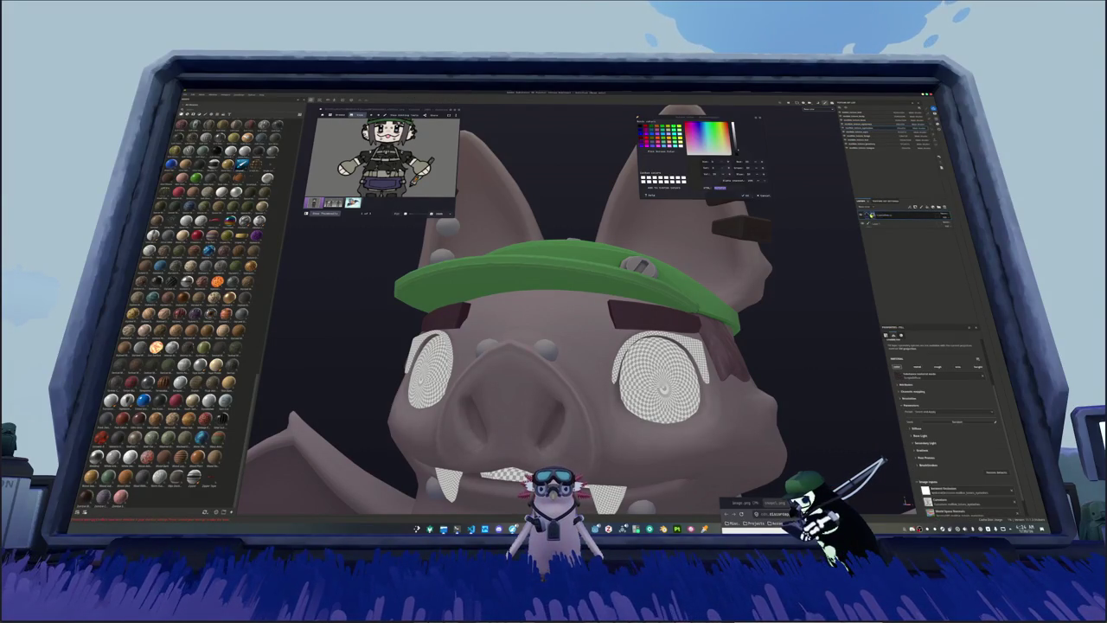
click(891, 223)
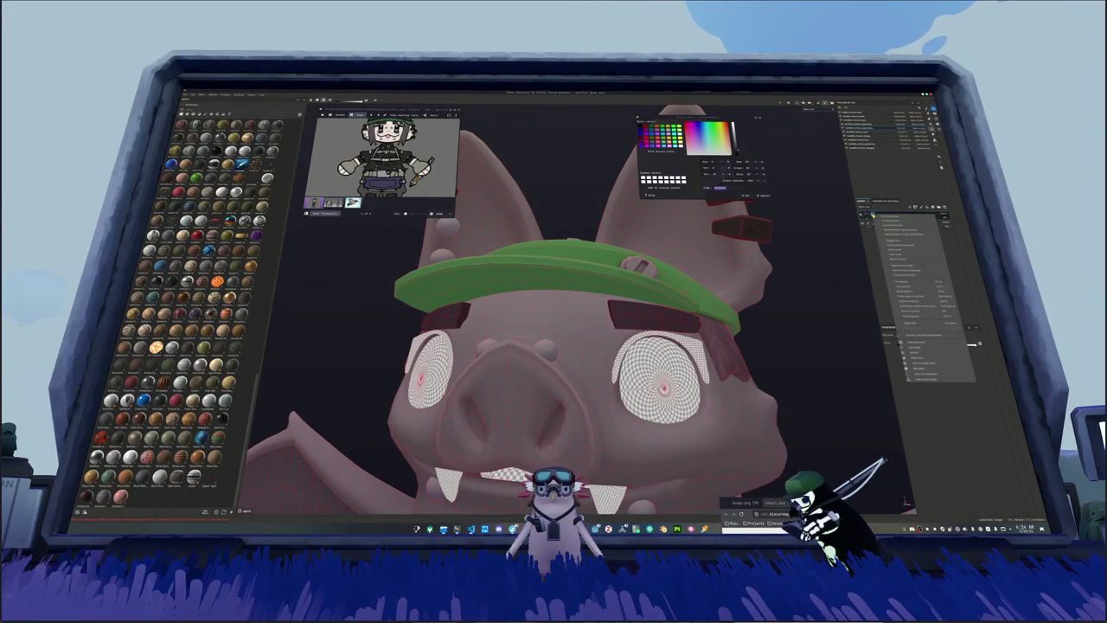
click(864, 222)
click(915, 428)
click(945, 413)
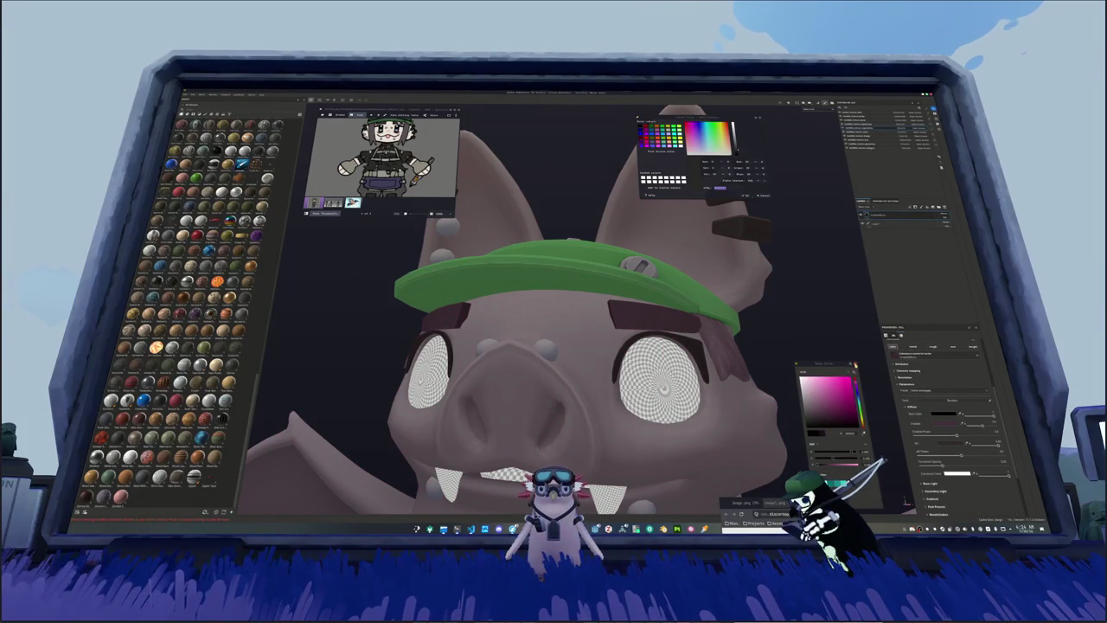
scroll(729, 360, down, 5)
Step: Select the teeth material and open its Diffuse base colour picker
scroll(729, 360, down, 3)
scroll(730, 360, down, 2)
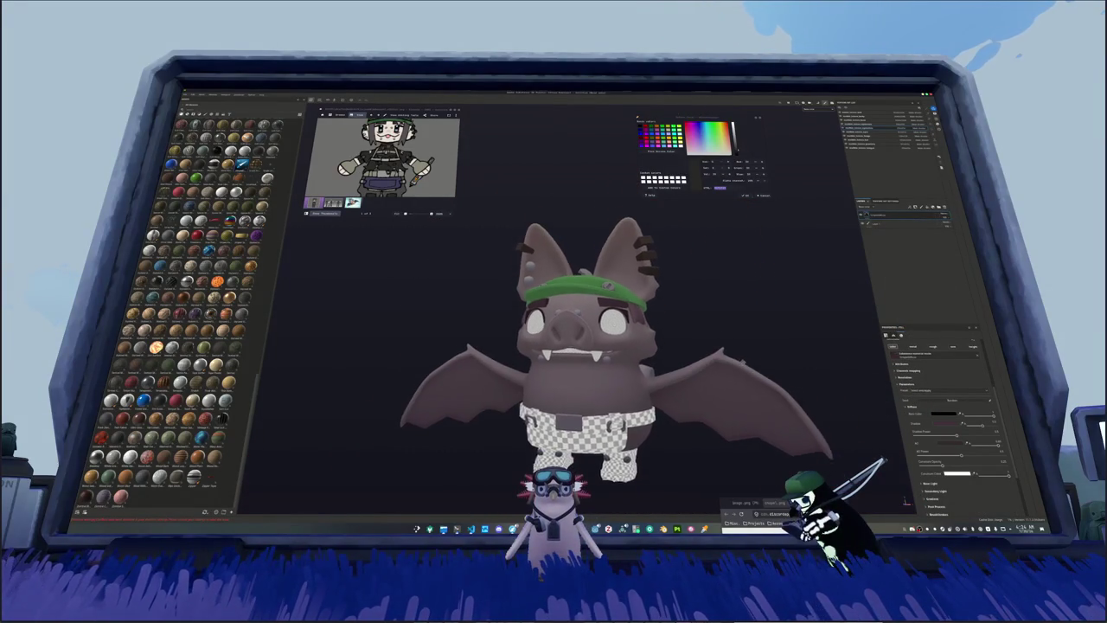
scroll(729, 360, up, 2)
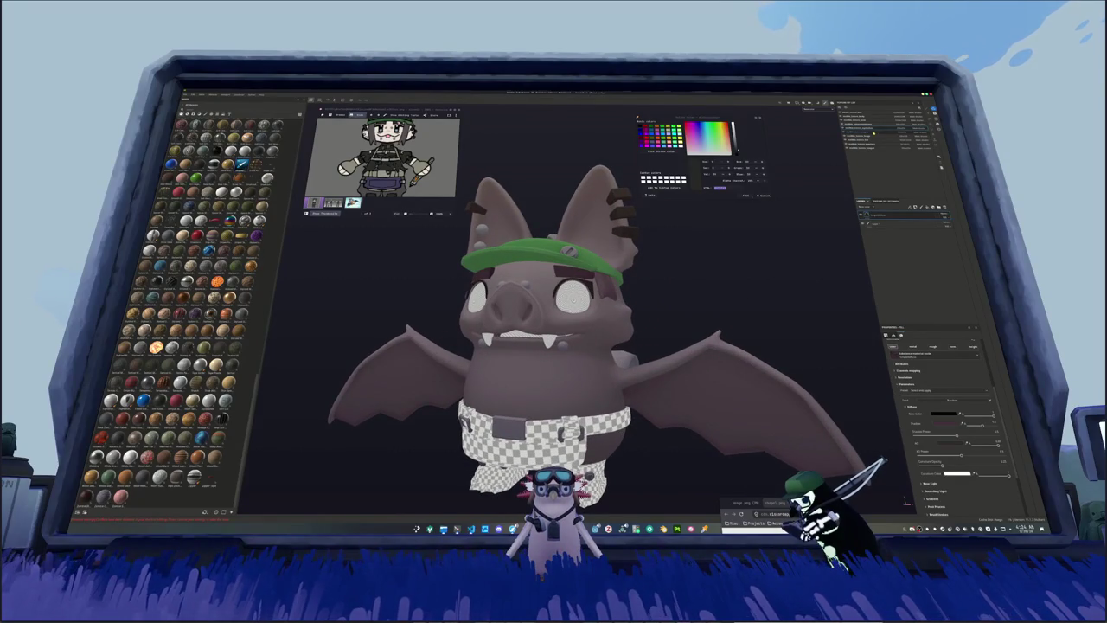
click(868, 135)
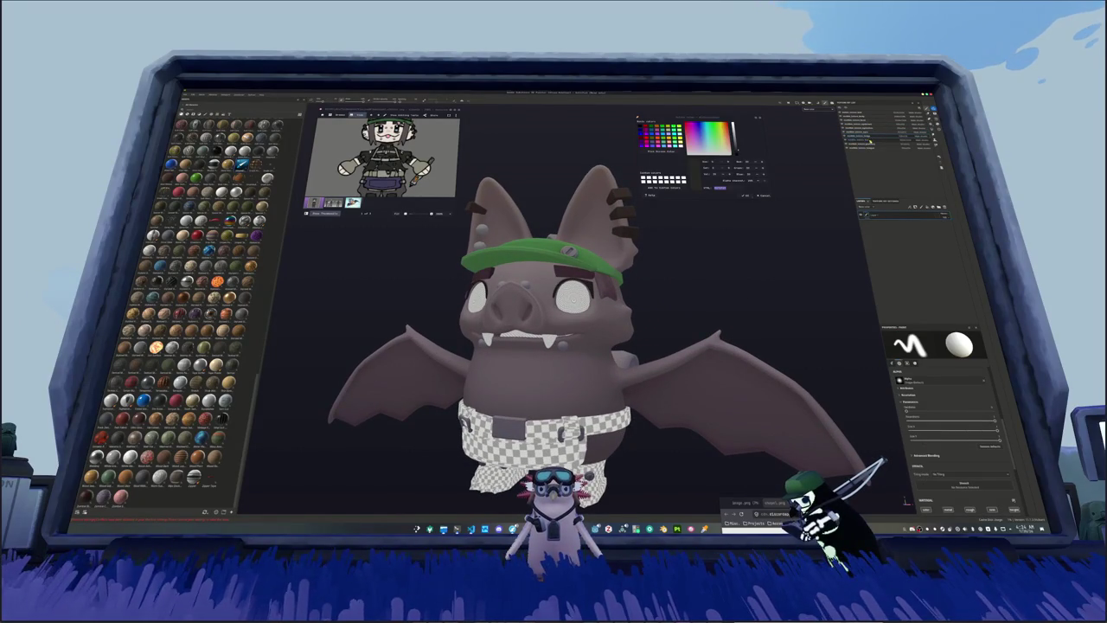
click(573, 251)
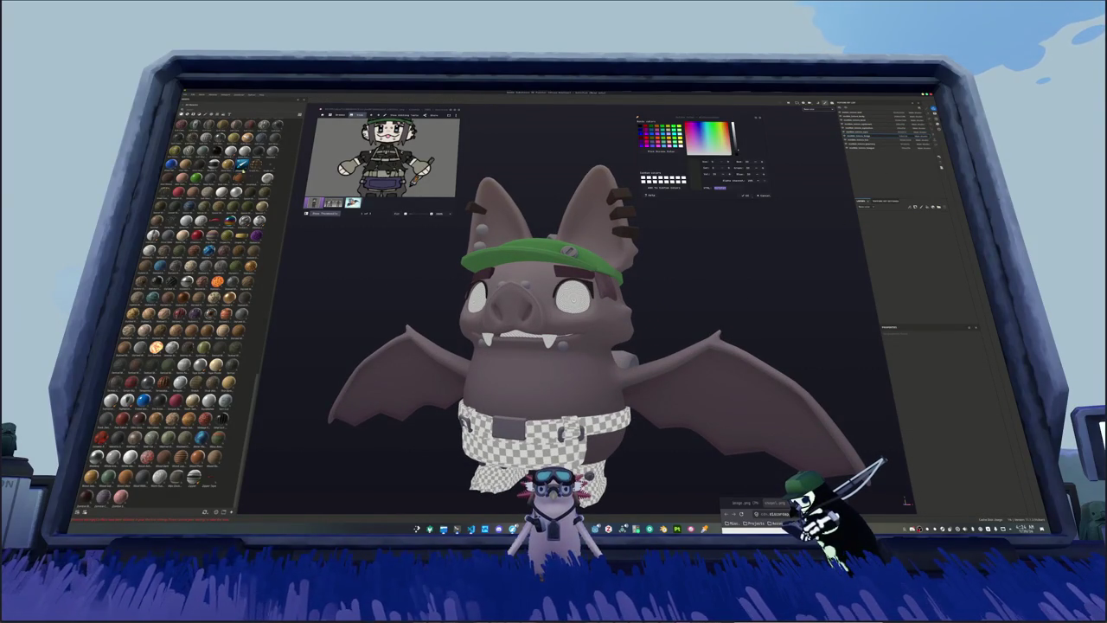
key(ctrl+z)
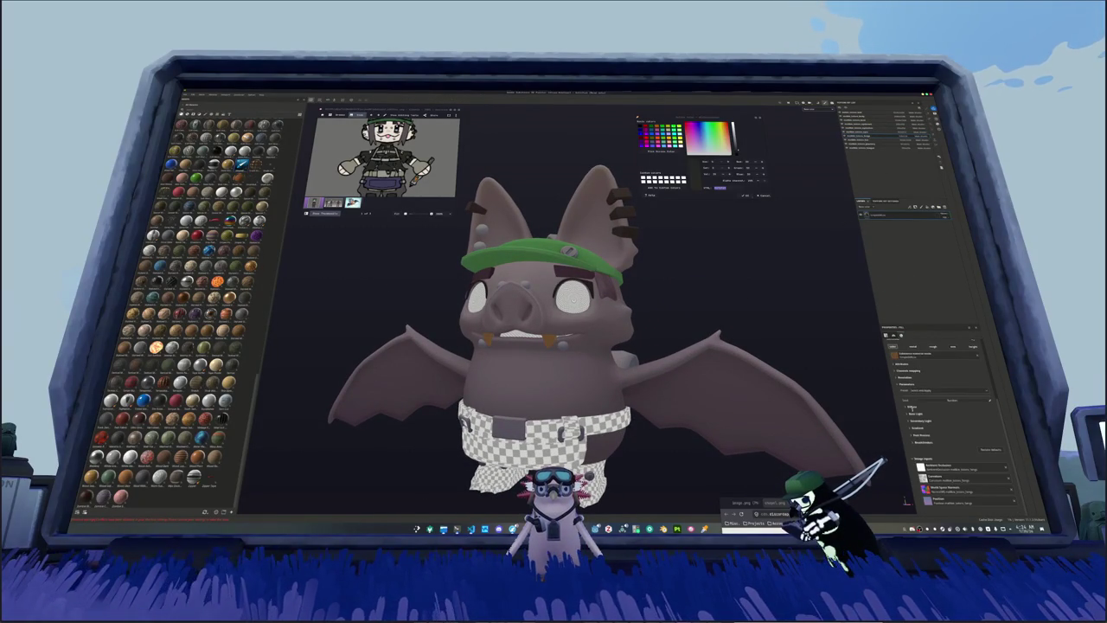
click(912, 407)
click(941, 415)
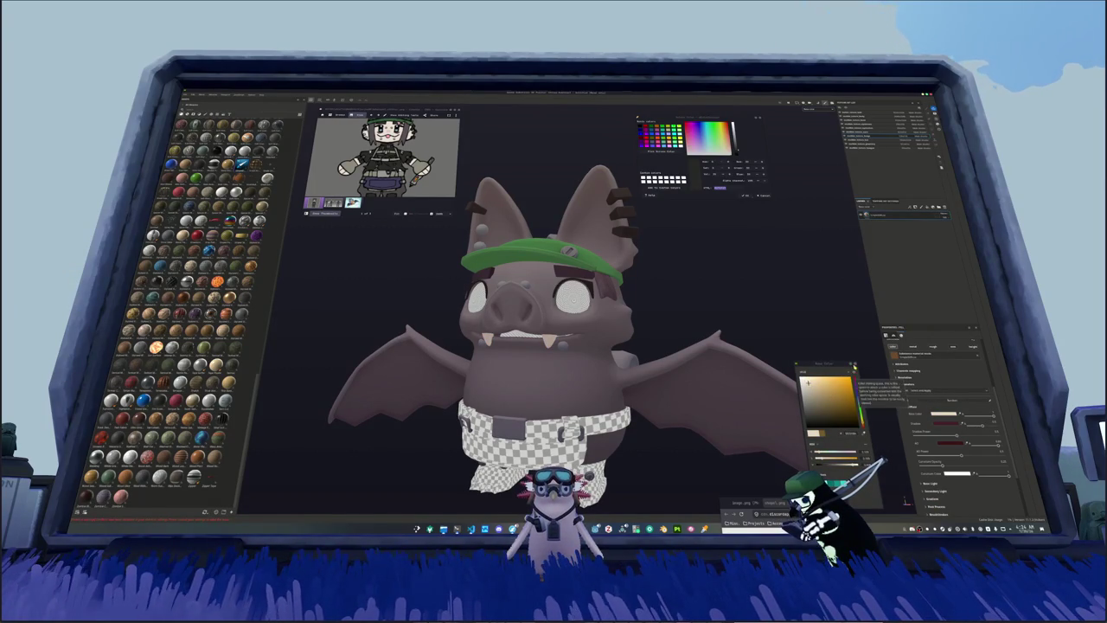
click(863, 374)
click(943, 414)
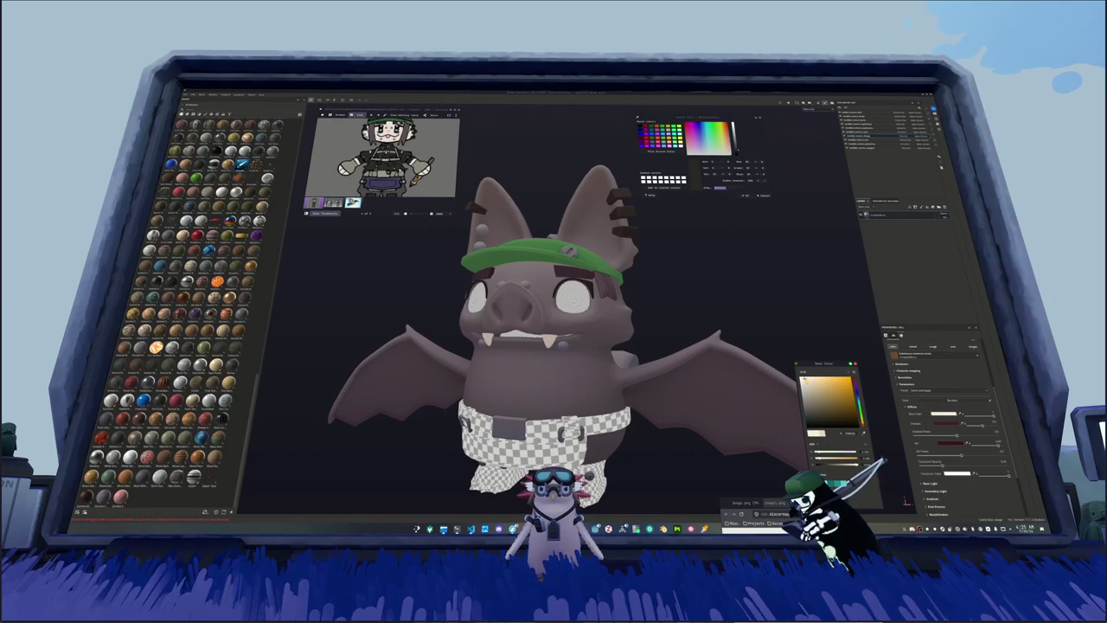
Step: Select the mouth and change its base colour from yellow to pink
mouse_move(778, 329)
middle_down()
mouse_move(720, 283)
mouse_move(729, 269)
middle_up()
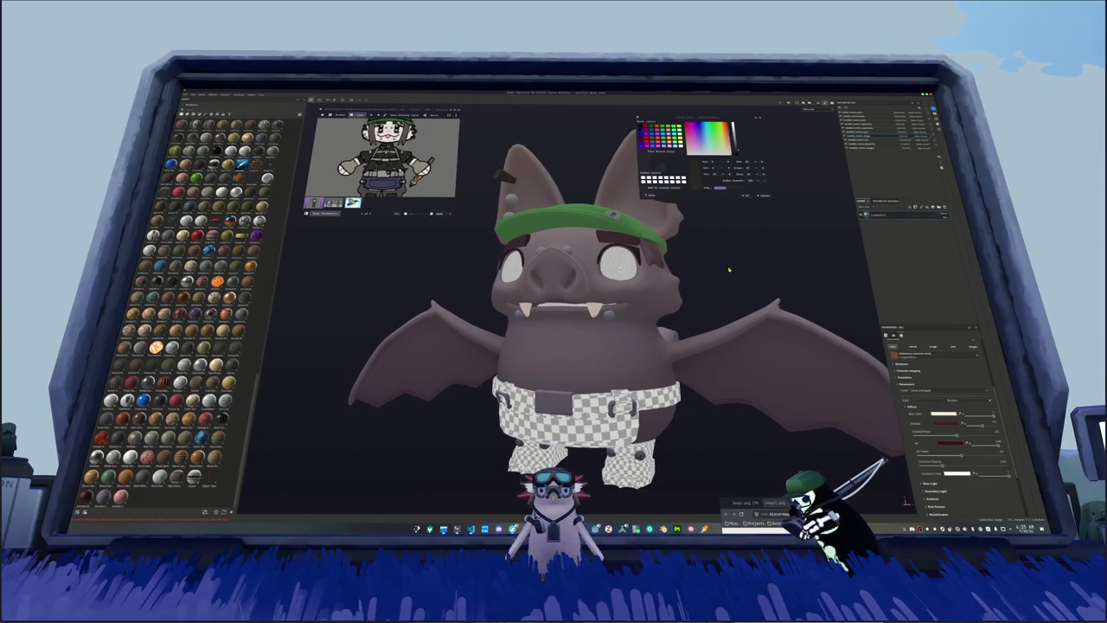
click(868, 147)
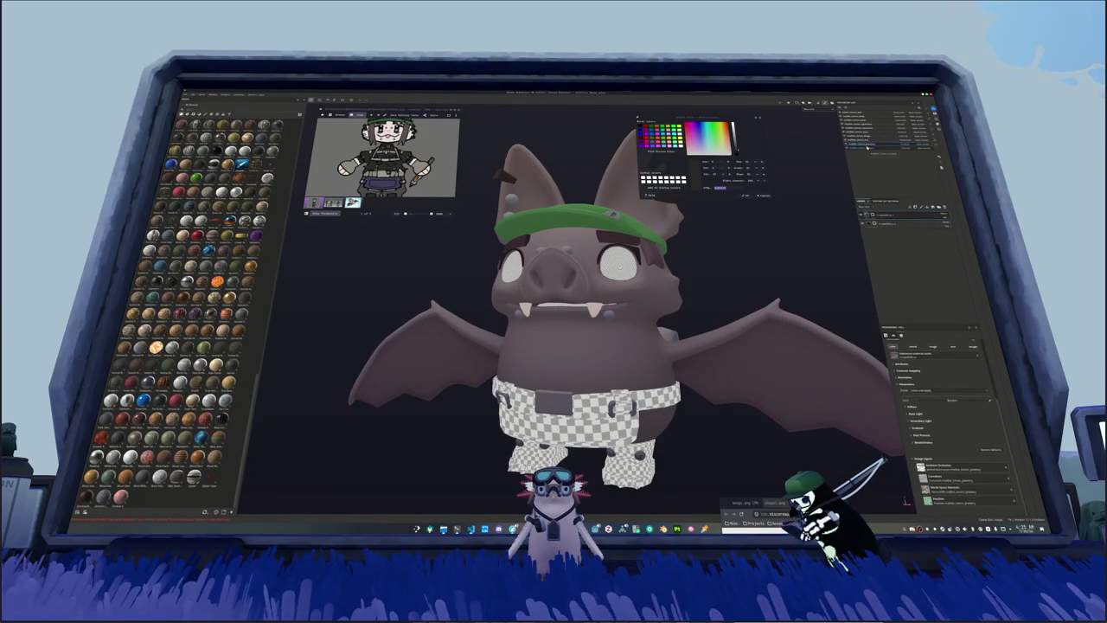
scroll(727, 242, up, 3)
middle_drag(726, 242, 736, 268)
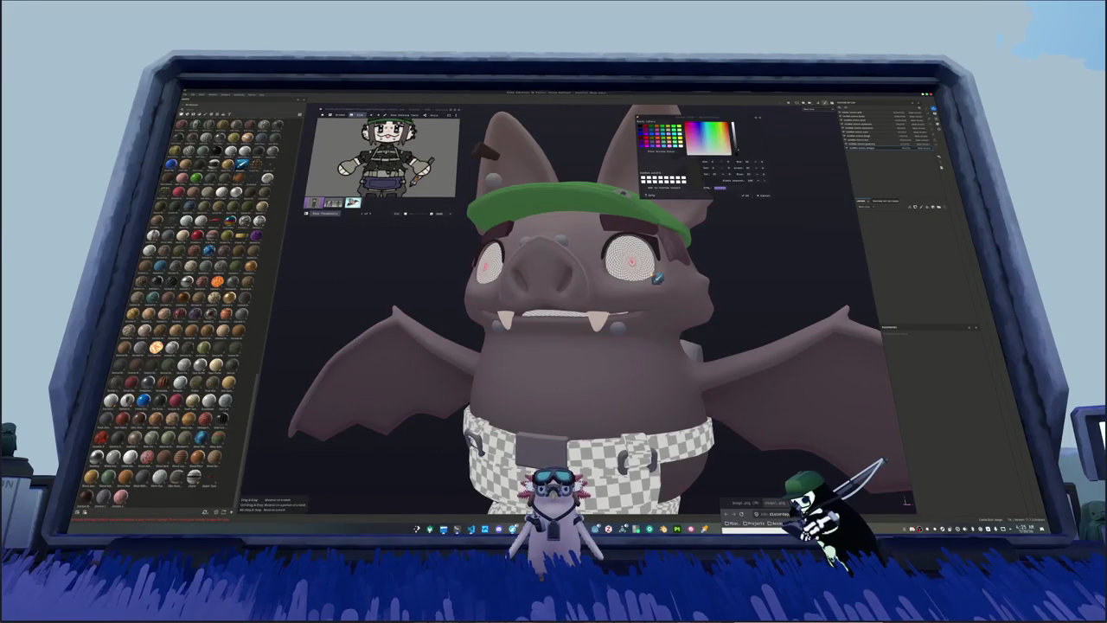
click(563, 314)
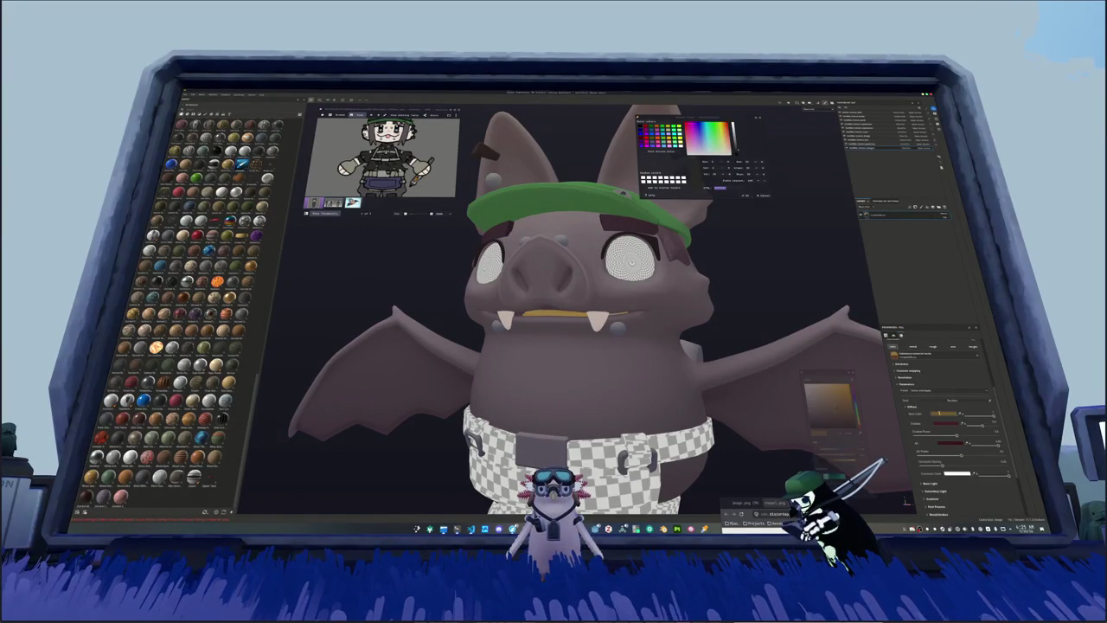
click(859, 385)
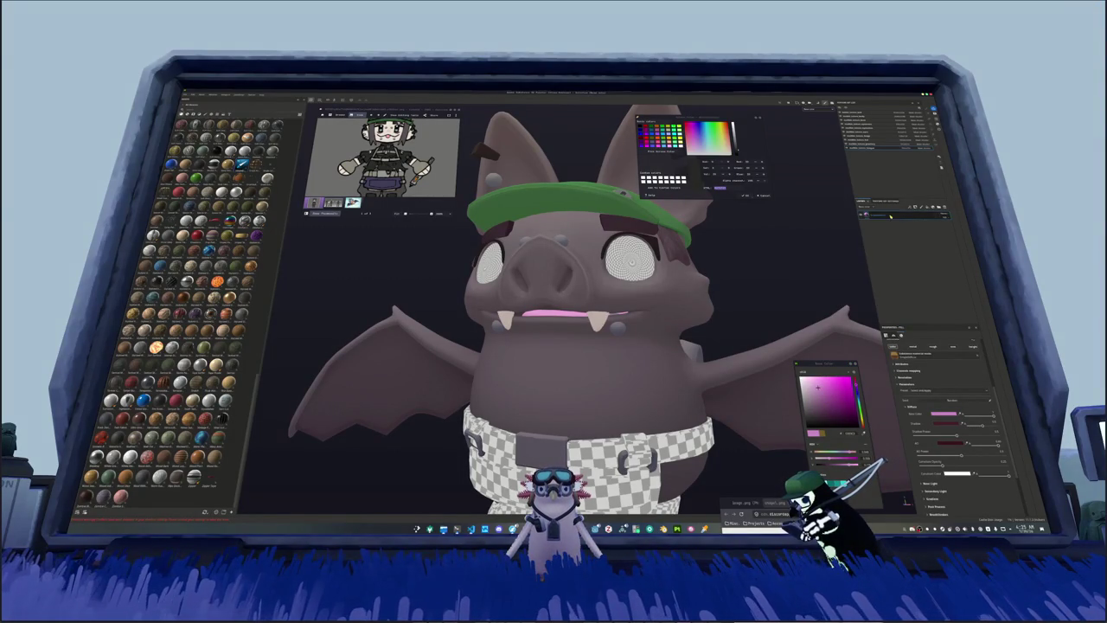
click(895, 258)
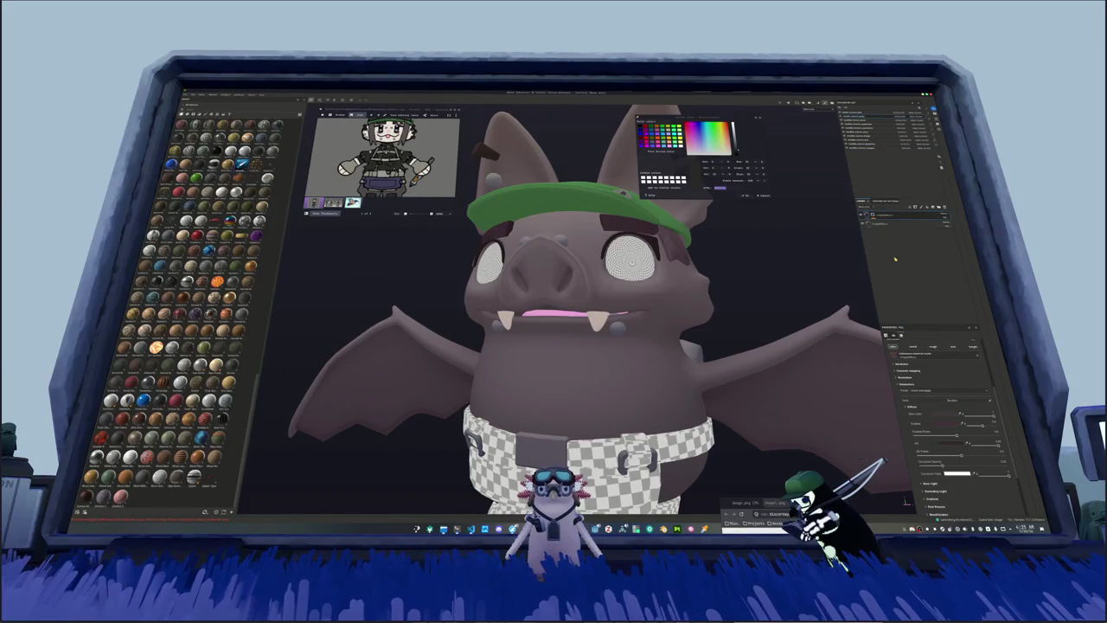
click(891, 222)
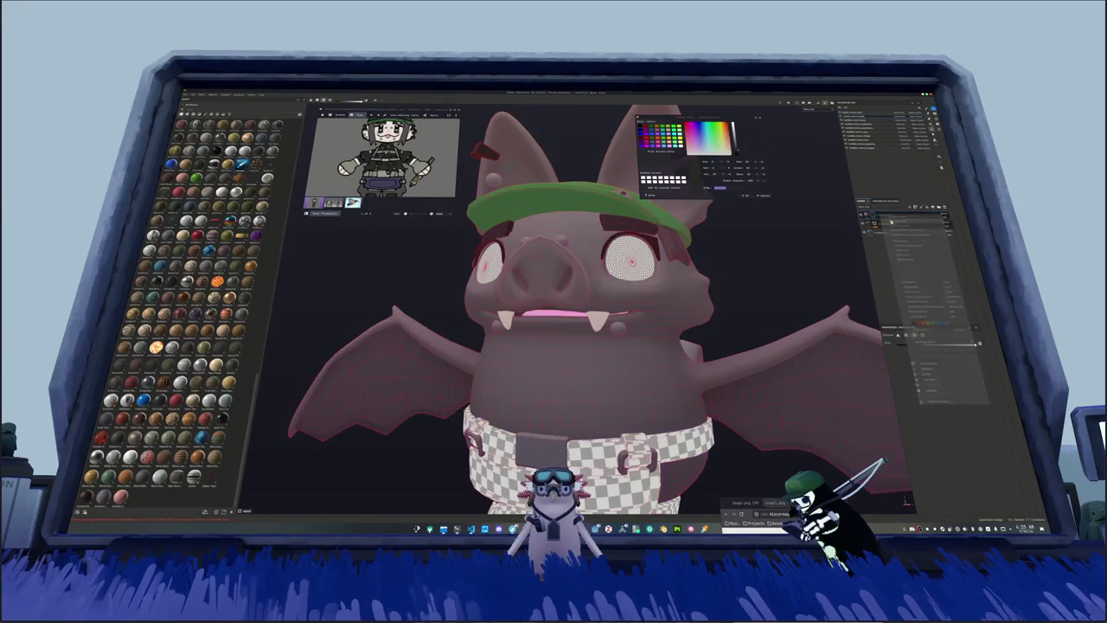
Step: Scroll through the material settings and switch to the mouth's texture set
scroll(775, 272, up, 3)
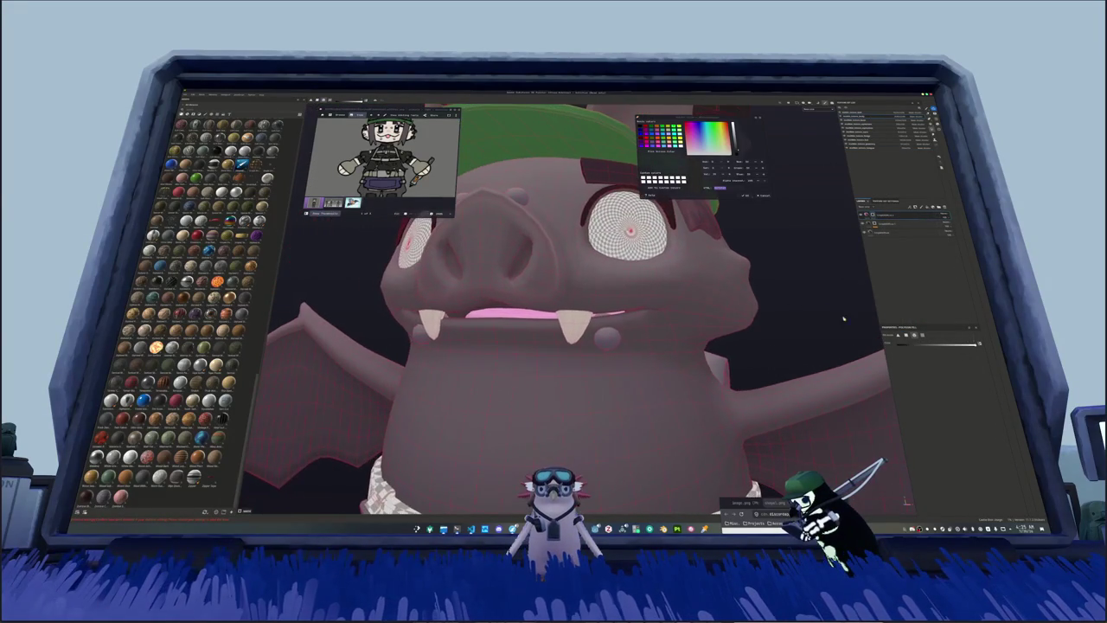
scroll(603, 313, up, 2)
scroll(603, 313, up, 2)
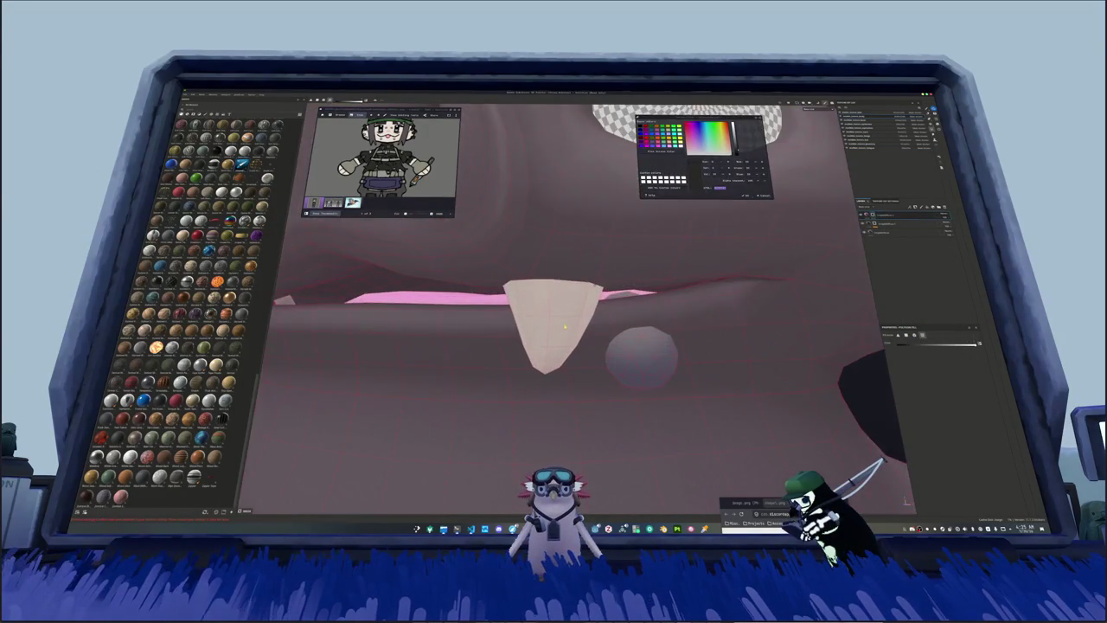
scroll(633, 299, down, 2)
scroll(619, 307, down, 1)
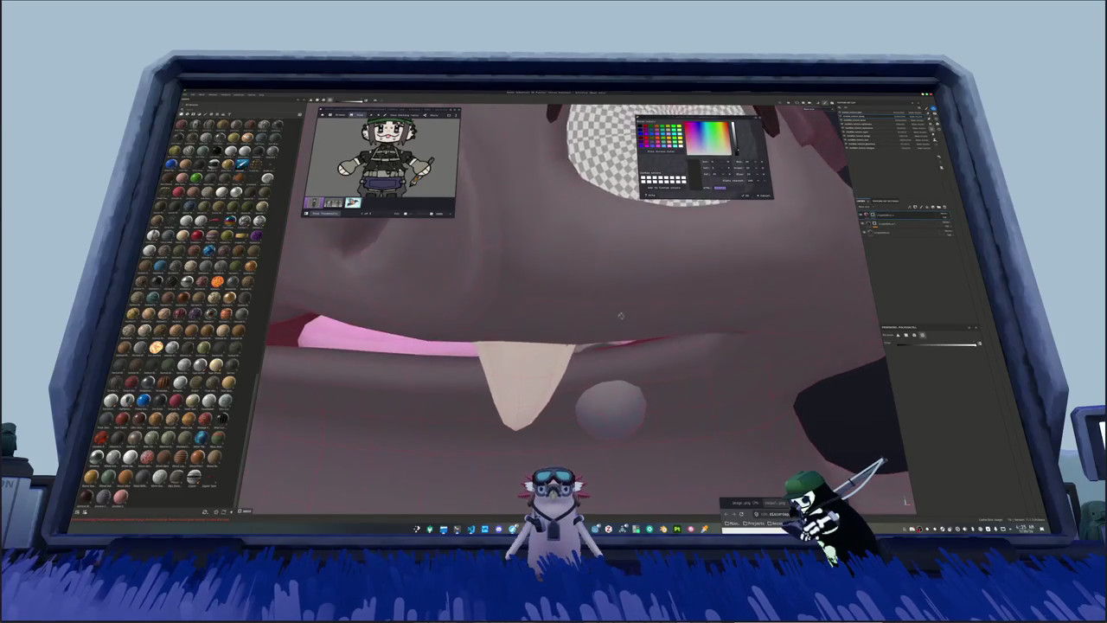
scroll(603, 314, down, 1)
scroll(590, 326, down, 1)
scroll(597, 323, down, 1)
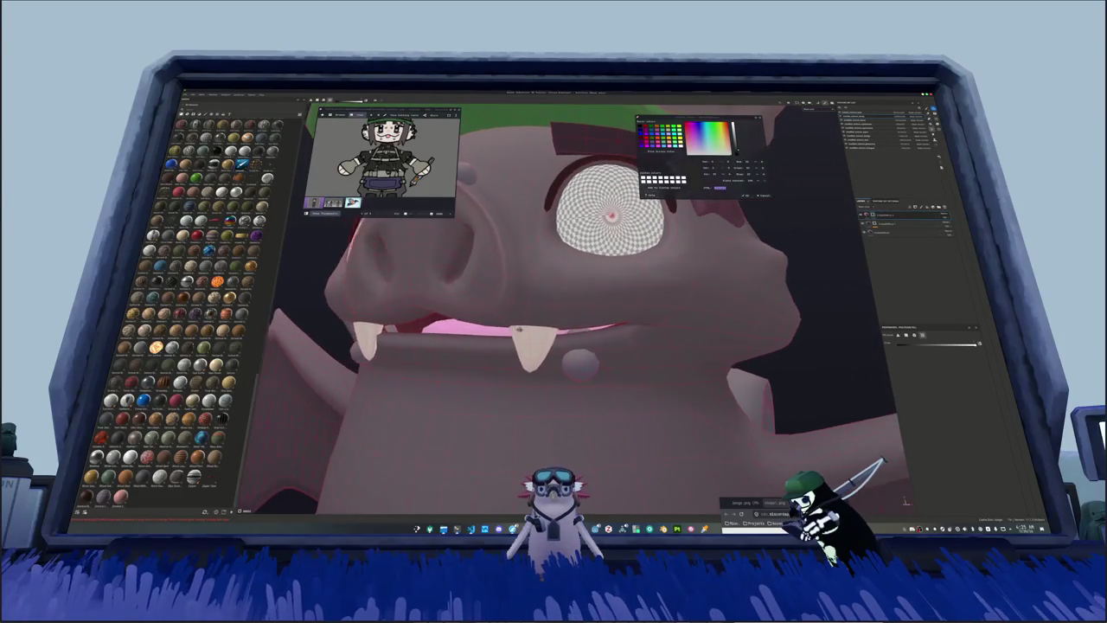
scroll(640, 322, down, 1)
scroll(680, 320, down, 2)
scroll(680, 319, down, 2)
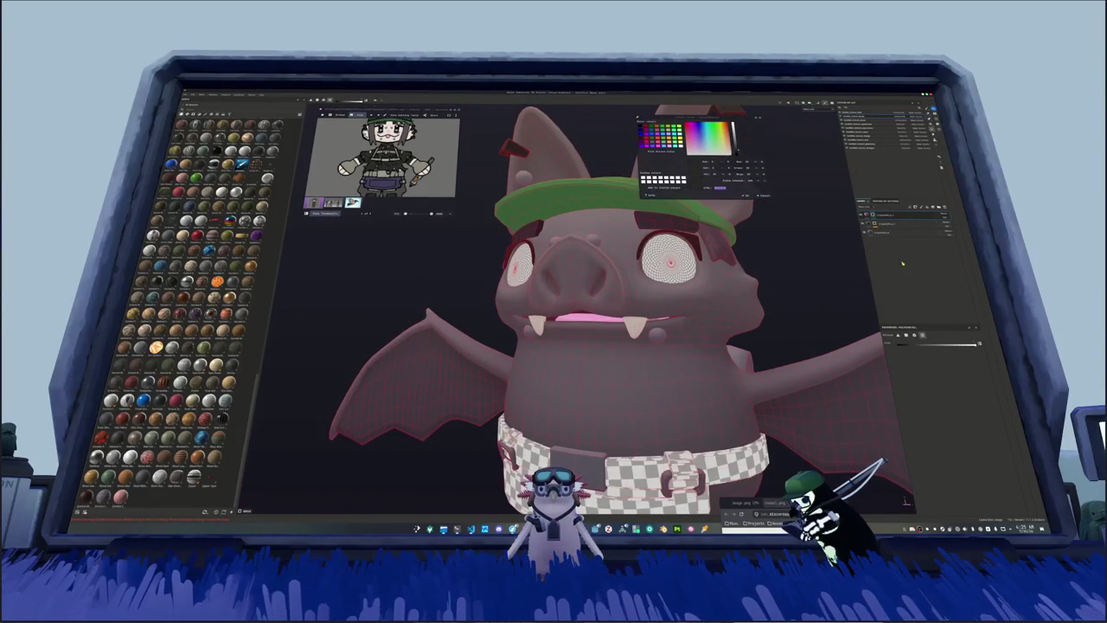
click(866, 124)
scroll(790, 253, down, 1)
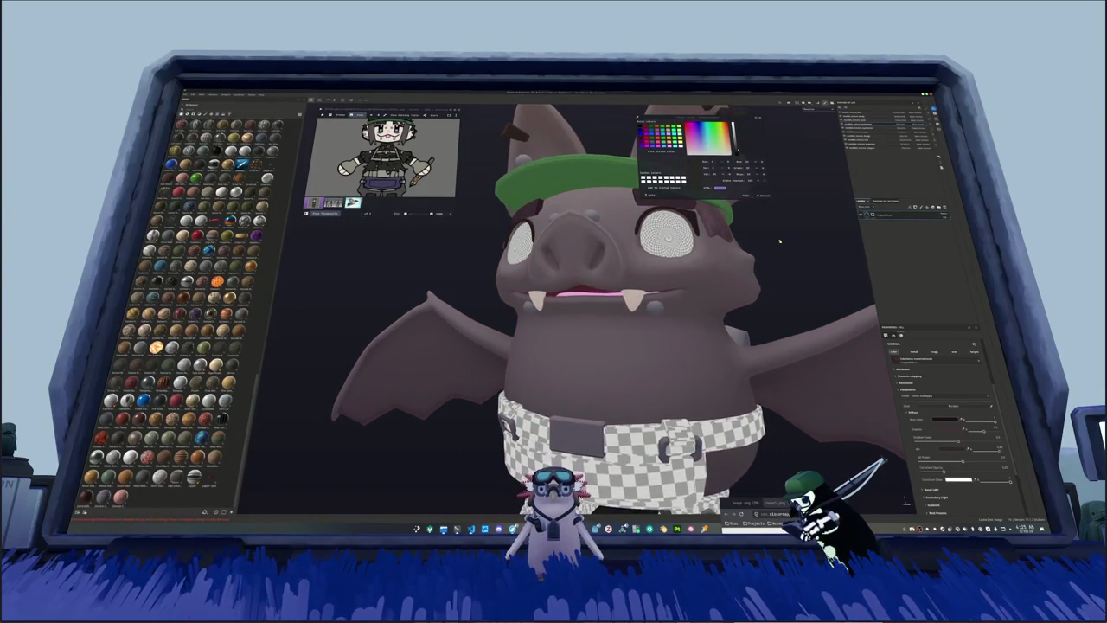
scroll(779, 256, down, 2)
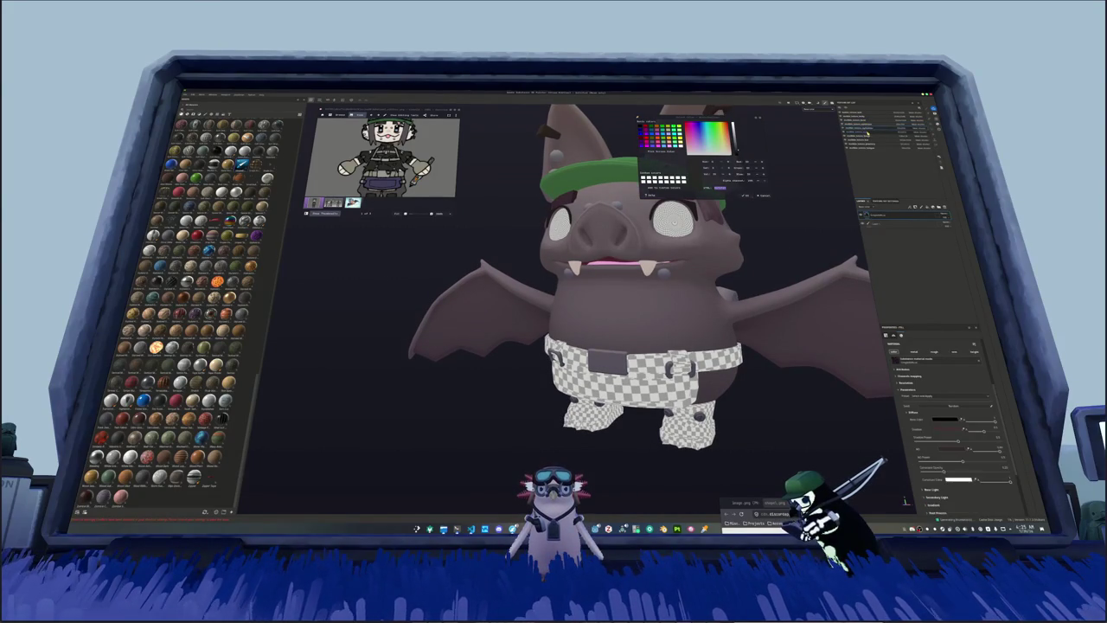
click(872, 147)
click(874, 149)
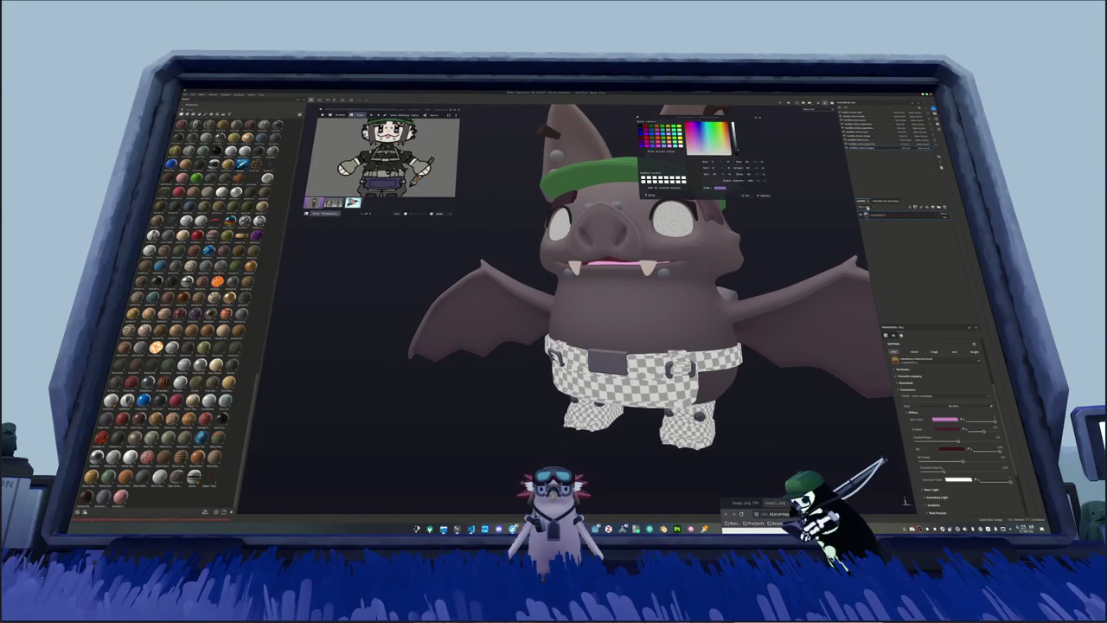
Step: Lighten the mouth's pink base colour and set its shading colour to red
click(945, 419)
drag(822, 395, 825, 400)
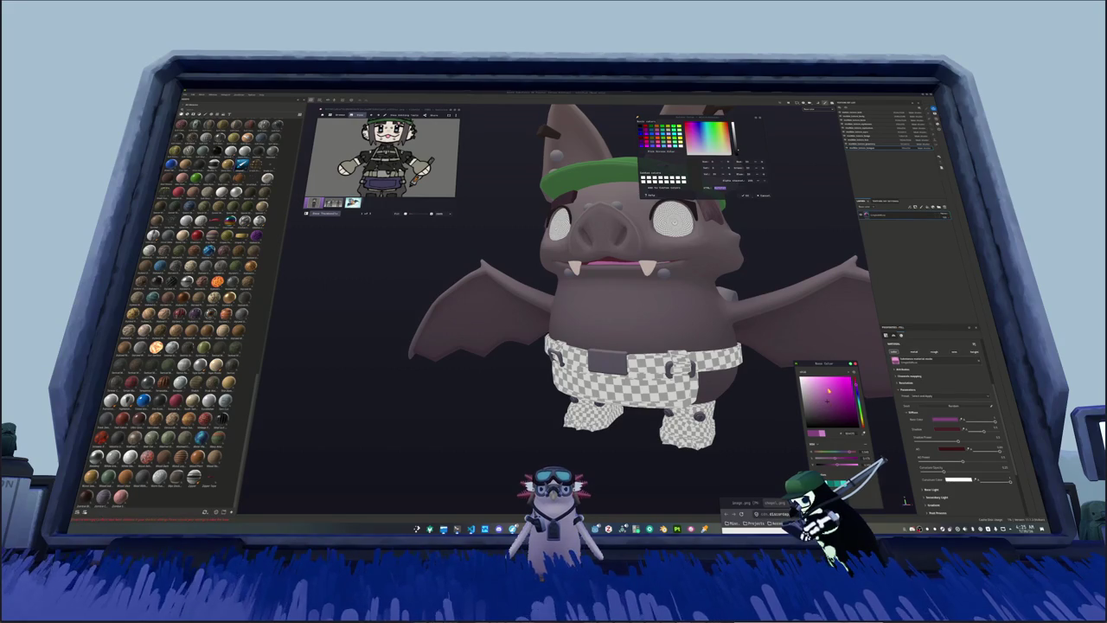
click(868, 119)
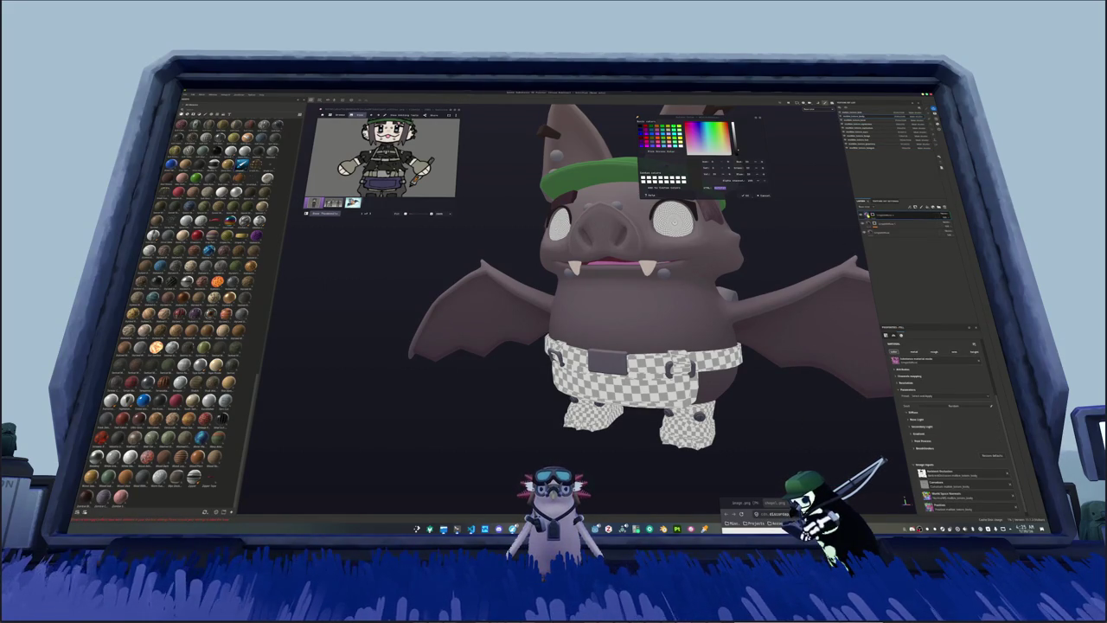
click(913, 413)
click(944, 419)
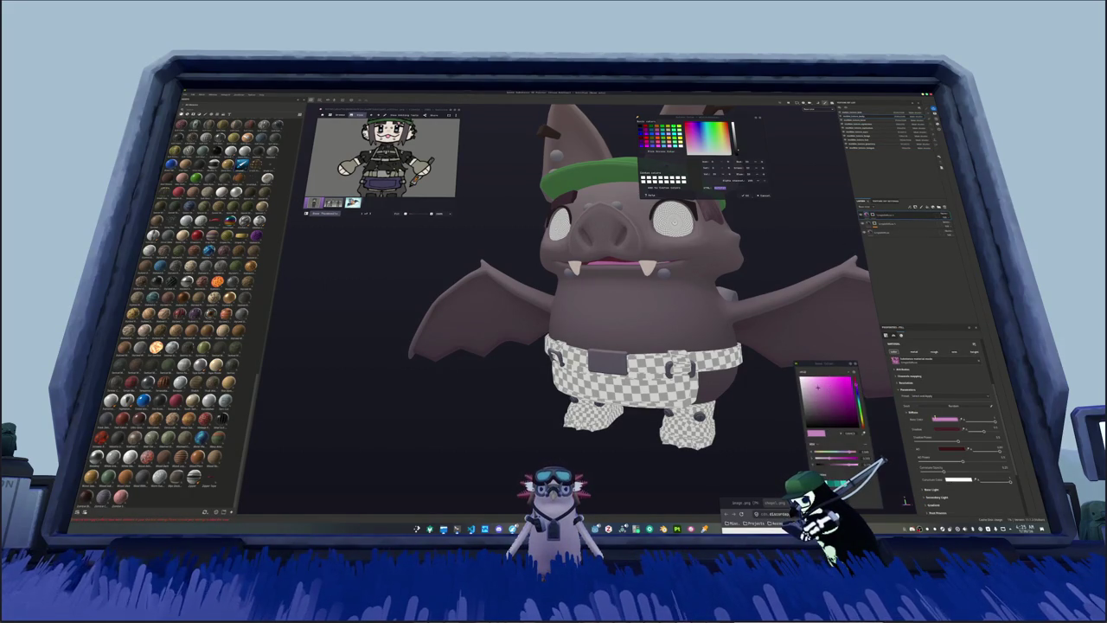
drag(821, 391, 814, 381)
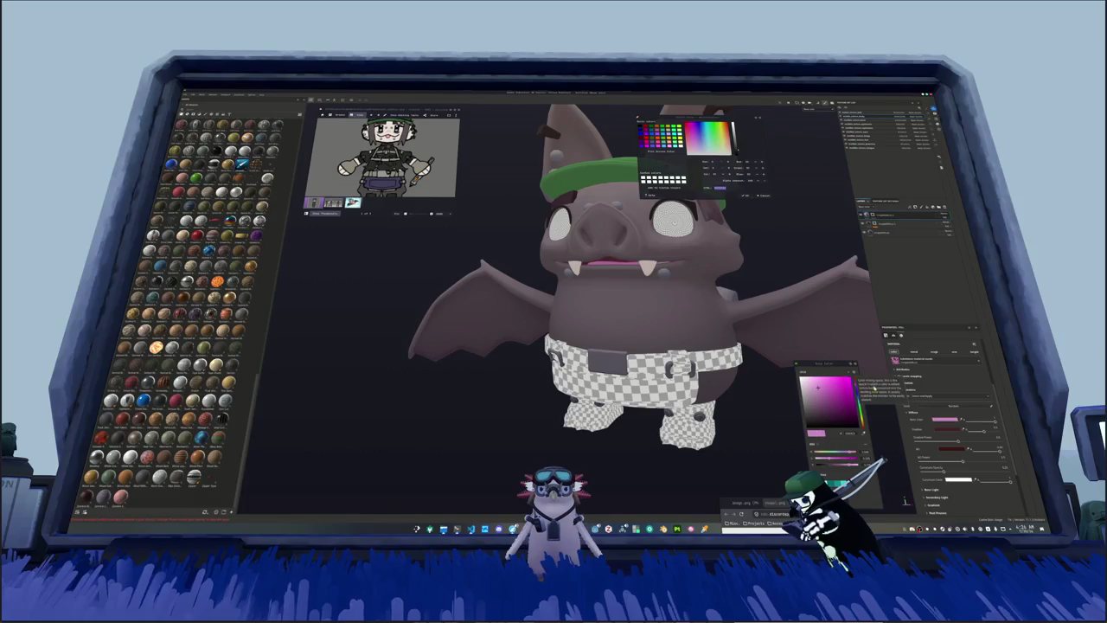
click(858, 422)
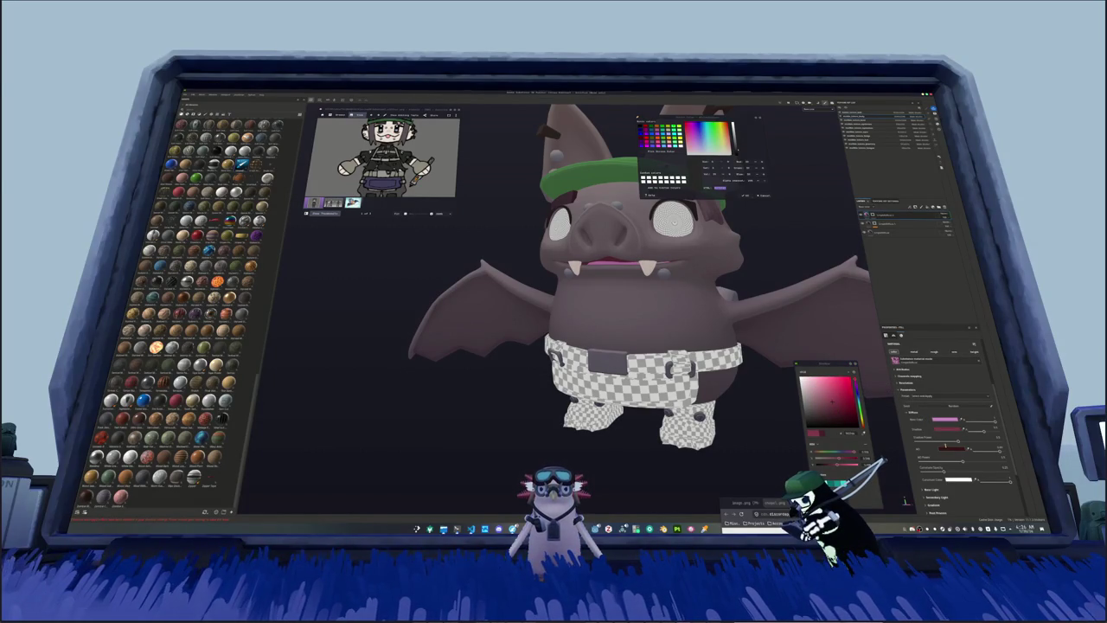
click(859, 410)
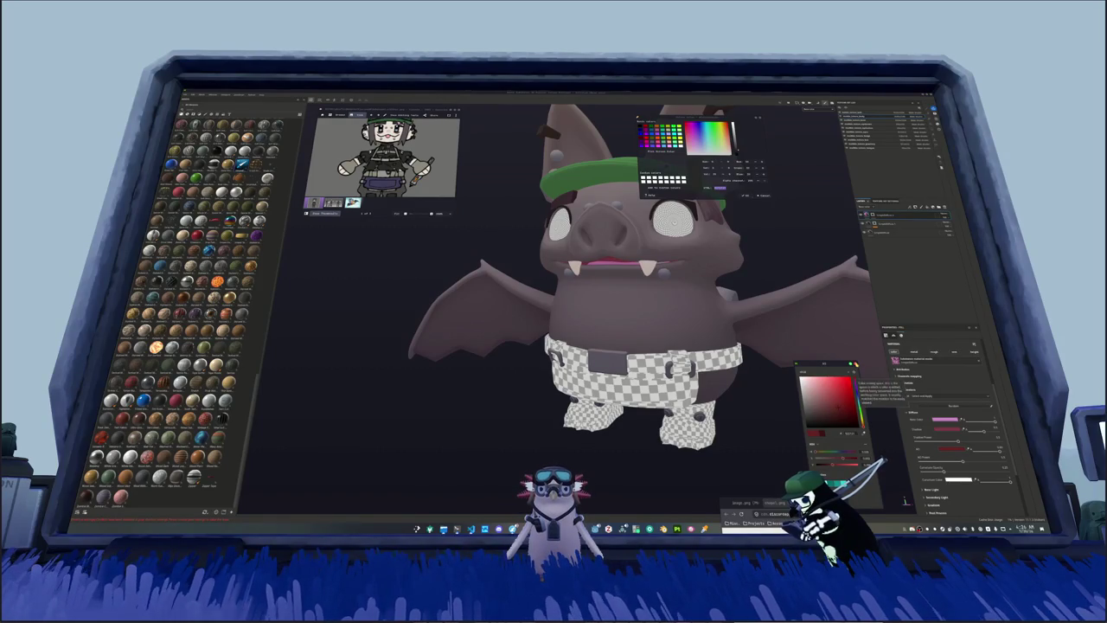
Step: Orbit to a three-quarter view to check the mouth and bring up the layer's options
scroll(751, 307, up, 2)
scroll(751, 307, up, 2)
scroll(751, 308, up, 2)
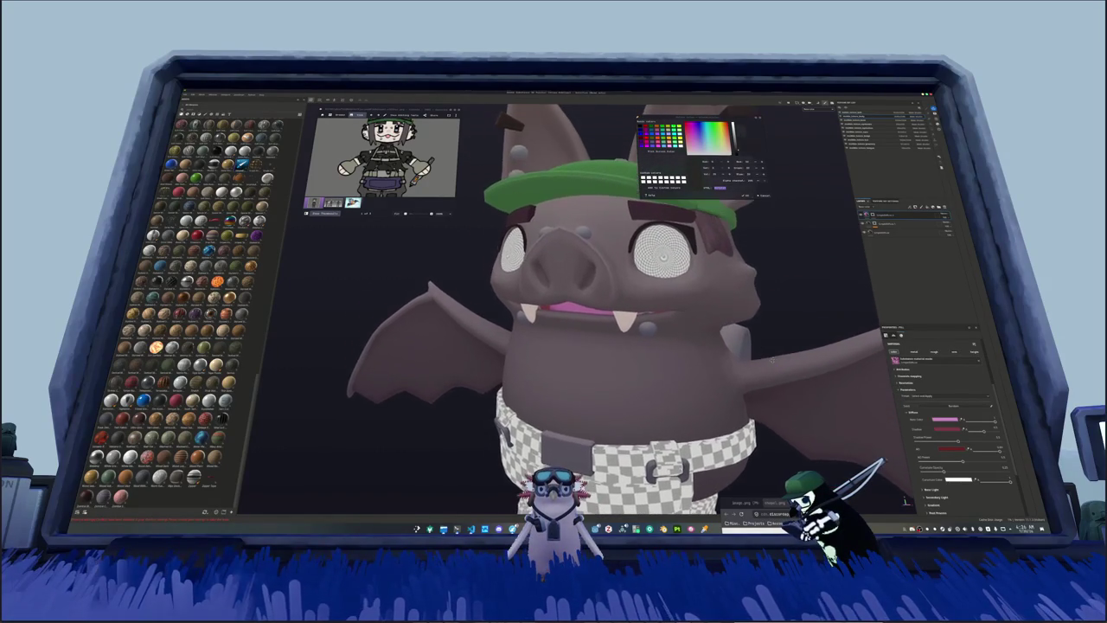
scroll(753, 309, up, 2)
scroll(753, 310, down, 4)
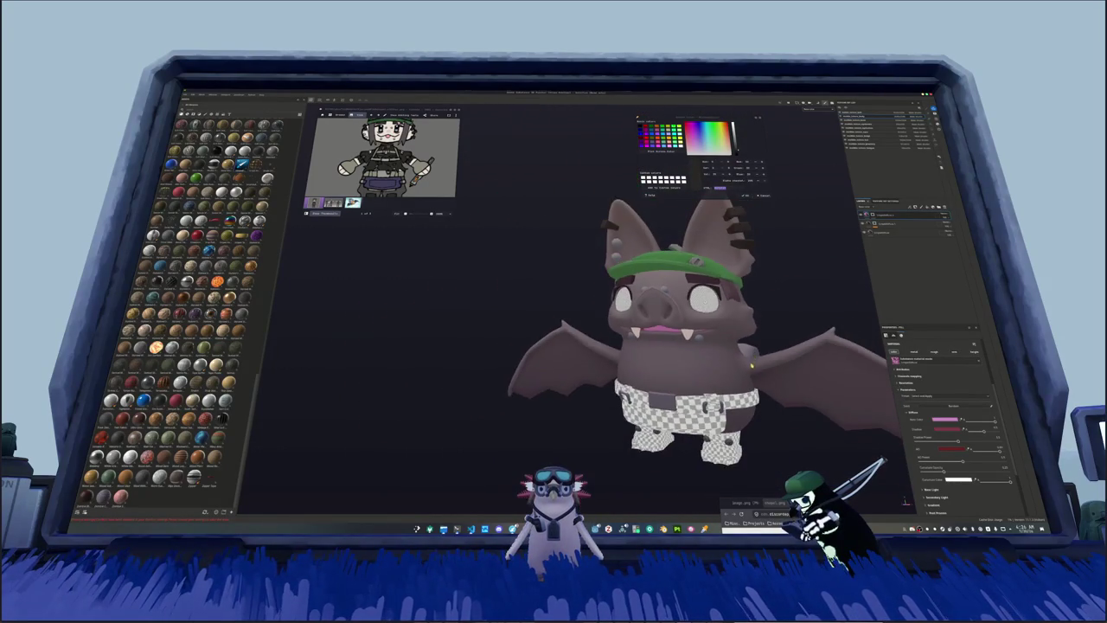
middle_drag(753, 310, 771, 352)
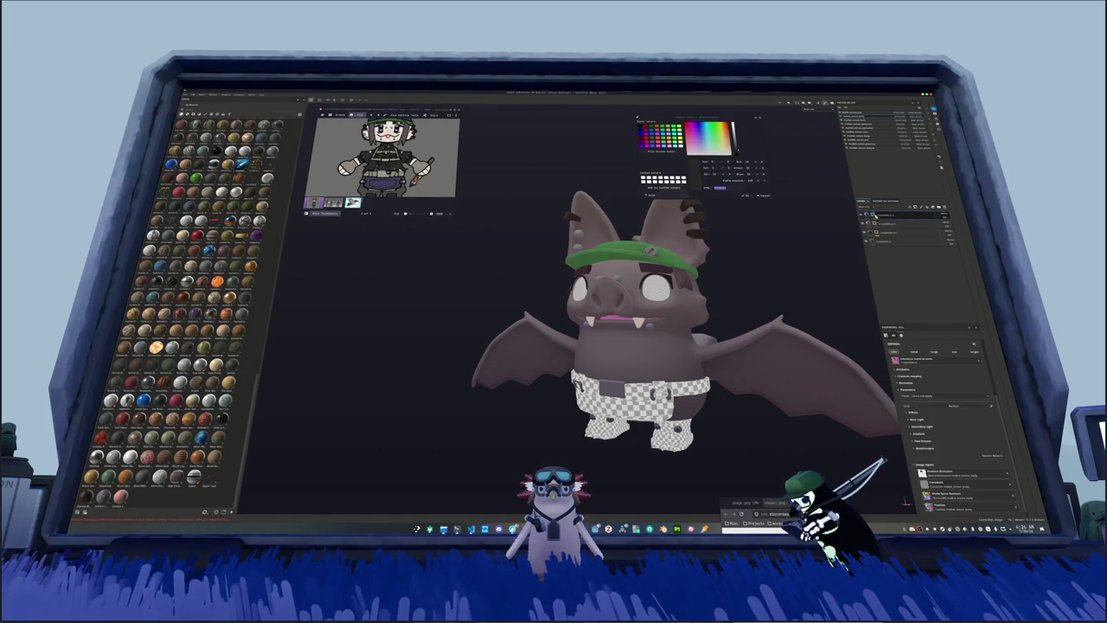
right_click(887, 215)
Step: Fill the right and left halves of the nose pink with polygon fill
key(Escape)
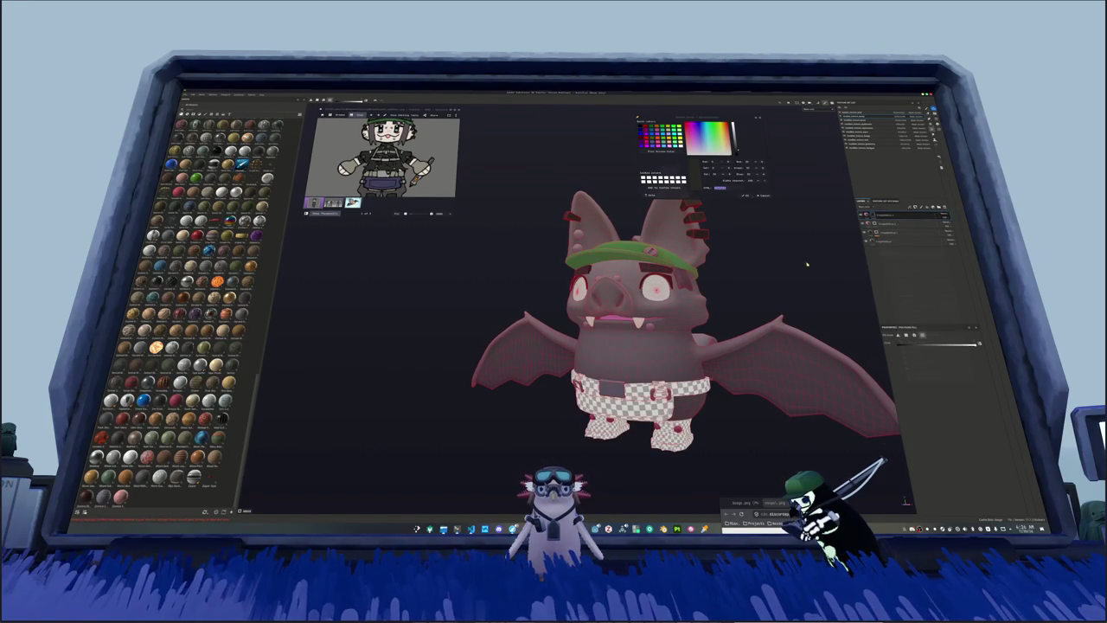
scroll(652, 246, up, 5)
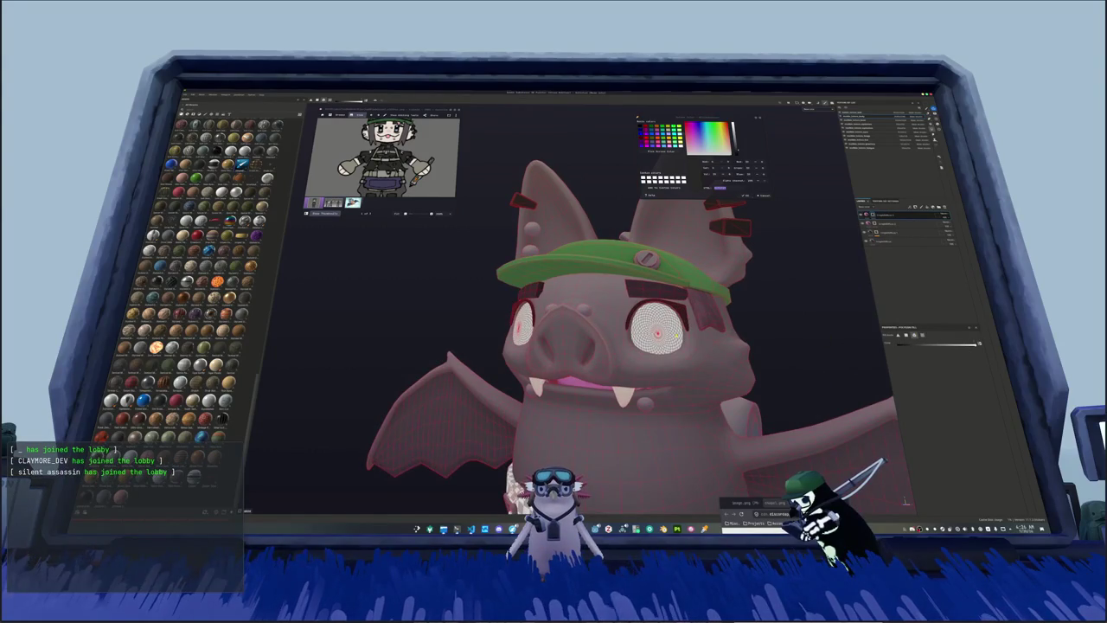
scroll(697, 336, up, 1)
scroll(697, 336, up, 1)
scroll(697, 336, up, 1)
scroll(697, 337, up, 1)
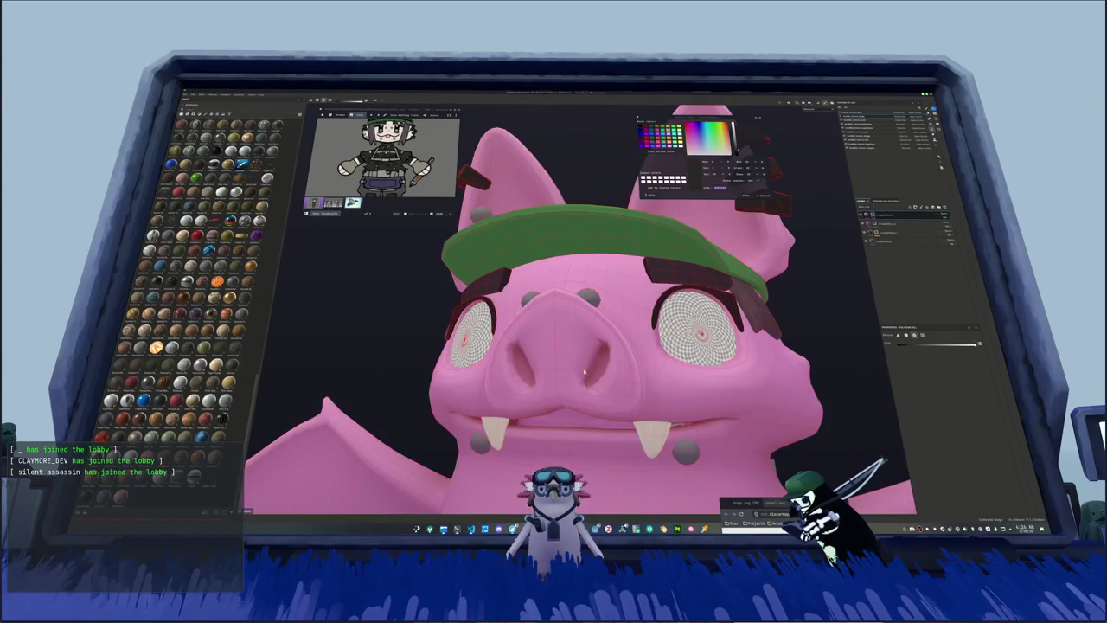
click(585, 368)
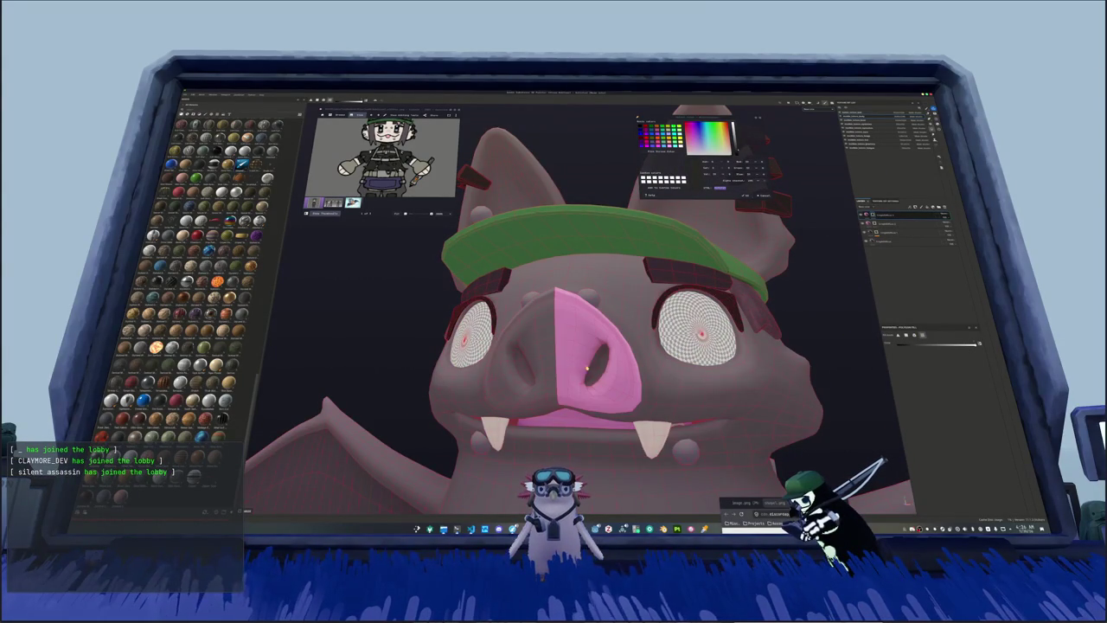
click(538, 369)
Step: Orbit and zoom around the head to check the pink snout against the grey face
alt+drag(538, 370, 584, 308)
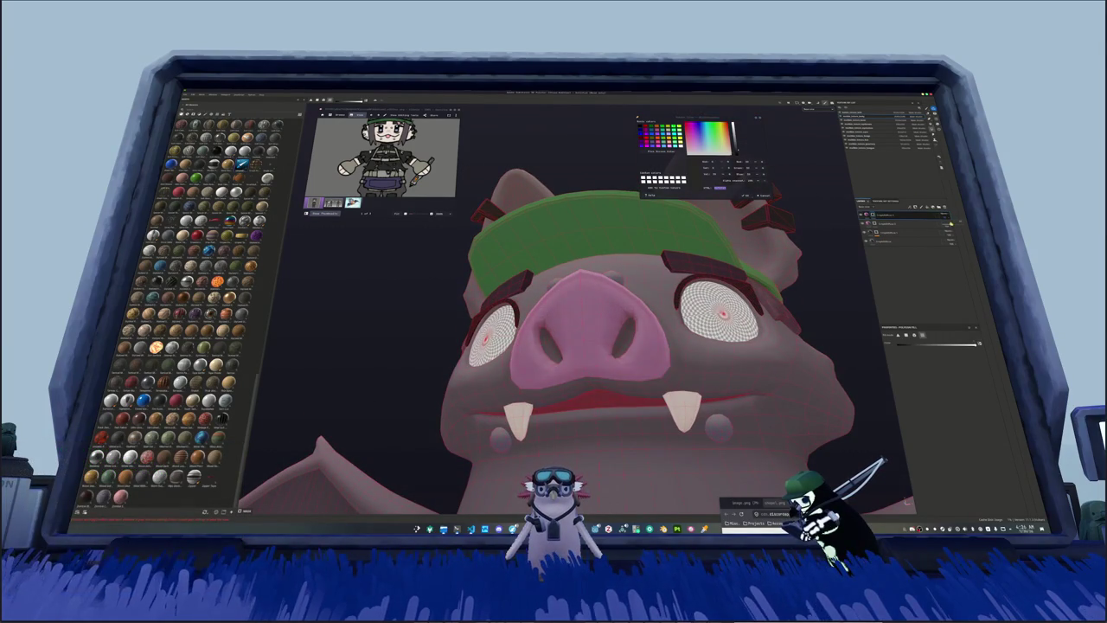
scroll(528, 346, up, 3)
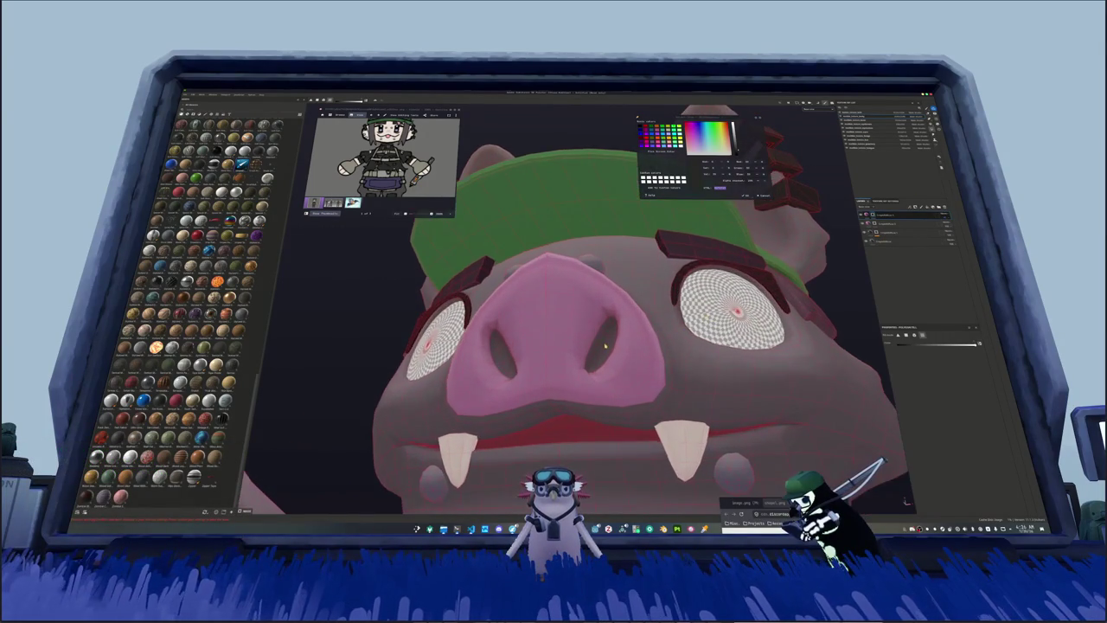
scroll(506, 355, down, 1)
scroll(506, 355, down, 2)
scroll(506, 355, down, 2)
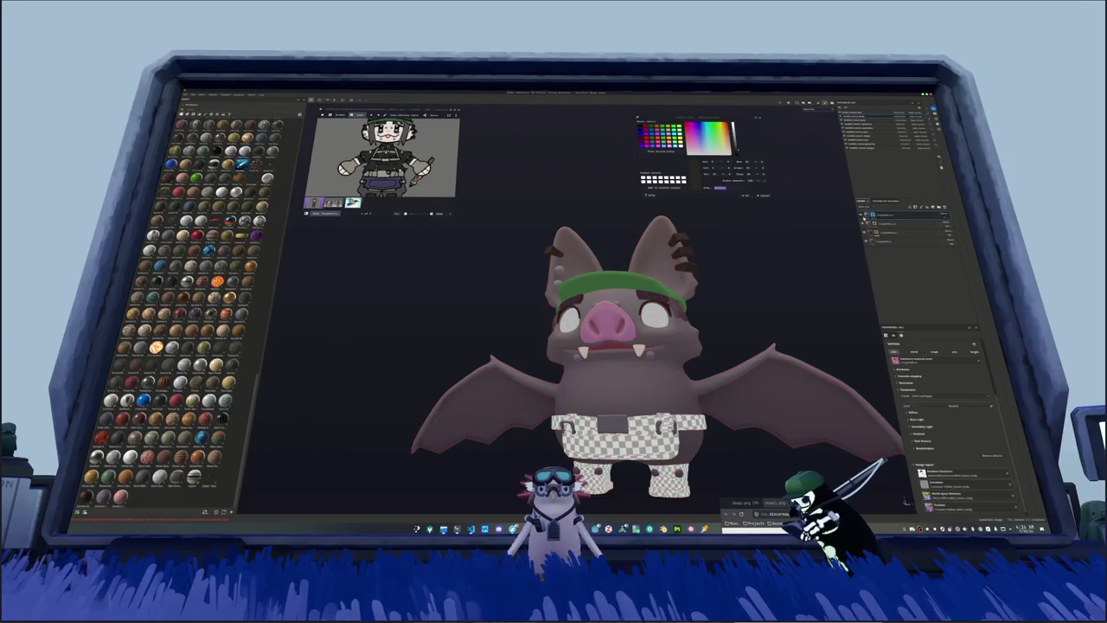
mouse_move(606, 346)
alt+mouse_down()
mouse_move(691, 329)
mouse_move(682, 342)
mouse_move(507, 401)
mouse_move(734, 331)
mouse_move(686, 313)
mouse_move(579, 236)
alt+mouse_up()
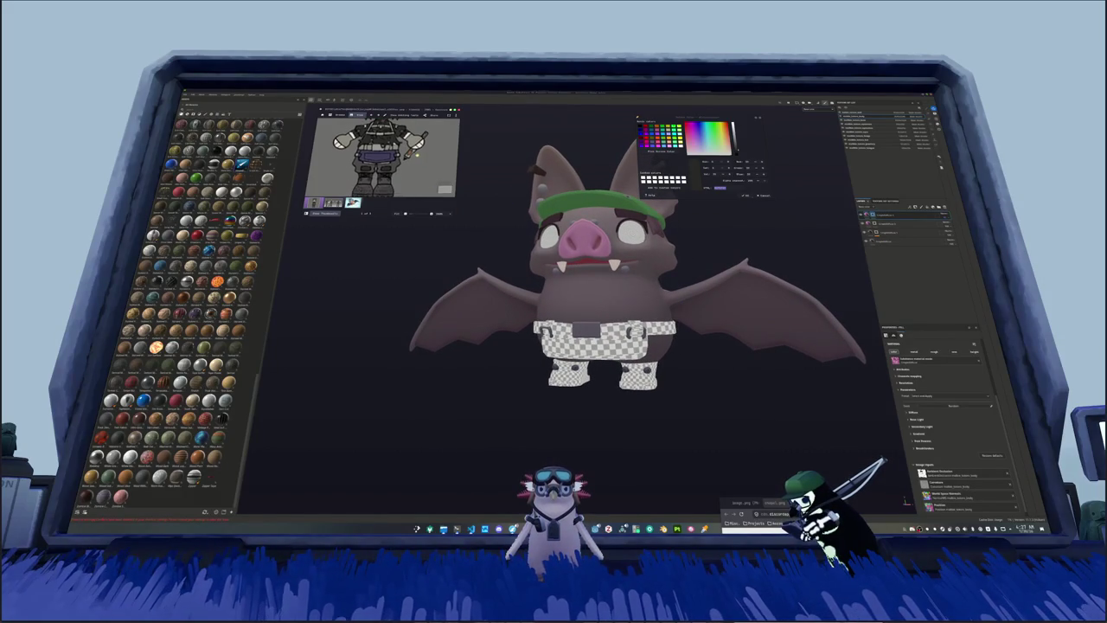
Step: Browse the bat's texture sets and settle on one with several layers
click(865, 134)
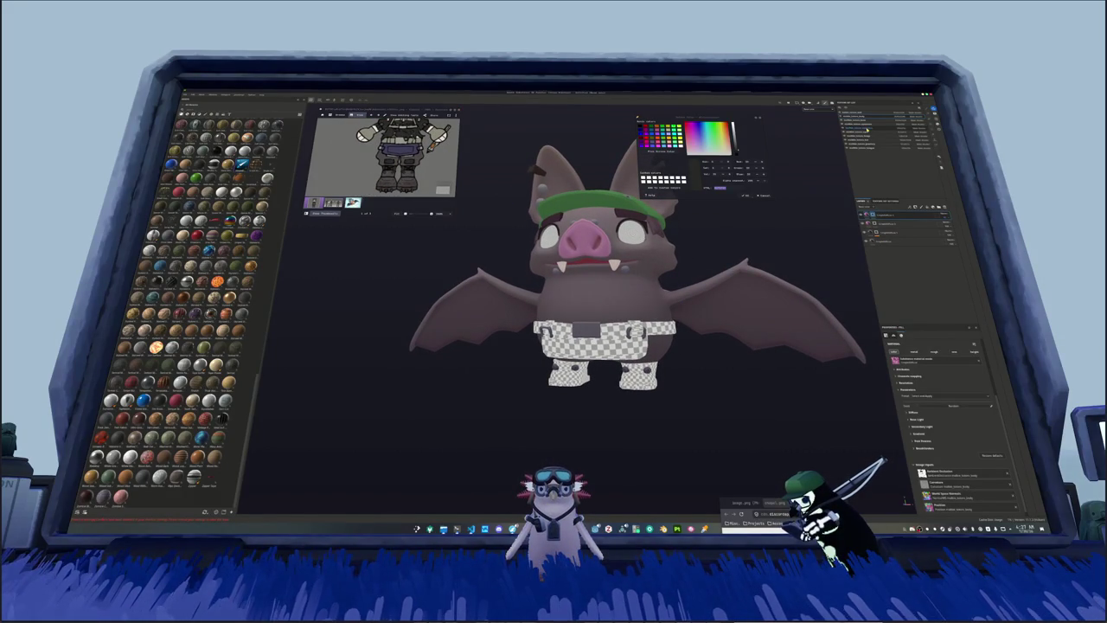
click(865, 118)
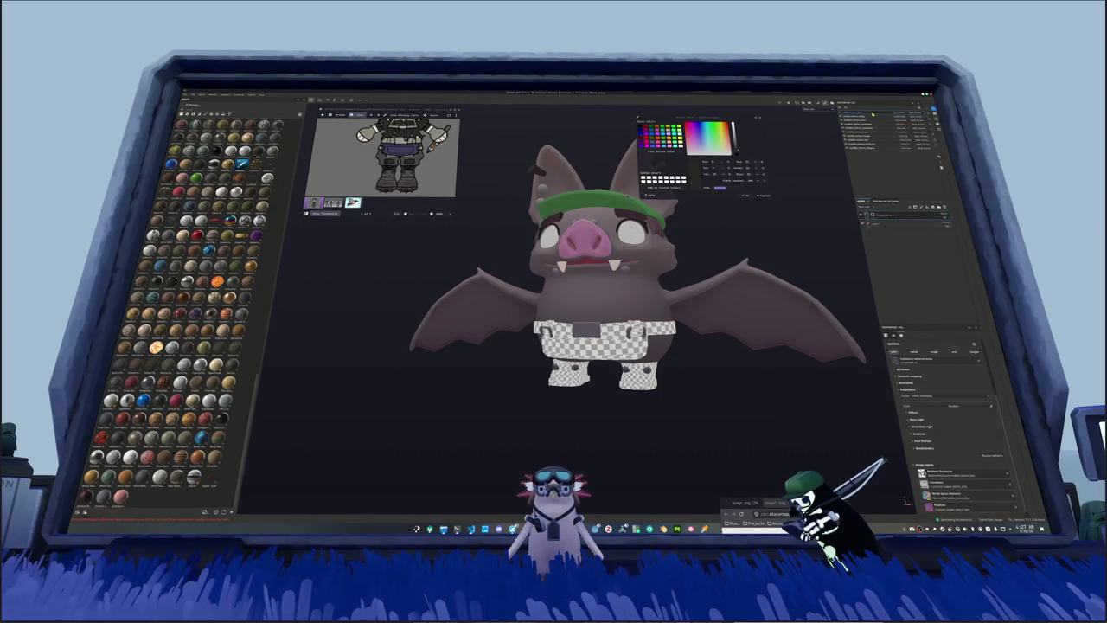
click(876, 139)
click(876, 142)
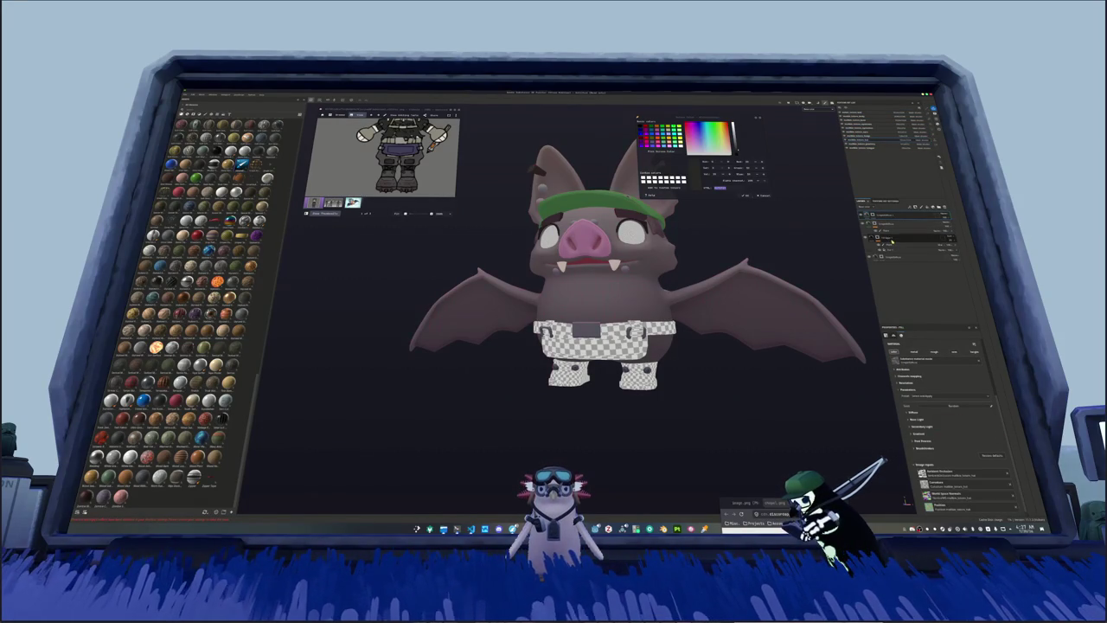
click(859, 131)
click(865, 121)
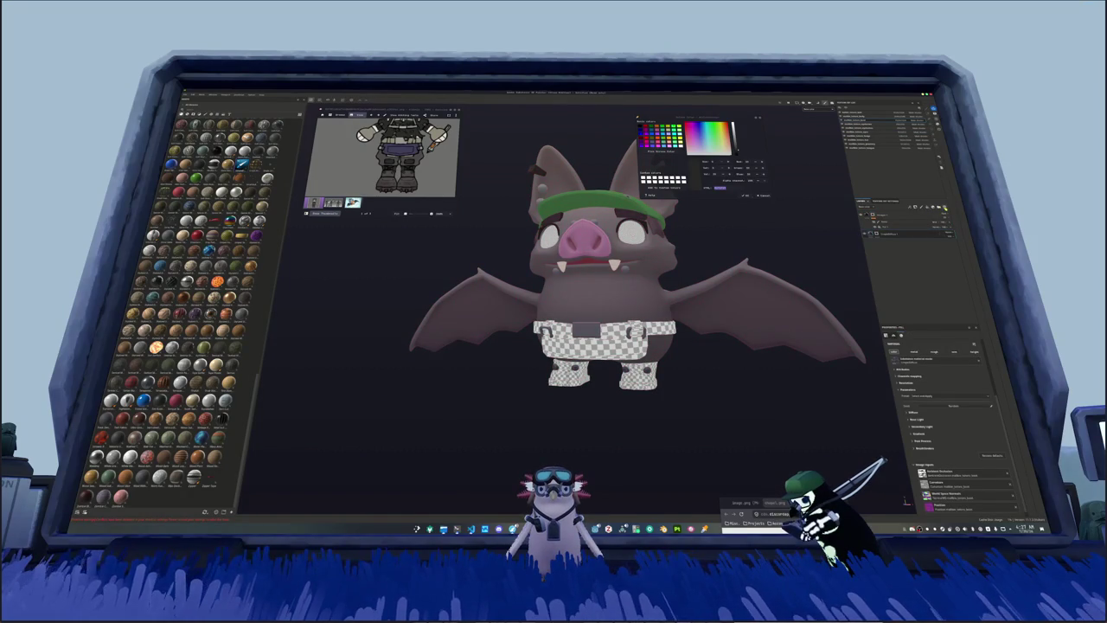
Step: Choose an option from a layer's right-click menu and zoom toward the lower body
right_click(875, 217)
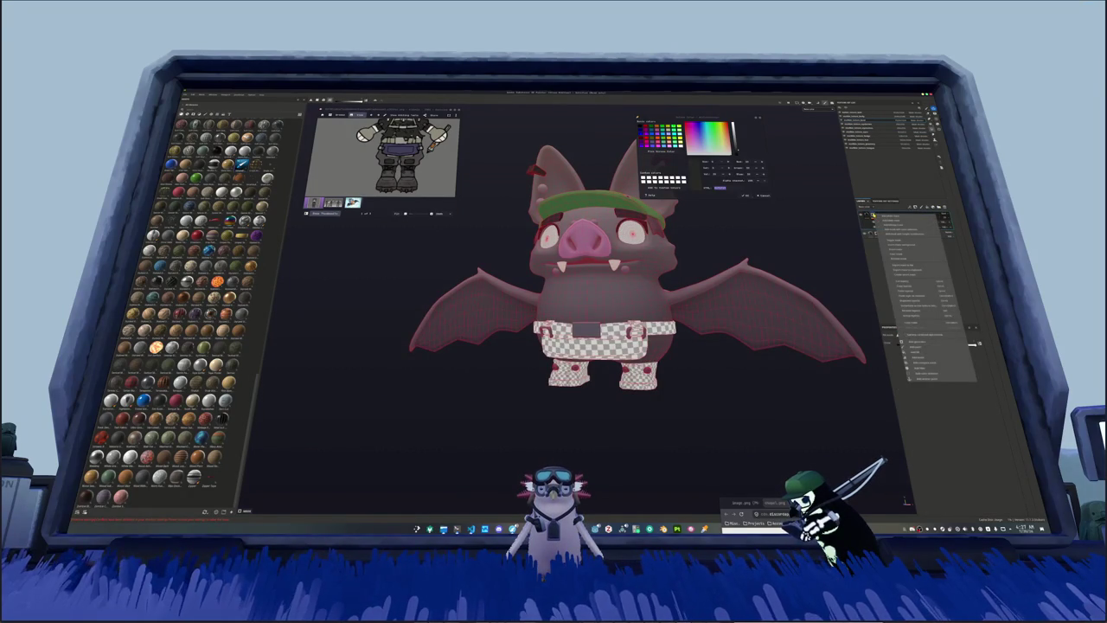
click(909, 259)
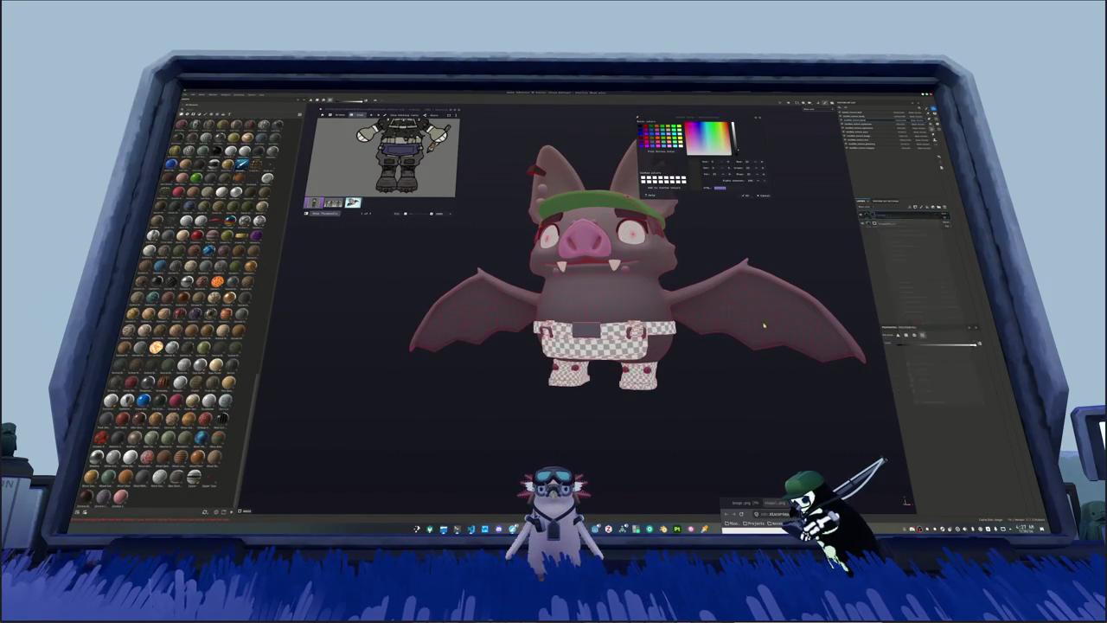
scroll(727, 322, up, 3)
scroll(685, 320, up, 2)
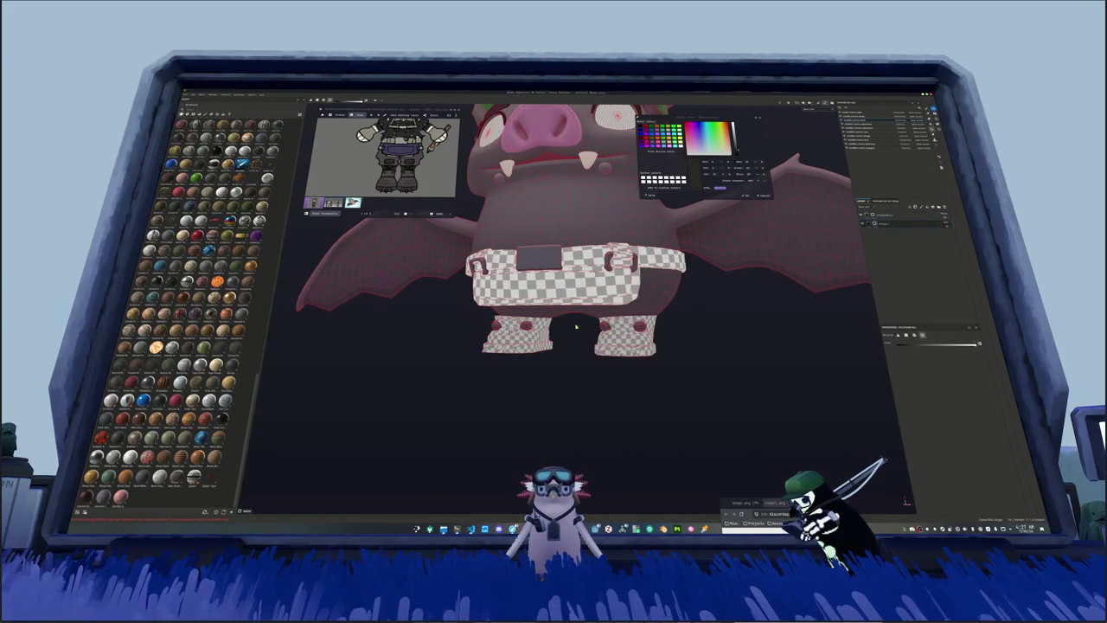
Step: Select the layers covering the bat's feet to review their settings
click(951, 233)
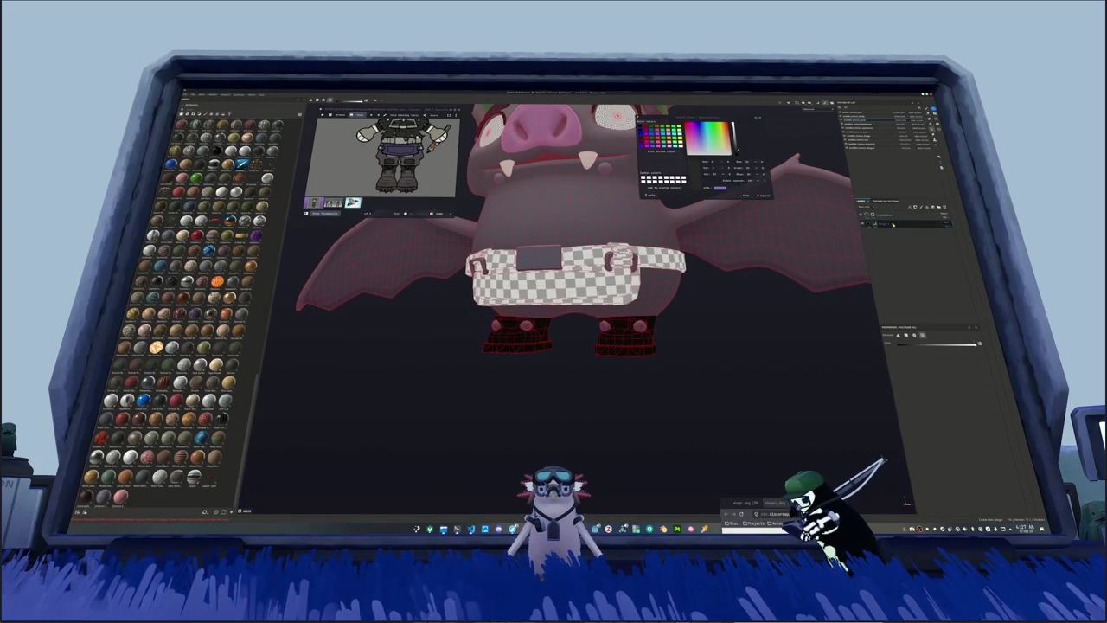
click(952, 223)
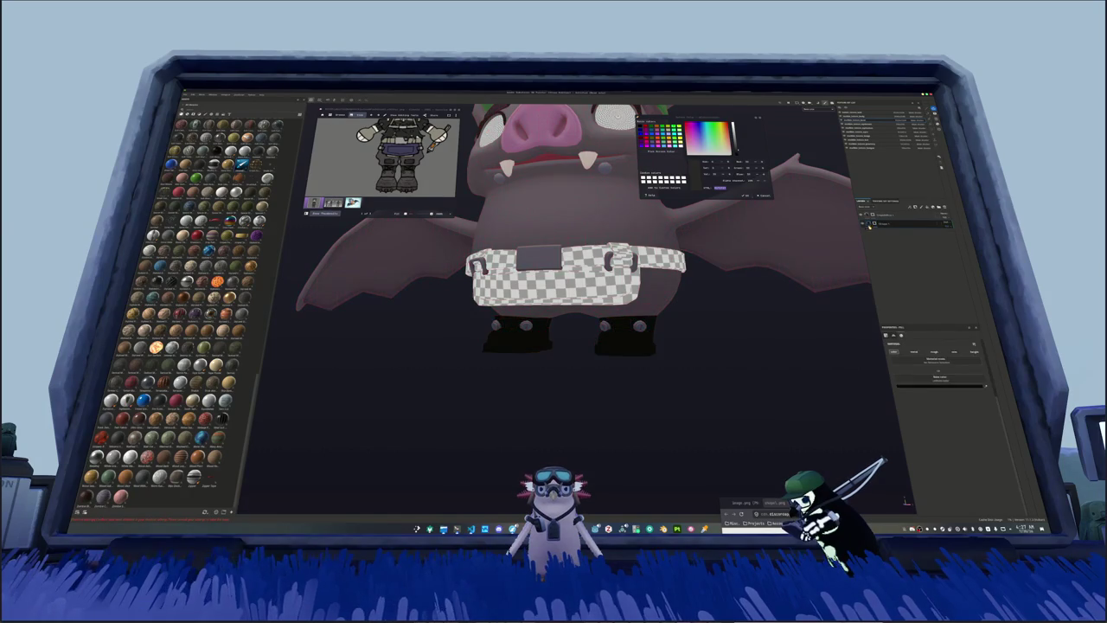
alt+drag(742, 341, 719, 361)
click(908, 223)
Step: Go through the layers to the boots' texture set with its black fill, then return to the top set
click(868, 141)
click(870, 237)
click(871, 237)
click(873, 245)
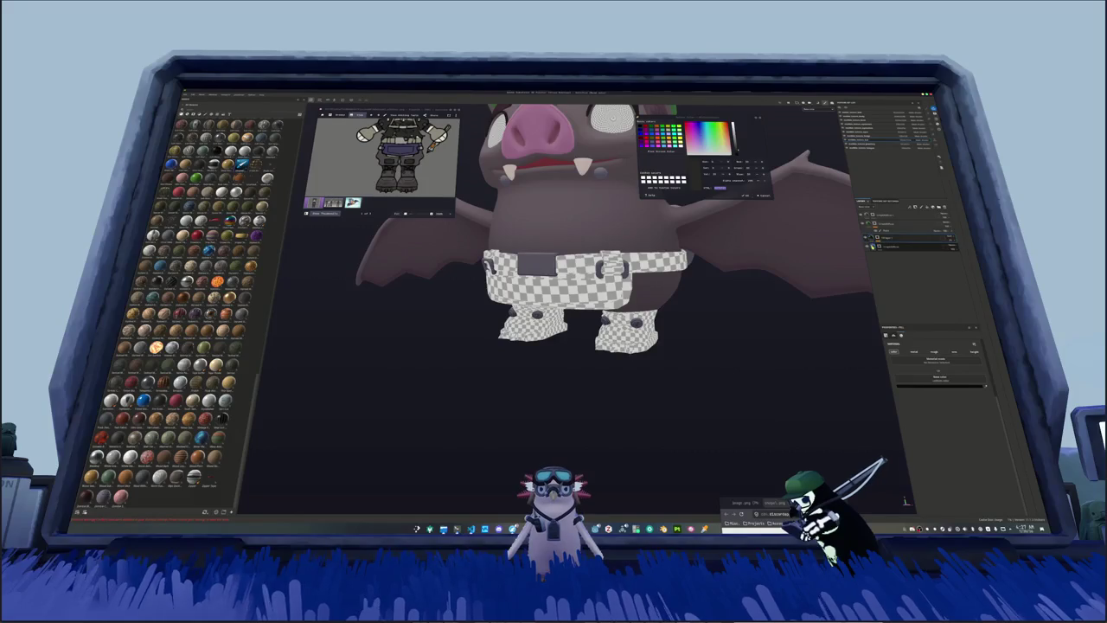
click(873, 223)
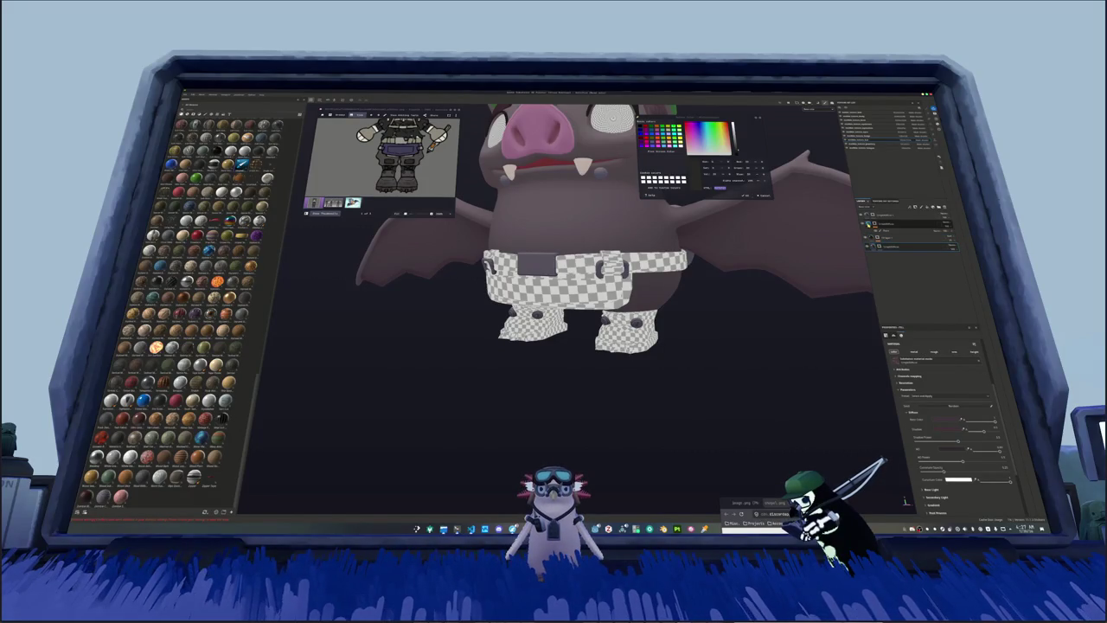
click(868, 144)
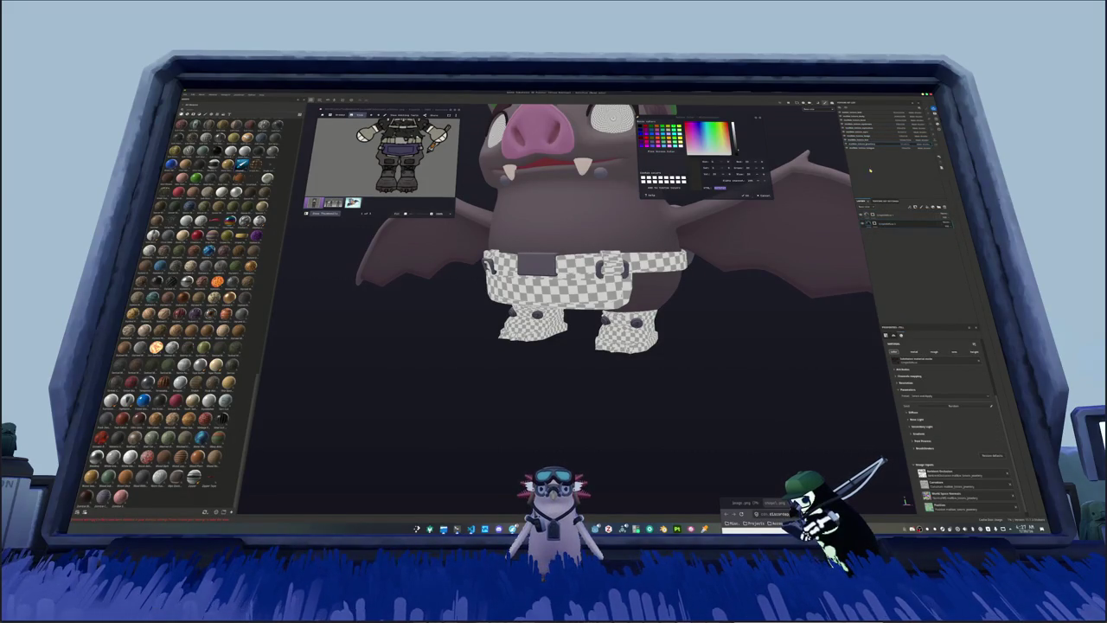
click(865, 114)
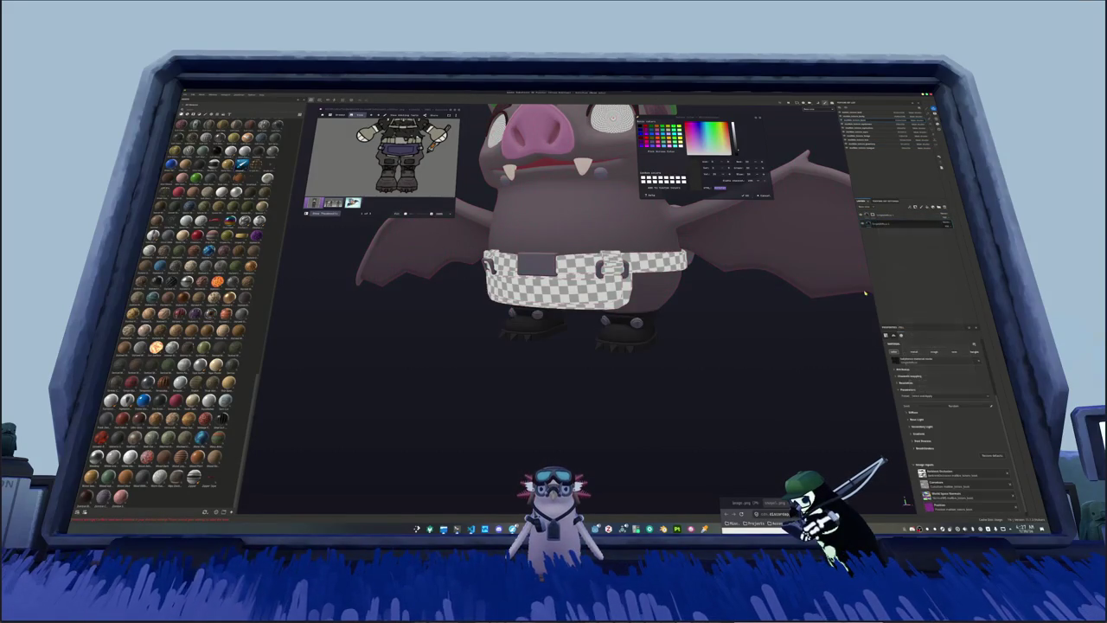
scroll(735, 327, up, 3)
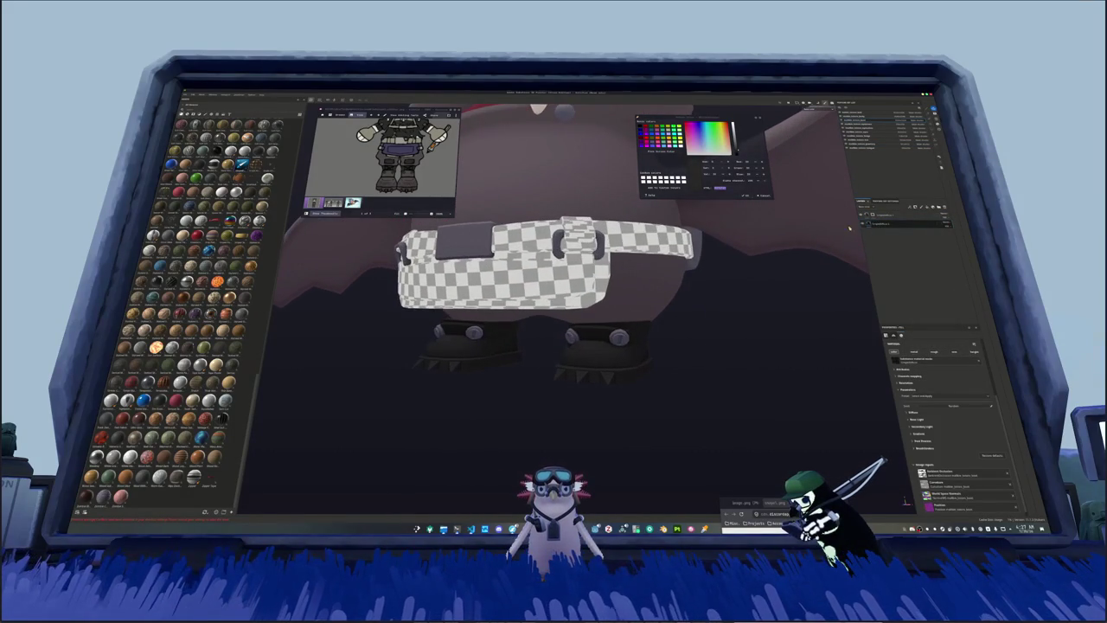
Step: Lighten the boots' fill layer base colour from black to dark grey
click(876, 225)
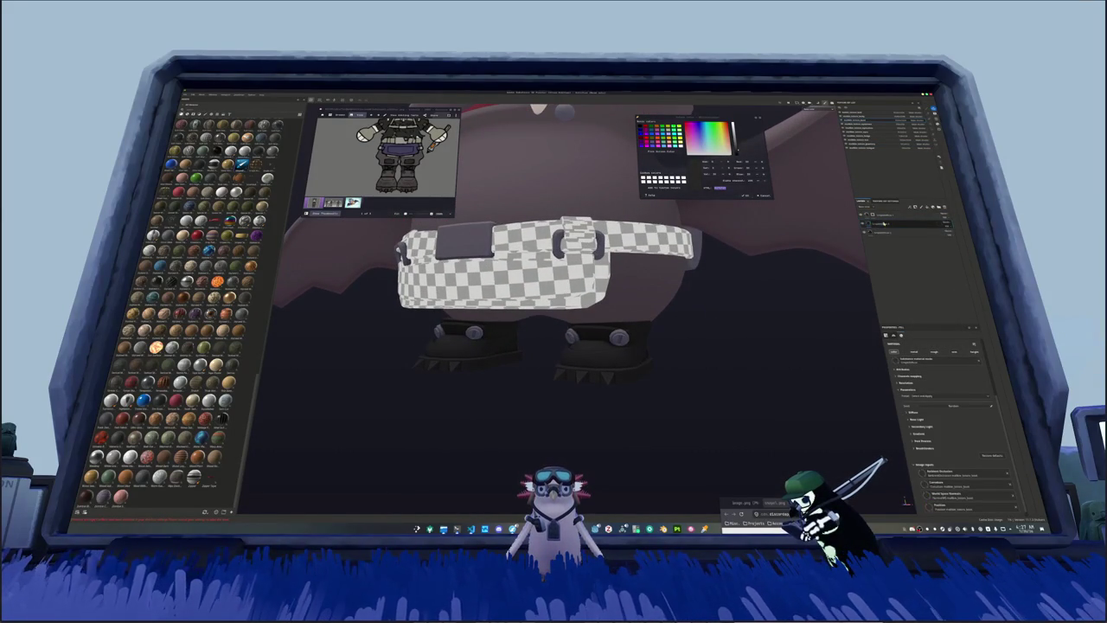
click(910, 411)
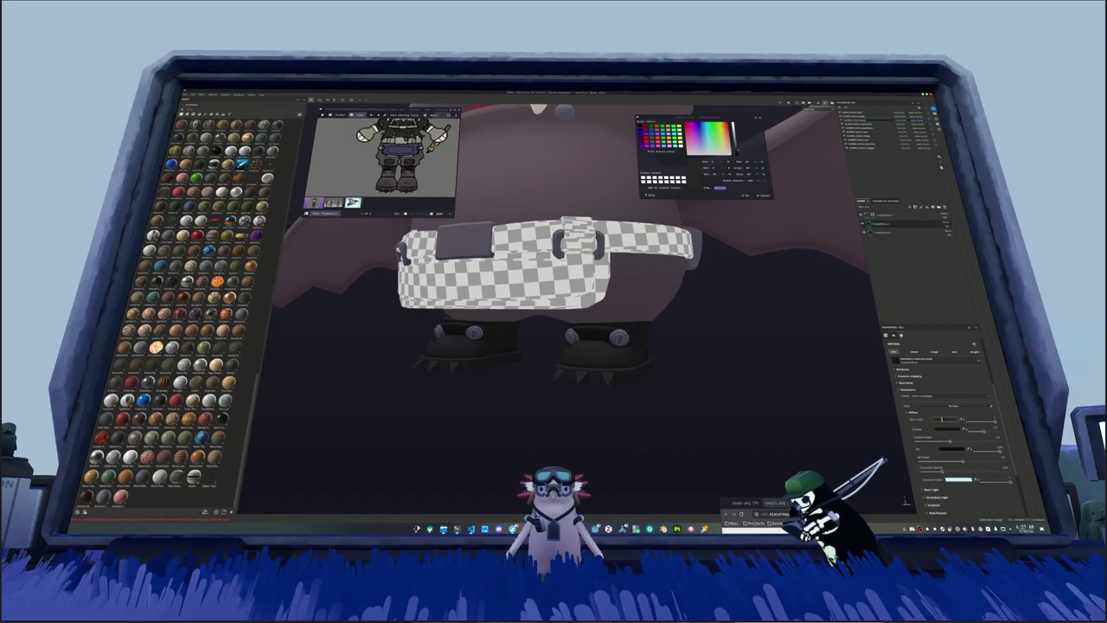
click(943, 419)
drag(812, 423, 805, 416)
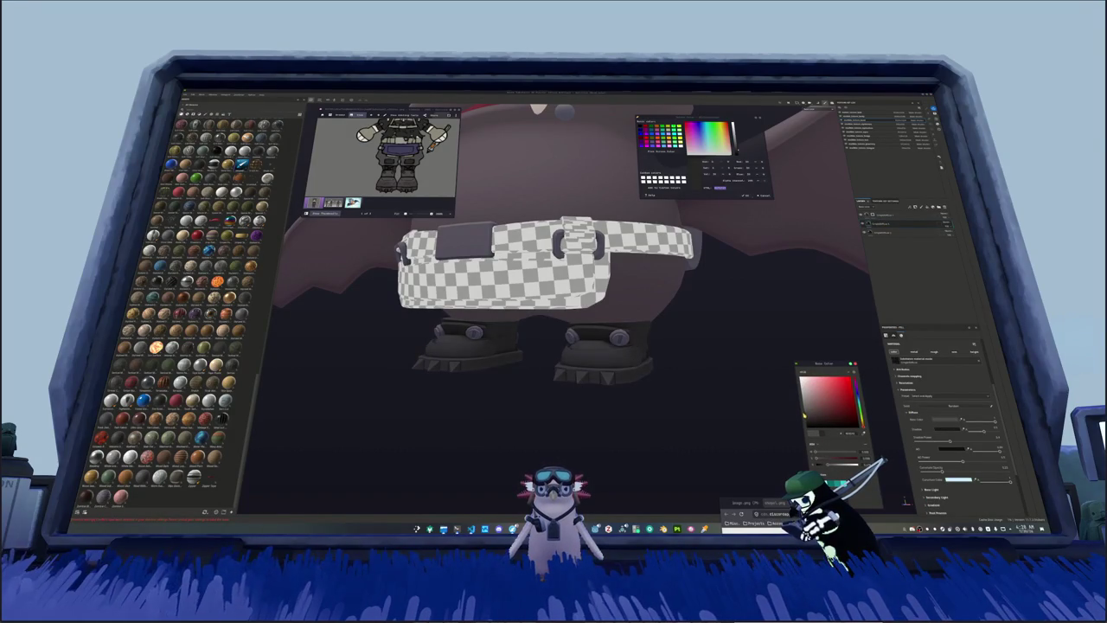
Step: Pick an option from the boots layer's right-click menu and orbit closer to inspect the boots
right_click(874, 225)
click(875, 225)
right_click(875, 225)
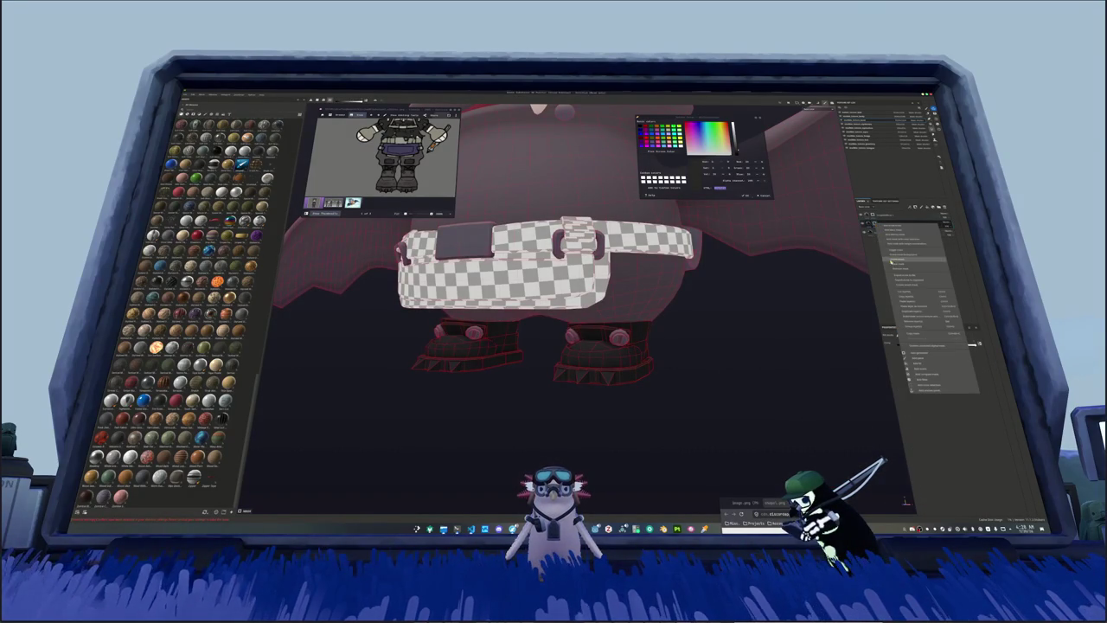
click(885, 232)
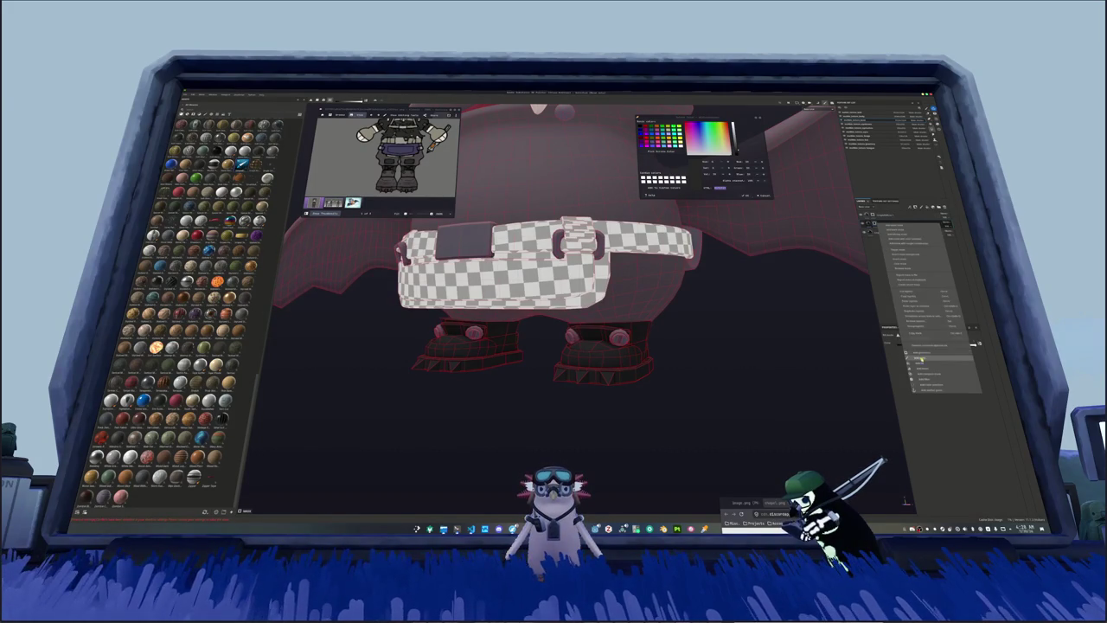
mouse_move(737, 384)
alt+mouse_down()
mouse_move(699, 319)
mouse_move(610, 407)
alt+mouse_up()
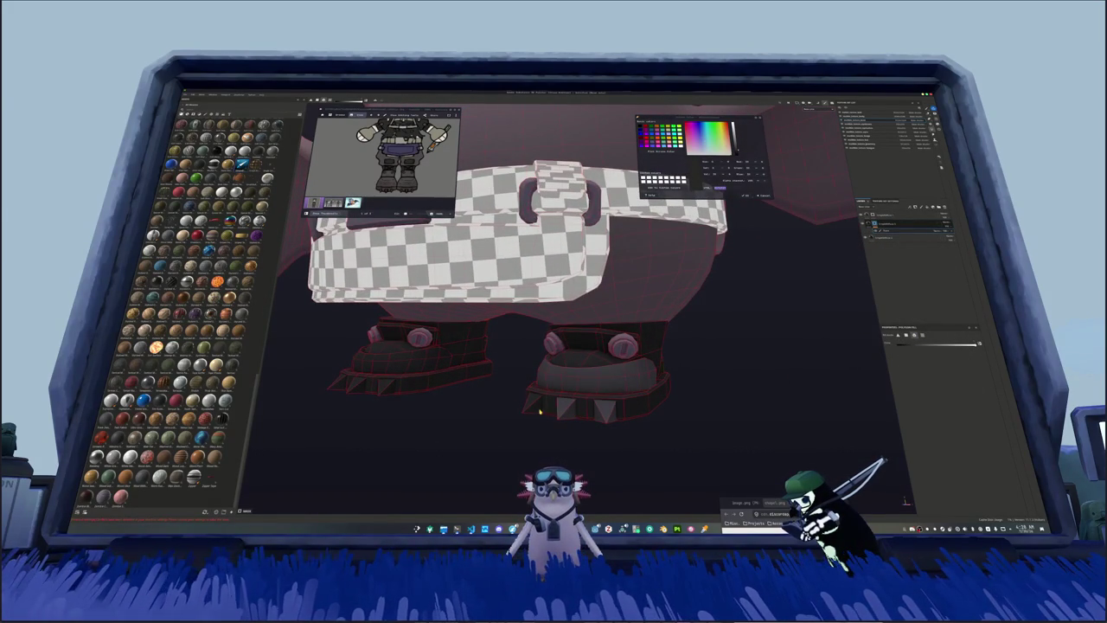
Step: Polygon-fill the right boot's collar faces to match the boots' grey
click(588, 343)
mouse_move(634, 413)
middle_down()
mouse_move(526, 401)
mouse_move(733, 370)
mouse_move(741, 341)
middle_up()
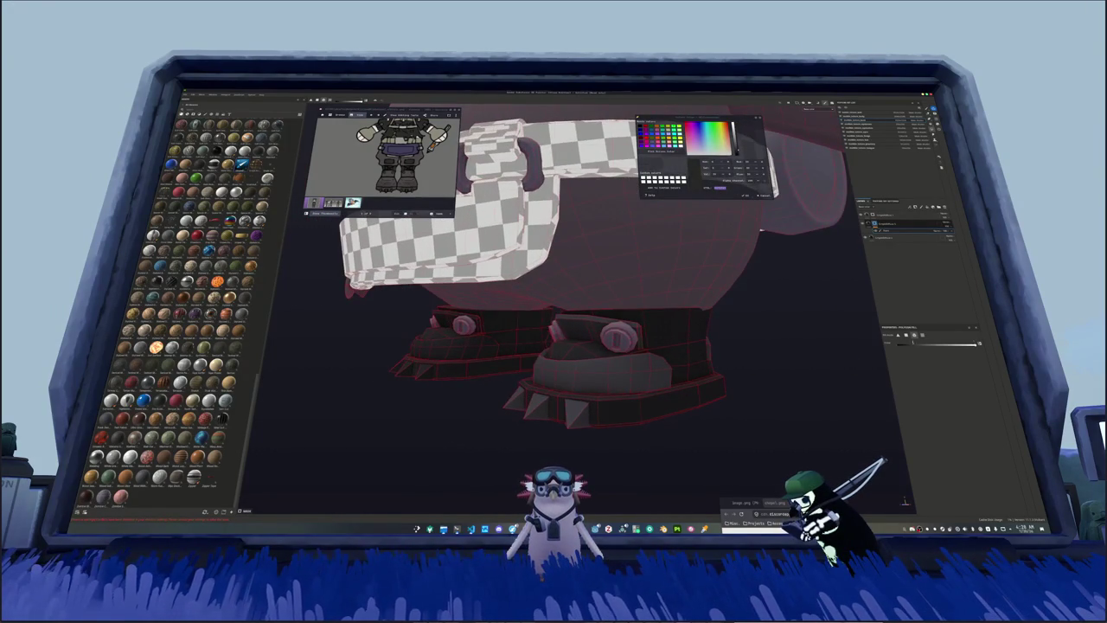
middle_drag(712, 431, 739, 407)
mouse_move(744, 422)
mouse_down()
mouse_move(571, 380)
mouse_move(530, 389)
mouse_up()
middle_drag(530, 389, 642, 410)
drag(642, 410, 496, 383)
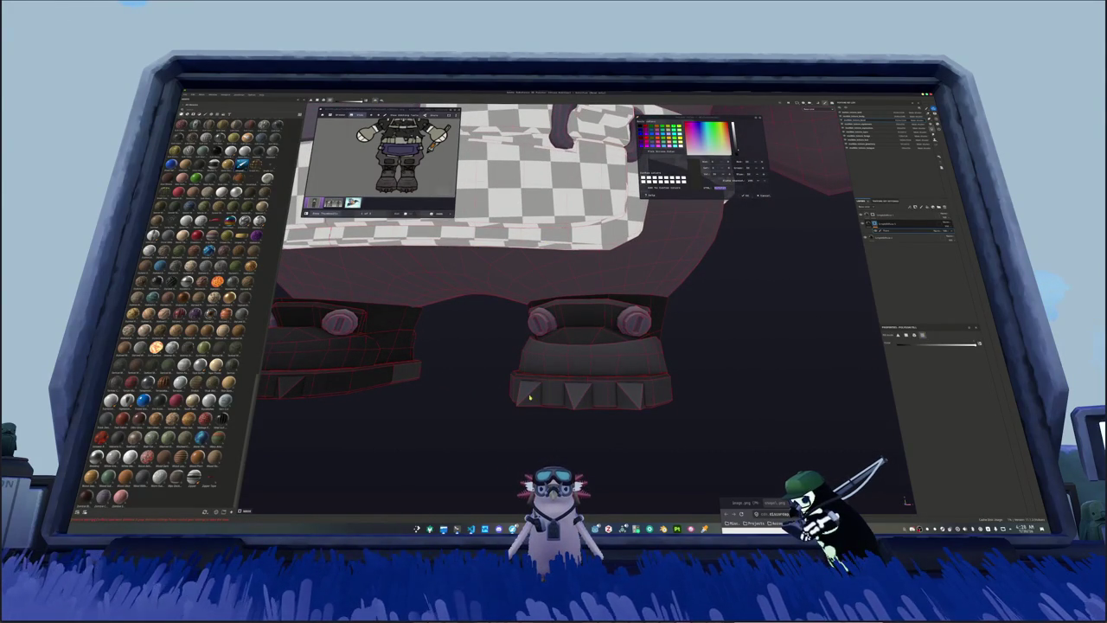
Step: Orbit and zoom around both boots to inspect the collar fill from every side
middle_drag(643, 392, 608, 381)
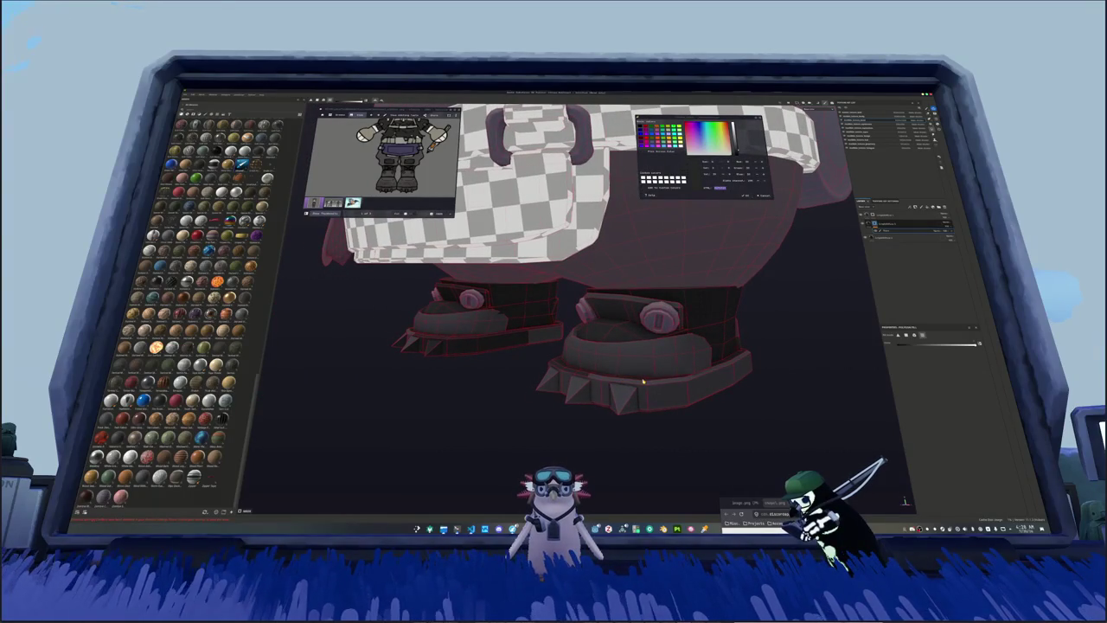
scroll(554, 368, up, 2)
scroll(542, 389, up, 2)
scroll(606, 372, up, 2)
scroll(497, 380, up, 2)
alt+drag(497, 364, 638, 401)
scroll(637, 403, up, 3)
scroll(659, 427, up, 2)
scroll(719, 334, down, 2)
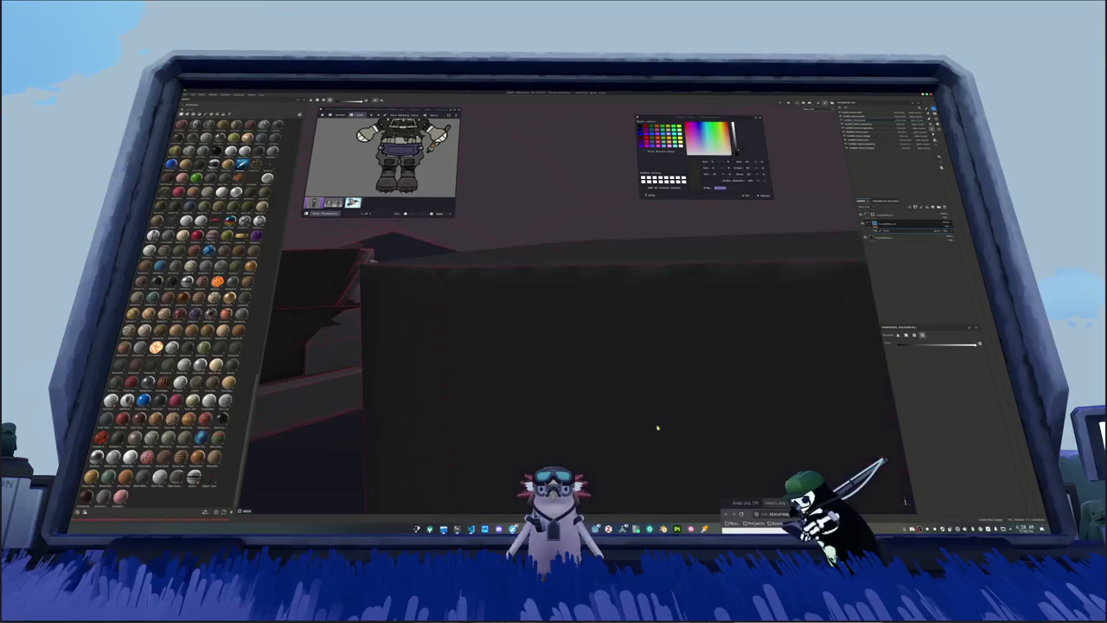
scroll(536, 386, down, 2)
scroll(554, 346, down, 2)
scroll(568, 293, down, 3)
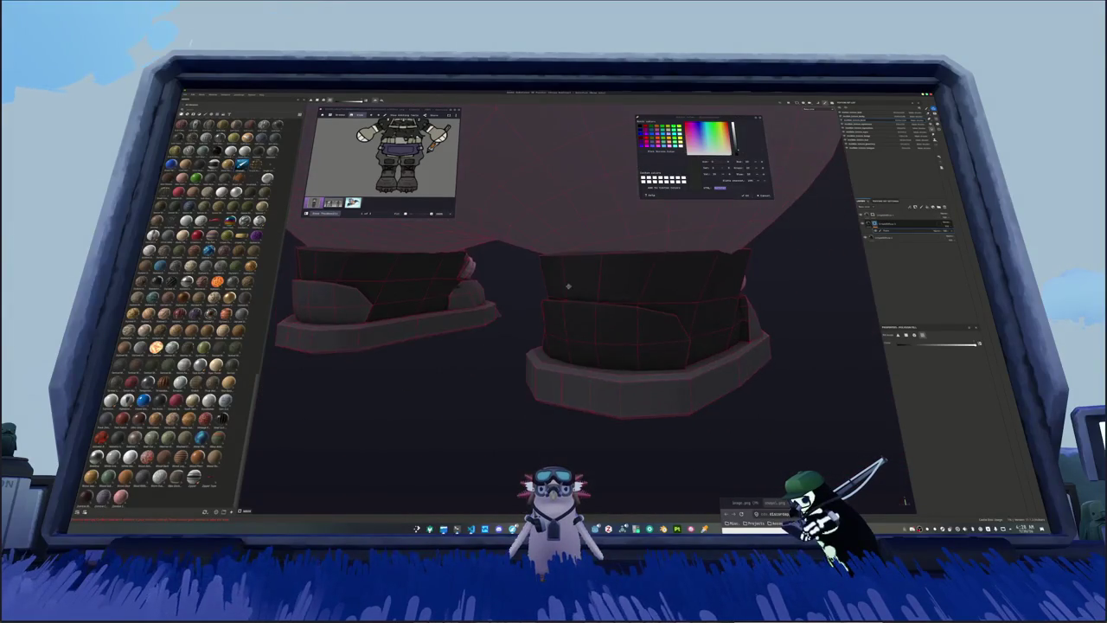
mouse_move(569, 294)
alt+mouse_down()
mouse_move(712, 363)
mouse_move(657, 403)
mouse_move(682, 391)
mouse_move(638, 395)
mouse_move(830, 351)
mouse_move(626, 375)
mouse_move(641, 480)
mouse_move(578, 378)
mouse_move(680, 407)
mouse_move(700, 435)
mouse_move(684, 446)
mouse_move(738, 340)
alt+mouse_up()
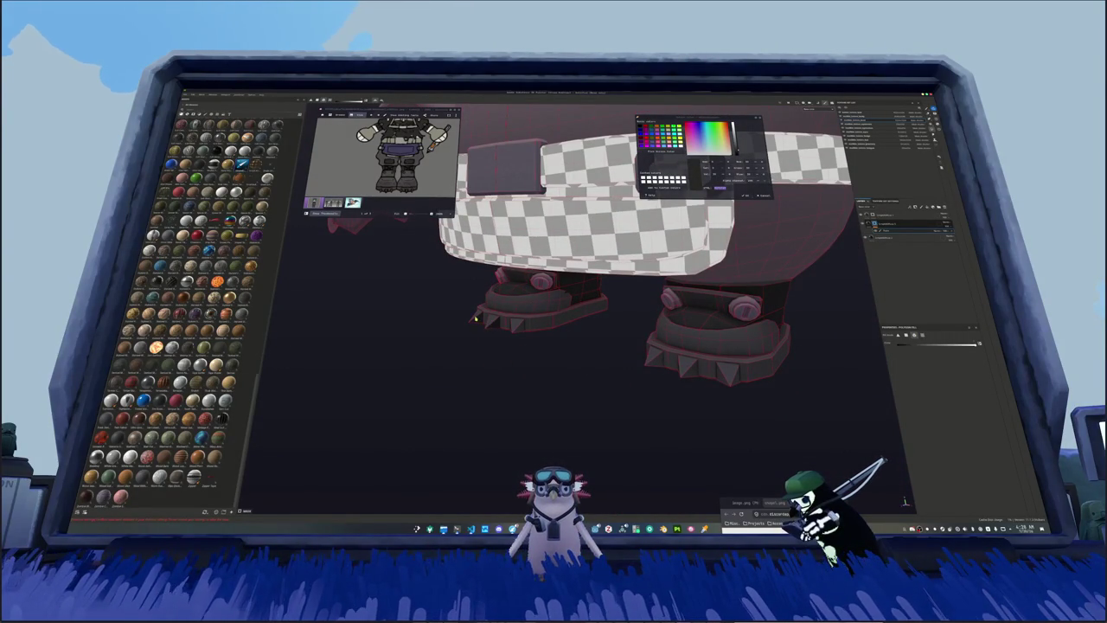
mouse_move(477, 318)
alt+mouse_down()
mouse_move(616, 364)
mouse_move(734, 309)
mouse_move(765, 347)
mouse_move(761, 381)
mouse_move(758, 309)
mouse_move(600, 364)
alt+mouse_up()
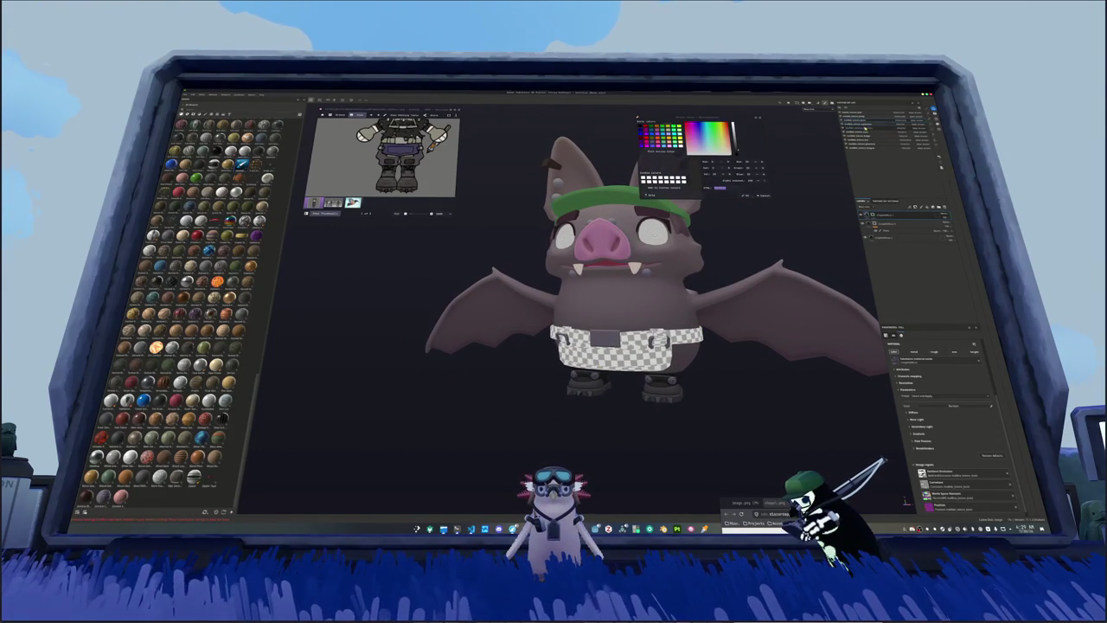
Step: Switch to another texture set and pick a dark colour
click(863, 114)
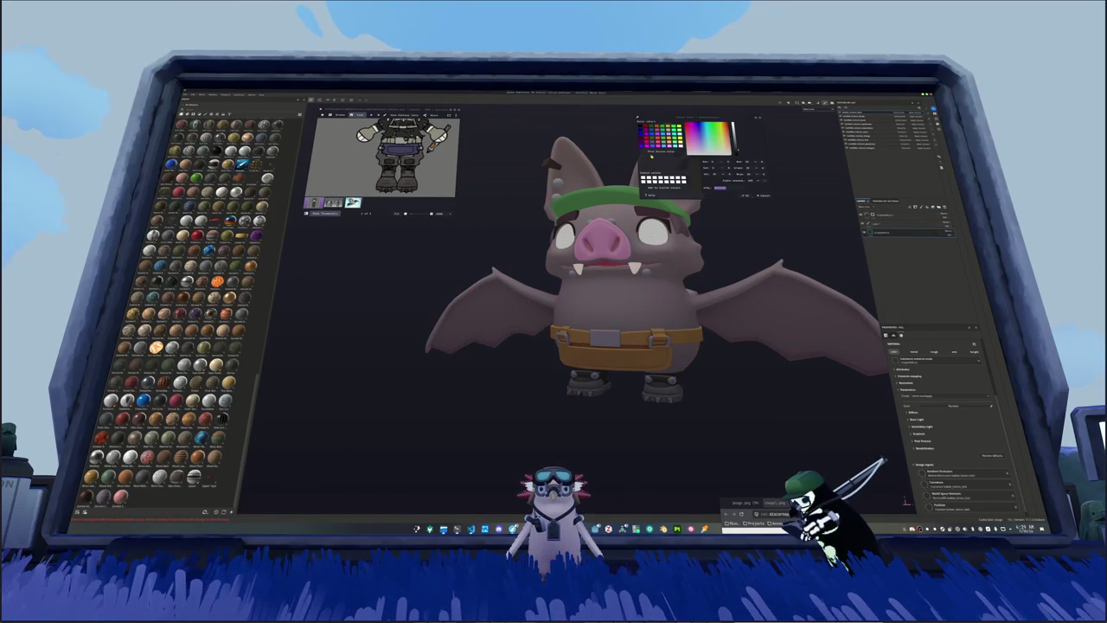
click(690, 143)
click(720, 187)
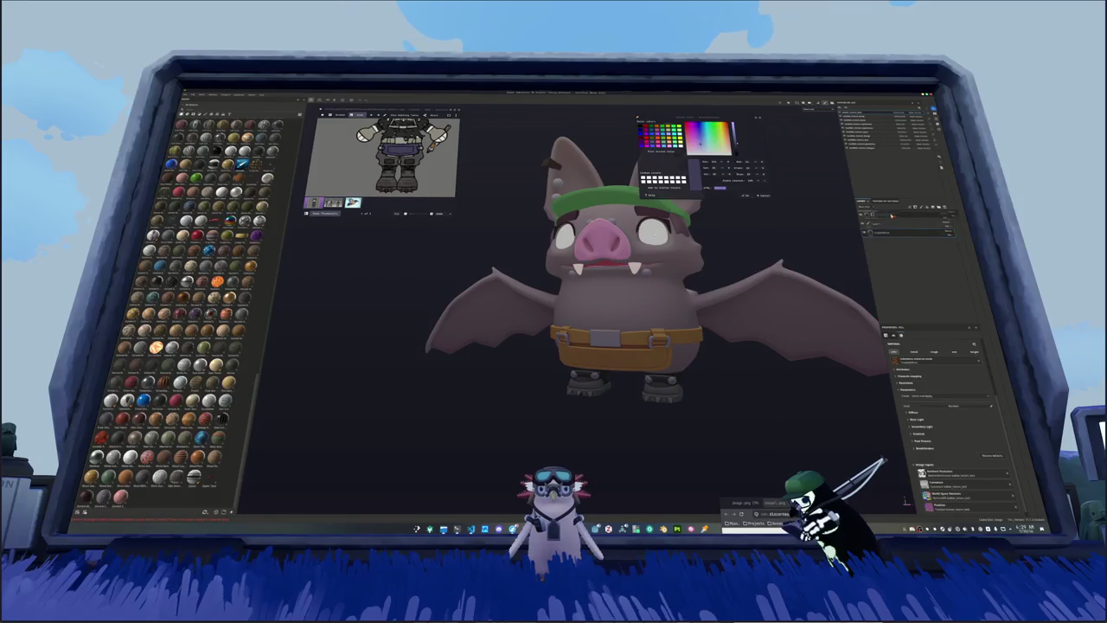
Step: Recolour the belt purple, try a red hue, undo it, and view the bat's back
click(908, 413)
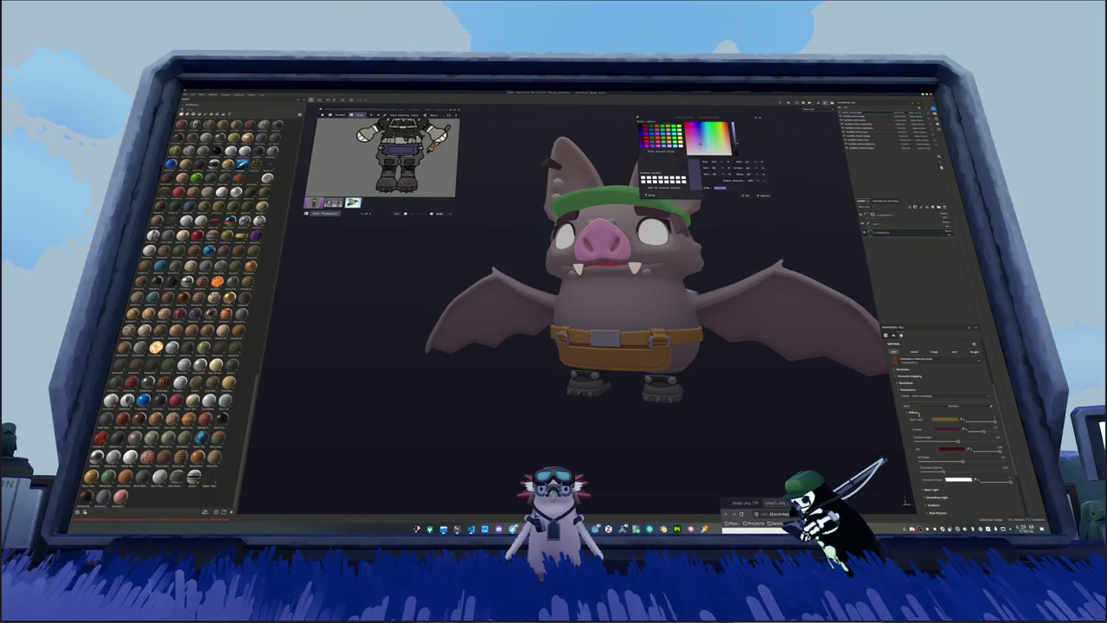
click(945, 419)
drag(836, 404, 822, 410)
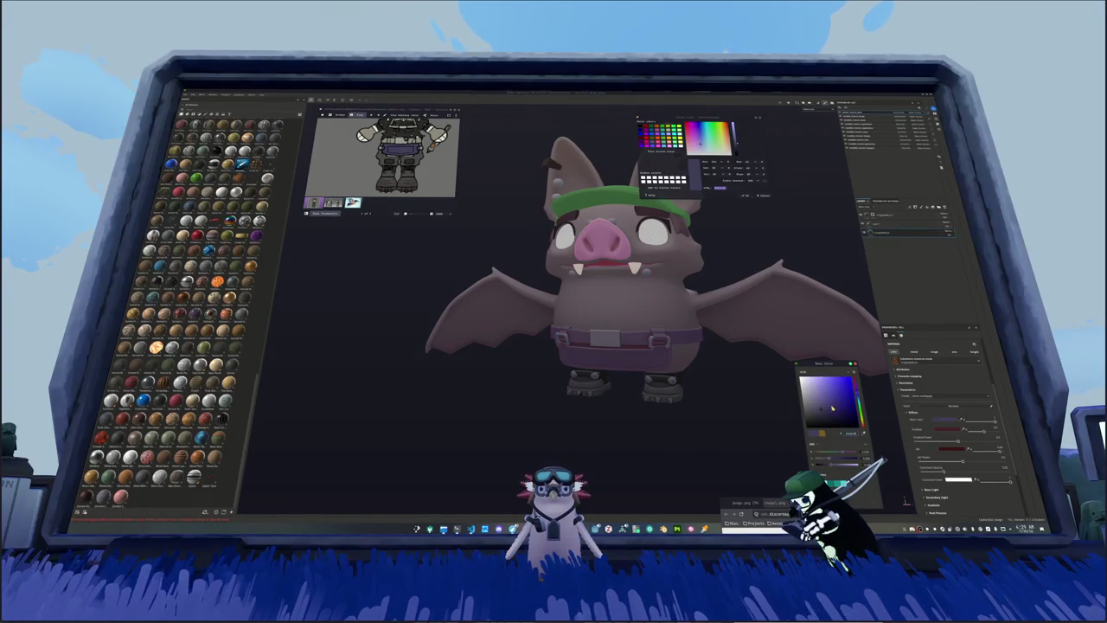
click(860, 381)
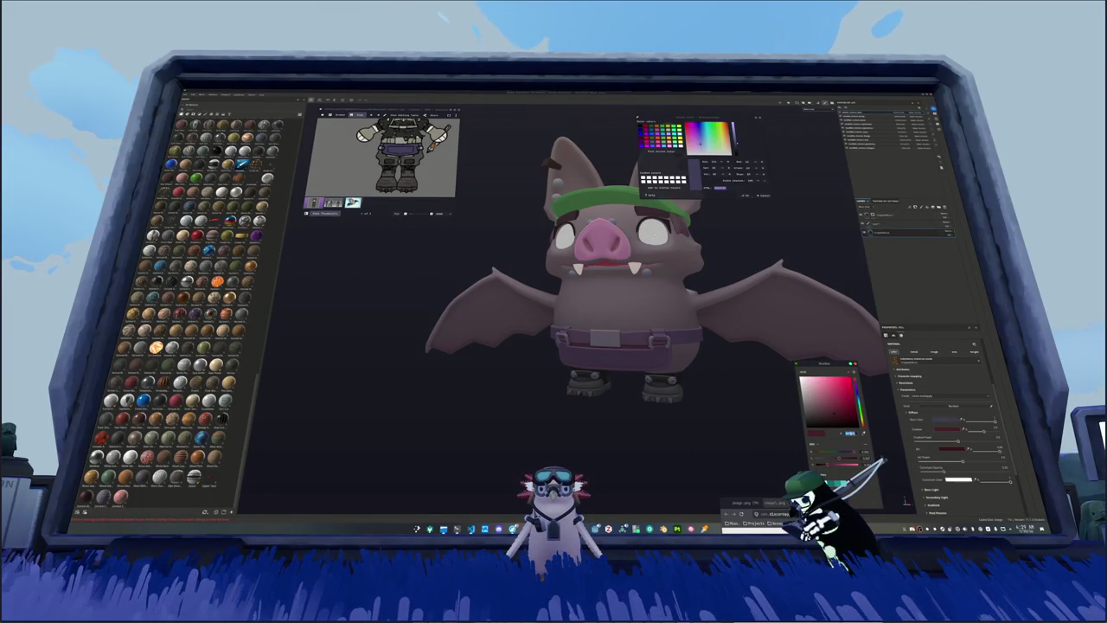
key(ctrl+z)
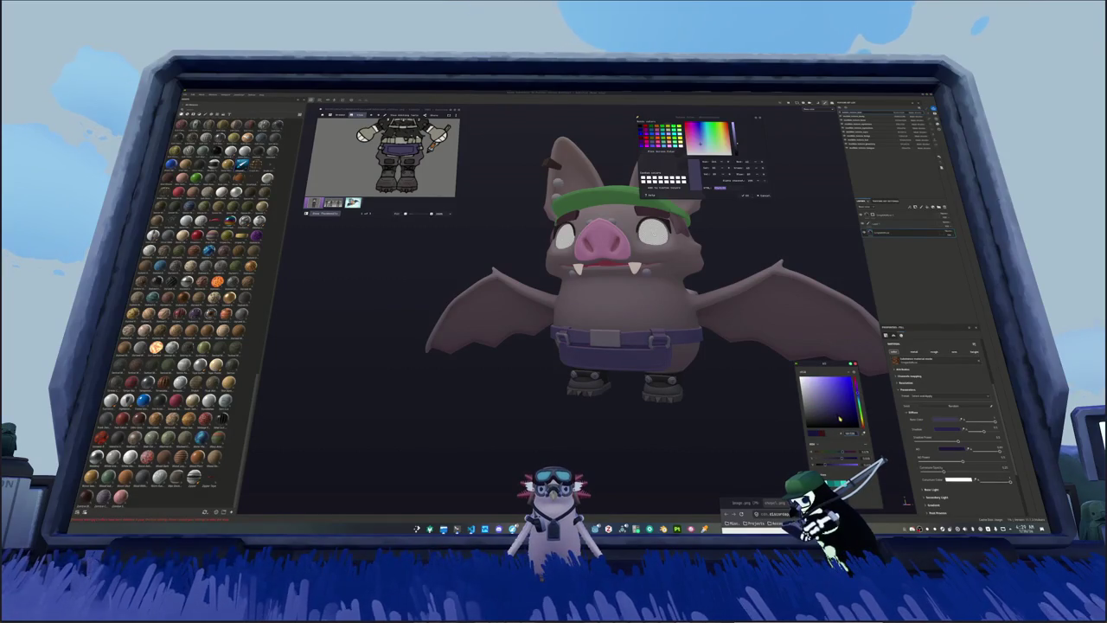
mouse_move(623, 285)
alt+mouse_down()
mouse_move(709, 285)
mouse_move(779, 307)
mouse_move(839, 309)
alt+mouse_up()
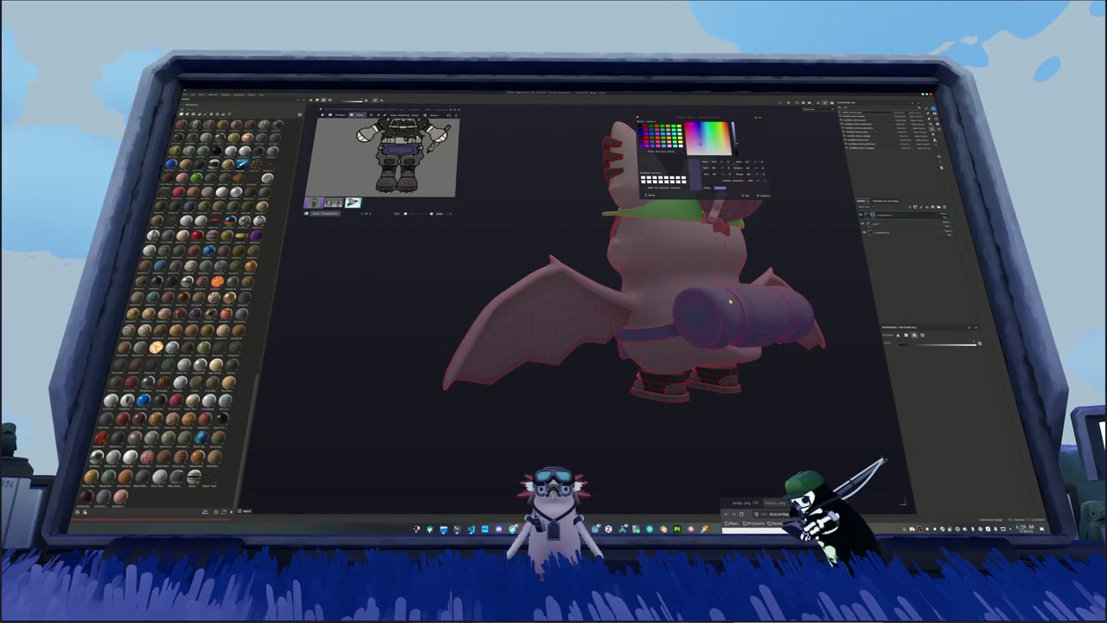
mouse_move(685, 265)
alt+mouse_down()
mouse_move(771, 216)
mouse_move(897, 298)
alt+mouse_up()
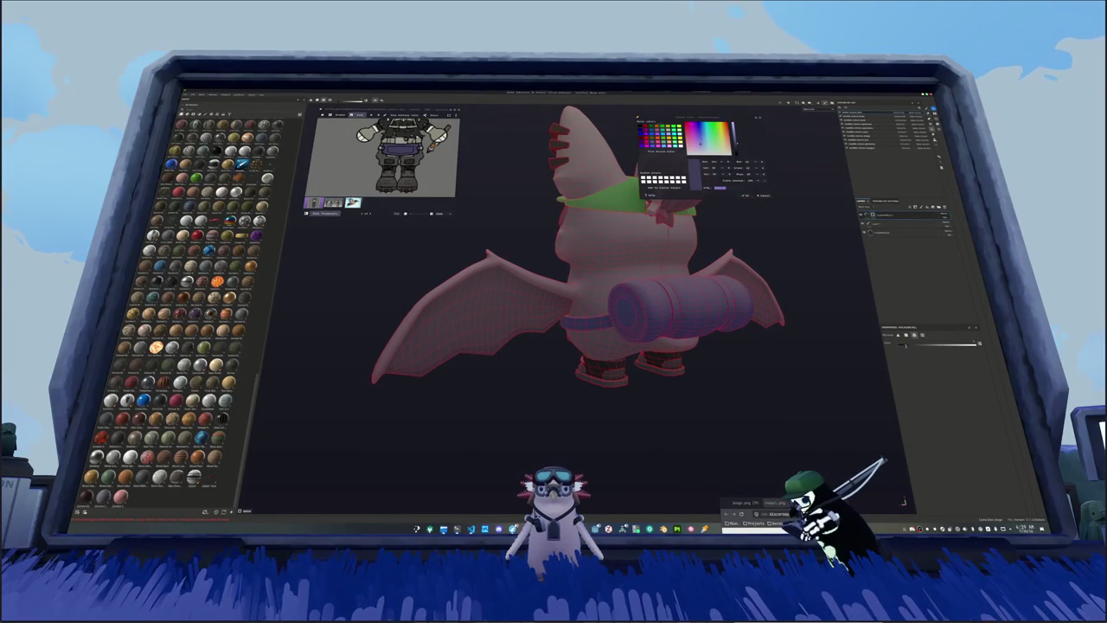
scroll(684, 302, up, 3)
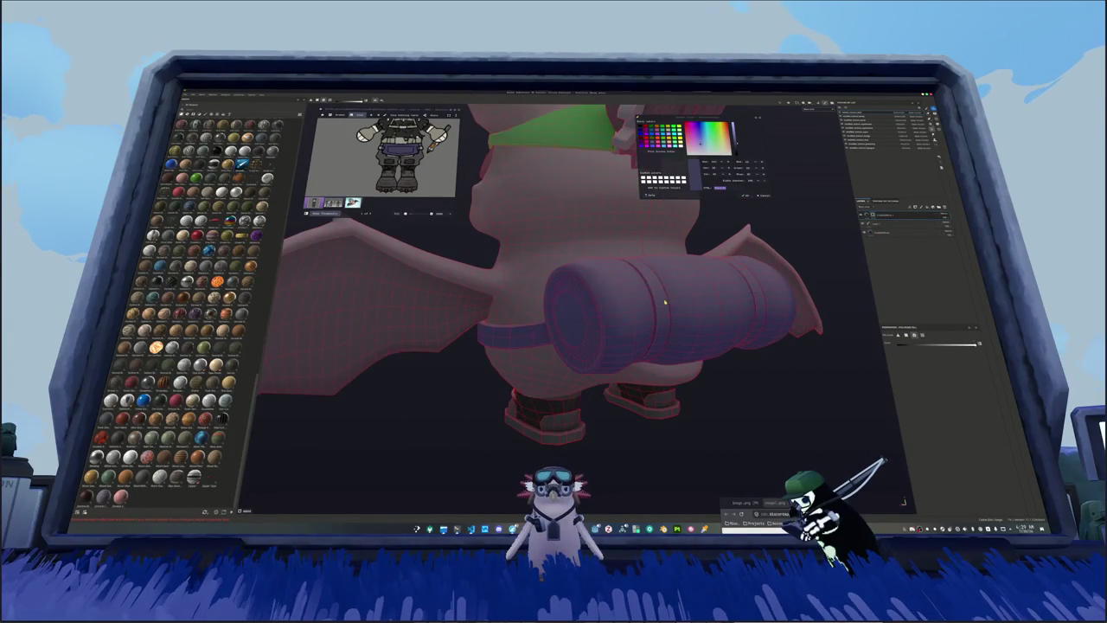
mouse_move(683, 301)
alt+mouse_down()
mouse_move(793, 301)
mouse_move(771, 320)
alt+mouse_up()
scroll(793, 301, down, 2)
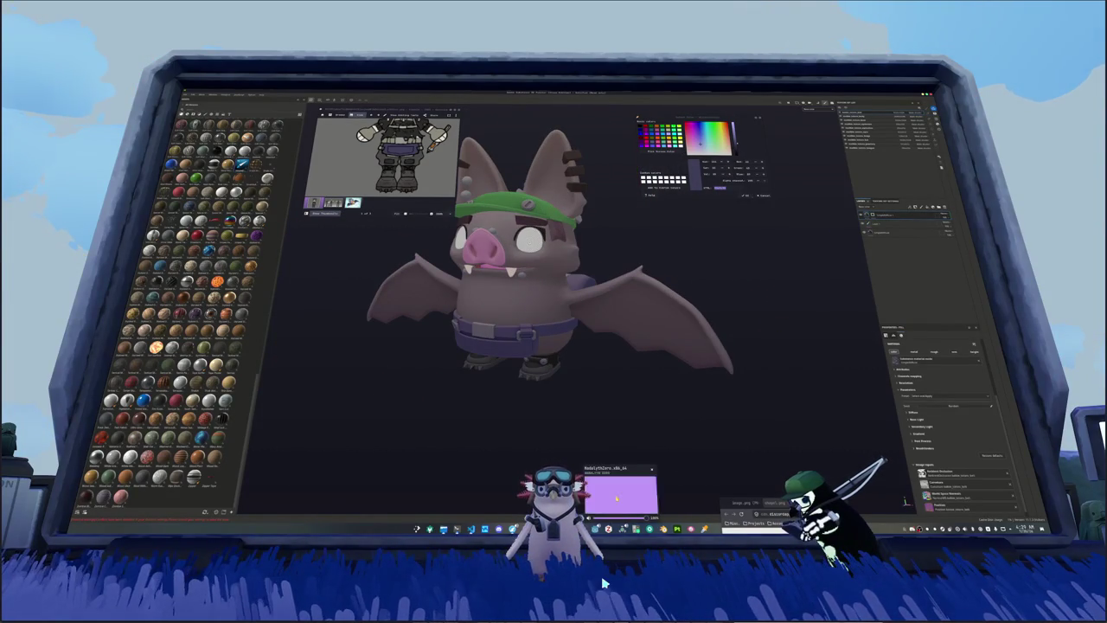
mouse_move(623, 528)
click(635, 529)
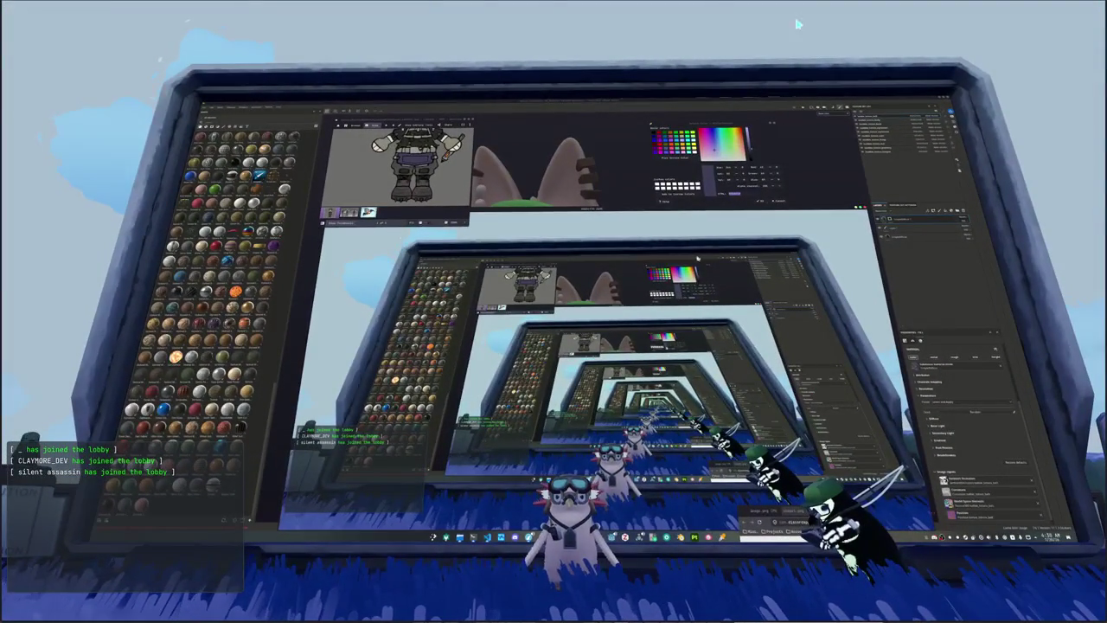
middle_drag(622, 254, 477, 289)
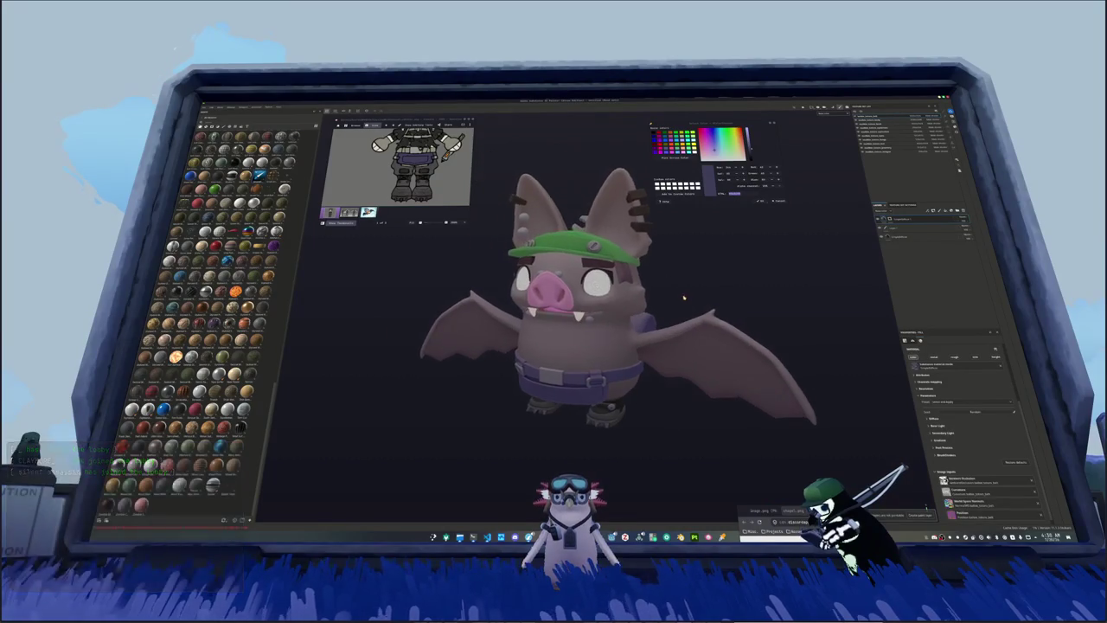
mouse_move(477, 289)
alt+mouse_down()
mouse_move(612, 332)
mouse_move(715, 300)
mouse_move(696, 290)
alt+mouse_up()
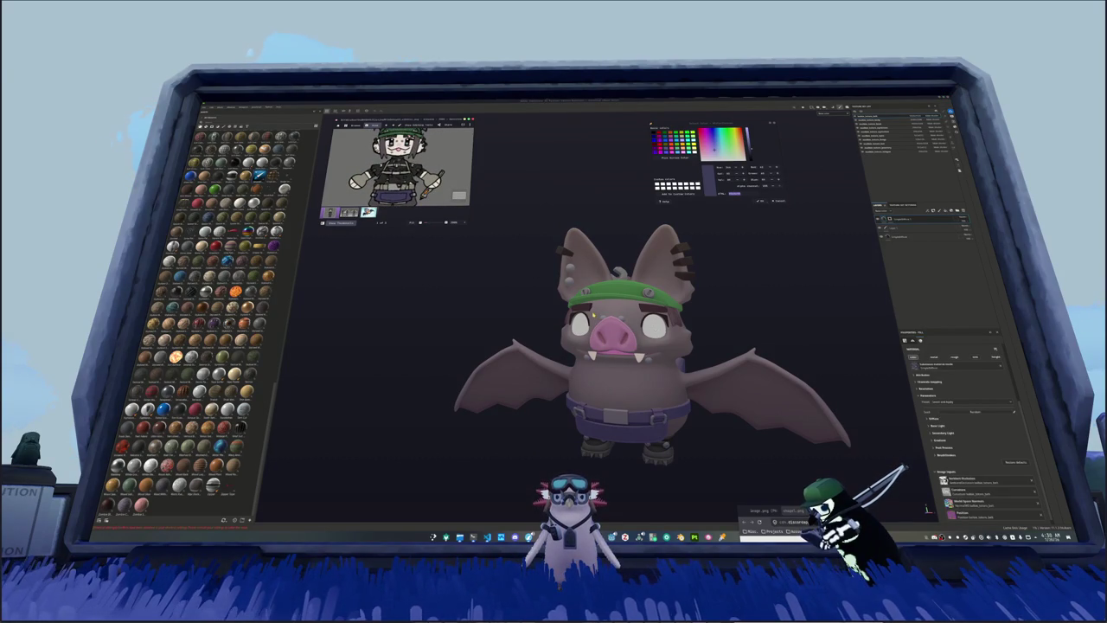
alt+drag(695, 290, 666, 285)
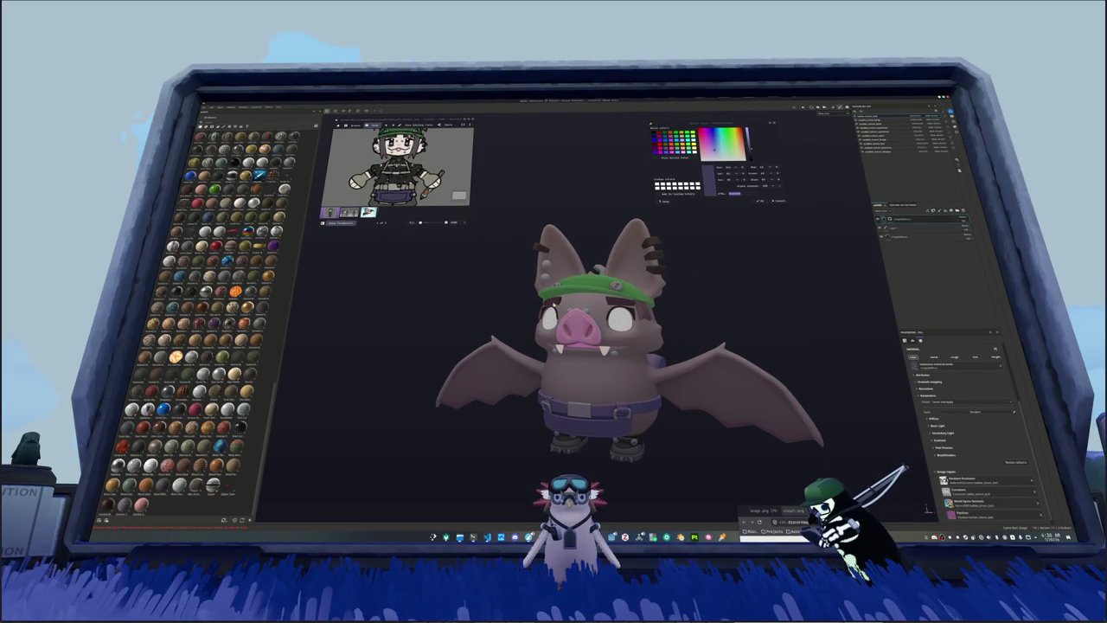
Step: Check the paint and fill layers, then add a new fill layer for the eyes
click(876, 137)
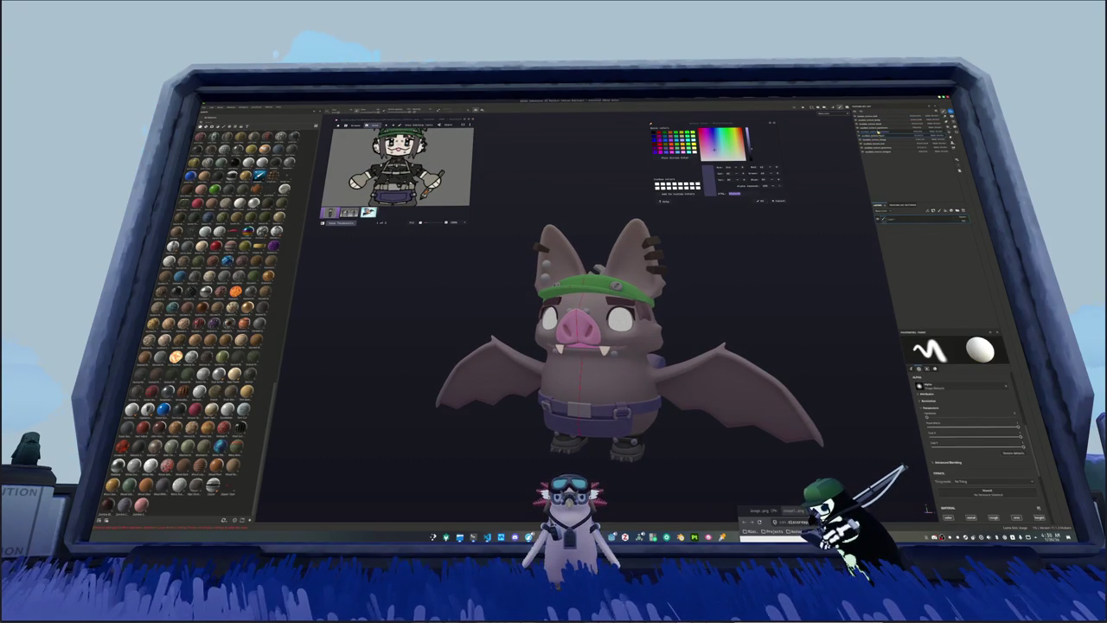
click(876, 146)
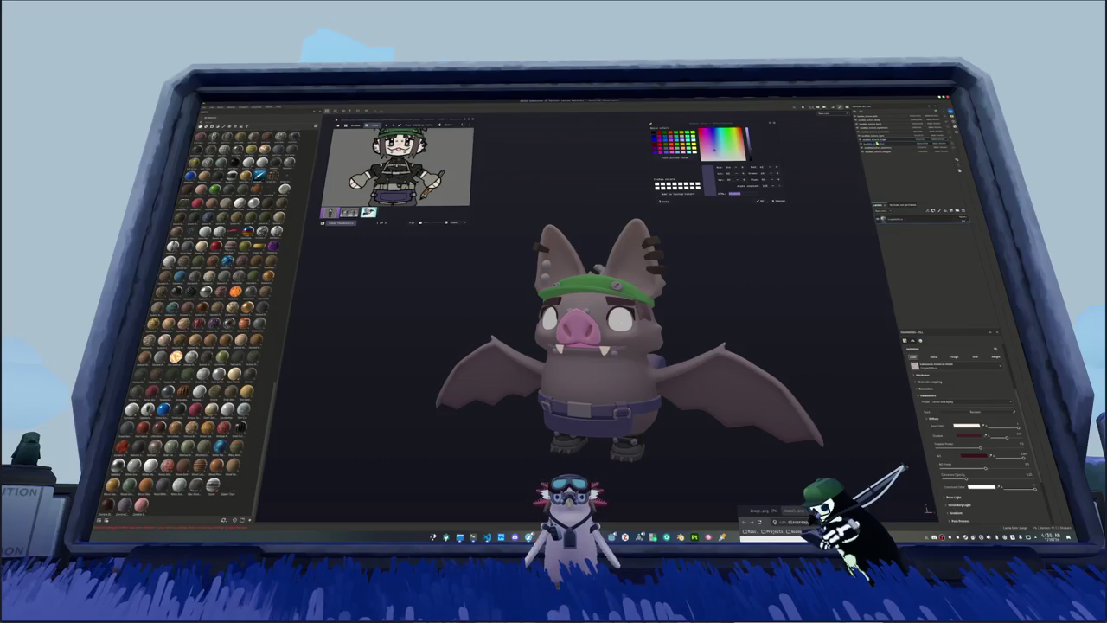
click(876, 137)
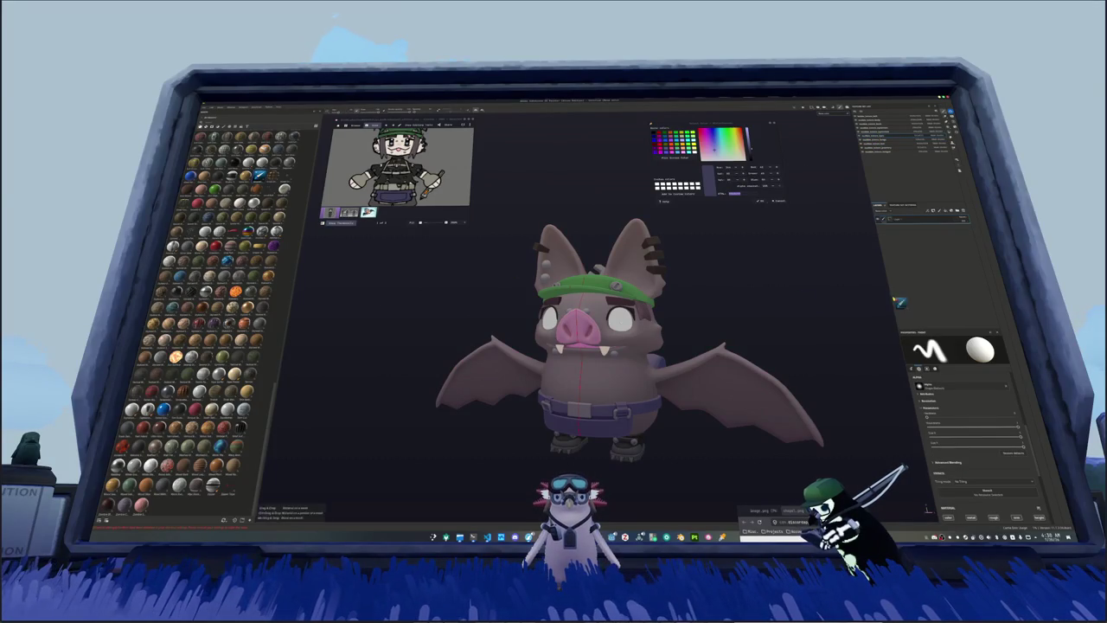
key(ctrl+v)
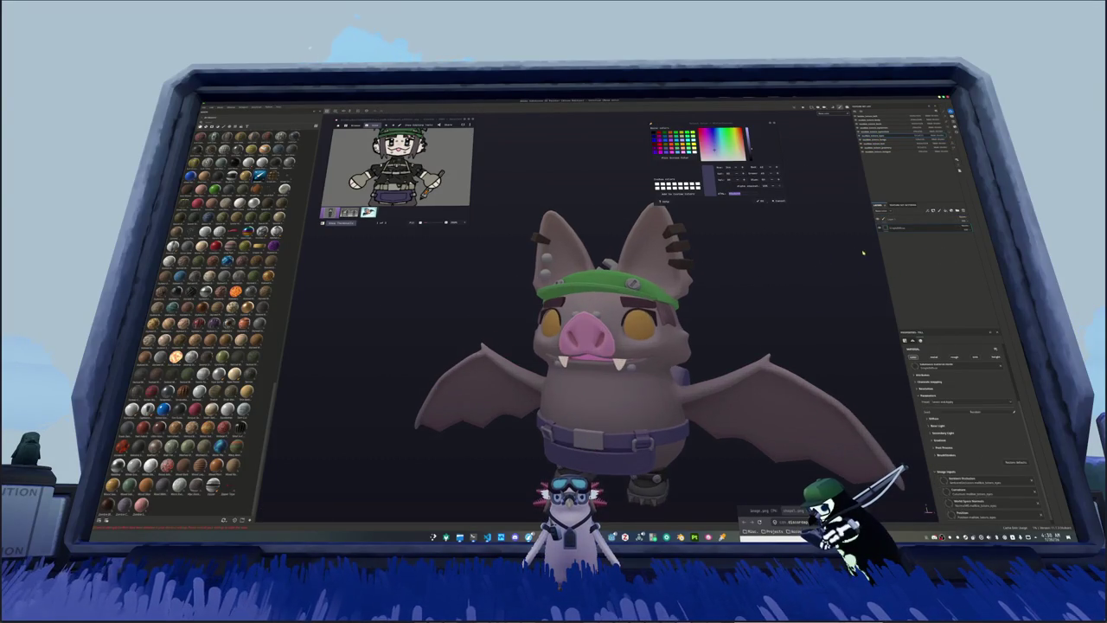
scroll(563, 242, up, 3)
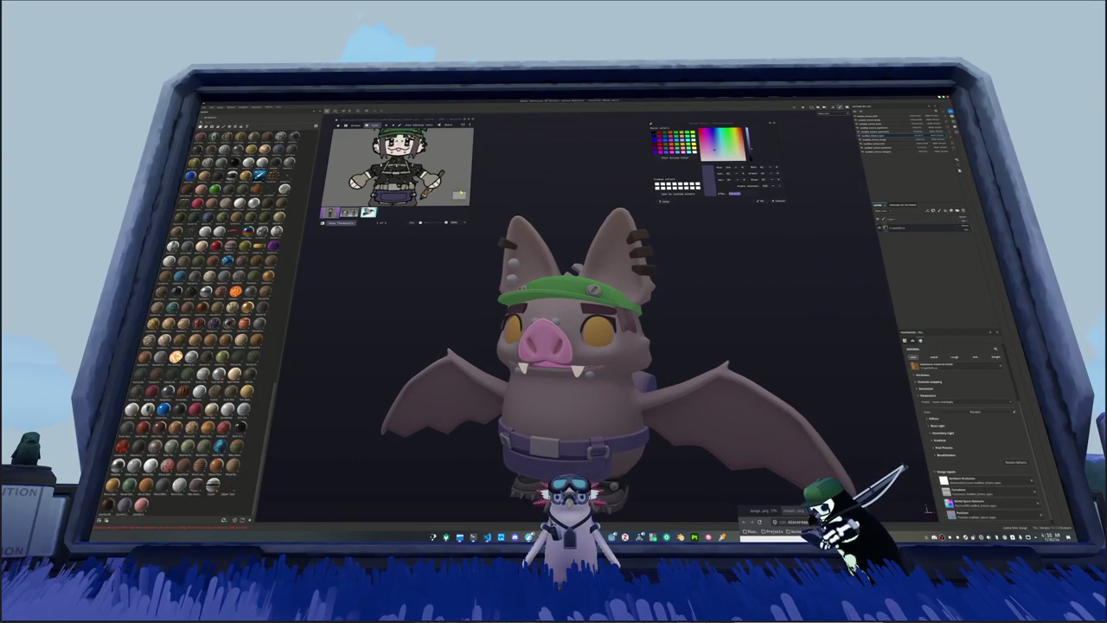
scroll(398, 165, up, 3)
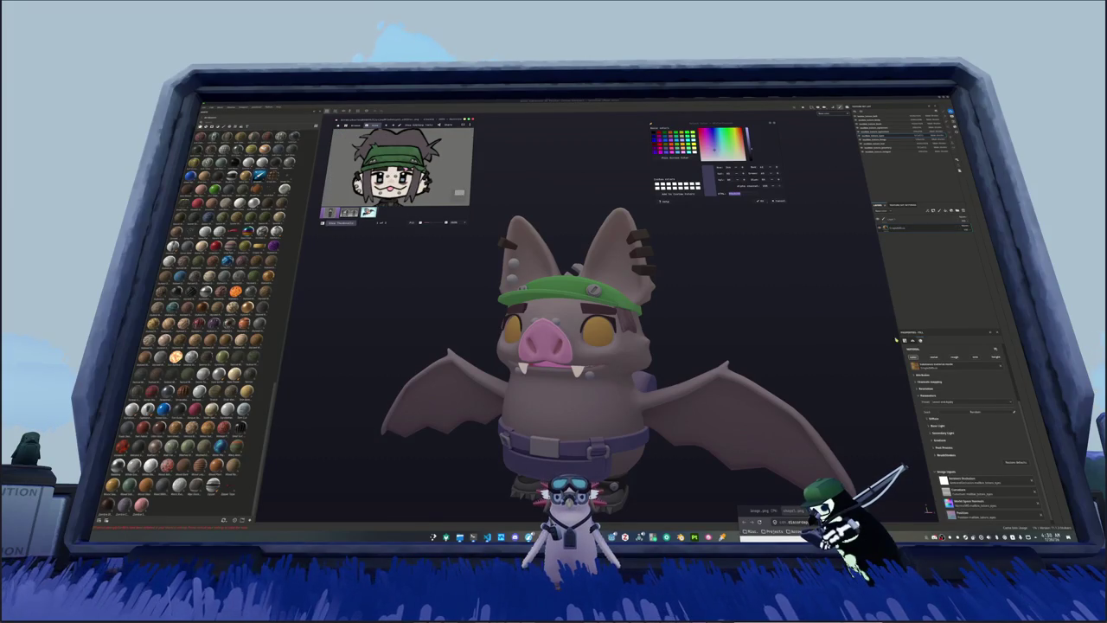
Step: Set the eye layer's base colour to a near-black brown
click(932, 418)
click(966, 426)
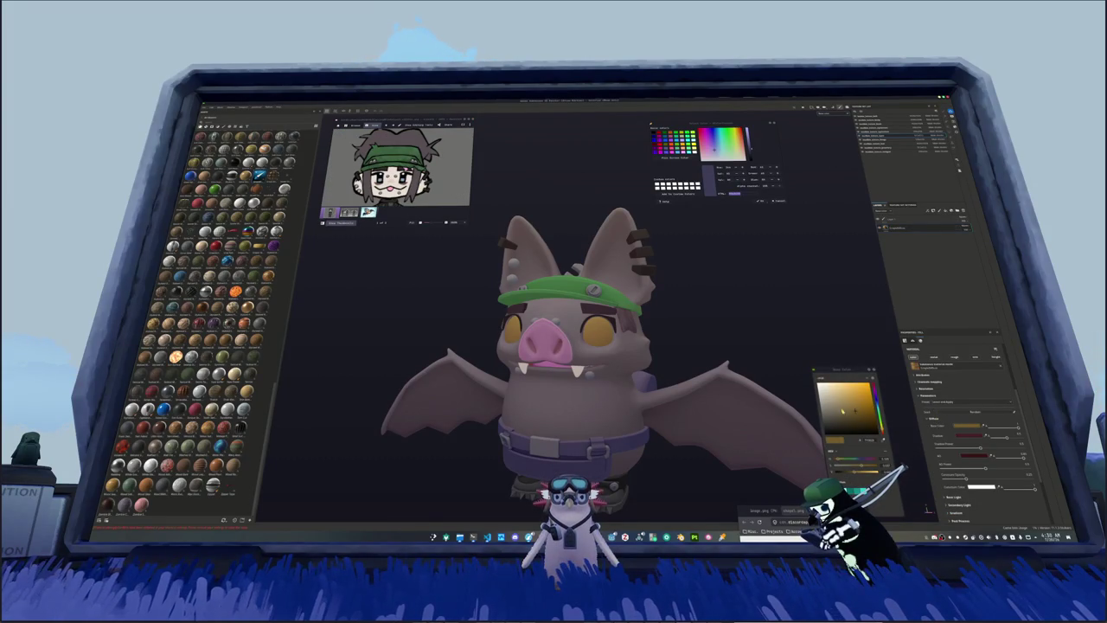
click(861, 430)
drag(866, 429, 833, 435)
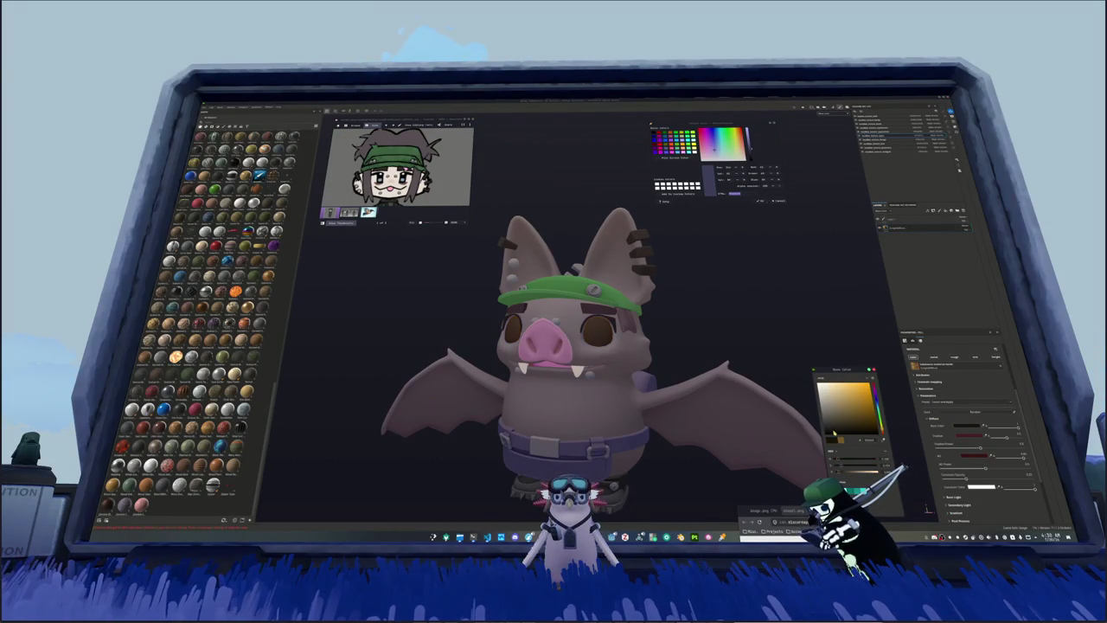
click(878, 387)
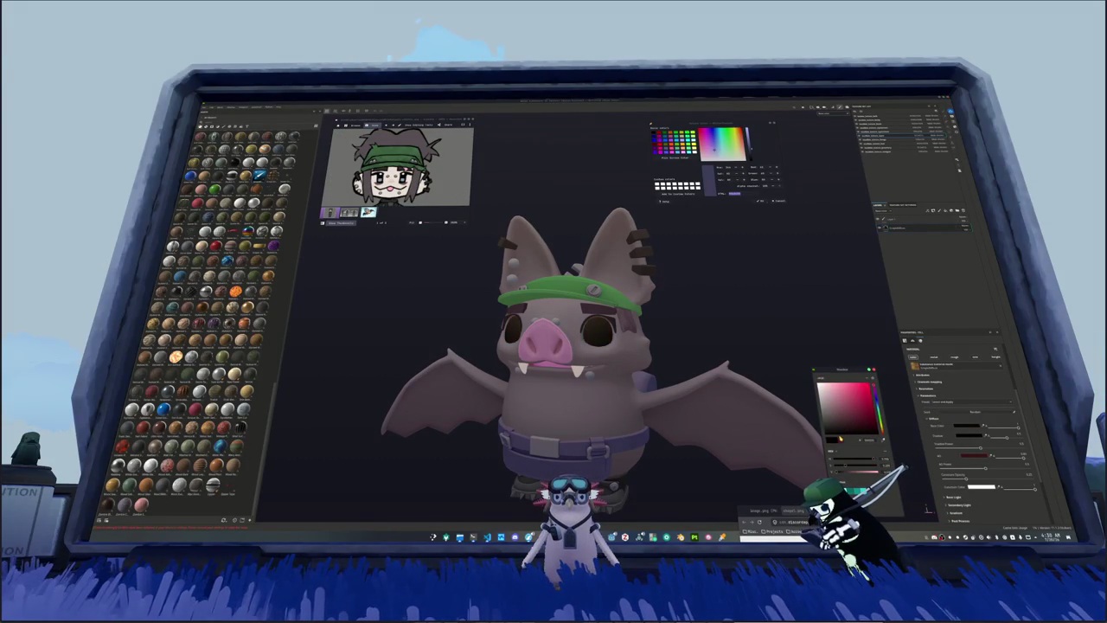
click(850, 439)
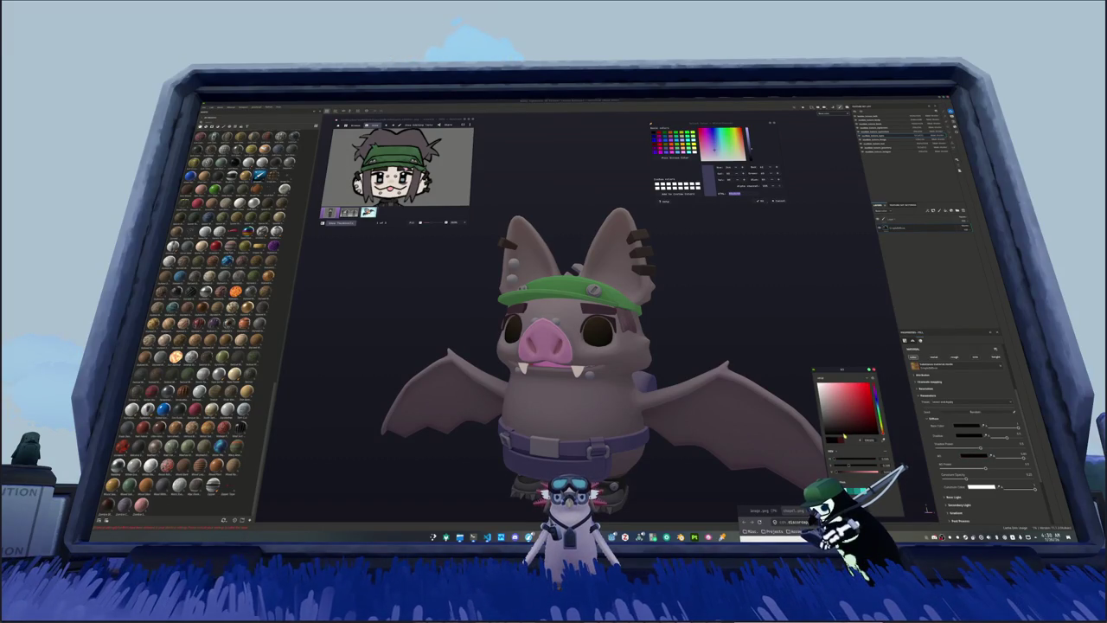
Step: Change the eye layer's specular colour to orange and select another layer
scroll(957, 458, down, 3)
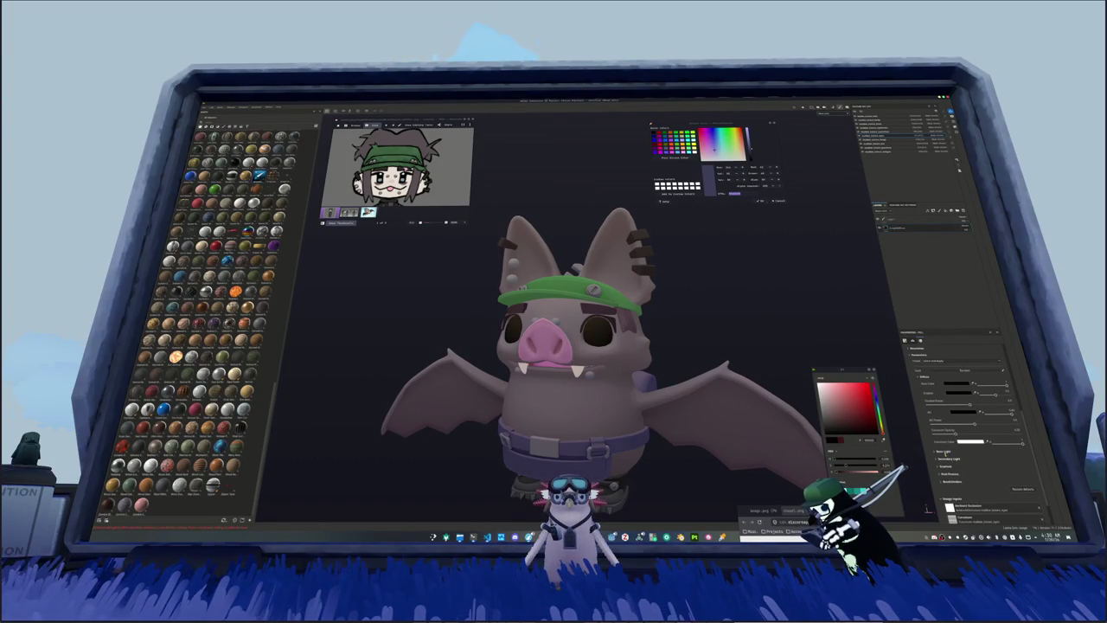
click(945, 452)
click(974, 459)
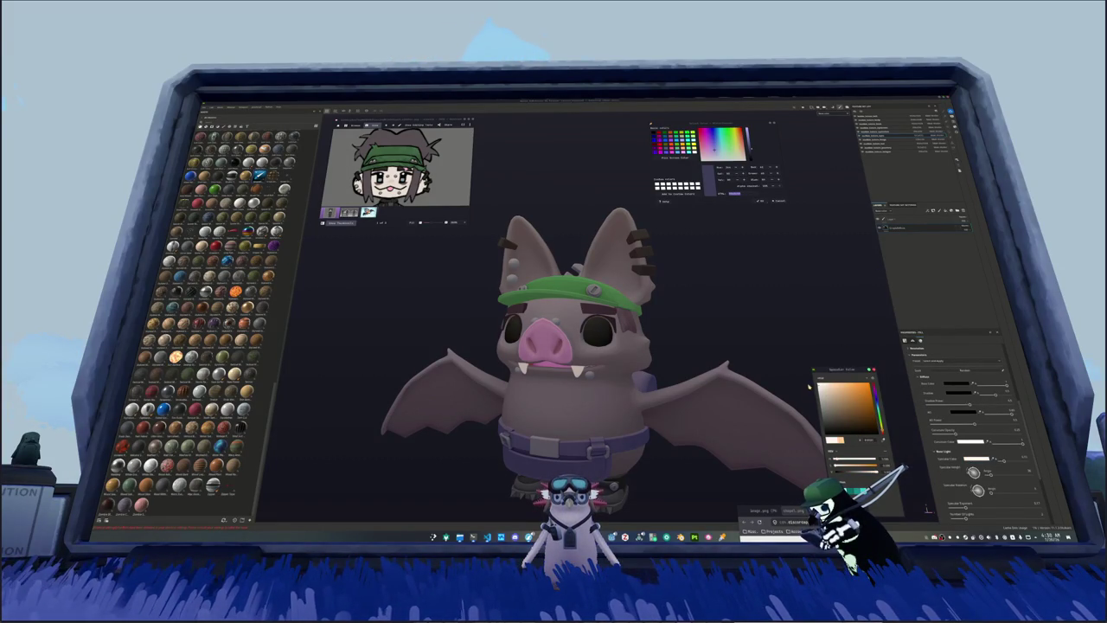
click(900, 235)
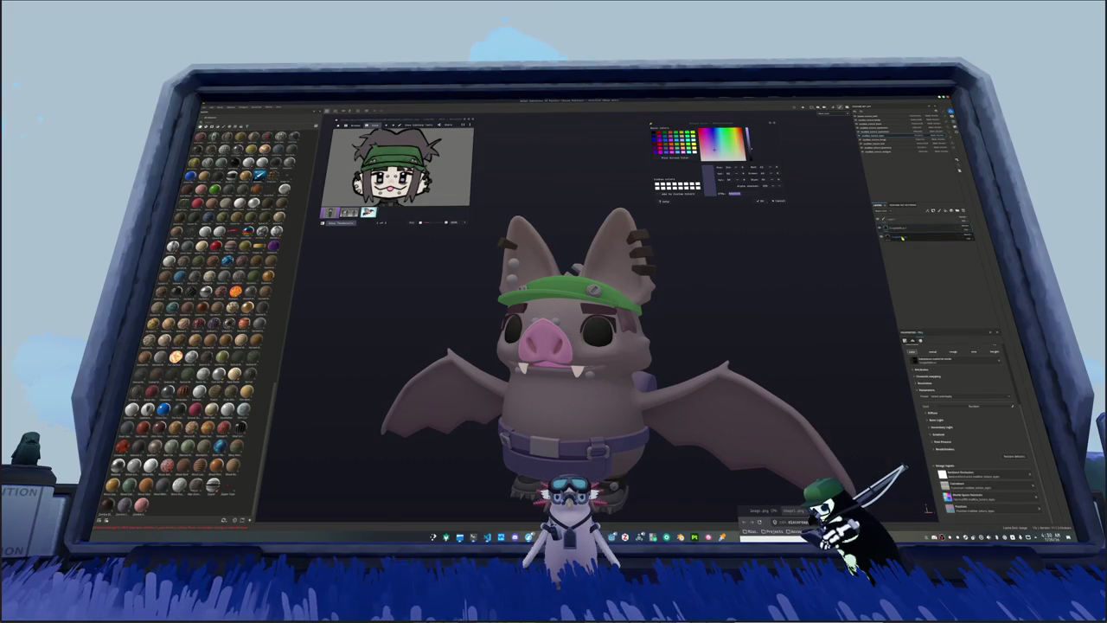
right_click(901, 238)
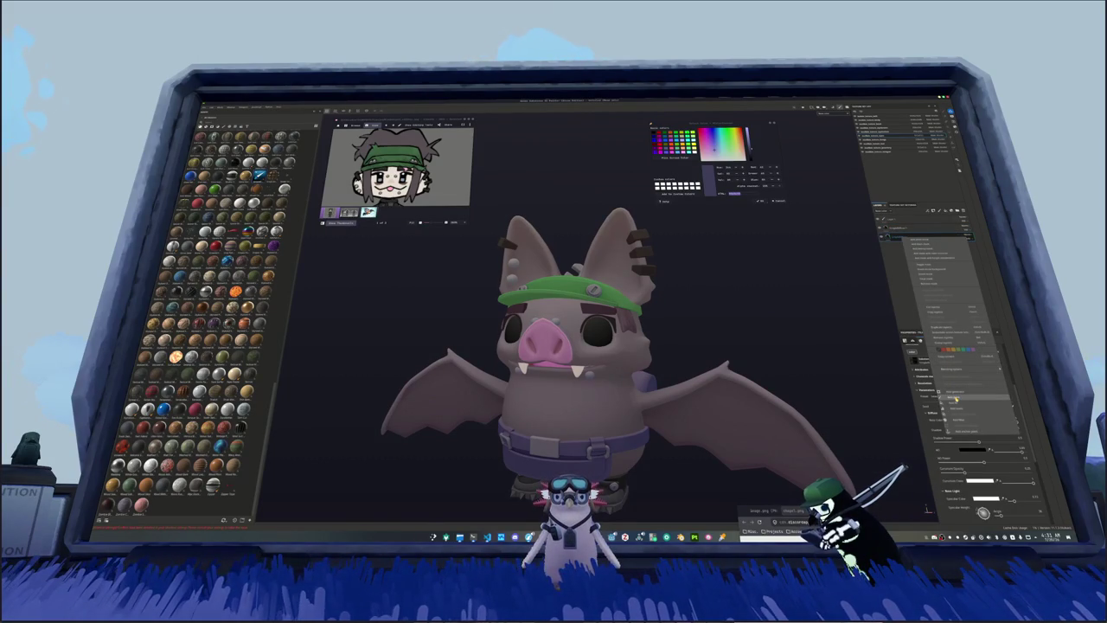
Step: Add a fill layer with bright blue base and cyan-blue second colour, then add a mask
click(956, 399)
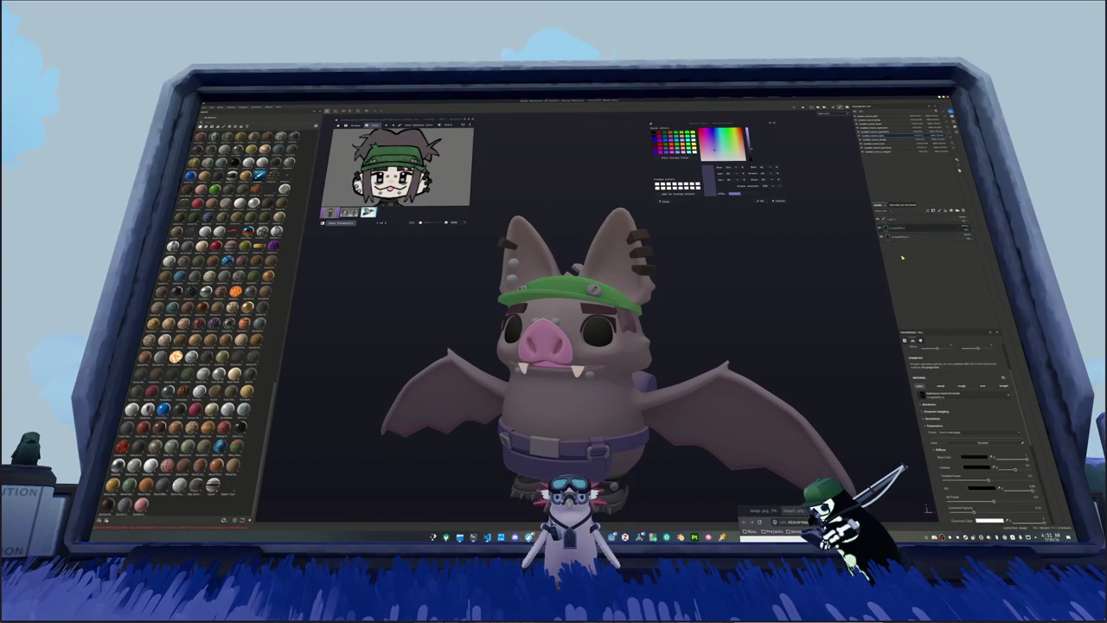
click(973, 455)
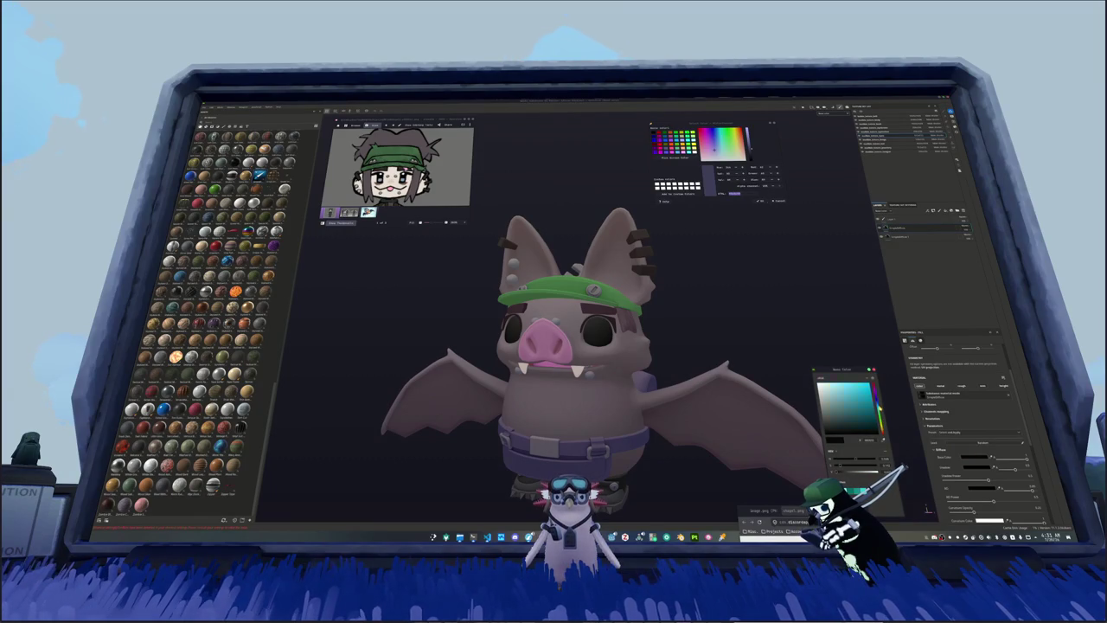
click(867, 391)
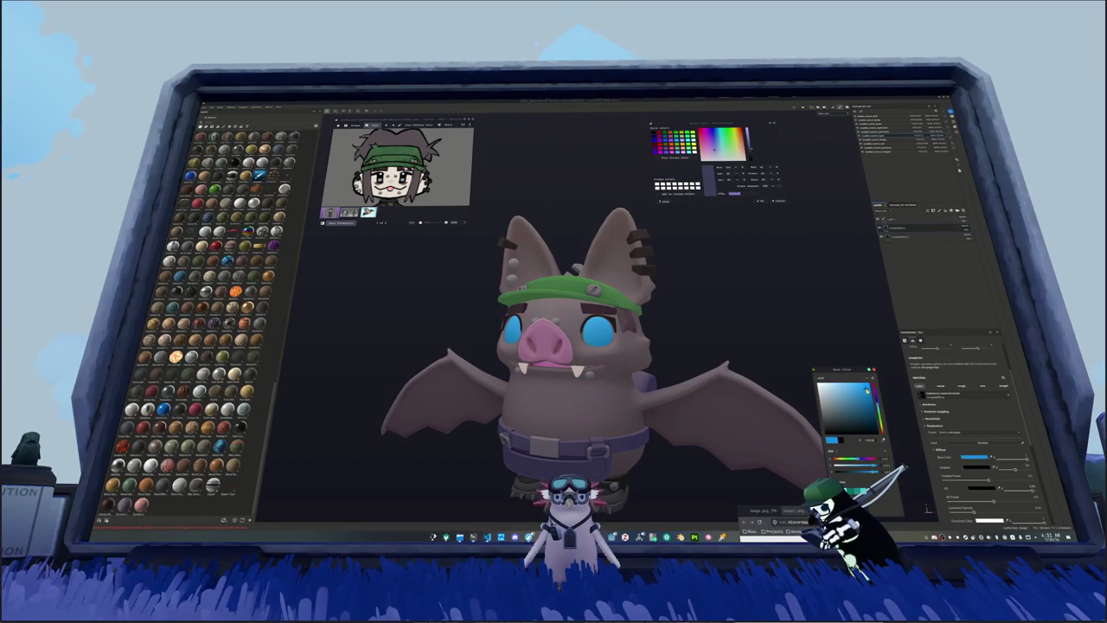
click(976, 467)
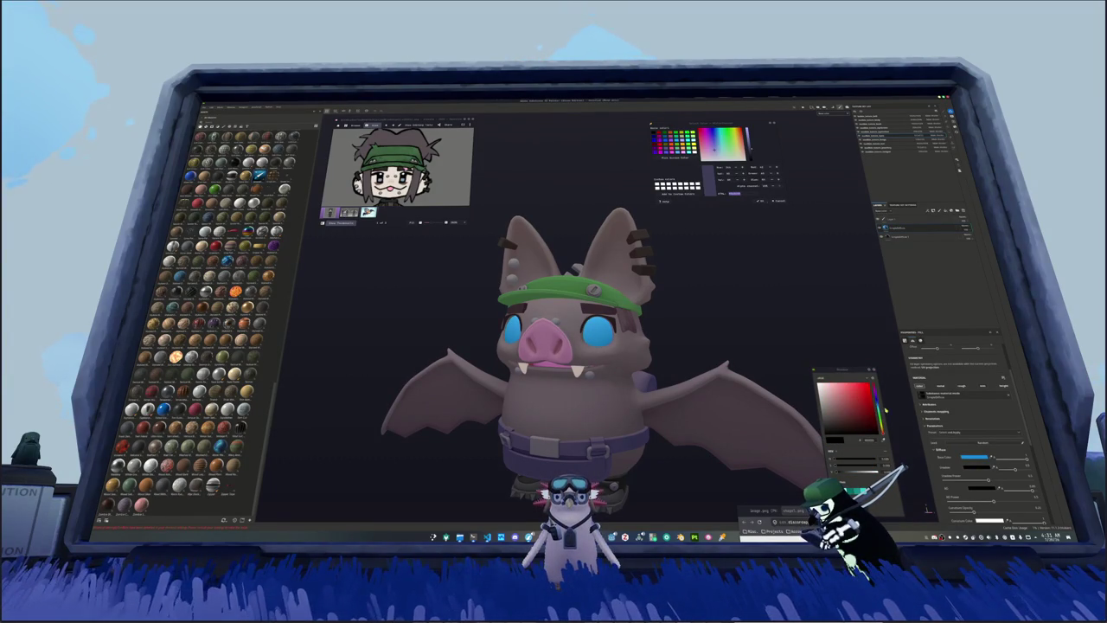
click(859, 389)
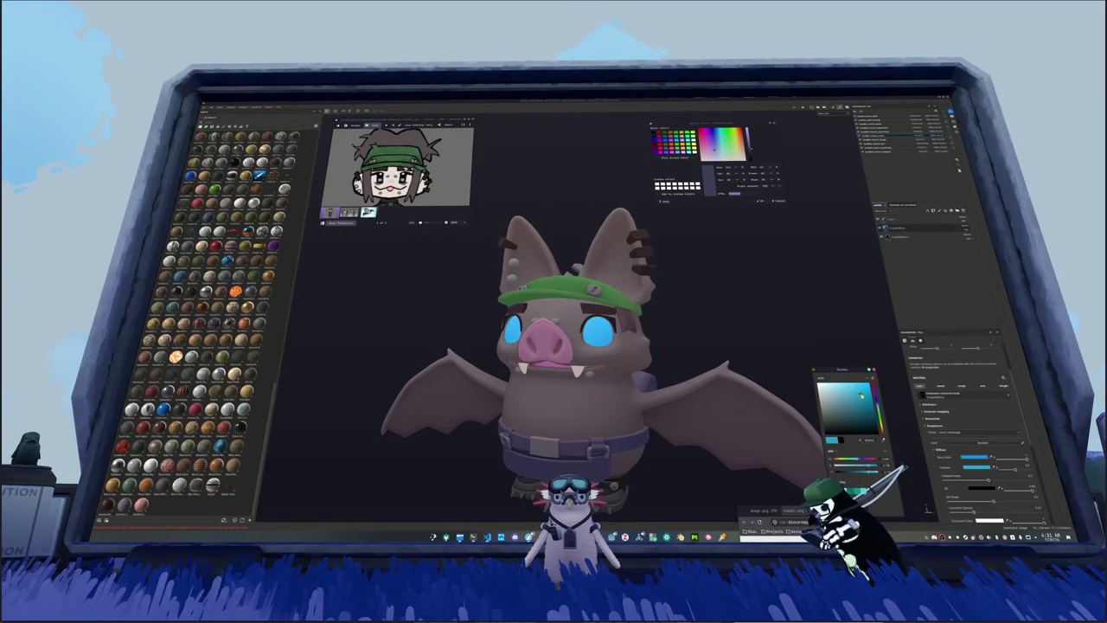
right_click(908, 229)
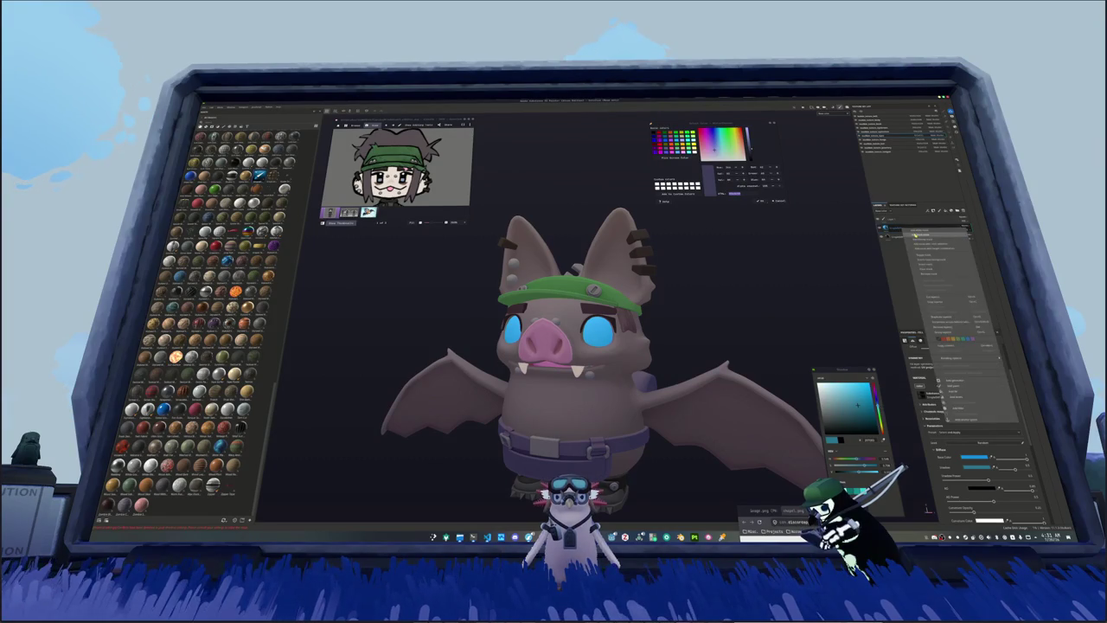
click(924, 246)
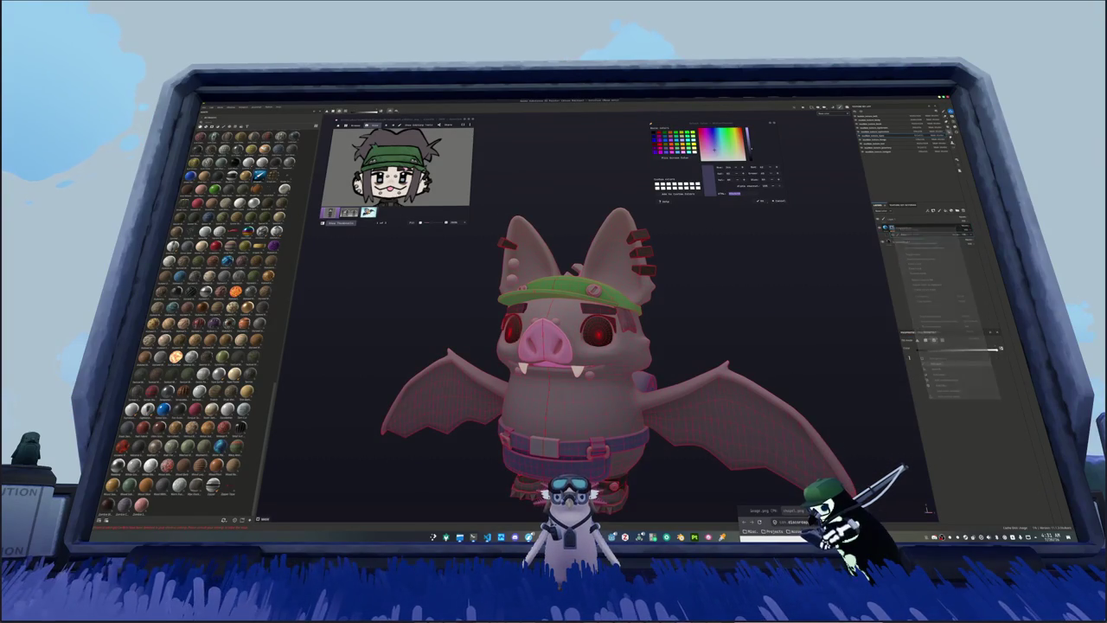
Step: Zoom in and polygon-fill the eye area blue, then return to brush painting
scroll(563, 312, up, 2)
scroll(562, 312, up, 2)
scroll(562, 311, up, 3)
scroll(562, 311, up, 2)
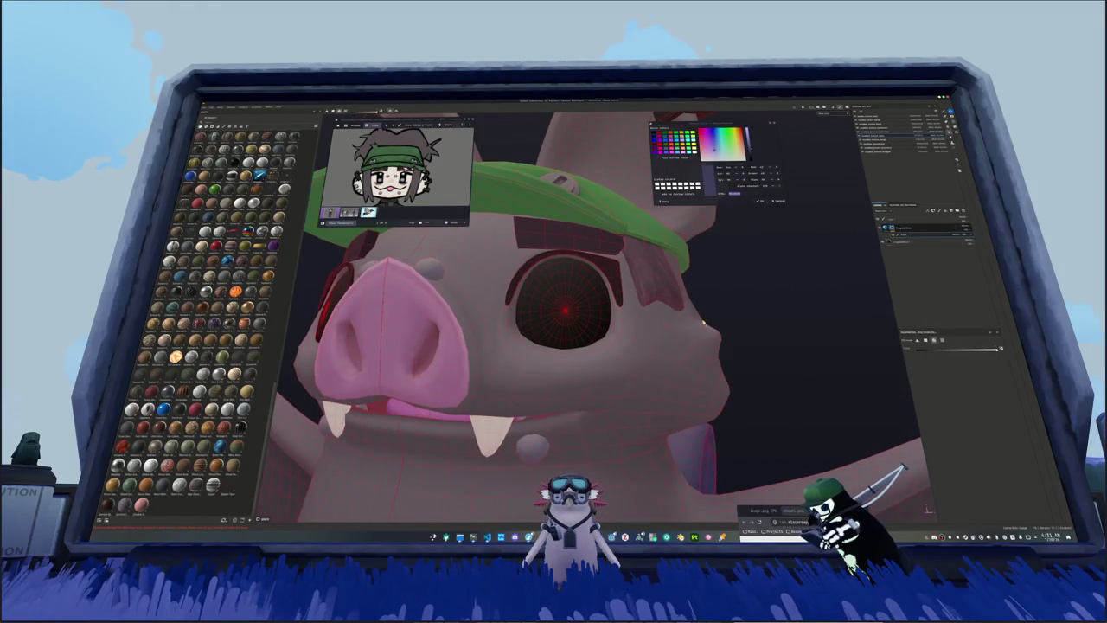
drag(694, 369, 472, 316)
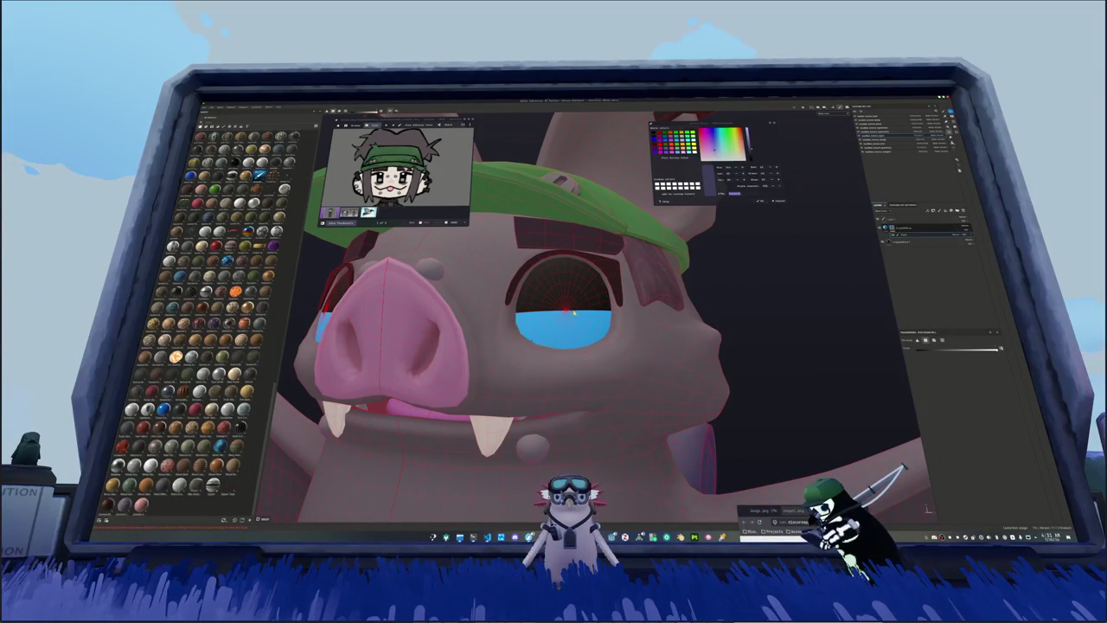
scroll(576, 317, down, 2)
scroll(584, 327, down, 2)
scroll(595, 339, down, 2)
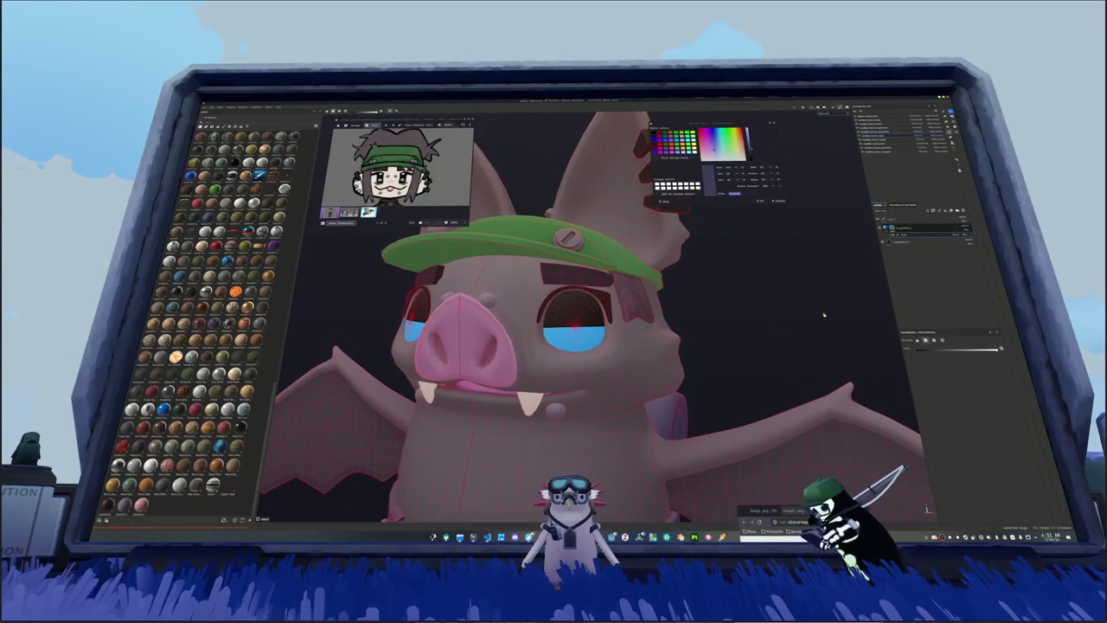
key(1)
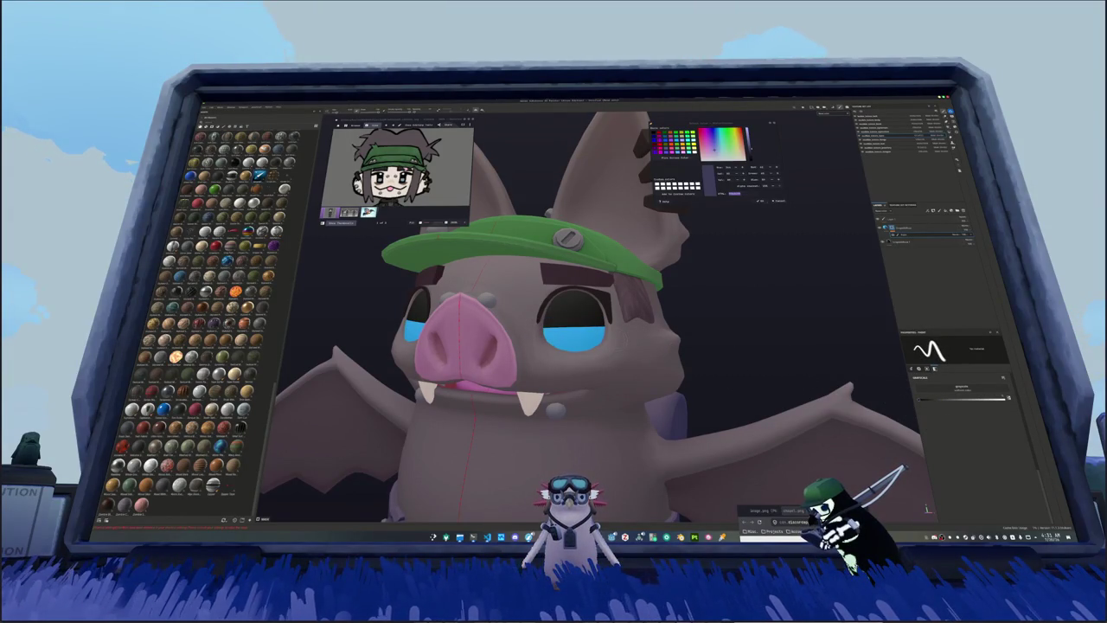
Step: Shade the eye tops dark and change the eye fill's base colour to light cyan
mouse_move(553, 331)
mouse_down()
mouse_move(592, 327)
mouse_move(547, 334)
mouse_up()
middle_drag(596, 325, 571, 328)
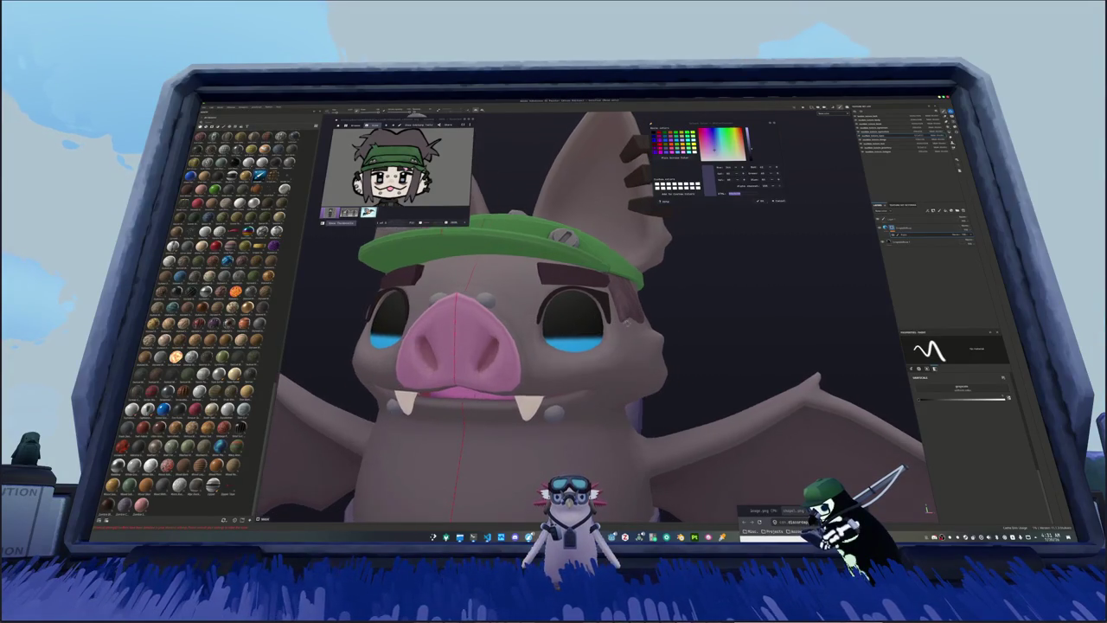
click(904, 227)
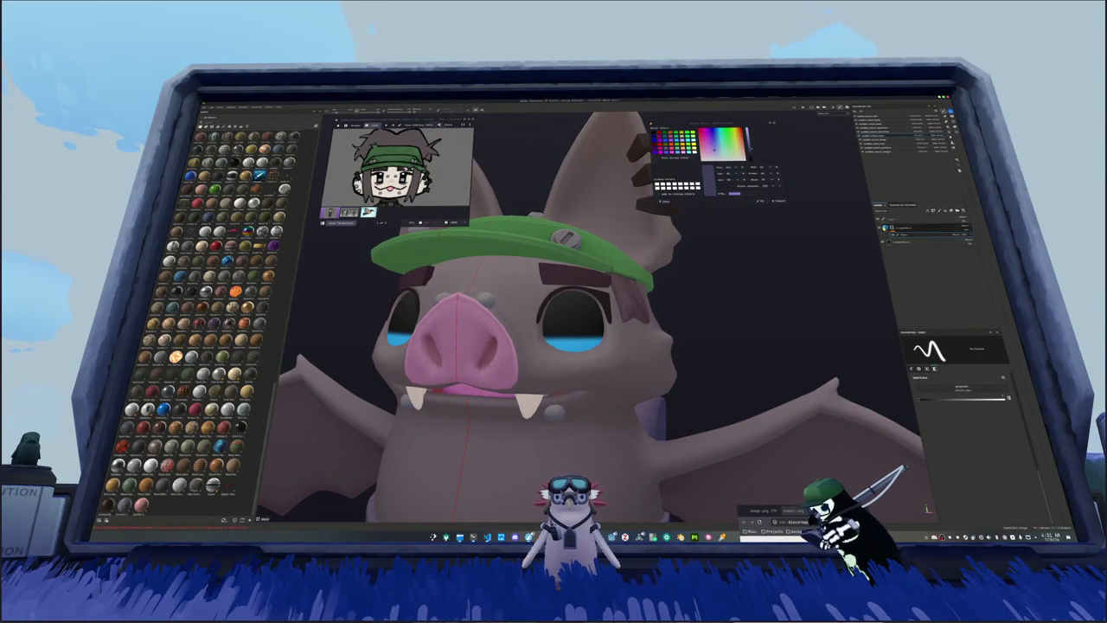
click(887, 227)
click(975, 456)
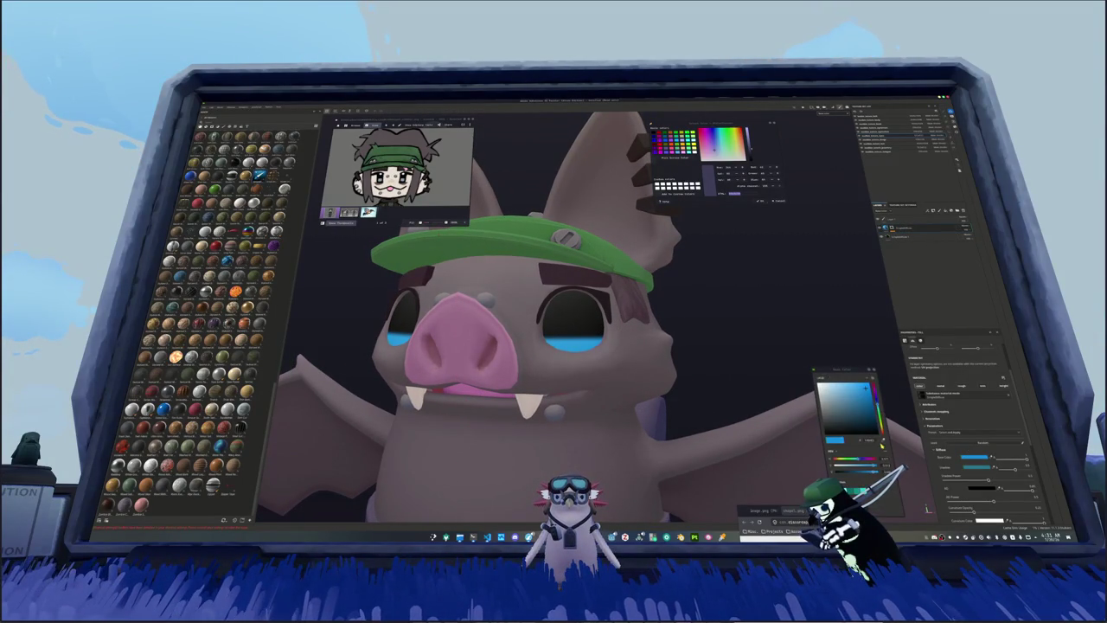
click(879, 402)
click(879, 414)
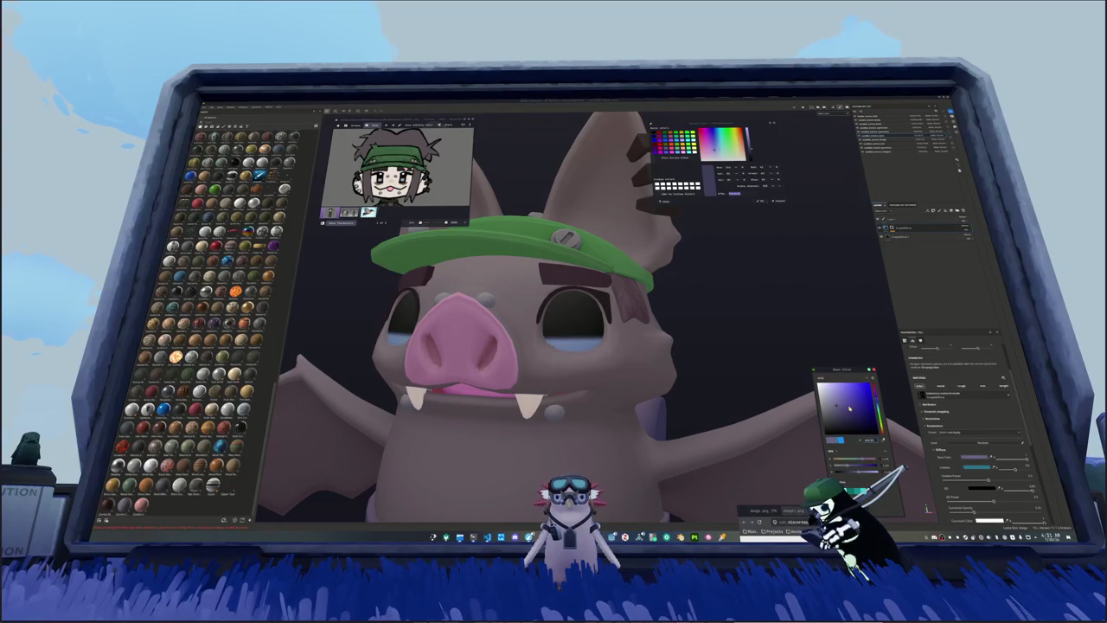
drag(839, 404, 850, 398)
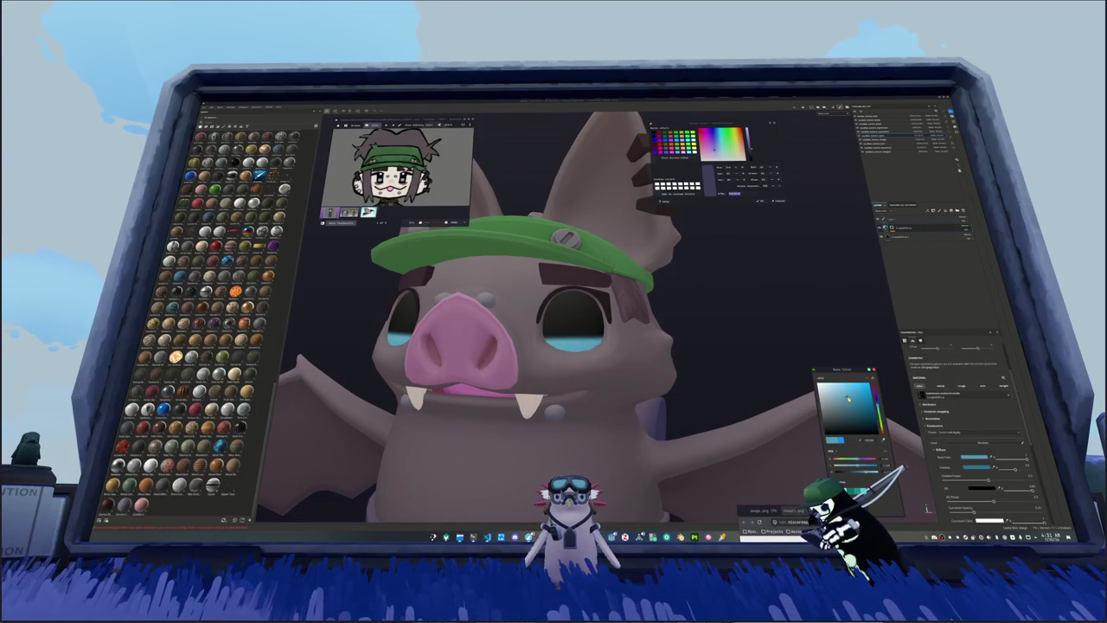
Step: Add a new layer on top with a black mask and a fill effect
click(947, 213)
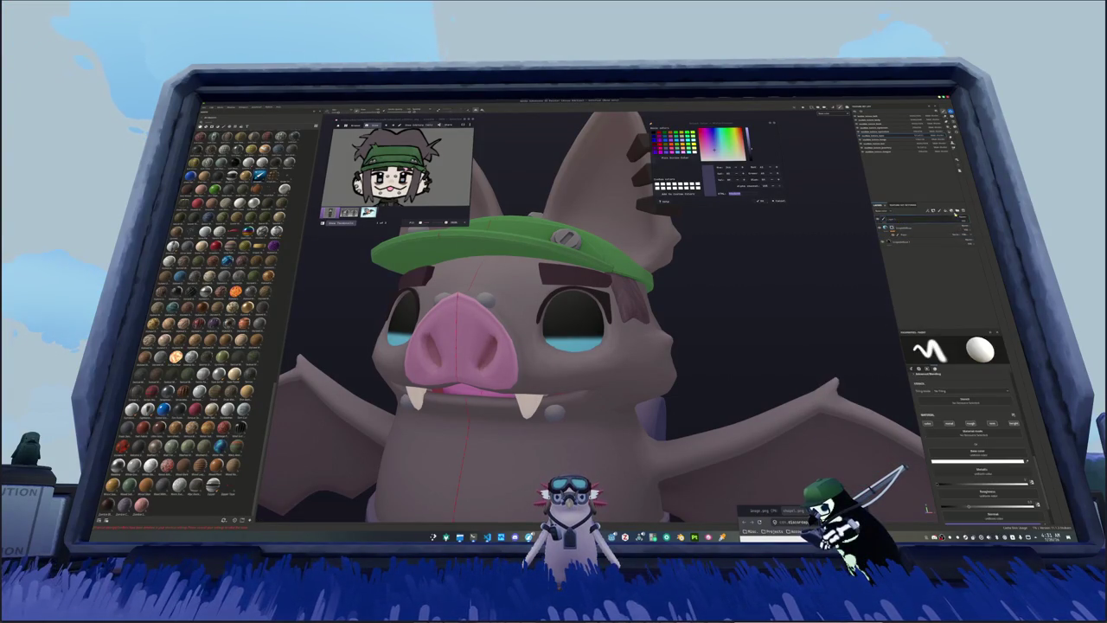
click(938, 211)
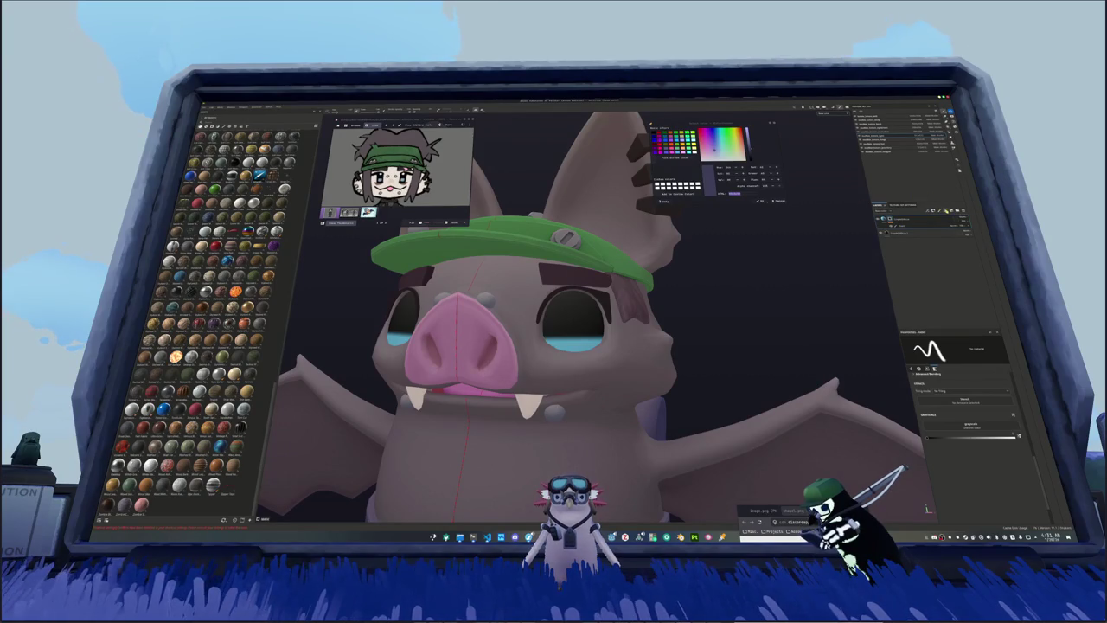
click(934, 263)
Step: Set the new layer's colour to white and paint a shine highlight on the eyes
click(960, 423)
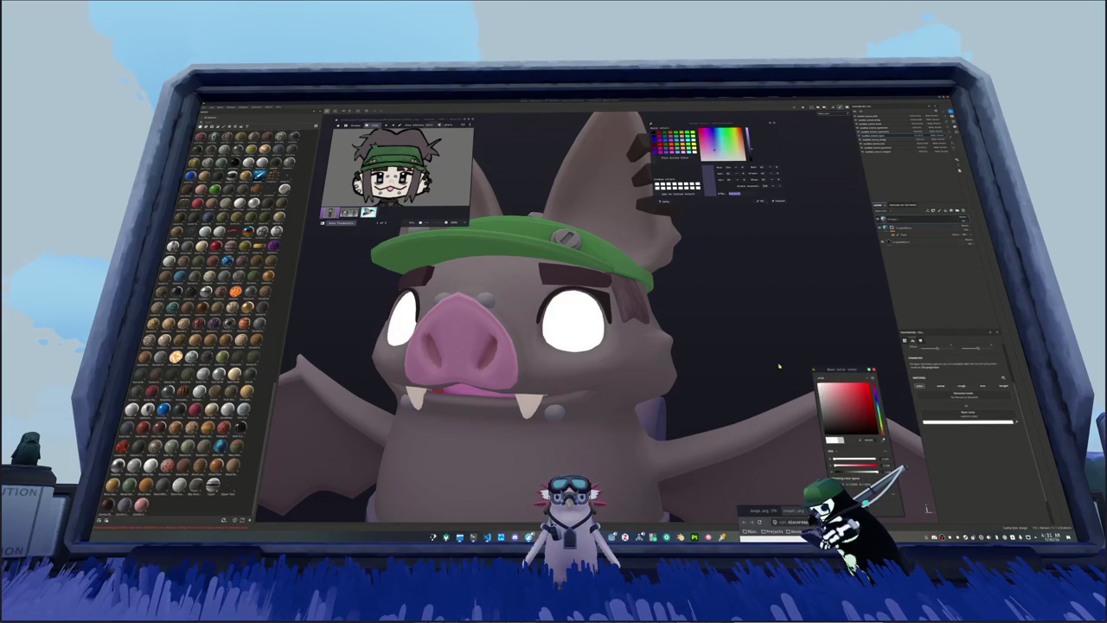
click(934, 227)
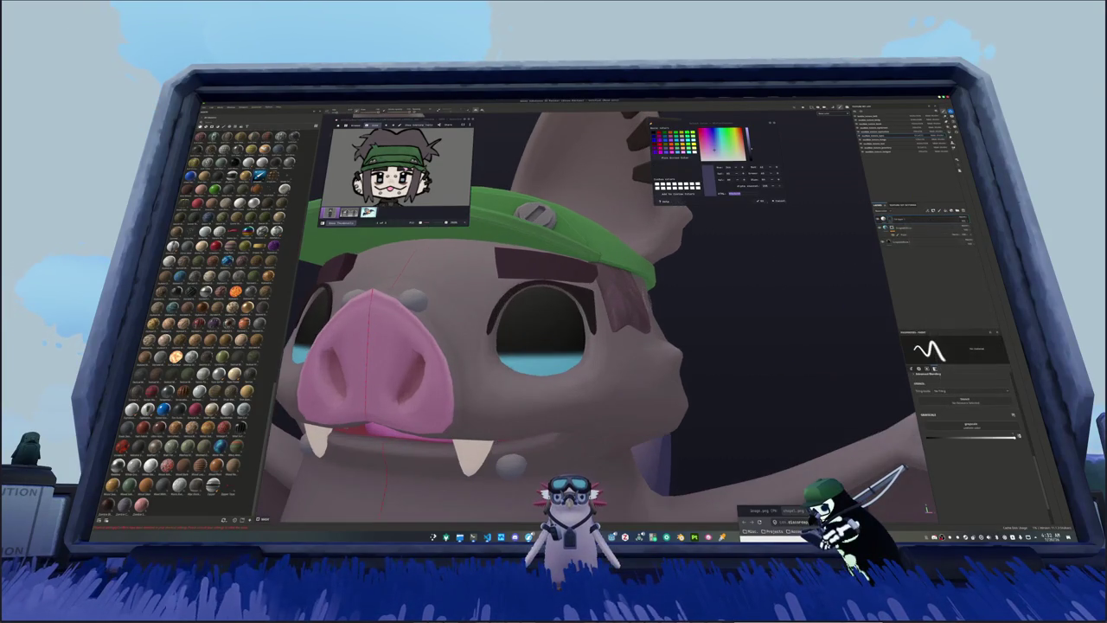
scroll(551, 301, up, 2)
middle_drag(550, 301, 573, 299)
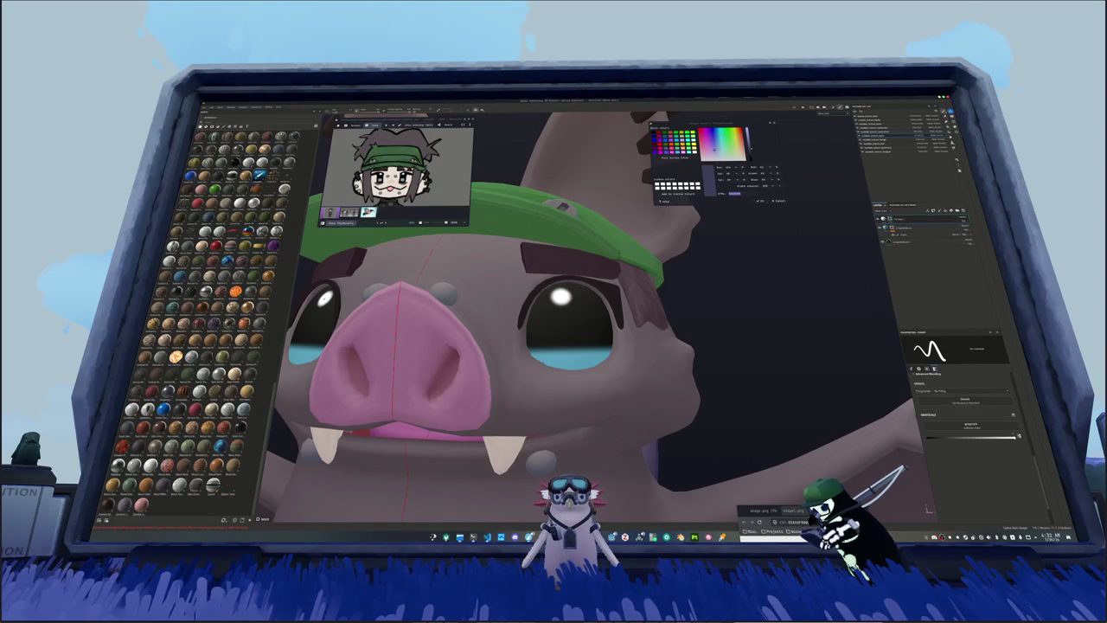
key(f)
alt+drag(664, 342, 657, 345)
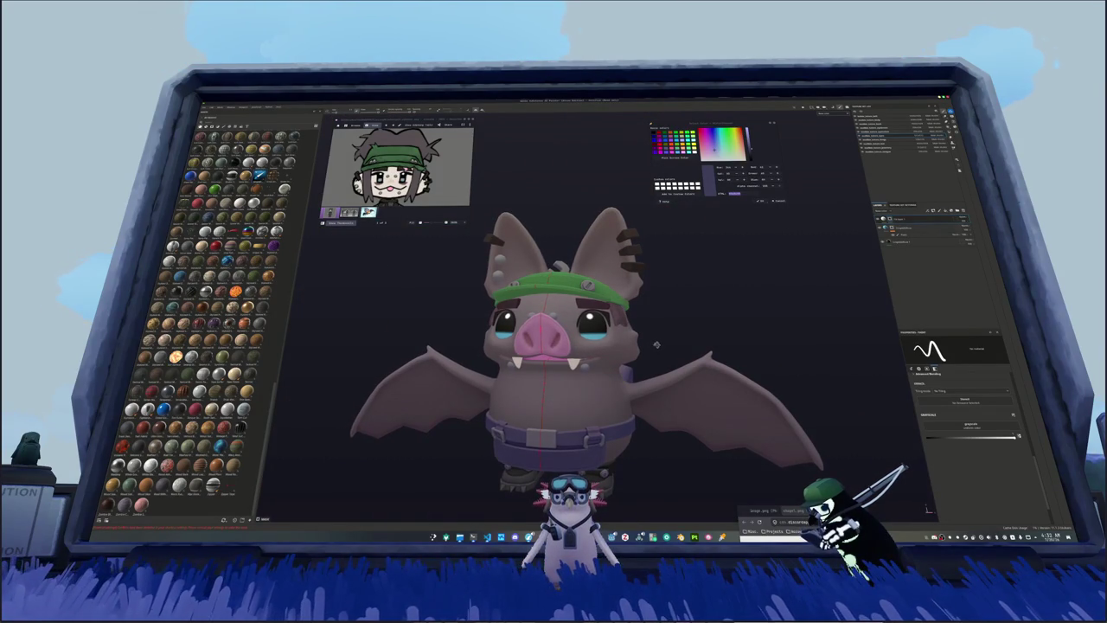
key(ctrl+z)
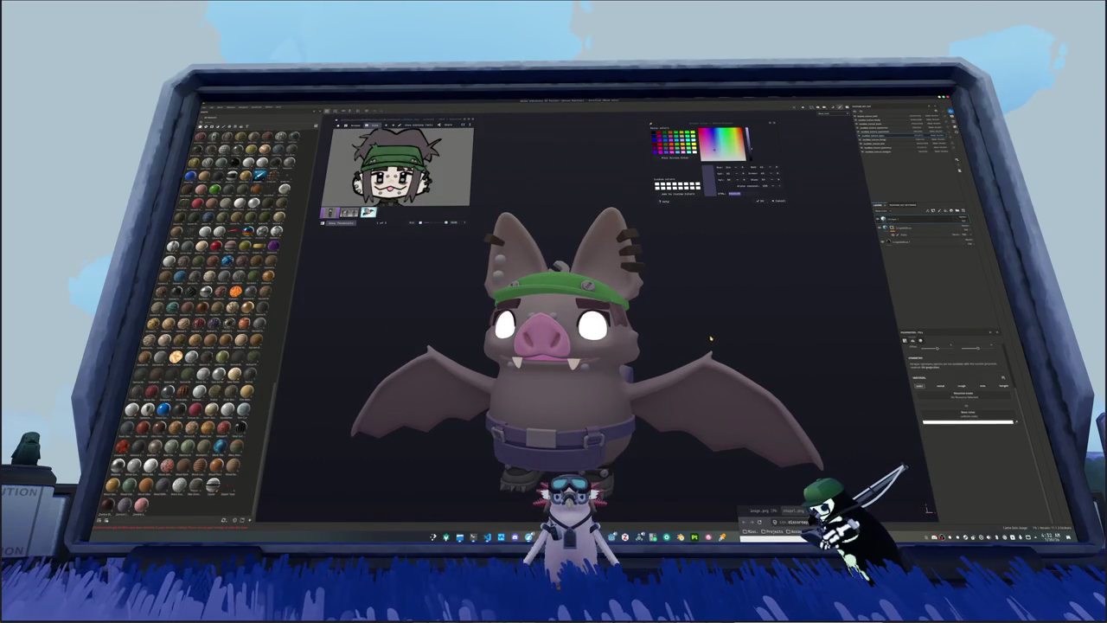
key(ctrl+y)
Step: Zoom in and cycle the reference viewer to another character image
scroll(675, 335, up, 2)
scroll(649, 331, up, 2)
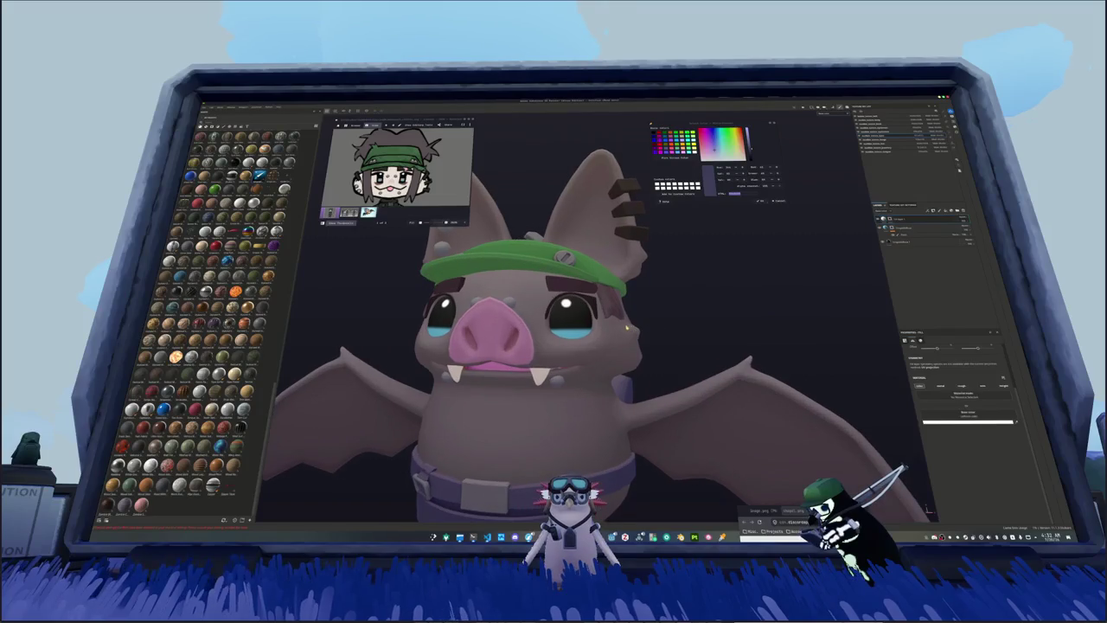
scroll(609, 322, up, 2)
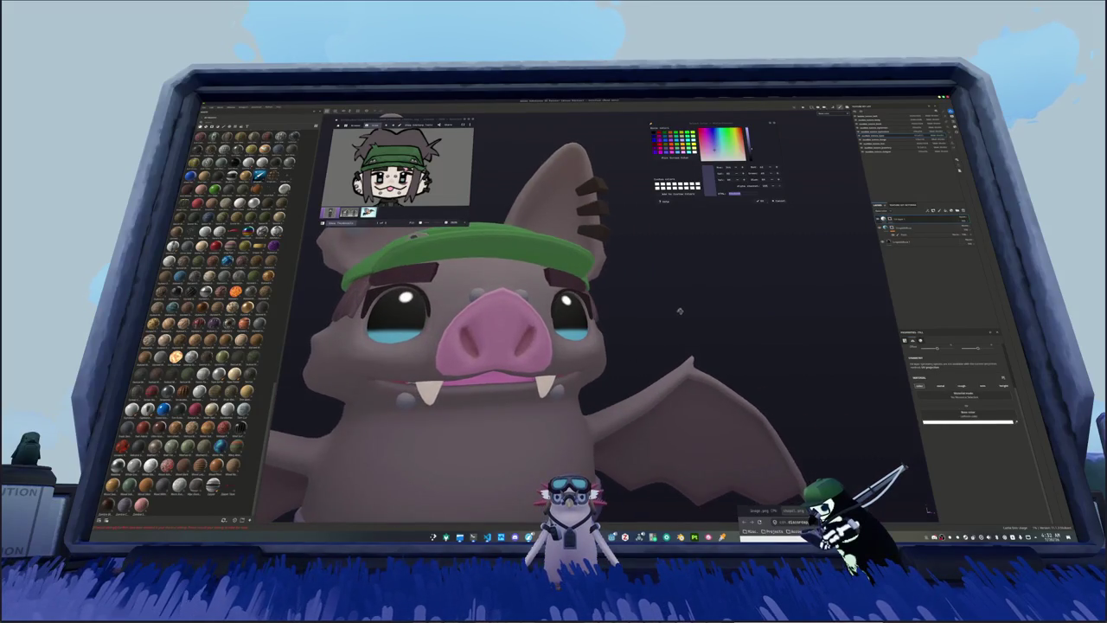
key(Right)
key(Right)
key(Right)
key(Right)
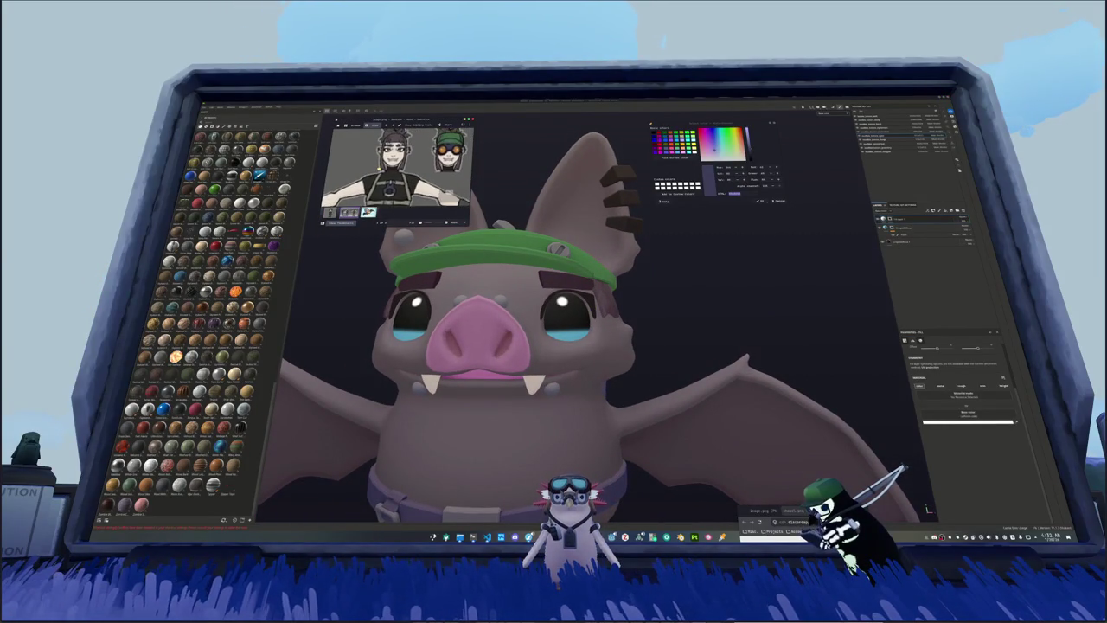
key(Right)
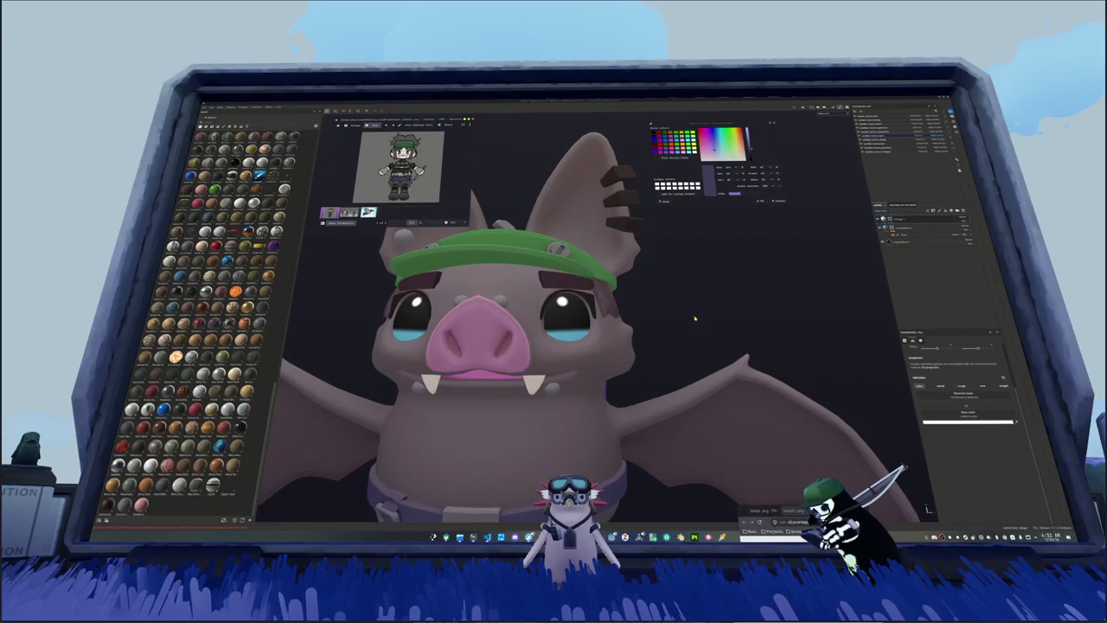
Step: Zoom the viewport in and out to compare the bat with the full-body reference
scroll(716, 343, down, 5)
scroll(715, 343, down, 3)
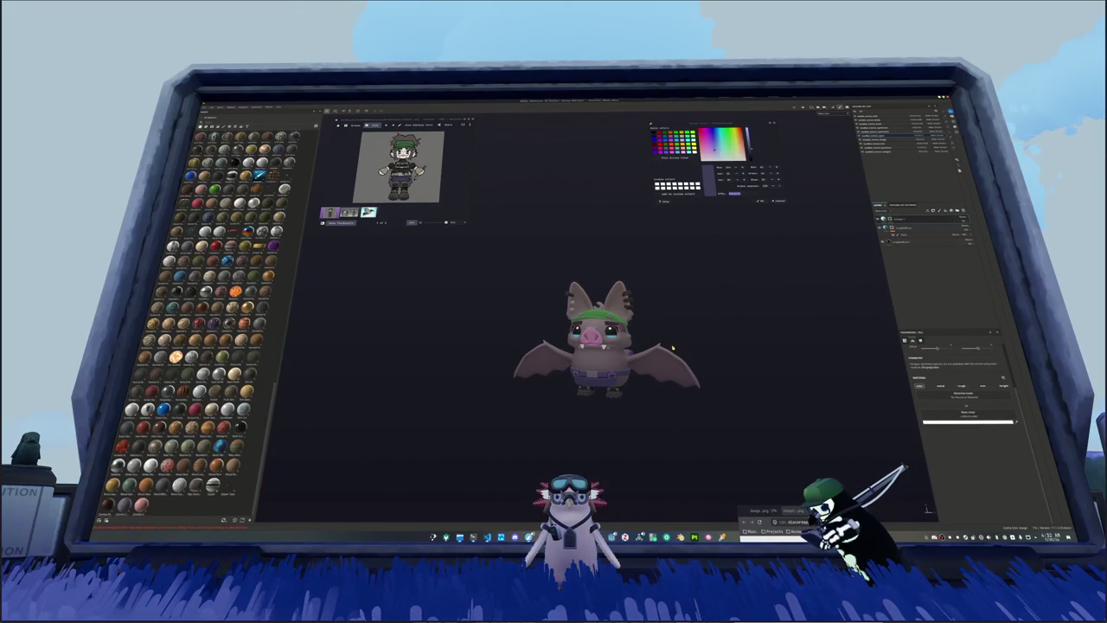
scroll(670, 349, up, 3)
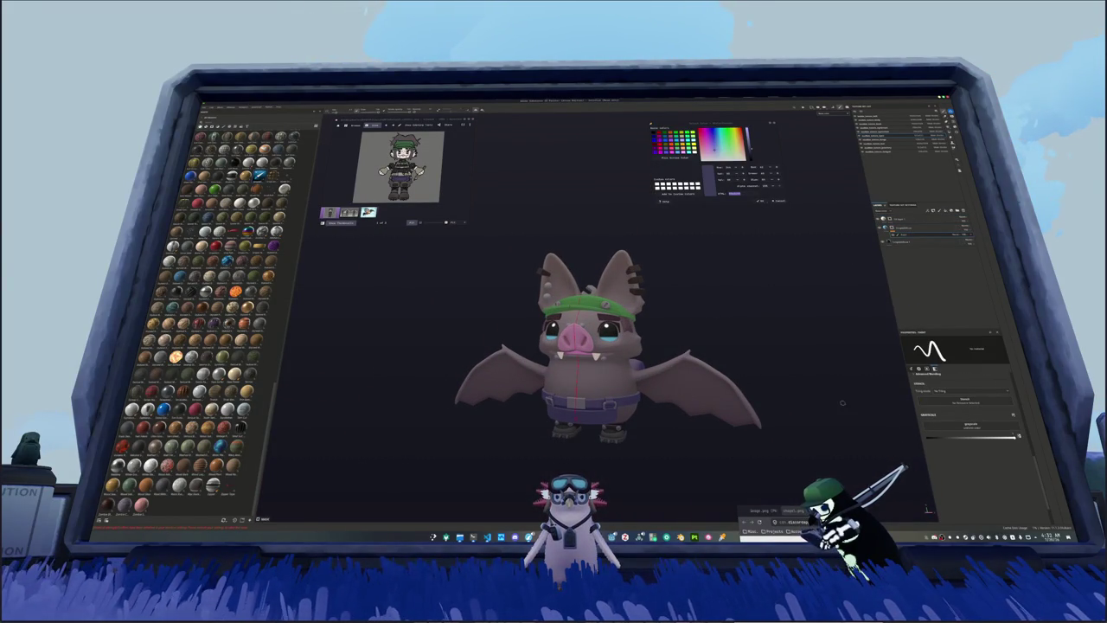
scroll(607, 341, up, 3)
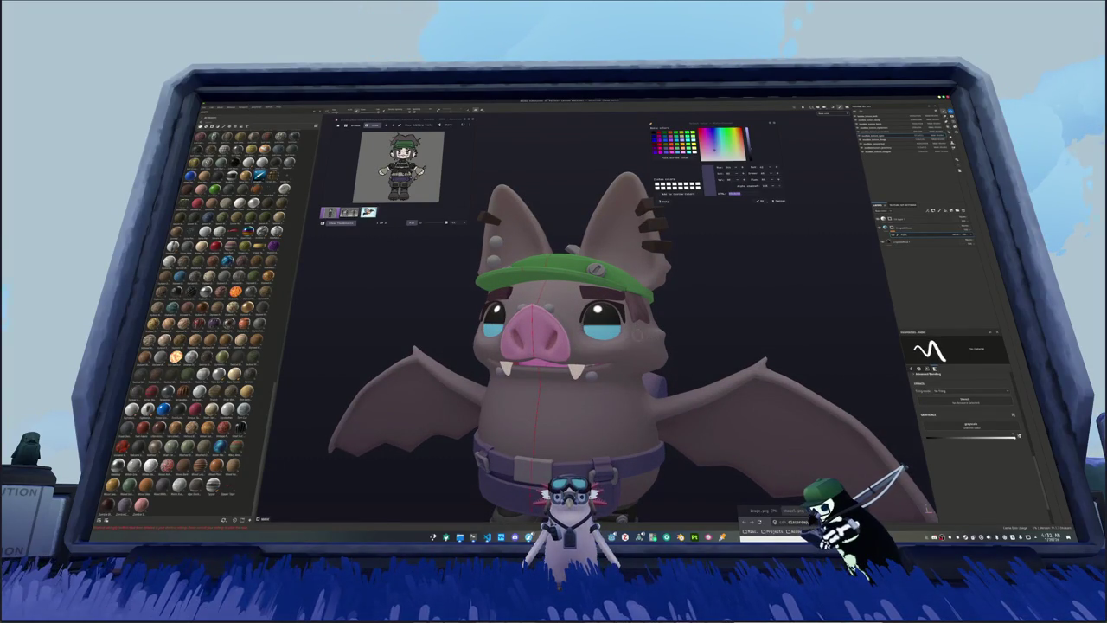
scroll(690, 327, down, 2)
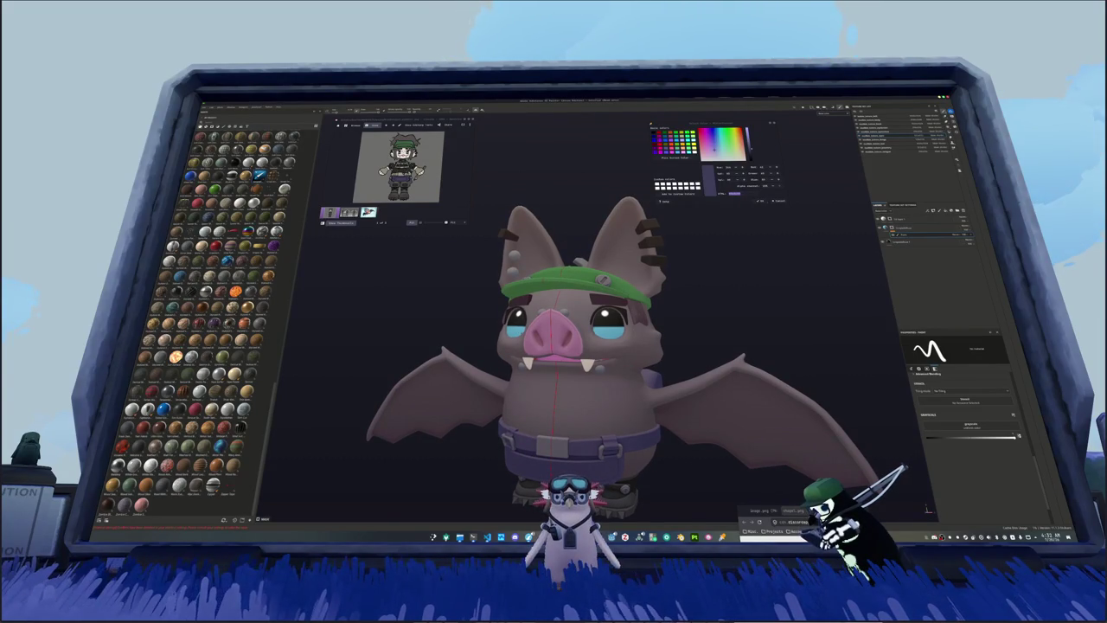
Step: Orbit the view and select the body fill layer in the stack
mouse_move(676, 349)
alt+mouse_down()
mouse_move(617, 332)
mouse_move(657, 336)
alt+mouse_up()
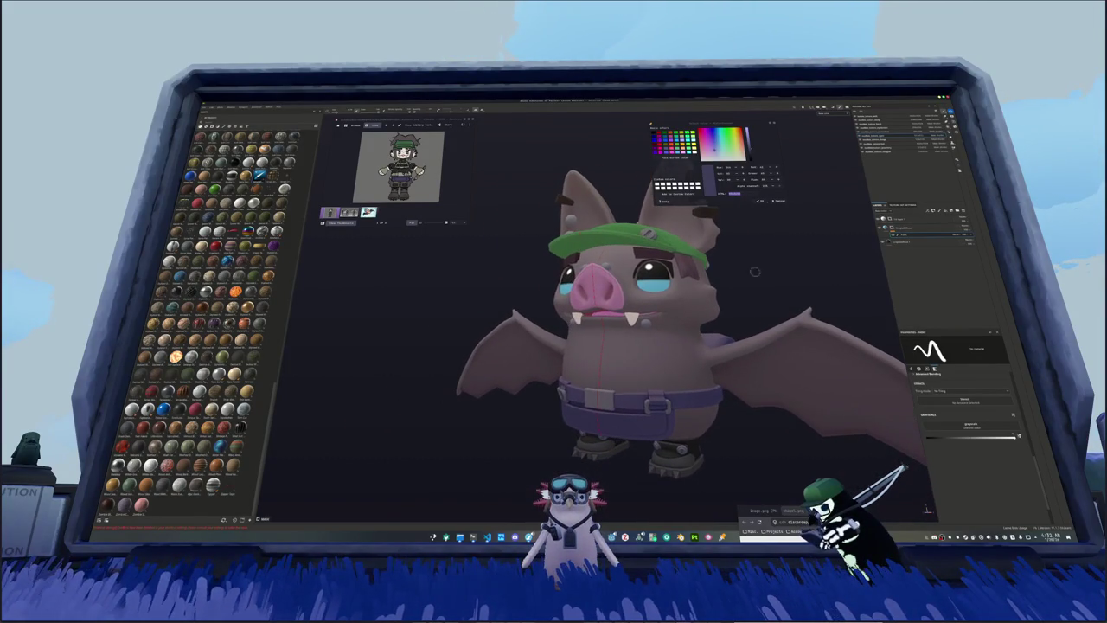
click(906, 240)
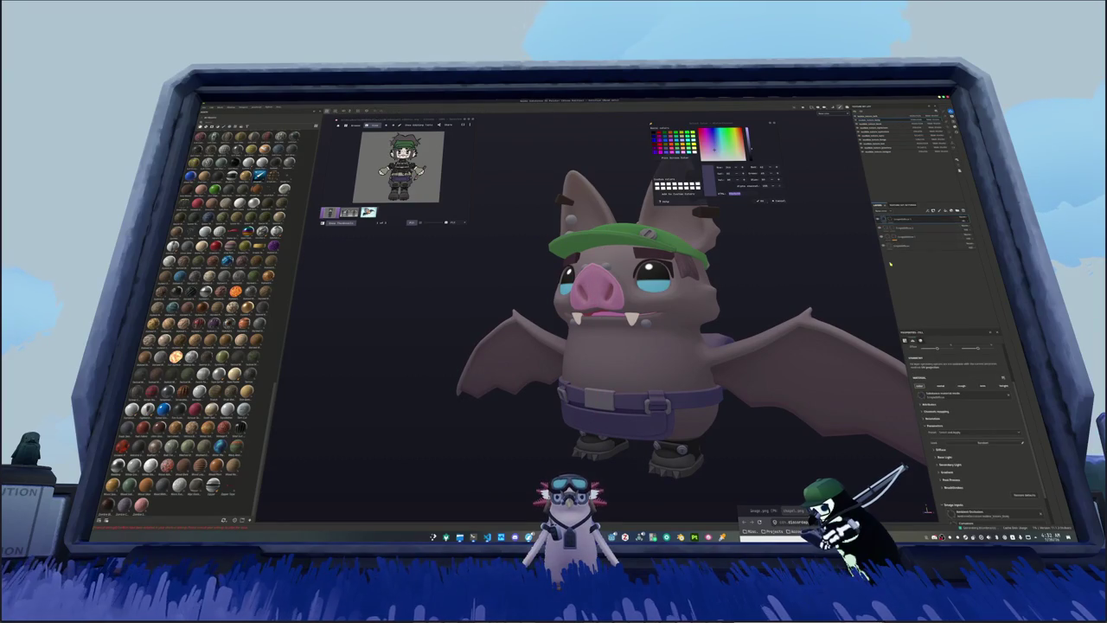
mouse_move(770, 312)
alt+mouse_down()
mouse_move(768, 261)
mouse_move(769, 285)
alt+mouse_up()
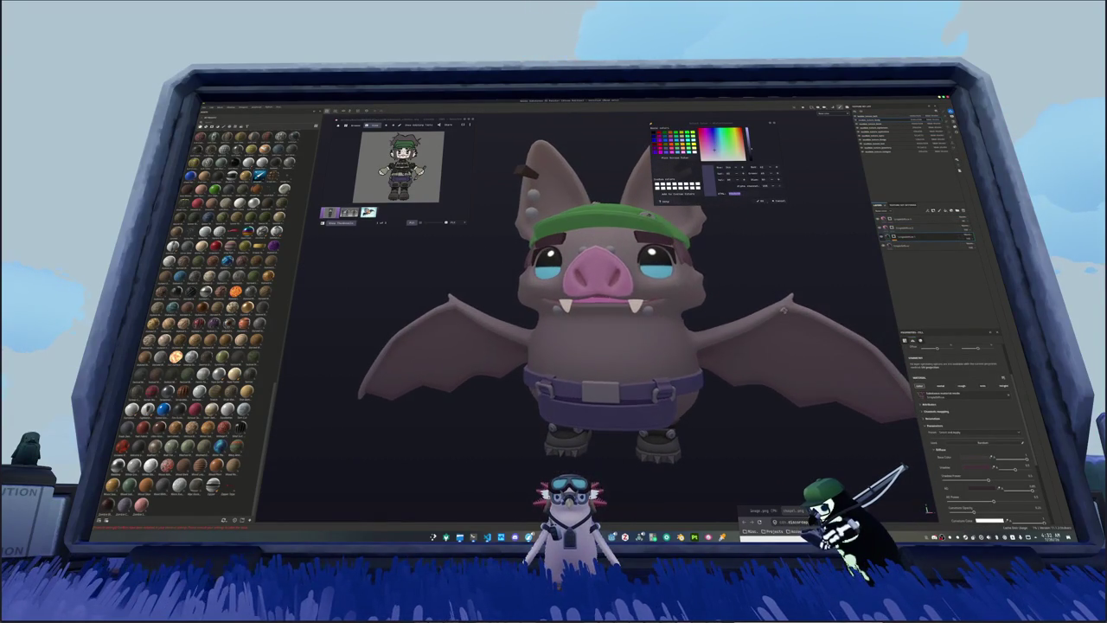
key(1)
click(908, 250)
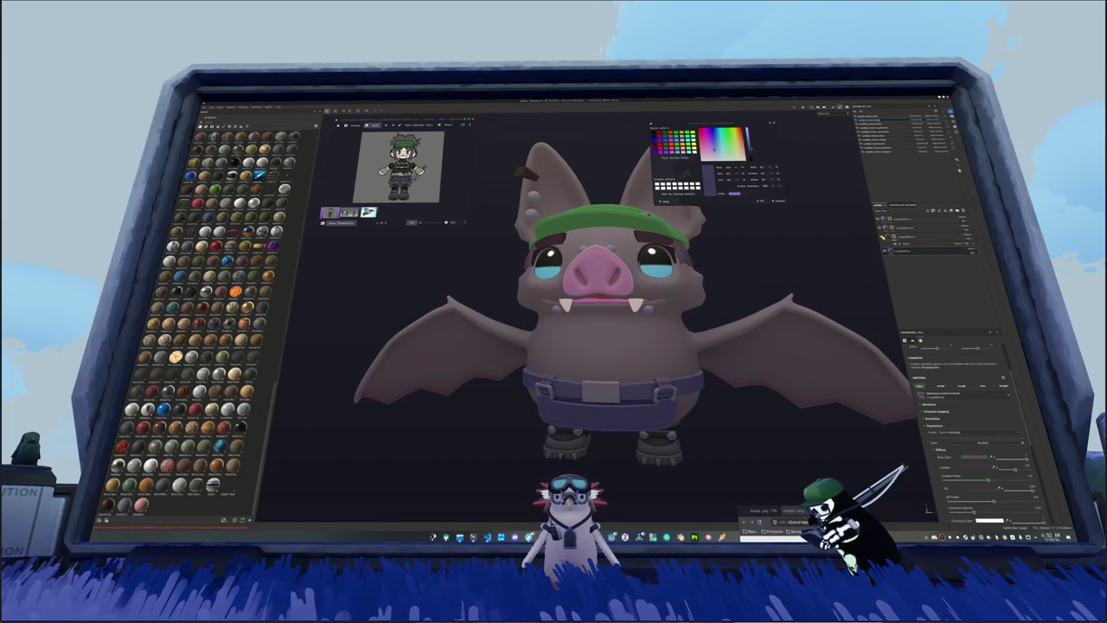
click(899, 251)
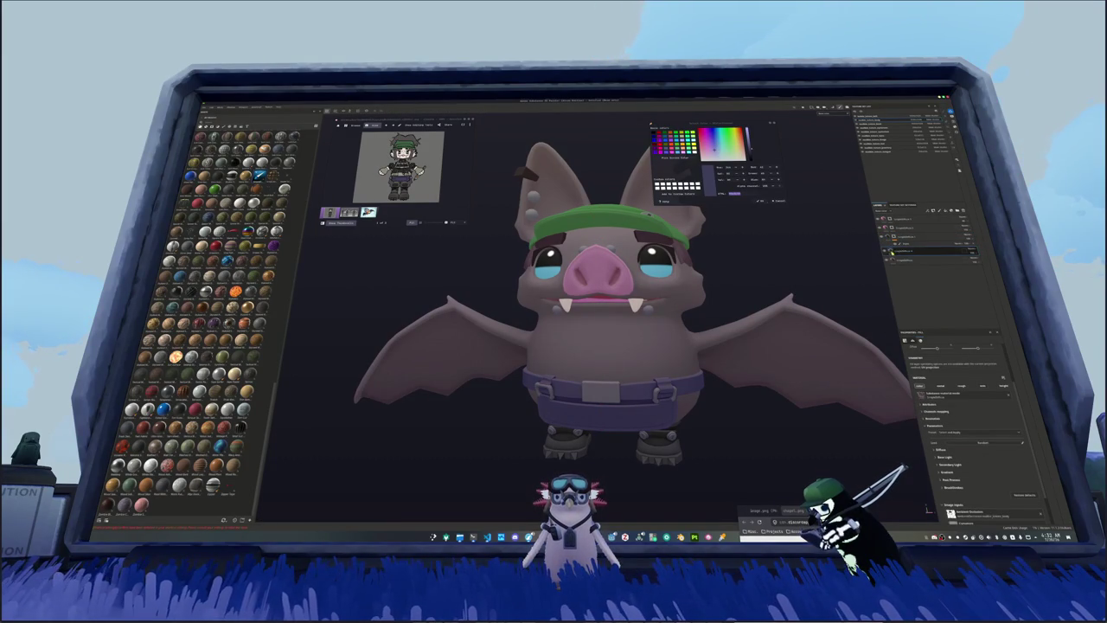
Step: Lighten the body base colour toward pink and add a new layer for the belly
click(939, 449)
click(973, 457)
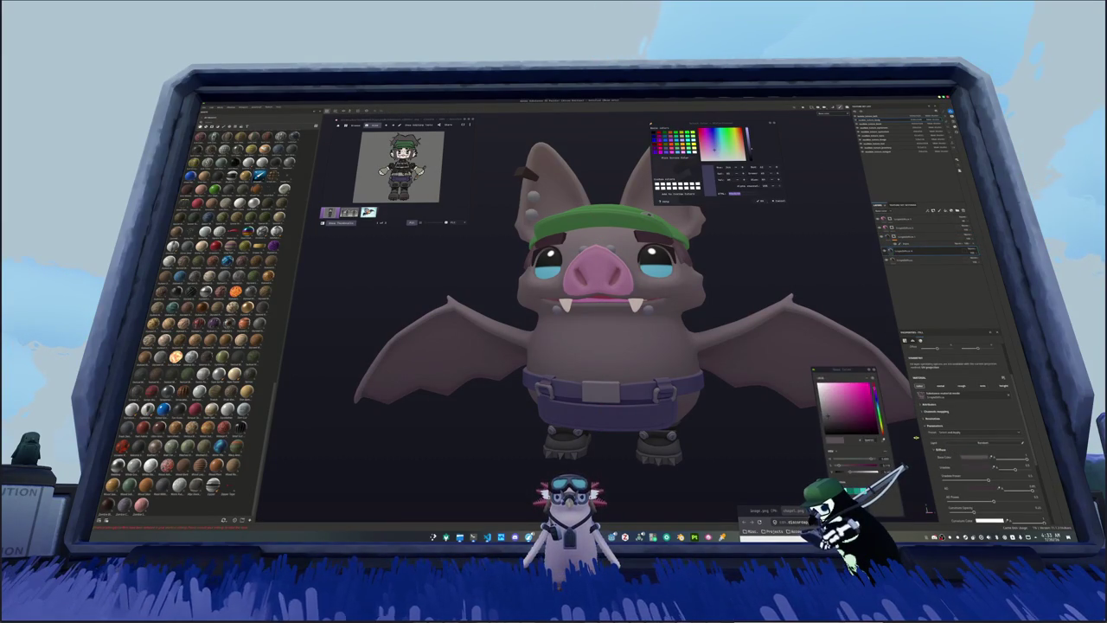
click(828, 410)
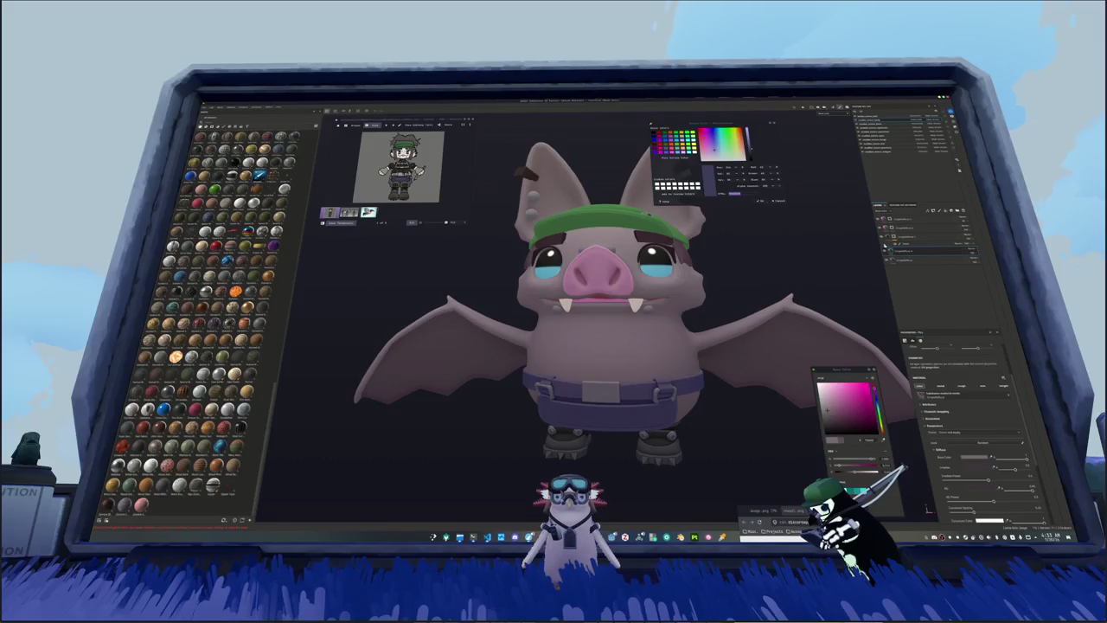
right_click(900, 251)
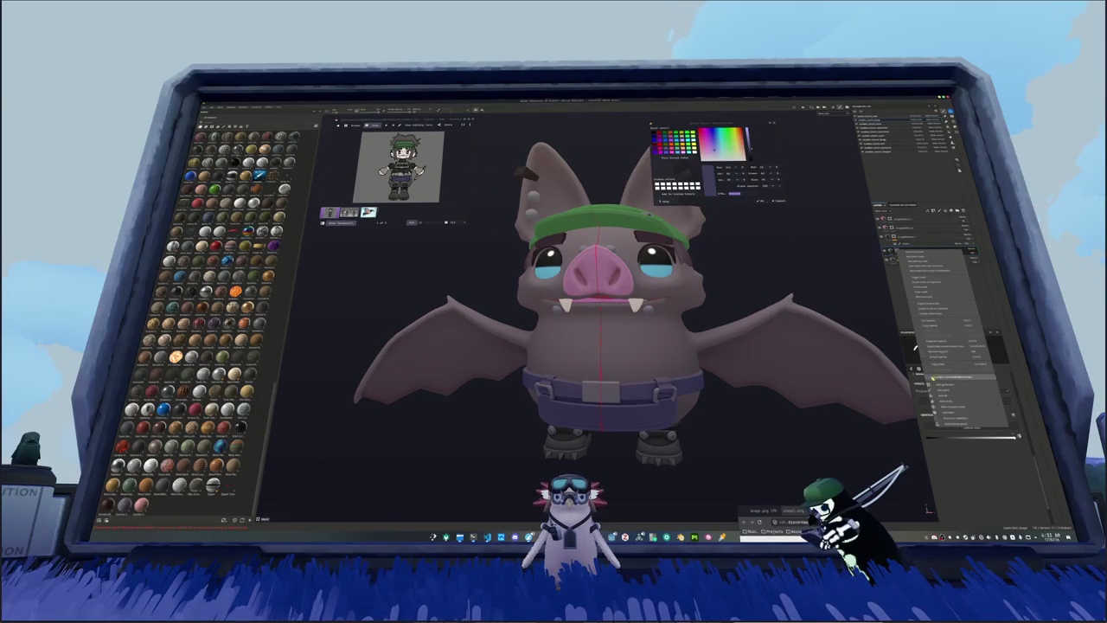
click(941, 391)
Step: Paint a light mirrored stroke down the bat's belly on the new layer
alt+drag(658, 363, 627, 346)
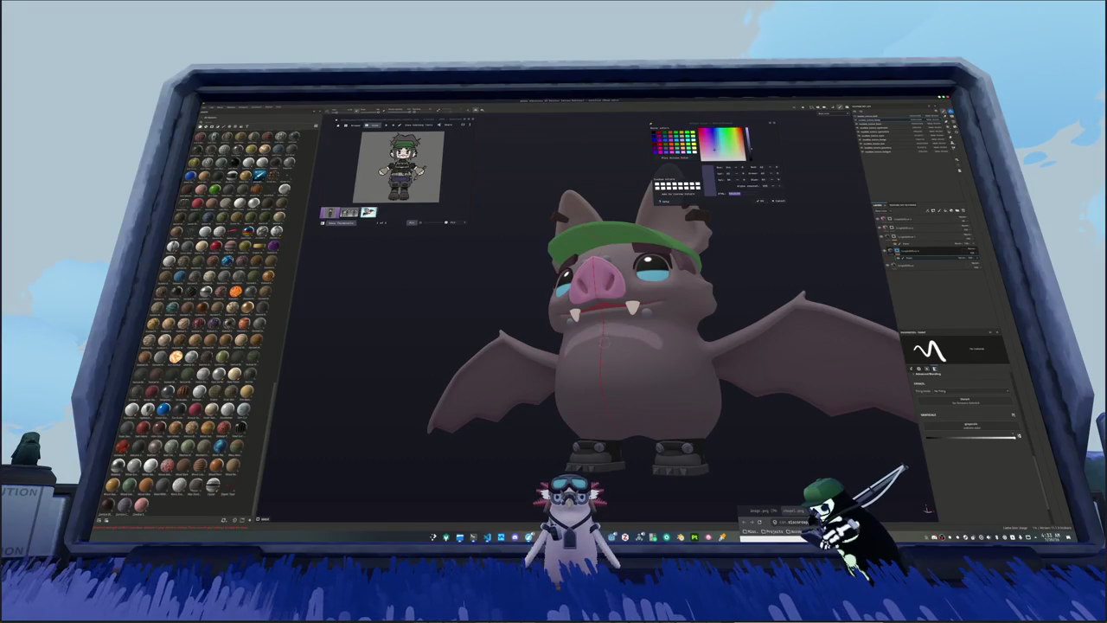
alt+drag(606, 363, 617, 370)
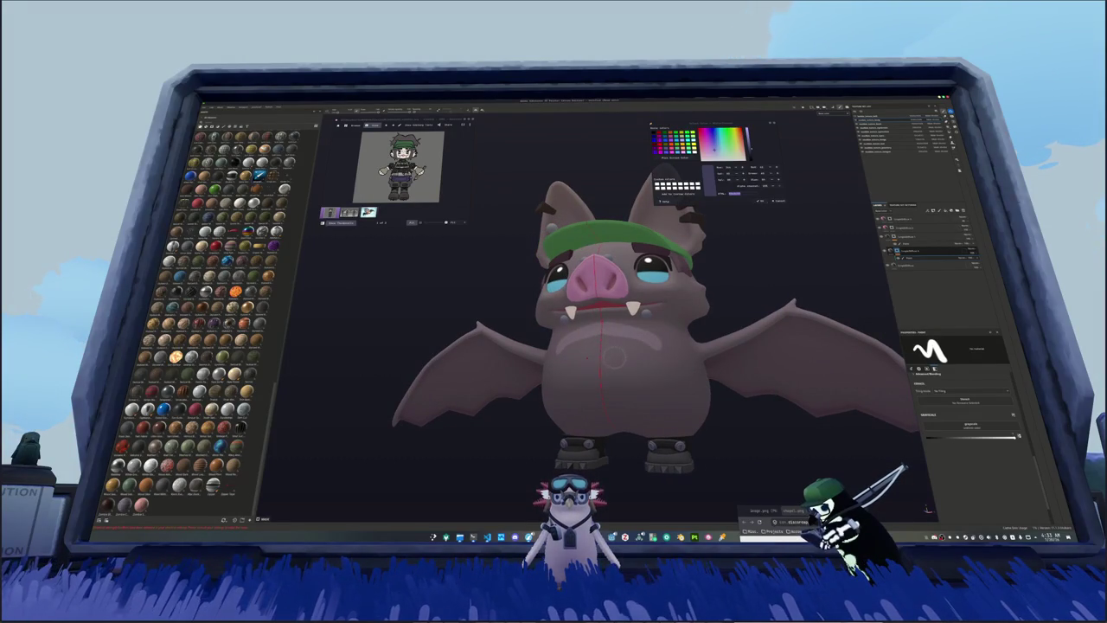
mouse_move(644, 349)
mouse_down()
mouse_move(623, 414)
mouse_move(643, 378)
mouse_move(606, 389)
mouse_move(623, 373)
mouse_up()
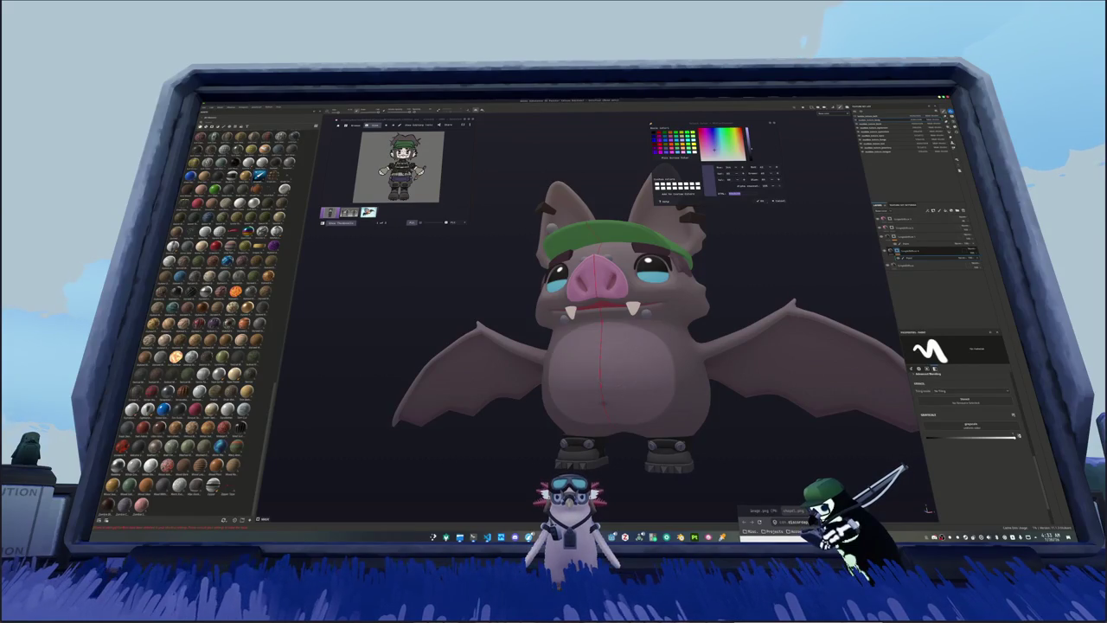
mouse_move(623, 346)
middle_down()
mouse_move(632, 390)
mouse_move(588, 363)
mouse_move(632, 333)
middle_up()
scroll(398, 169, down, 3)
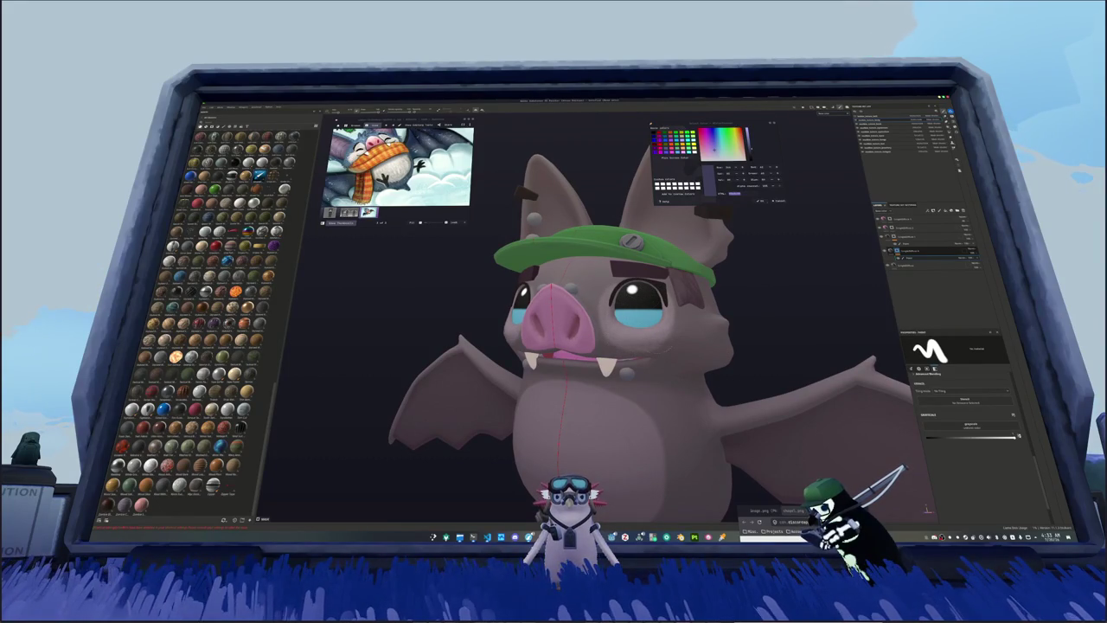
mouse_move(715, 329)
middle_down()
mouse_move(726, 381)
mouse_move(645, 334)
middle_up()
scroll(692, 329, up, 2)
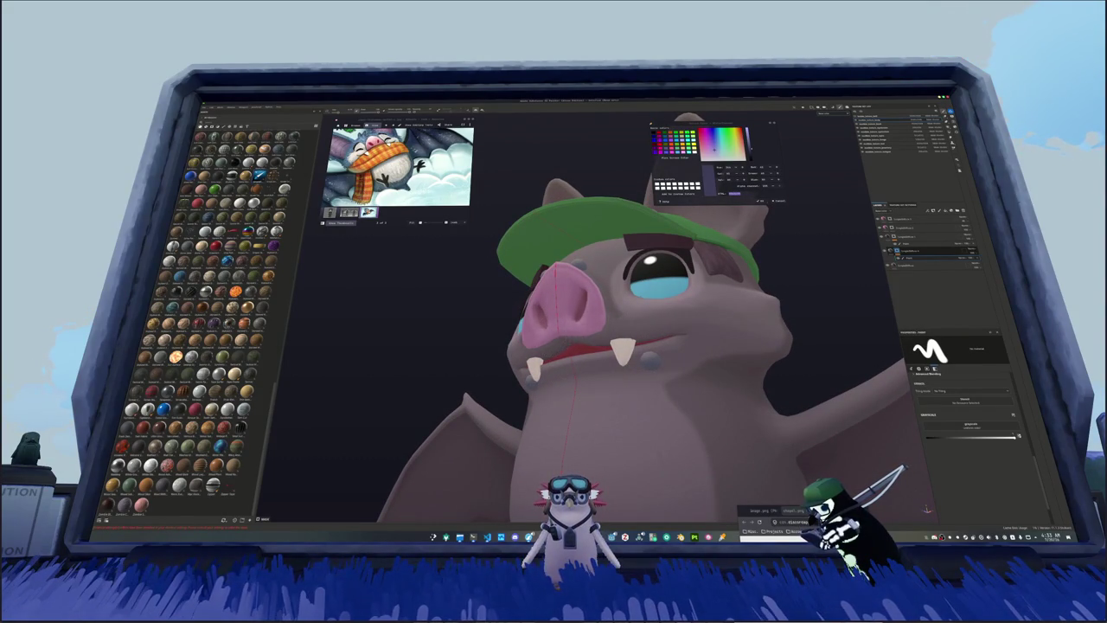
middle_drag(640, 363, 605, 286)
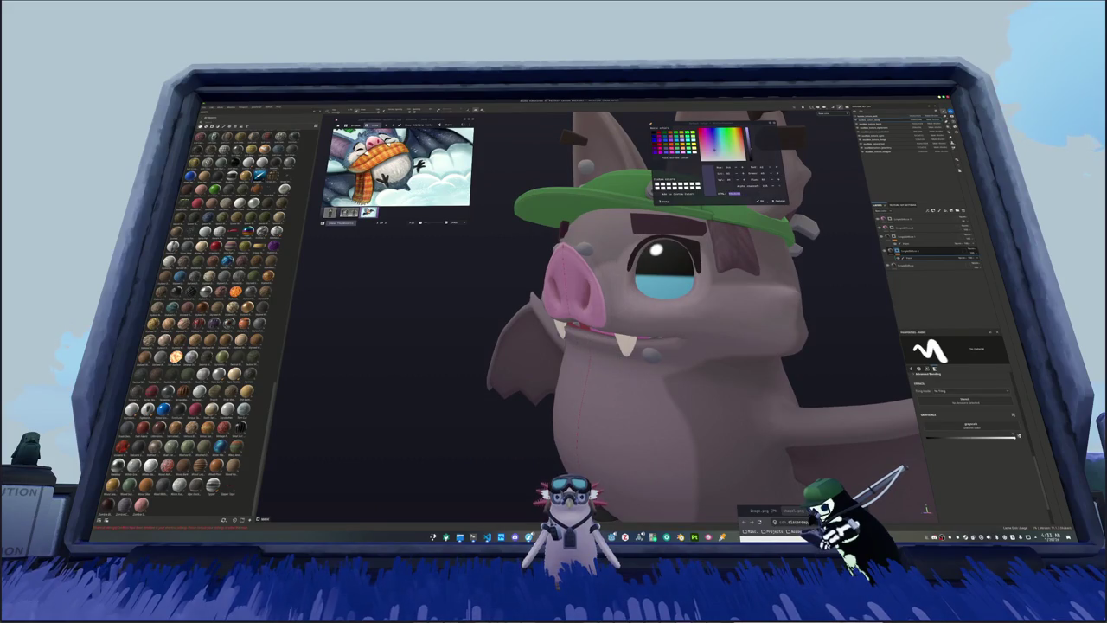
alt+drag(635, 334, 632, 333)
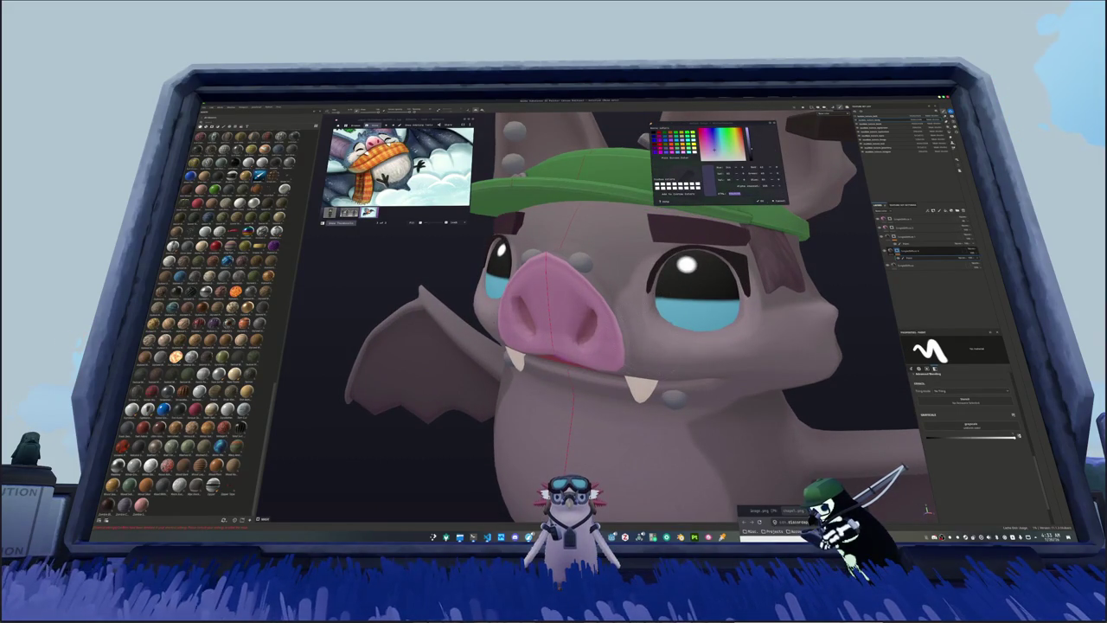
mouse_move(588, 329)
alt+mouse_down()
mouse_move(589, 243)
mouse_move(623, 346)
alt+mouse_up()
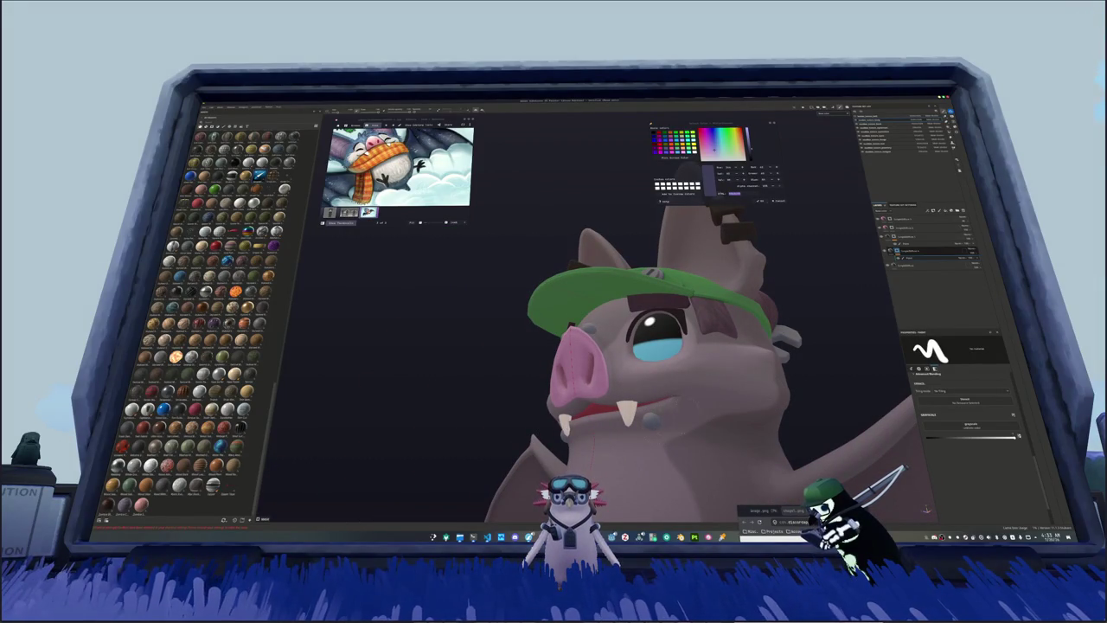
alt+drag(623, 346, 623, 277)
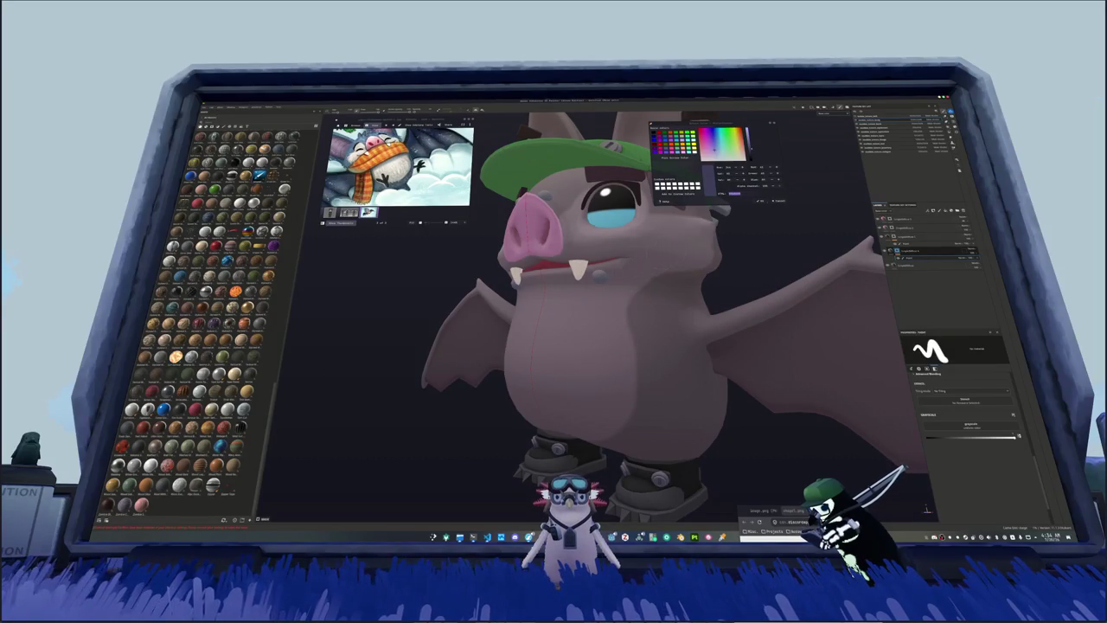
mouse_move(606, 346)
alt+mouse_down()
mouse_move(671, 337)
mouse_move(597, 364)
alt+mouse_up()
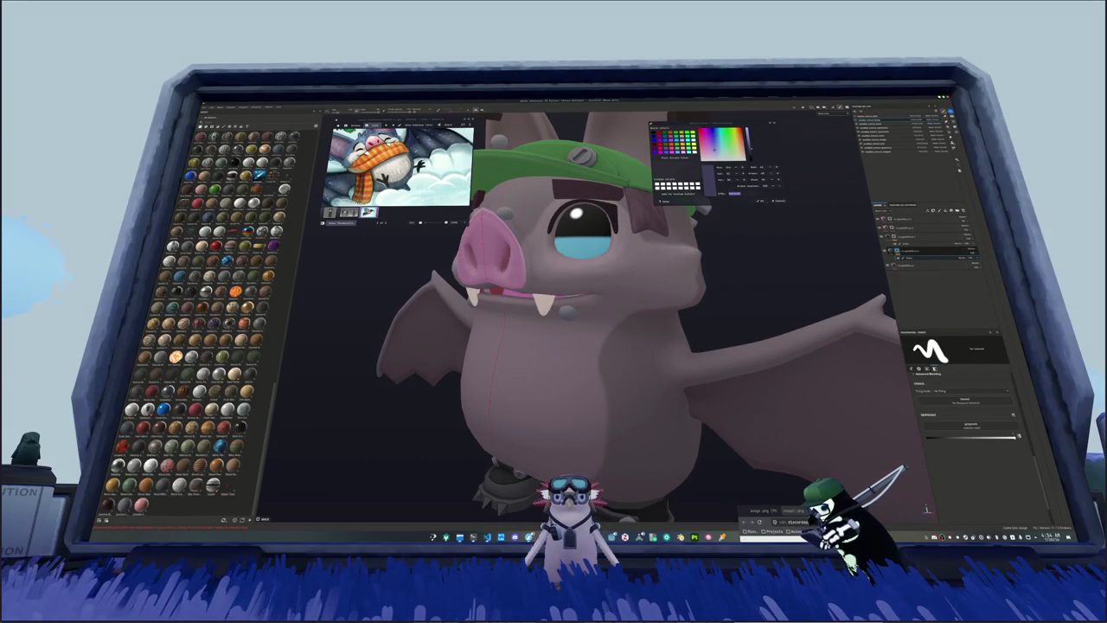
scroll(725, 303, down, 5)
alt+drag(692, 311, 796, 292)
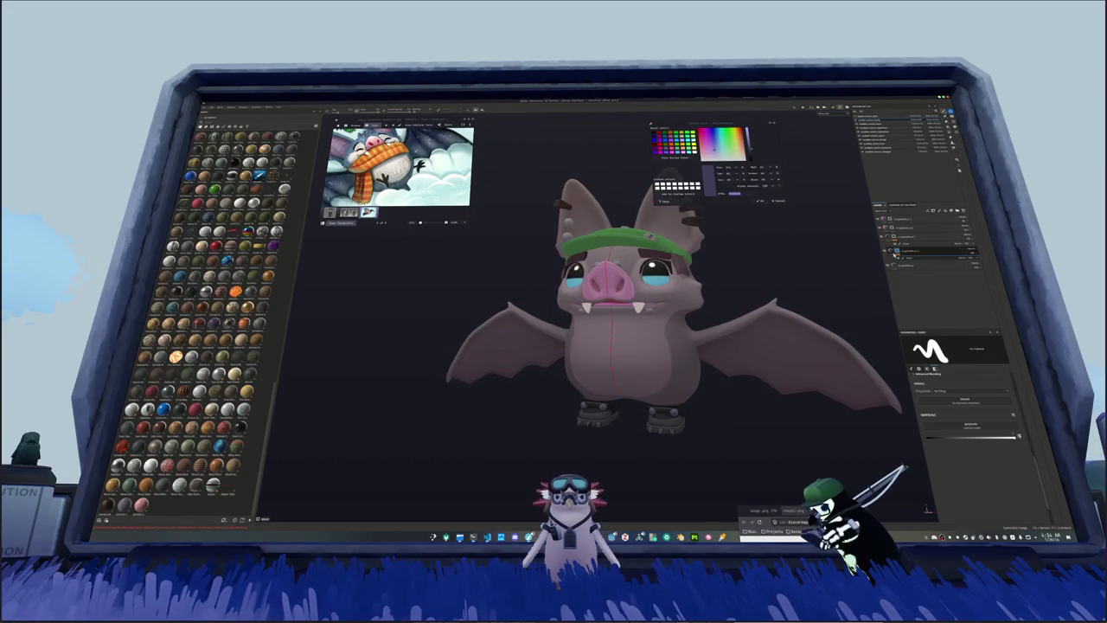
click(900, 251)
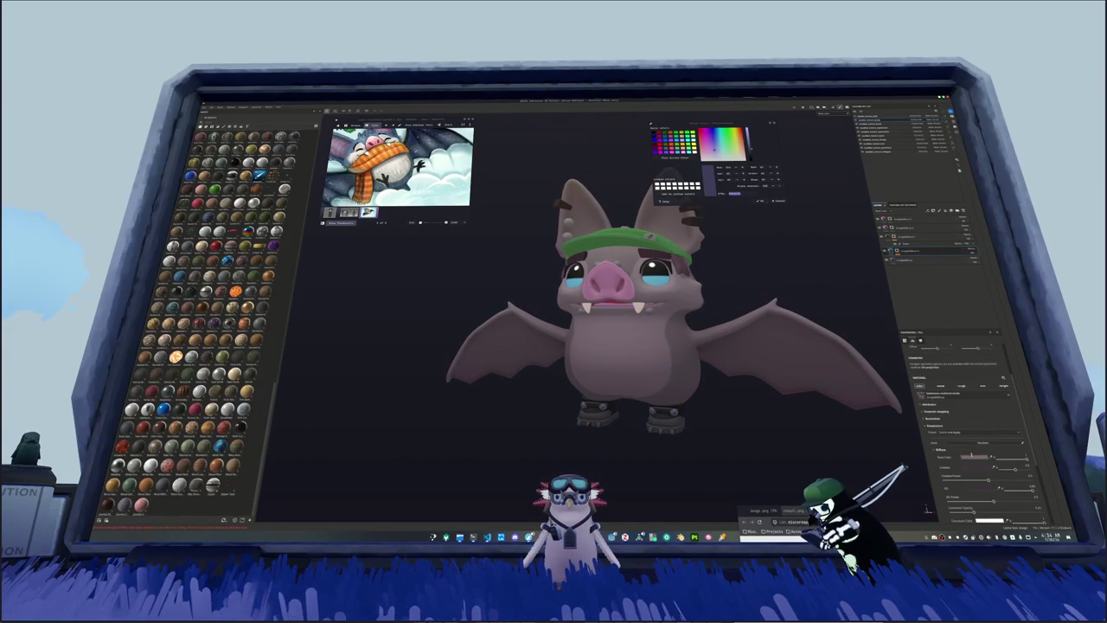
click(973, 455)
drag(828, 417, 825, 411)
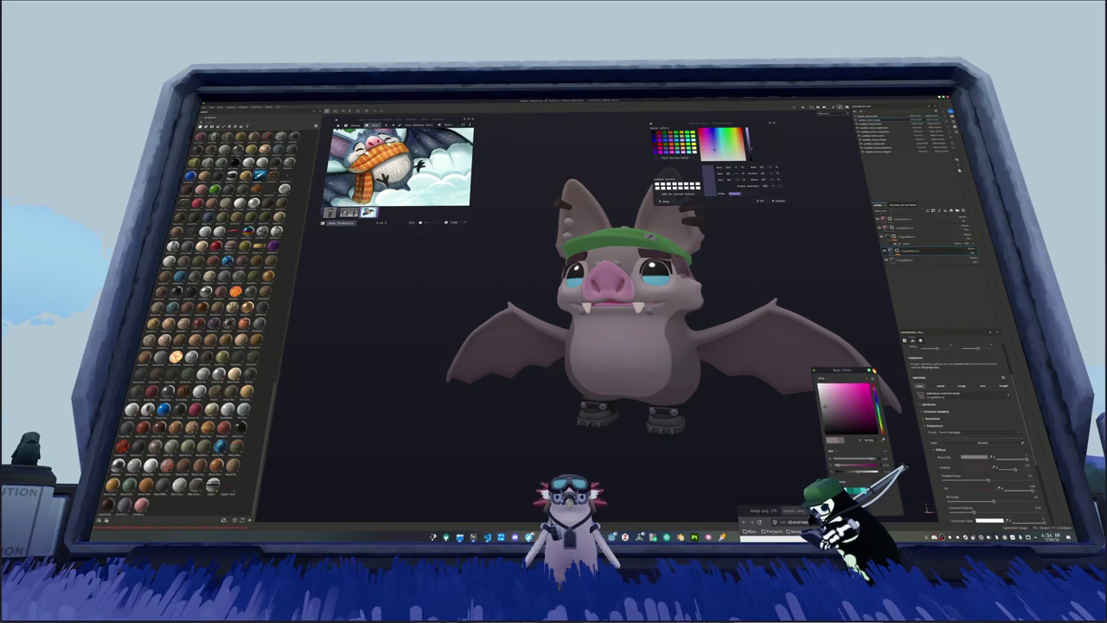
key(Escape)
alt+drag(623, 329, 554, 251)
mouse_move(623, 259)
alt+mouse_down()
mouse_move(647, 220)
mouse_move(692, 234)
mouse_move(605, 277)
mouse_move(657, 268)
alt+mouse_up()
alt+right_drag(658, 268, 684, 235)
click(904, 258)
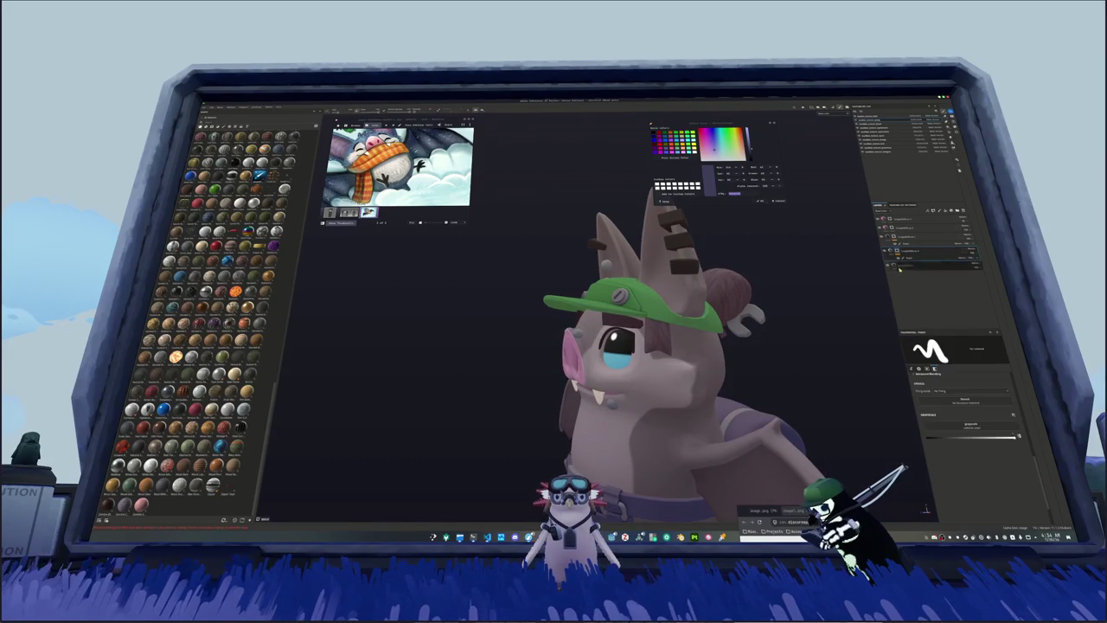
scroll(657, 329, up, 2)
scroll(657, 329, up, 3)
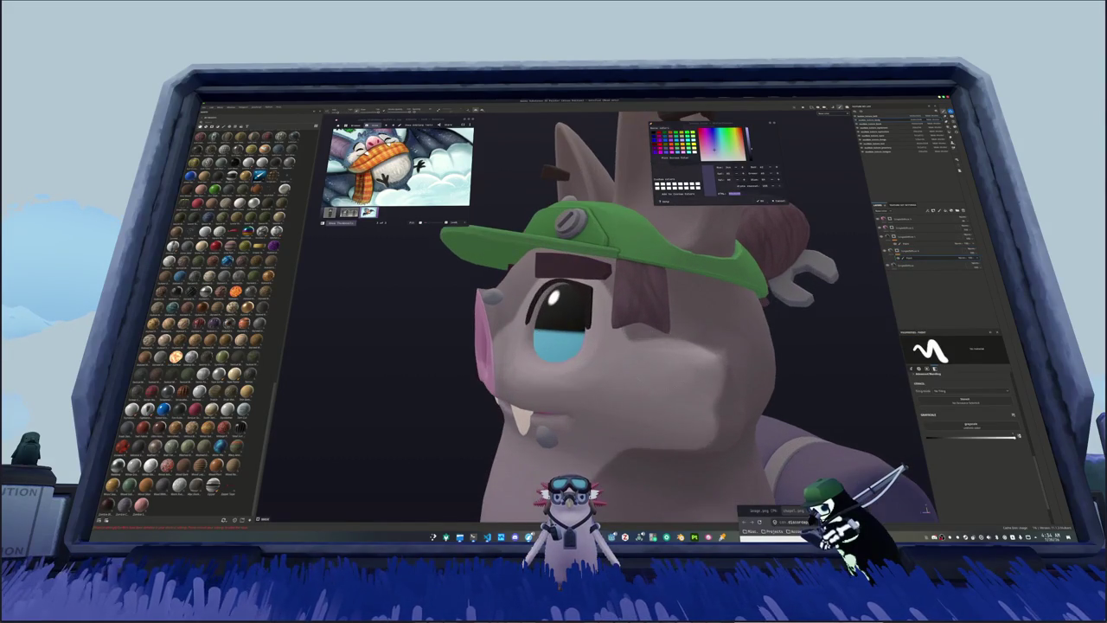
mouse_move(641, 329)
alt+mouse_down()
mouse_move(584, 333)
mouse_move(640, 330)
alt+mouse_up()
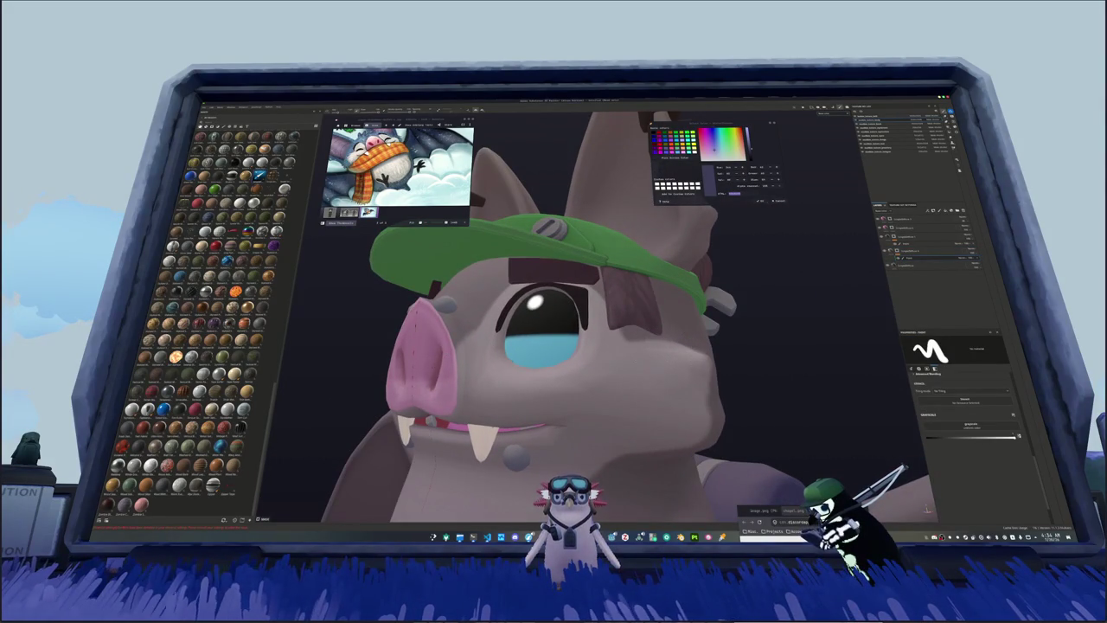
scroll(730, 358, down, 3)
scroll(730, 357, down, 2)
scroll(730, 358, down, 2)
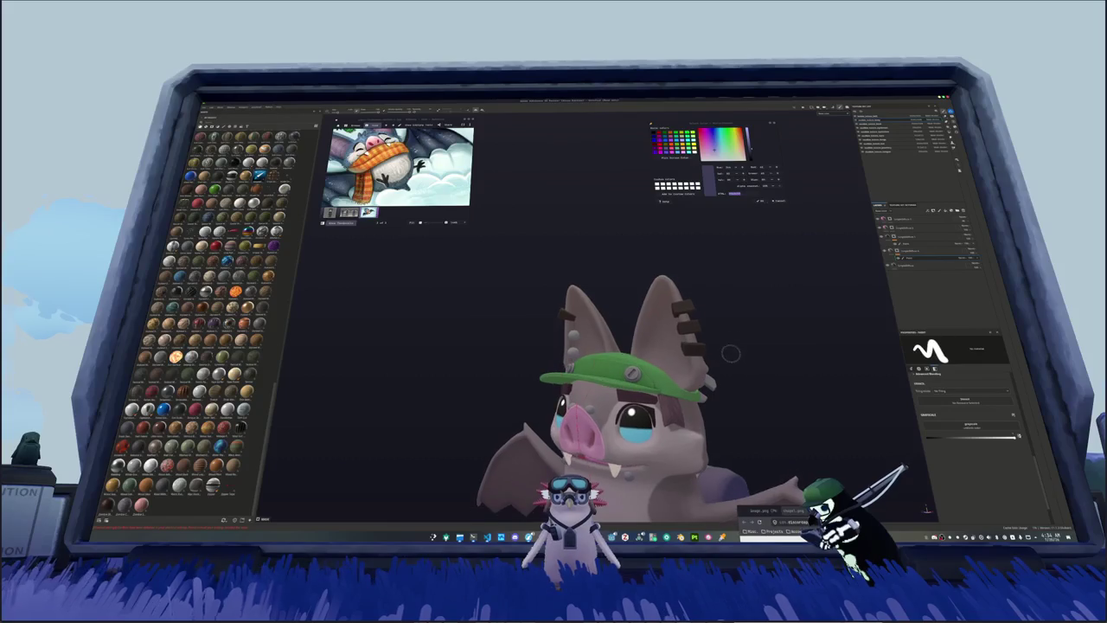
alt+drag(784, 309, 736, 313)
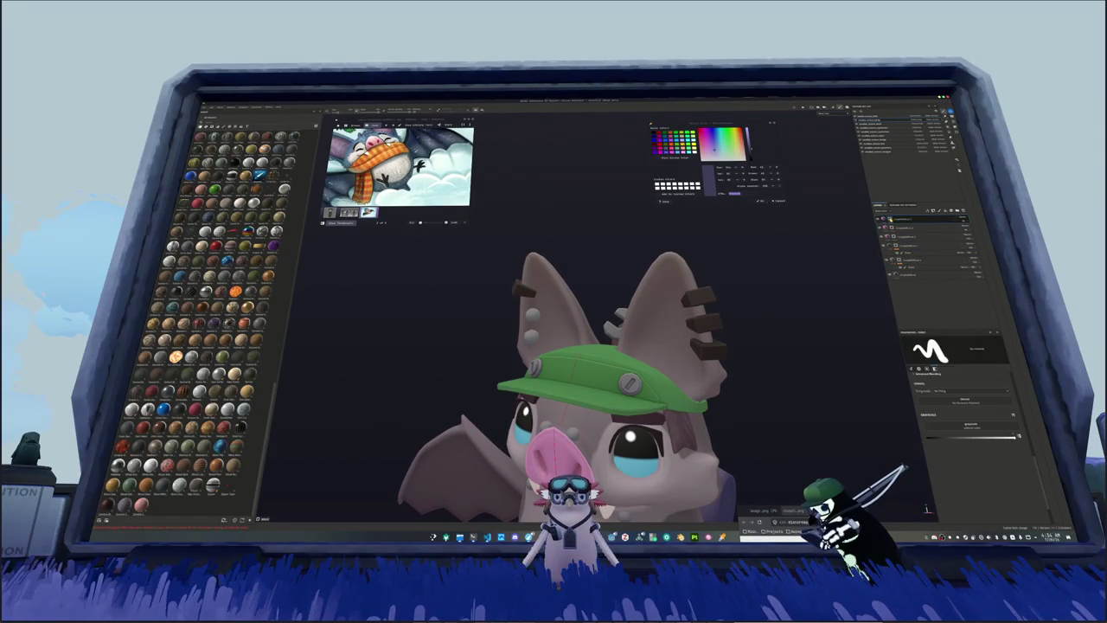
Step: Add a new layer and polygon-fill both inner ear faces with pink, matching the snout
right_click(891, 220)
click(931, 263)
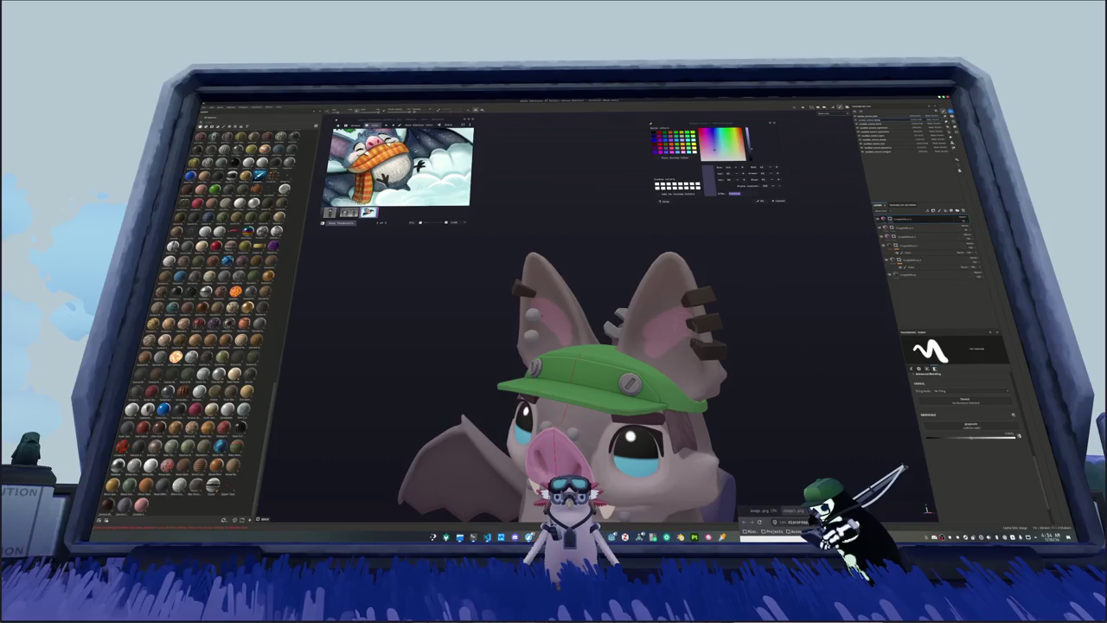
scroll(743, 353, up, 3)
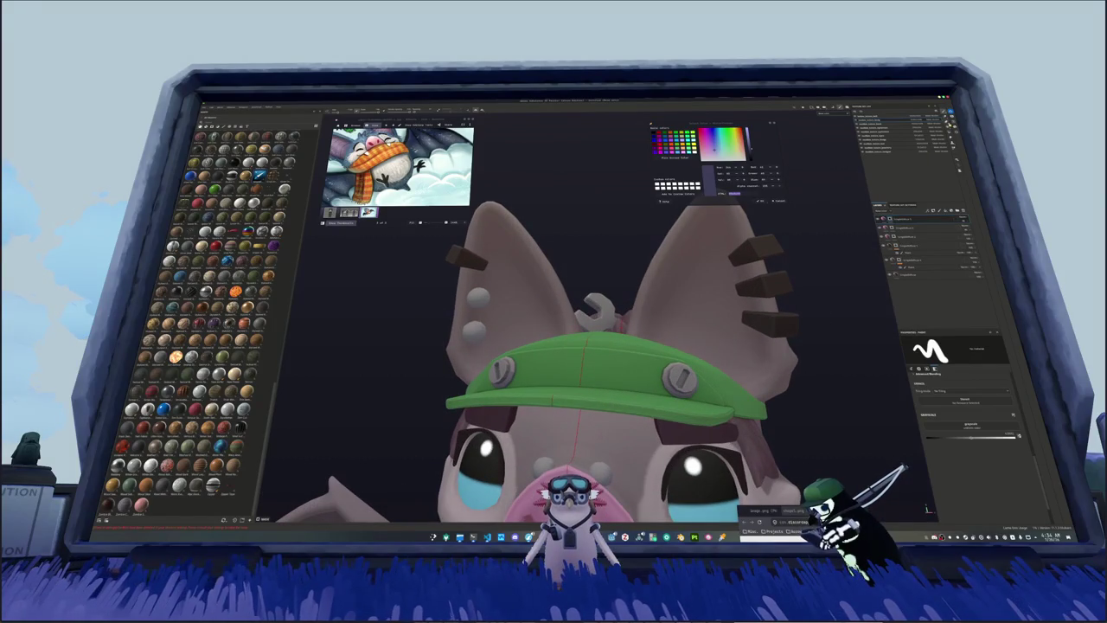
key(4)
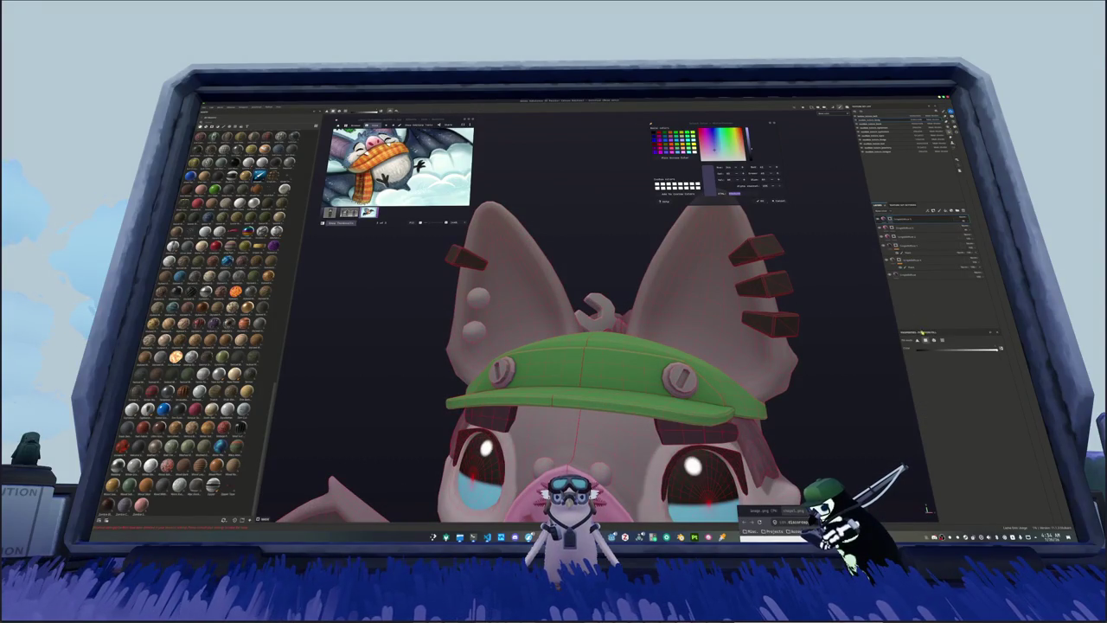
click(690, 332)
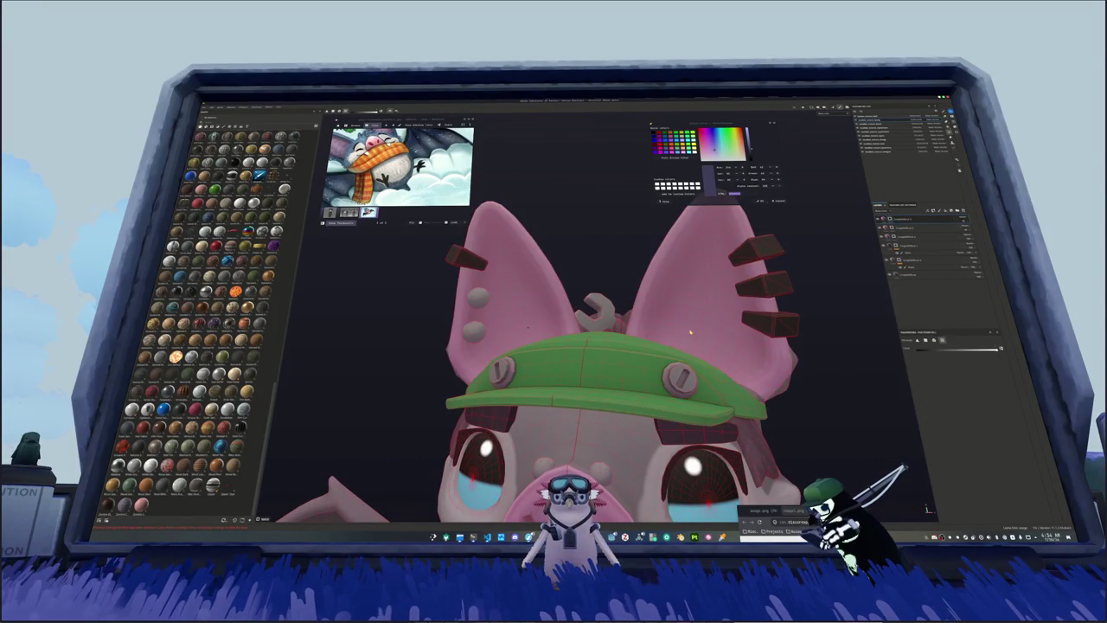
alt+drag(812, 320, 770, 322)
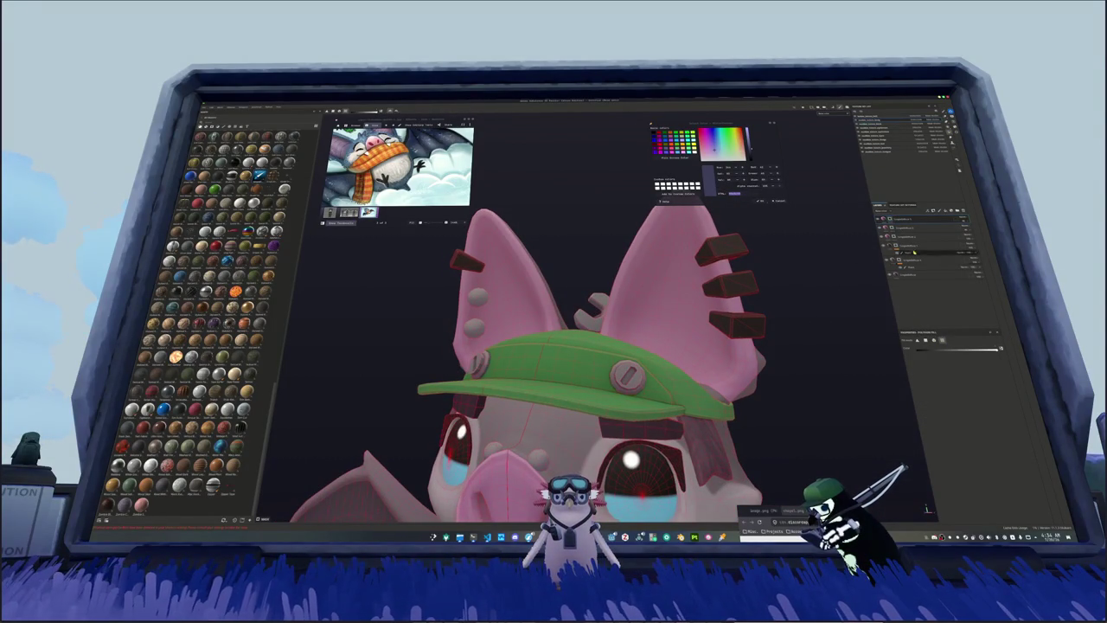
key(1)
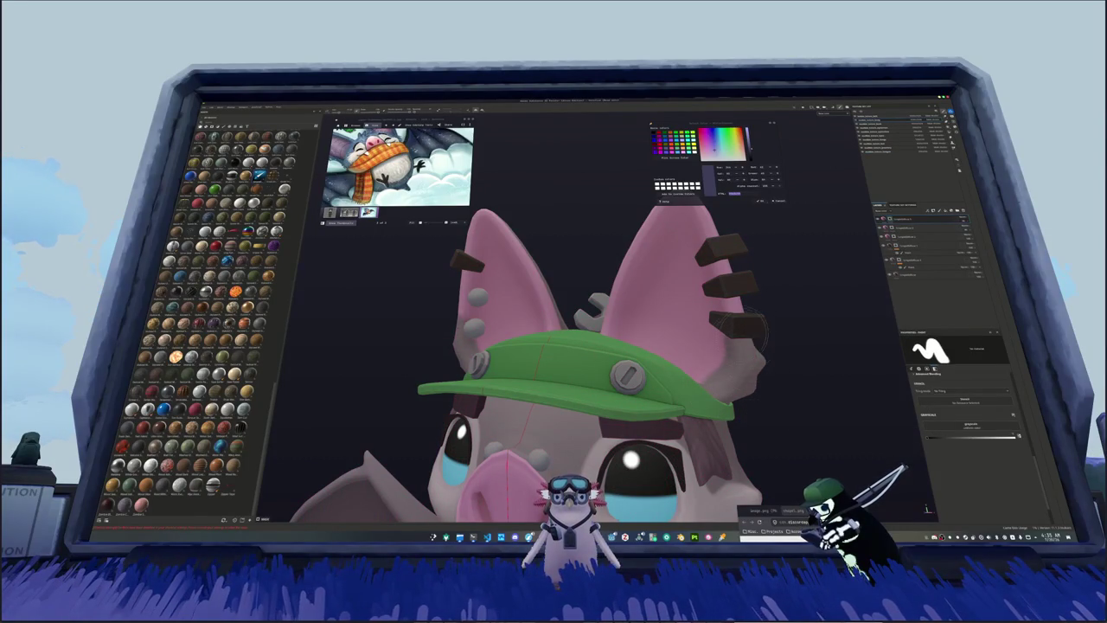
Step: Paint pink and brighter strokes along the inner ear edges and down the right ear rim
drag(754, 381, 751, 395)
mouse_move(753, 348)
mouse_down()
mouse_move(714, 218)
mouse_move(697, 268)
mouse_move(644, 327)
mouse_move(628, 402)
mouse_move(510, 458)
mouse_move(504, 367)
mouse_up()
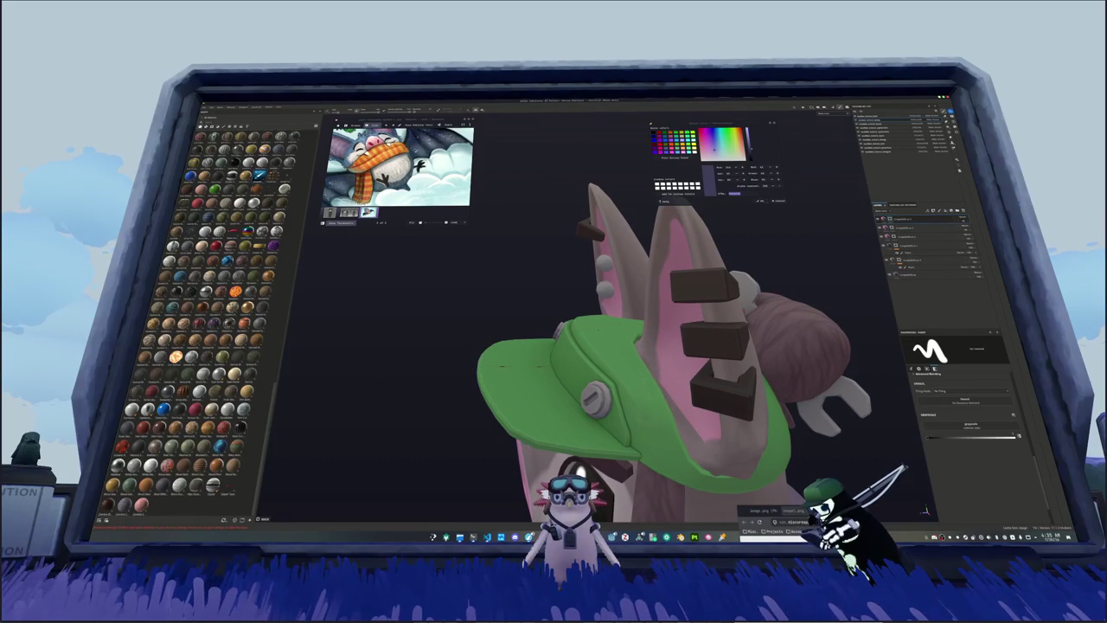
mouse_move(503, 367)
alt+mouse_down()
mouse_move(605, 380)
mouse_move(606, 329)
alt+mouse_up()
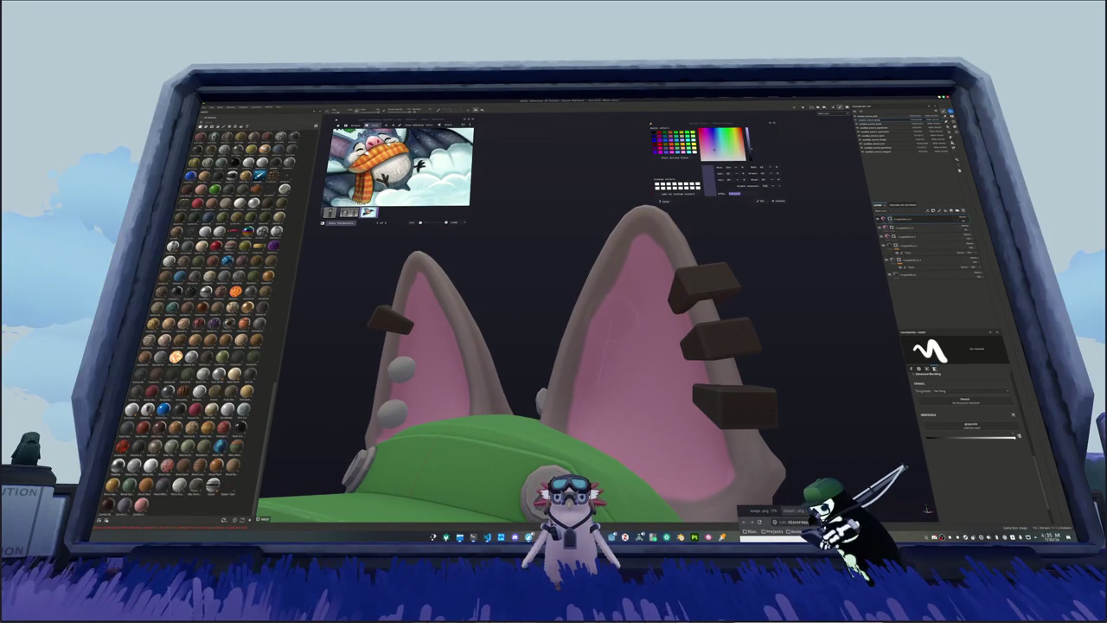
mouse_move(603, 320)
mouse_down()
mouse_move(619, 251)
mouse_move(637, 237)
mouse_up()
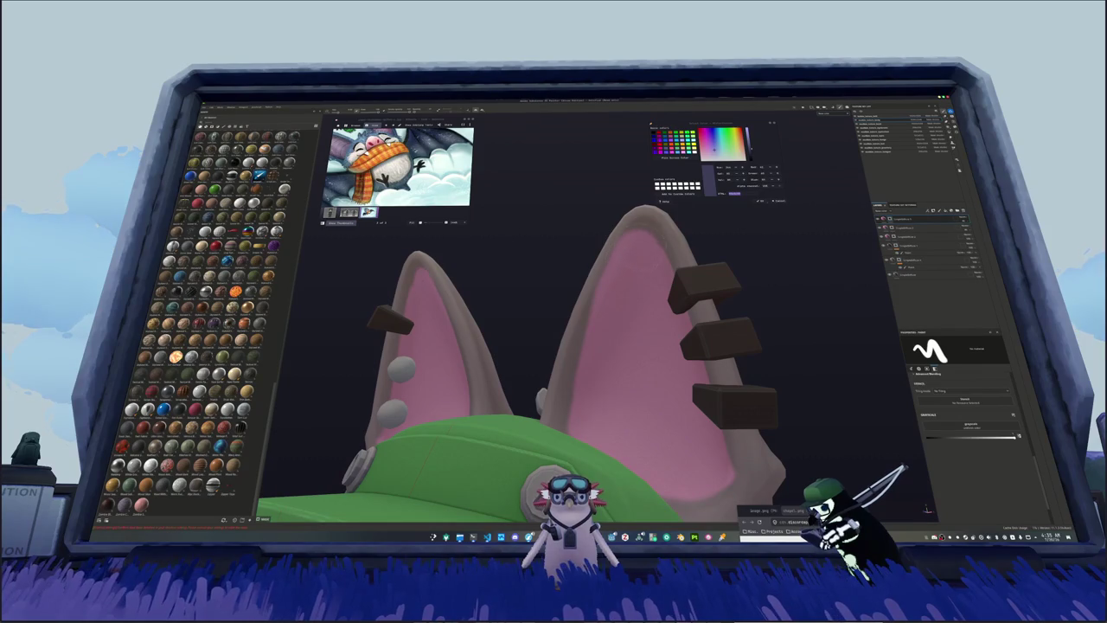
alt+drag(554, 363, 554, 390)
mouse_move(648, 232)
mouse_down()
mouse_move(676, 257)
mouse_move(692, 324)
mouse_up()
mouse_move(697, 362)
mouse_down()
mouse_move(721, 441)
mouse_move(718, 484)
mouse_move(718, 450)
mouse_up()
Step: Orbit and zoom so the face, hat and both ears face the viewer
alt+drag(554, 389, 487, 510)
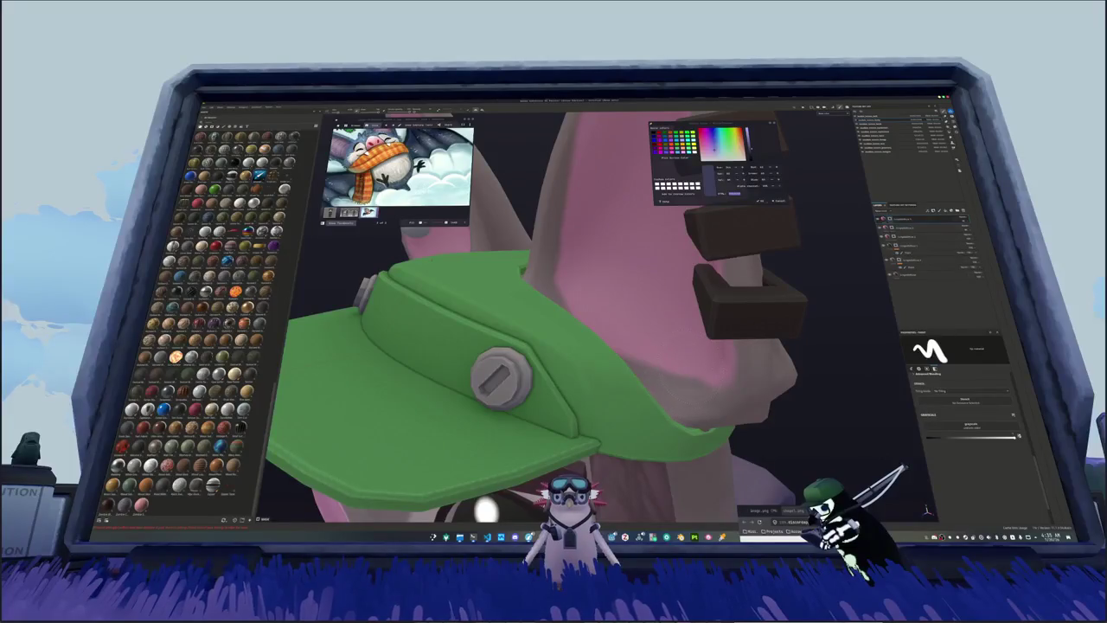
alt+drag(553, 389, 520, 354)
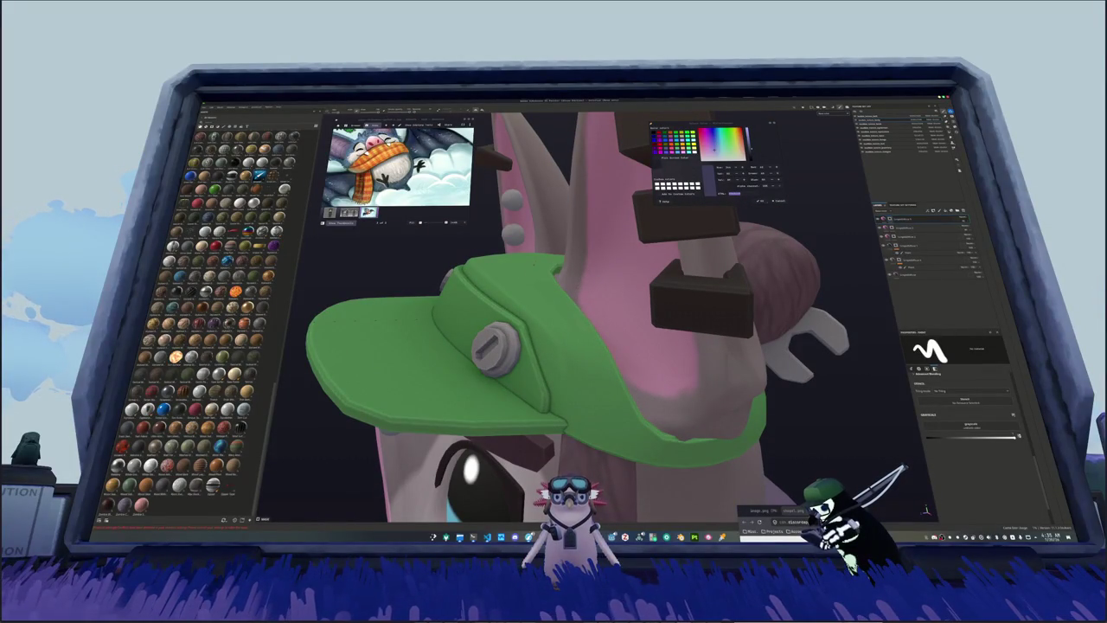
alt+drag(658, 372, 746, 319)
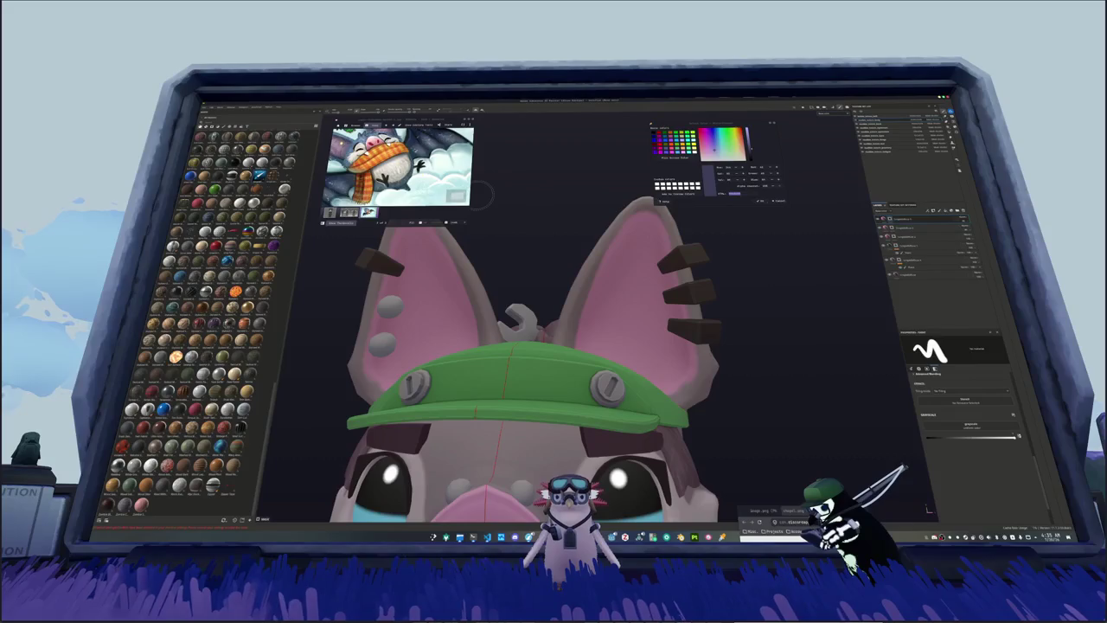
scroll(467, 192, down, 2)
scroll(433, 174, up, 2)
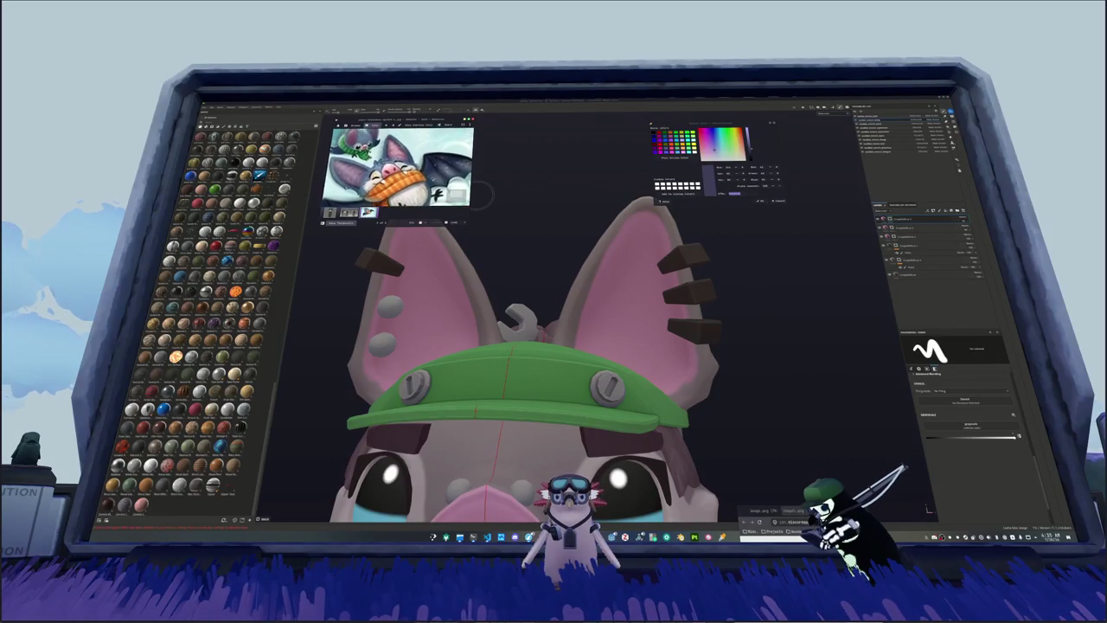
Step: Add a black fill layer and select the paint layer for the ear stripes
drag(406, 173, 432, 164)
click(921, 226)
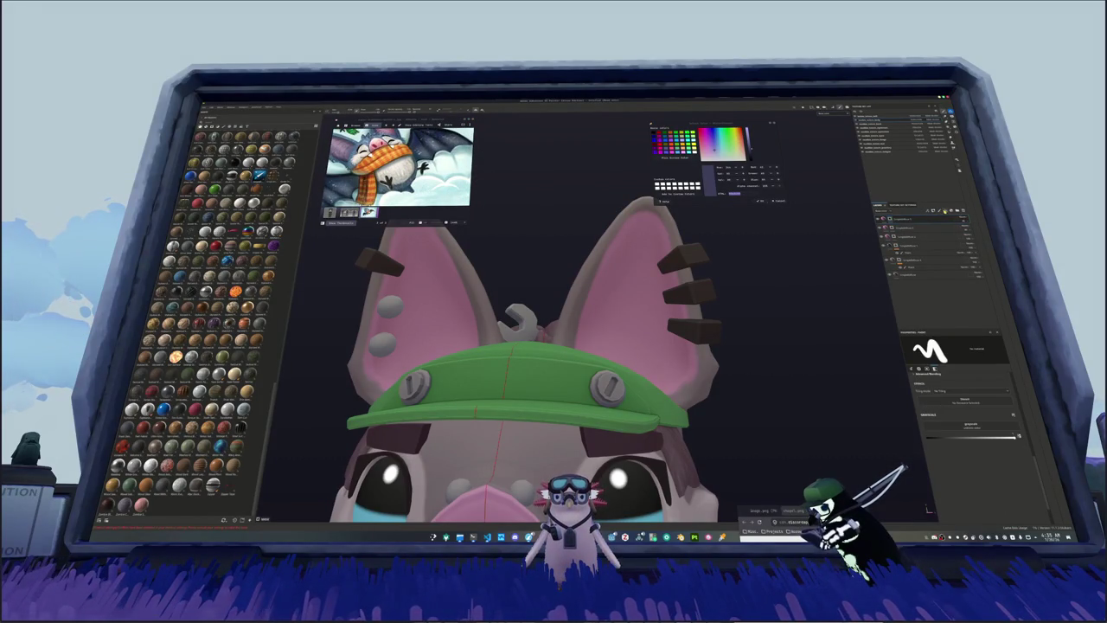
click(900, 210)
click(956, 385)
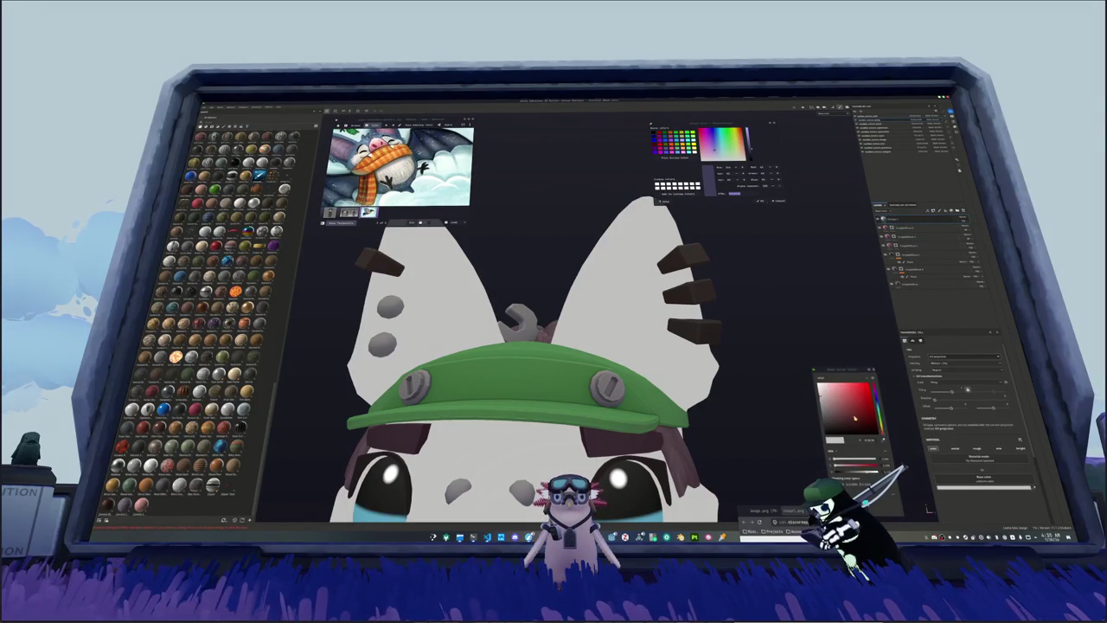
click(852, 431)
right_click(955, 219)
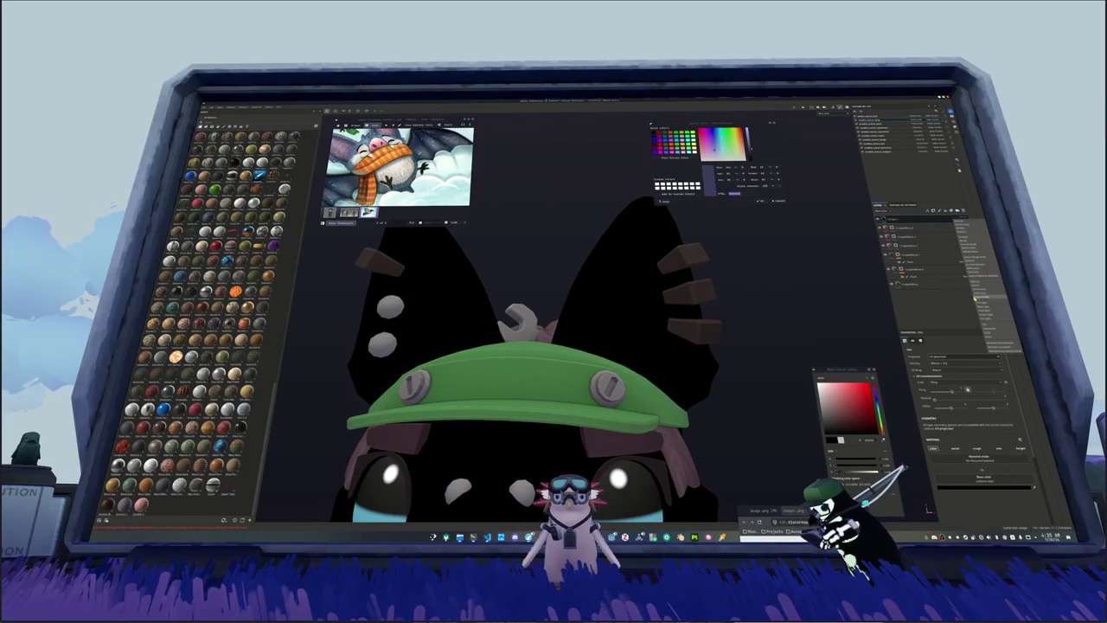
click(904, 246)
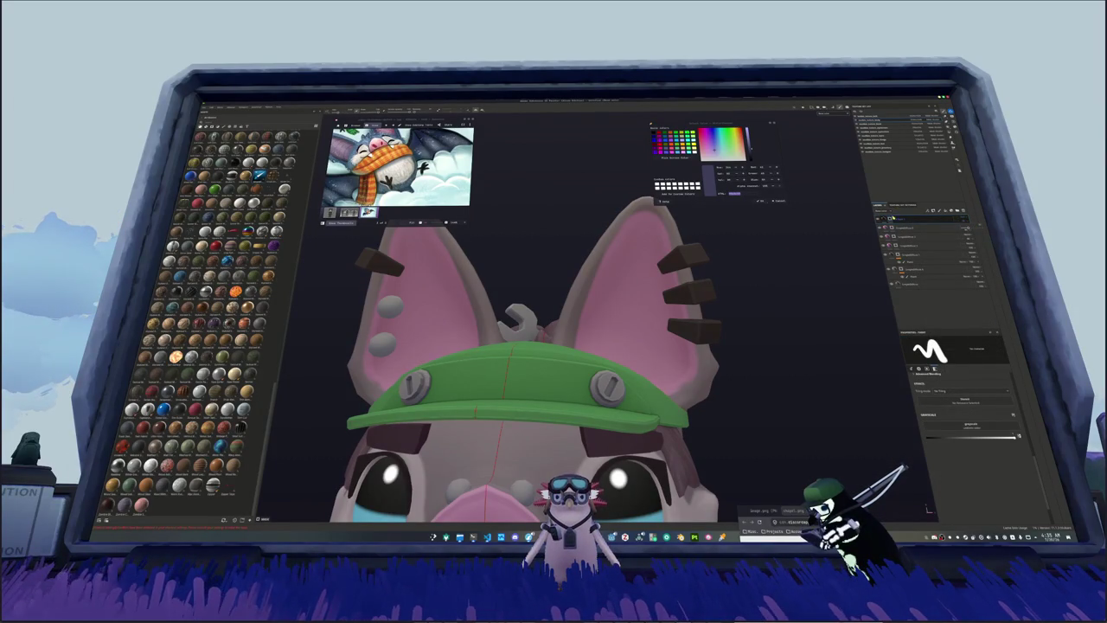
Step: Paint mirrored dark horizontal stripes across the pink insides of both ears
alt+drag(519, 328, 588, 312)
scroll(502, 346, up, 2)
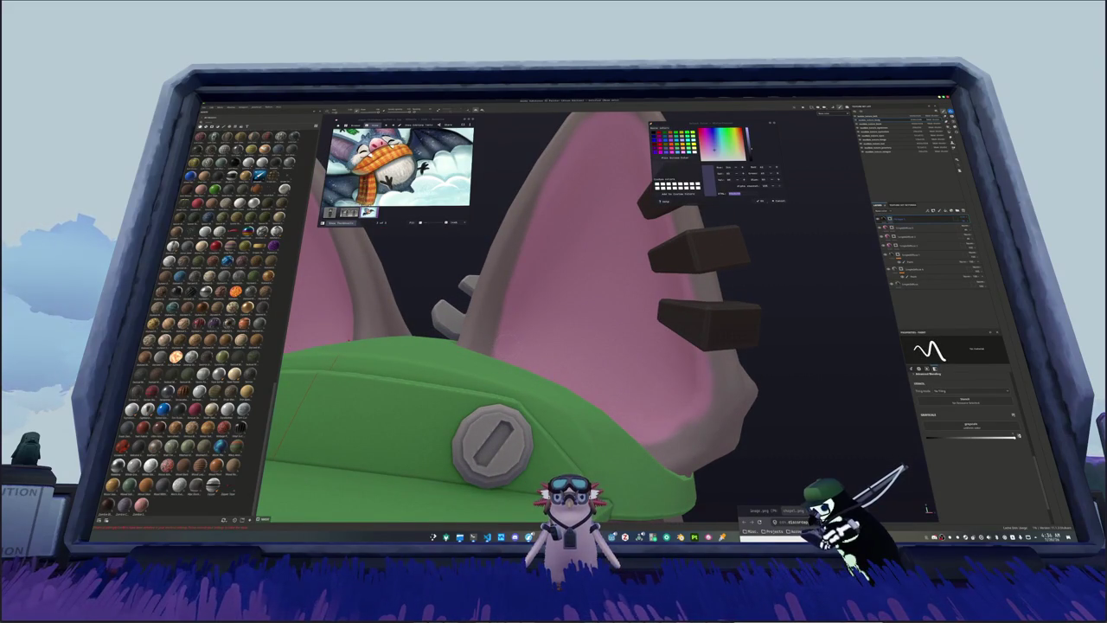
drag(502, 339, 656, 364)
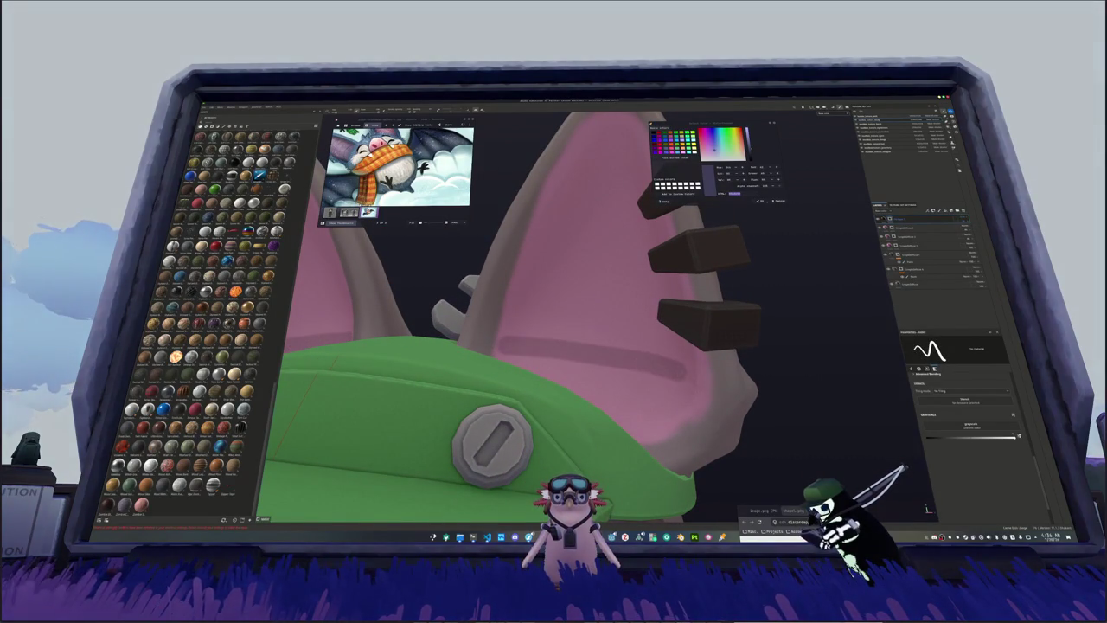
alt+drag(519, 329, 579, 316)
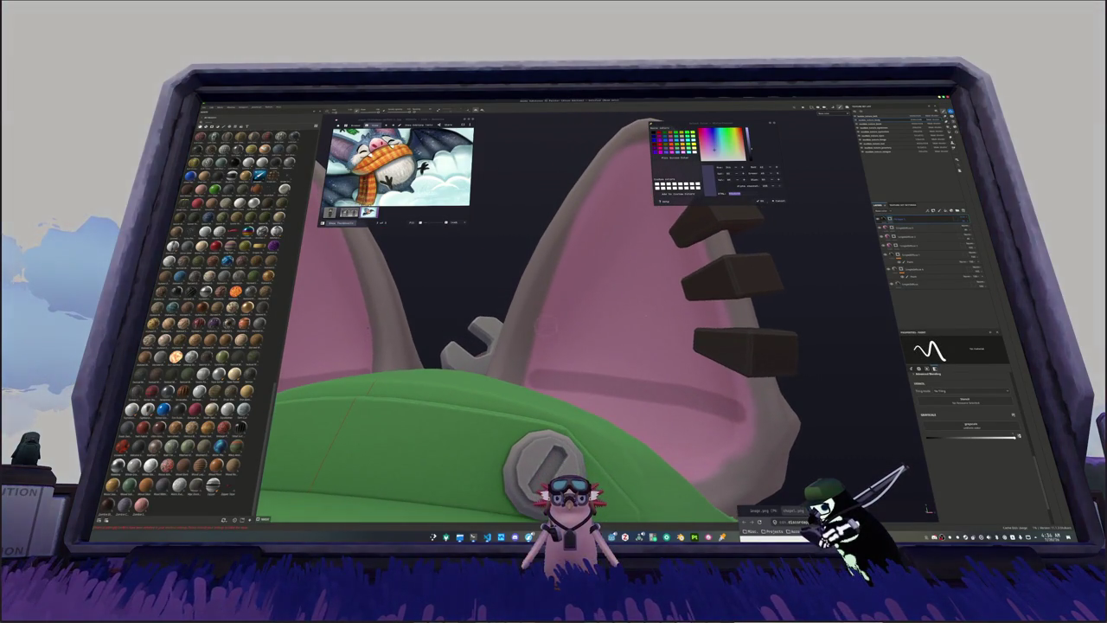
shift+click(649, 317)
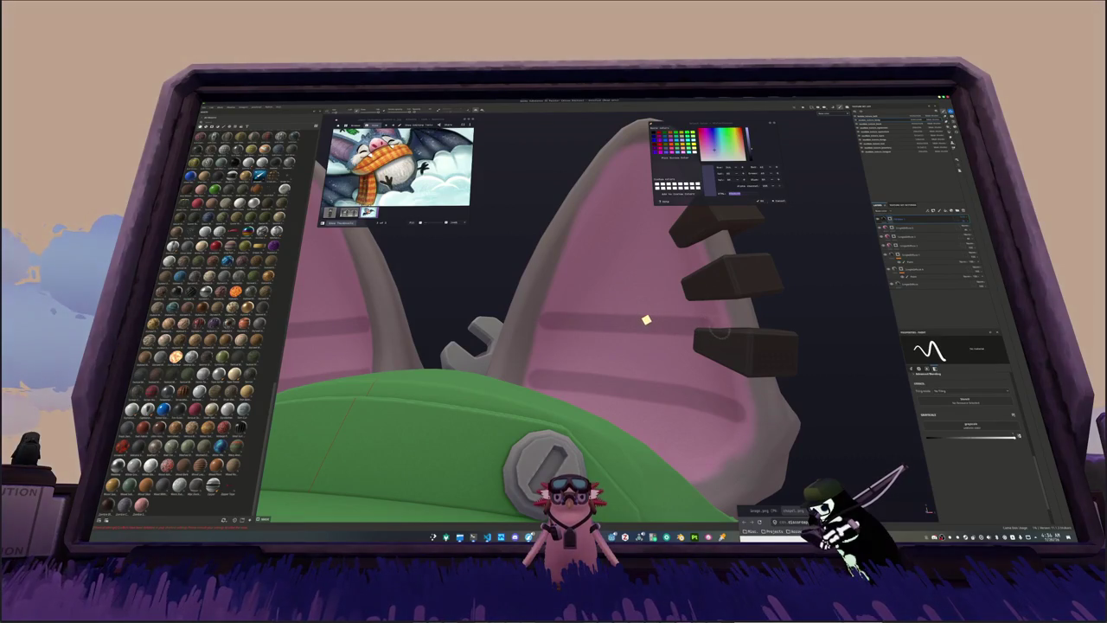
alt+drag(645, 321, 688, 343)
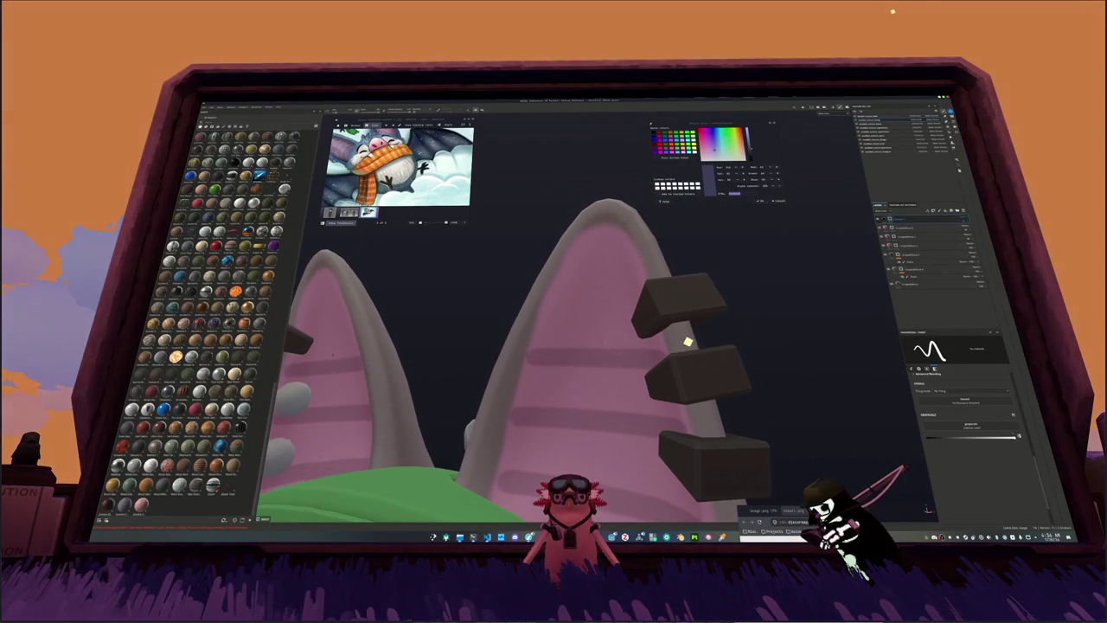
mouse_move(553, 302)
mouse_down()
mouse_move(628, 302)
mouse_move(756, 366)
mouse_move(744, 316)
mouse_up()
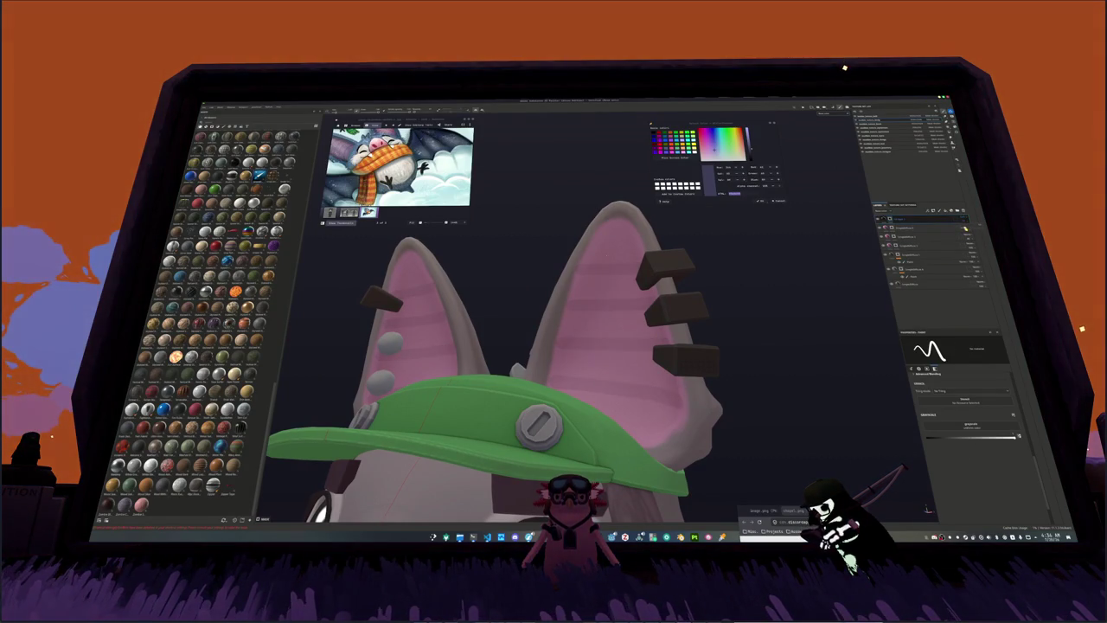
key(f)
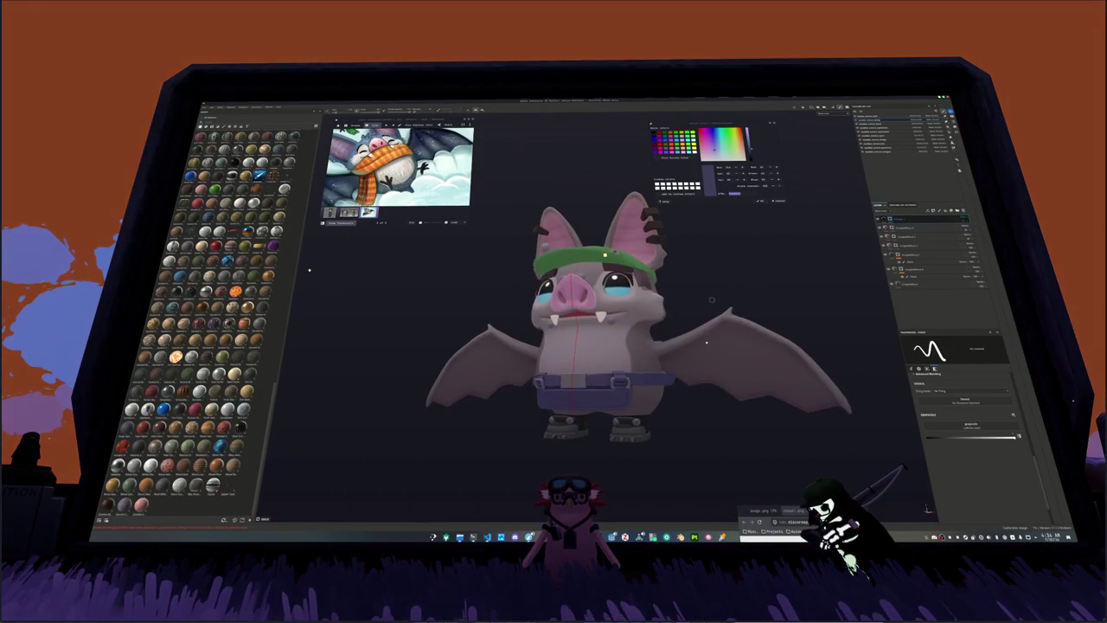
scroll(448, 211, up, 2)
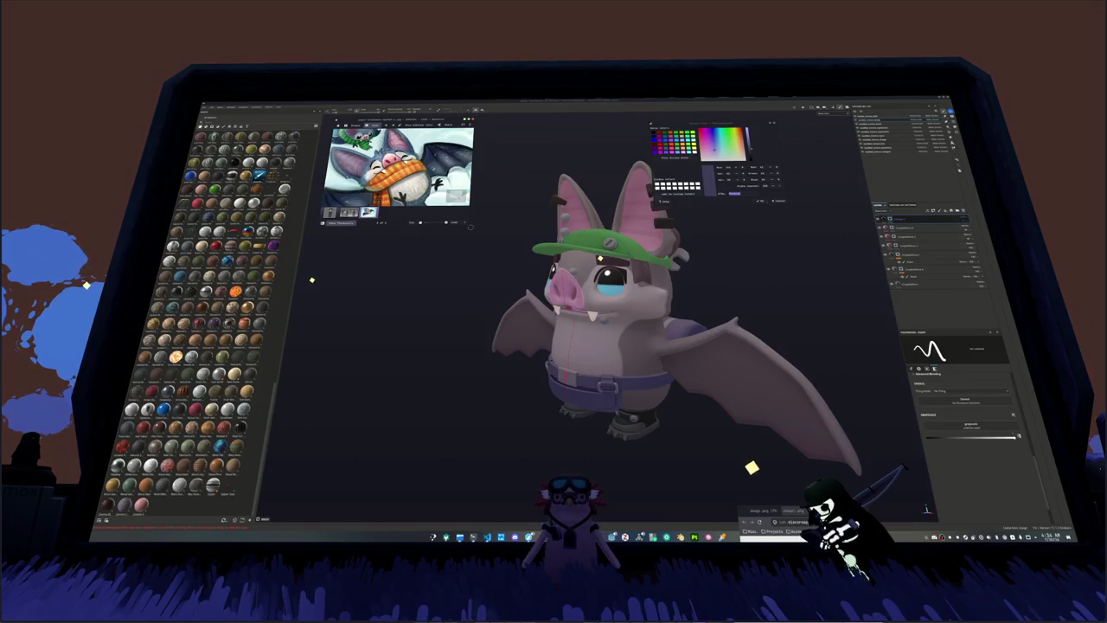
Step: Edit the nose layer's Base Color to a brighter pink
alt+drag(469, 226, 619, 220)
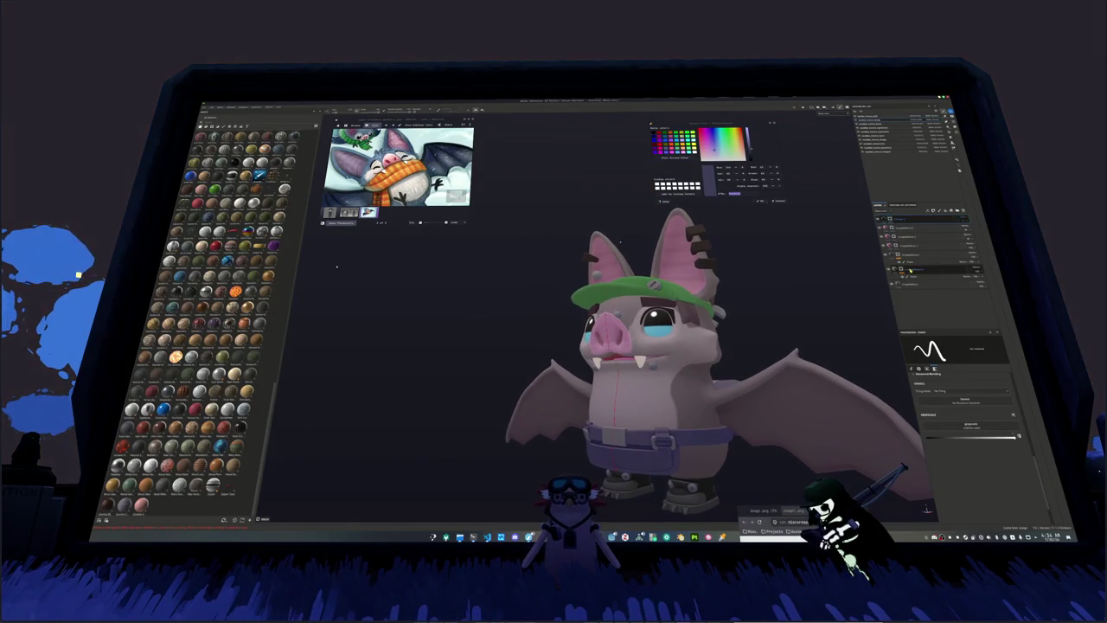
click(917, 226)
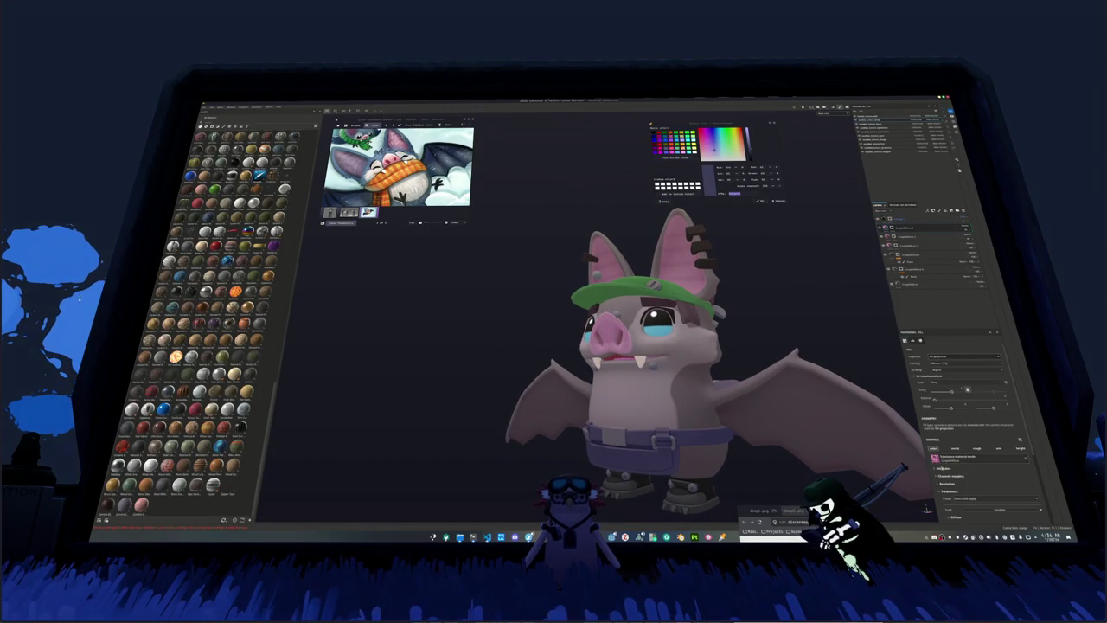
scroll(938, 468, down, 3)
click(938, 439)
click(972, 447)
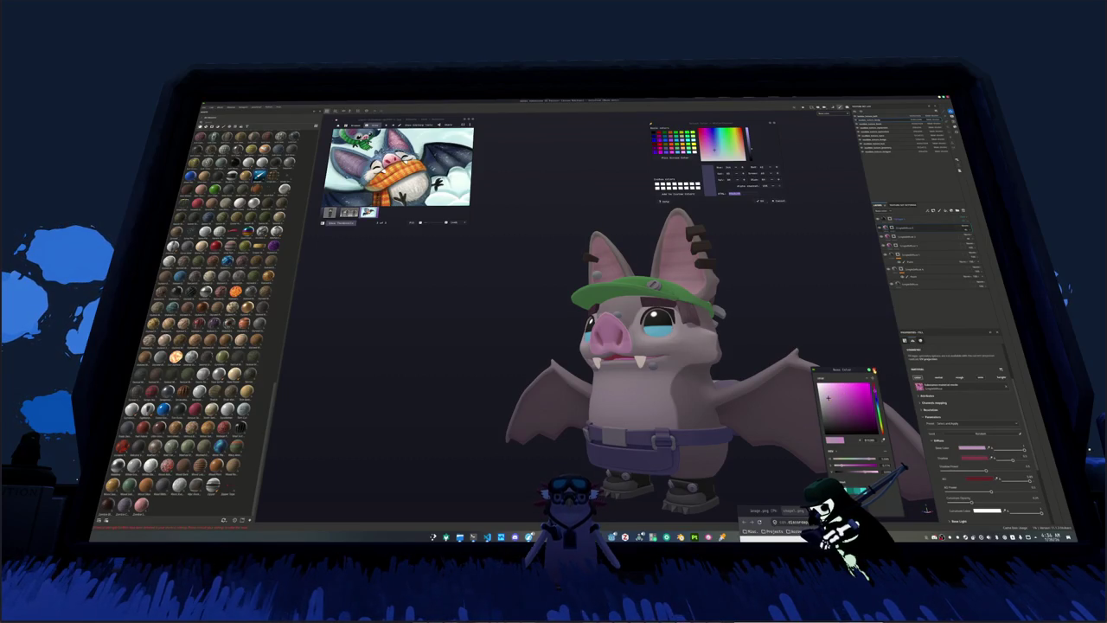
click(926, 235)
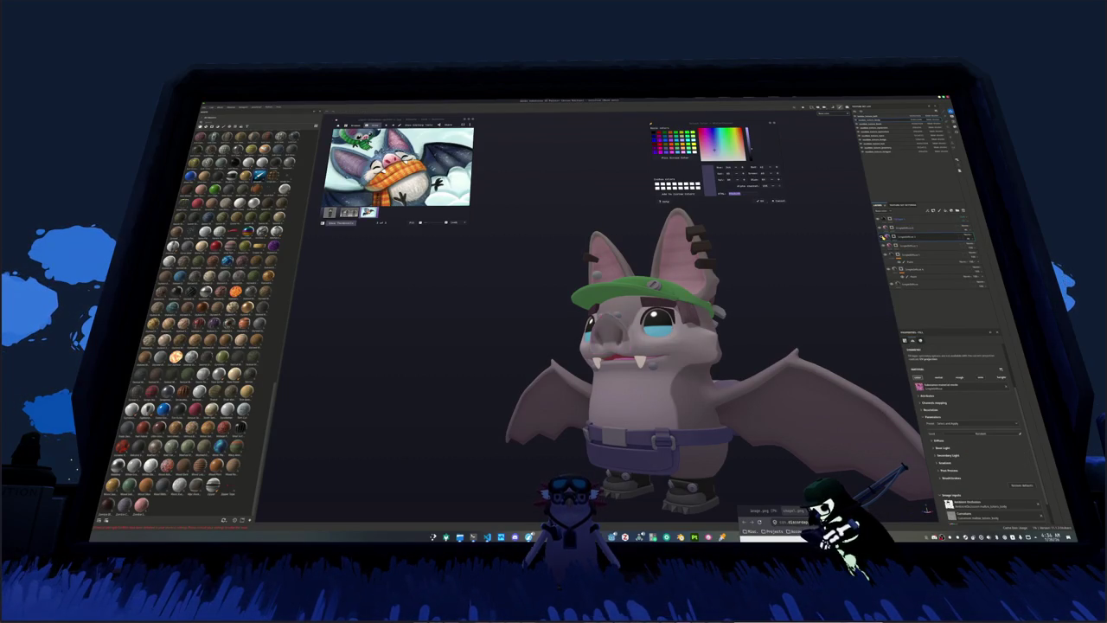
click(939, 439)
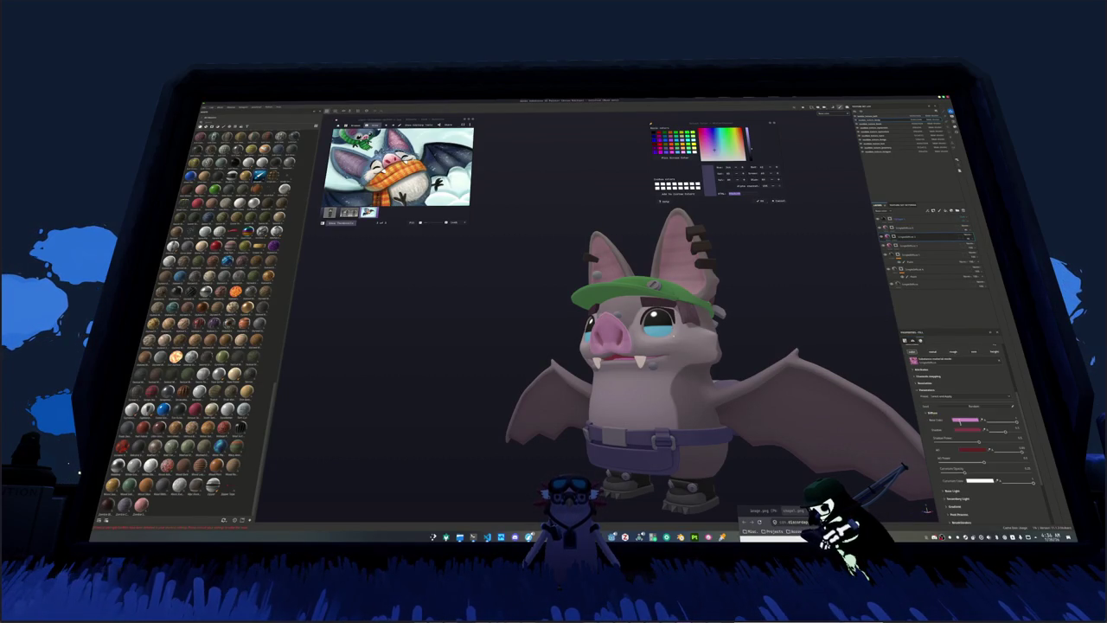
click(960, 422)
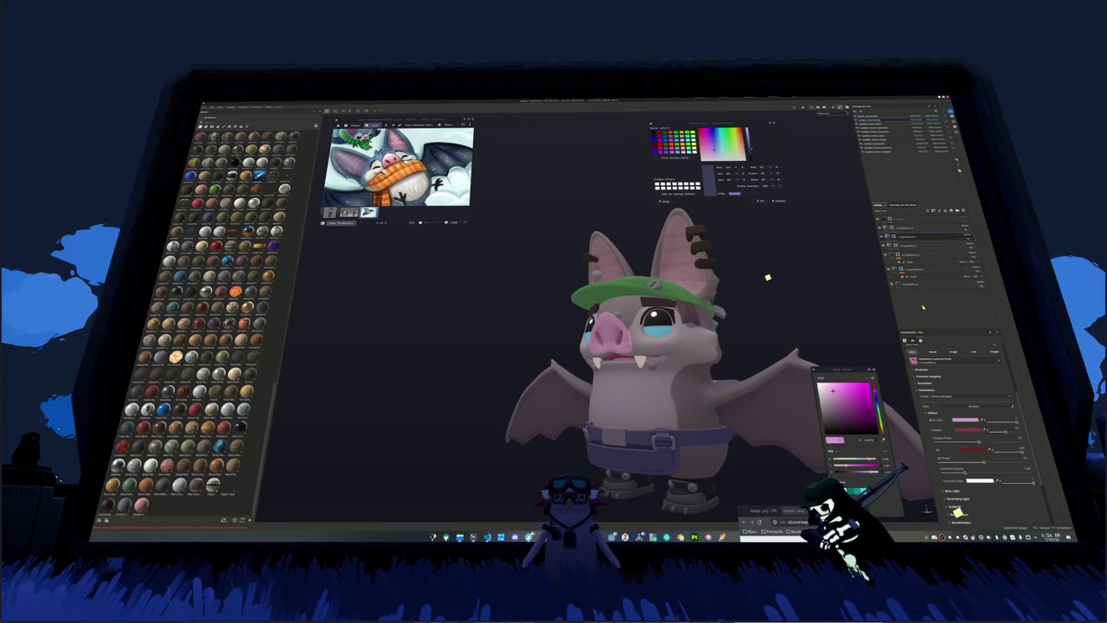
Step: Apply a pink material to the tint layer so the whole bat body turns pinkish
click(957, 511)
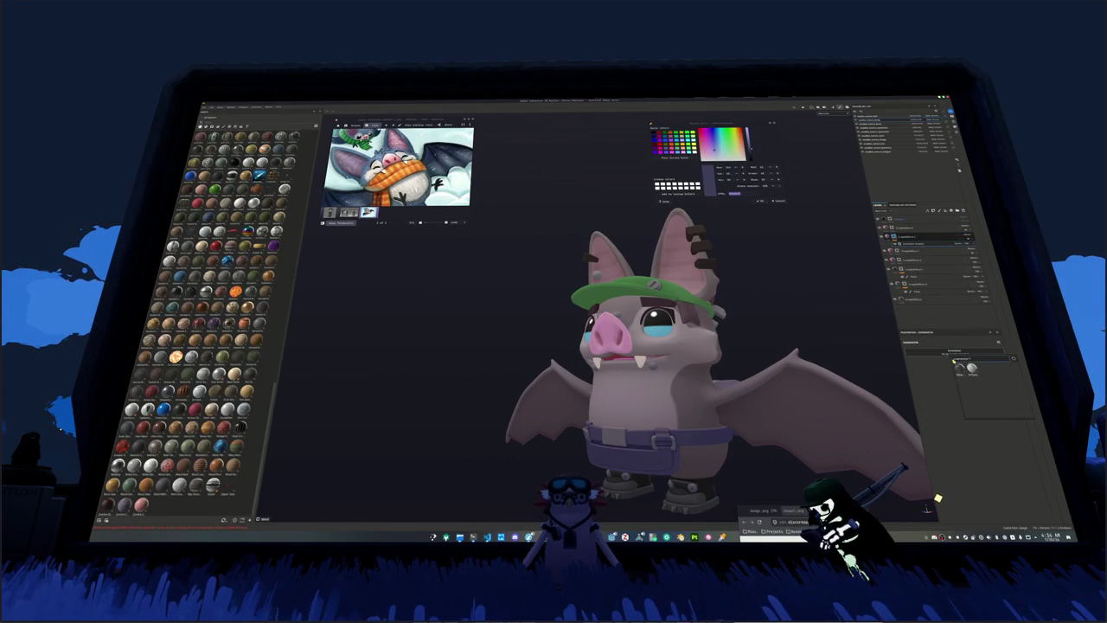
click(971, 379)
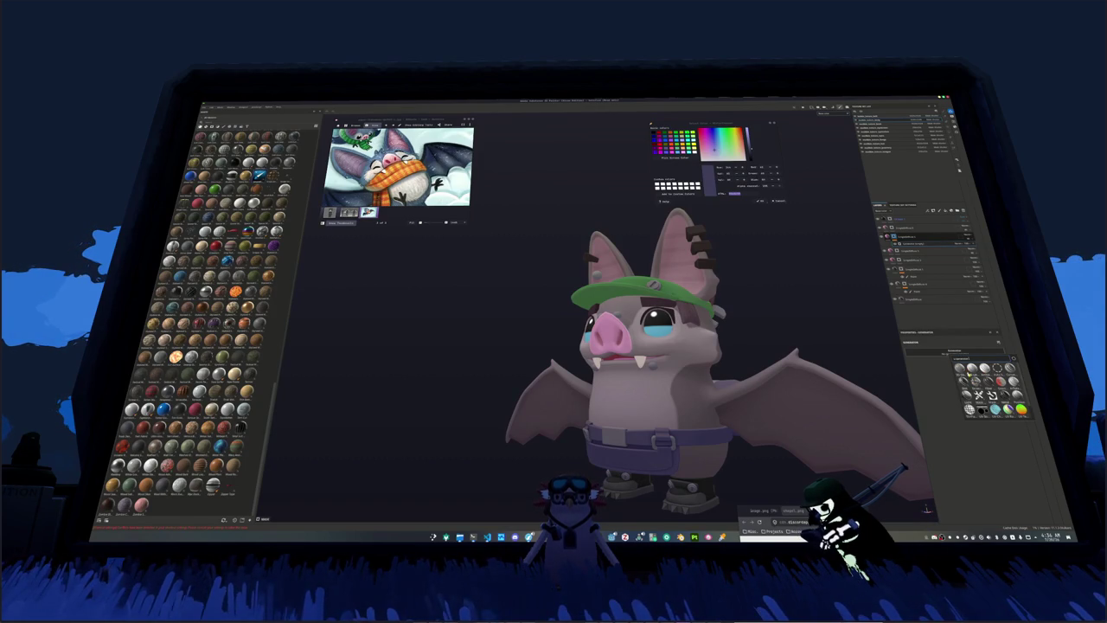
click(978, 395)
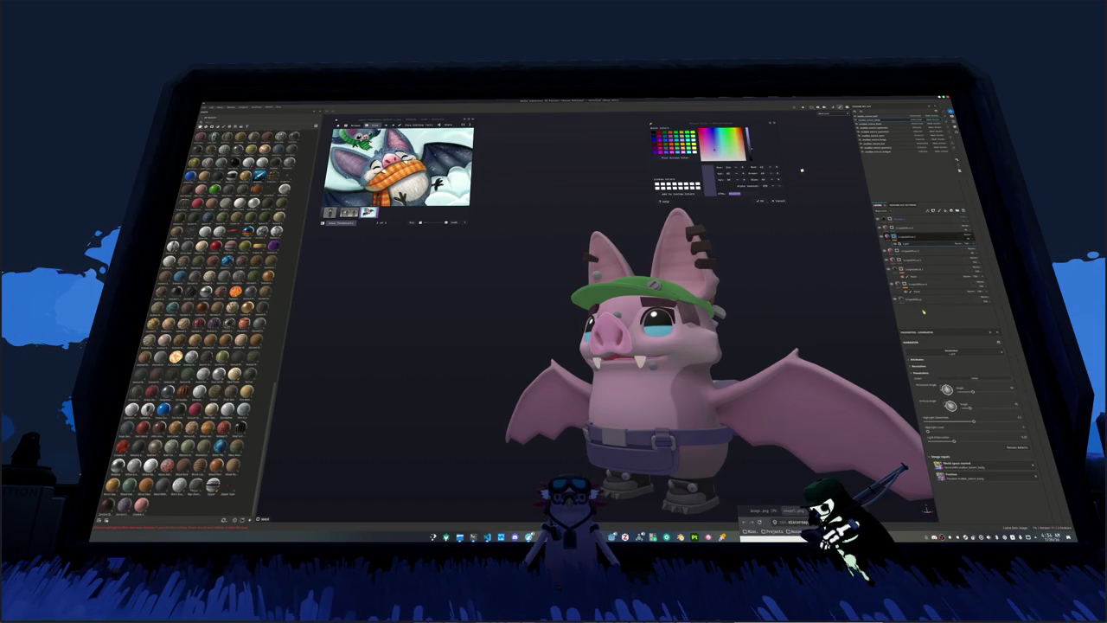
Step: Tone the body tint to grey-mauve, set Base Color to yellow-green, and add a Light generator
right_click(958, 244)
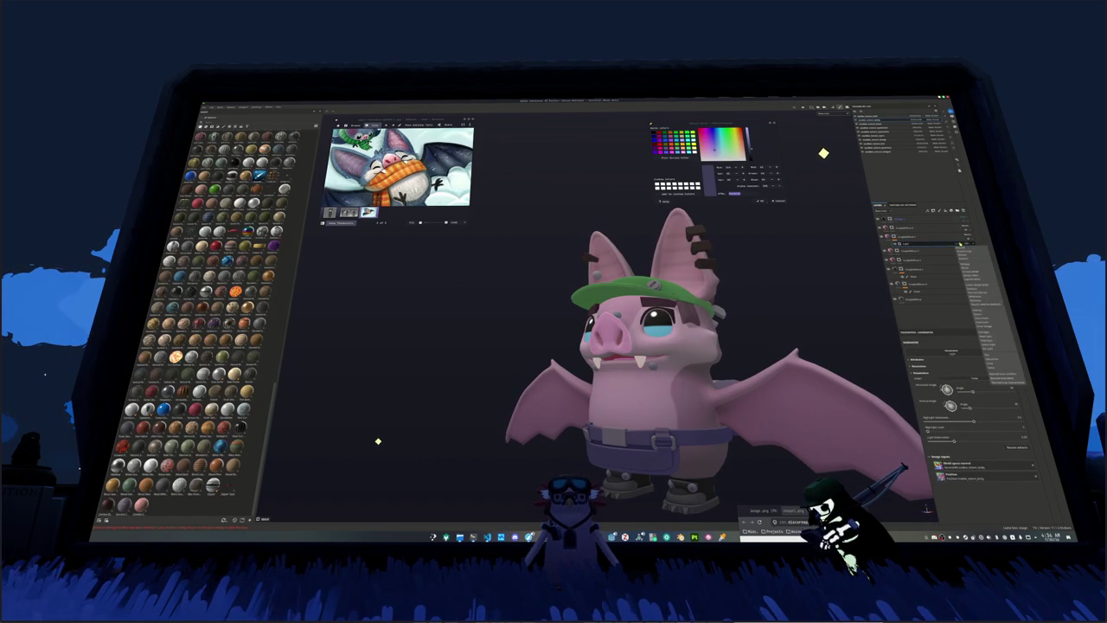
click(968, 261)
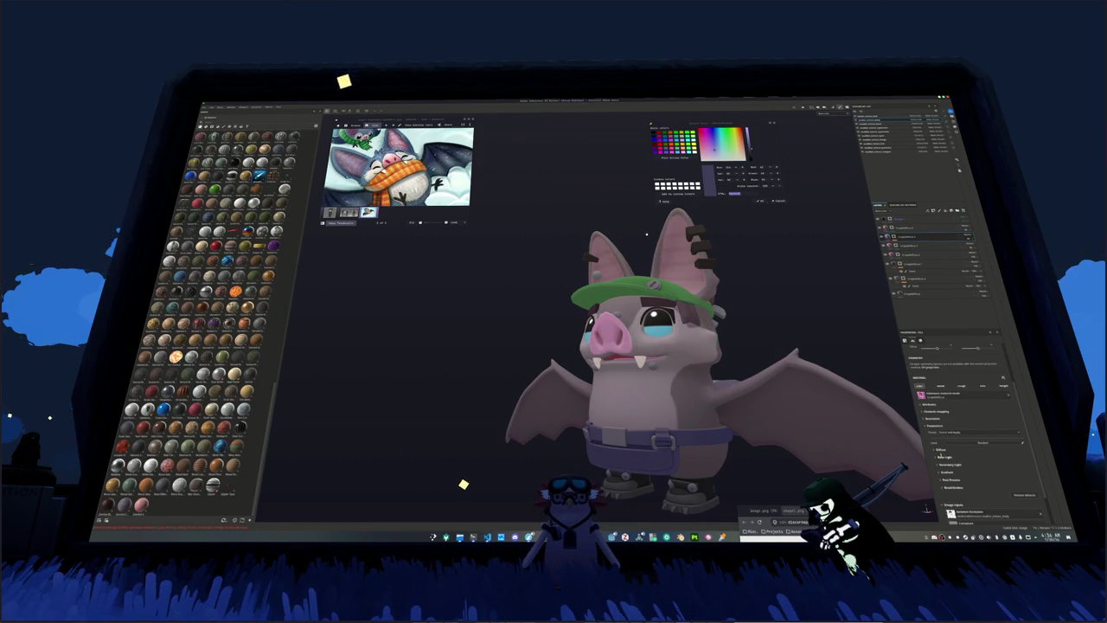
click(938, 449)
click(975, 456)
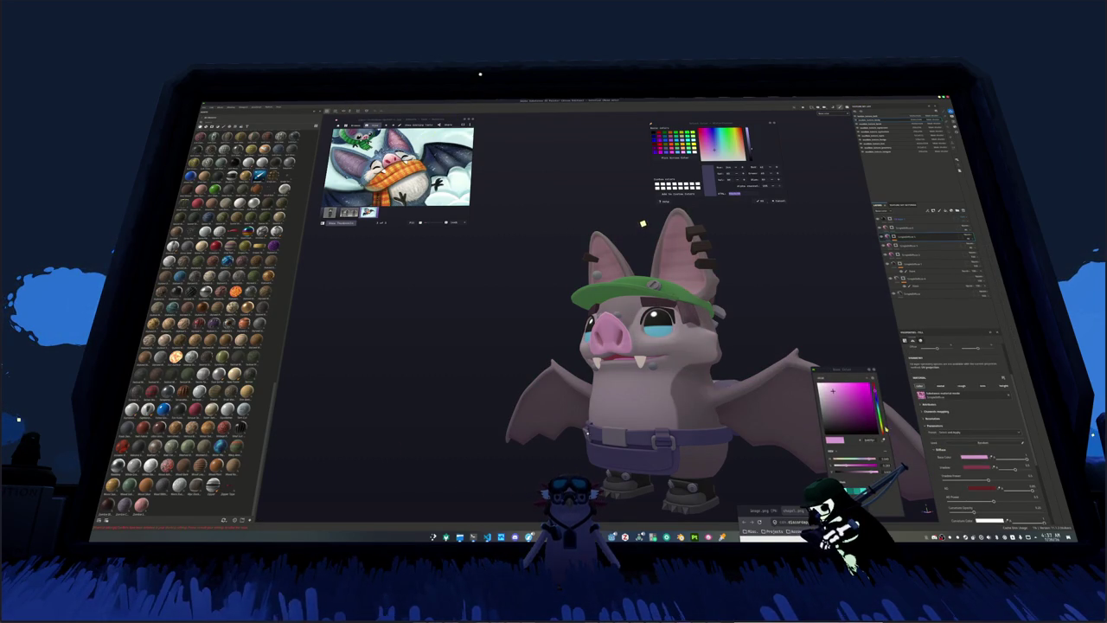
click(880, 425)
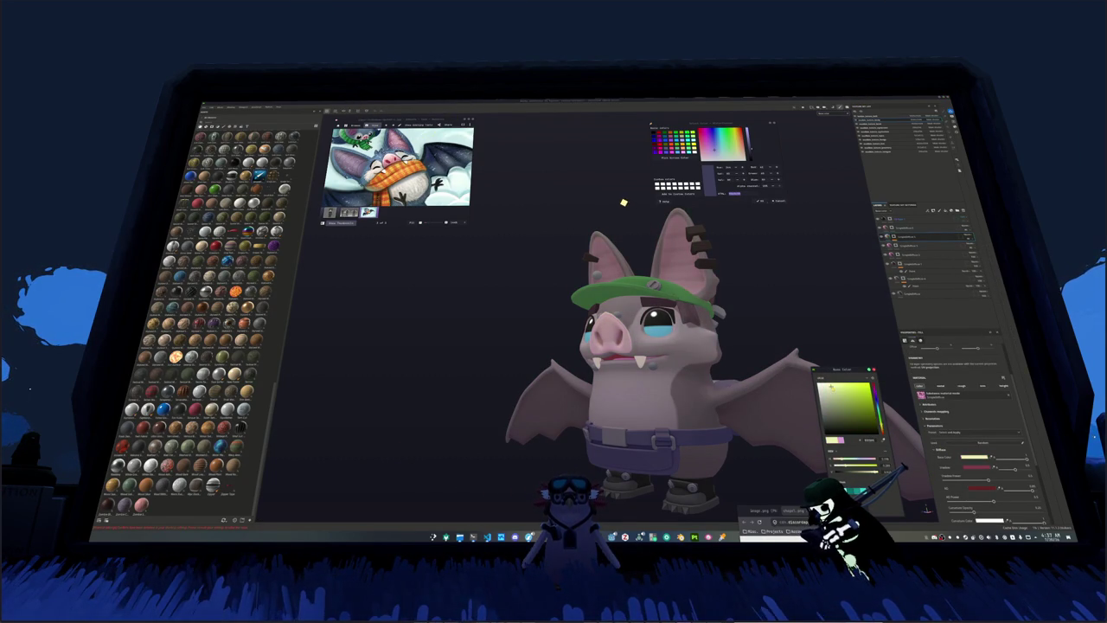
click(915, 236)
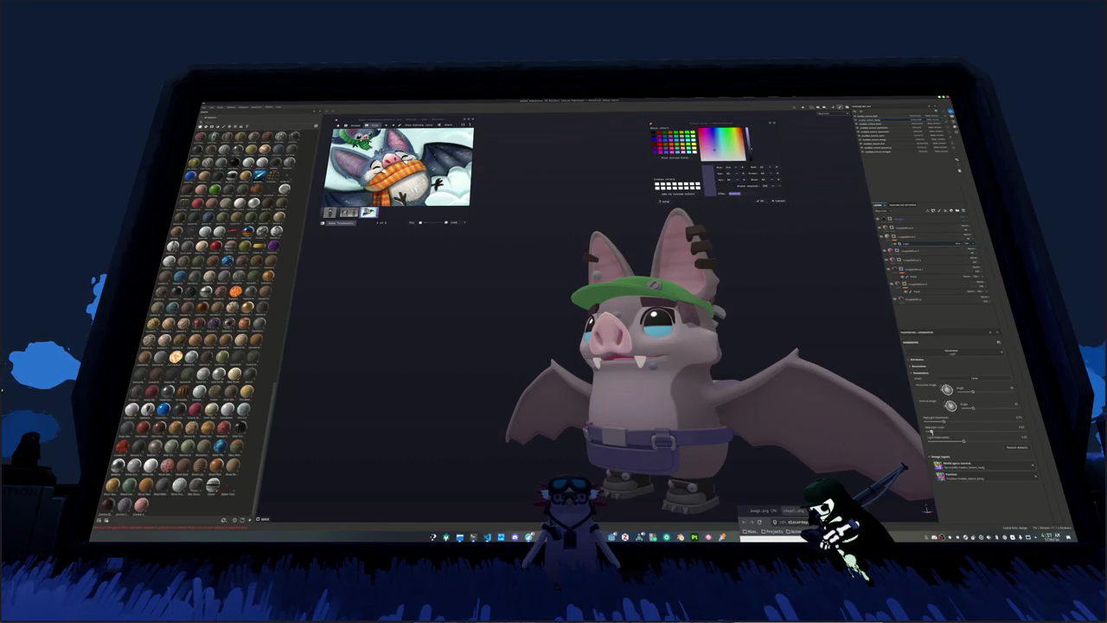
Step: Add a new layer at the top of the stack and apply a chosen resource to it
scroll(844, 456, down, 5)
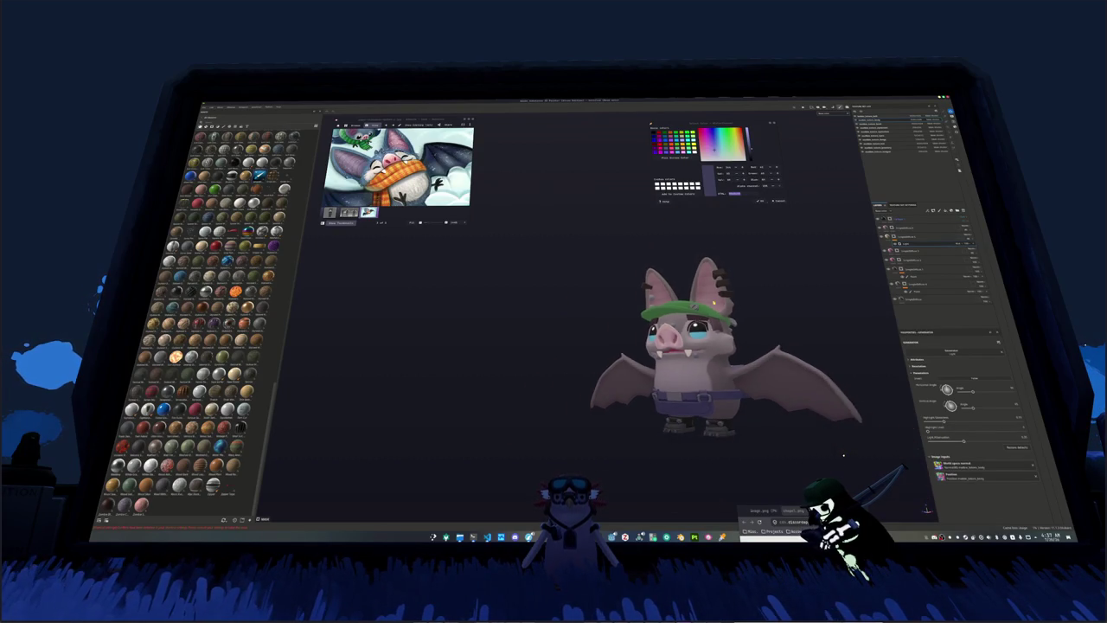
mouse_move(843, 456)
alt+mouse_down()
mouse_move(745, 277)
mouse_move(590, 353)
mouse_move(692, 355)
alt+mouse_up()
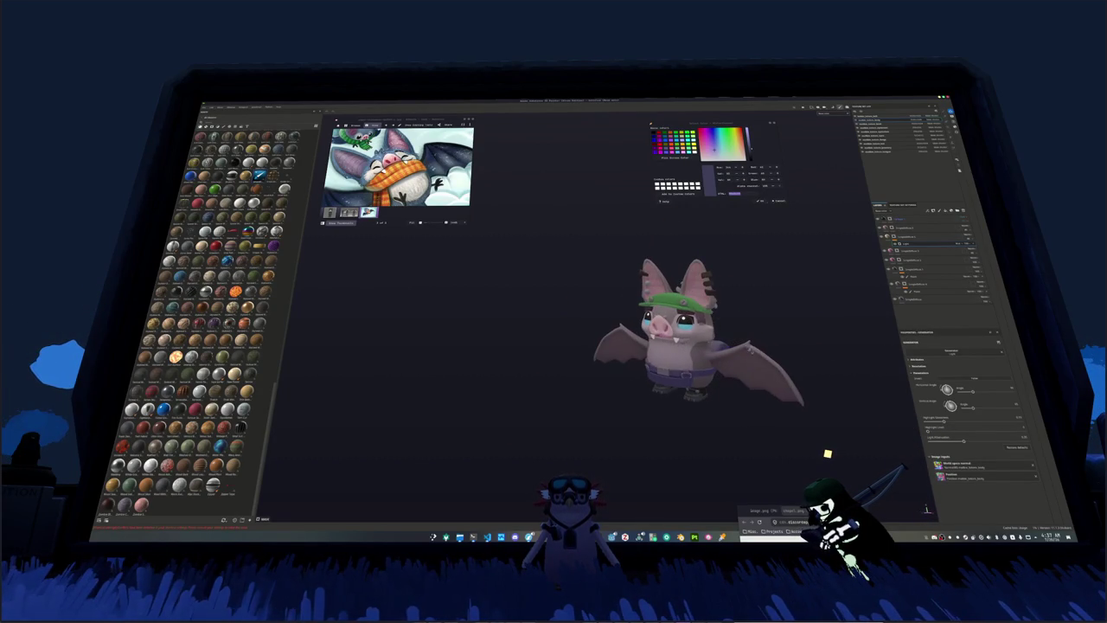
scroll(684, 364, up, 3)
alt+drag(812, 453, 746, 407)
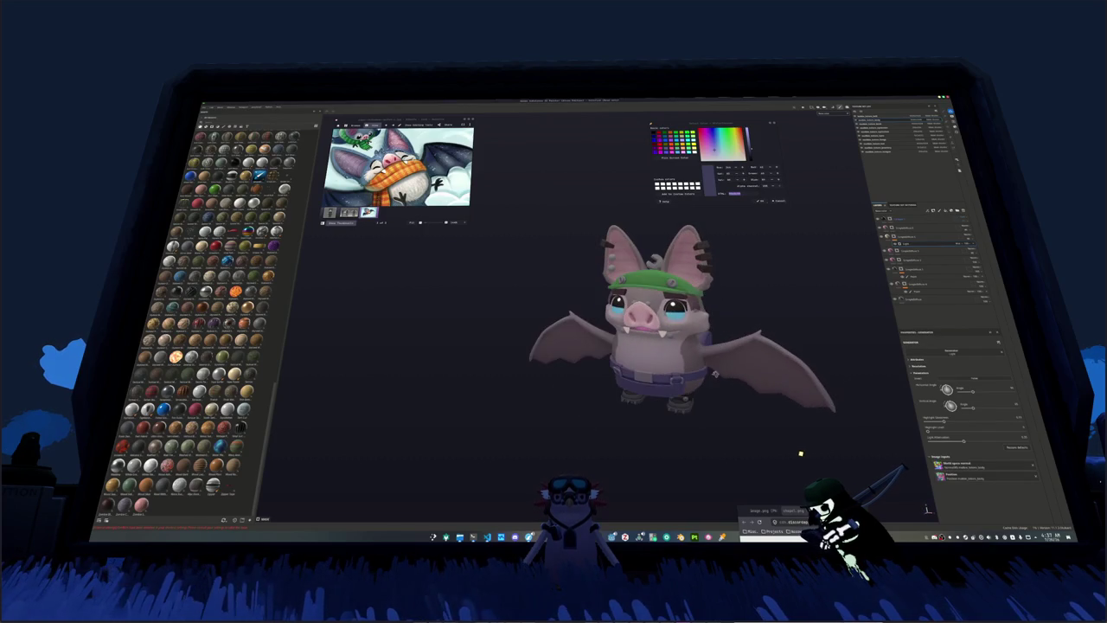
click(912, 216)
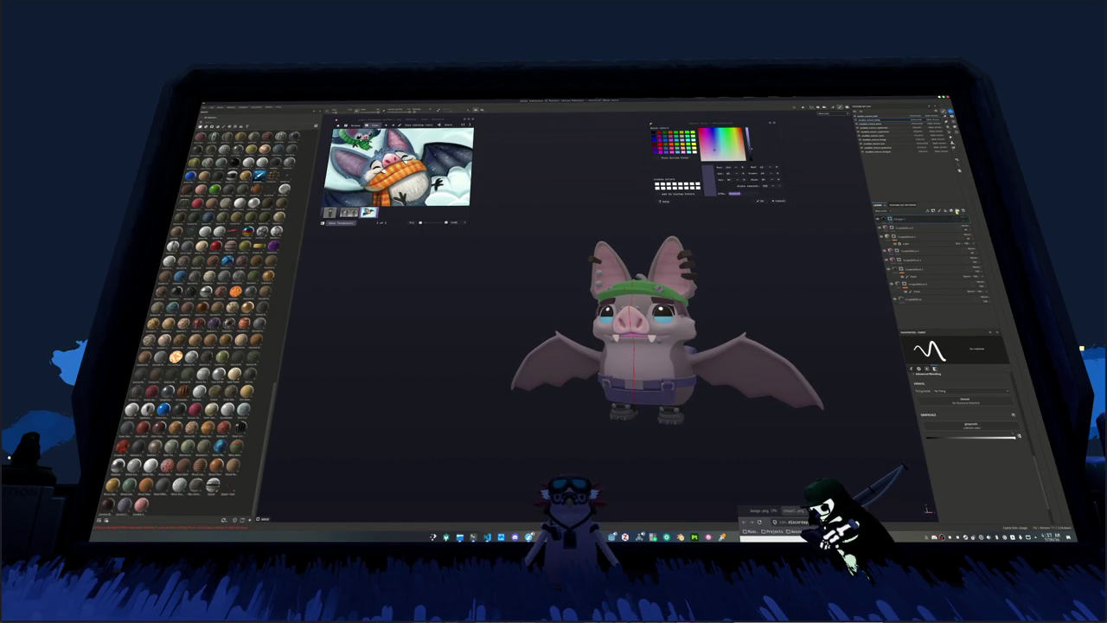
click(956, 210)
click(960, 218)
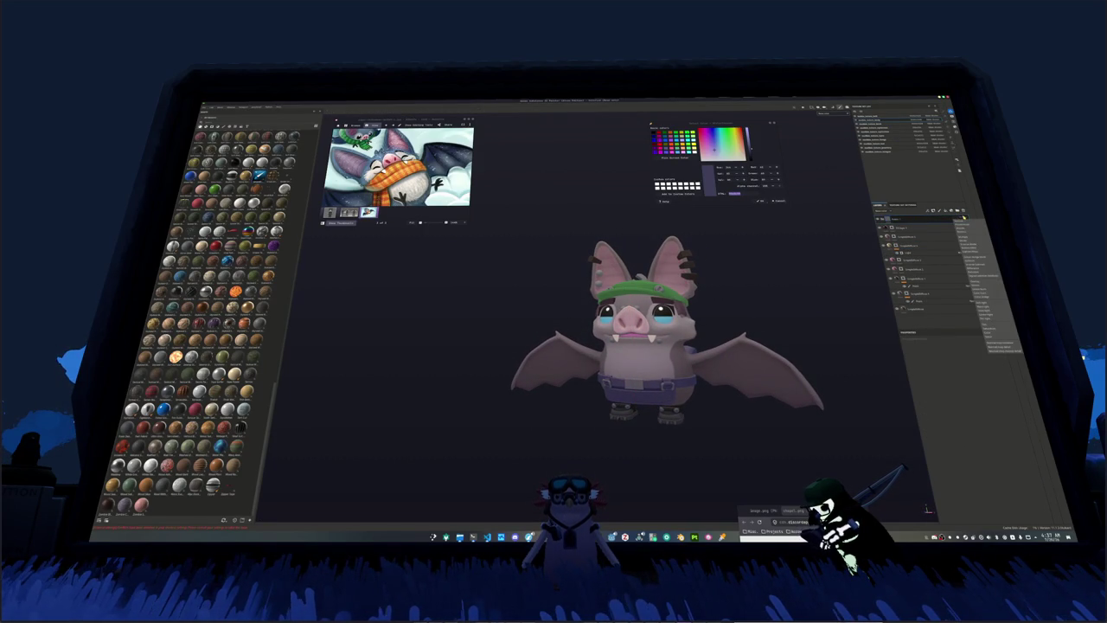
click(960, 223)
right_click(922, 220)
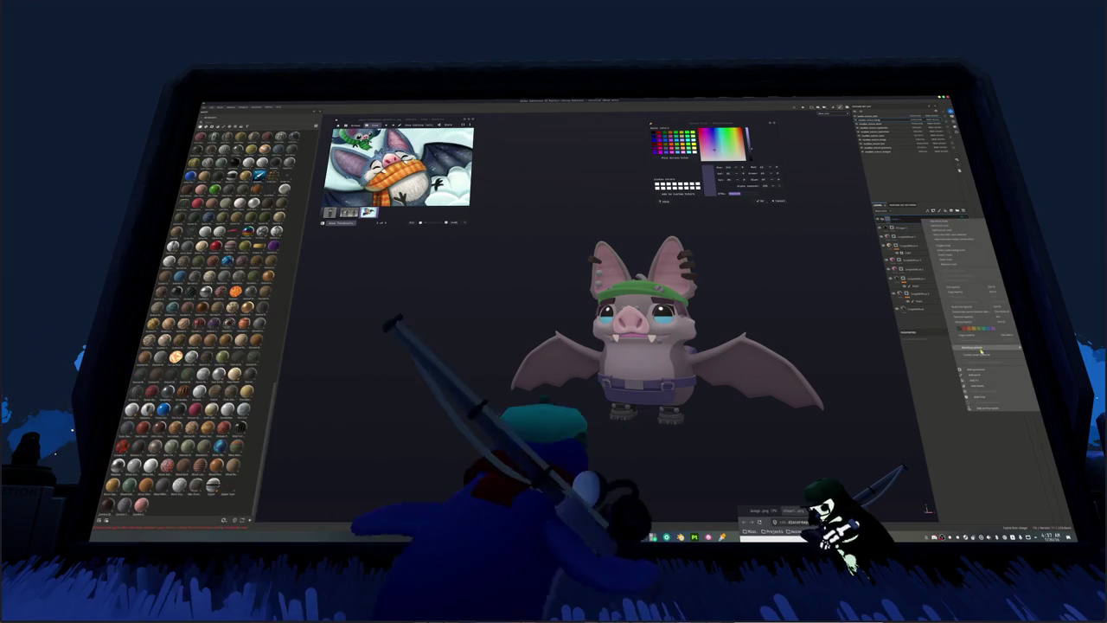
click(969, 308)
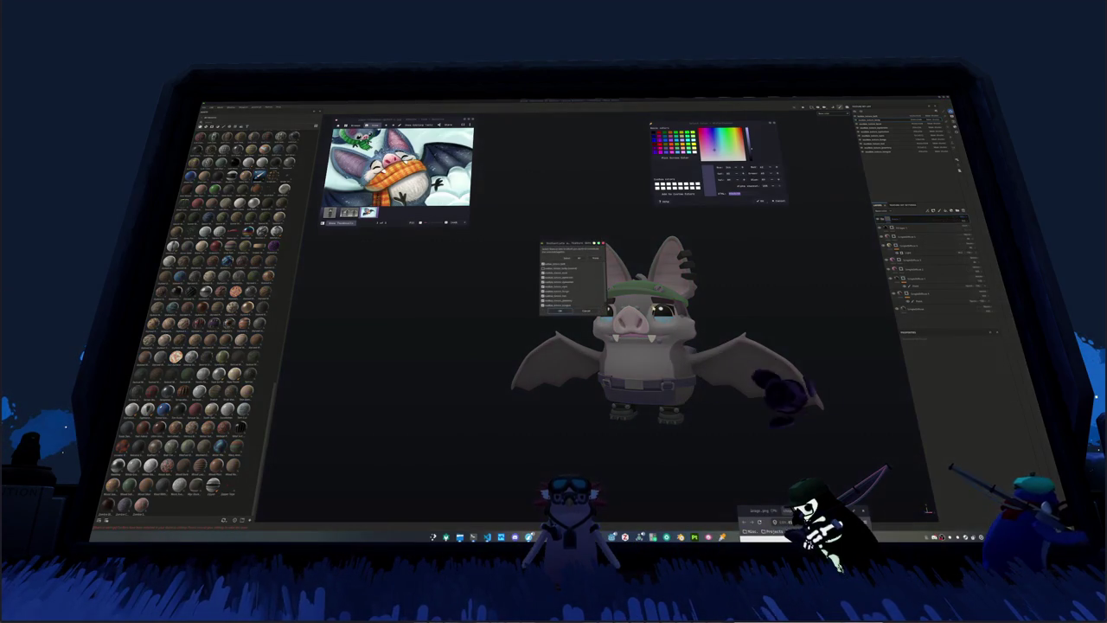
click(561, 310)
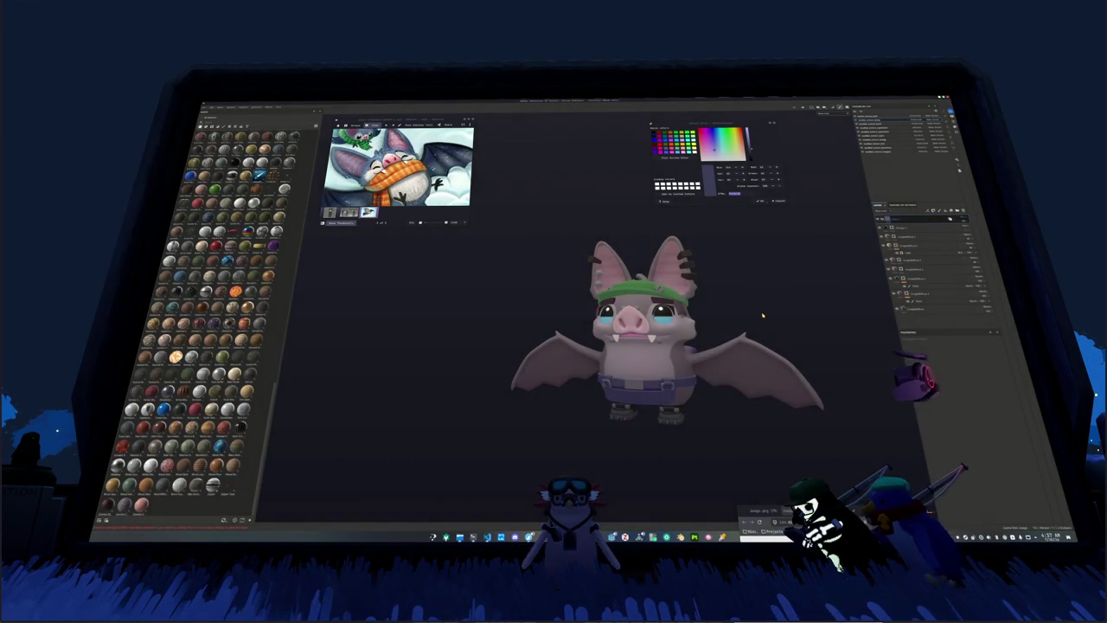
Step: Add a filter to the top layer, picked from the resource picker
right_click(906, 223)
click(952, 385)
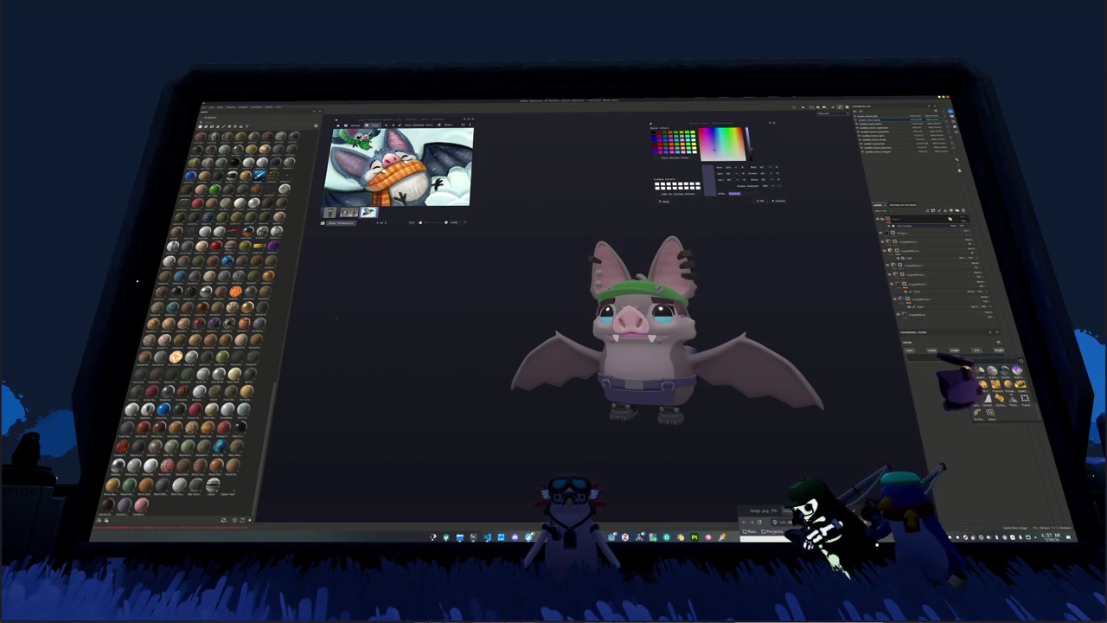
click(971, 384)
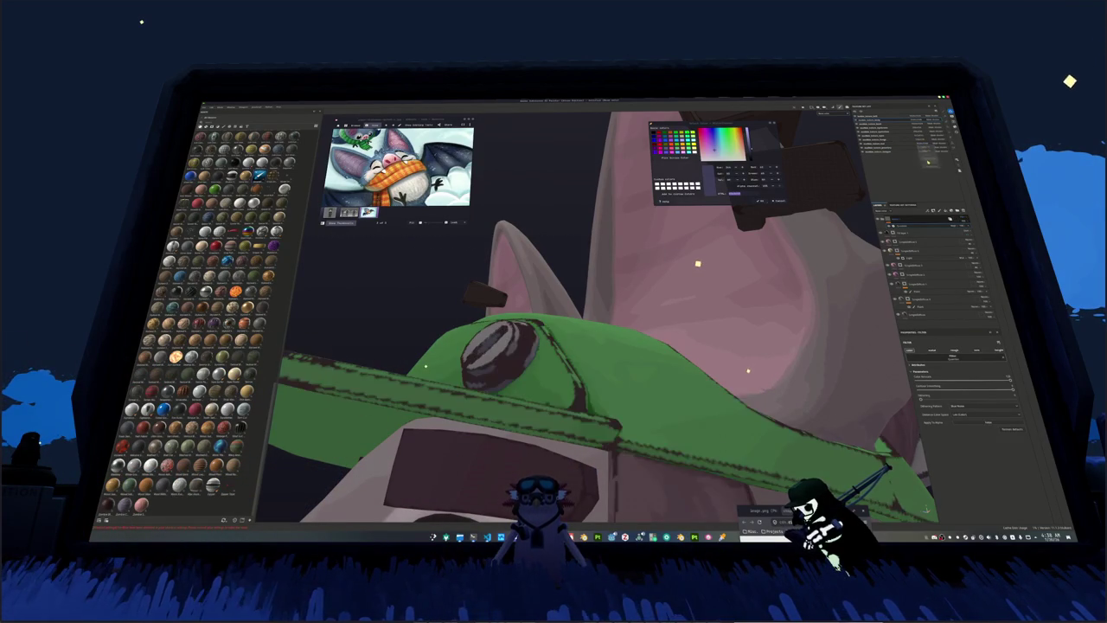
Step: Add a filter to the layer stack and choose it from the filter list
key(f)
mouse_move(427, 360)
alt+mouse_down()
mouse_move(452, 348)
mouse_move(456, 305)
mouse_move(538, 431)
alt+mouse_up()
alt+drag(555, 391, 477, 368)
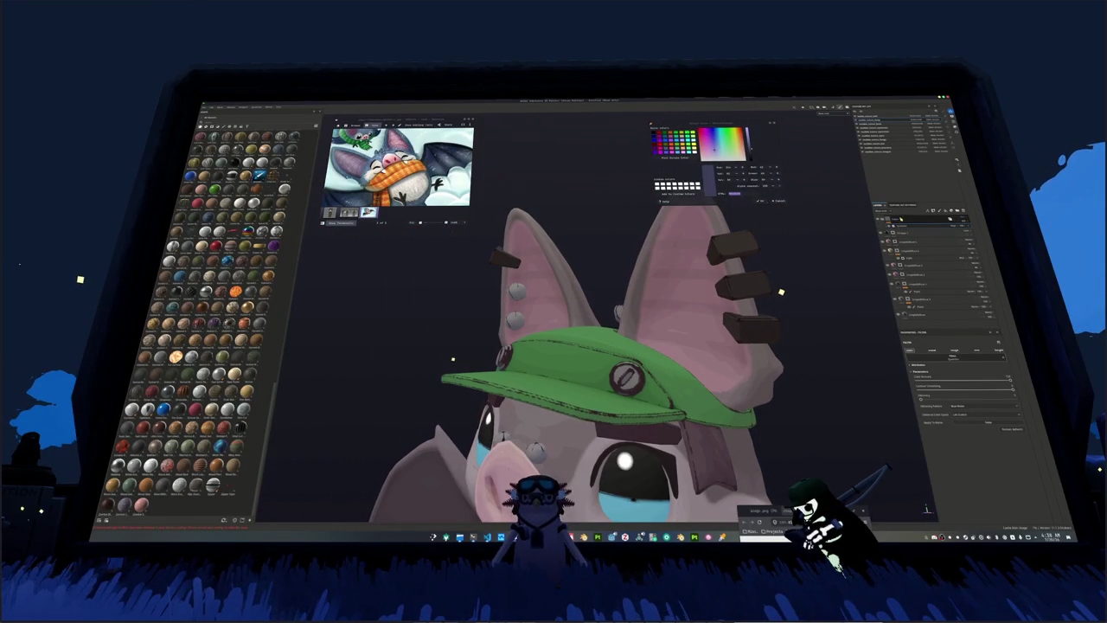
right_click(908, 218)
click(958, 395)
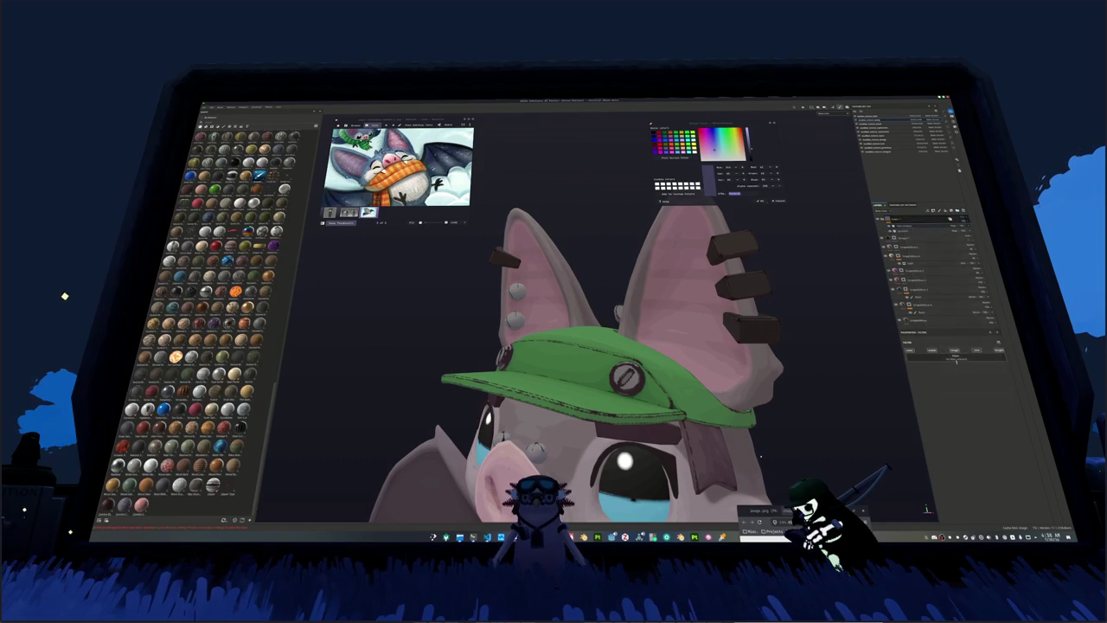
click(961, 361)
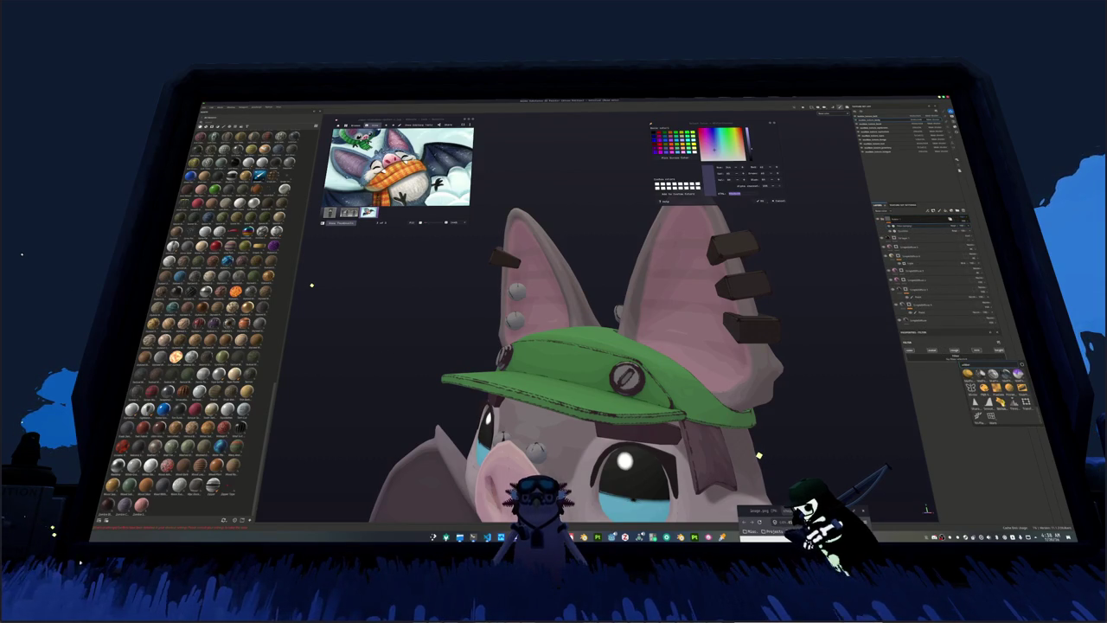
click(986, 389)
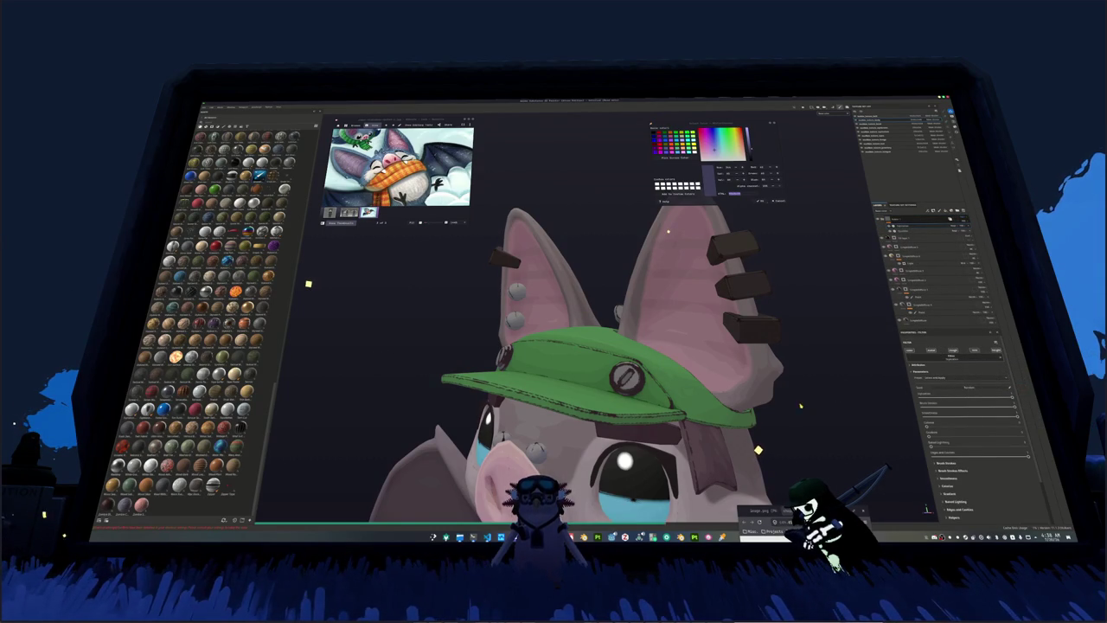
Step: Add a painterly filter to the bat and move it into the layer group
alt+drag(668, 231, 674, 221)
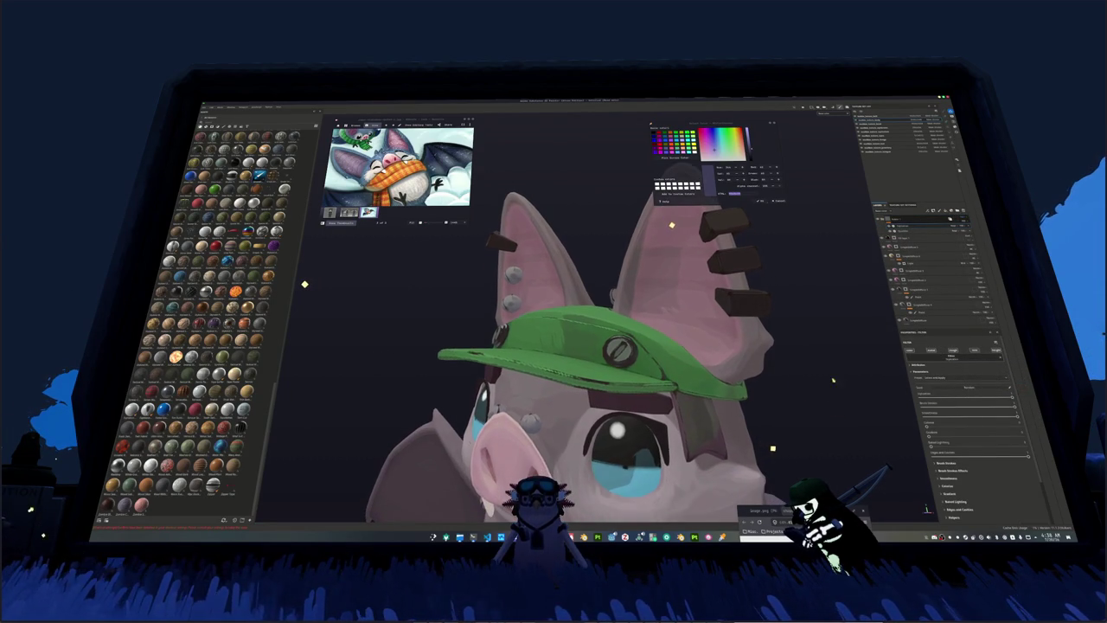
right_click(891, 221)
click(922, 340)
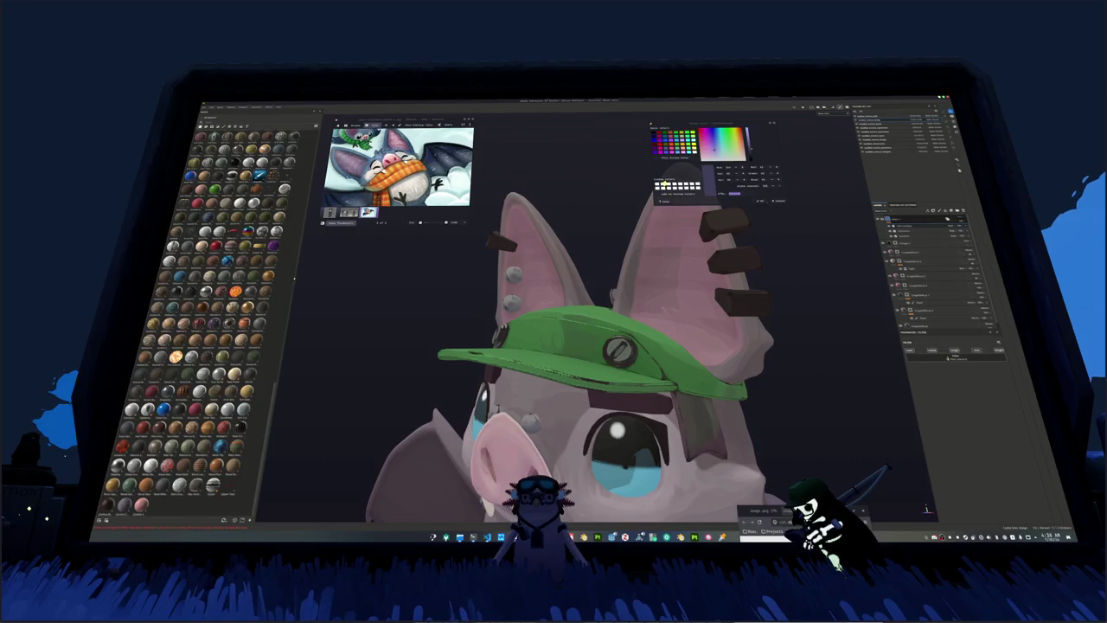
click(948, 360)
click(995, 412)
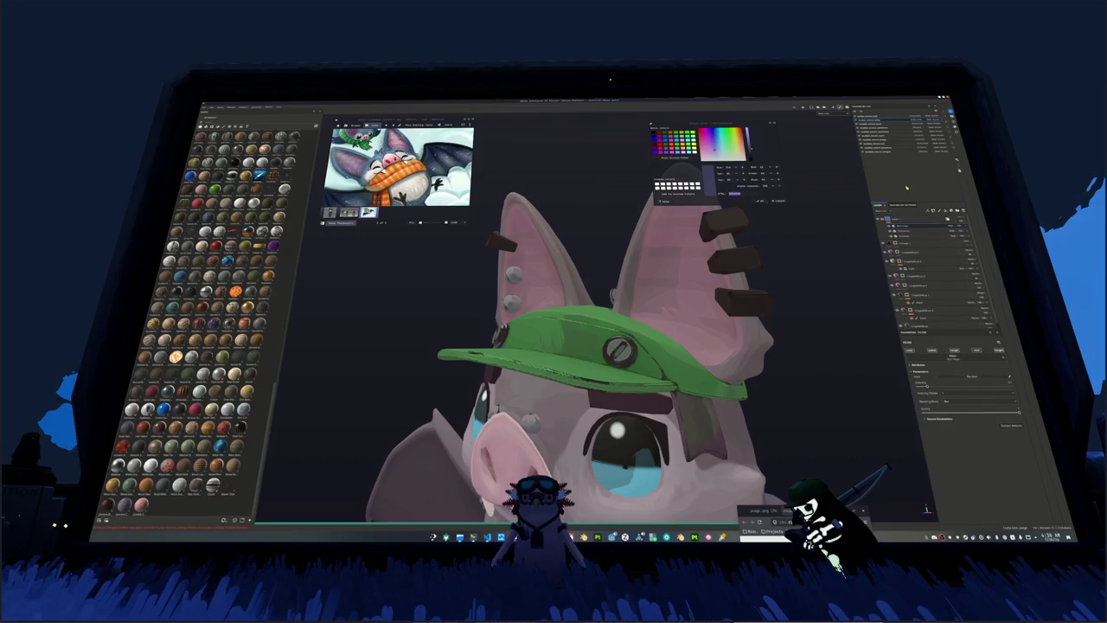
drag(911, 230, 909, 237)
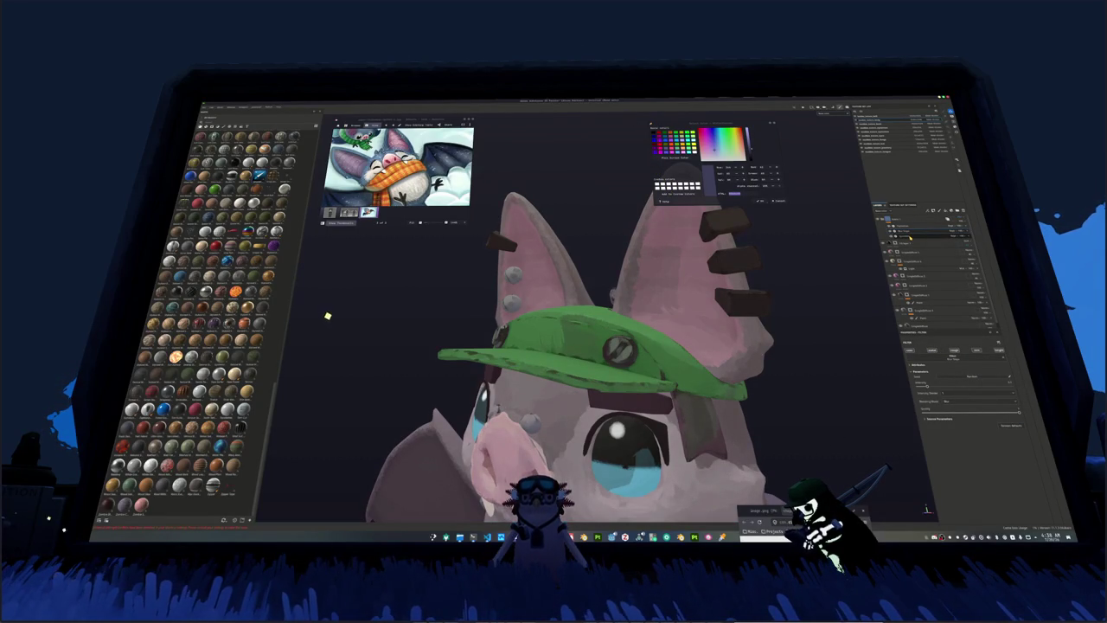
Step: Zoom onto the bat's eye and undo the dark shading strokes beside it
alt+drag(840, 301, 813, 364)
scroll(803, 395, up, 5)
scroll(753, 355, up, 2)
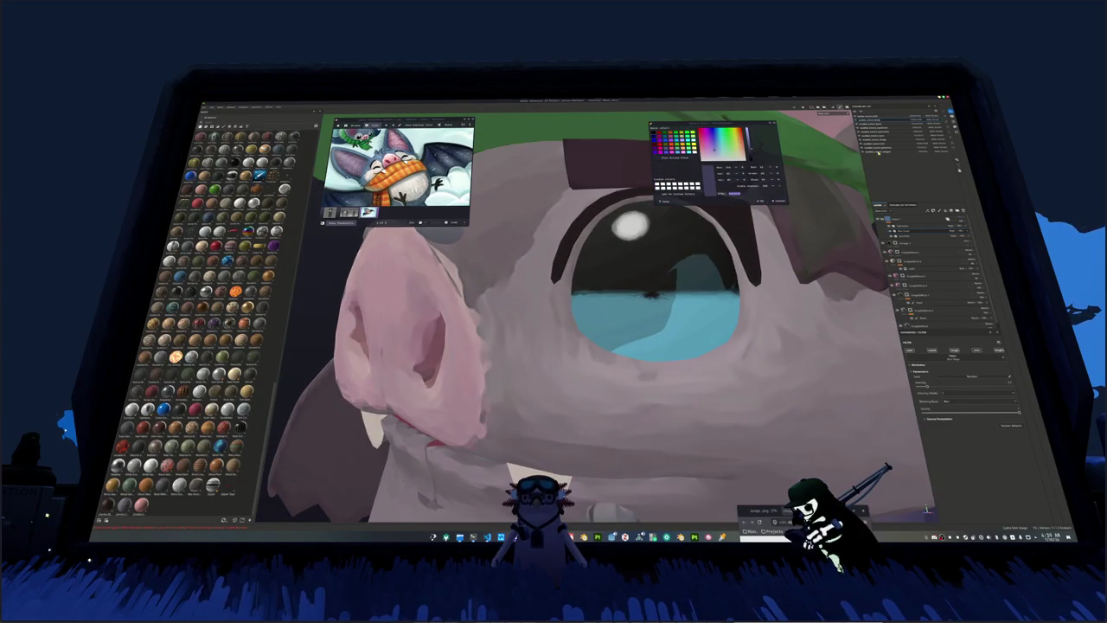
scroll(665, 335, up, 1)
scroll(665, 335, up, 2)
scroll(665, 335, up, 2)
scroll(665, 334, up, 1)
alt+drag(666, 335, 707, 336)
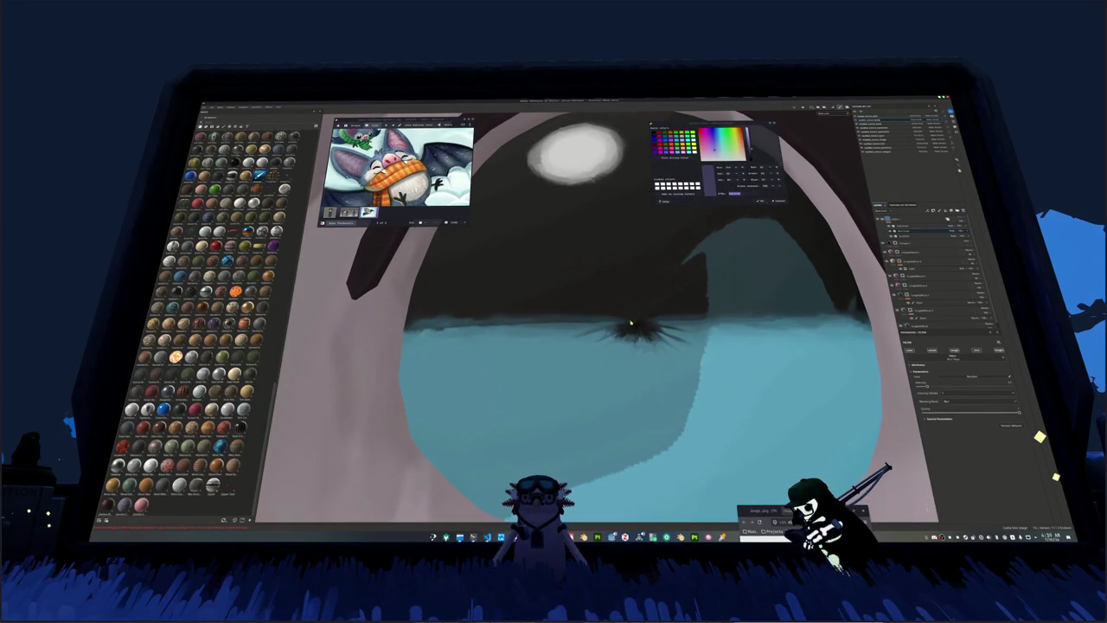
scroll(645, 344, down, 2)
scroll(662, 366, down, 1)
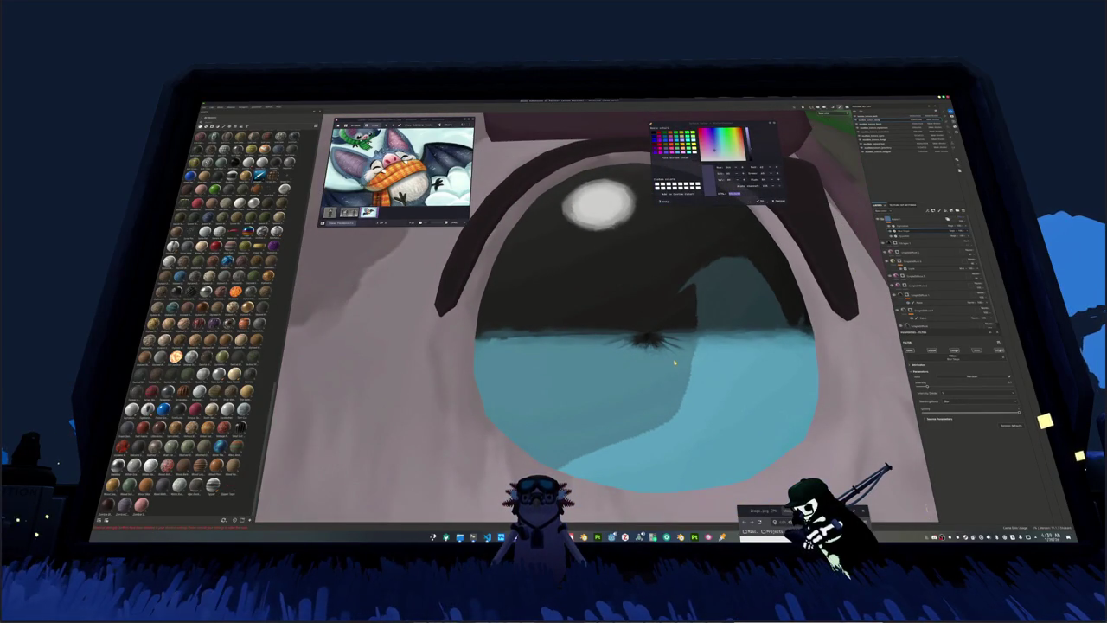
scroll(676, 363, down, 1)
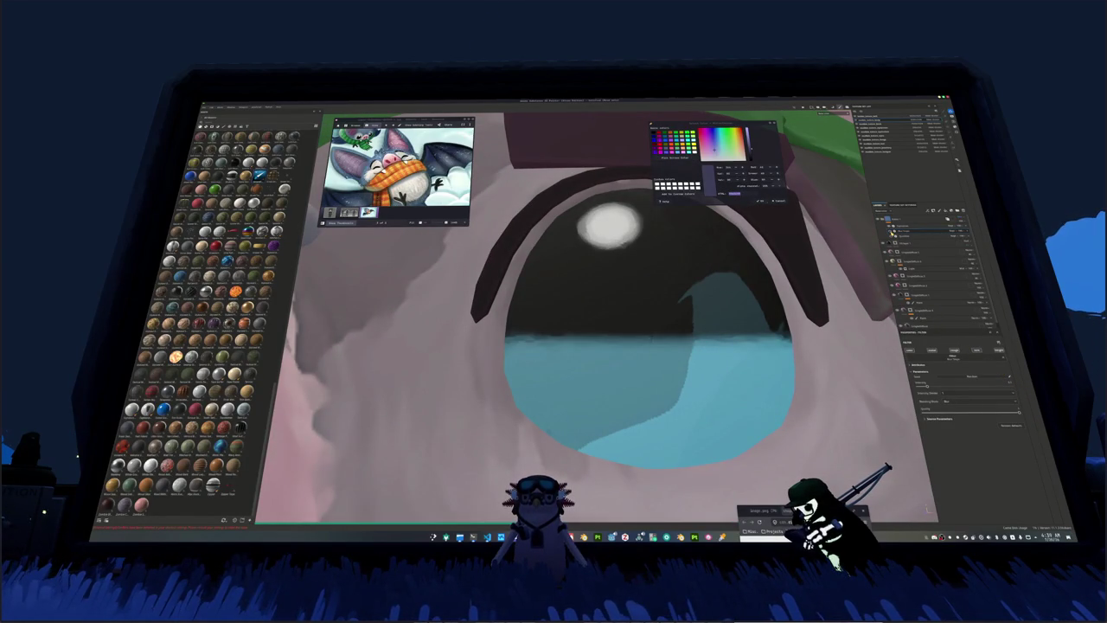
key(ctrl+z)
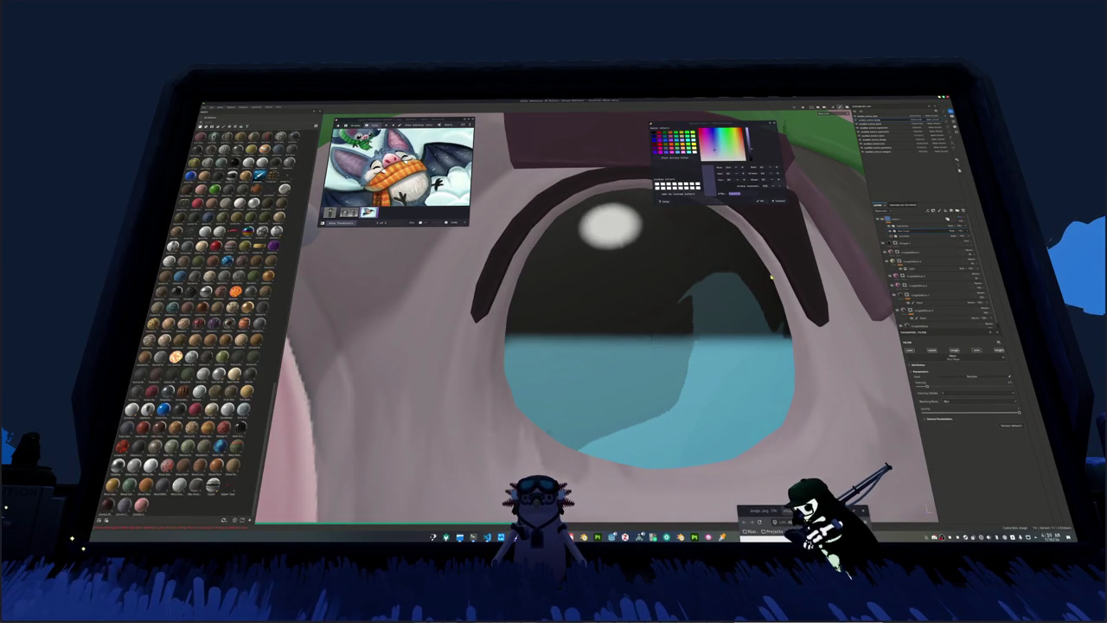
Step: Select the filter layers to adjust their settings for a coarser, blotchier face
scroll(771, 277, down, 3)
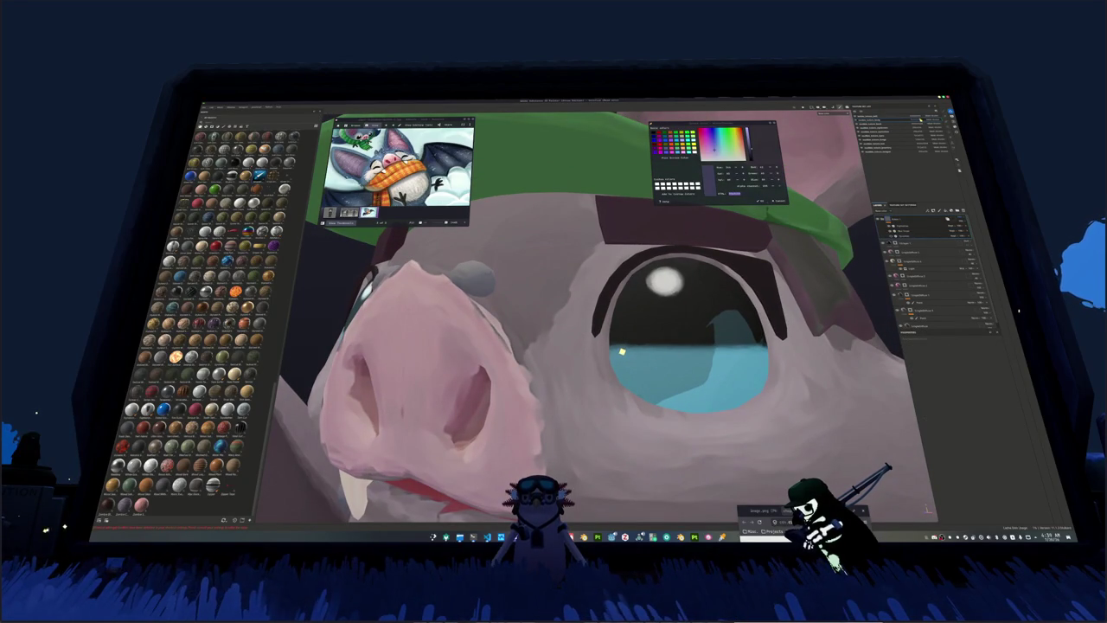
click(908, 261)
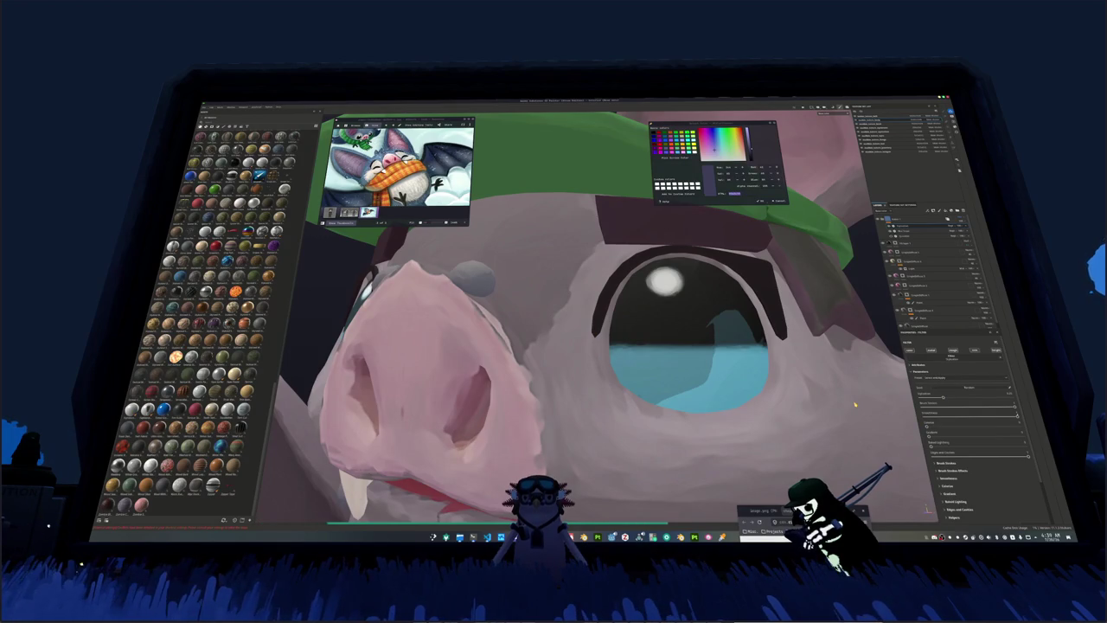
middle_drag(855, 404, 805, 366)
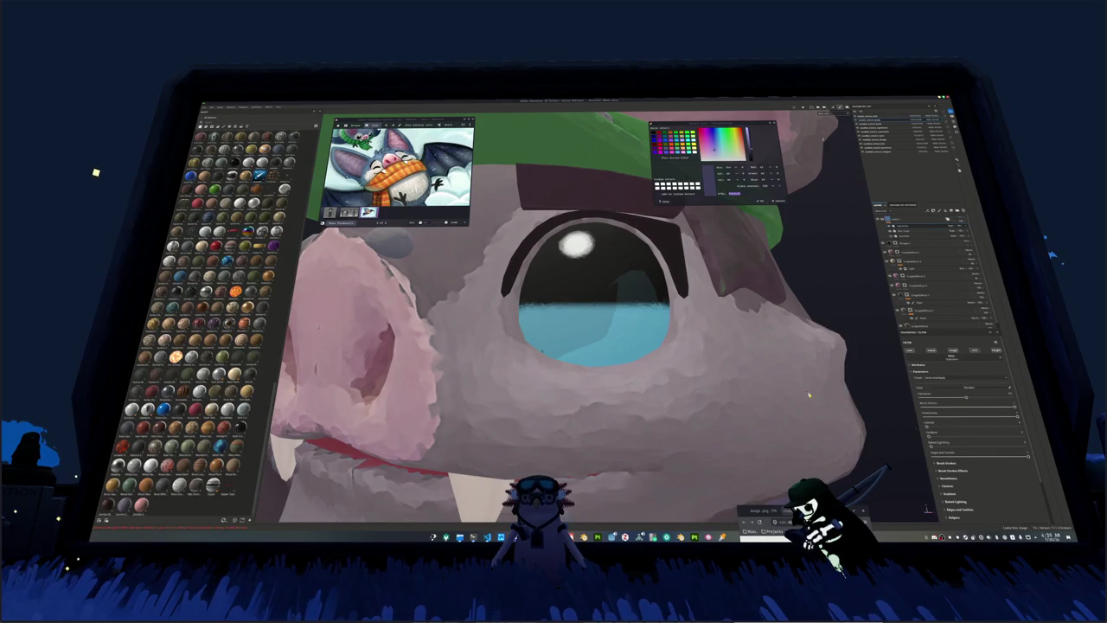
click(907, 231)
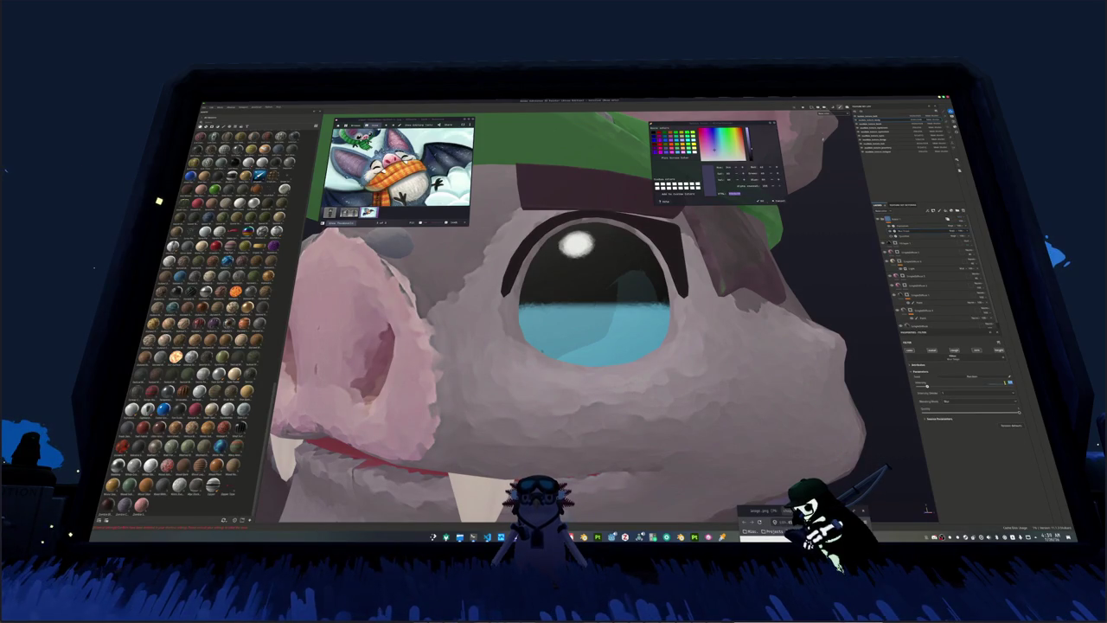
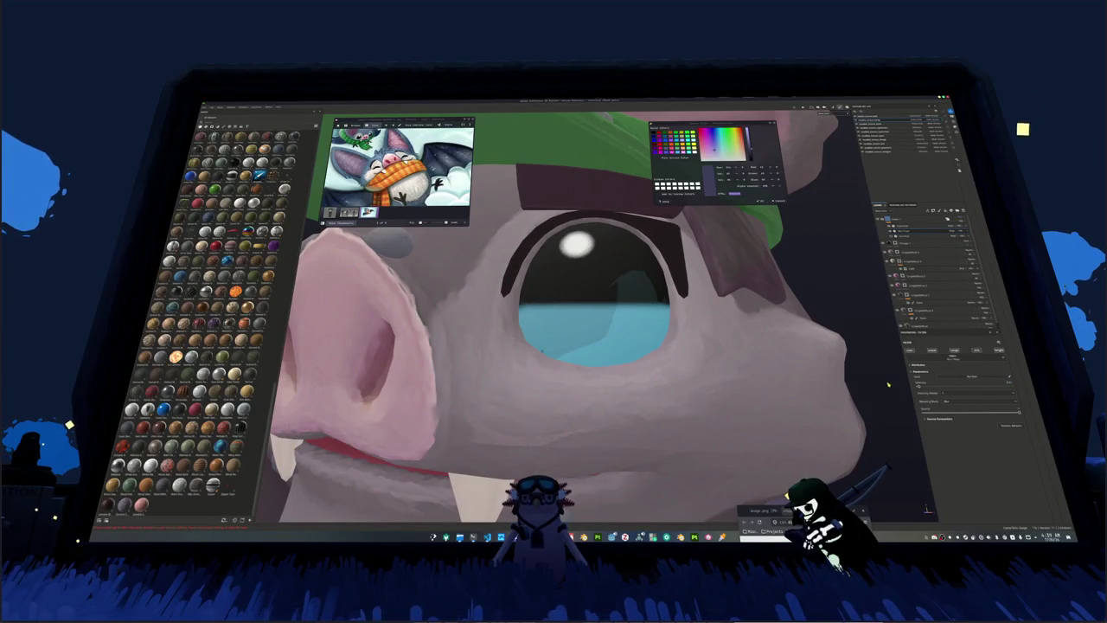
Step: Zoom and orbit the bat to a front view of its belt
scroll(863, 389, down, 3)
scroll(815, 396, down, 3)
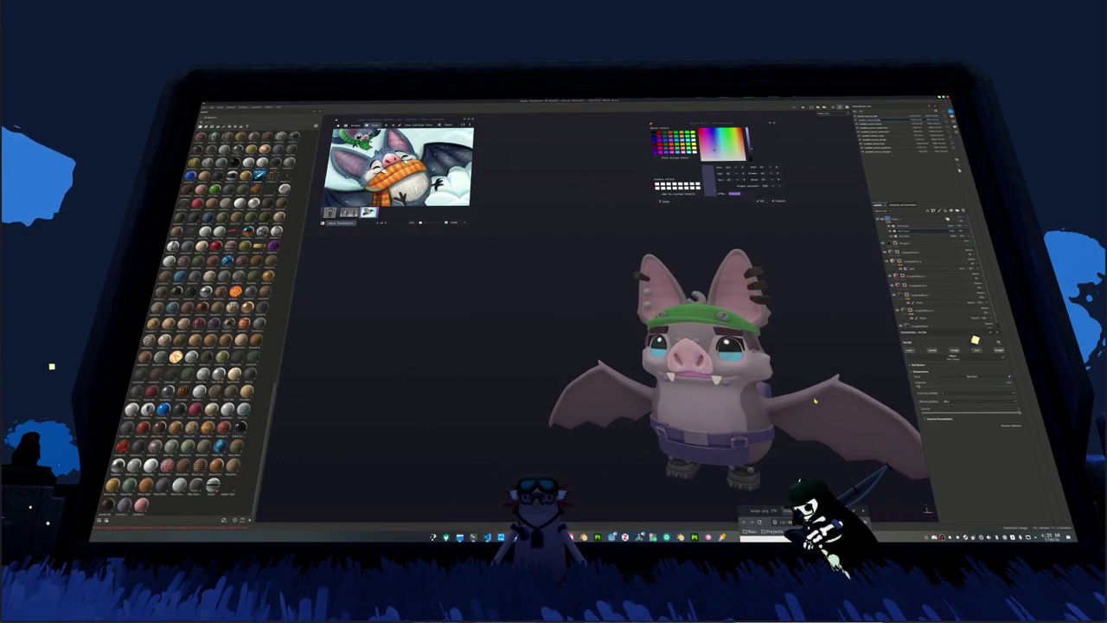
scroll(660, 317, up, 1)
scroll(657, 316, up, 2)
scroll(652, 314, up, 3)
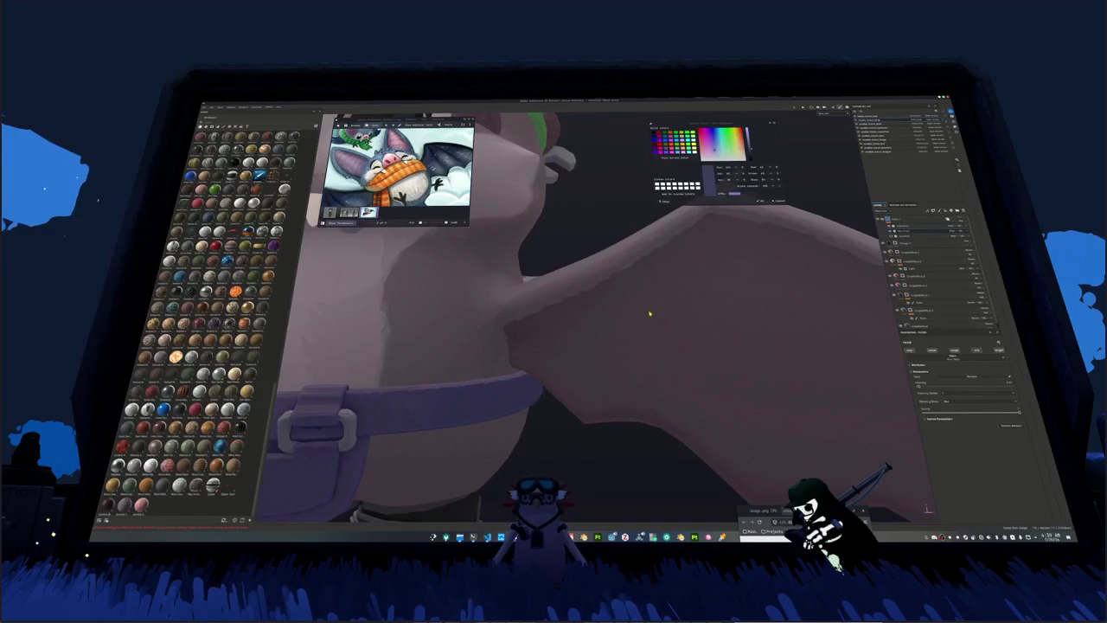
scroll(667, 309, up, 2)
scroll(667, 310, down, 2)
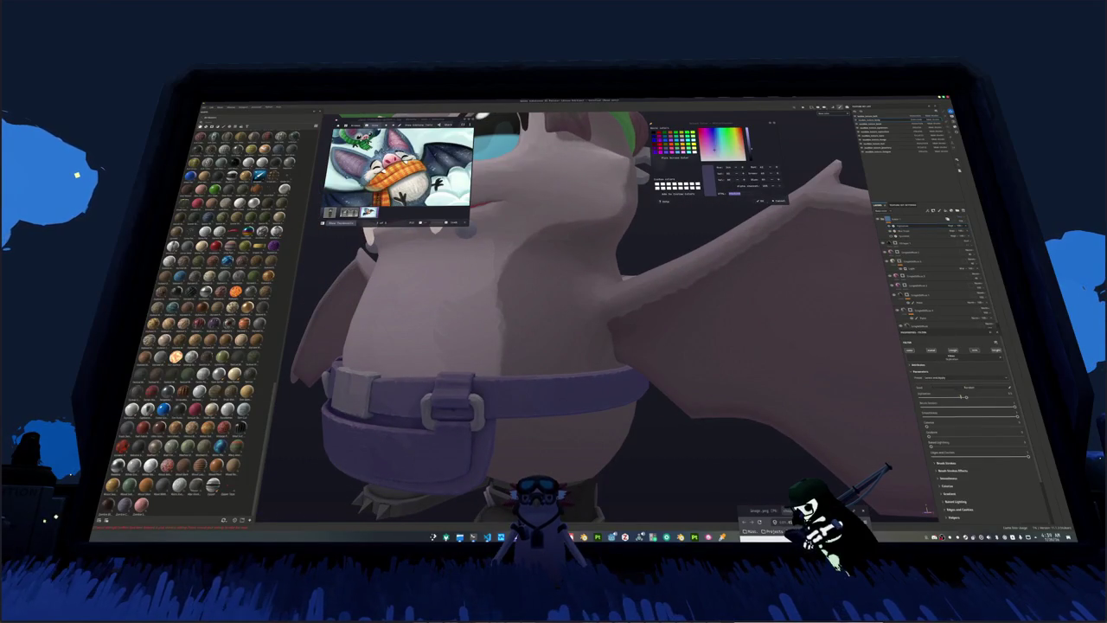
scroll(581, 305, up, 1)
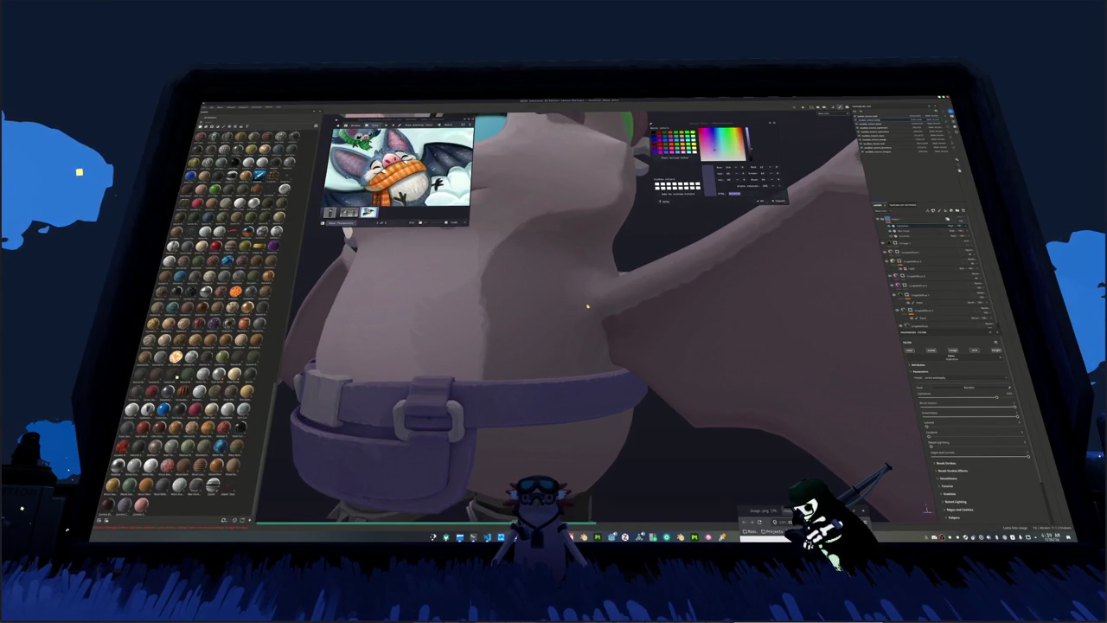
mouse_move(576, 305)
alt+mouse_down()
mouse_move(533, 306)
mouse_move(675, 324)
mouse_move(720, 292)
mouse_move(630, 371)
mouse_move(580, 490)
mouse_move(748, 443)
mouse_move(598, 251)
mouse_move(599, 373)
mouse_move(546, 395)
mouse_move(776, 382)
mouse_move(717, 398)
alt+mouse_up()
scroll(767, 389, down, 1)
scroll(756, 399, down, 1)
Step: Save the project as bat_project in a different folder and bring up the Export Textures settings
key(ctrl+s)
click(574, 245)
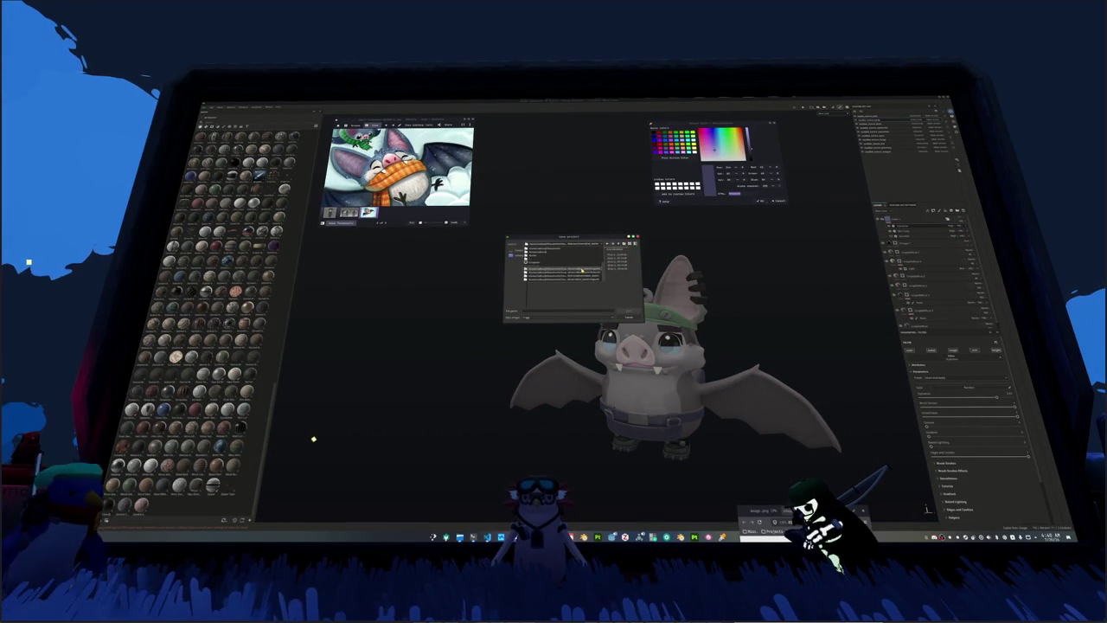
click(582, 271)
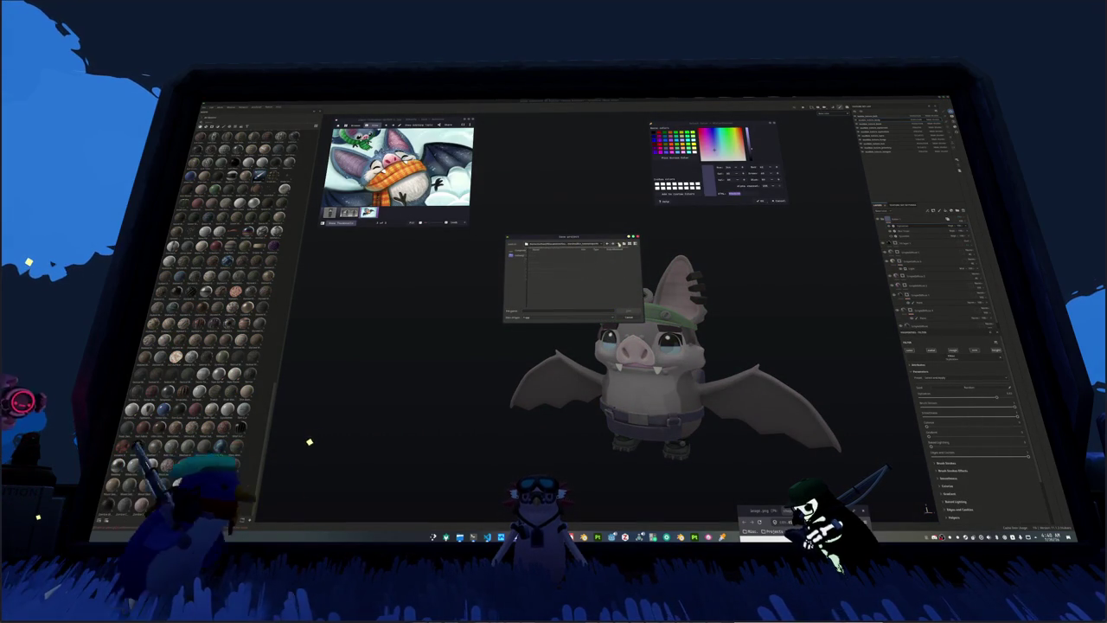
click(542, 310)
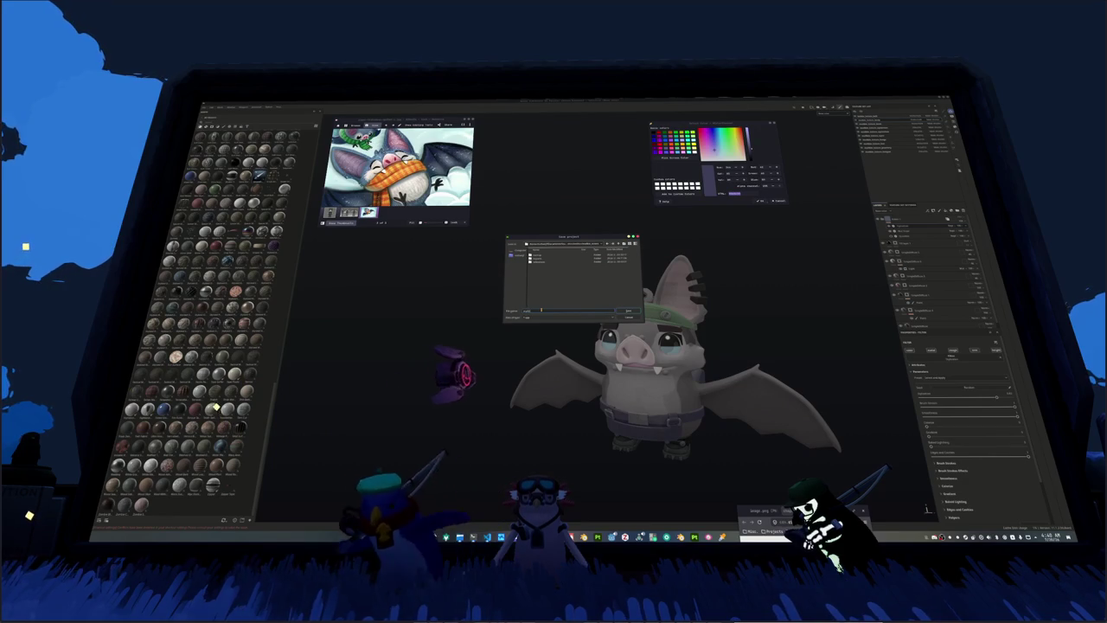
text(bat_project)
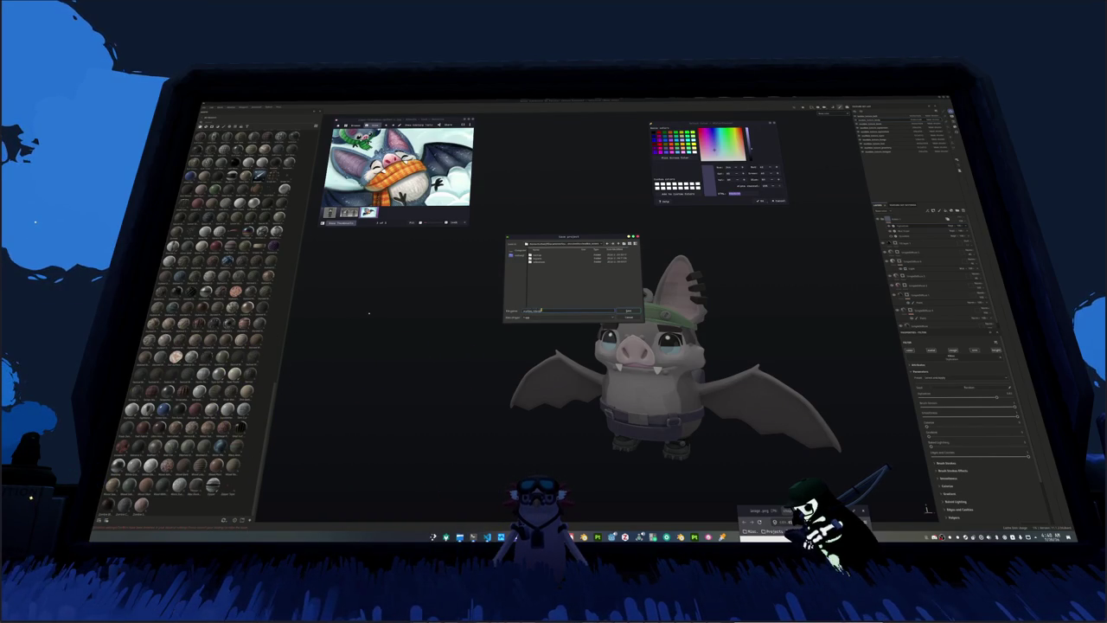
key(Return)
key(ctrl+shift+e)
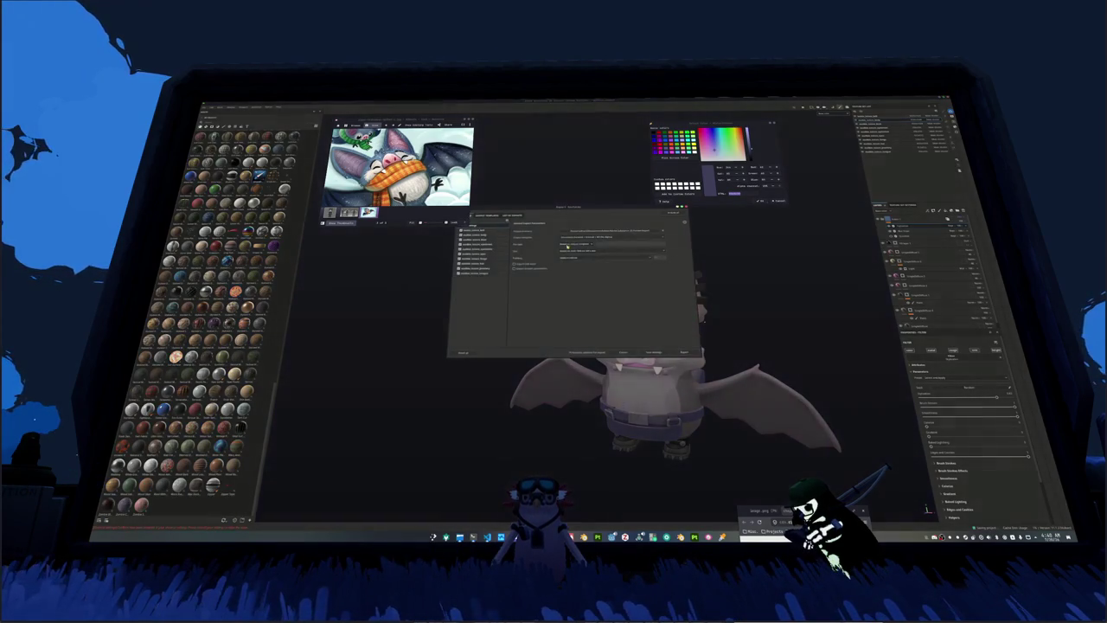
Step: Review the last two texture sets and set the destination folder as the output directory
click(459, 335)
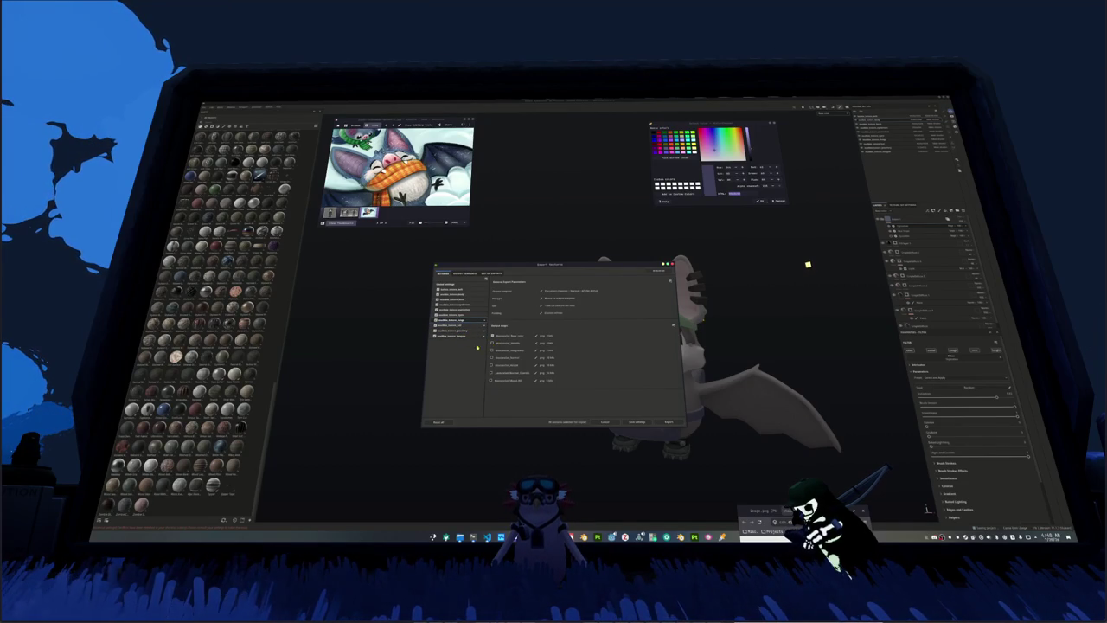
click(469, 315)
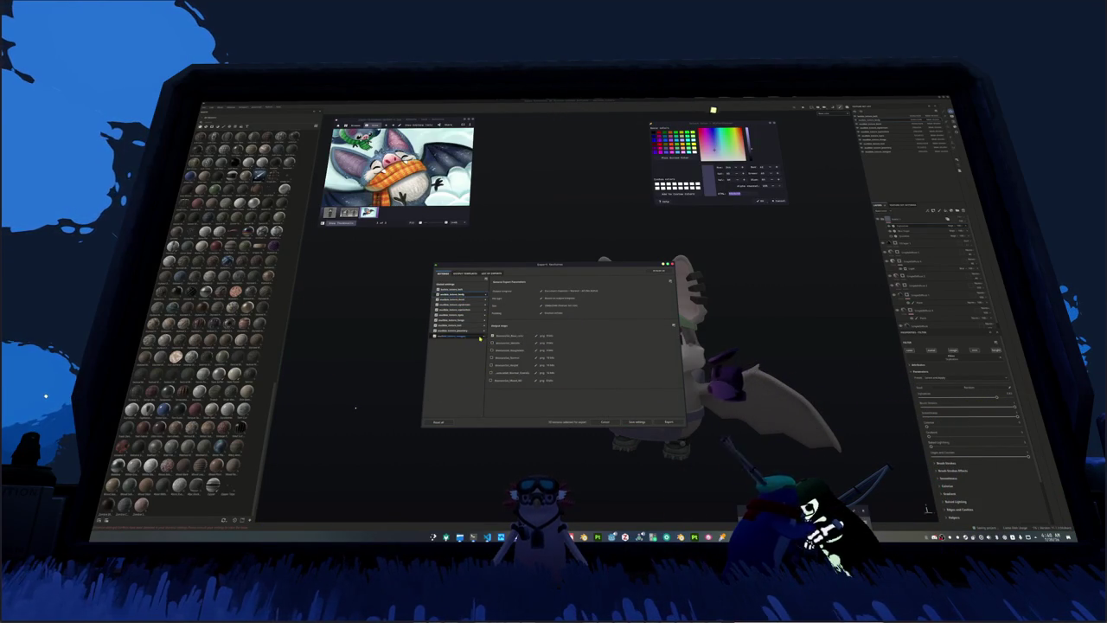
click(571, 292)
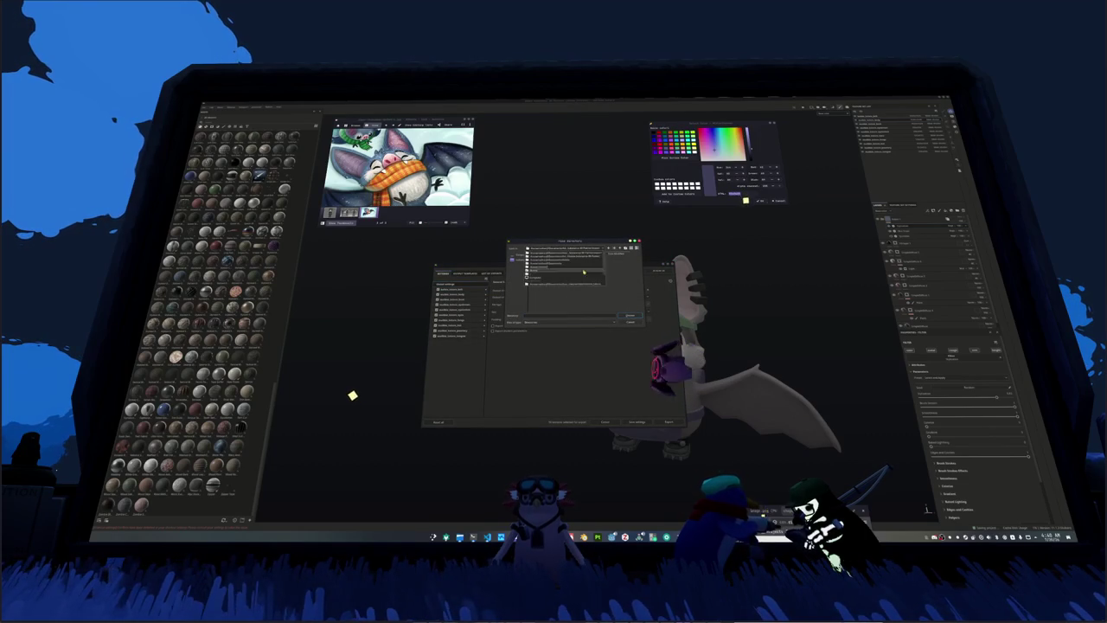
double_click(586, 275)
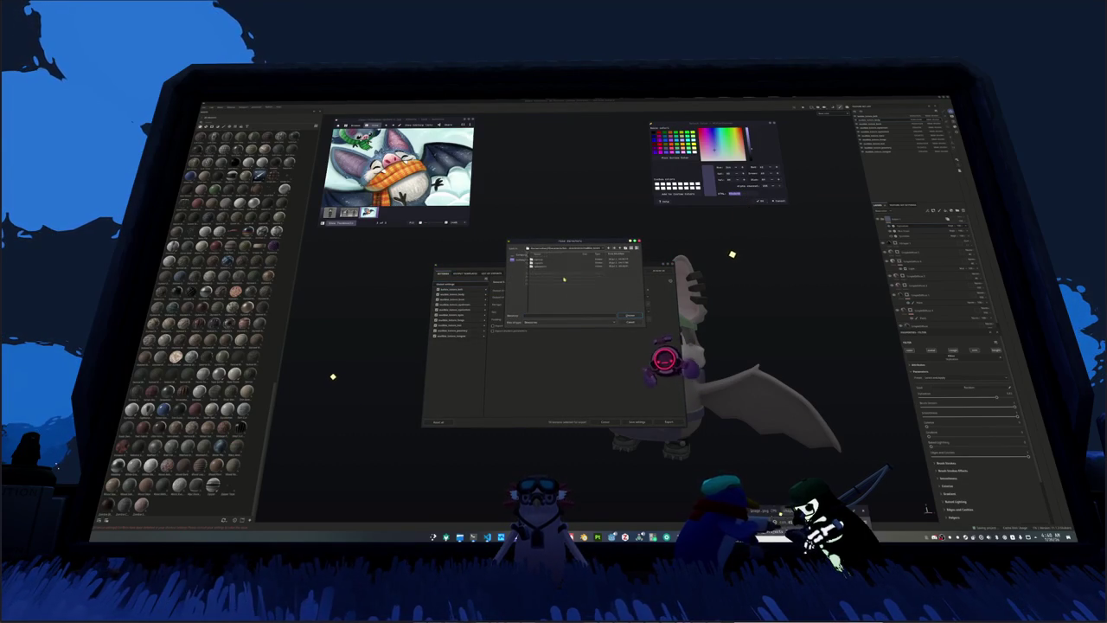
click(625, 254)
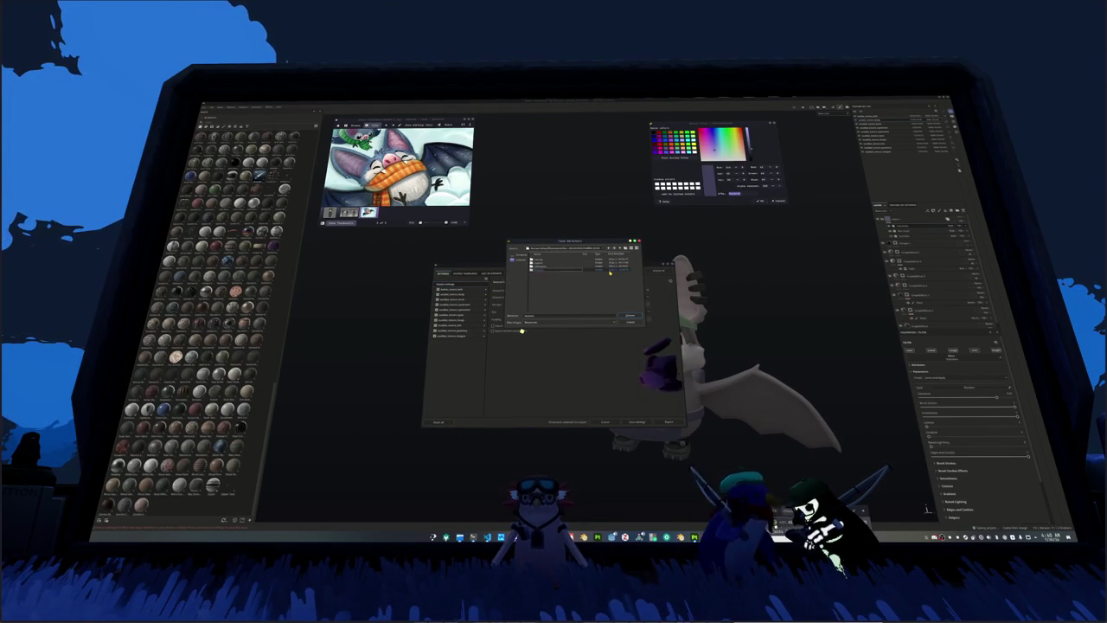
click(629, 318)
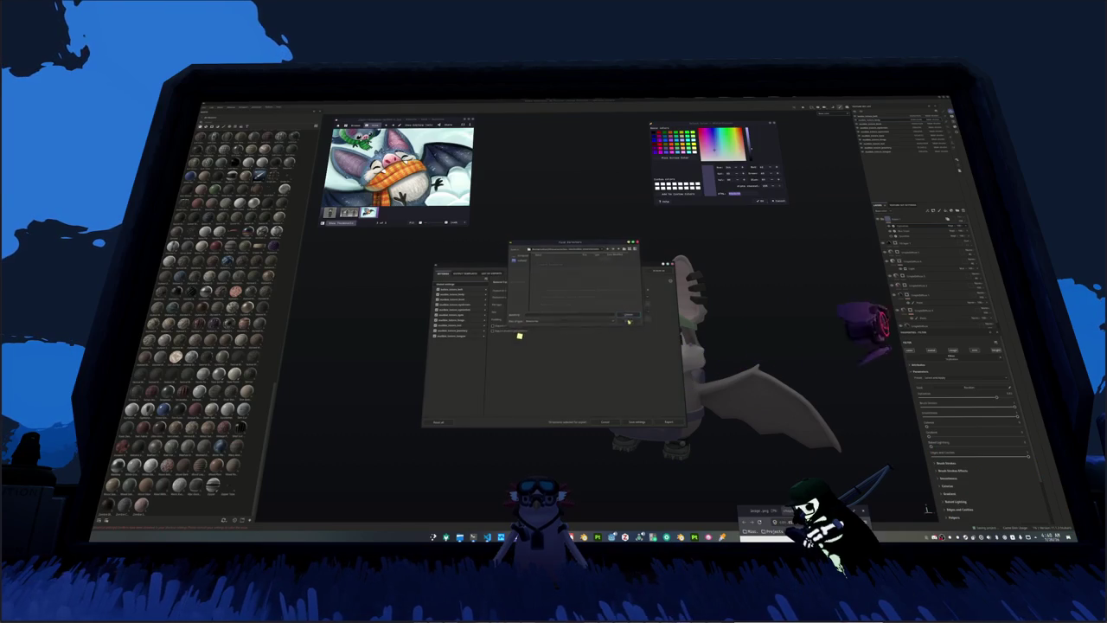
Step: Export the textures, close the export log and bring up Substance Painter's window options
click(669, 421)
key(Escape)
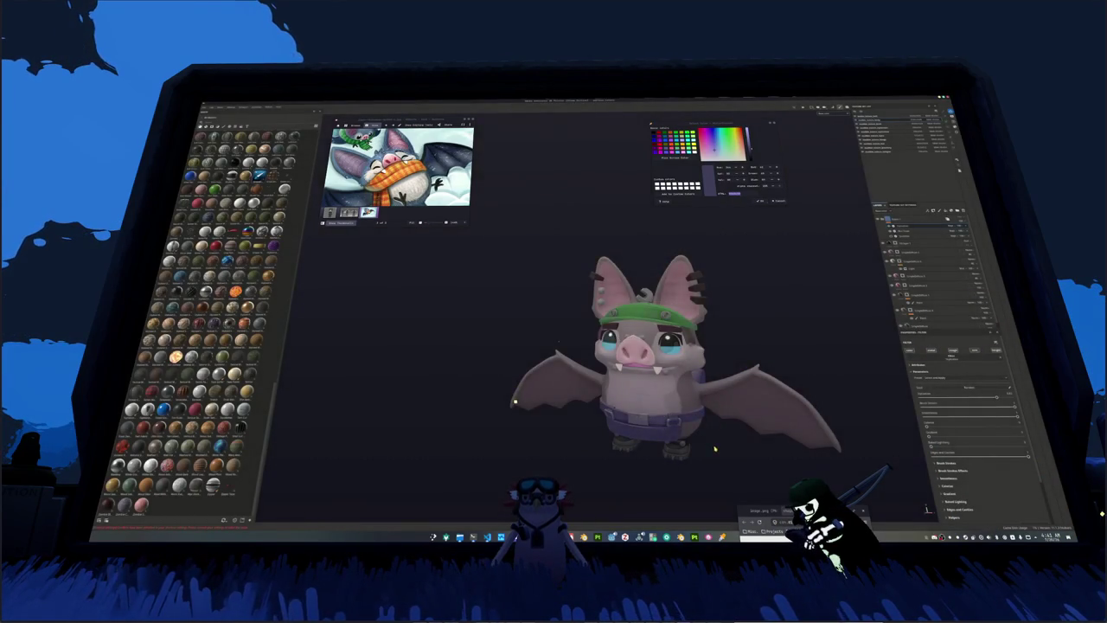
right_click(694, 537)
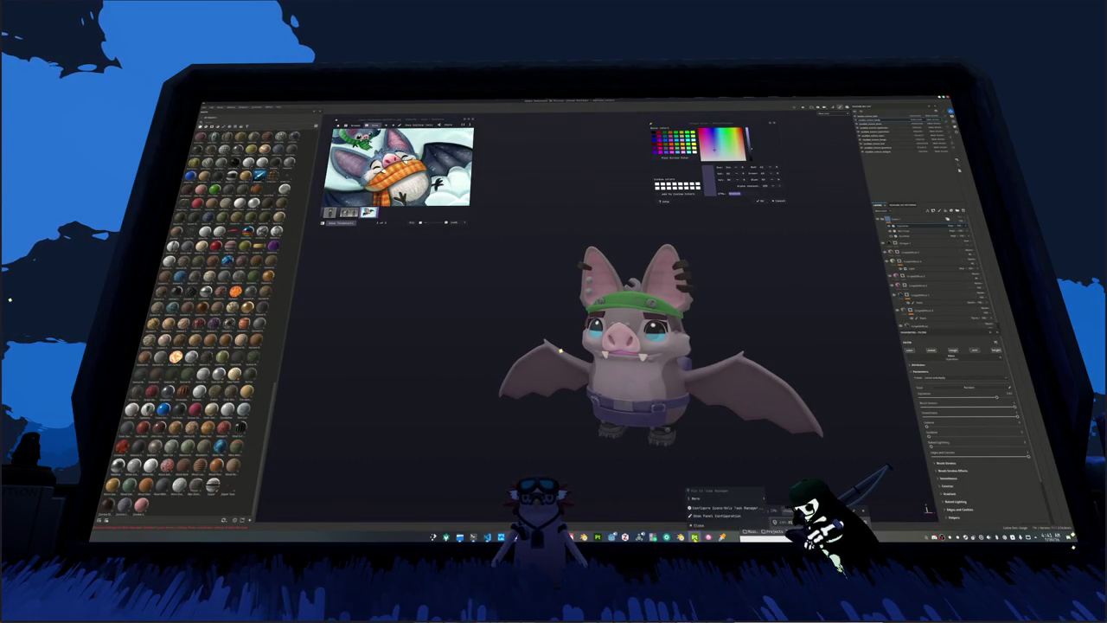
Step: Close Substance Painter and switch Blender to the Shading workspace with a frontal view of the bat
click(697, 525)
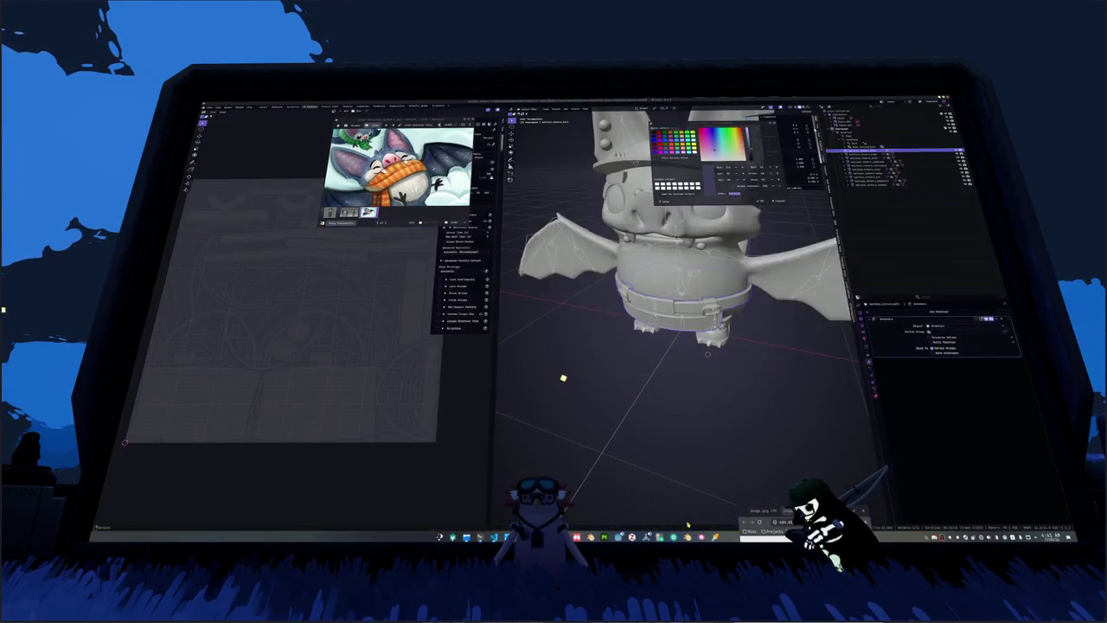
middle_drag(667, 410, 668, 353)
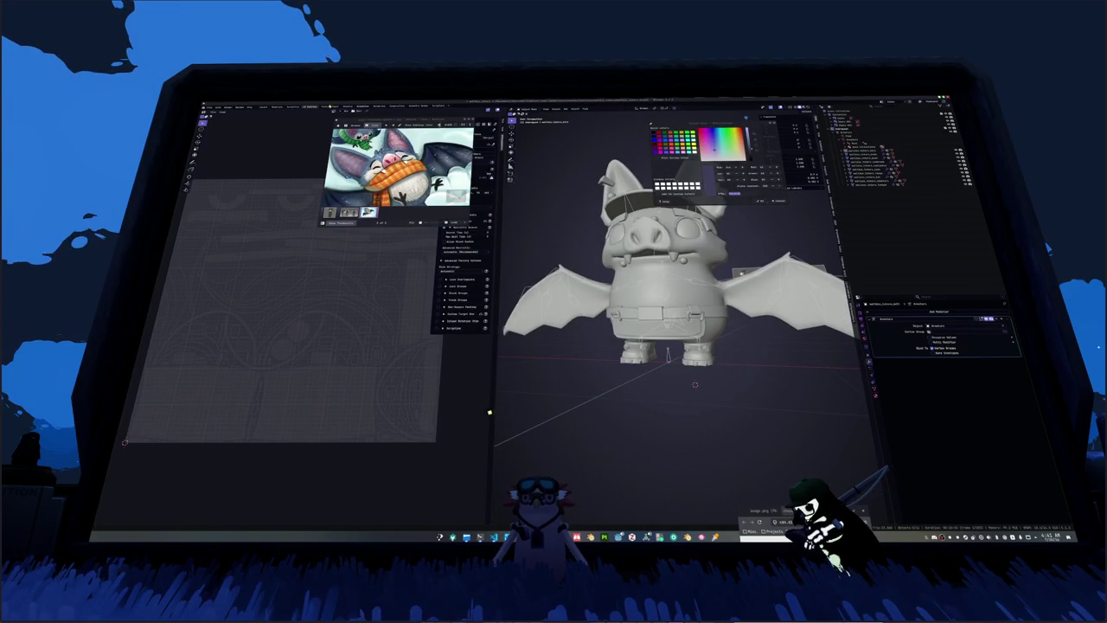
key(ctrl+Page_Down)
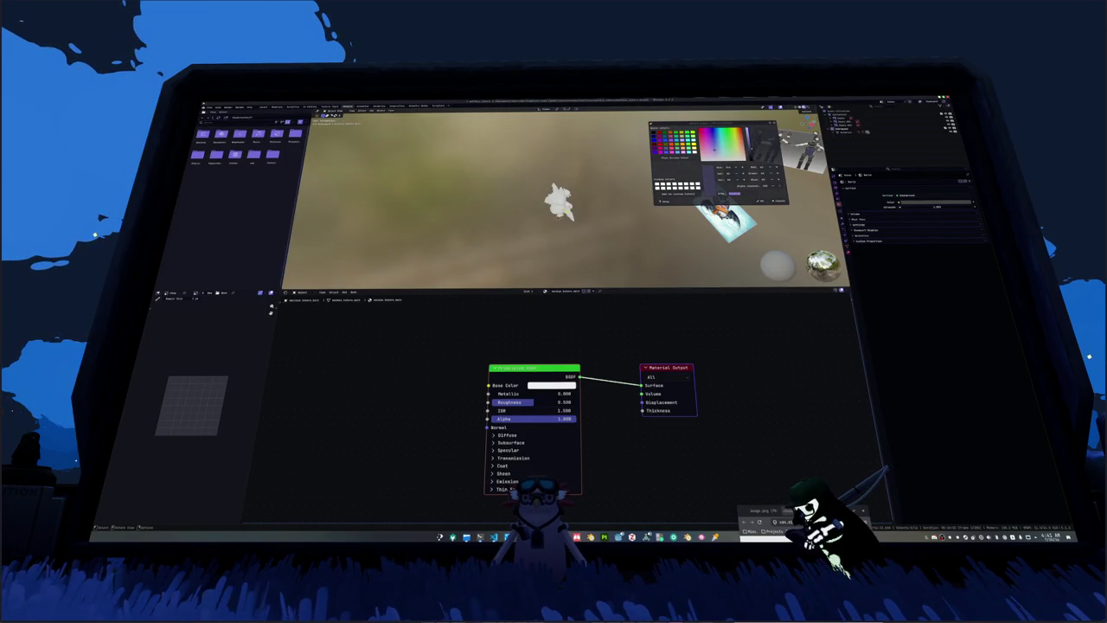
scroll(567, 227, up, 4)
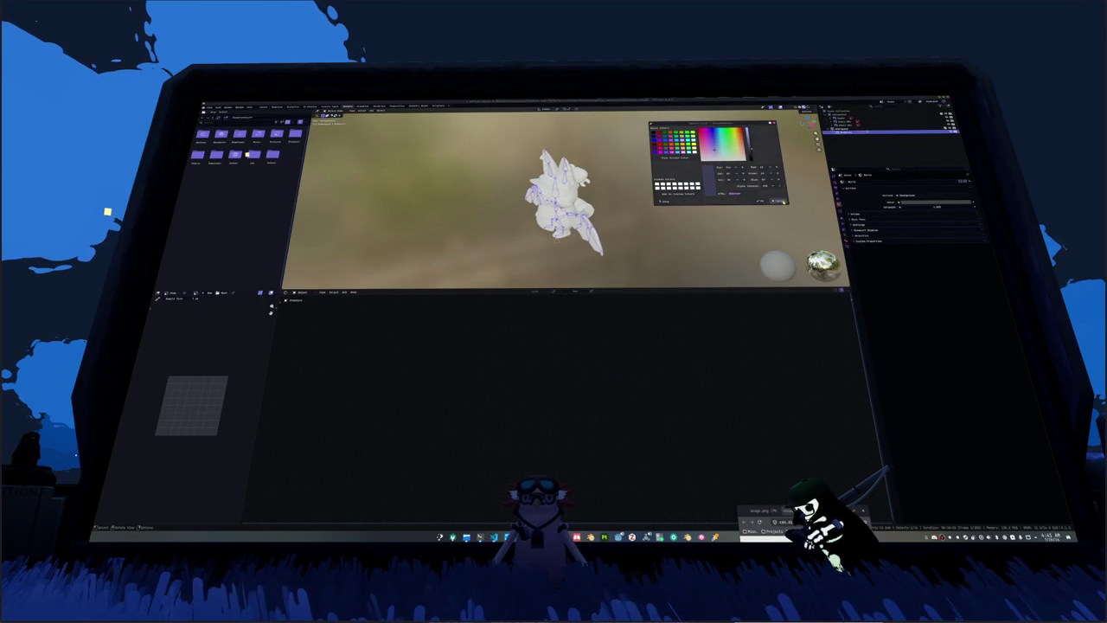
click(776, 201)
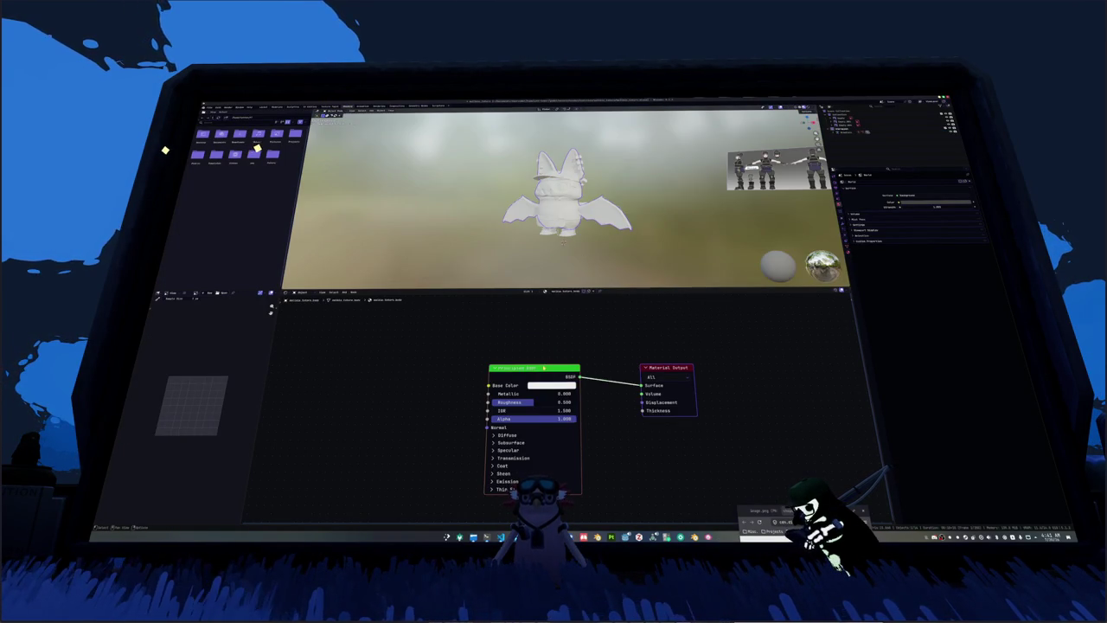
Step: Add an image texture to the bat's material and load the body base-colour image
key(ctrl+z)
click(605, 409)
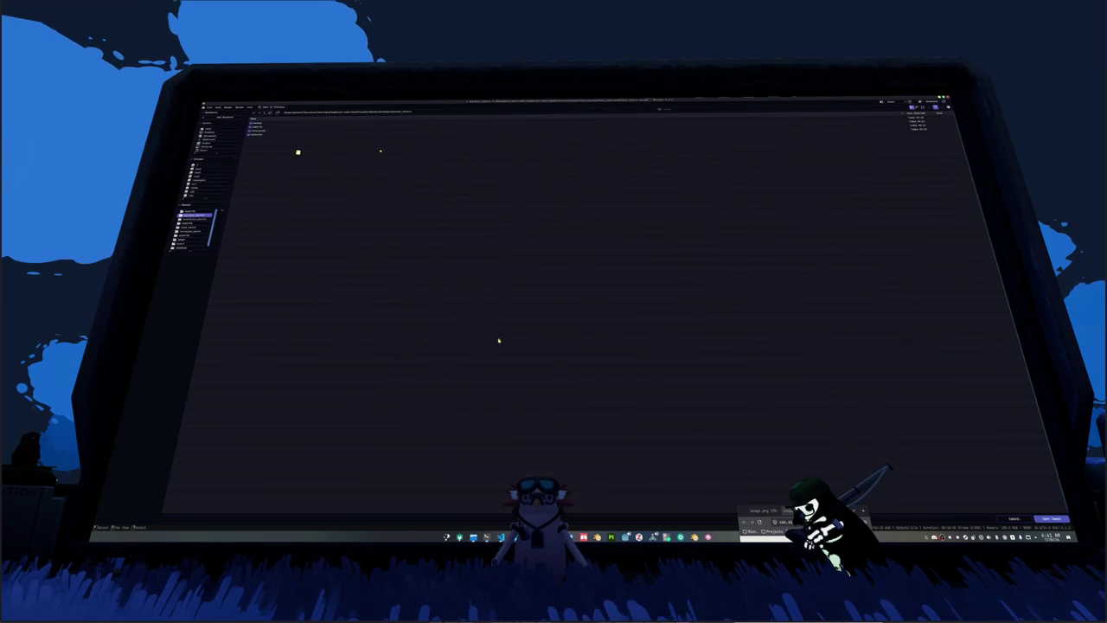
double_click(263, 131)
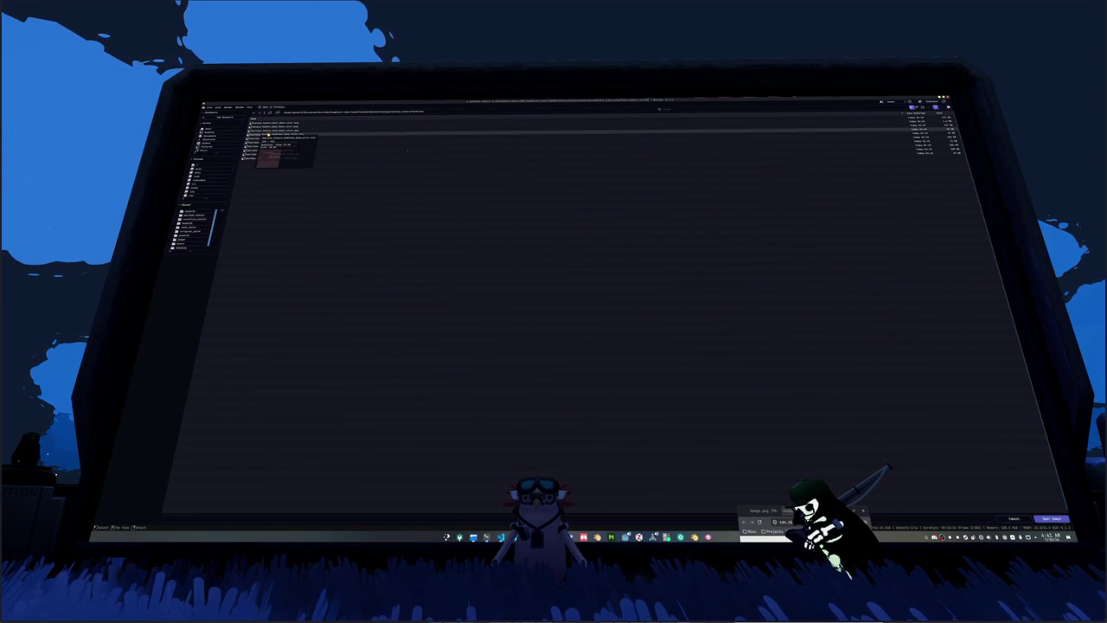
double_click(268, 135)
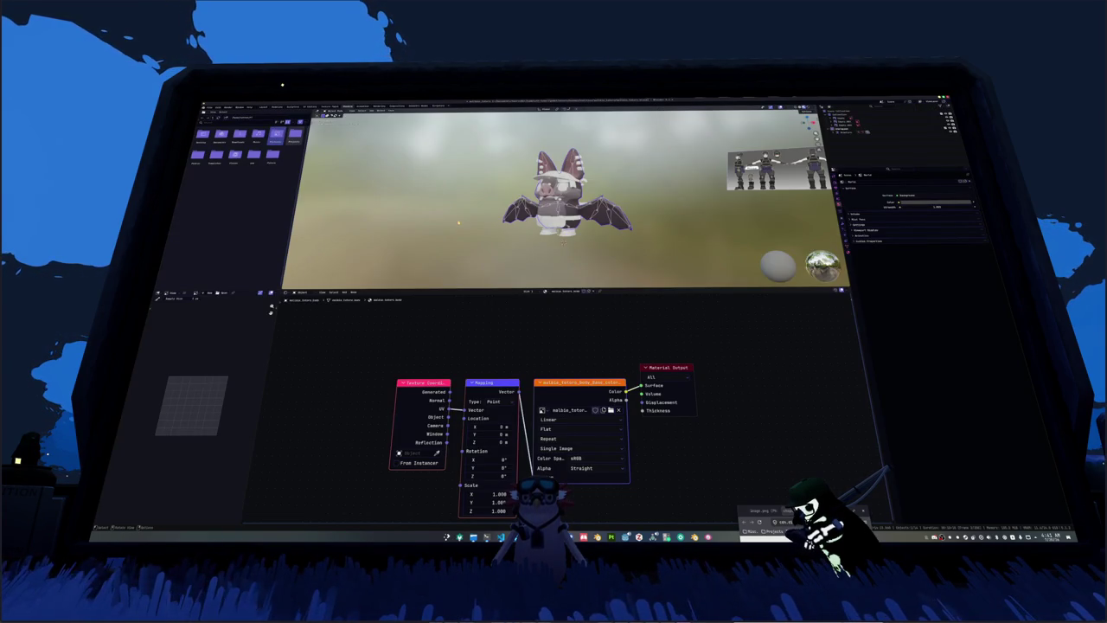
scroll(459, 223, up, 5)
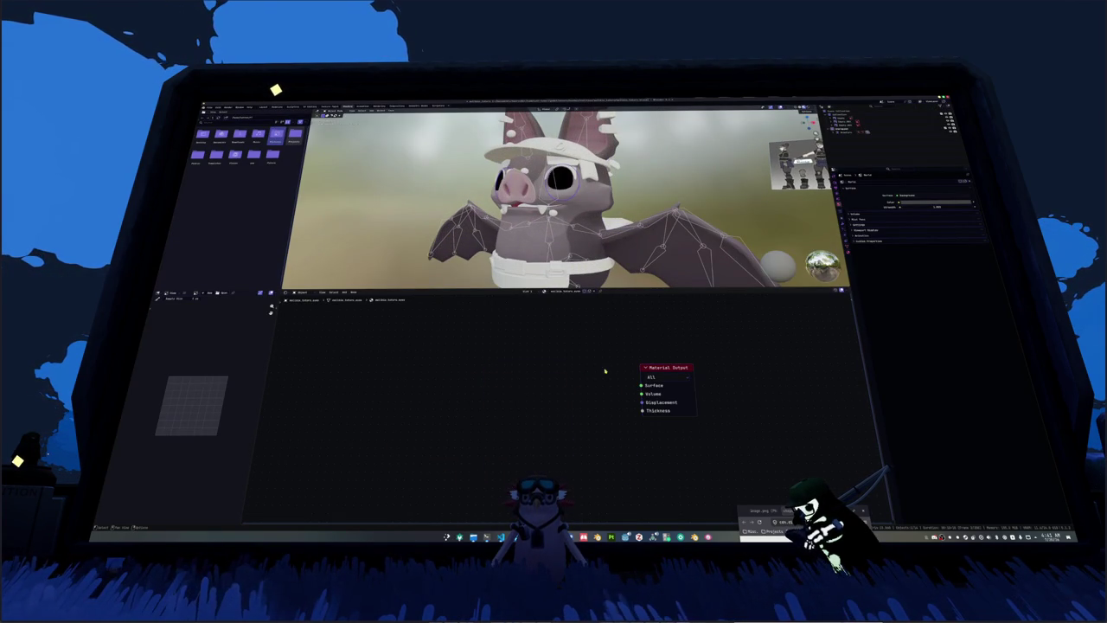
Step: Try a texture setup on another material, revert to the Principled BSDF and browse for an image
key(ctrl+shift+t)
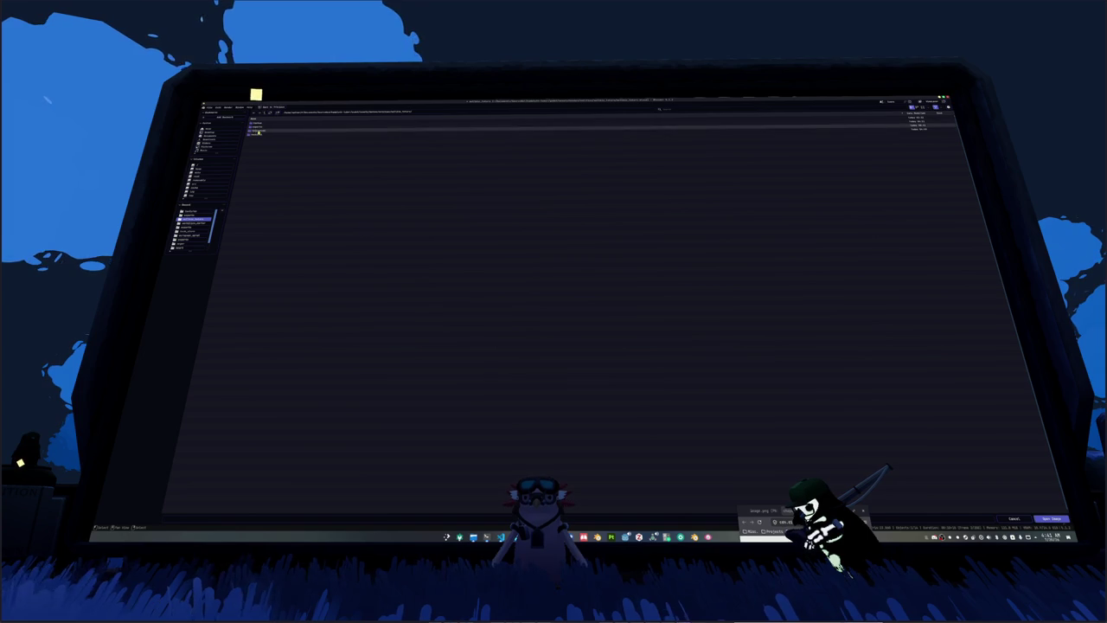
double_click(258, 131)
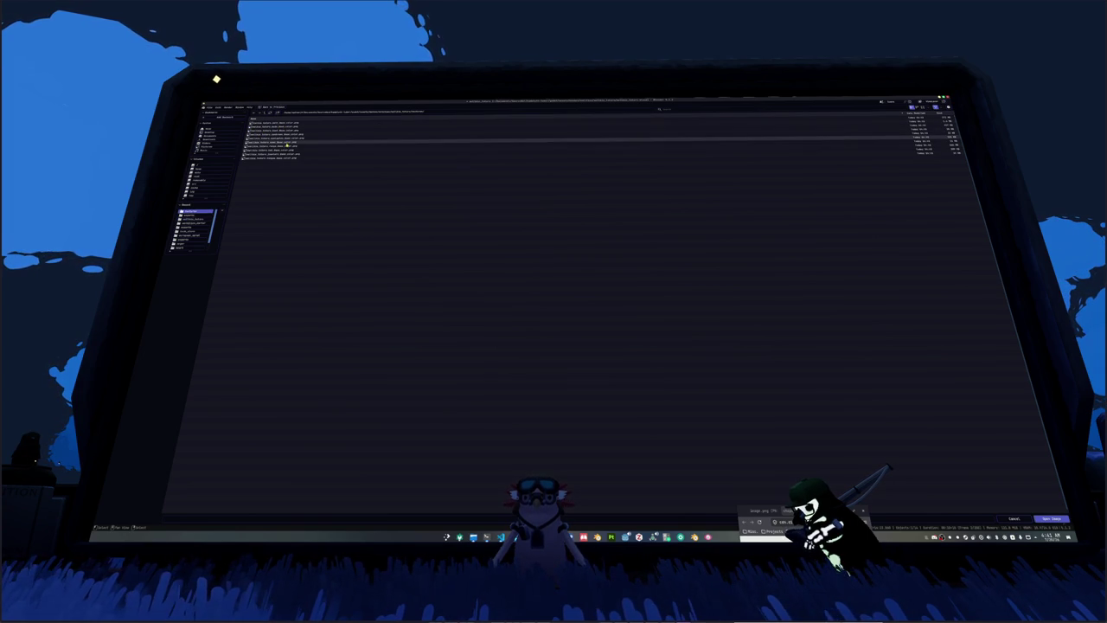
double_click(286, 146)
key(Delete)
key(ctrl+z)
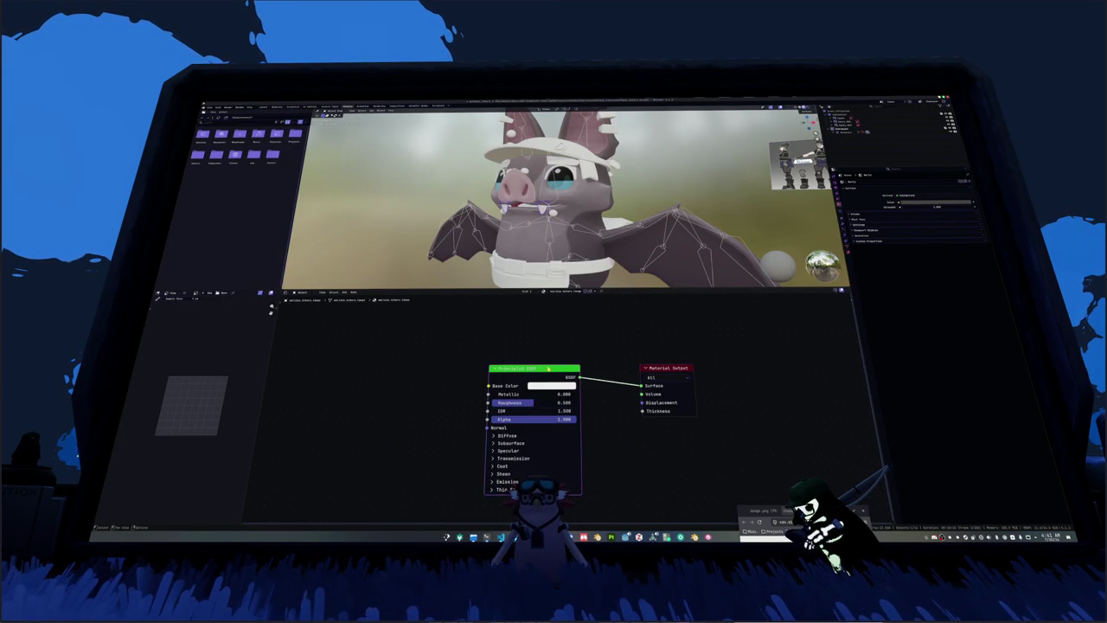
key(ctrl+z)
key(ctrl+z)
key(ctrl+o)
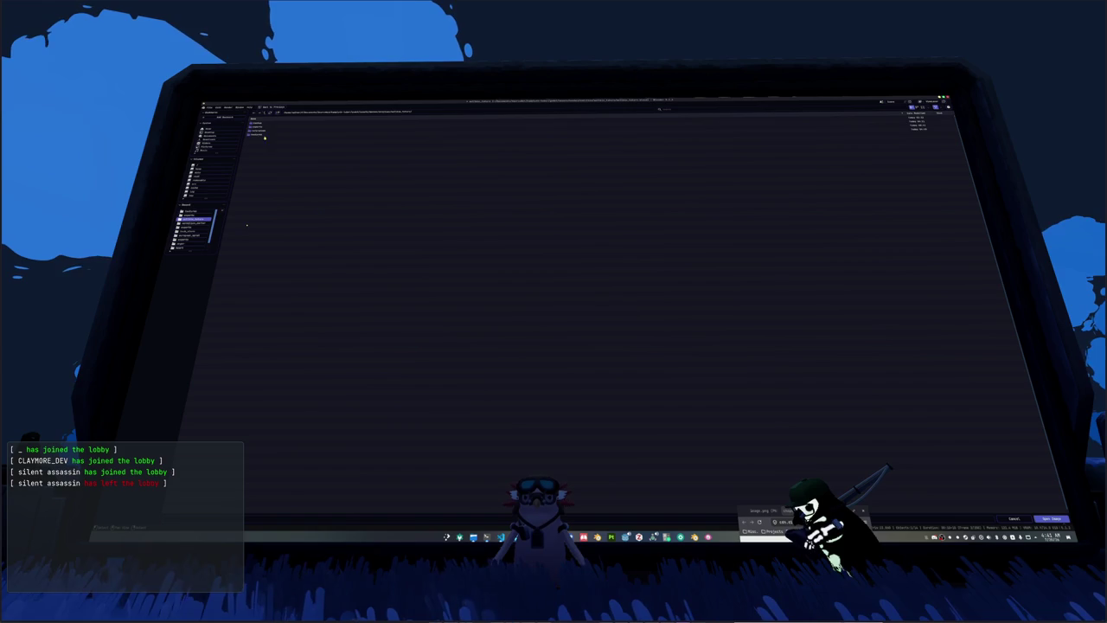
Step: Load the first baked colour image from the textures folder into the image texture node
double_click(264, 134)
key(Down)
key(Down)
key(Down)
key(Down)
key(Return)
key(ctrl+z)
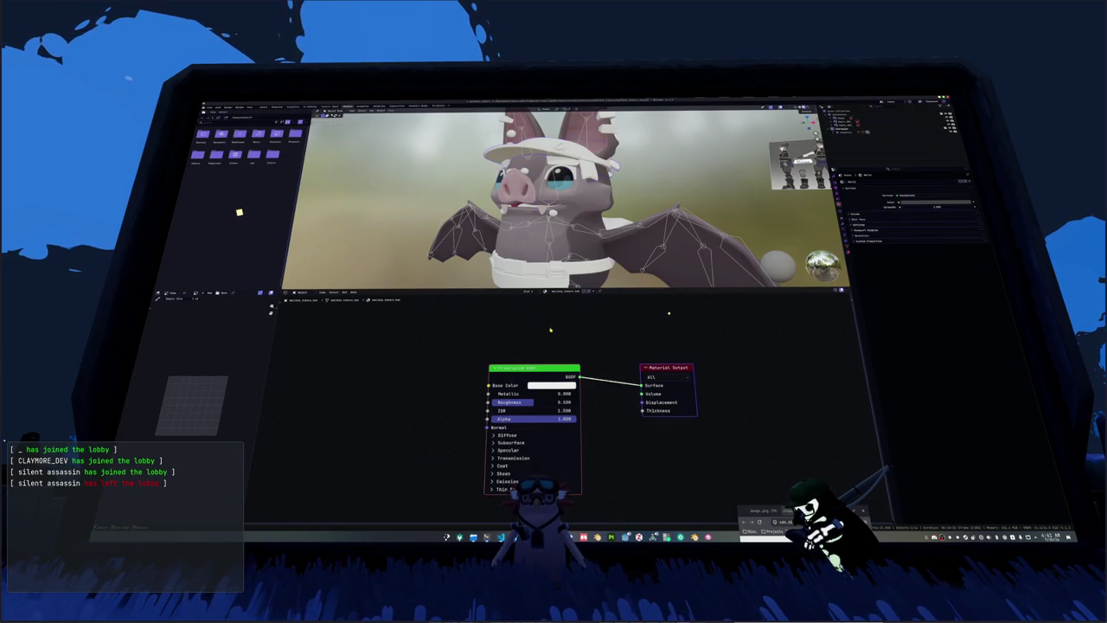
key(ctrl+shift+z)
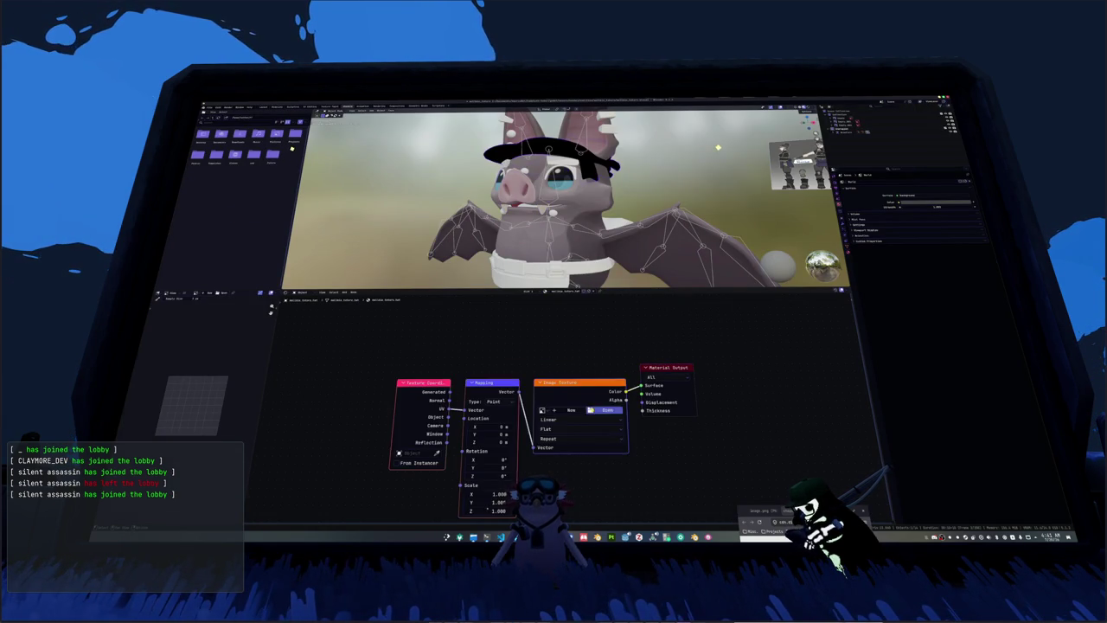
key(ctrl+o)
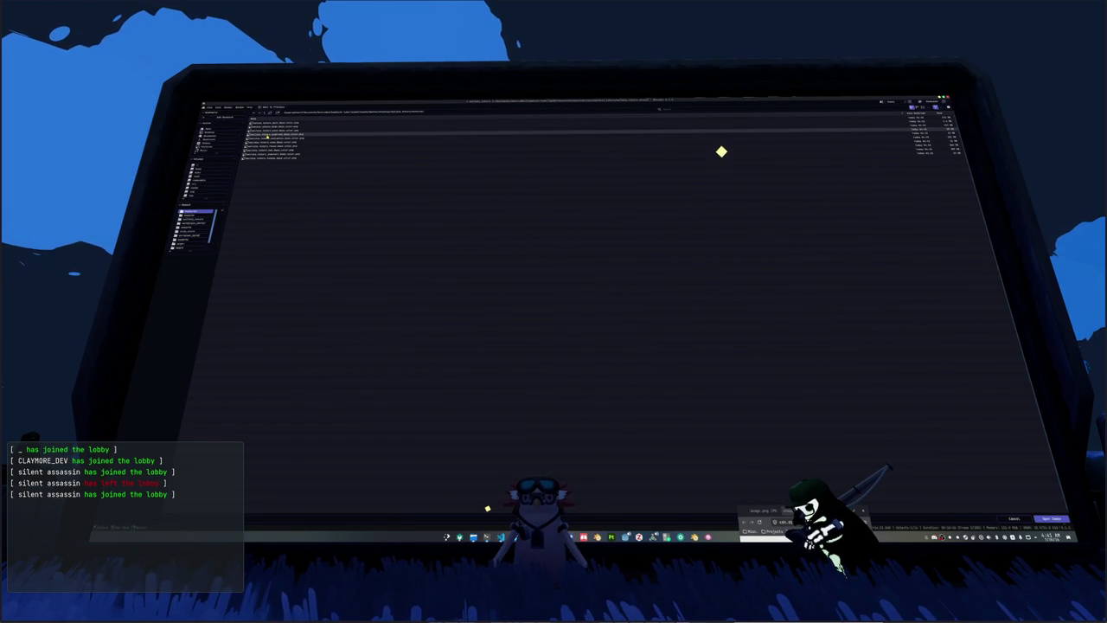
key(Escape)
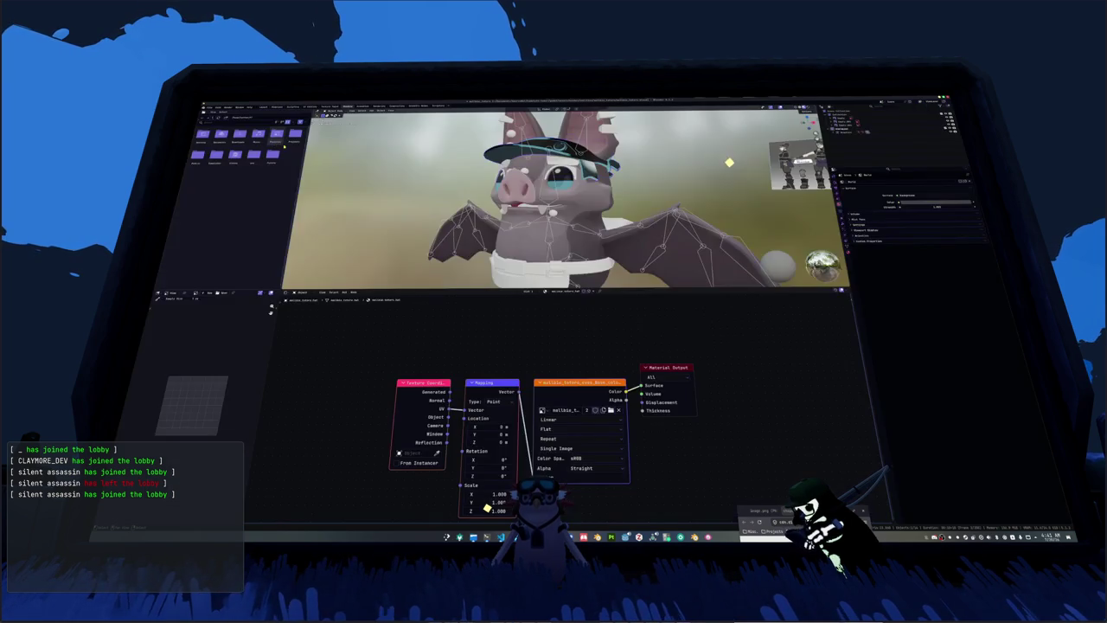
Step: Try different colour images on the next material, undoing back to the original shader
click(611, 409)
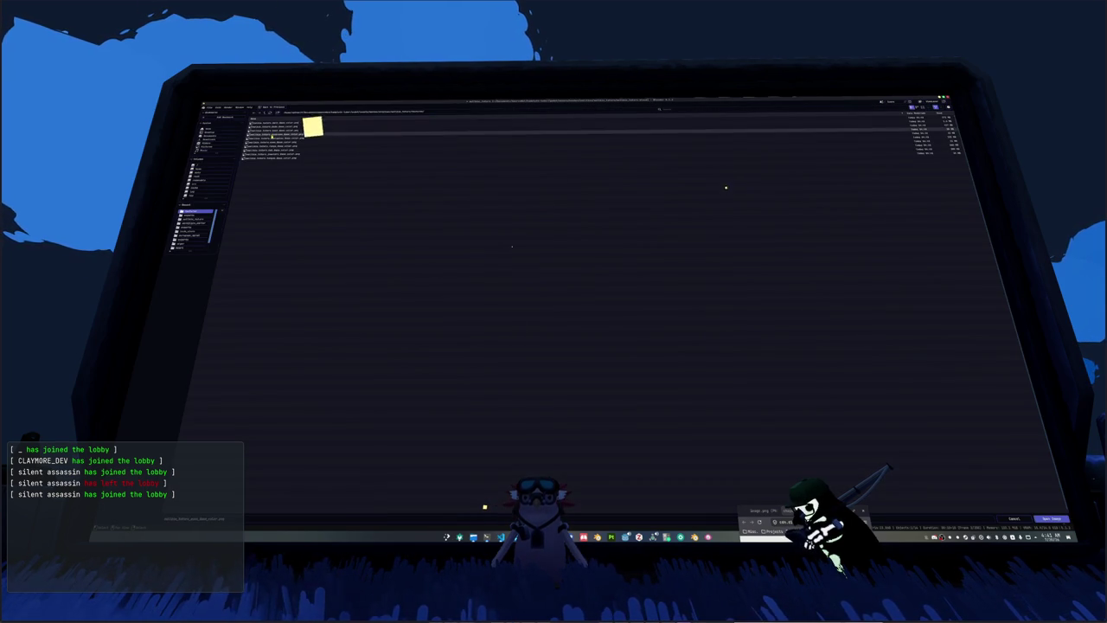
double_click(281, 148)
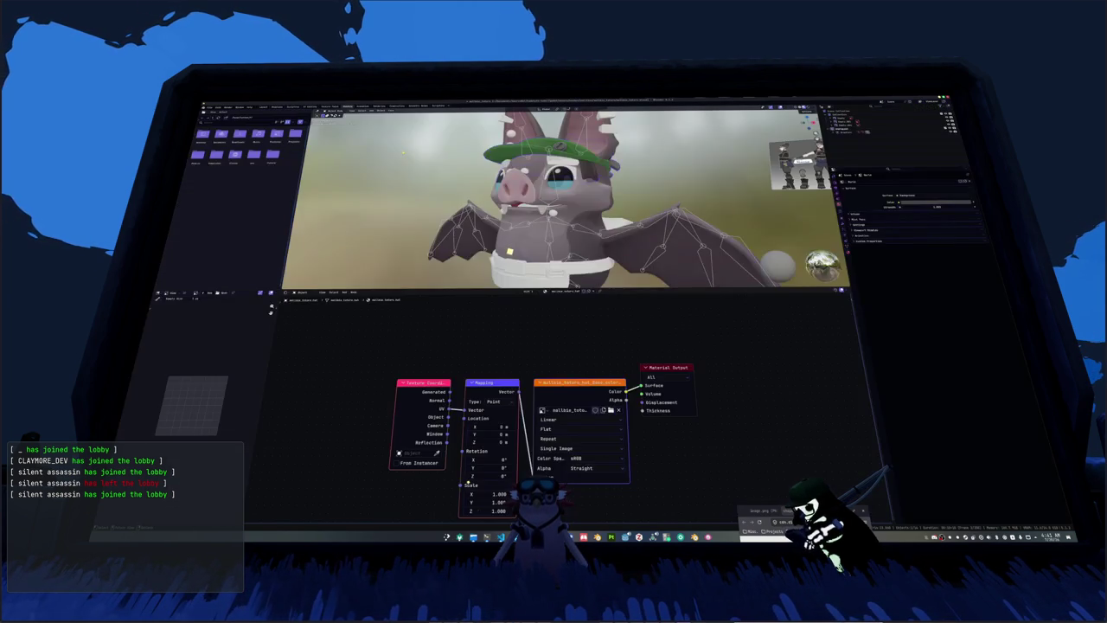
key(ctrl+z)
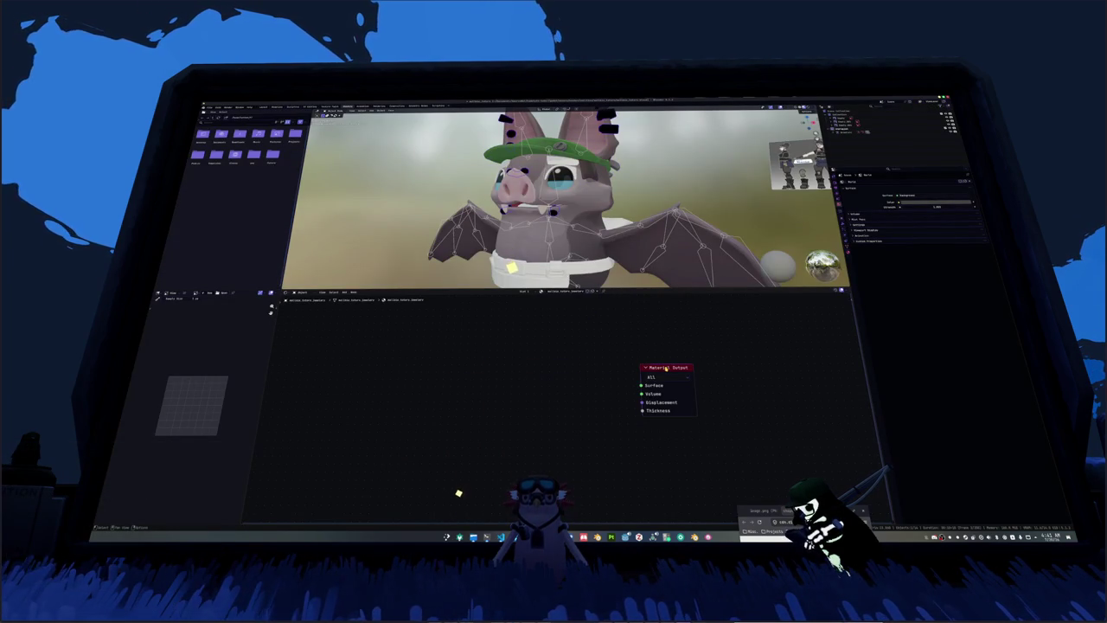
click(605, 410)
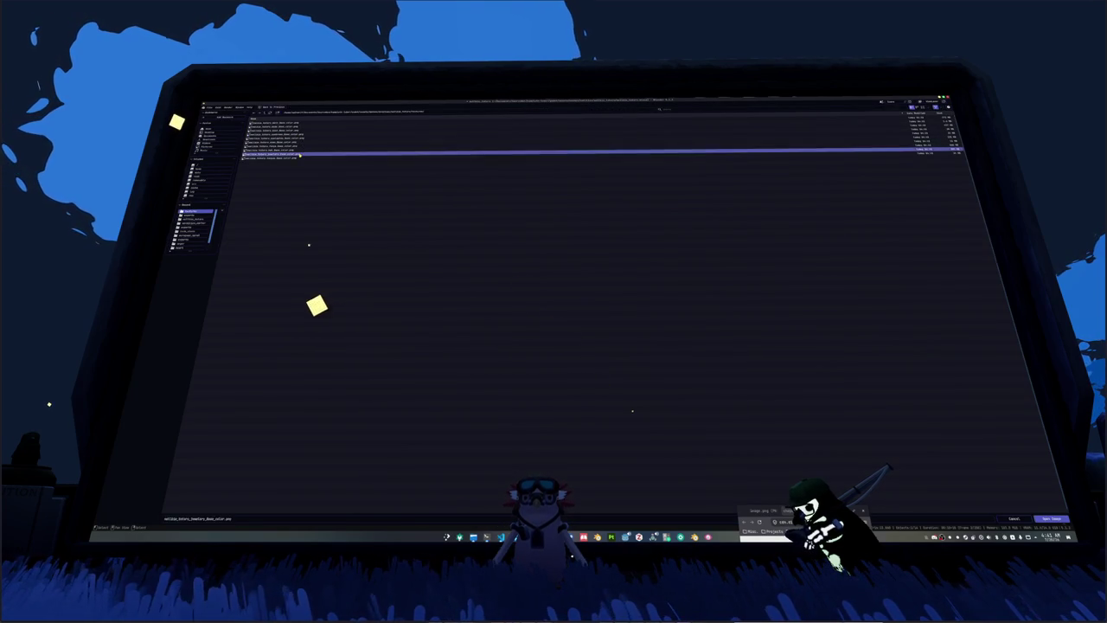
double_click(281, 155)
key(ctrl+z)
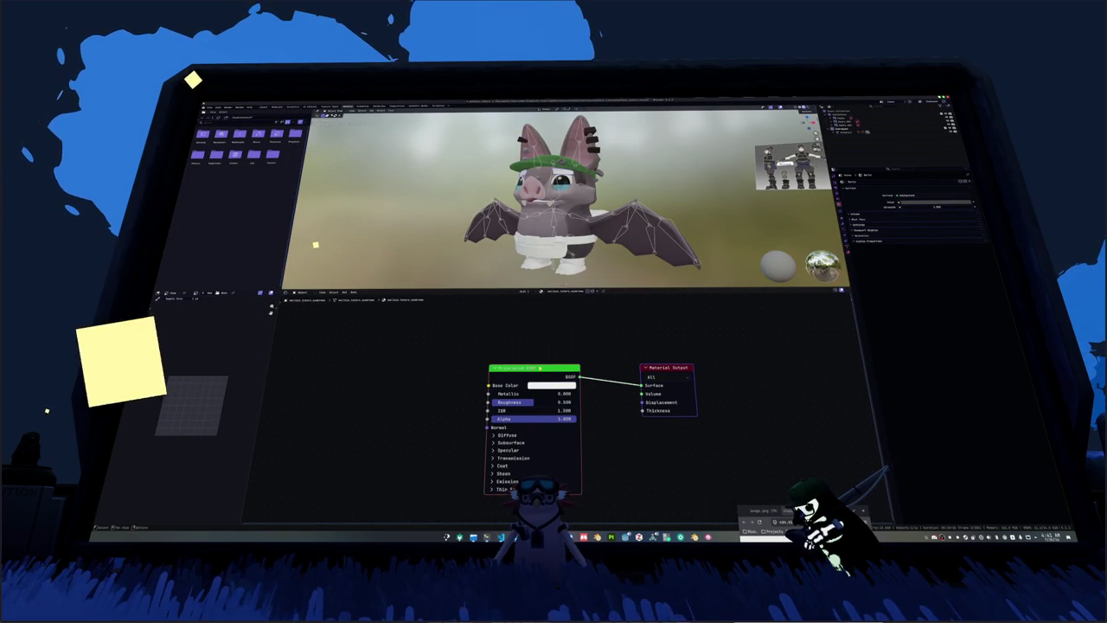
key(ctrl+z)
key(ctrl+shift+z)
key(ctrl+shift+z)
Step: Restore the texture nodes and load the chosen colour image onto the model
click(605, 410)
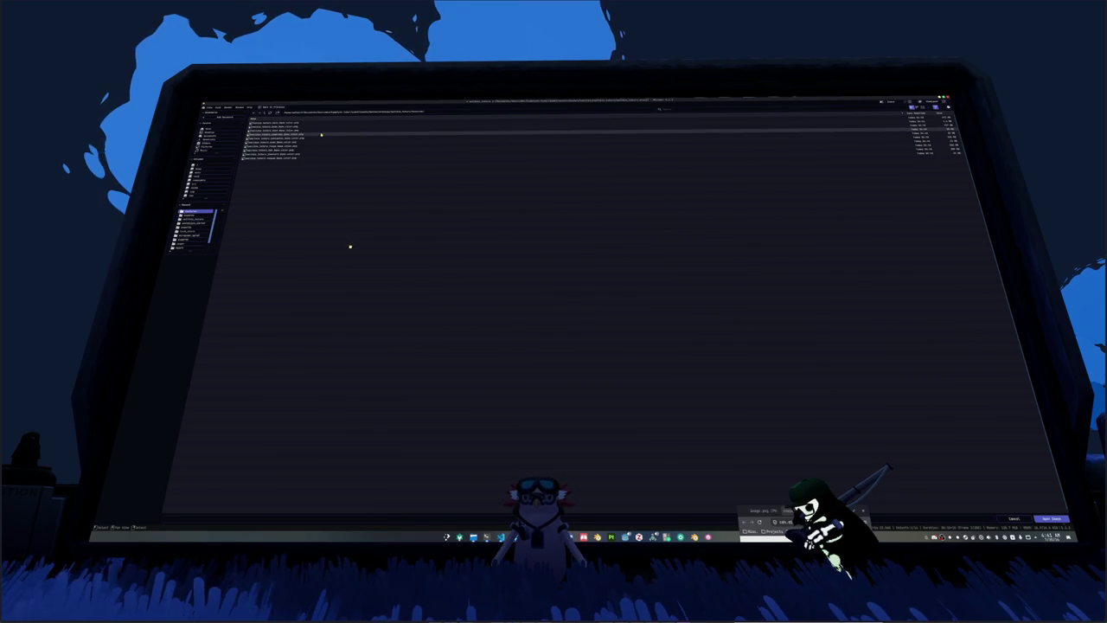
key(Return)
key(ctrl+z)
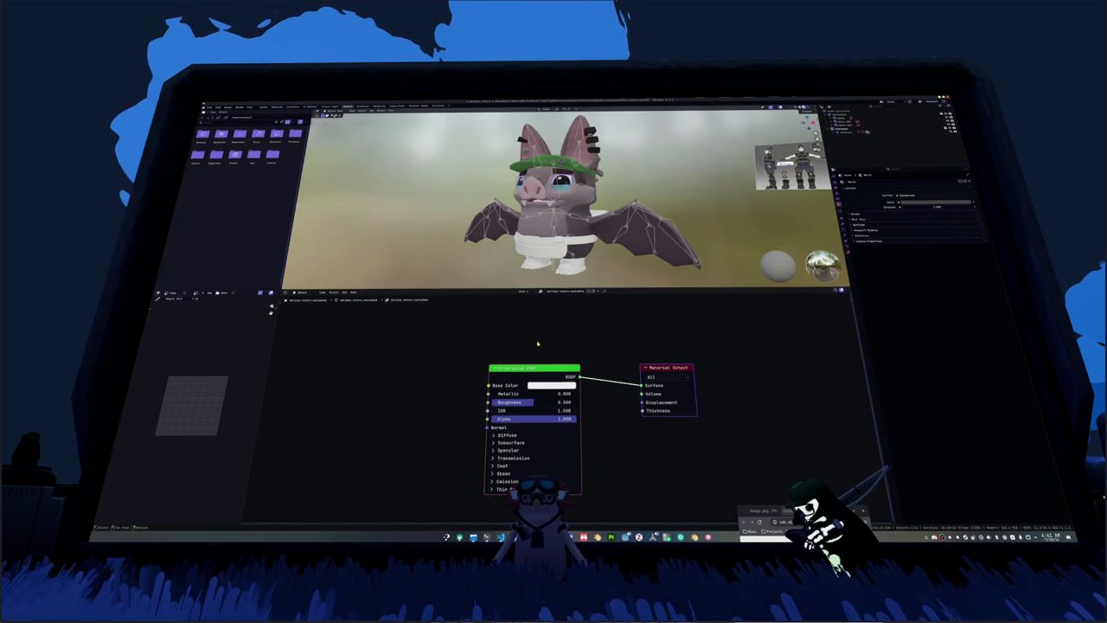
key(ctrl+z)
key(ctrl+shift+z)
key(ctrl+shift+z)
click(611, 414)
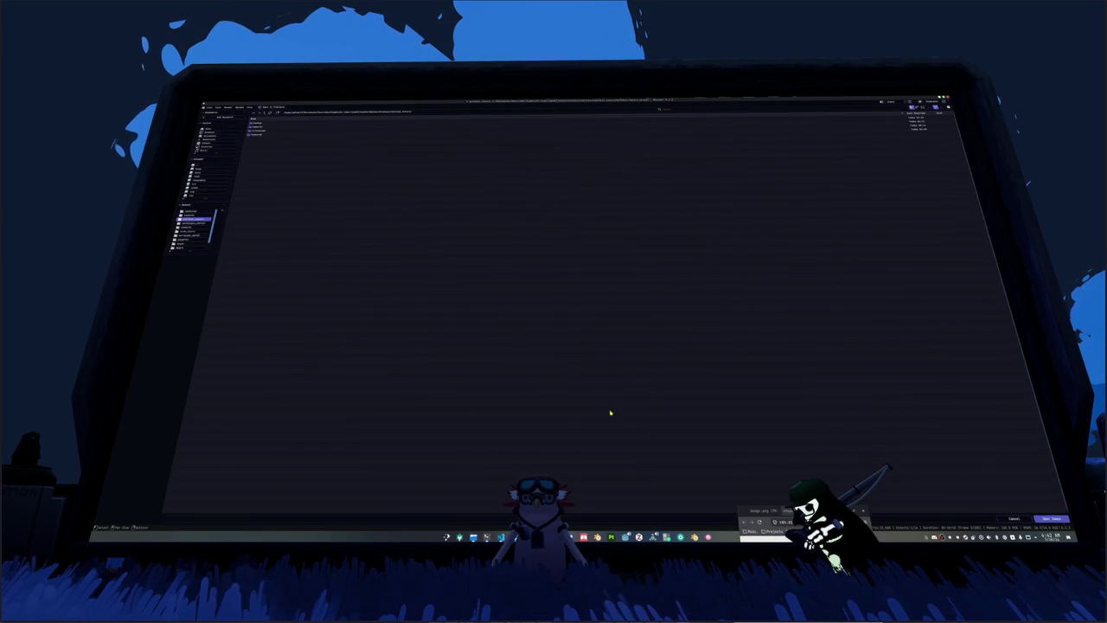
double_click(256, 128)
click(257, 136)
double_click(257, 135)
Step: Redo the image texture setup for the remaining material and load its colour image
key(ctrl+z)
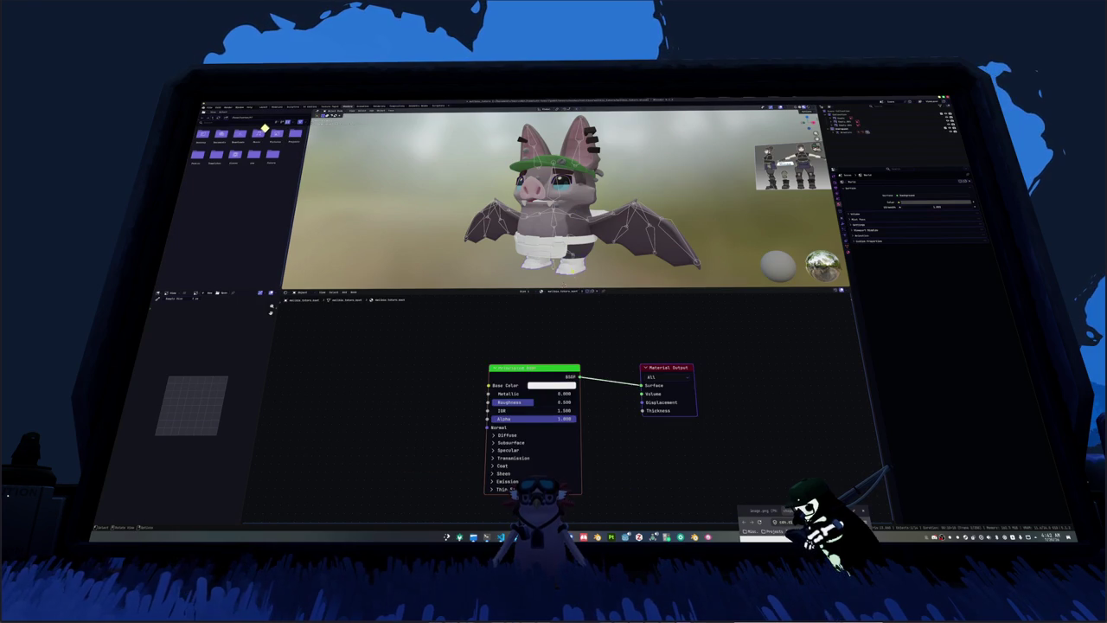
key(ctrl+z)
key(ctrl+shift+z)
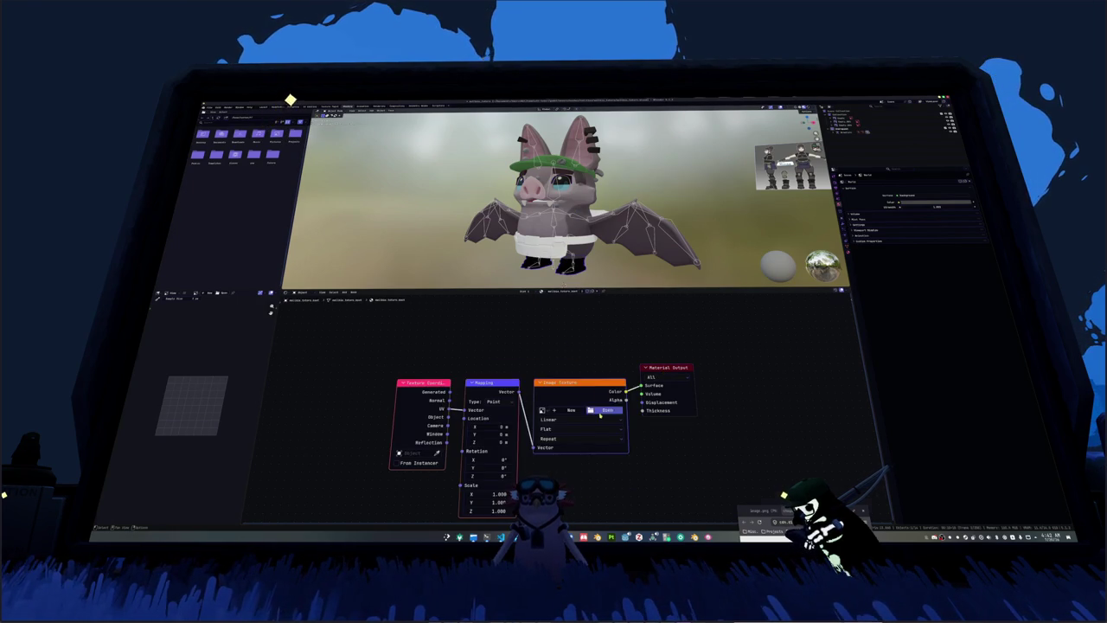
click(597, 412)
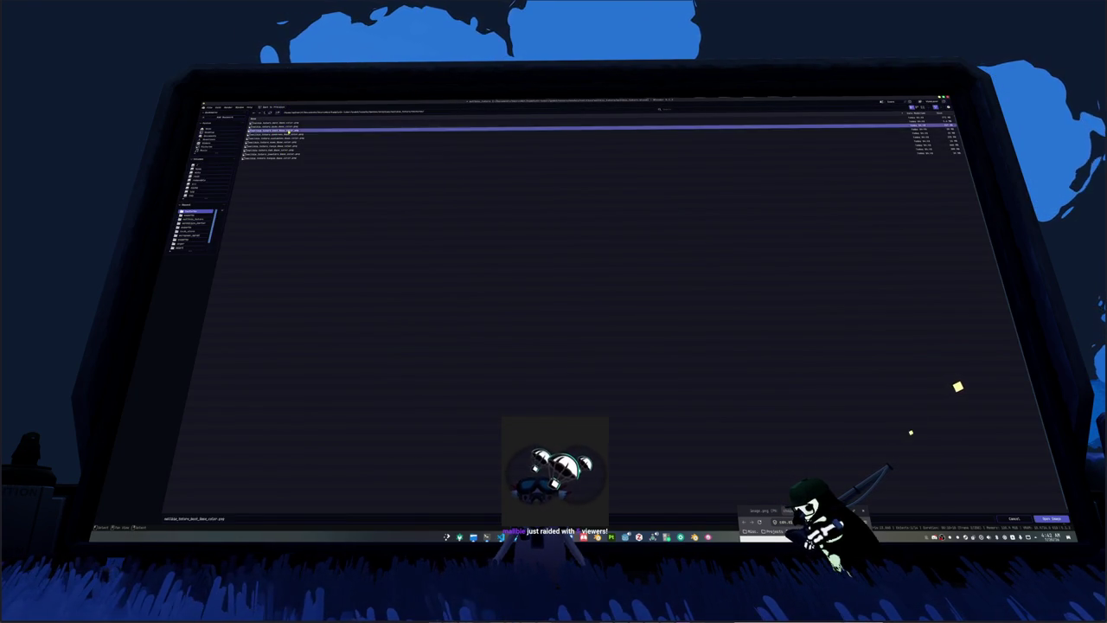
double_click(277, 129)
key(ctrl+z)
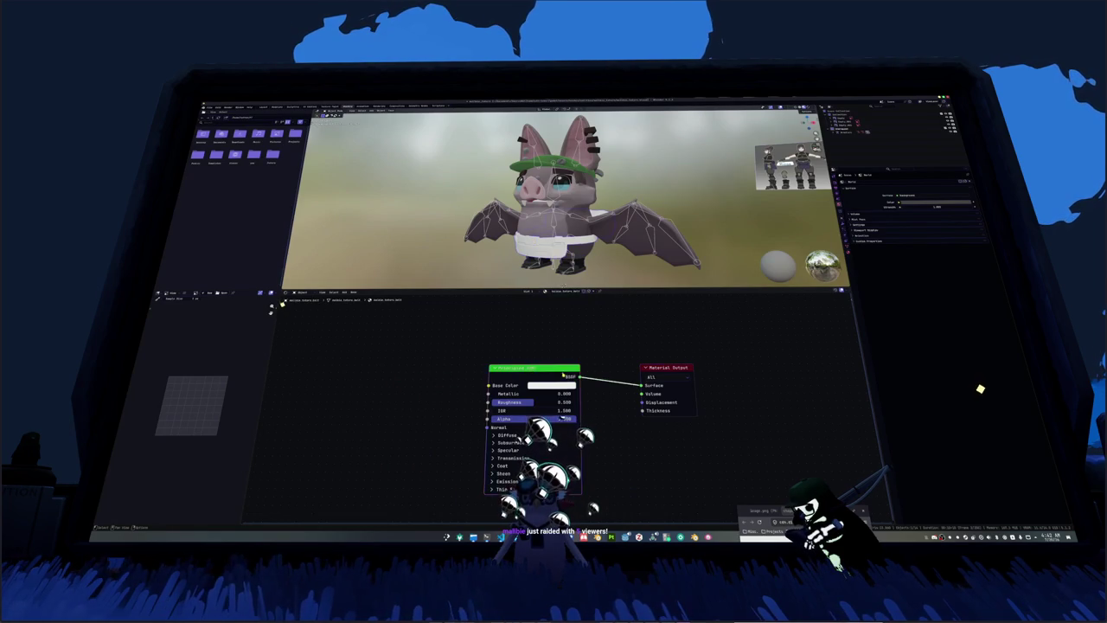
key(ctrl+z)
key(ctrl+shift+z)
click(579, 407)
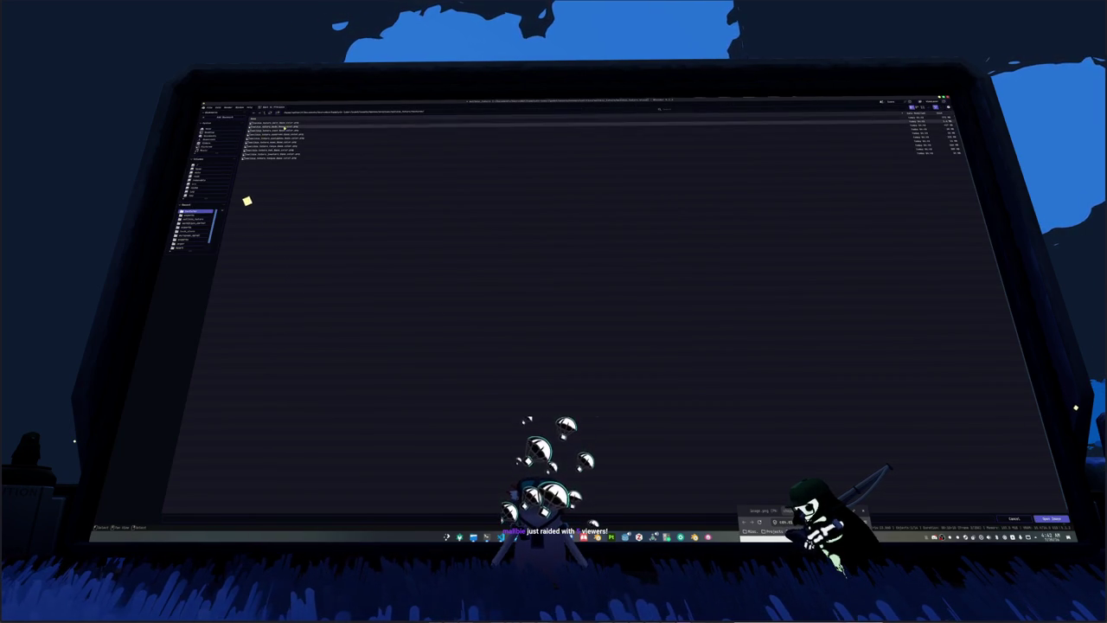
key(Return)
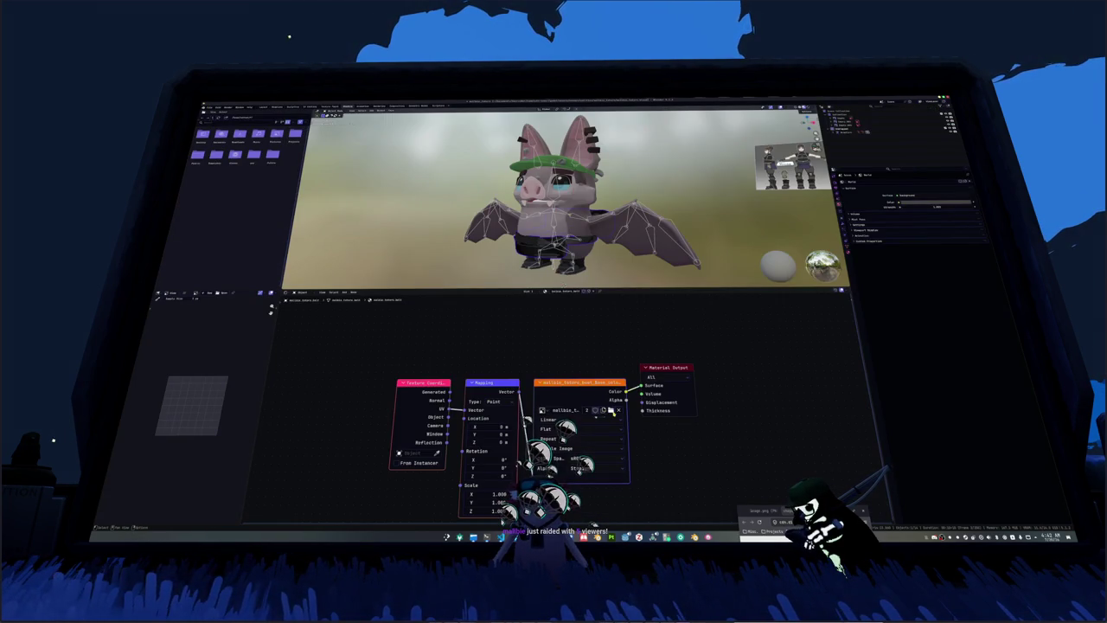
click(611, 409)
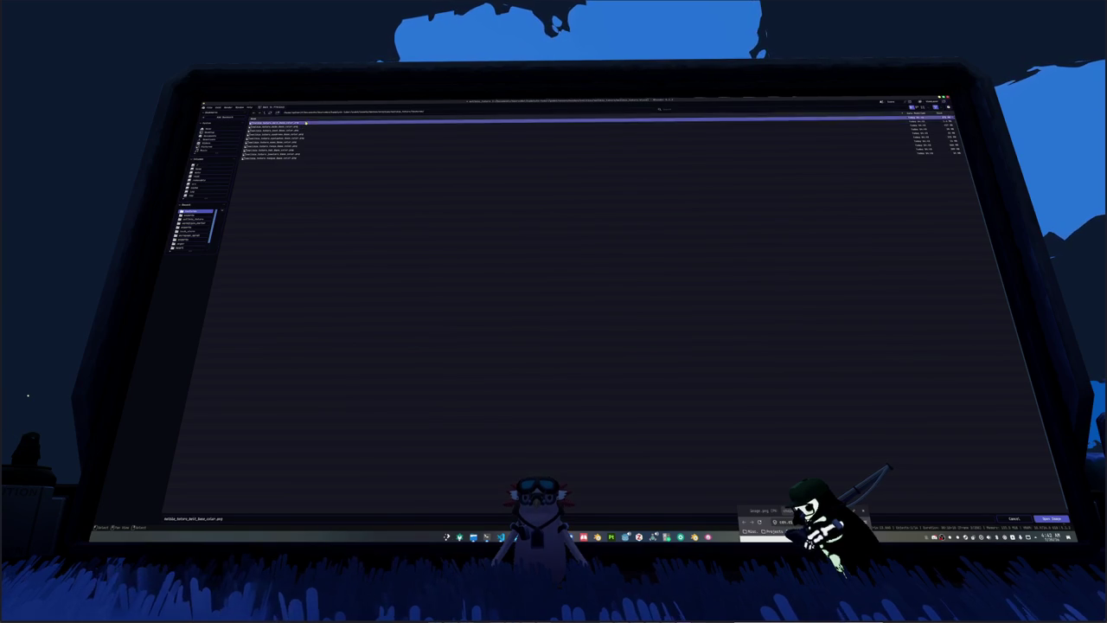
double_click(303, 126)
Step: Check the textured bat from the front, select another object and return to Layout
middle_drag(591, 267, 906, 410)
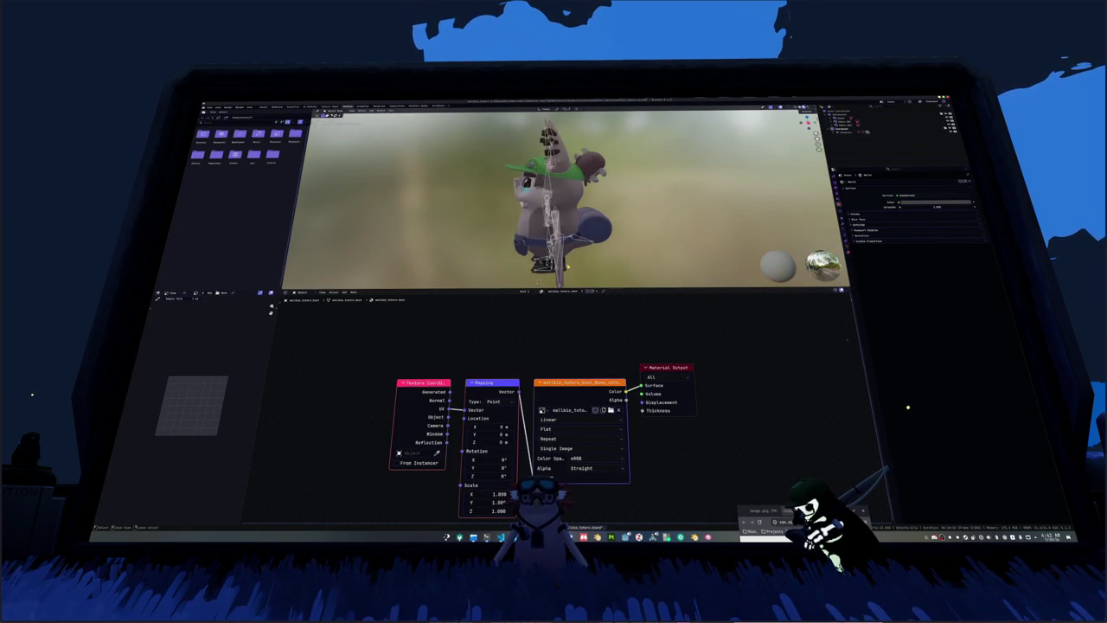
scroll(567, 264, down, 3)
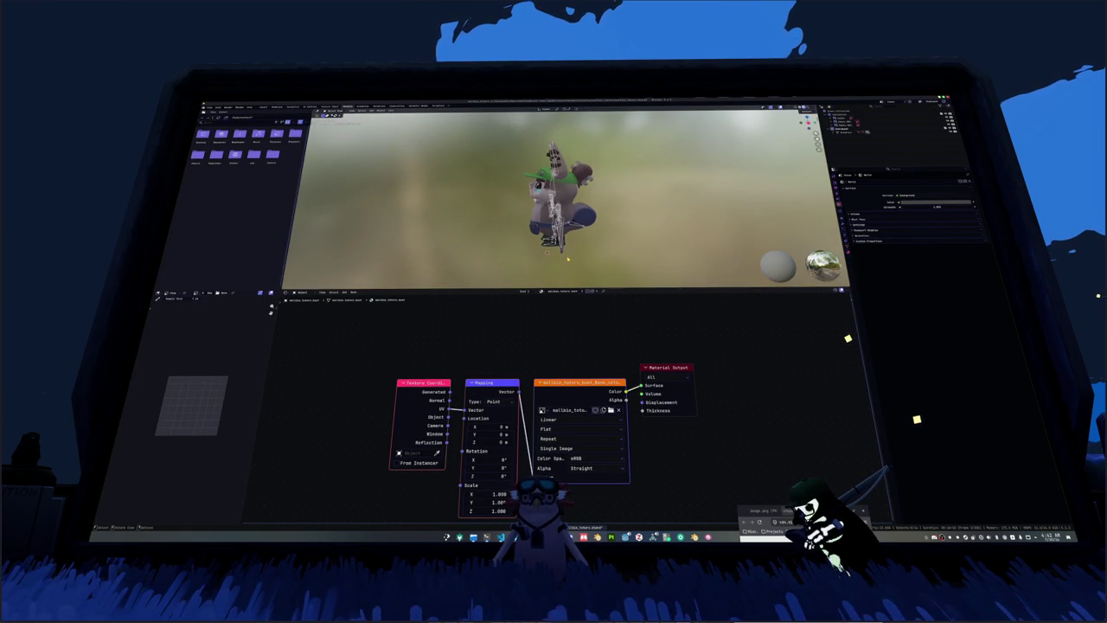
key(KP_1)
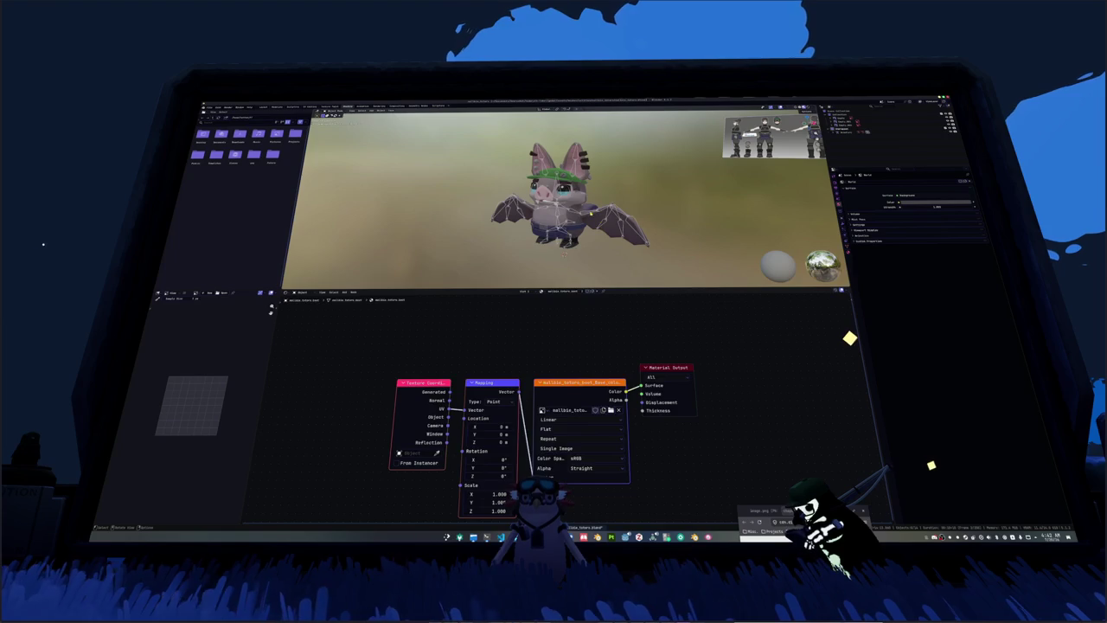
click(865, 132)
click(263, 106)
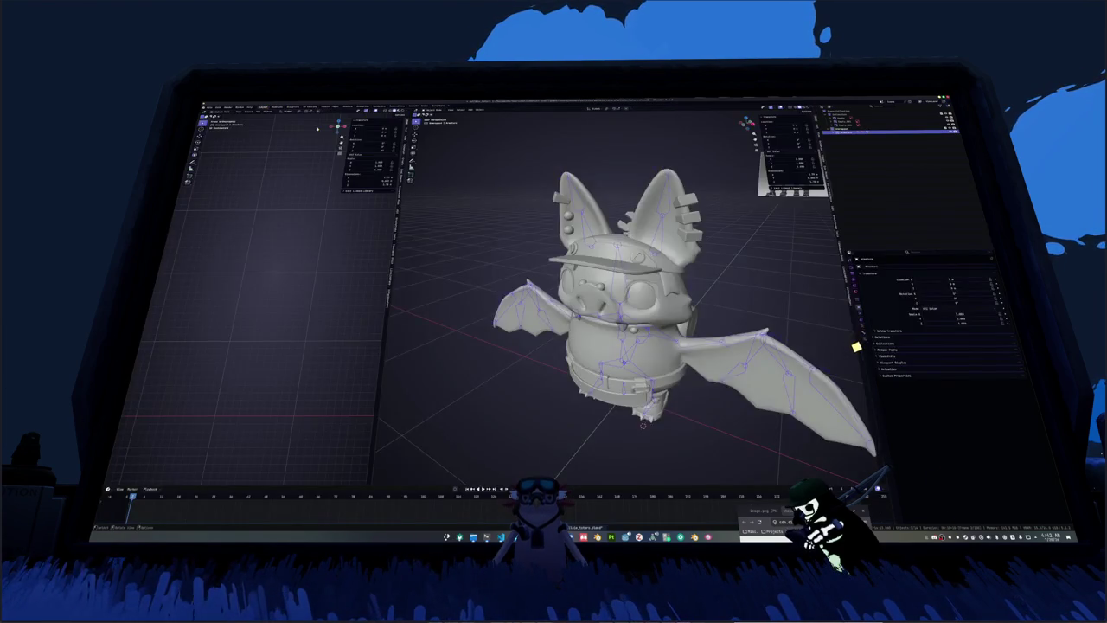
Step: Frame the bat, tick Film > Transparent, expand Color Management and enter Pose Mode
scroll(619, 295, down, 3)
key(KP_Decimal)
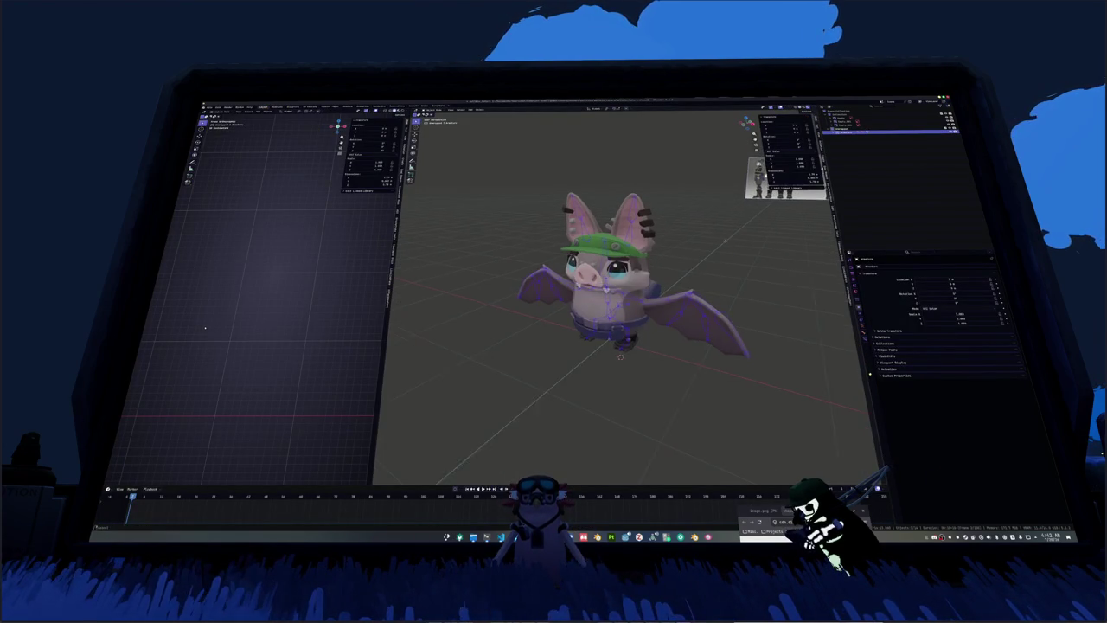
key(ctrl+Tab)
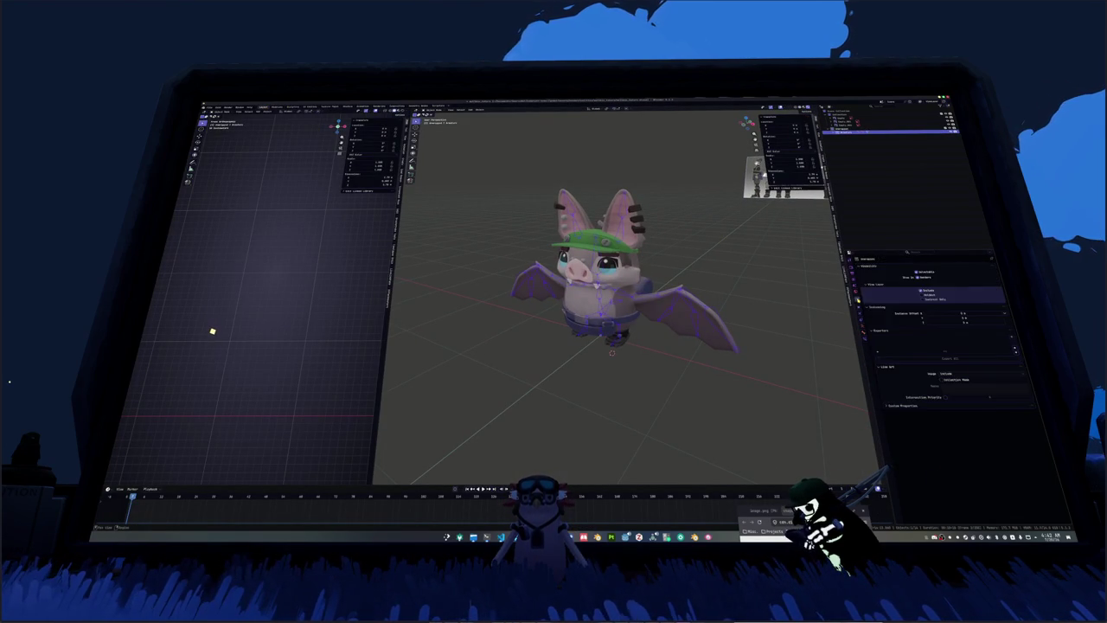
click(884, 372)
click(943, 383)
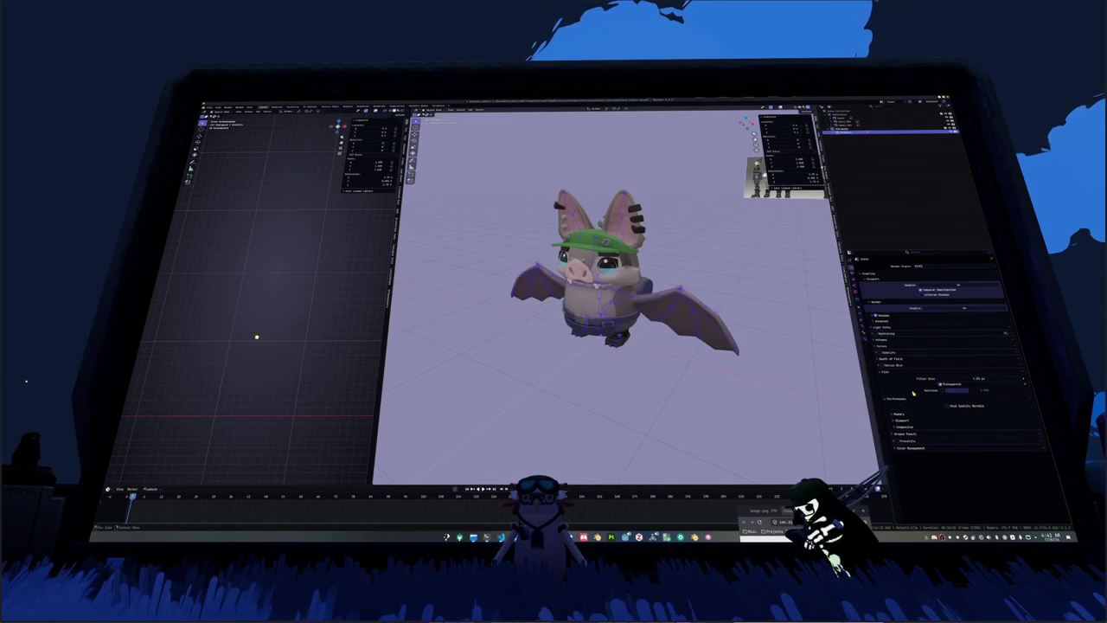
click(904, 447)
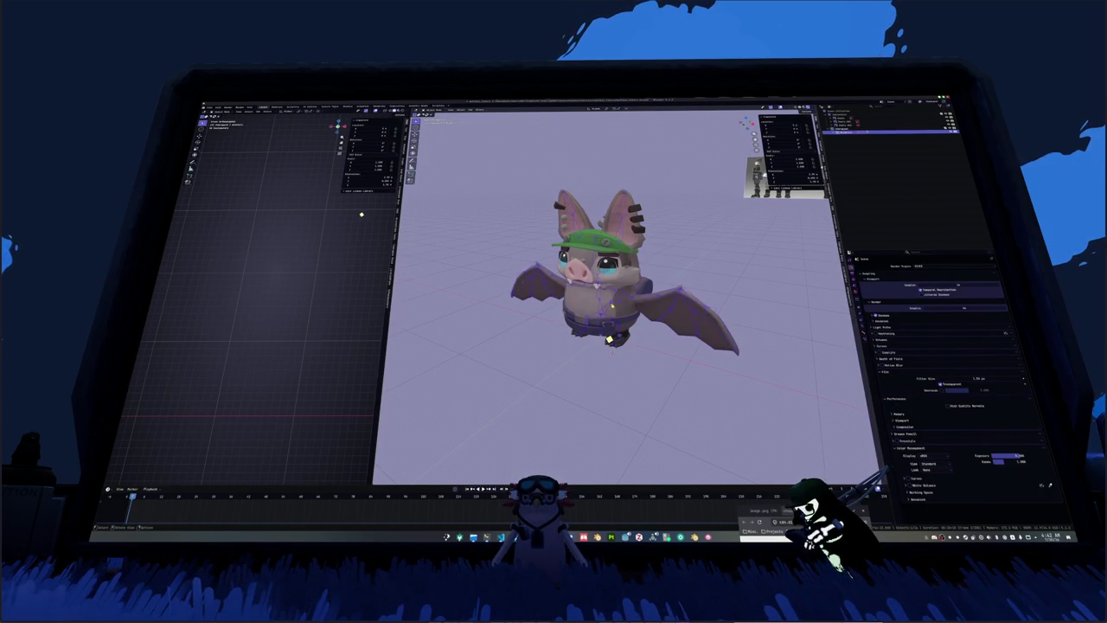
key(Tab)
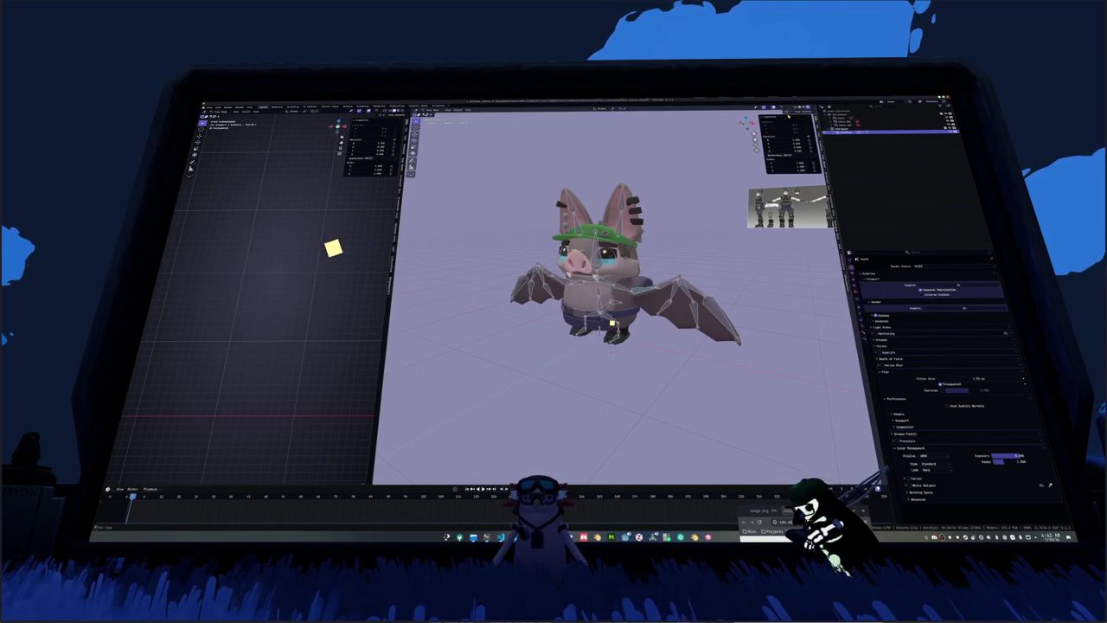
Step: Rotate the wing bones outward into a spread pose, checking from above and the front
key(r)
click(694, 162)
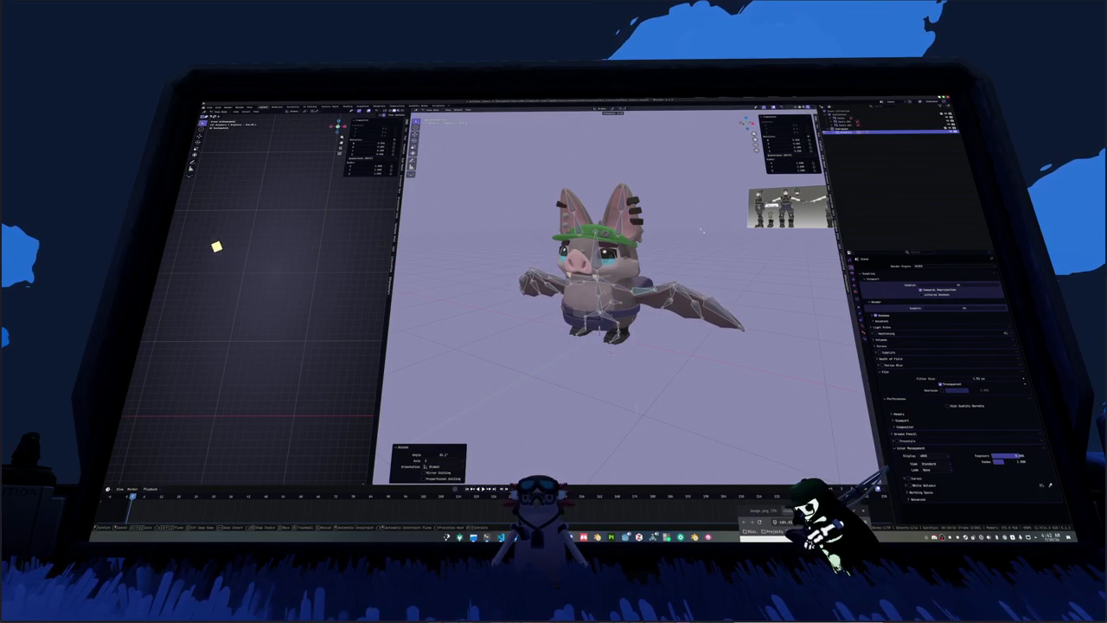
middle_drag(694, 162, 698, 259)
key(r)
click(673, 263)
key(r)
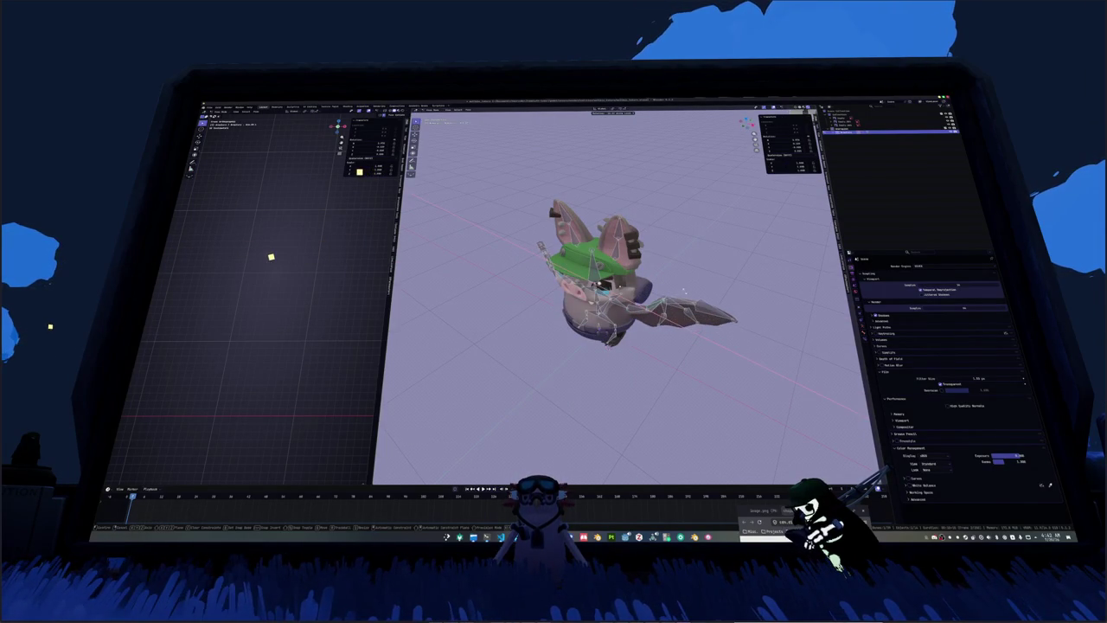
click(680, 295)
middle_drag(679, 295, 621, 287)
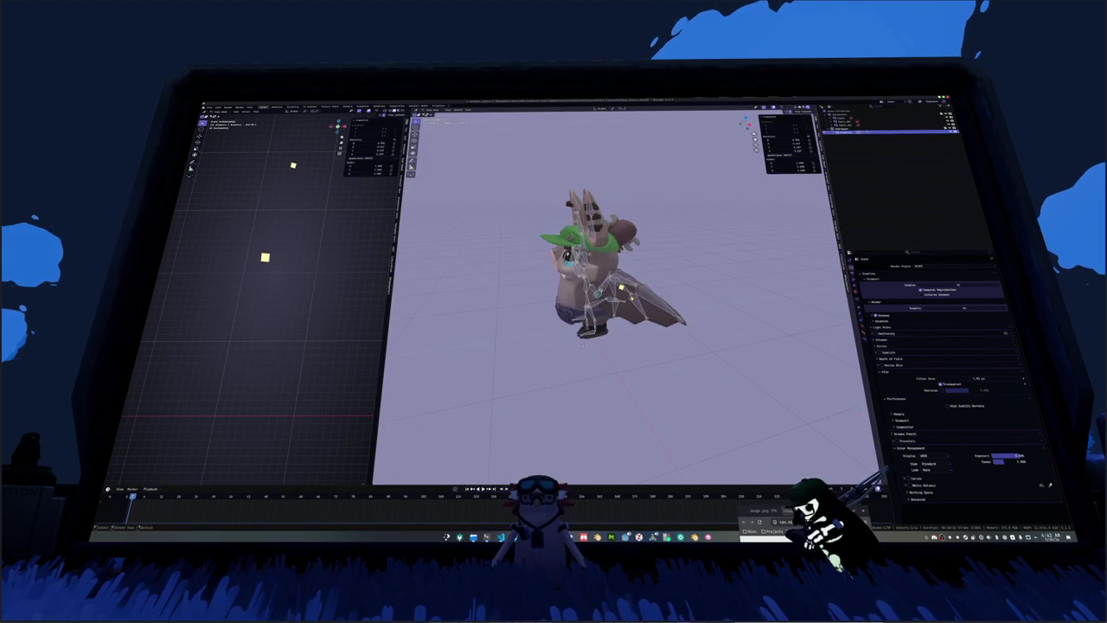
key(r)
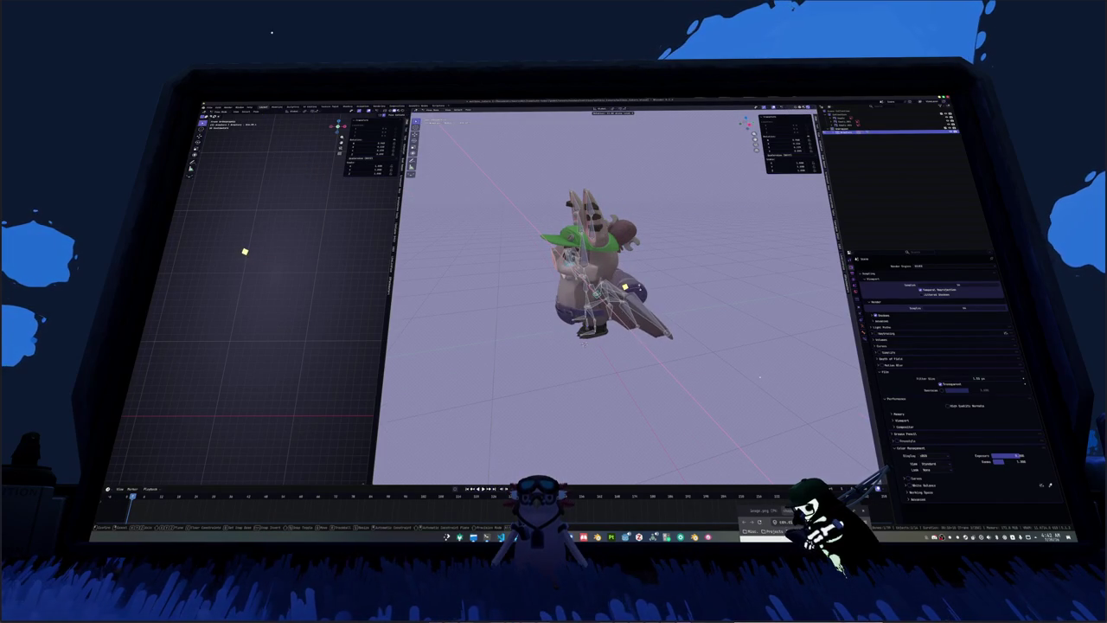
click(626, 287)
Step: Swing both wings further outward with more bone rotations, viewed from below and the front
key(r)
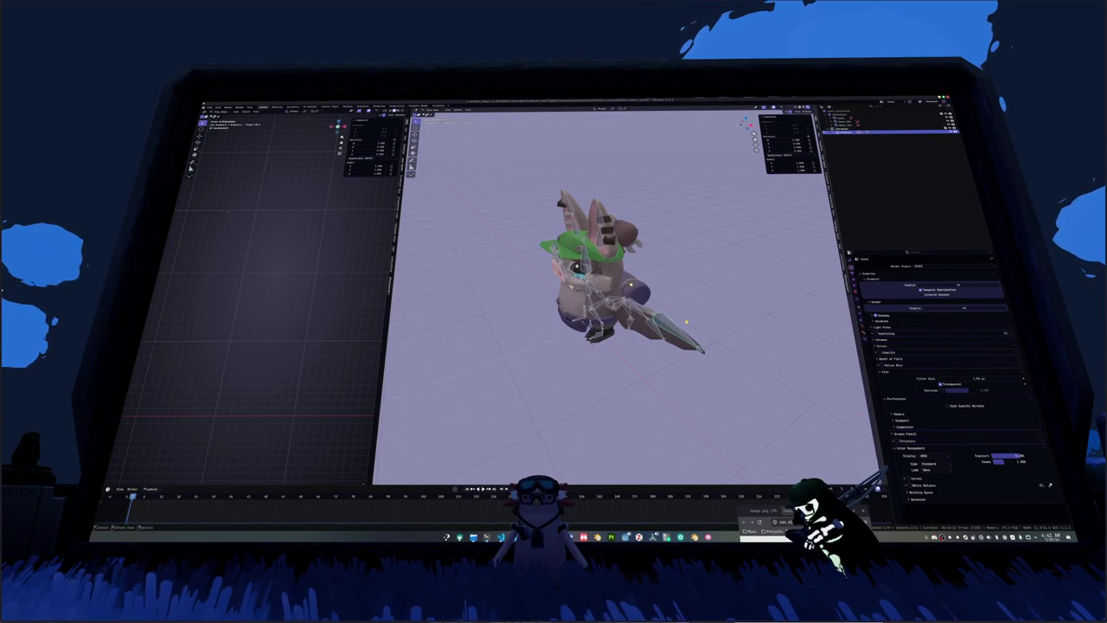
middle_drag(684, 326, 643, 306)
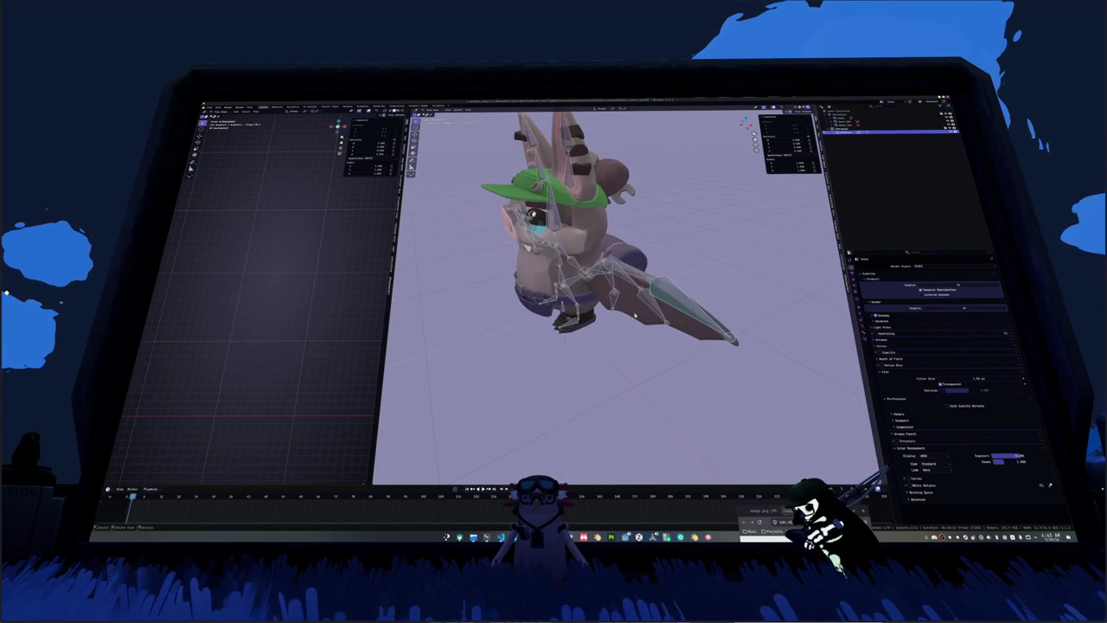
key(r)
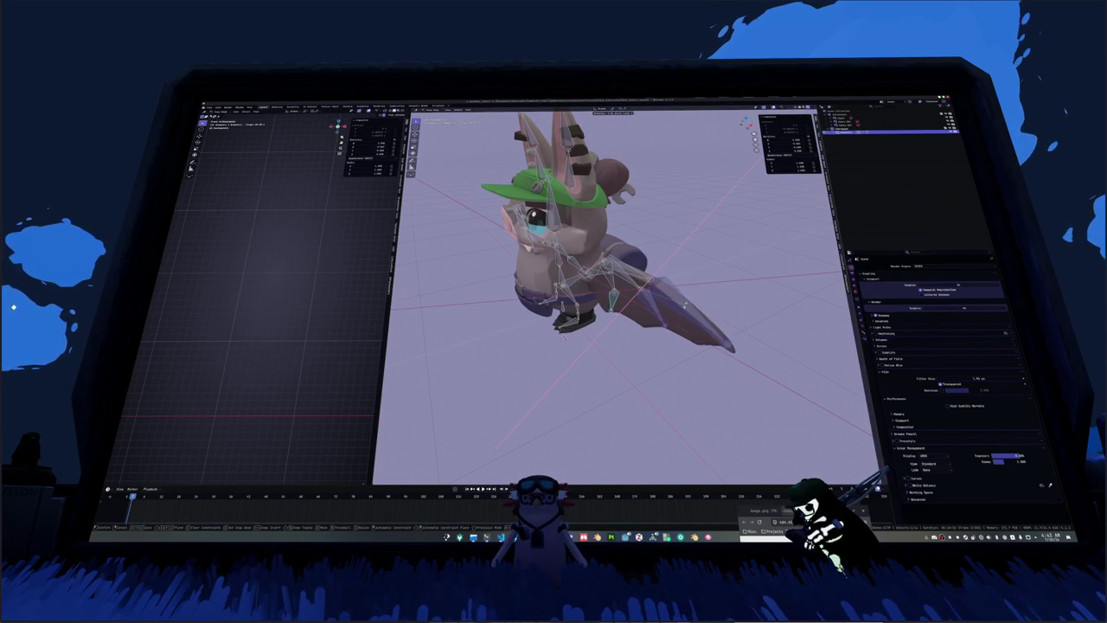
click(674, 313)
mouse_move(673, 313)
middle_down()
mouse_move(600, 355)
mouse_move(658, 320)
middle_up()
key(r)
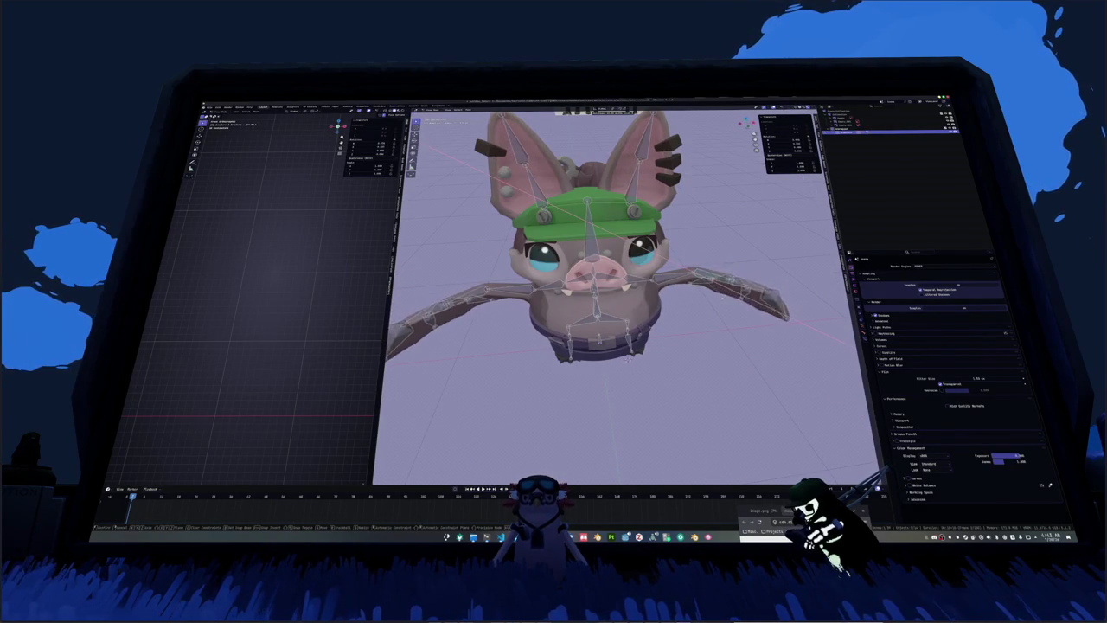
click(722, 296)
mouse_move(721, 296)
middle_down()
mouse_move(606, 346)
mouse_move(622, 350)
middle_up()
scroll(591, 365, up, 3)
key(r)
click(622, 349)
Step: Parent the bat mesh to the armature using With Empty Groups
key(ctrl+Tab)
middle_drag(622, 350, 566, 351)
key(ctrl+Tab)
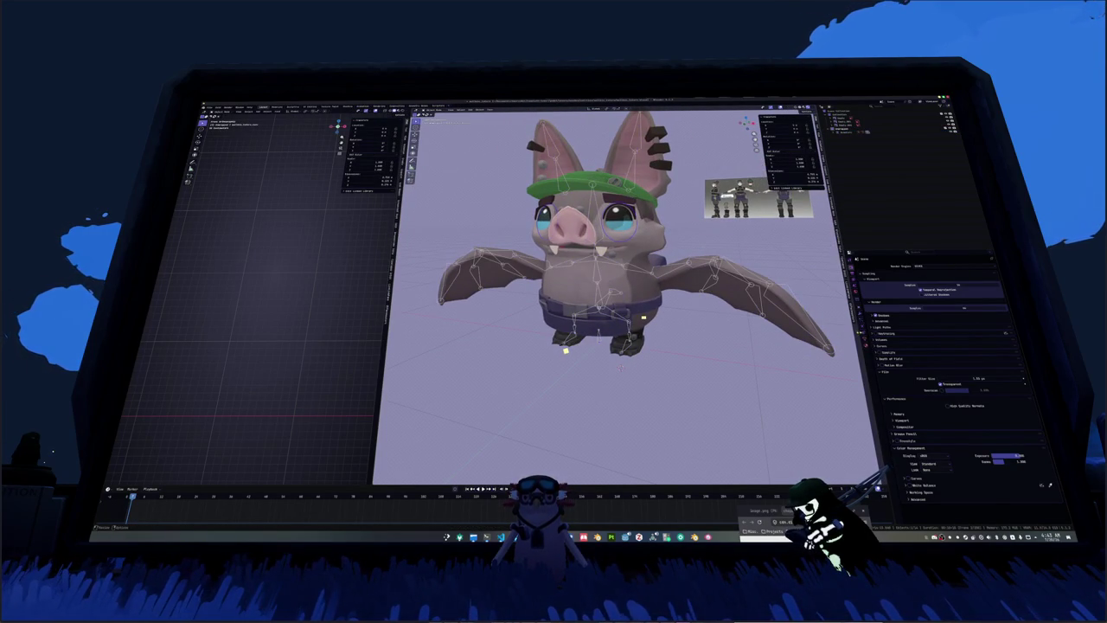
click(600, 343)
key(Tab)
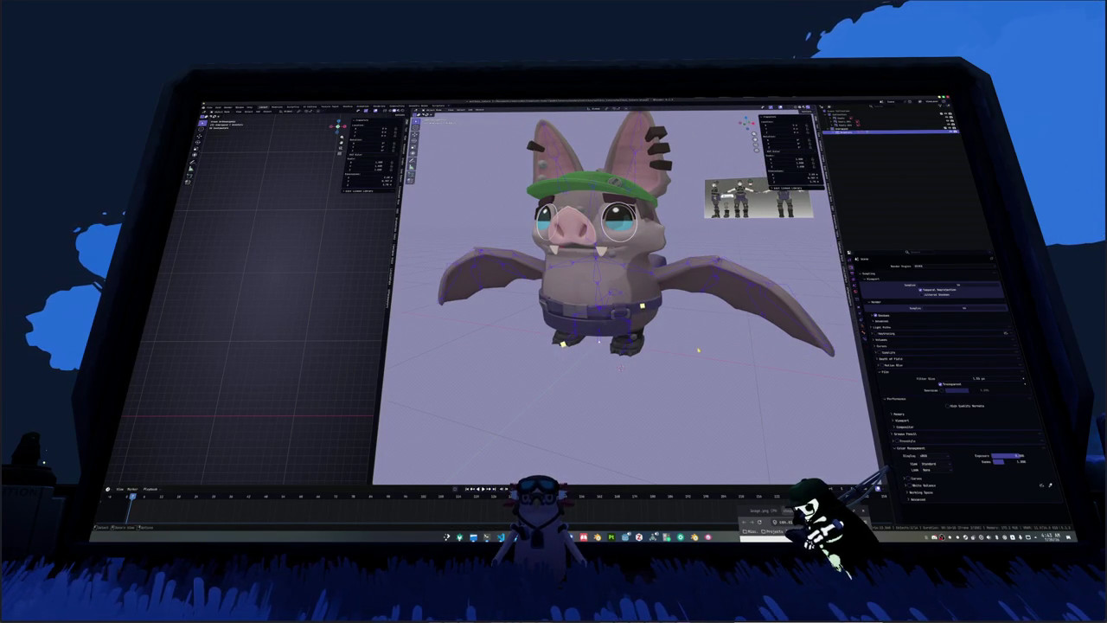
key(ctrl+p)
click(698, 350)
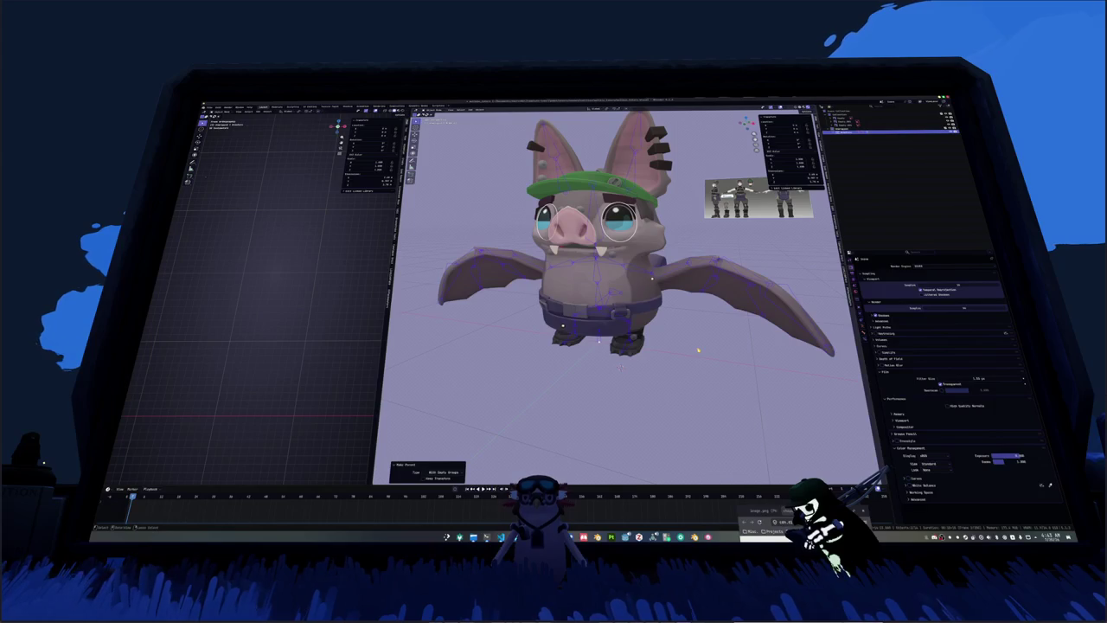
Step: Enlarge the mesh's Vertex Groups list to browse its bone groups, then put the armature back in Pose Mode
key(Tab)
key(ctrl+Tab)
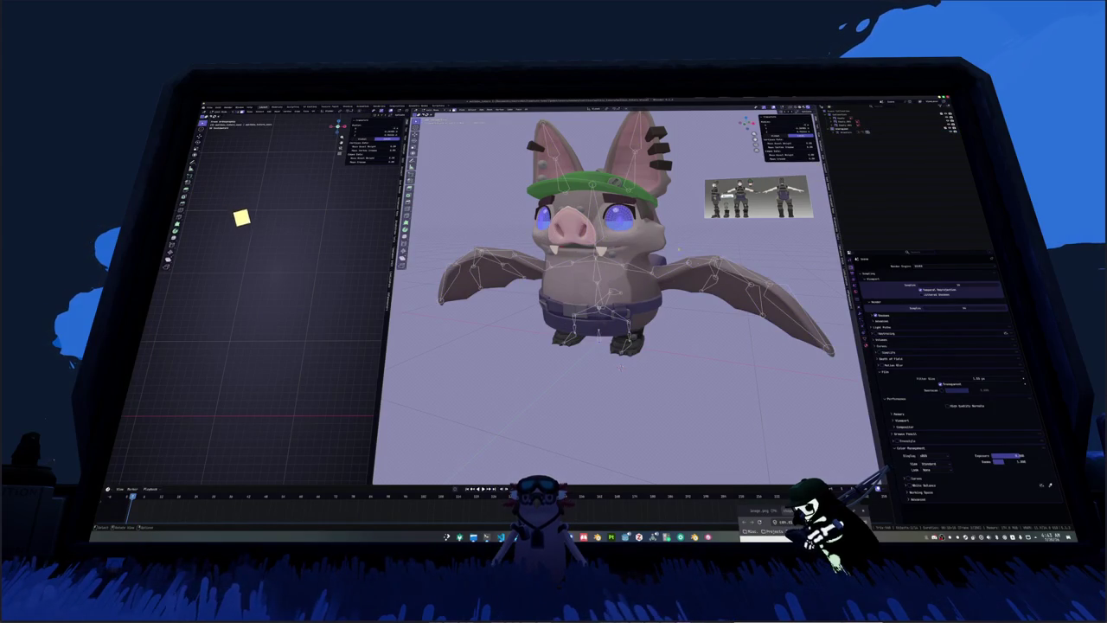
click(855, 326)
click(936, 305)
drag(935, 306, 935, 381)
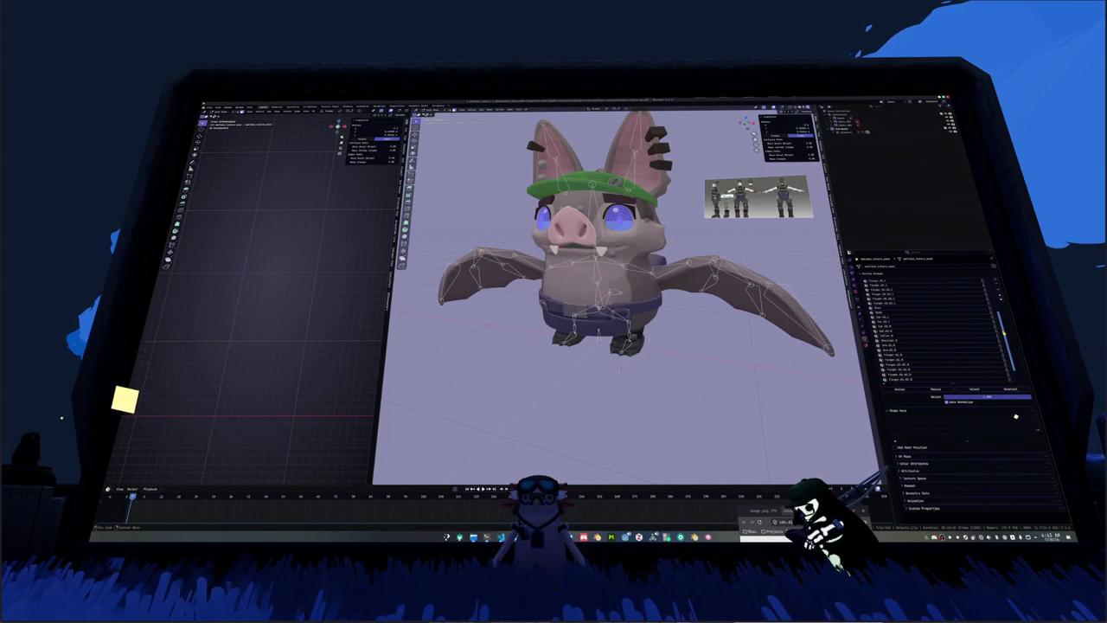
scroll(935, 328, up, 5)
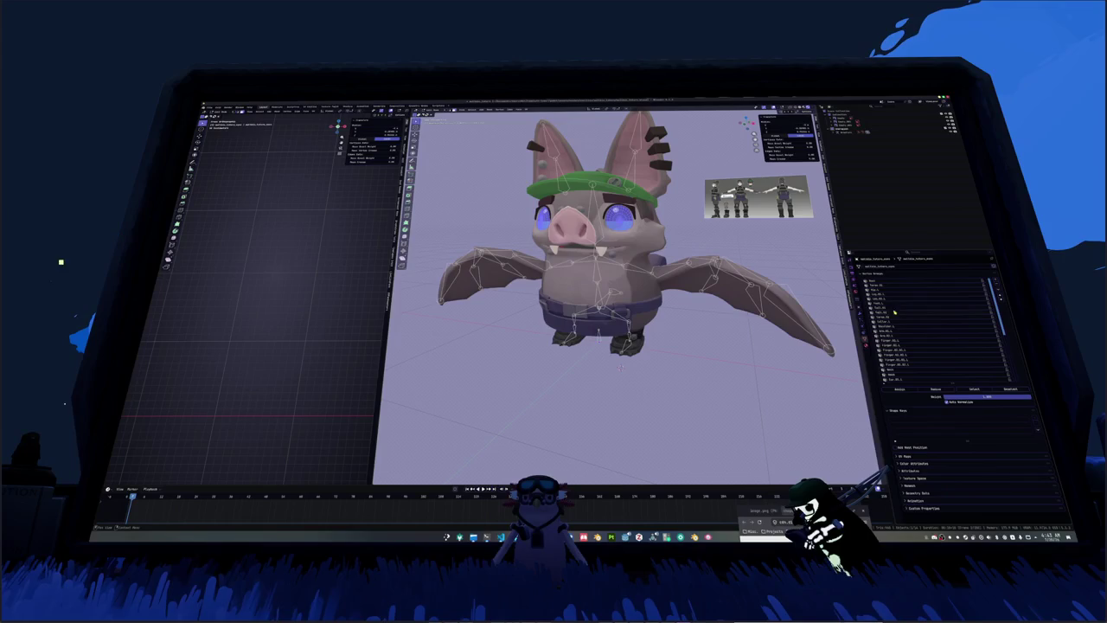
click(896, 348)
key(ctrl+Tab)
Step: Rotate the bat's leg bones about the X axis, then deselect the leg bone
key(r)
key(x)
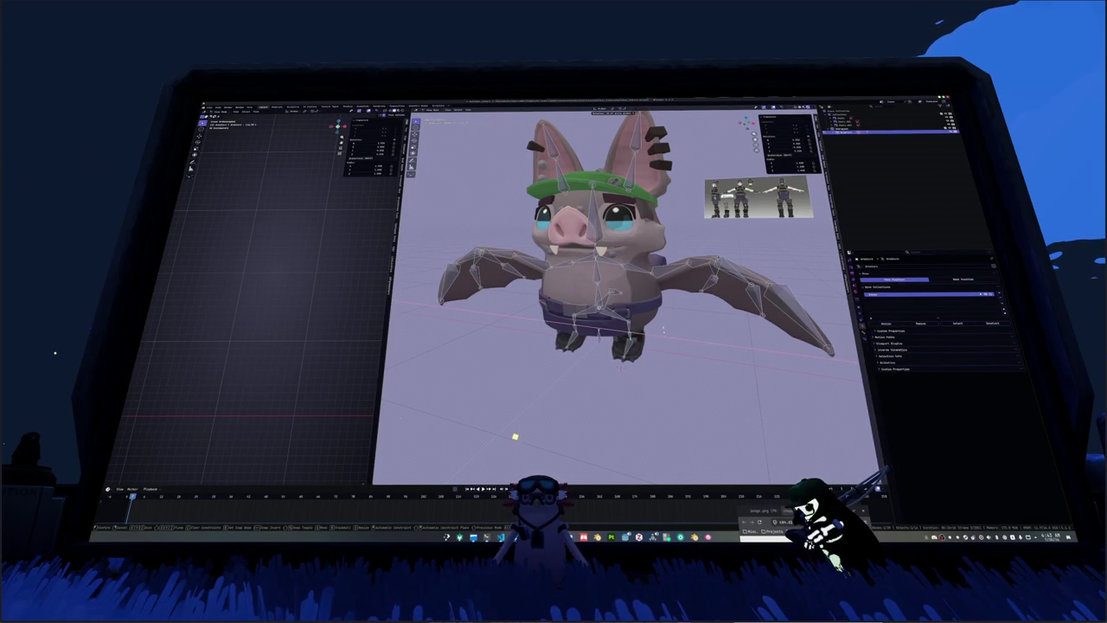
click(661, 324)
middle_drag(660, 324, 613, 324)
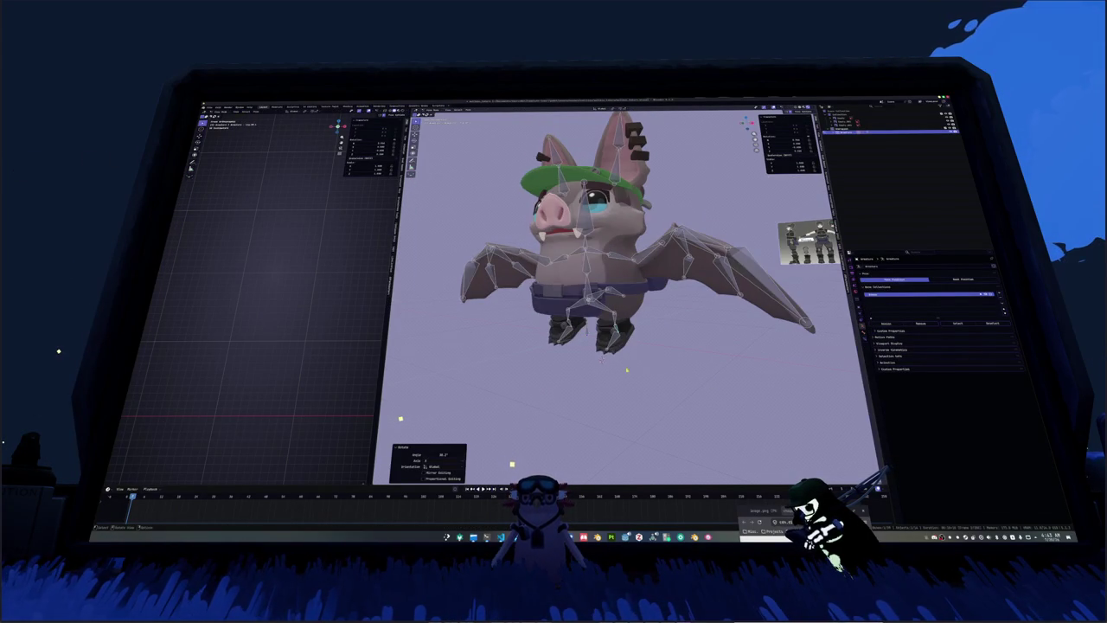
click(634, 332)
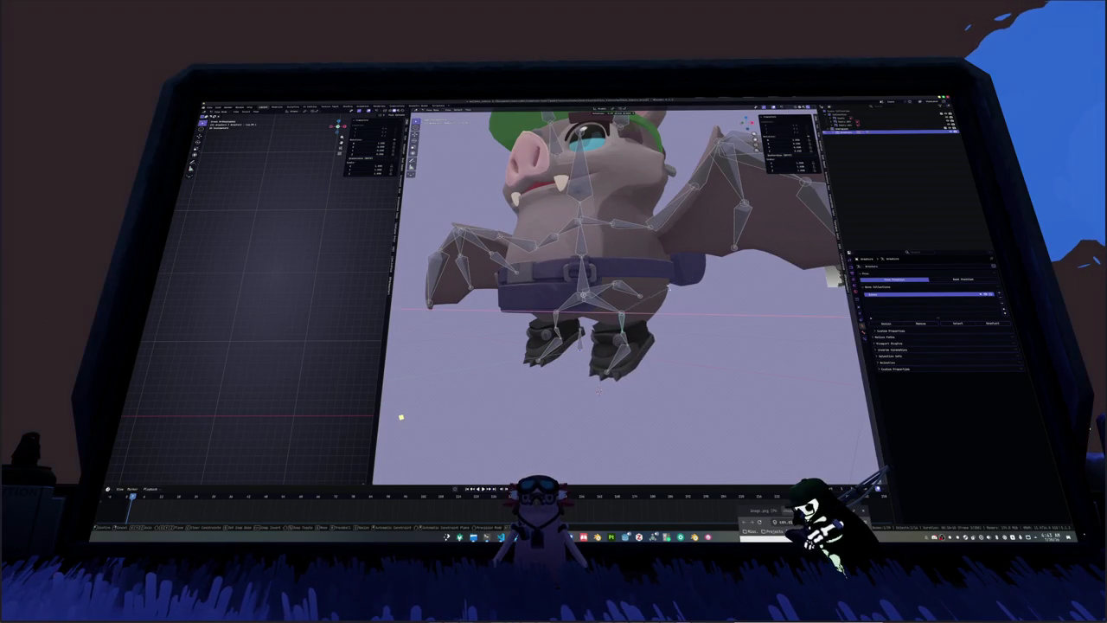
Step: Tilt the feet upward on X and rotate the left foot bone slightly in front view
key(r)
key(x)
click(400, 415)
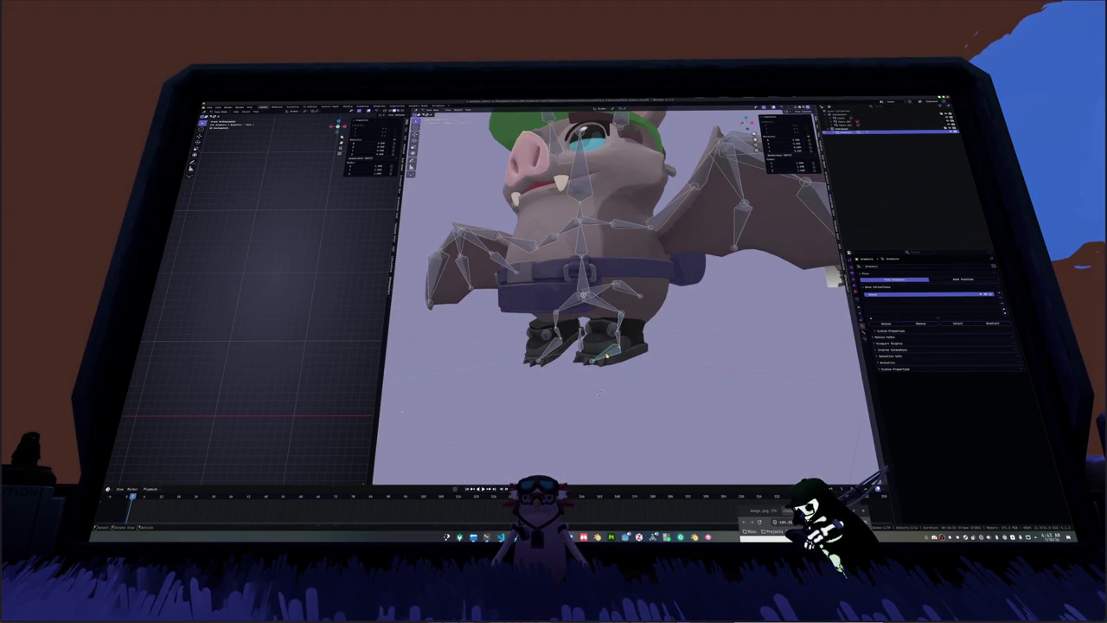
key(KP_1)
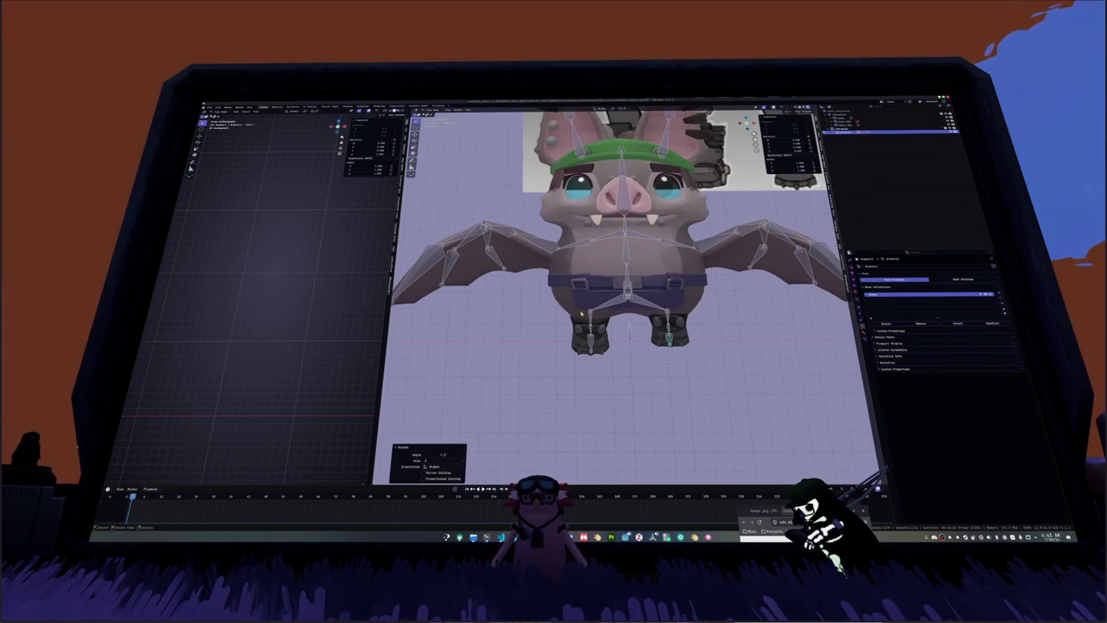
click(596, 322)
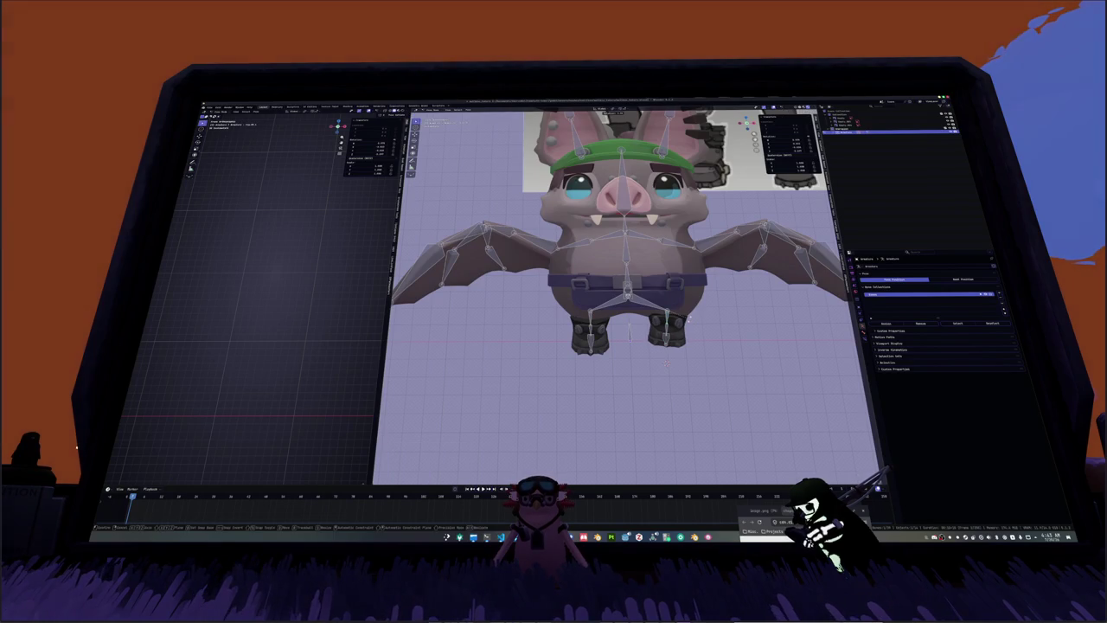
key(r)
click(617, 327)
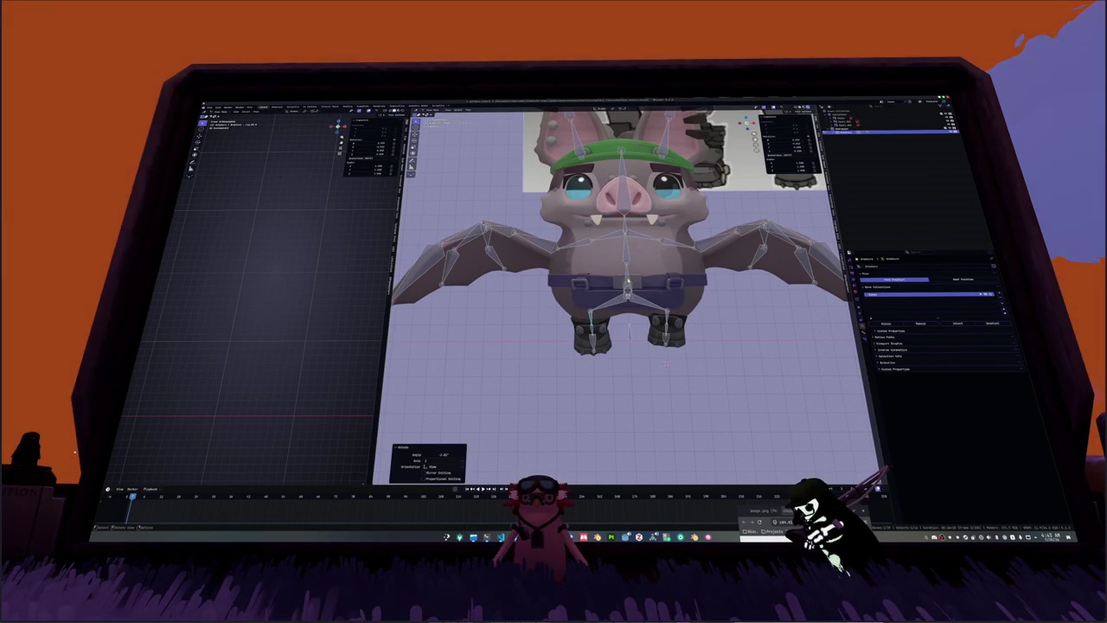
Step: Play the wing-flap animation briefly and stop it near the starting pose
key(space)
key(Escape)
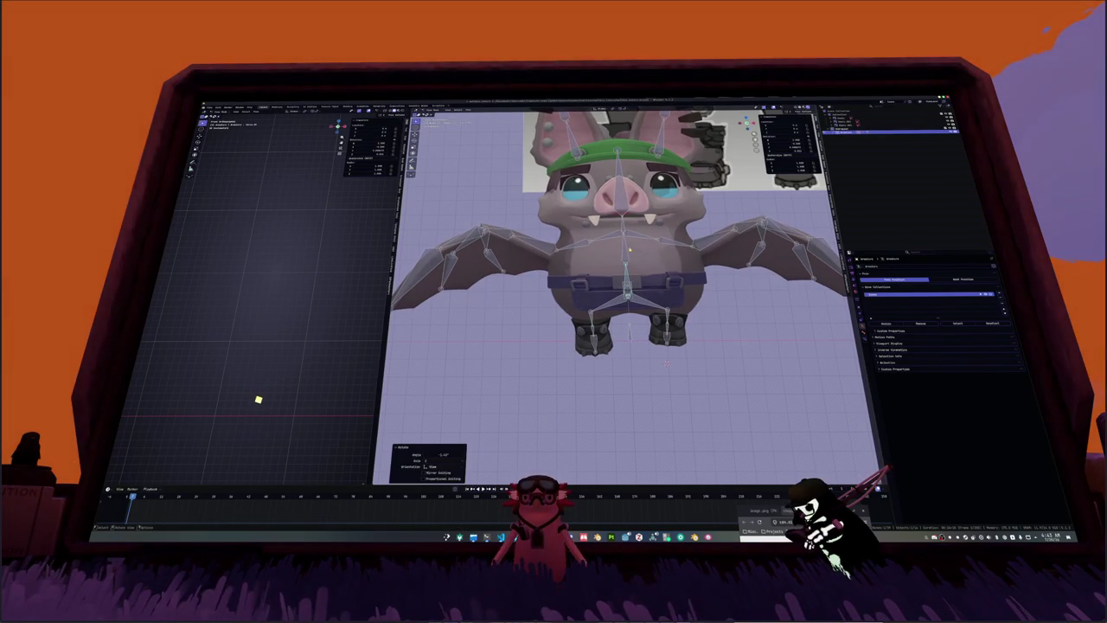
key(space)
key(Escape)
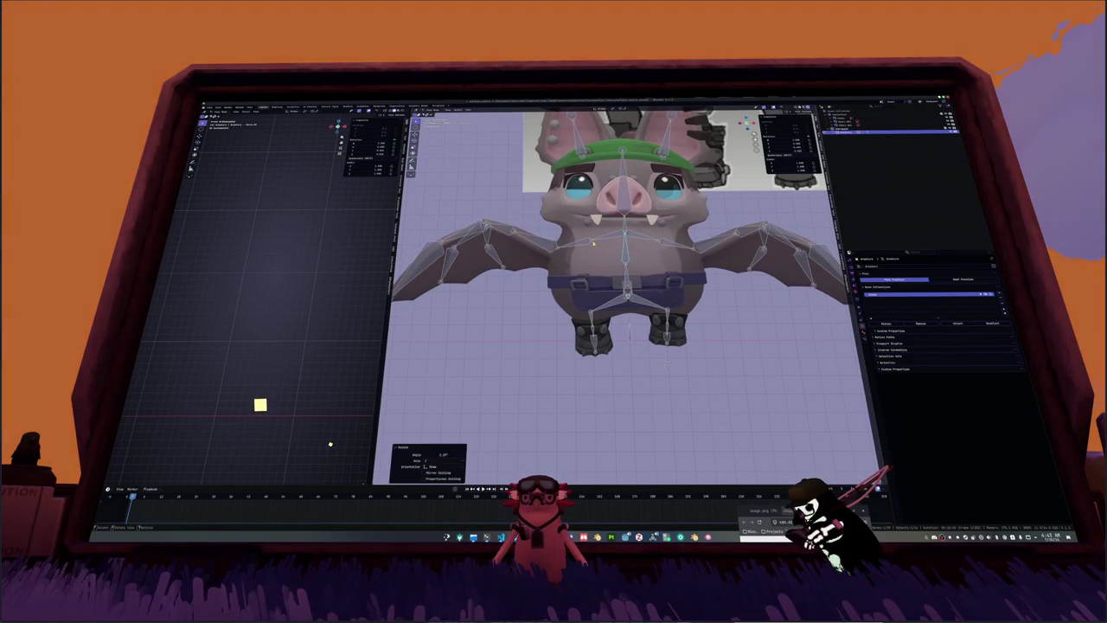
Step: Rotate the rig about the vertical Z axis and keyframe the pose
key(r)
key(z)
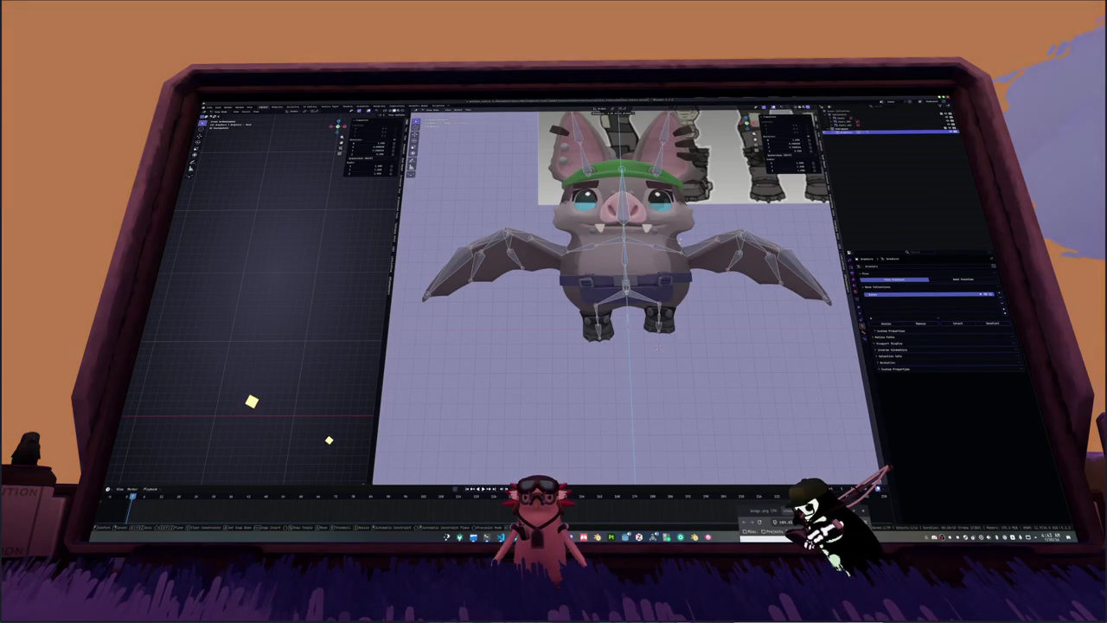
key(Return)
key(i)
key(r)
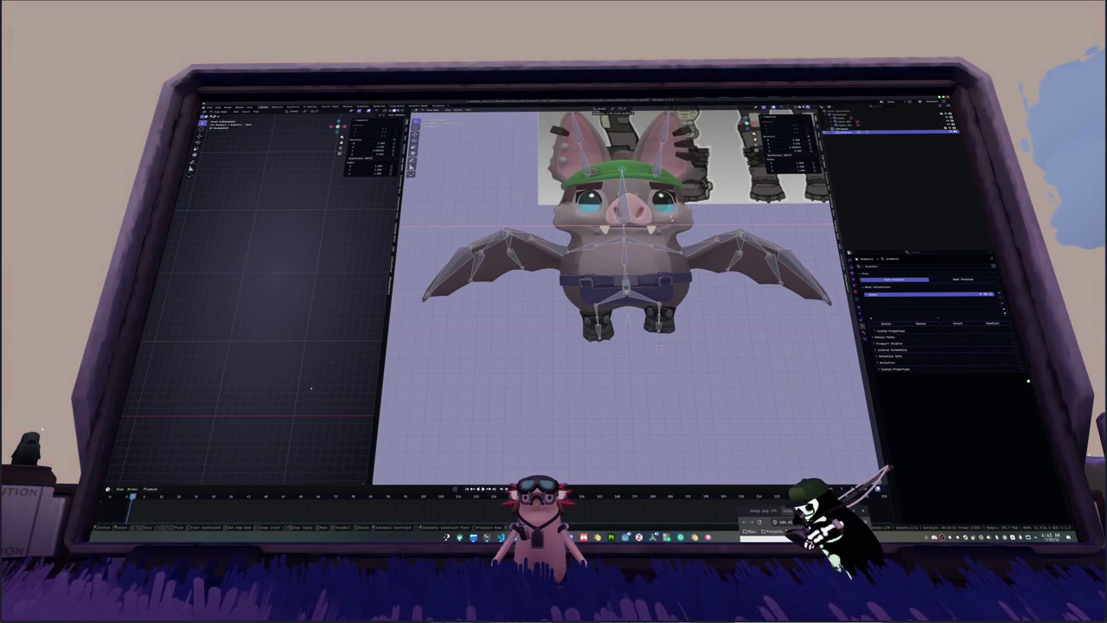
key(Return)
key(i)
Step: Rotate and keyframe the left wing bone, viewing the bat from near the front
key(r)
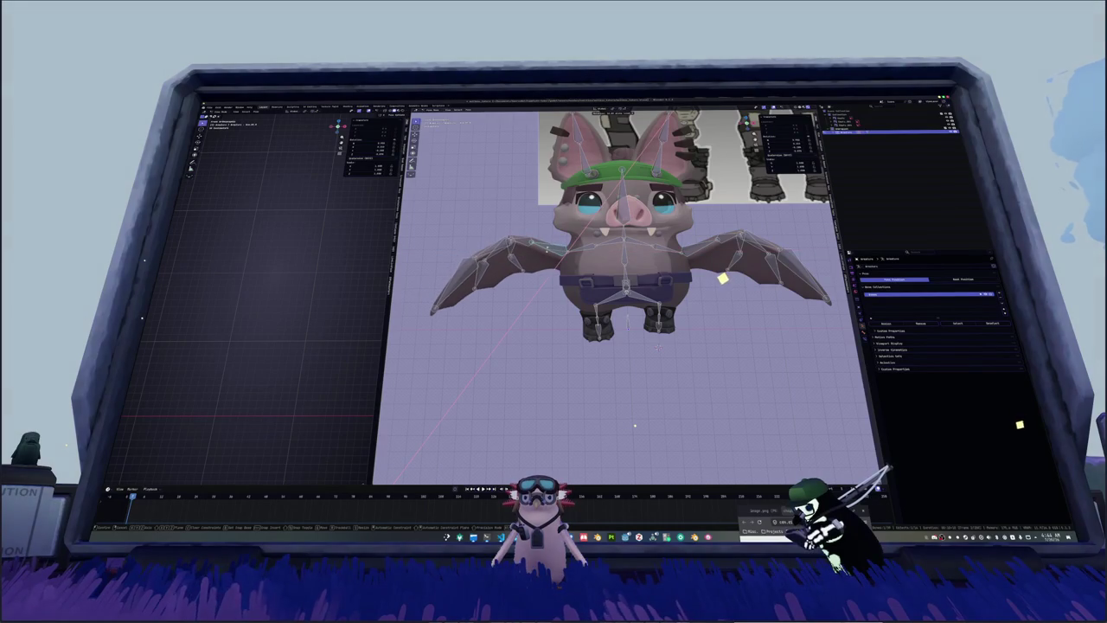
key(Return)
scroll(623, 259, down, 4)
key(r)
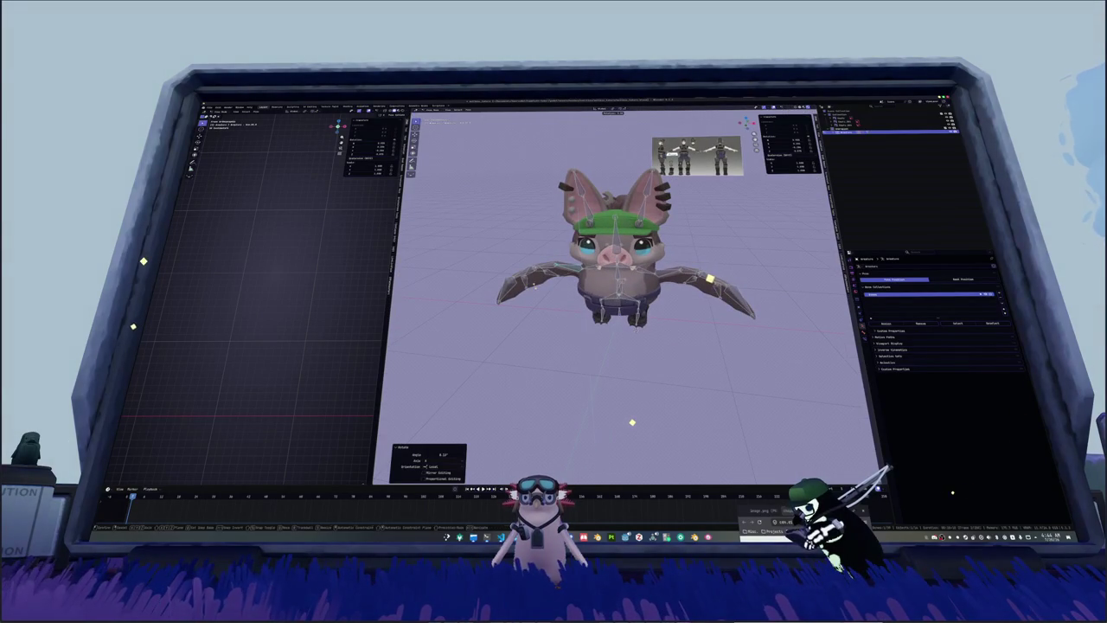
key(i)
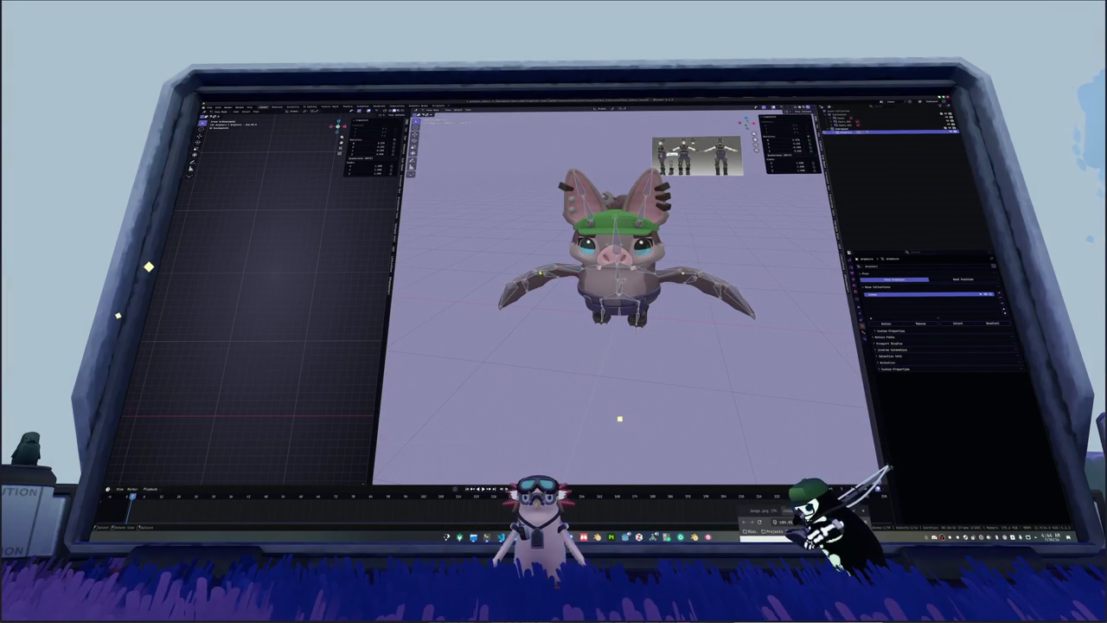
mouse_move(628, 420)
middle_down()
mouse_move(616, 422)
mouse_move(632, 430)
middle_up()
click(525, 289)
mouse_move(525, 288)
middle_down()
mouse_move(509, 261)
mouse_move(557, 284)
middle_up()
key(i)
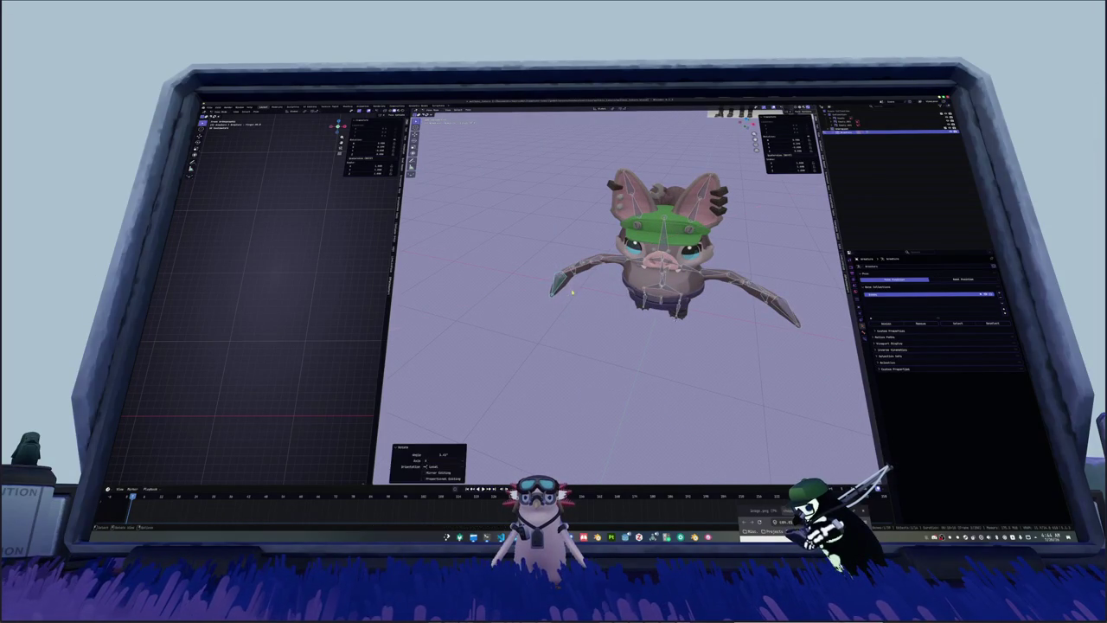
scroll(596, 275, up, 3)
Step: Undo a body tilt, then rotate the left wing bone to about 3.2°
key(r)
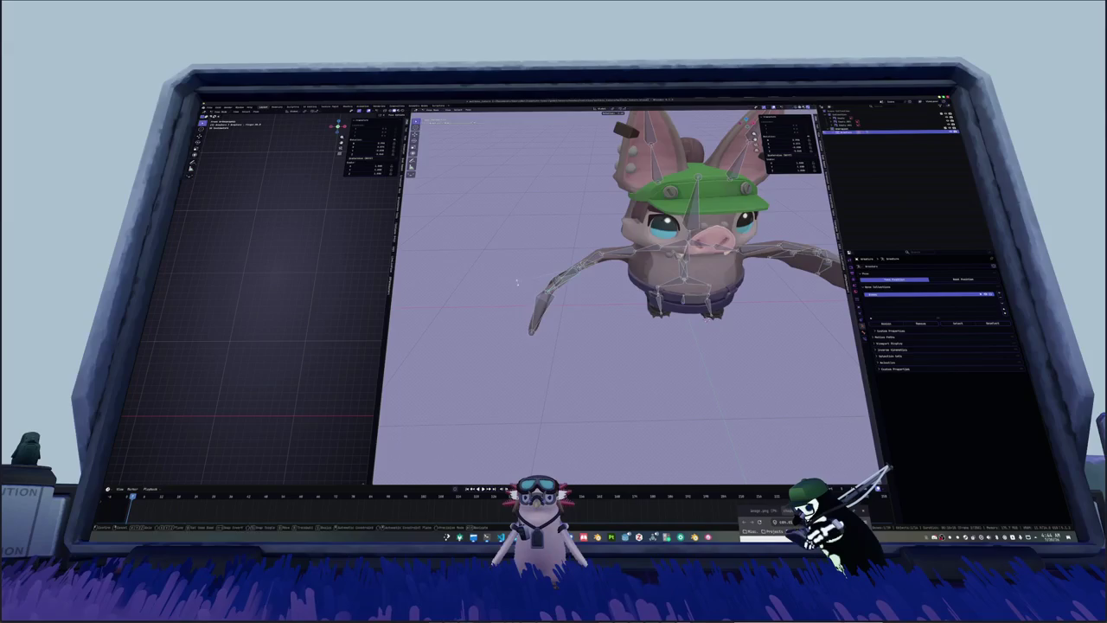
click(557, 280)
key(ctrl+z)
click(542, 268)
key(r)
click(587, 267)
key(r)
click(550, 278)
Step: Orbit around the bat to a front view and select the bat mesh
mouse_move(661, 334)
middle_down()
mouse_move(610, 344)
mouse_move(606, 372)
mouse_move(572, 162)
mouse_move(575, 186)
middle_up()
key(r)
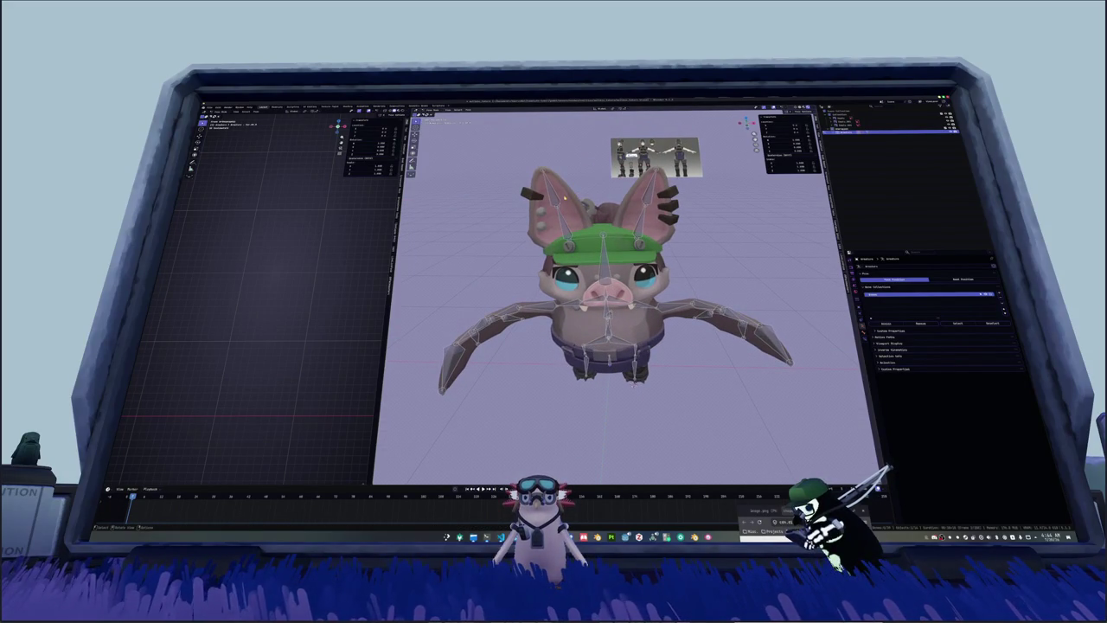
mouse_move(552, 198)
middle_down()
mouse_move(648, 374)
mouse_move(633, 346)
mouse_move(648, 339)
middle_up()
scroll(640, 363, down, 3)
scroll(636, 346, up, 2)
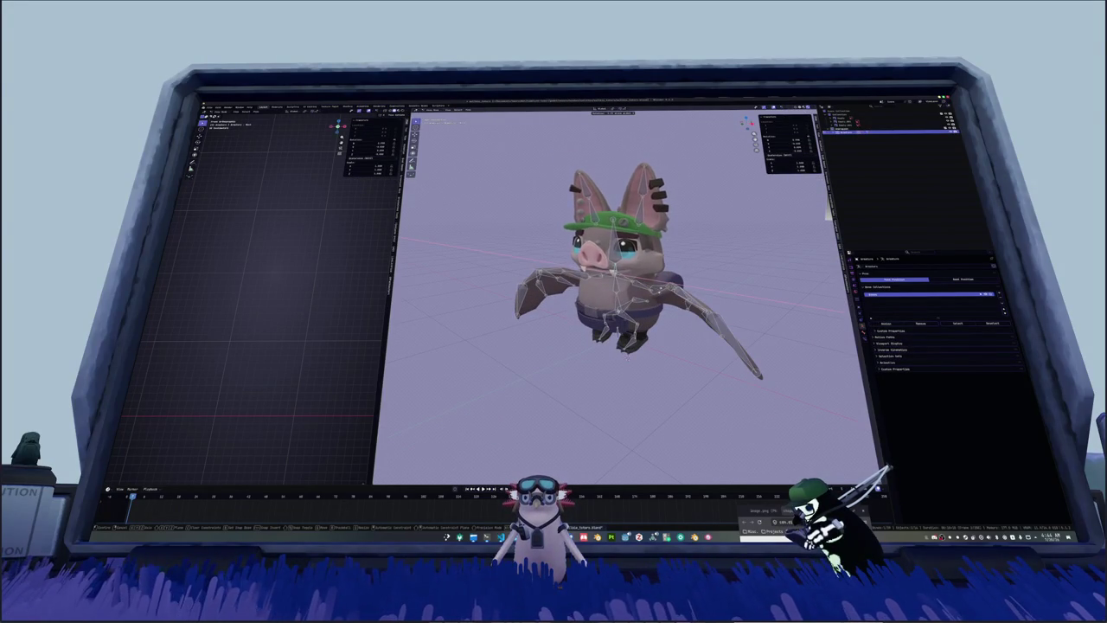
key(Tab)
scroll(640, 277, up, 2)
middle_drag(640, 277, 644, 273)
click(598, 265)
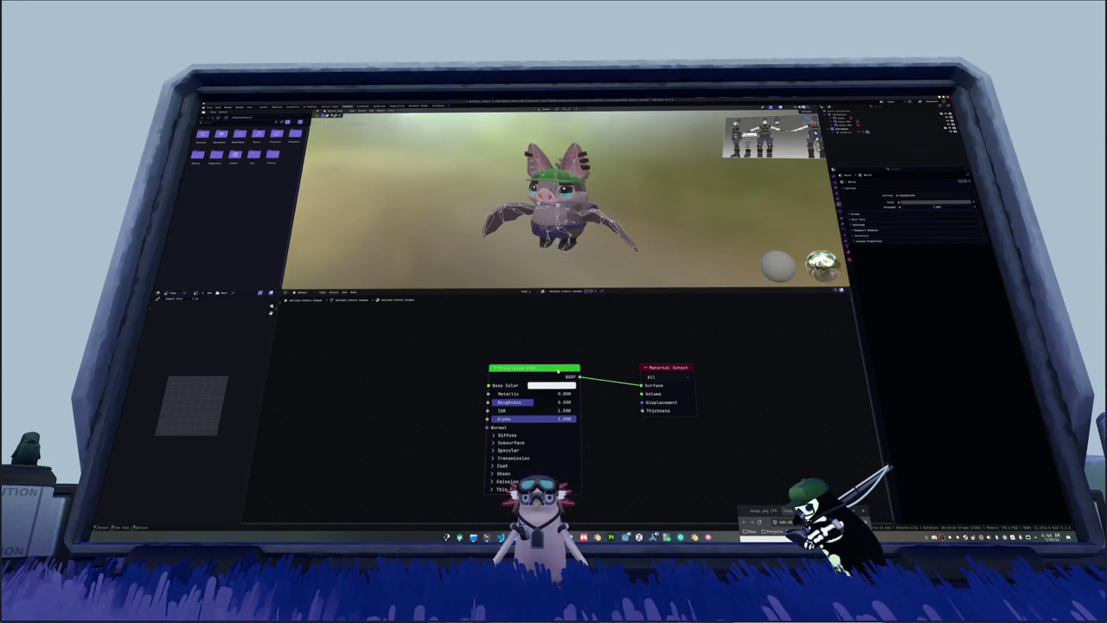
Step: Delete the Principled BSDF and load the chosen image into the Image Texture node
key(x)
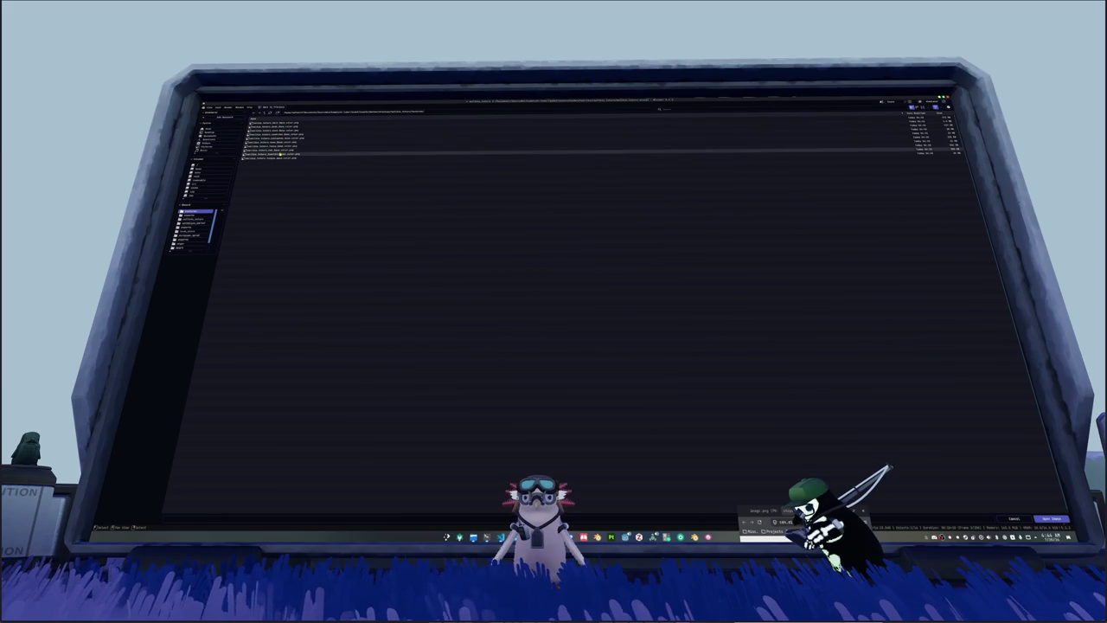
double_click(279, 159)
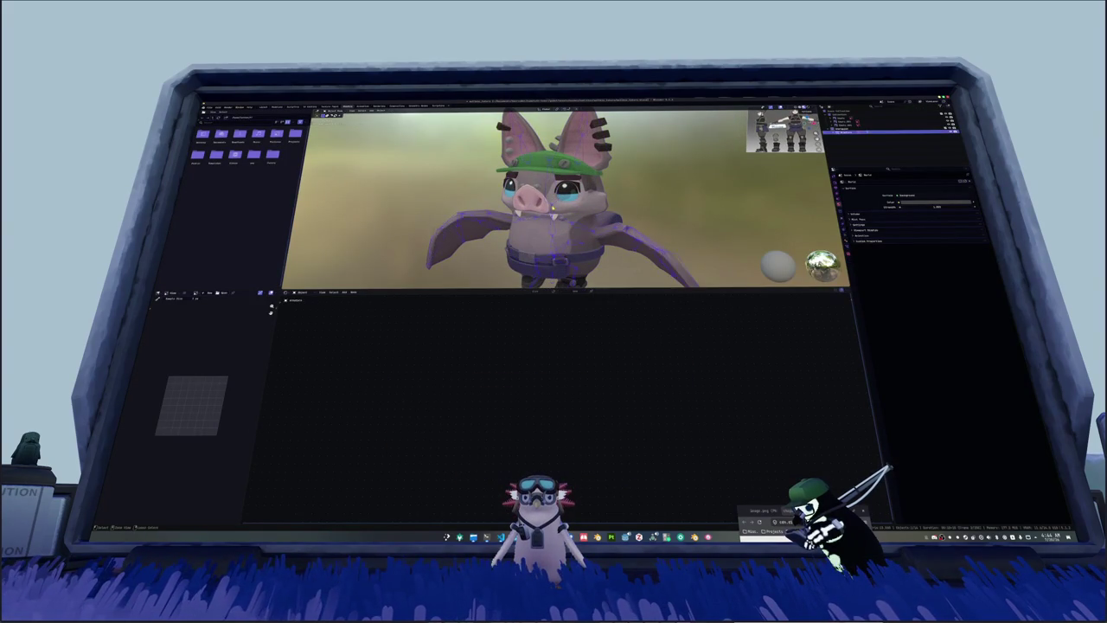
key(r)
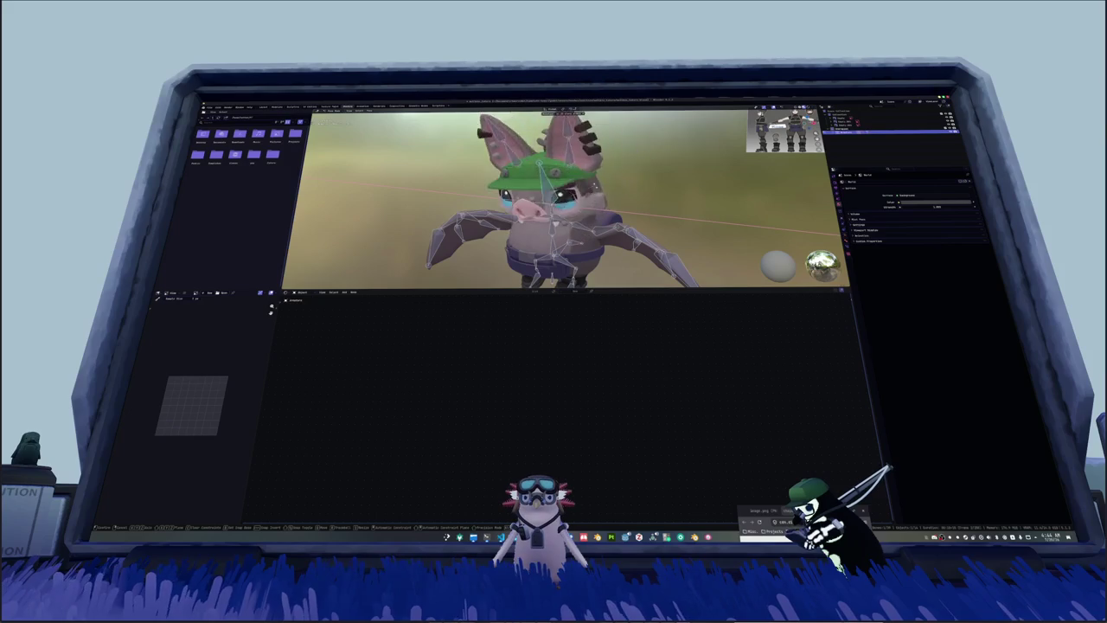
key(Escape)
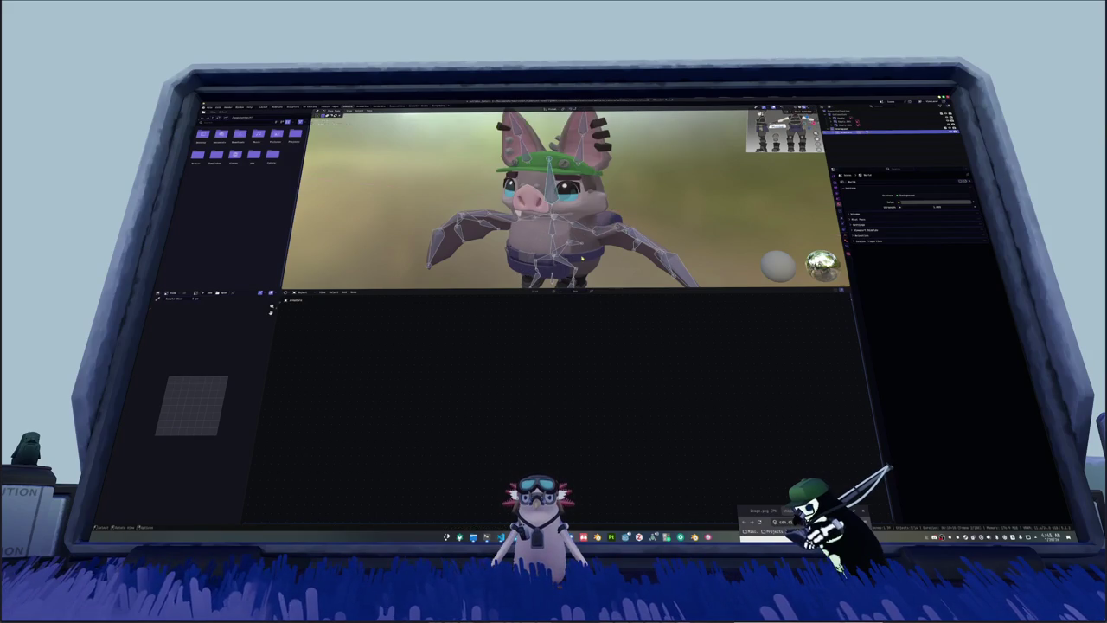
Step: Enter Edit Mode on the bat mesh and try a vertical move, cancelling it
key(Tab)
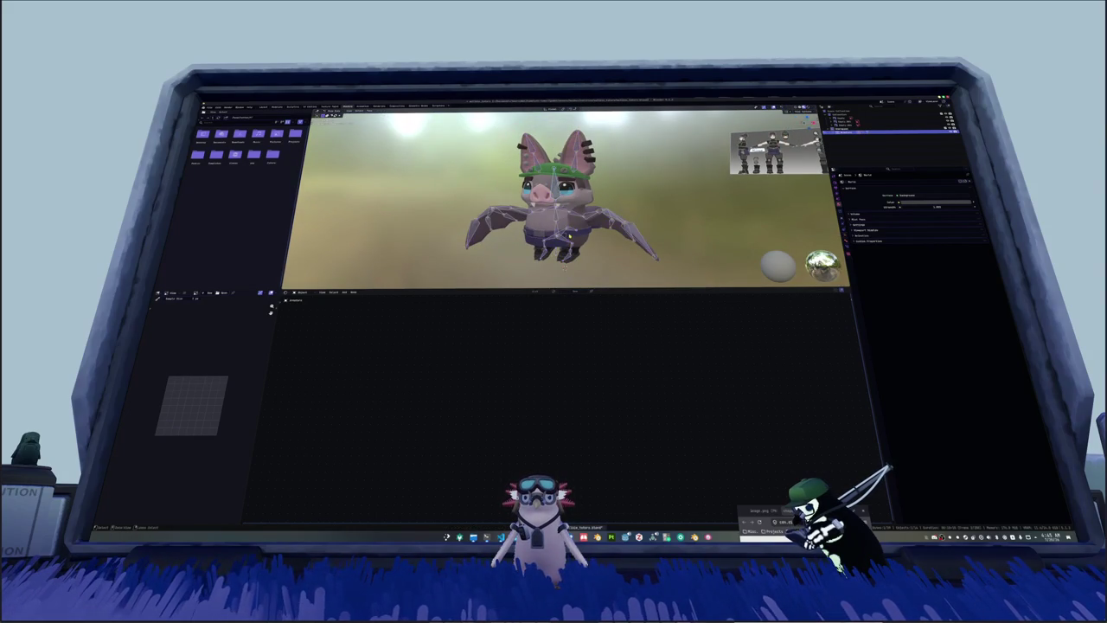
key(g)
key(z)
key(Escape)
scroll(562, 199, up, 2)
scroll(563, 199, up, 2)
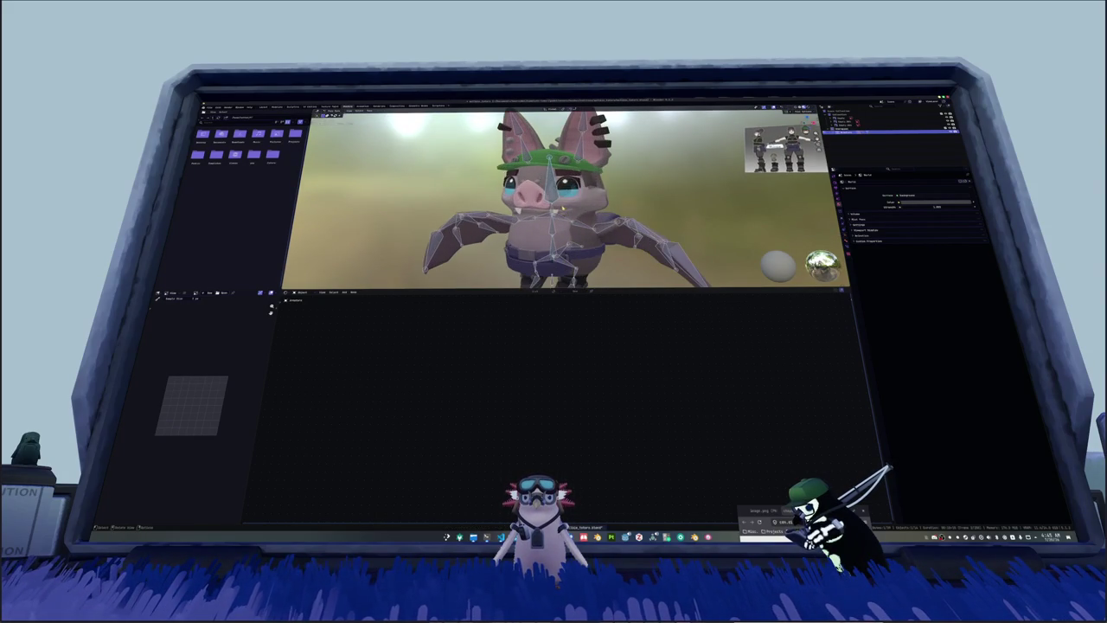
Step: Orbit and fly the view back to a level front view of the bat
mouse_move(605, 208)
middle_down()
mouse_move(554, 199)
mouse_move(537, 217)
mouse_move(562, 199)
middle_up()
scroll(562, 199, down, 3)
scroll(562, 199, up, 2)
middle_drag(600, 254, 599, 255)
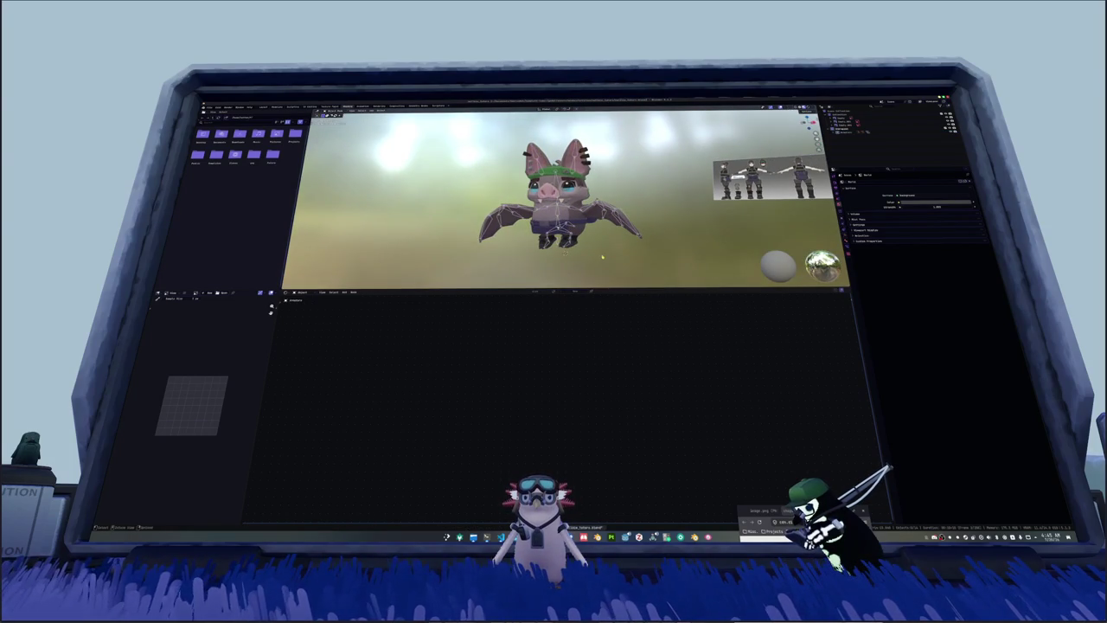
key(shift+grave)
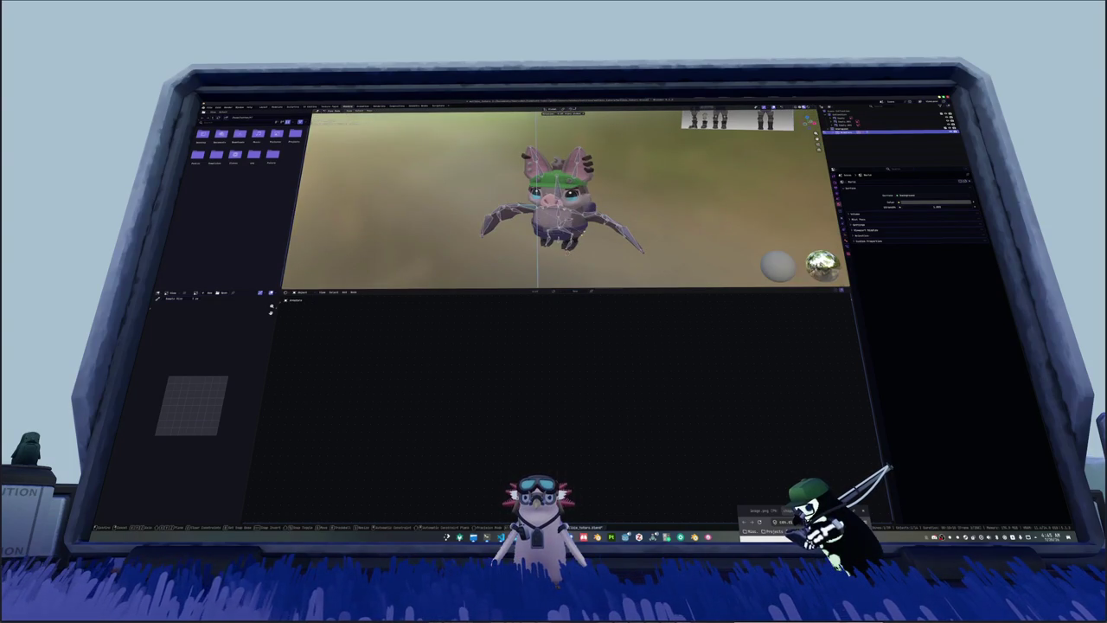
click(640, 220)
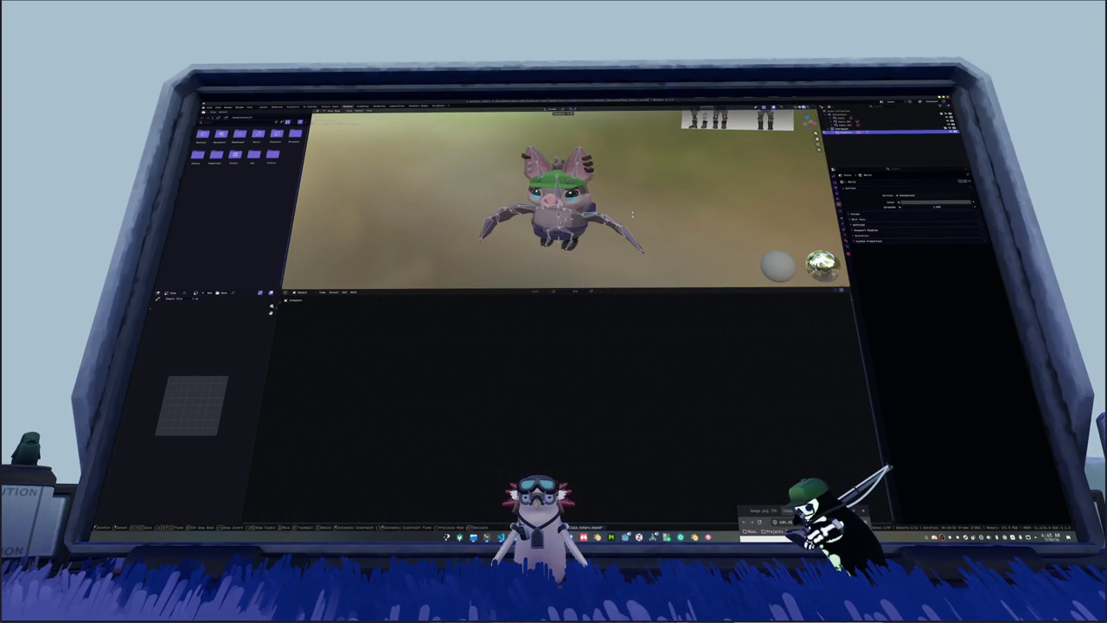
middle_drag(640, 220, 603, 245)
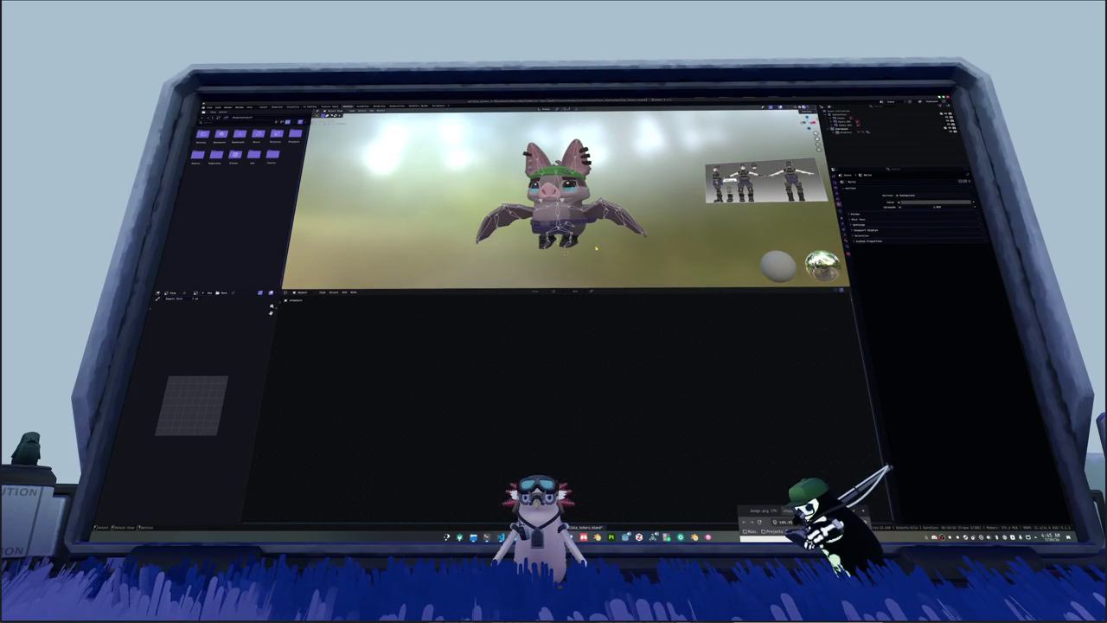
key(shift+a)
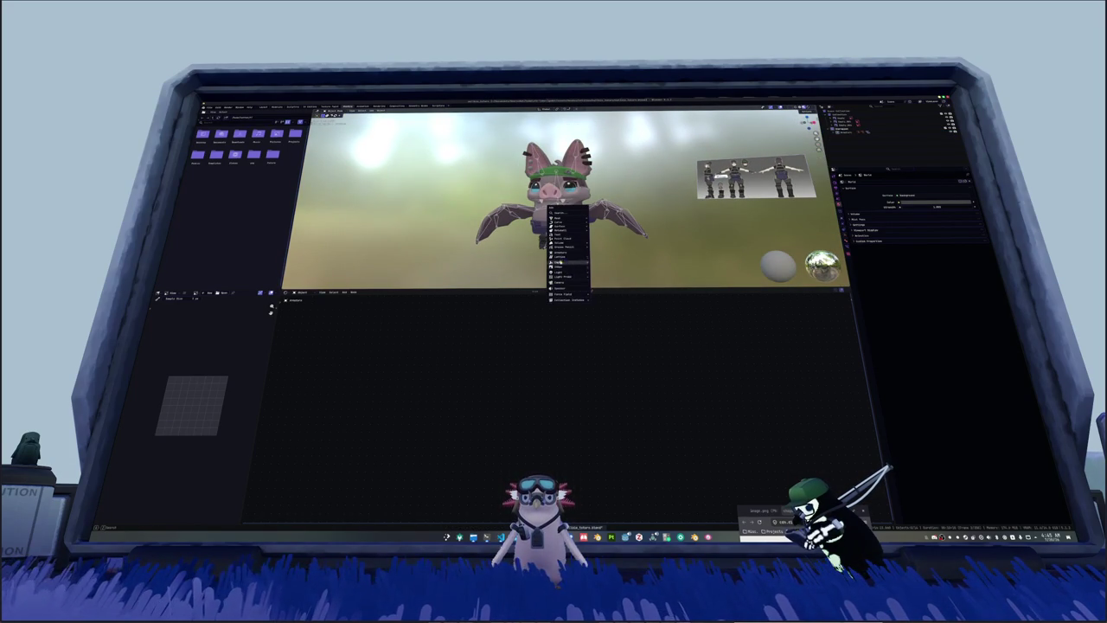
Step: Add a camera and a second object to the scene
click(563, 284)
middle_drag(563, 285, 462, 149)
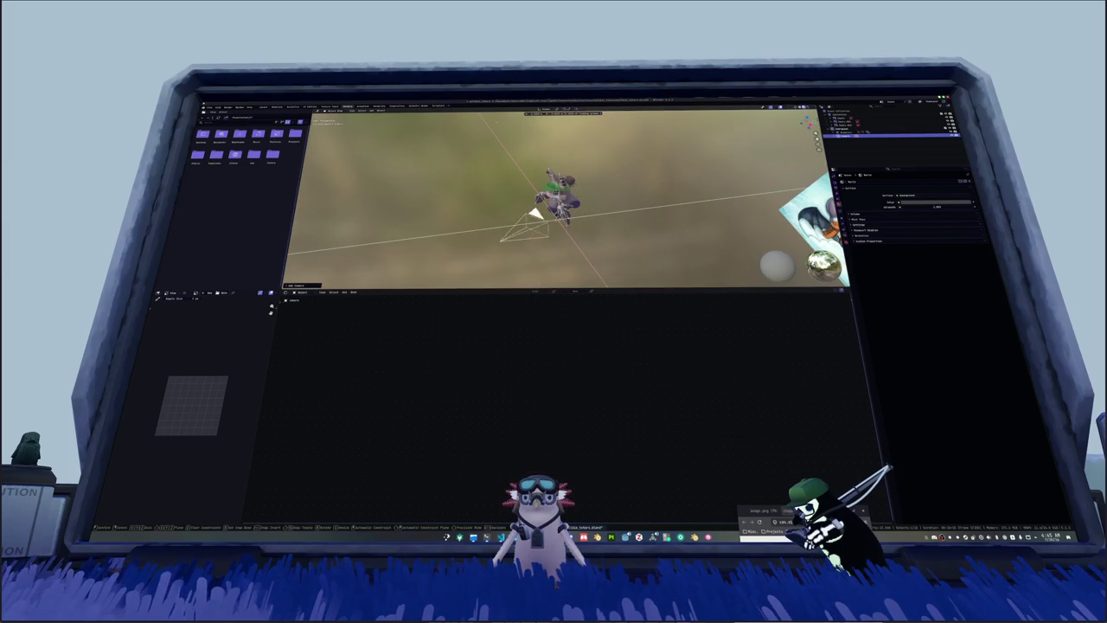
key(r)
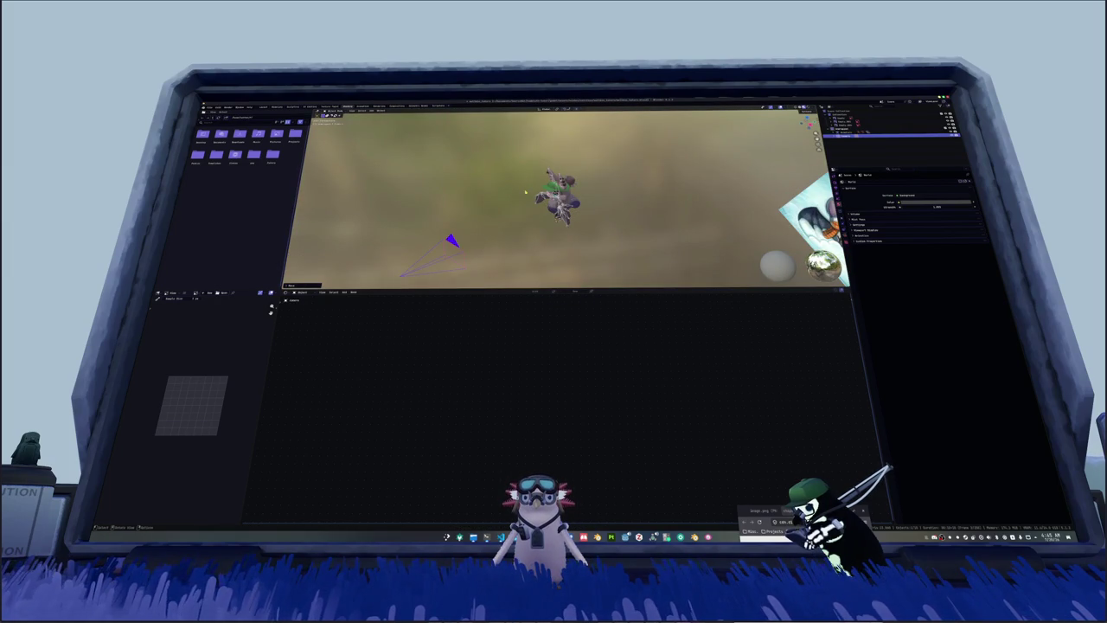
key(shift+a)
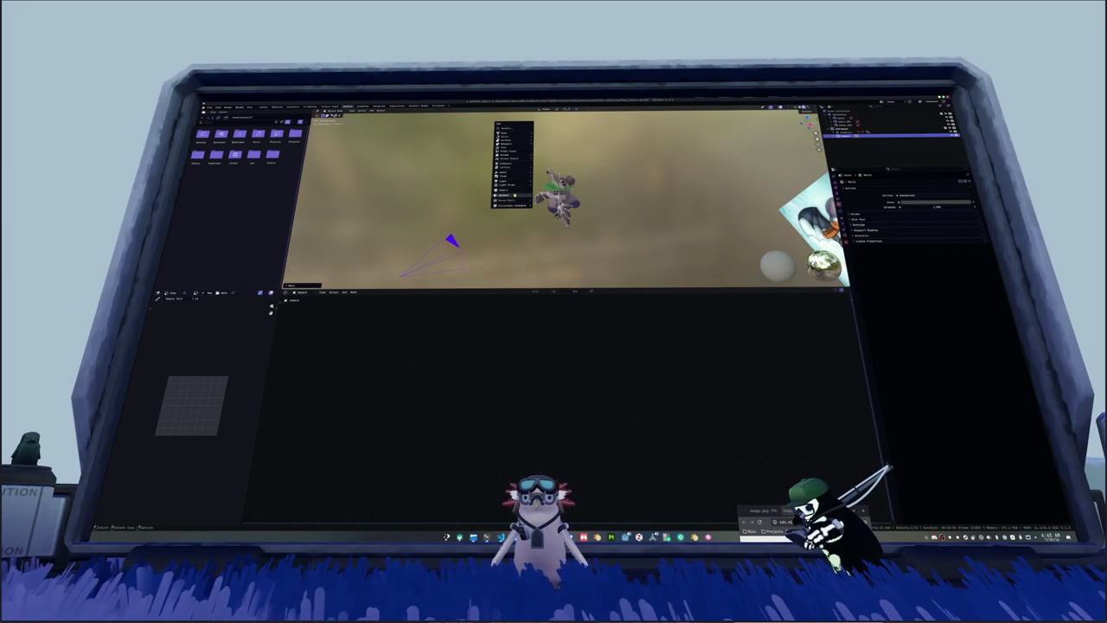
mouse_move(511, 176)
click(545, 176)
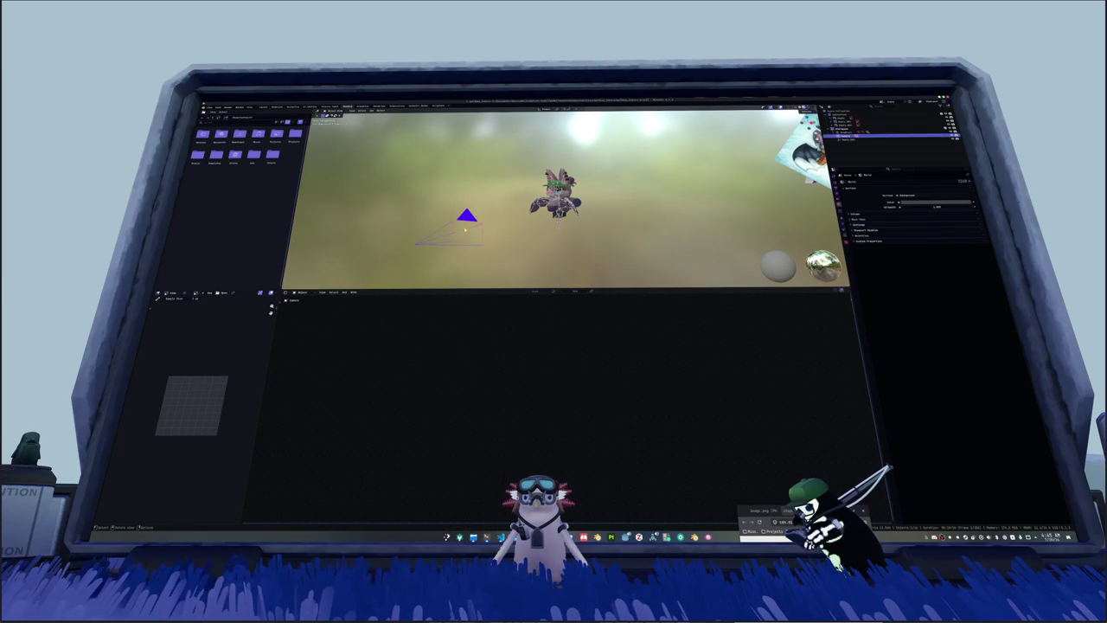
middle_drag(516, 220, 587, 212)
Step: Give the camera a Track To constraint and look through it with Numpad 0
click(844, 231)
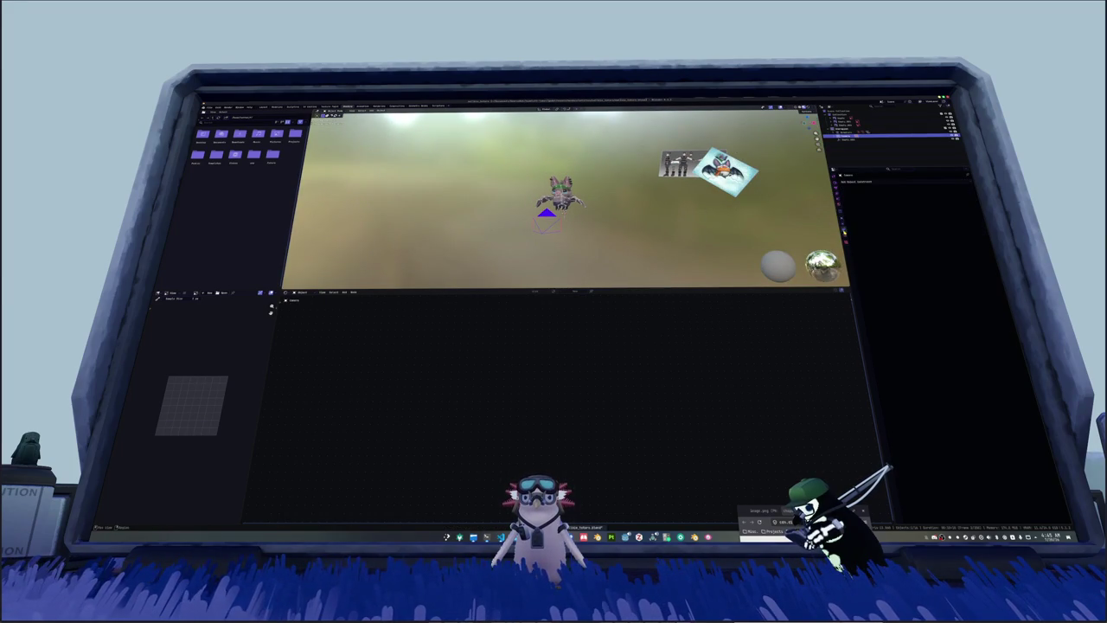
click(873, 186)
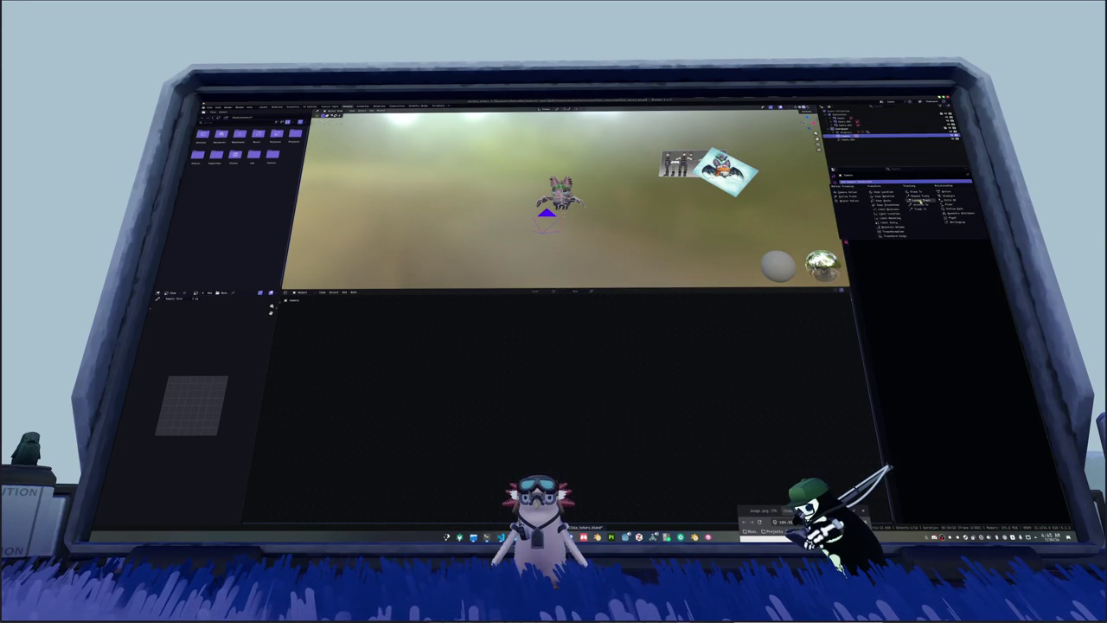
click(921, 197)
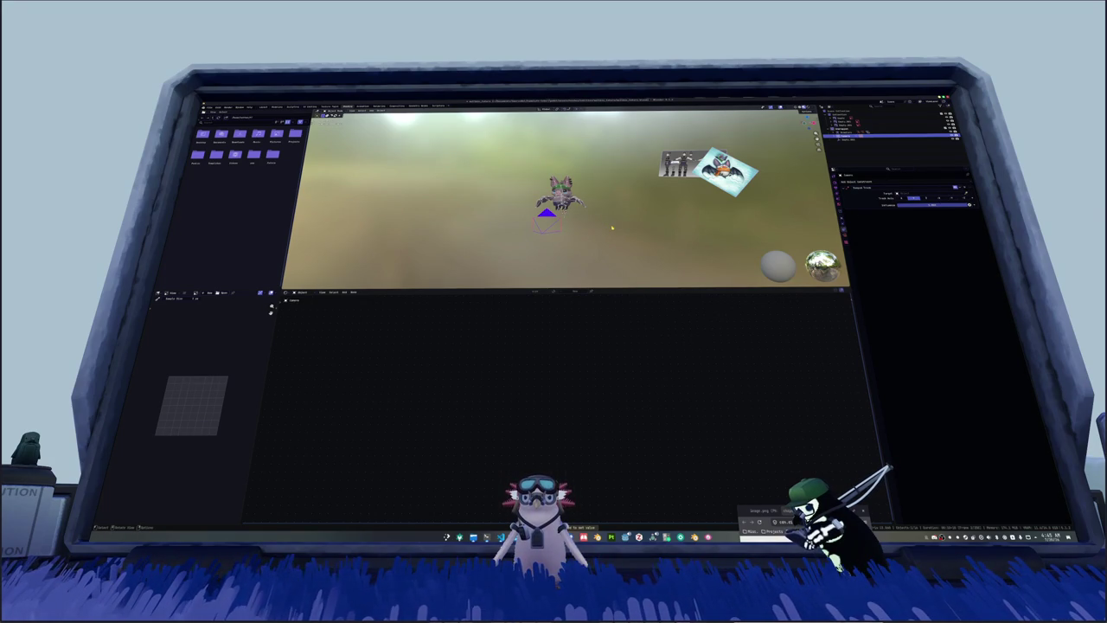
key(KP_0)
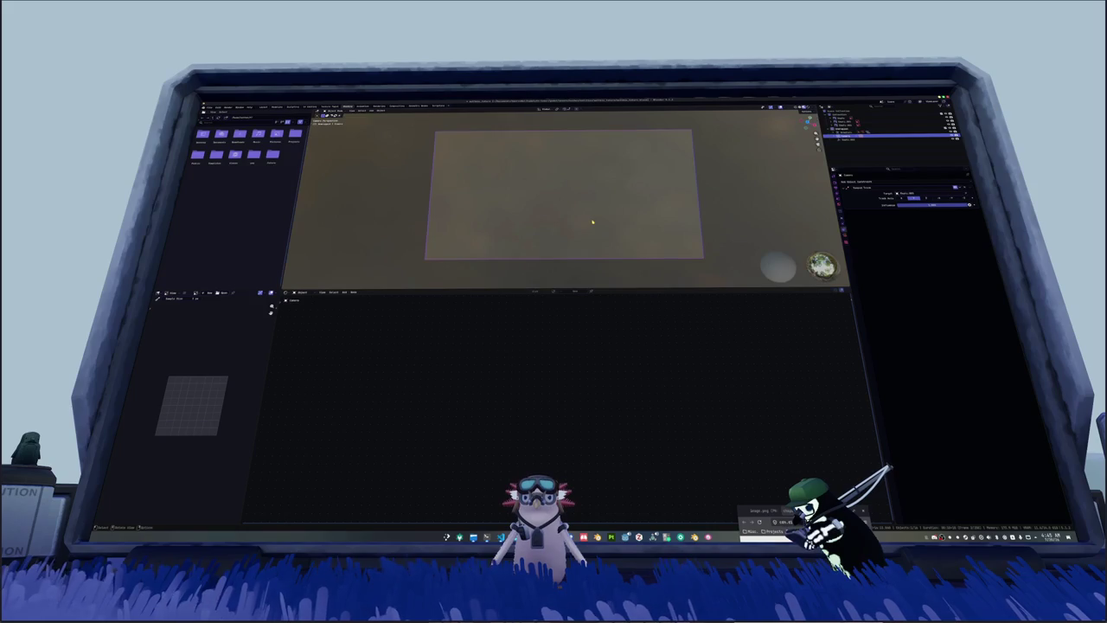
scroll(605, 223, down, 2)
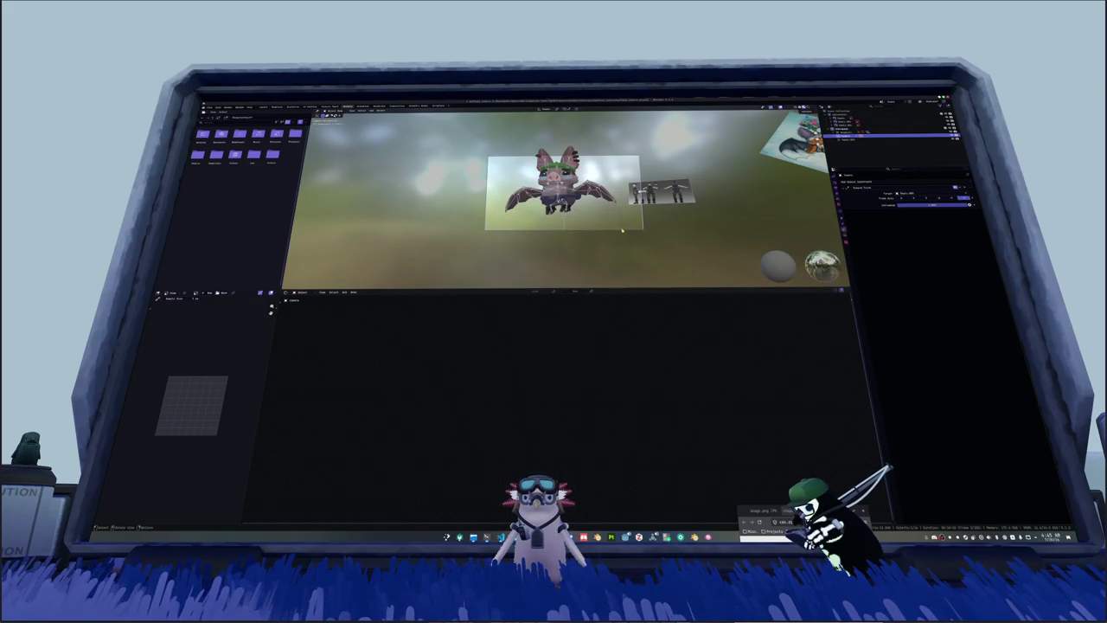
Step: Reposition the selected object and set a square 1080 output resolution
key(g)
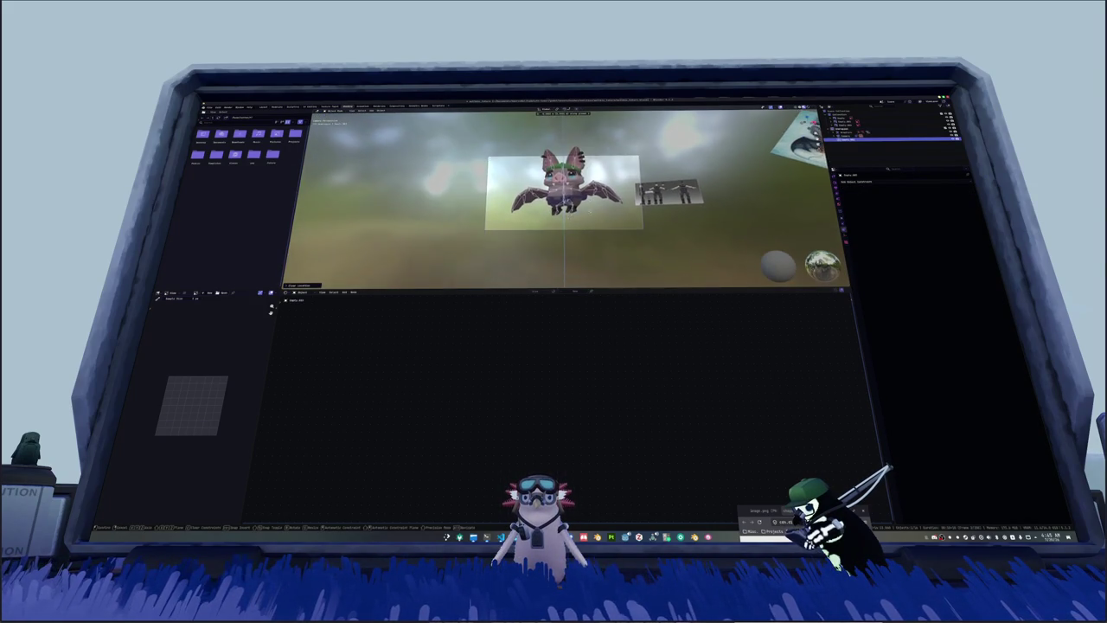
click(601, 227)
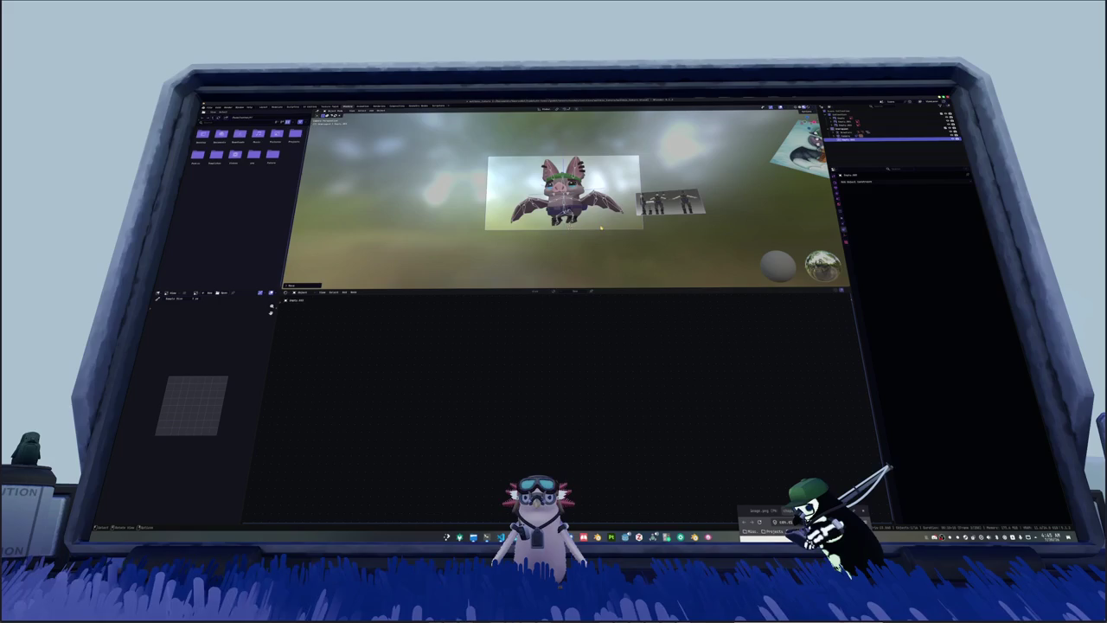
click(806, 194)
click(841, 175)
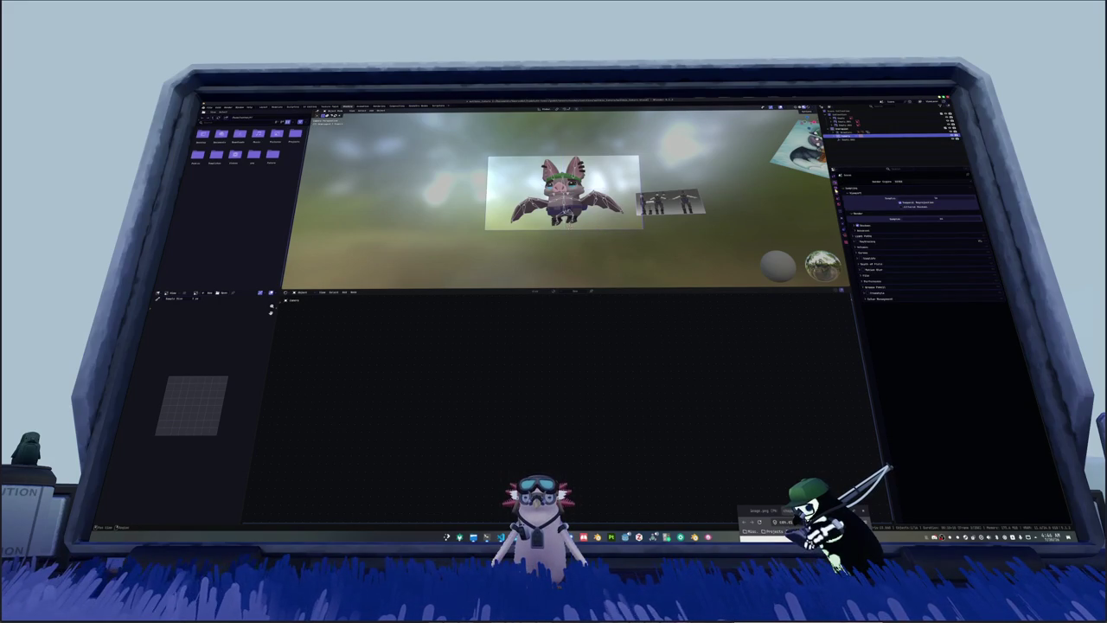
click(838, 182)
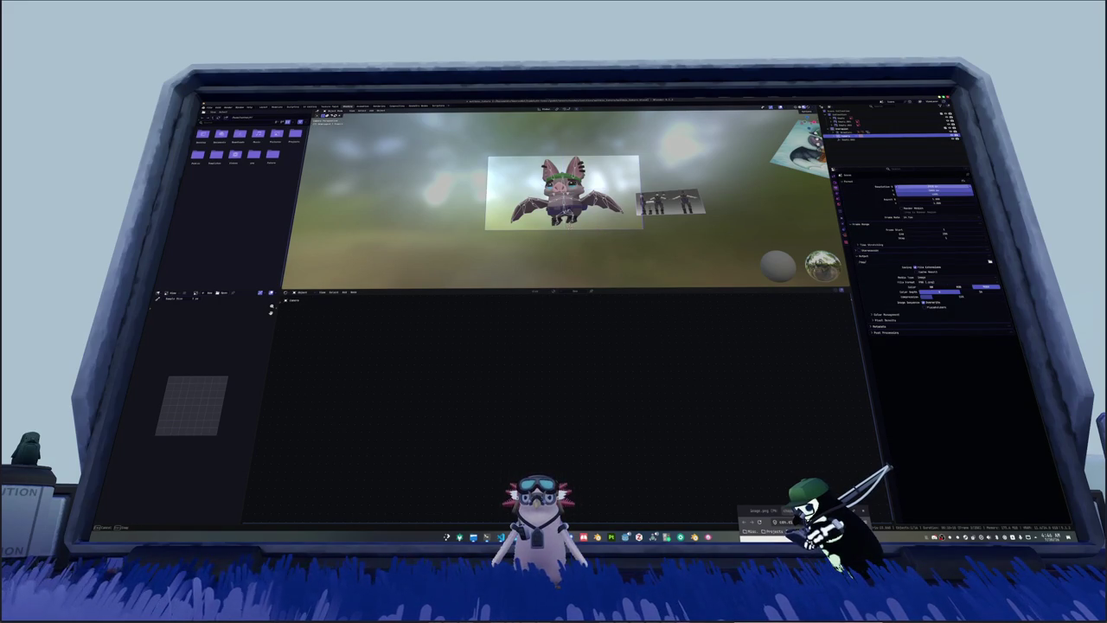
key(Return)
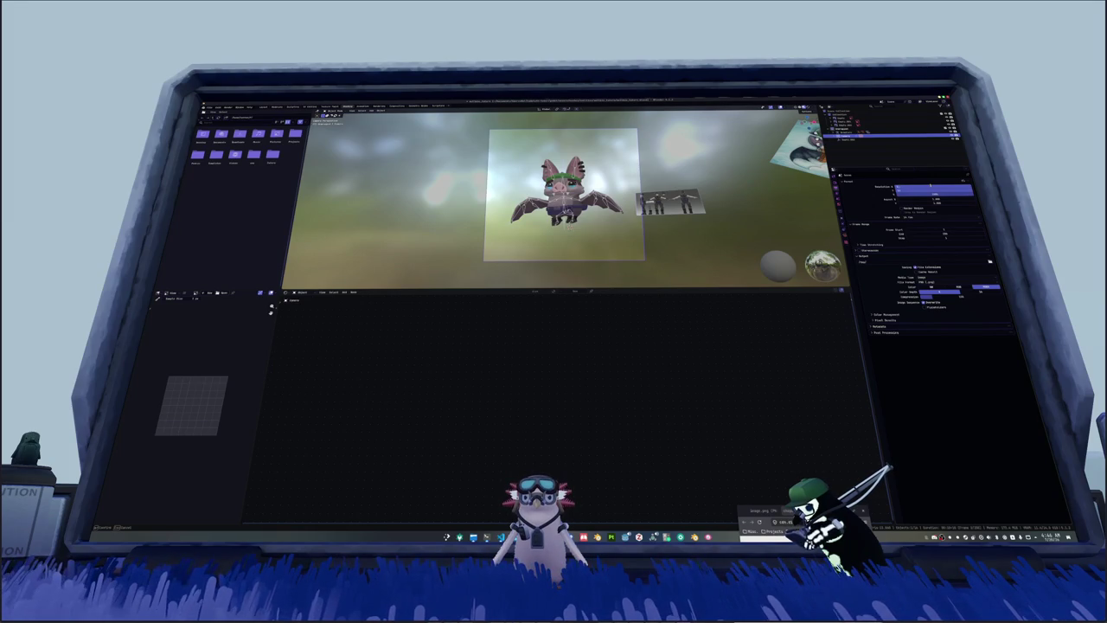
text(1080)
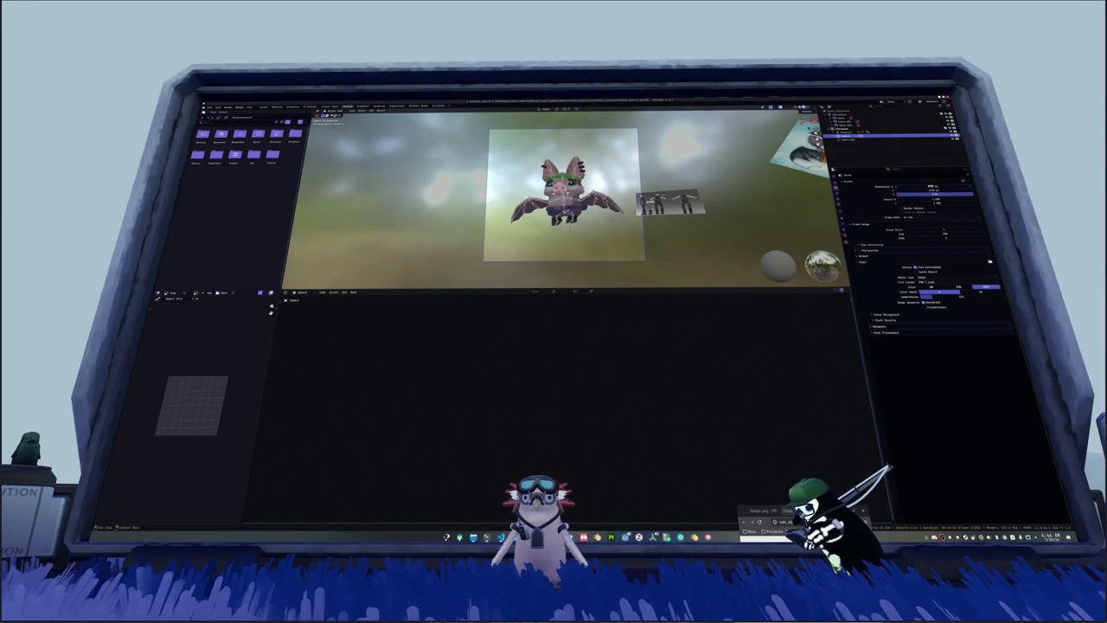
text(gy)
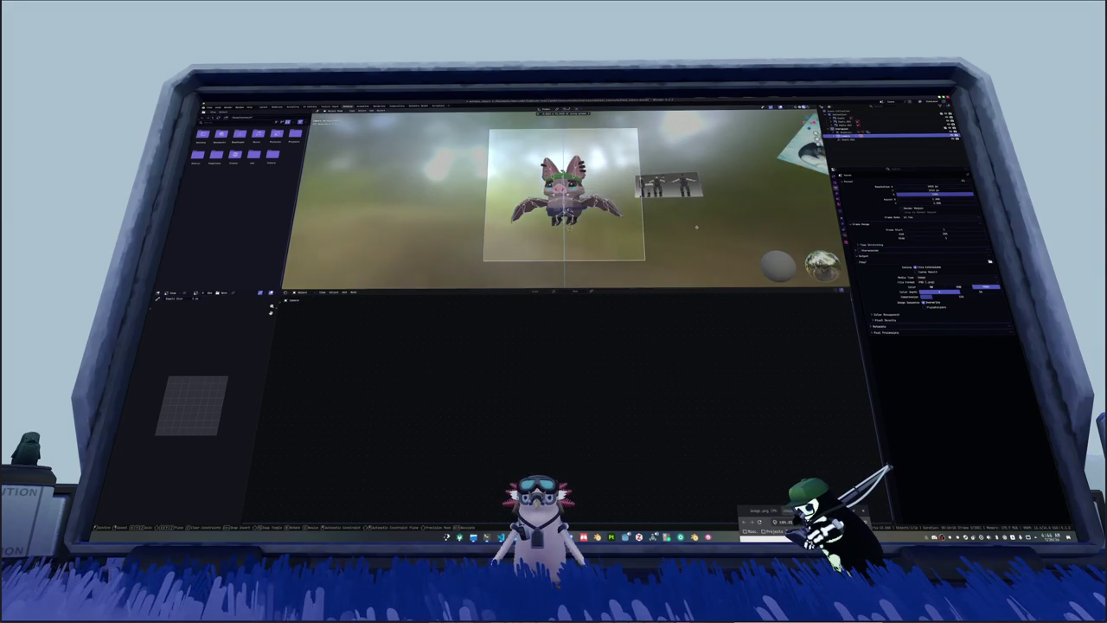
text(x)
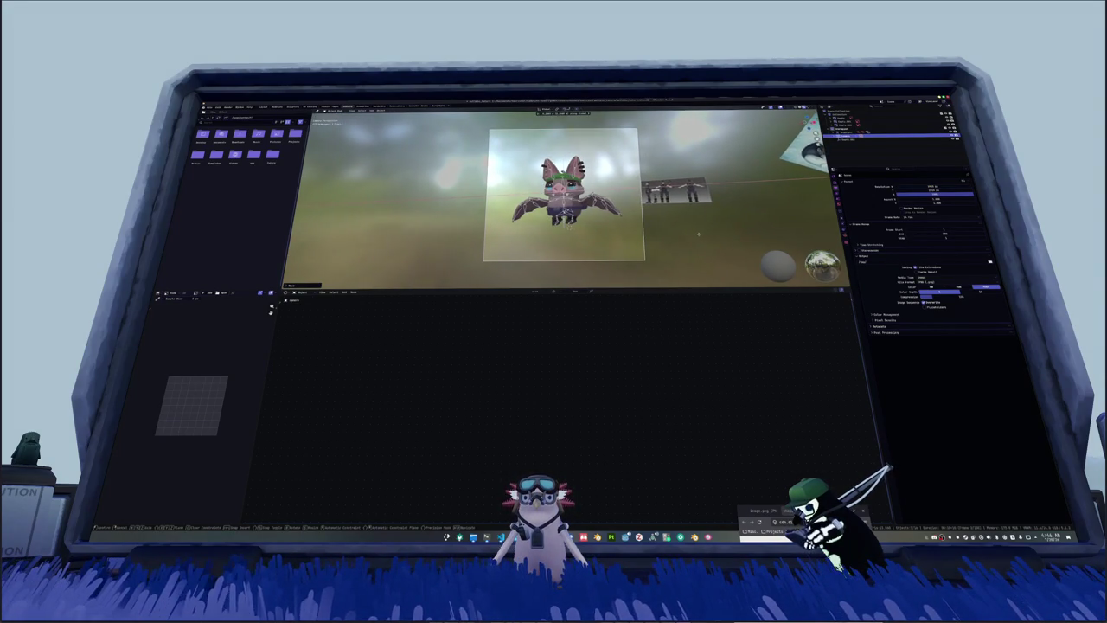
Step: Confirm the camera position and reframe the bat in the camera view
click(699, 234)
key(KP_0)
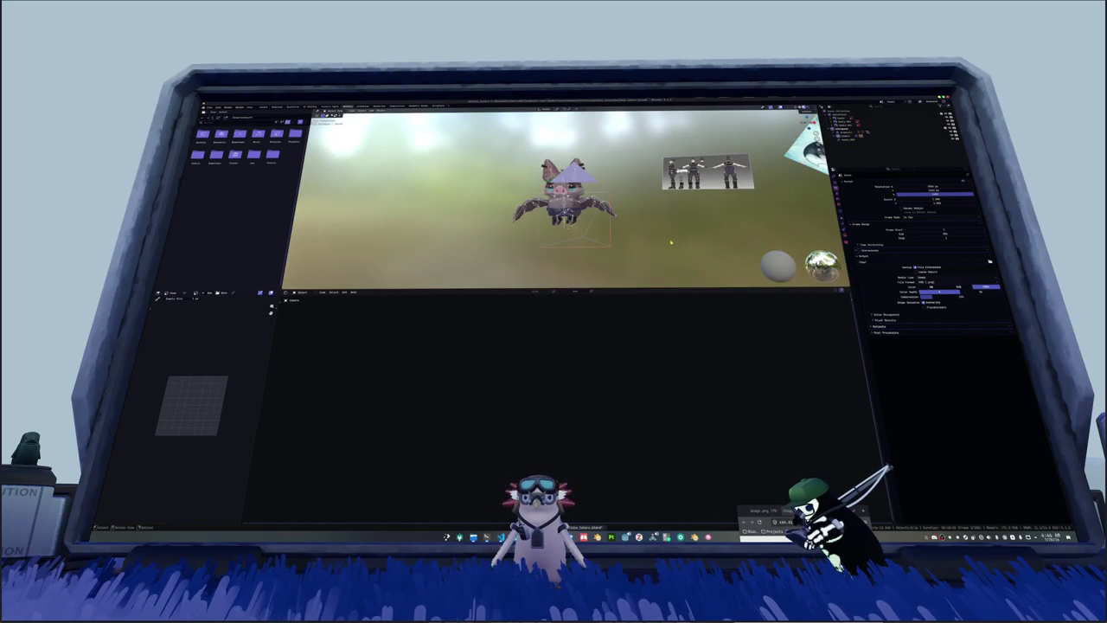
key(KP_0)
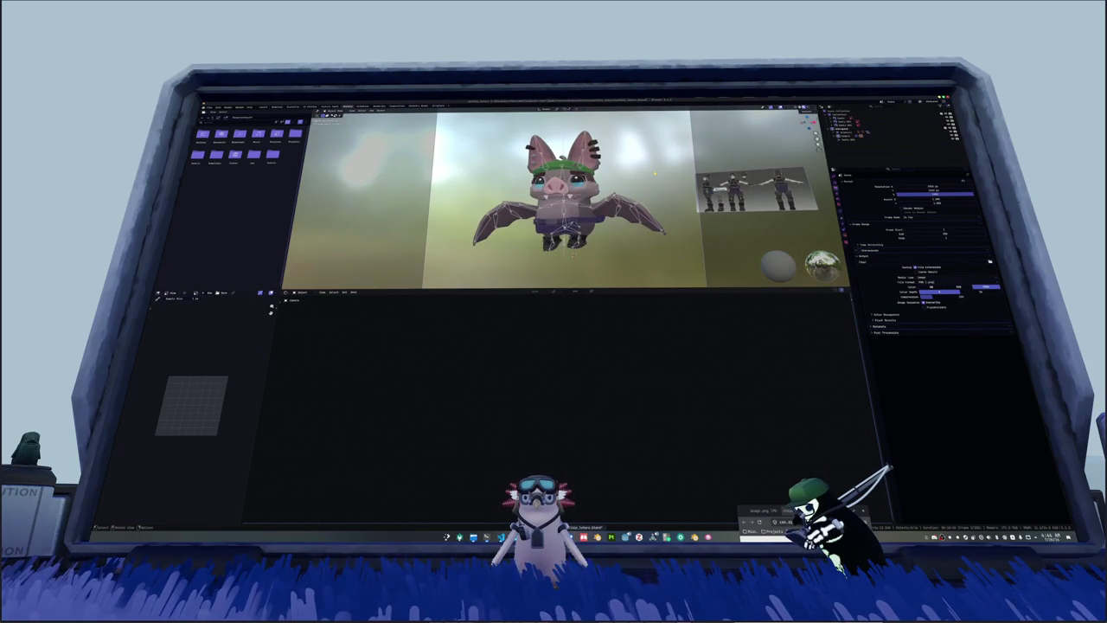
shift+middle_drag(655, 173, 652, 194)
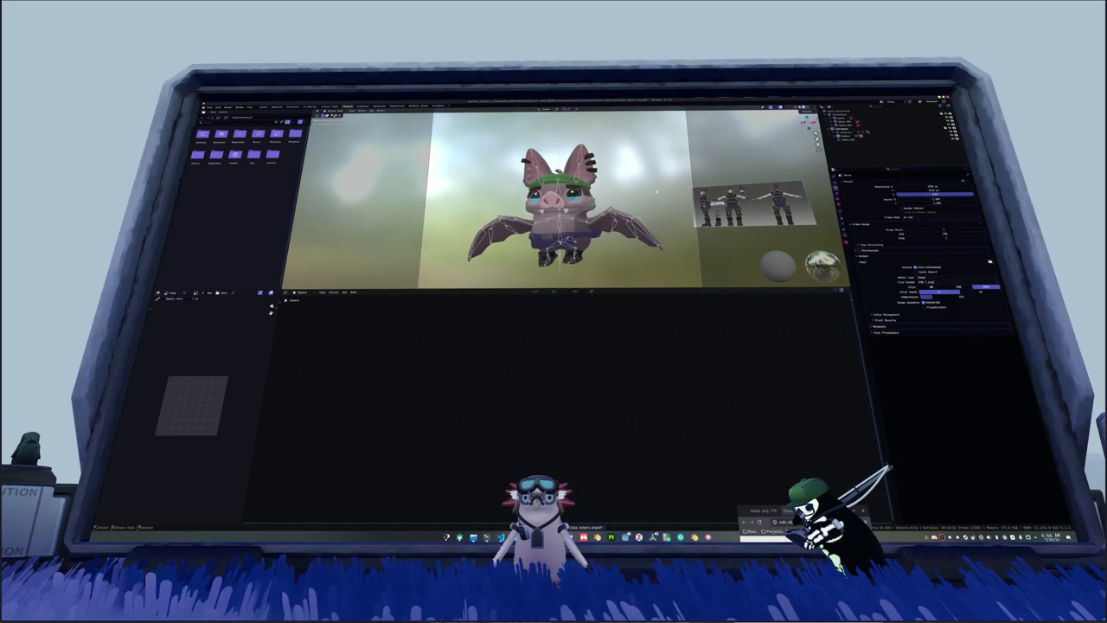
click(853, 131)
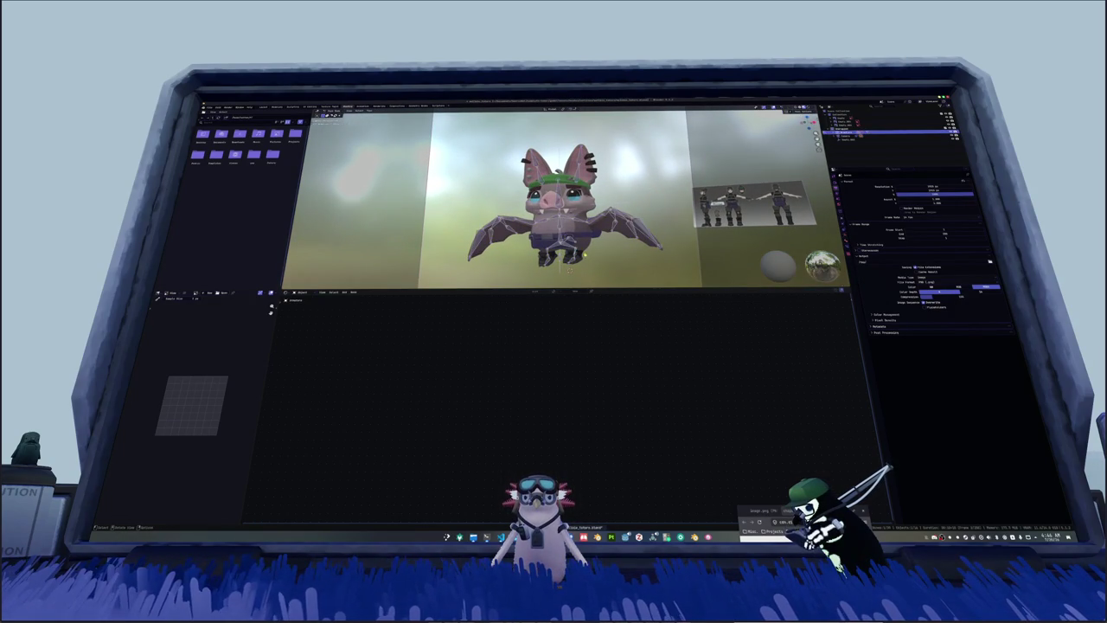
middle_drag(584, 256, 589, 216)
scroll(594, 188, down, 4)
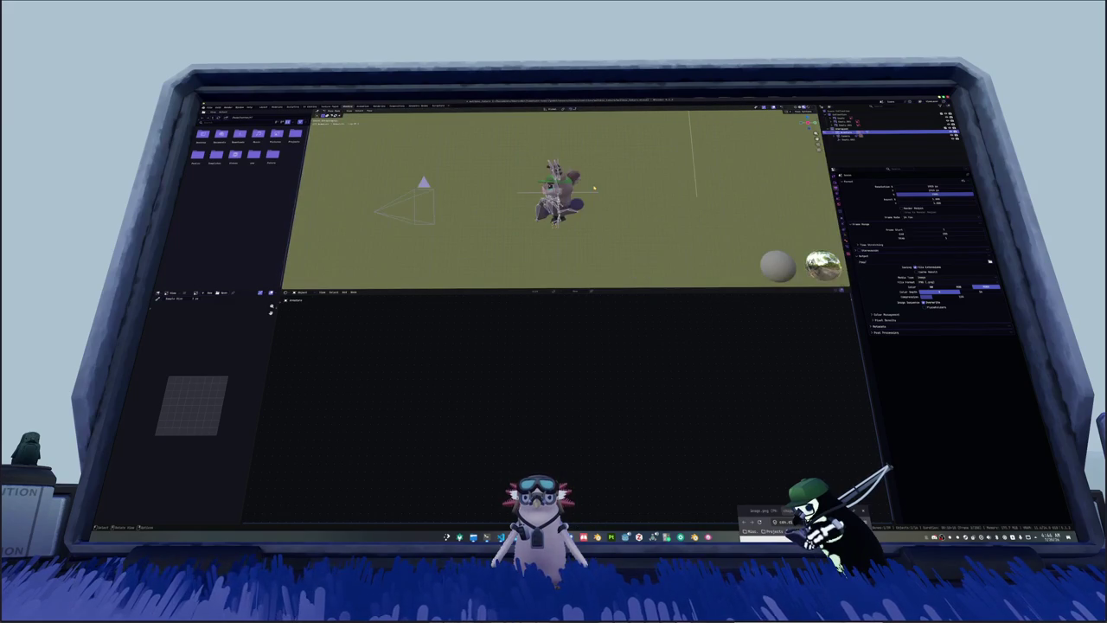
scroll(601, 180, up, 4)
middle_drag(602, 180, 635, 149)
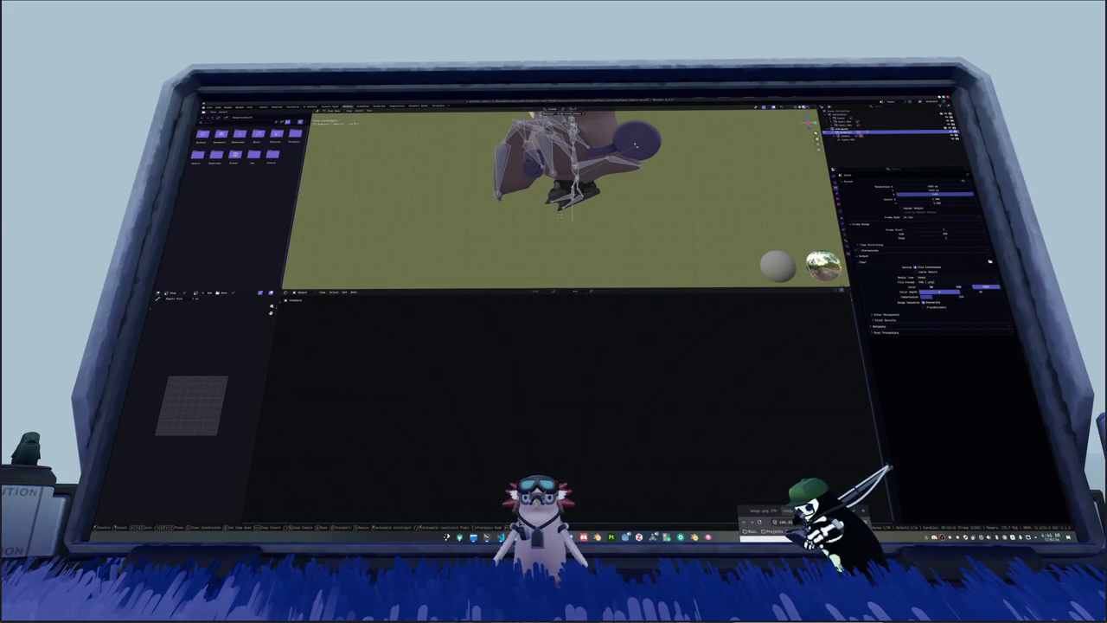
Step: Switch to material preview, inspect under the bat, and return to camera view
key(z)
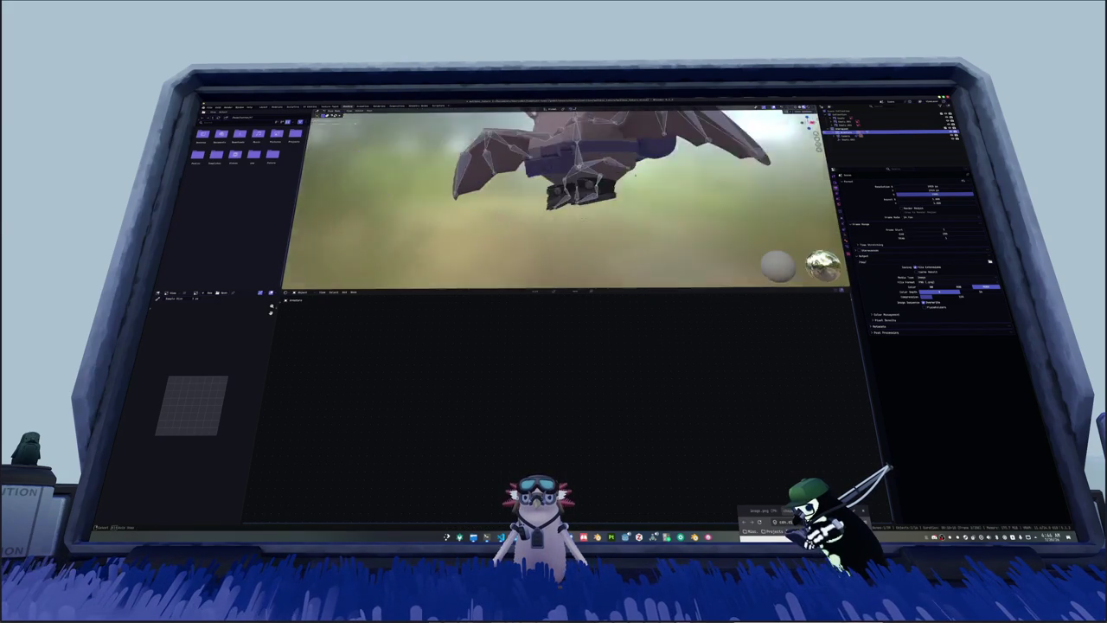
middle_drag(559, 214, 598, 216)
middle_drag(648, 181, 590, 209)
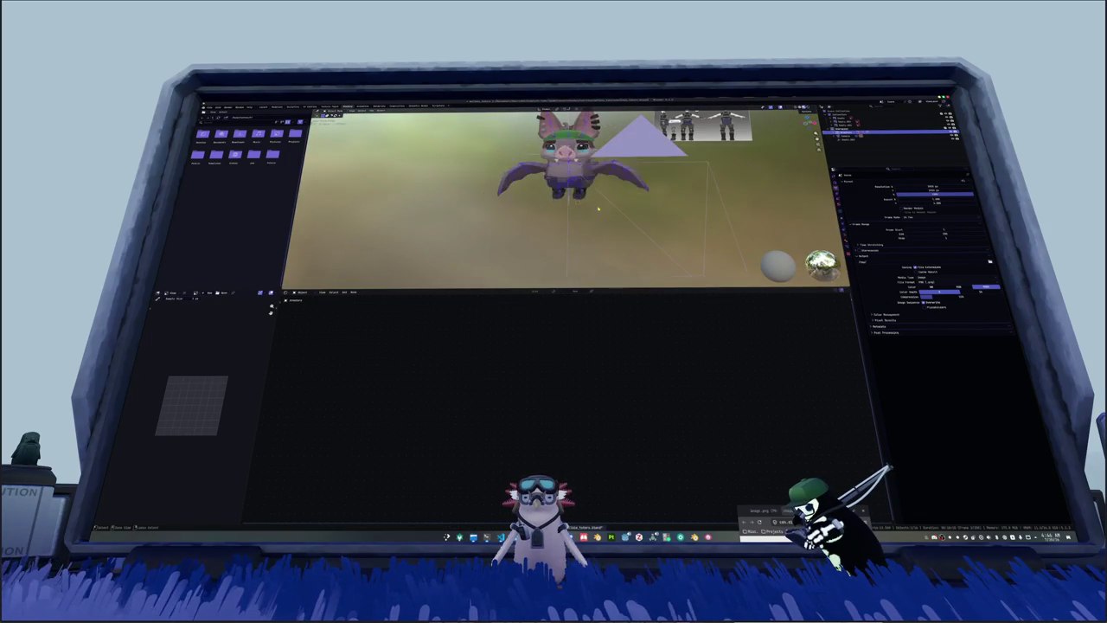
key(KP_0)
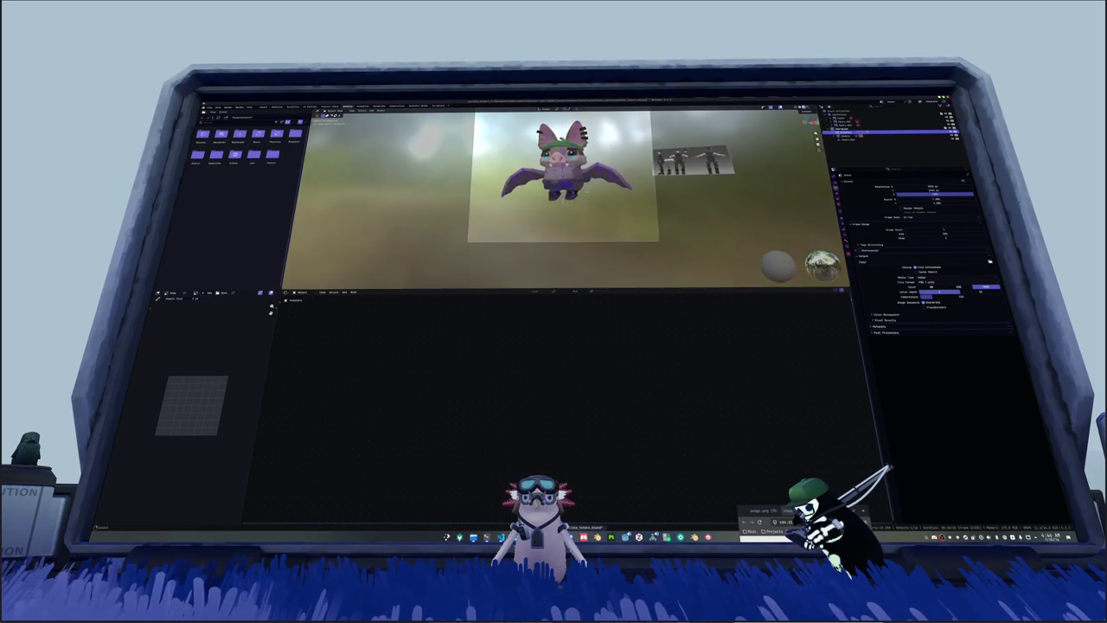
Step: Select the bat and rotate it about the Z axis to face the camera
click(569, 221)
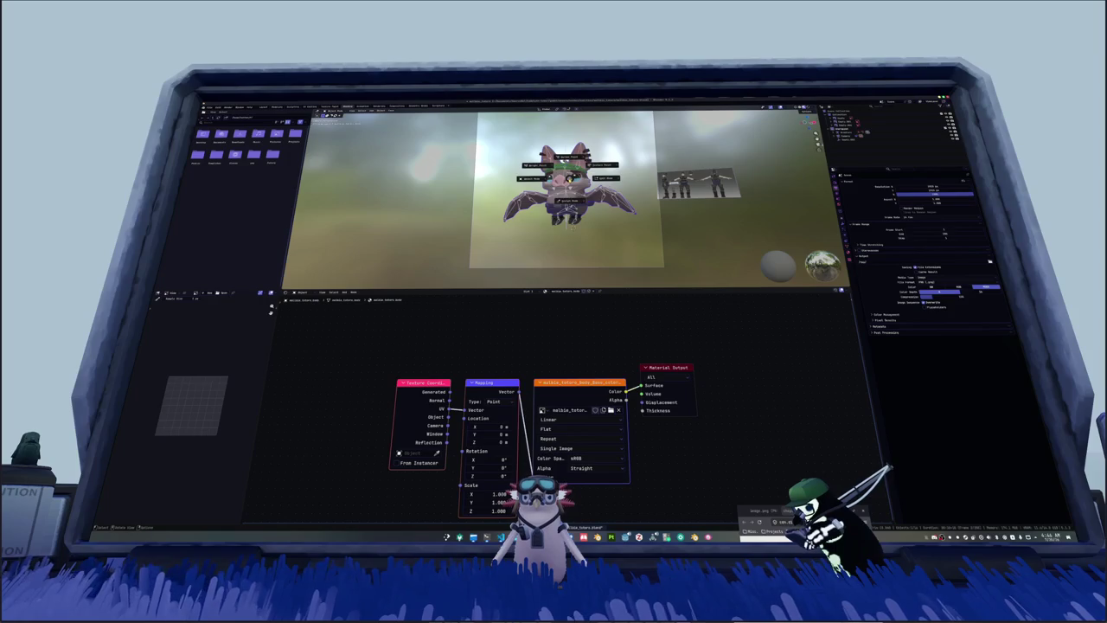
click(653, 269)
key(r)
key(z)
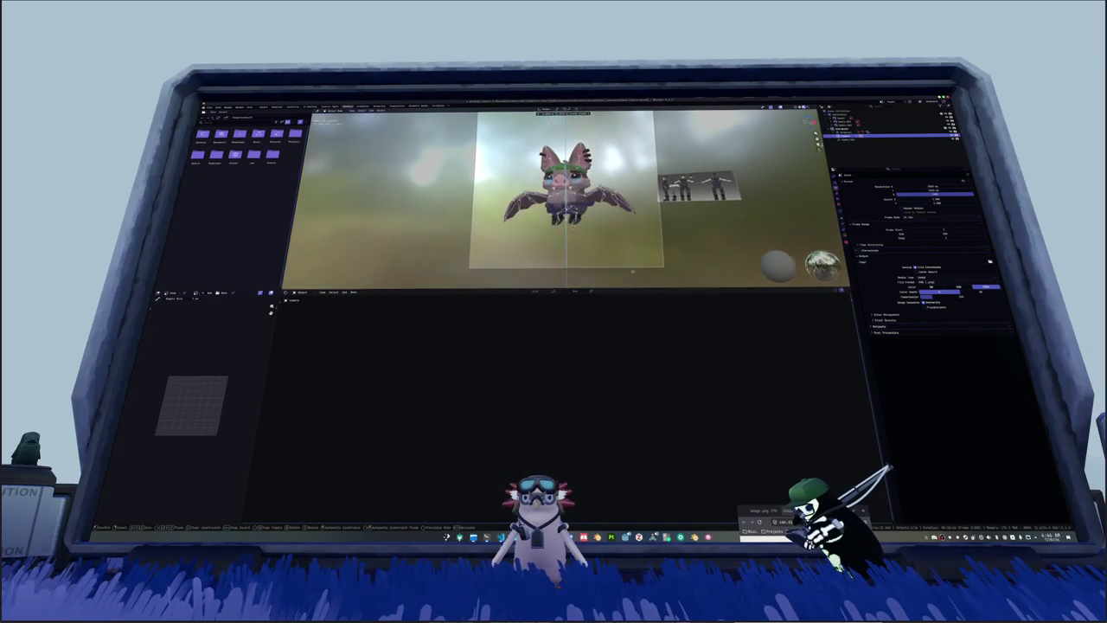
key(Return)
Step: Rotate the bat's wings outward in Edit Mode, then return to Object Mode
key(Tab)
key(Tab)
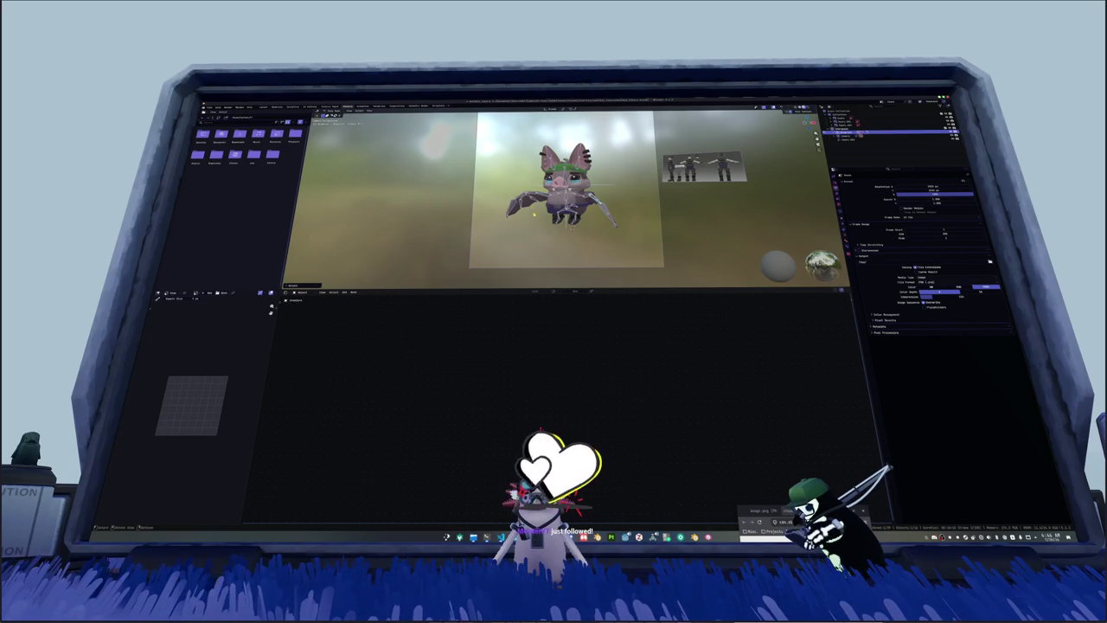
key(Tab)
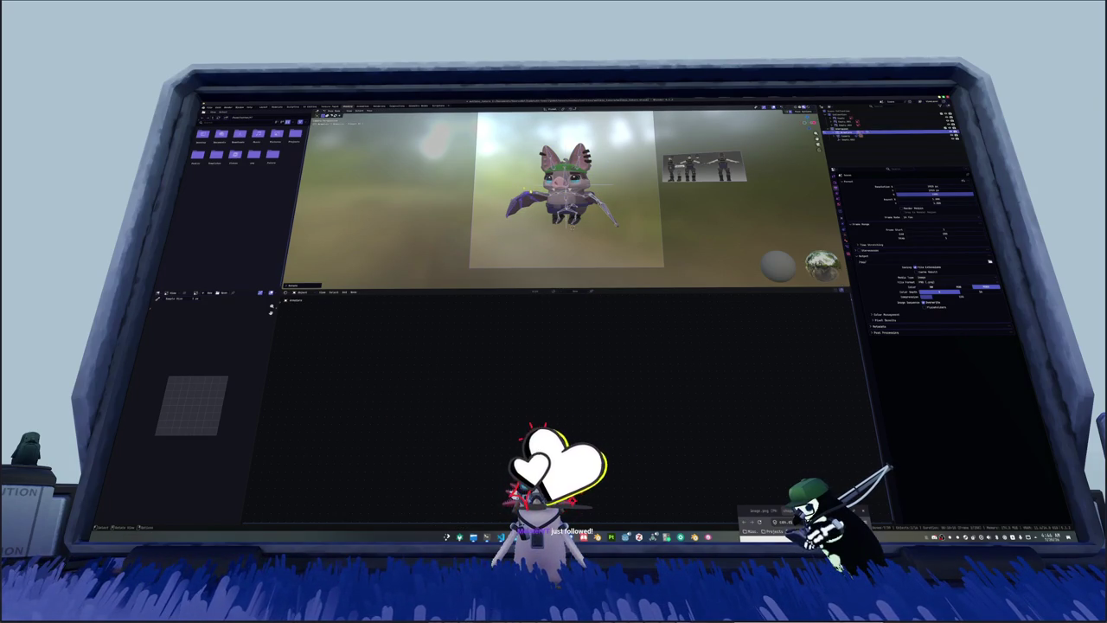
key(KP_Decimal)
key(Tab)
scroll(643, 223, down, 3)
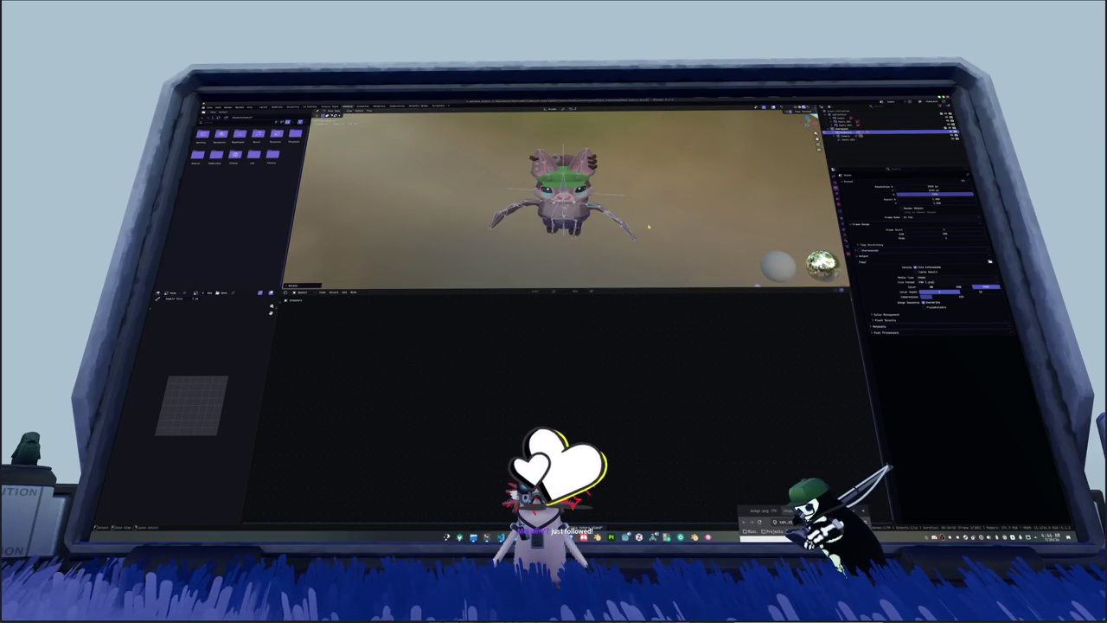
key(KP_0)
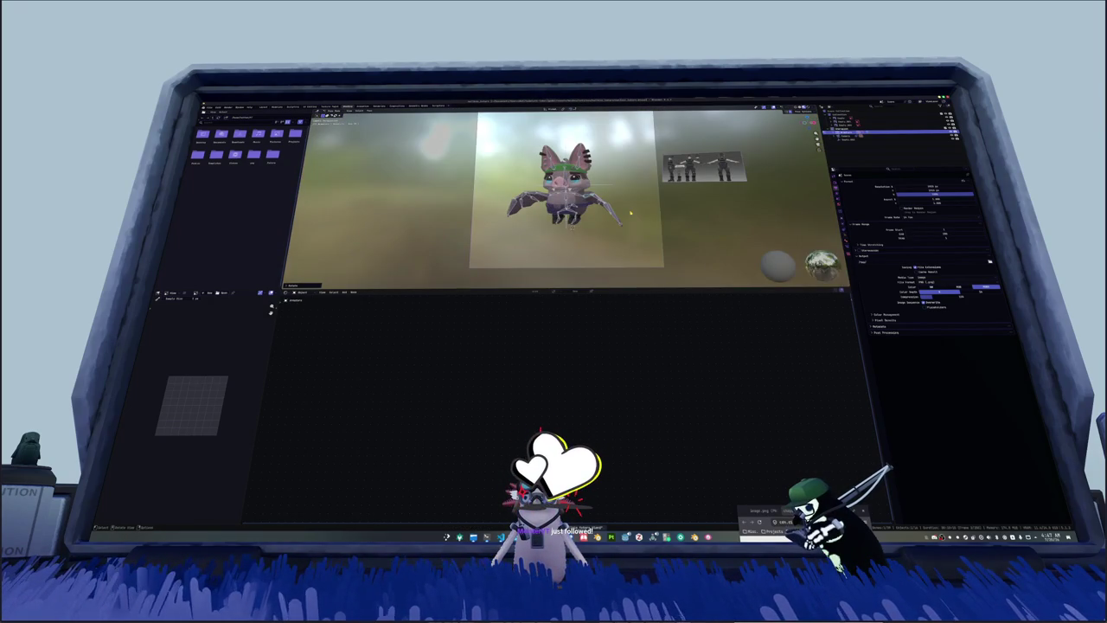
key(r)
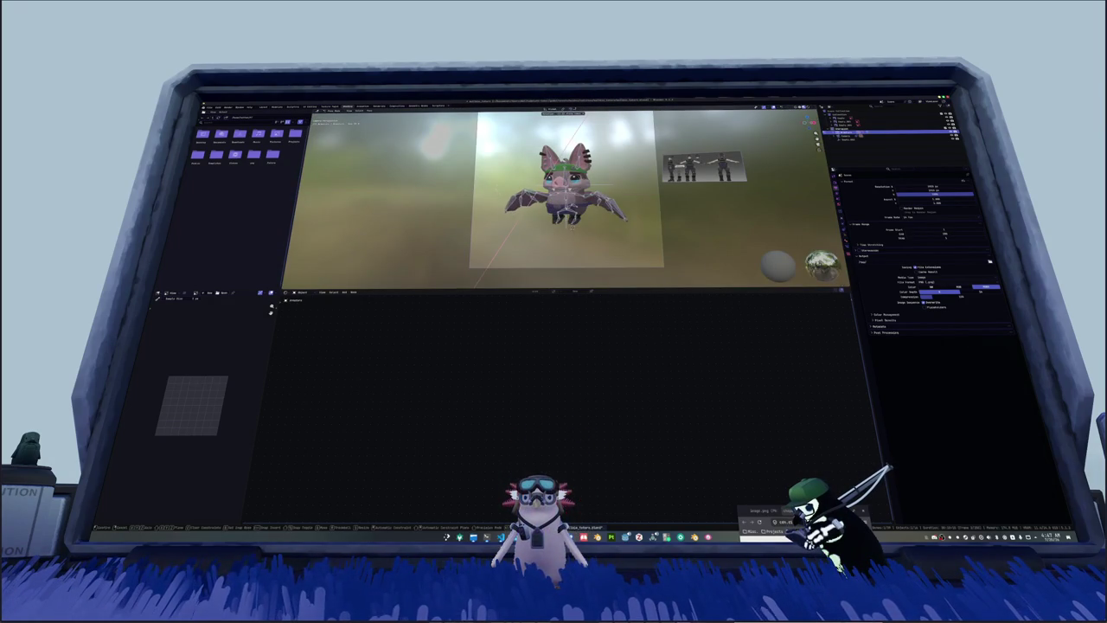
key(Return)
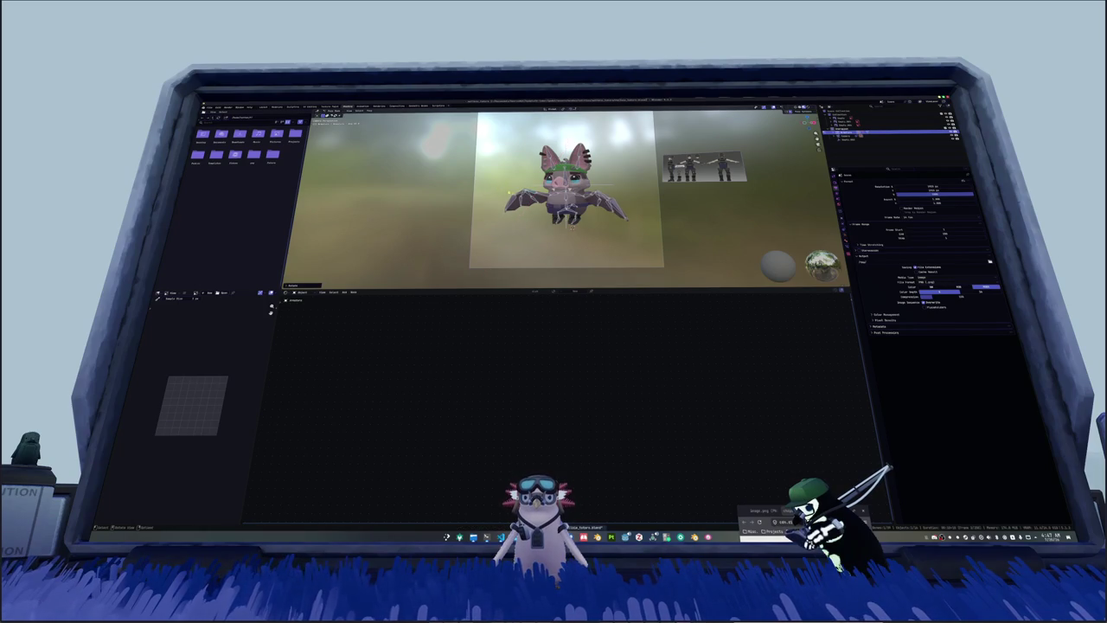
key(KP_0)
key(KP_0)
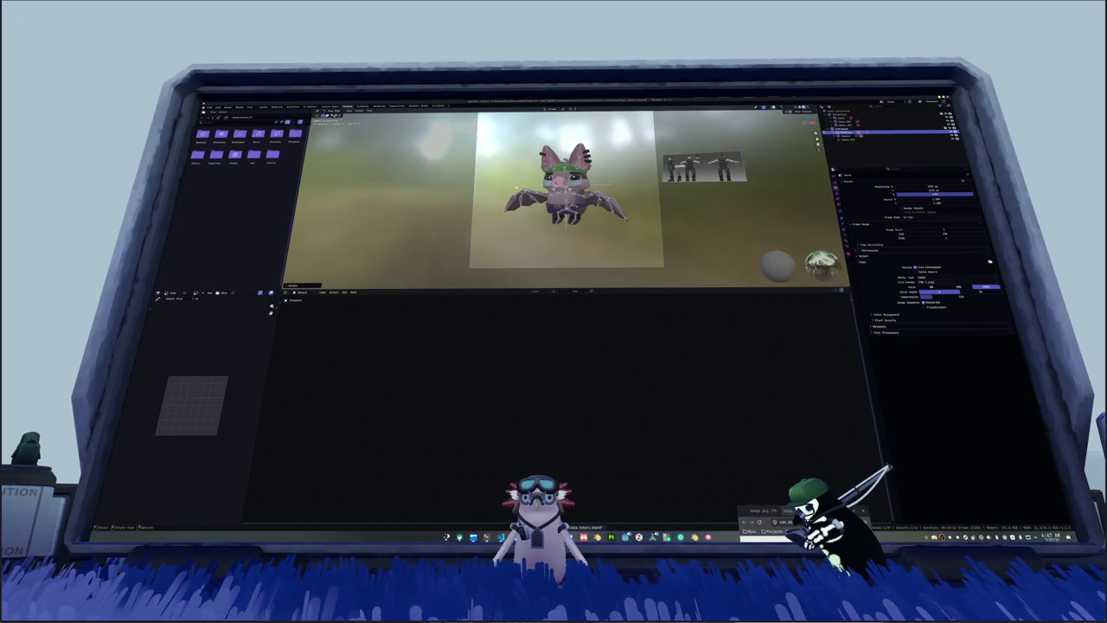
click(545, 220)
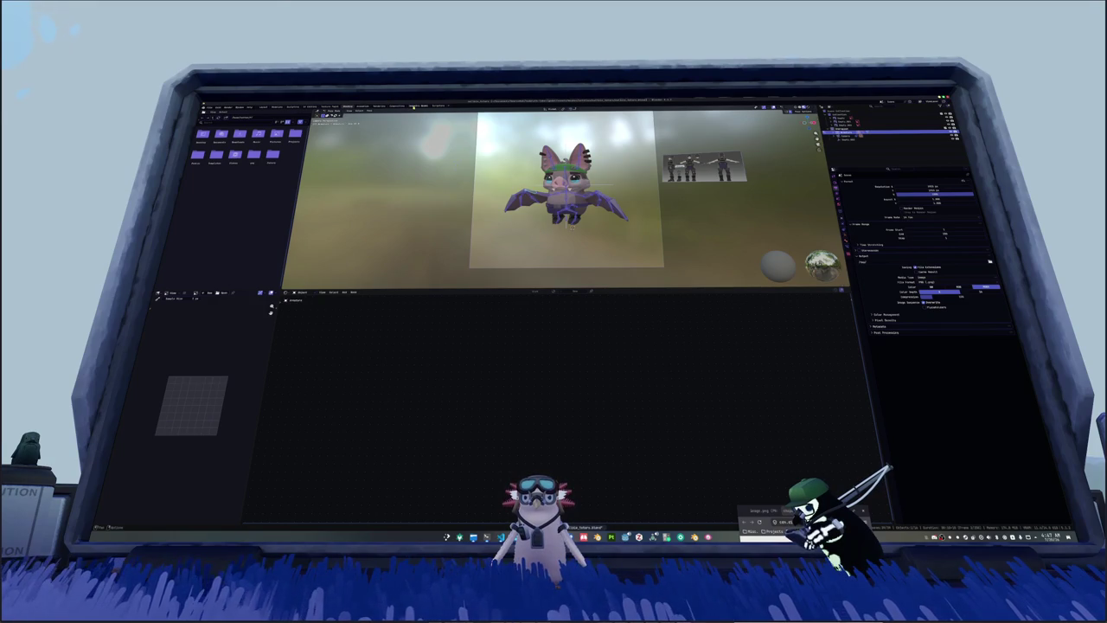
click(396, 106)
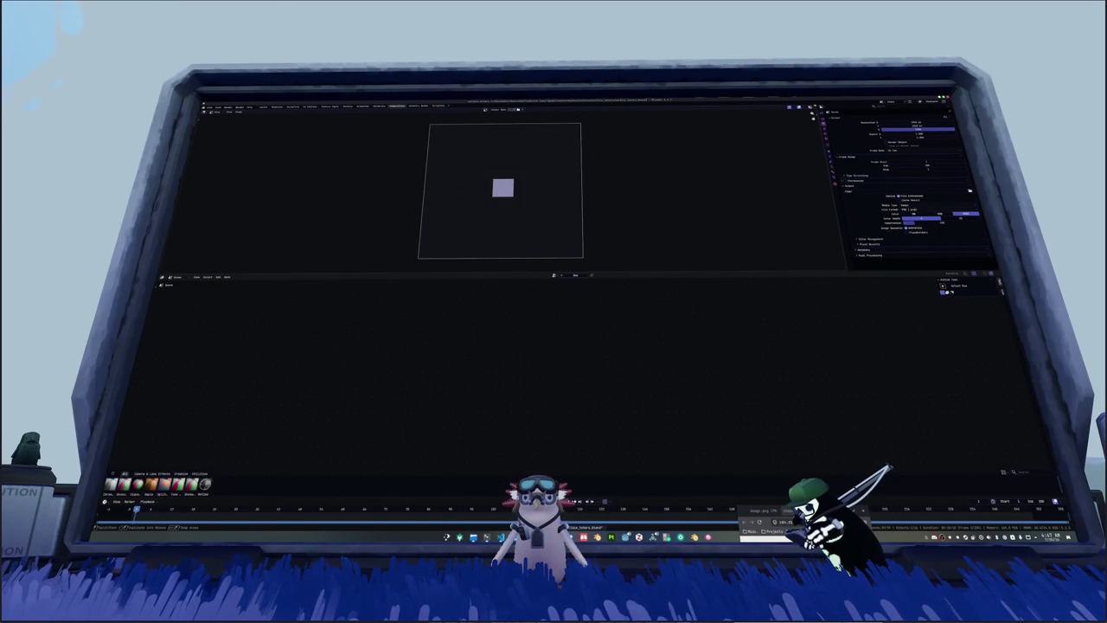
Step: Split the top area into a 3D Viewport showing the camera view in material shading
drag(844, 109, 559, 174)
click(564, 111)
click(578, 118)
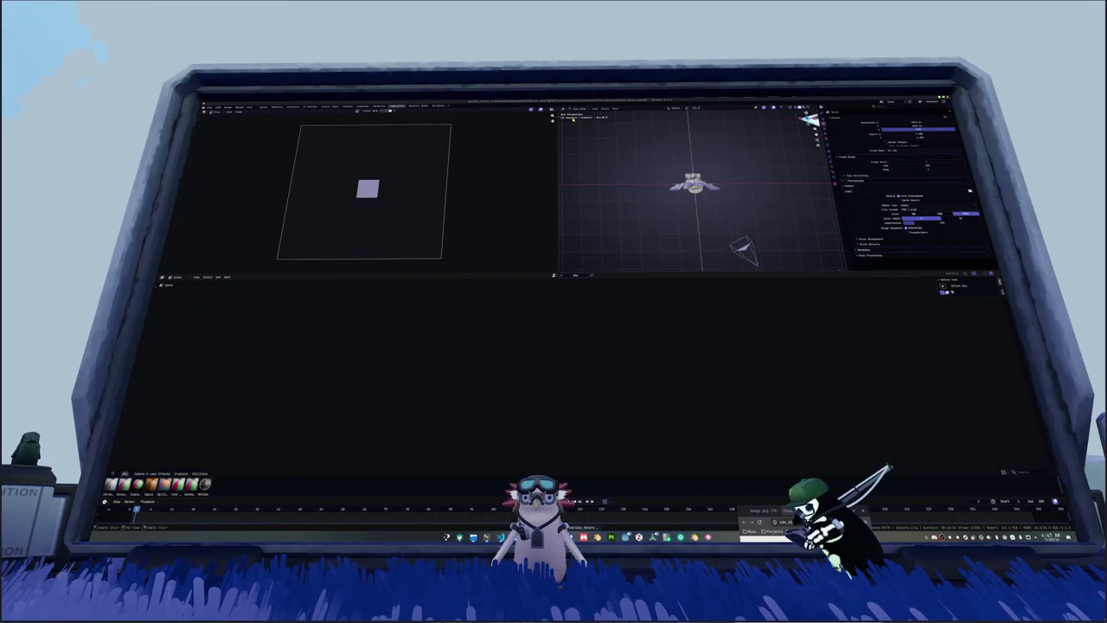
key(KP_0)
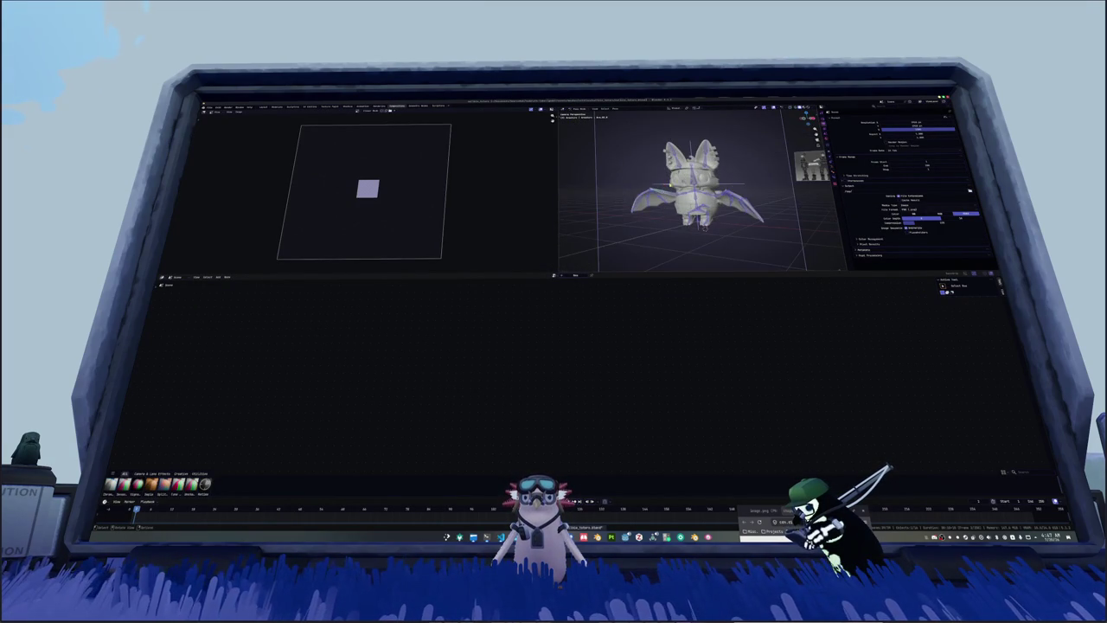
click(811, 108)
click(819, 108)
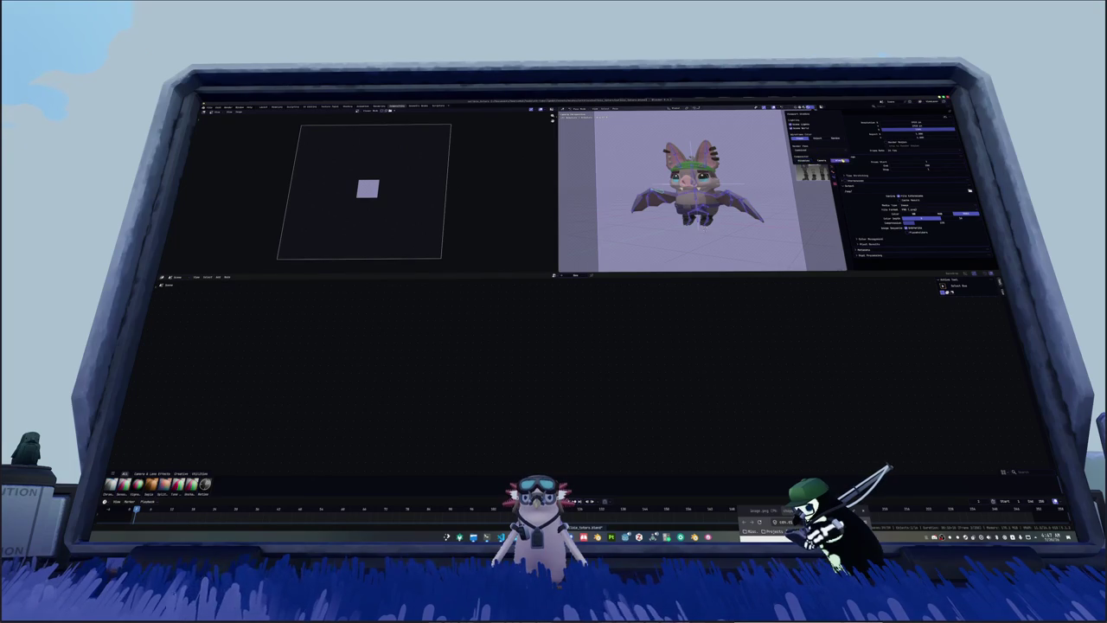
Step: Enable Use Nodes, cut the Render Layers links, turn on Depth, and add a Depth-fed Blur node
click(576, 275)
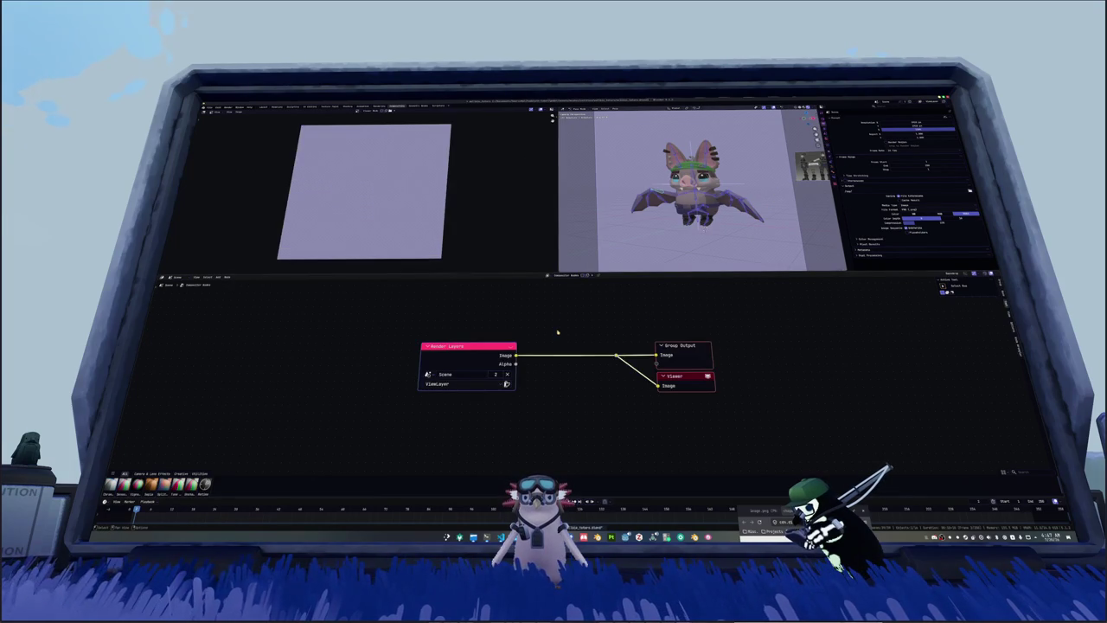
ctrl+right_drag(670, 415, 643, 321)
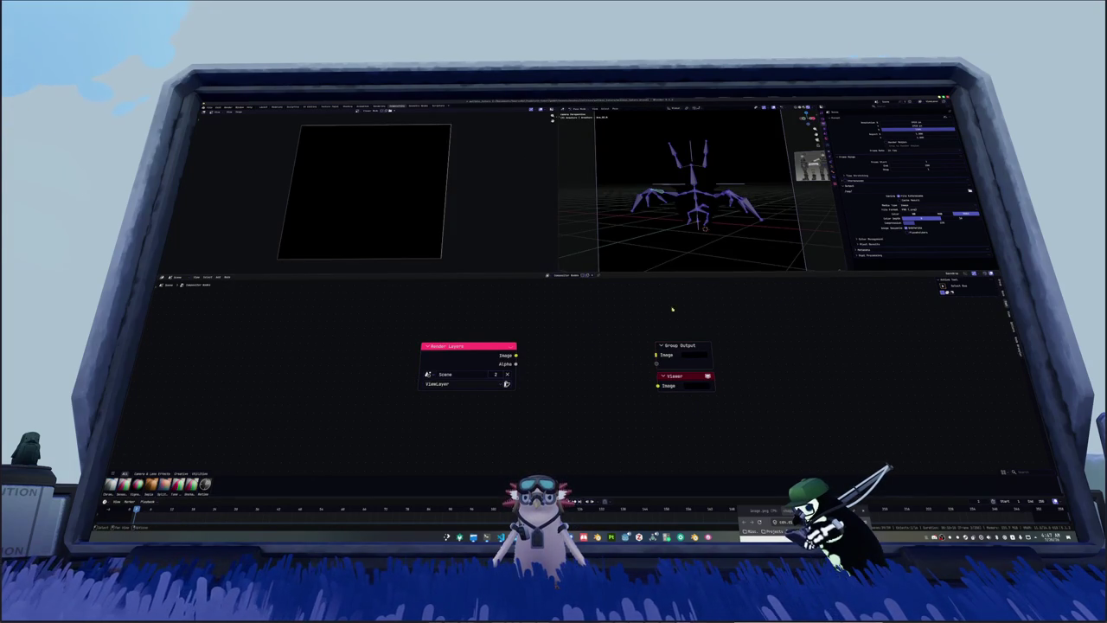
click(823, 126)
click(886, 148)
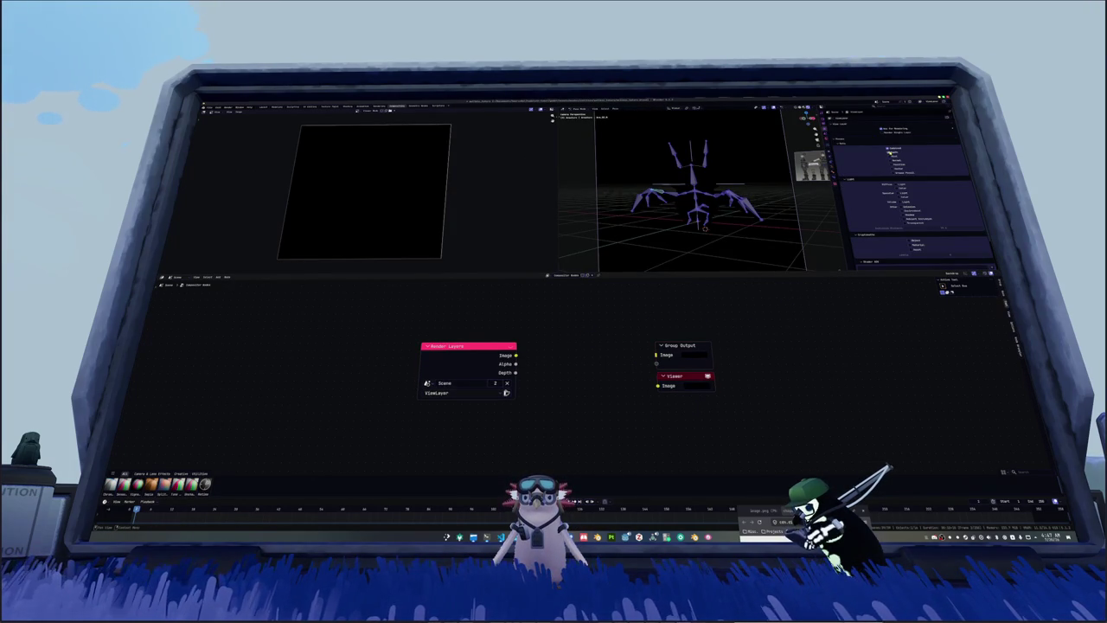
mouse_move(520, 363)
mouse_down()
mouse_move(363, 336)
mouse_move(432, 353)
mouse_up()
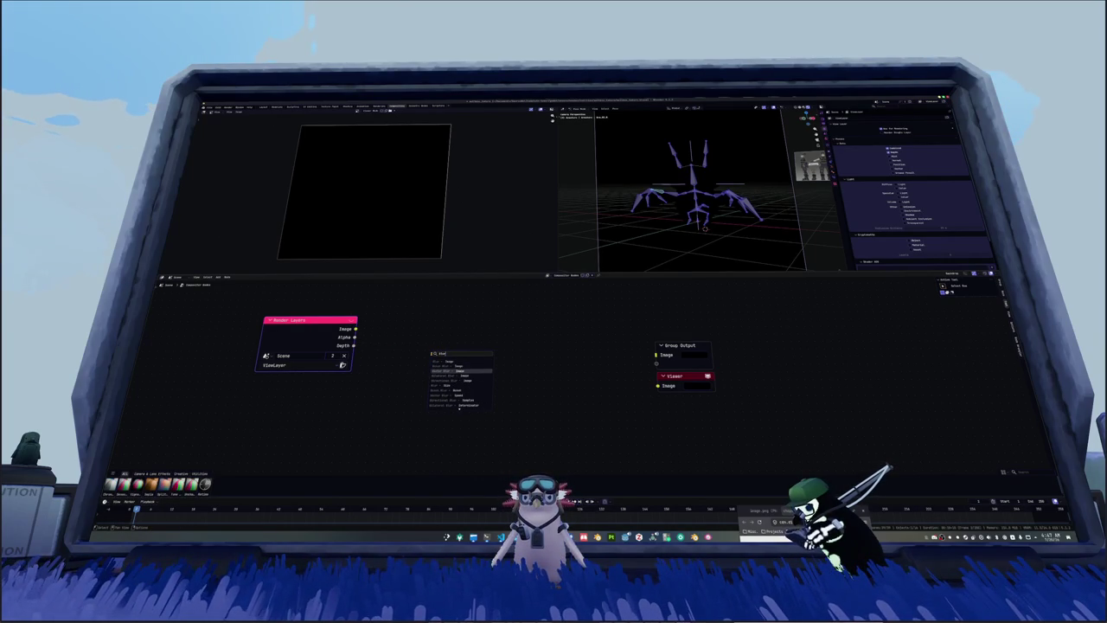
key(Return)
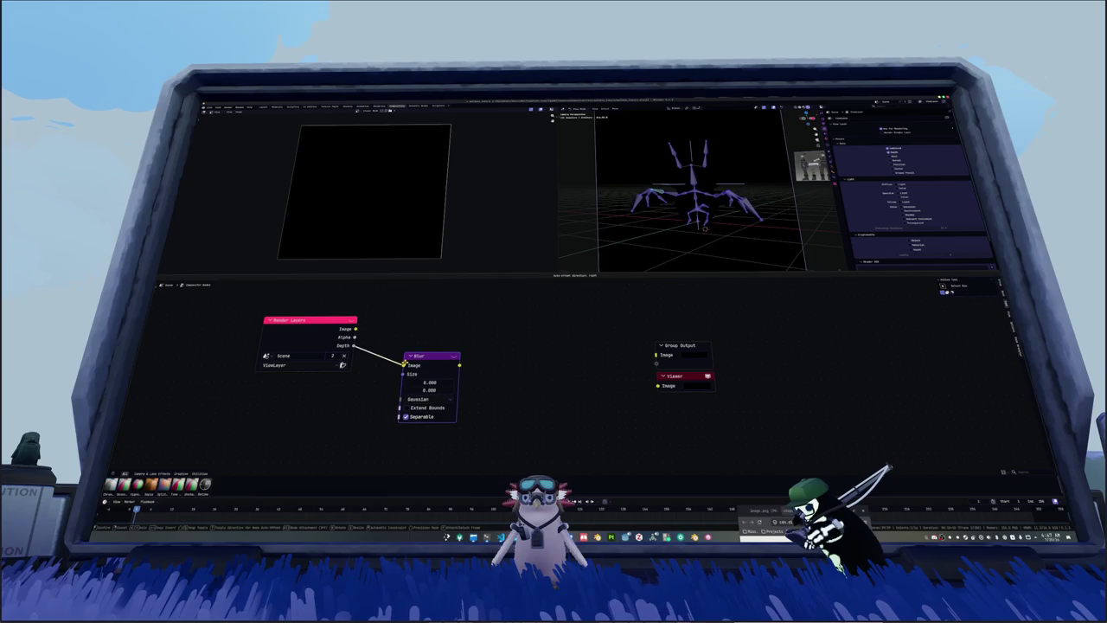
Step: Delete the old Blur node and add a fresh plain Blur node linked to Depth
click(432, 356)
key(Delete)
key(shift+a)
text(blur)
key(Down)
key(Down)
key(Down)
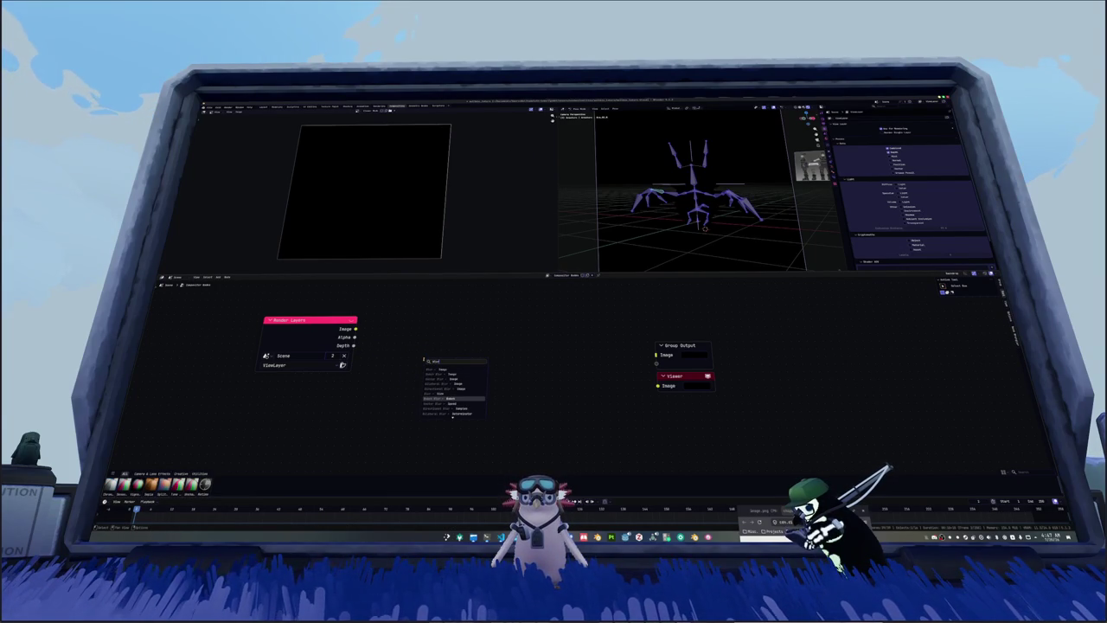
key(BackSpace)
key(BackSpace)
key(BackSpace)
text(al)
key(BackSpace)
key(BackSpace)
text(i)
key(BackSpace)
text(blur)
key(Down)
key(Down)
key(Down)
key(Down)
key(Up)
key(Up)
key(Up)
key(Up)
key(Up)
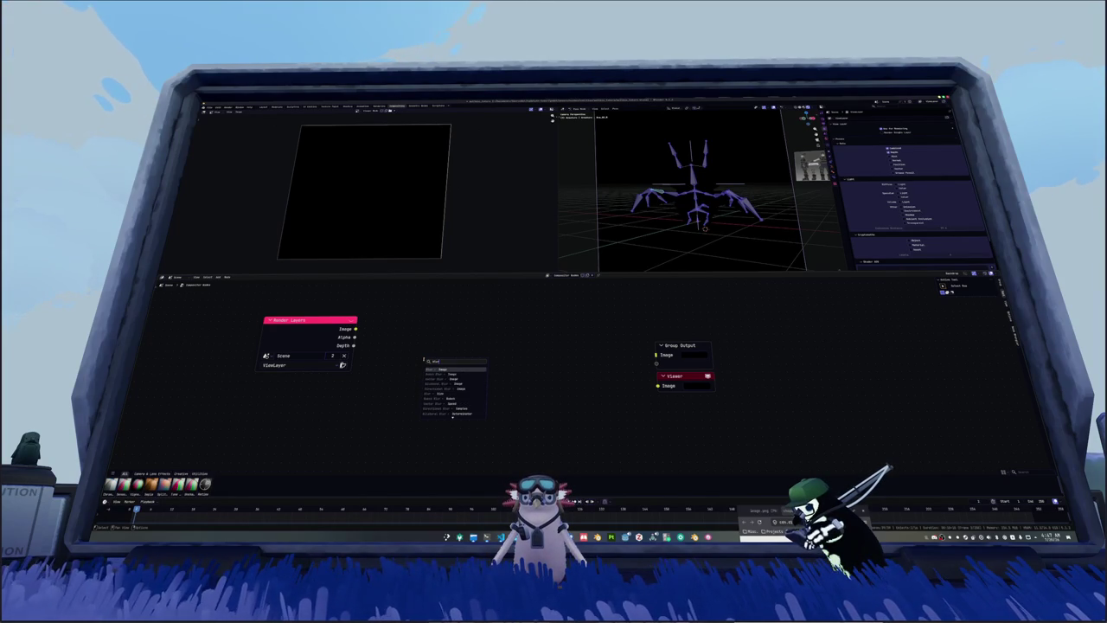
key(Return)
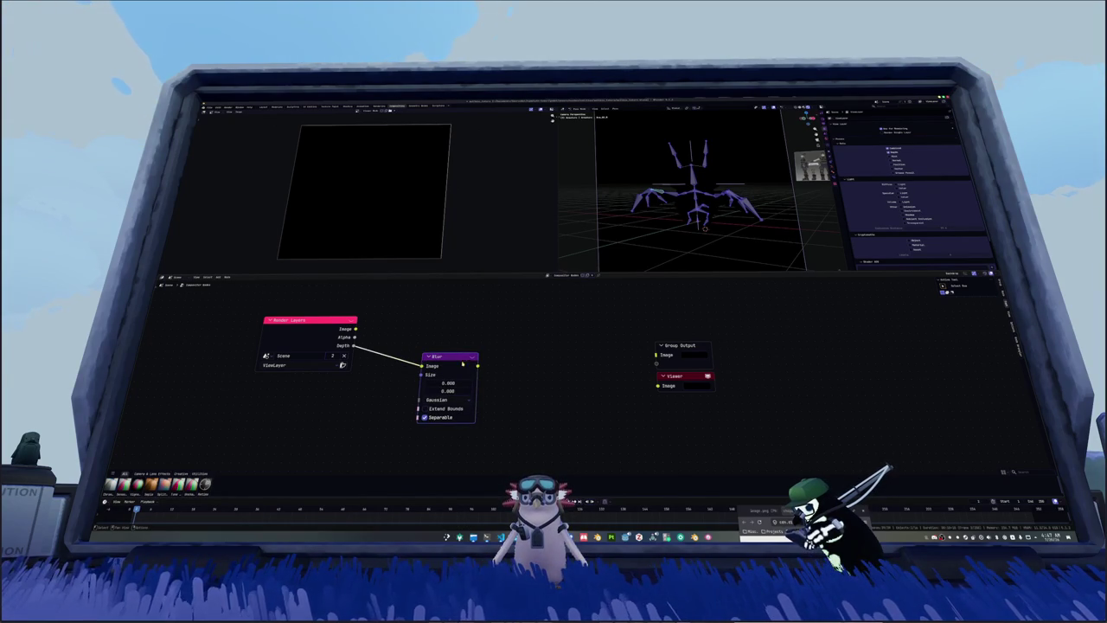
Step: Preview the blurred depth pass and route the Blur result to the output
ctrl+shift+click(472, 366)
drag(477, 366, 659, 355)
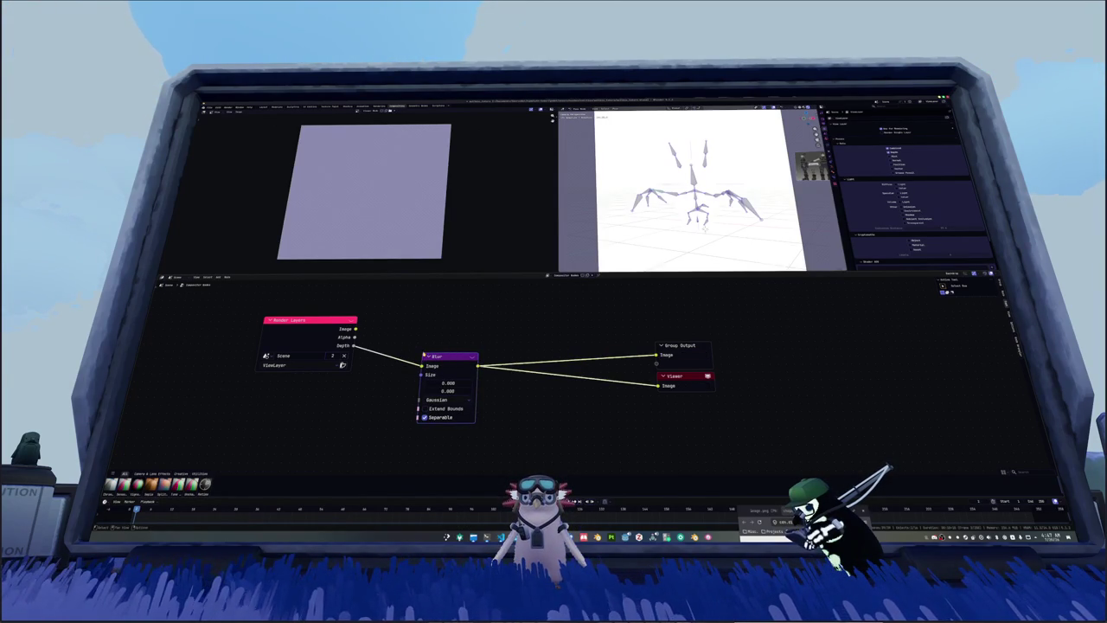
drag(427, 354, 518, 350)
drag(354, 346, 414, 362)
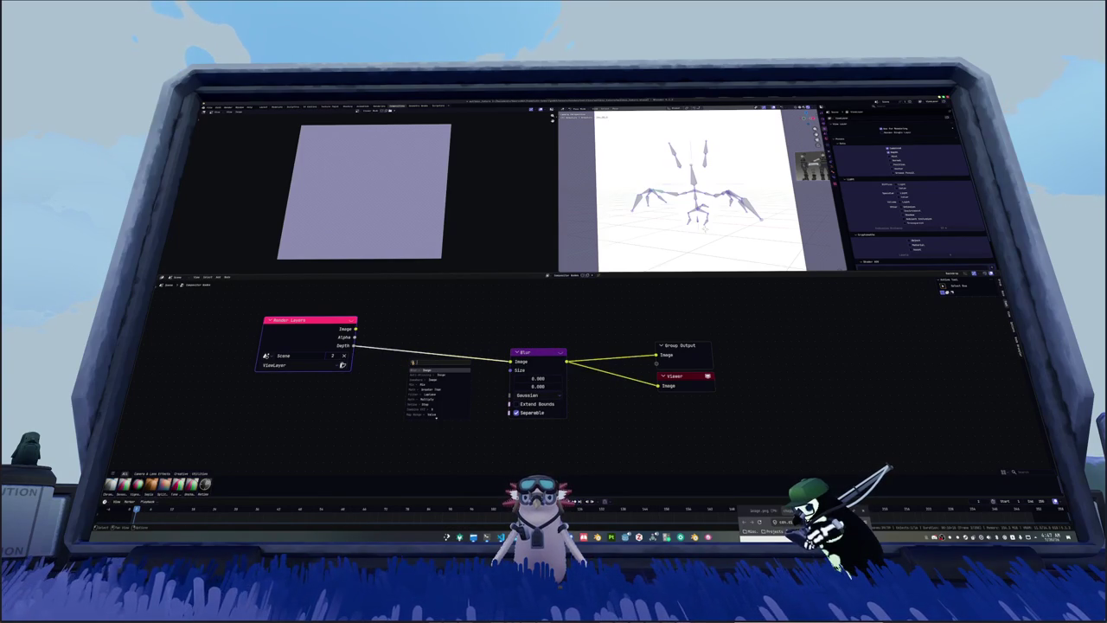
Step: Insert a Laplace Filter node between Blur and the output
text(norm)
key(BackSpace)
click(433, 379)
click(592, 380)
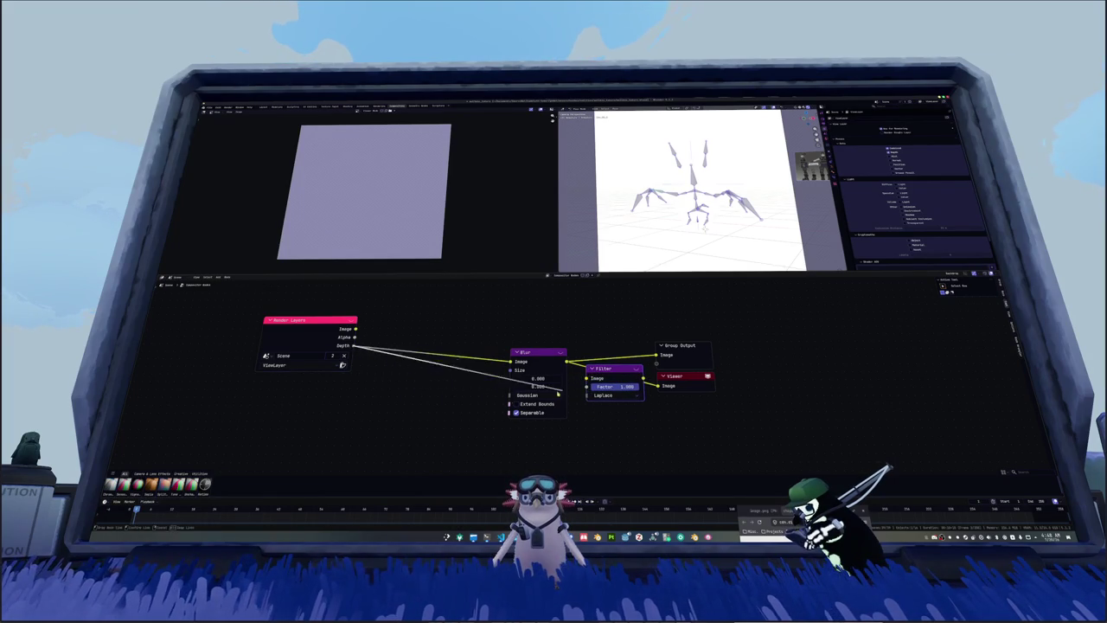
mouse_move(592, 381)
mouse_down()
mouse_move(587, 365)
mouse_move(482, 357)
mouse_up()
mouse_move(630, 354)
mouse_down()
mouse_move(578, 386)
mouse_move(558, 355)
mouse_up()
Step: Set the Blur size X and Y to 2 and line up the Blur and Filter nodes
scroll(608, 357, up, 1)
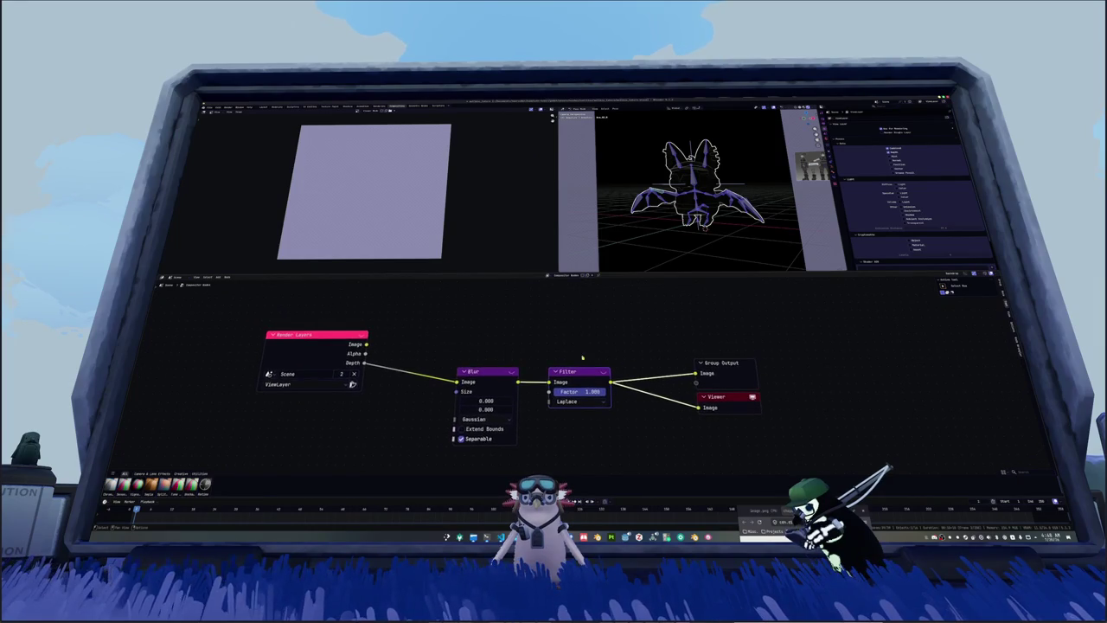
drag(484, 371, 430, 366)
drag(568, 371, 500, 364)
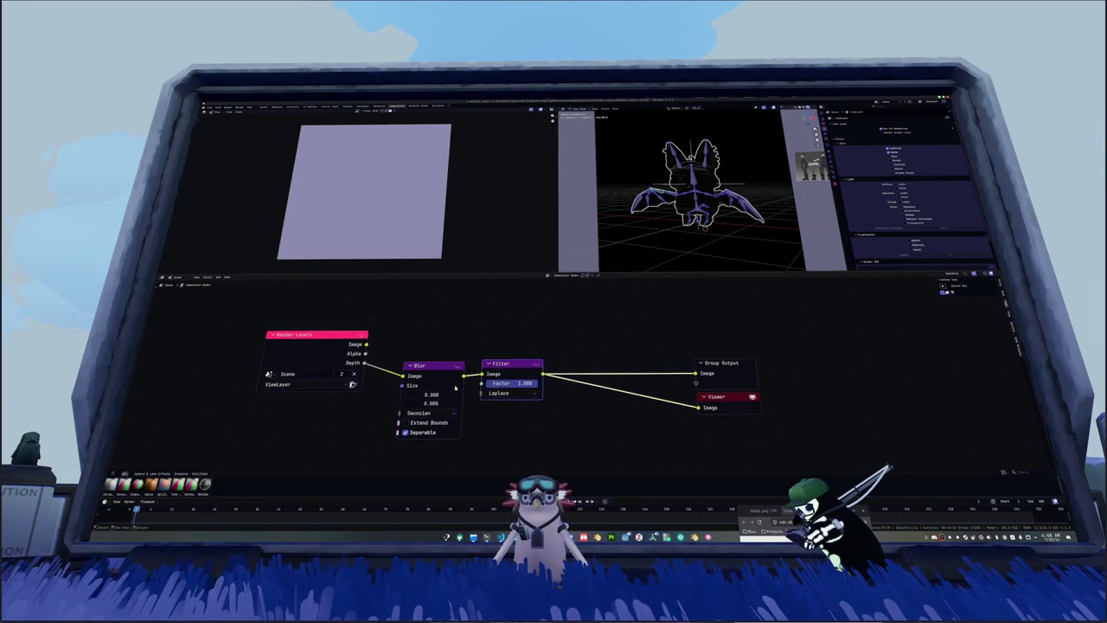
drag(430, 393, 430, 404)
text(2.000)
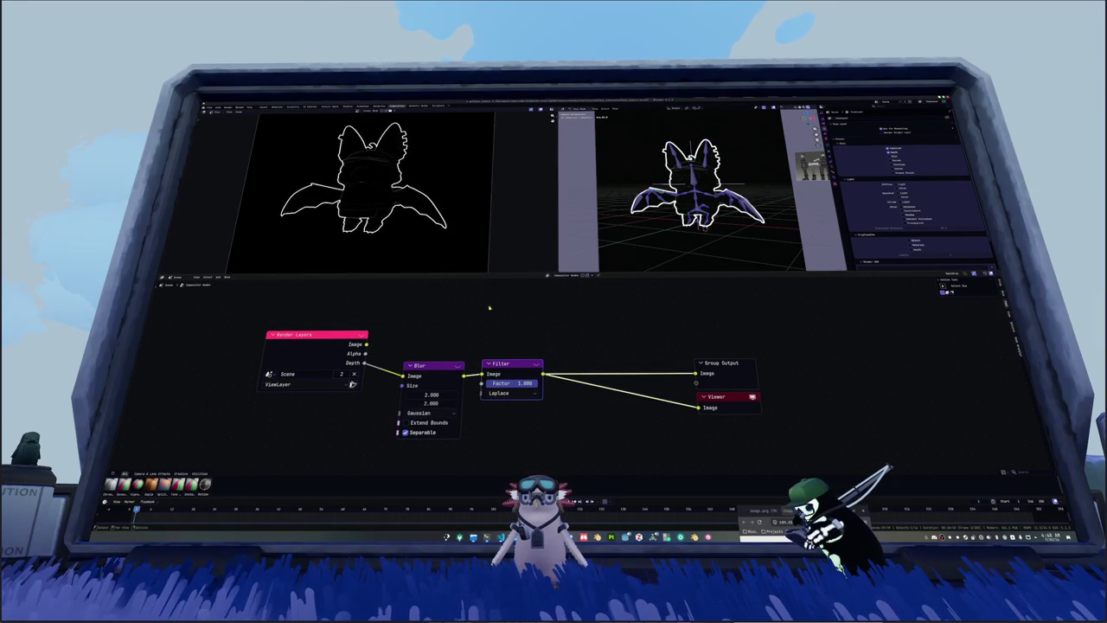
middle_drag(548, 340, 519, 336)
key(shift+a)
Step: Add a Greater Than math node after the Filter and move the output nodes aside
text(greater)
key(Return)
click(548, 304)
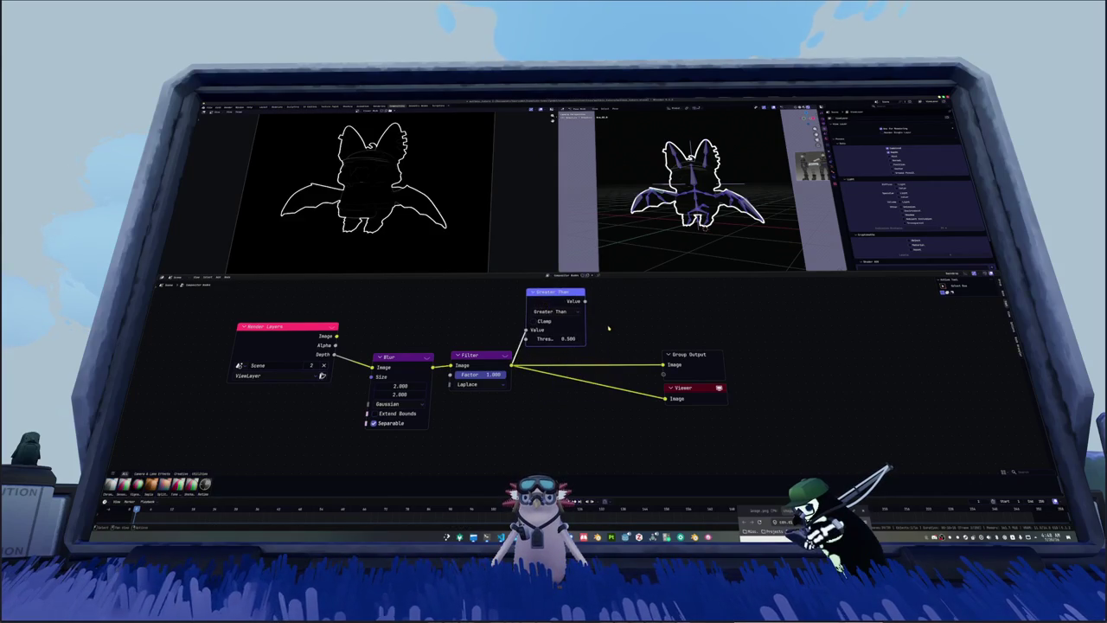
scroll(554, 372, down, 1)
drag(615, 387, 696, 417)
Step: Add a Multiply math node after Greater Than and link it to the Viewer
key(shift+a)
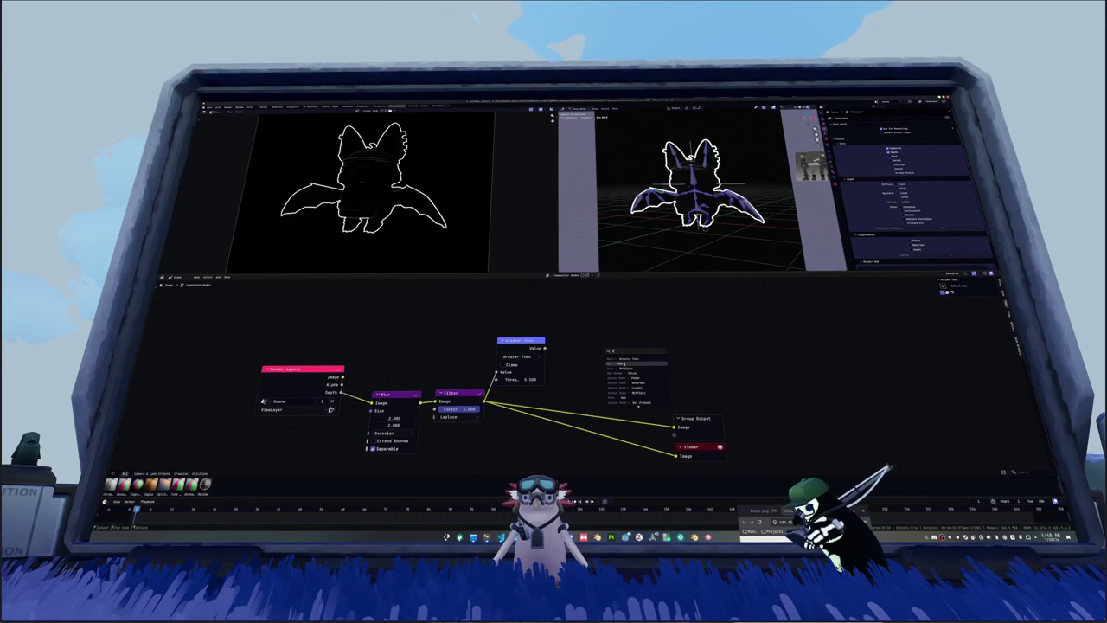
click(622, 363)
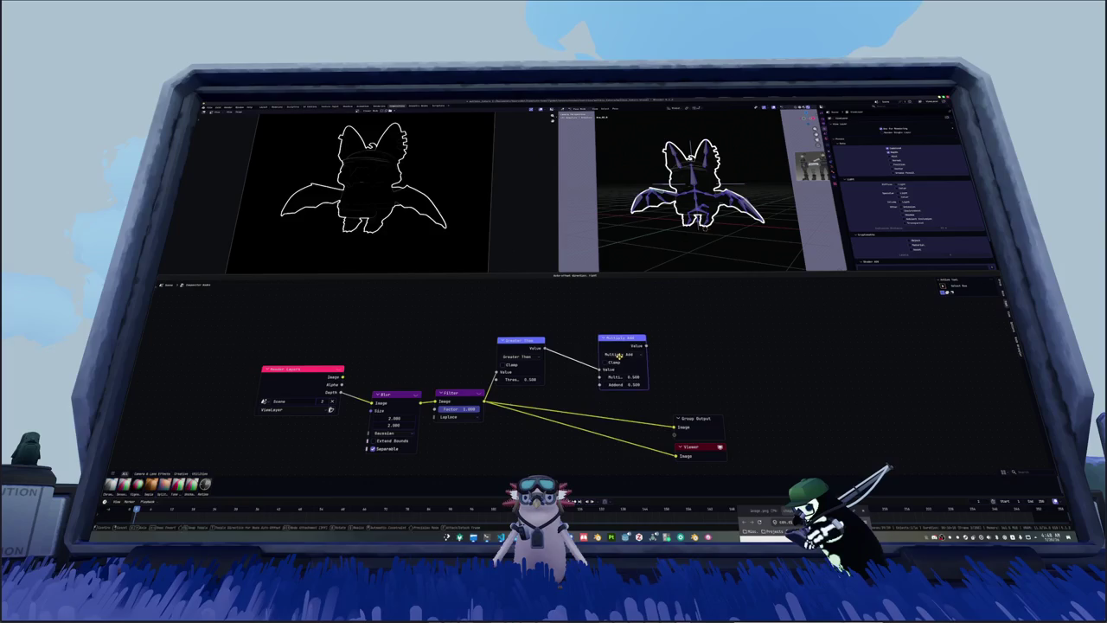
click(617, 355)
click(617, 388)
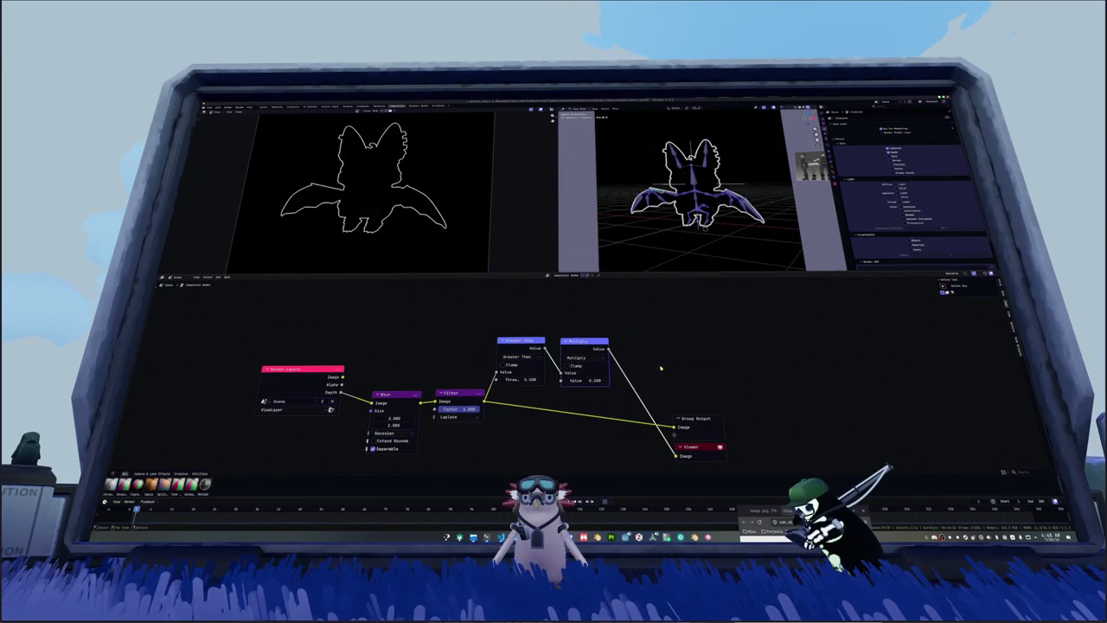
middle_drag(596, 344, 540, 338)
ctrl+shift+click(557, 344)
Step: Add a Mix node fed by the render Image and view its result
key(shift+a)
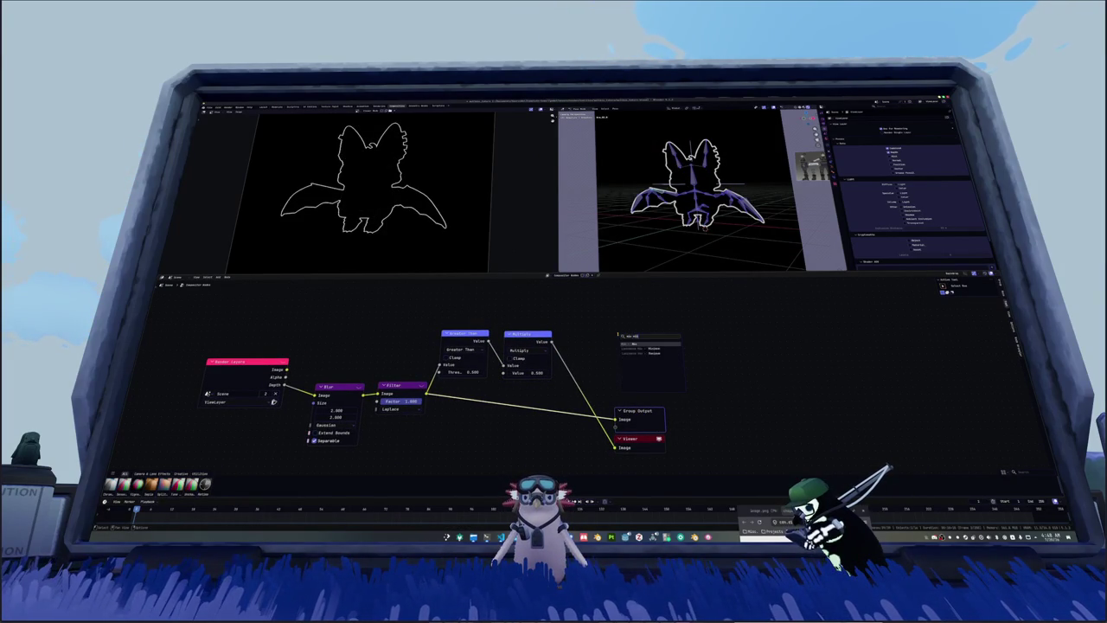
key(Return)
click(613, 284)
middle_drag(576, 344, 537, 364)
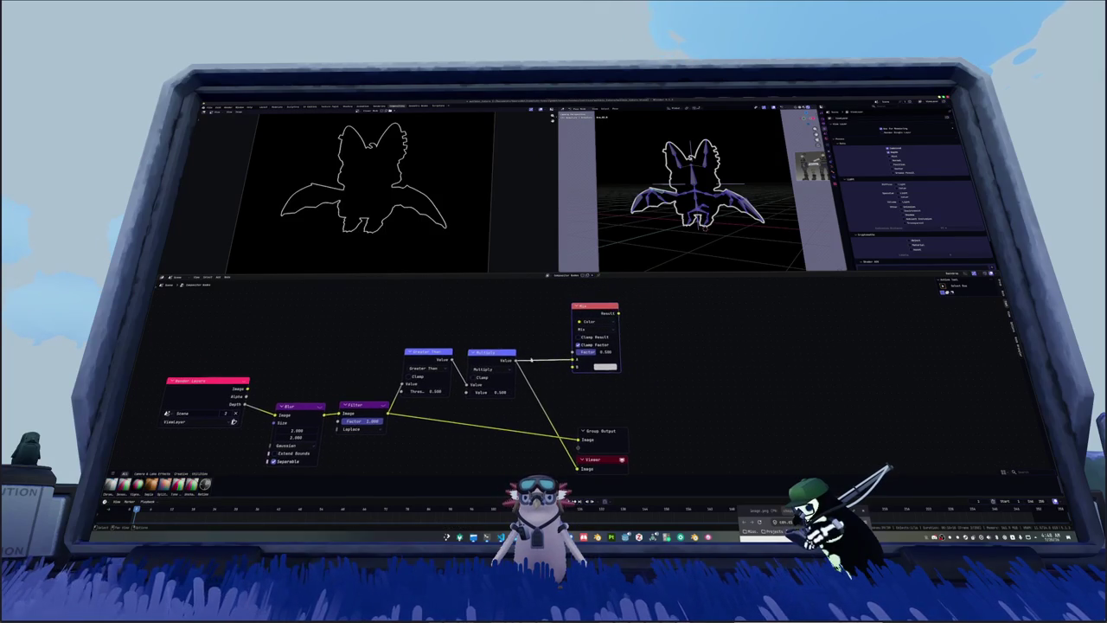
drag(249, 388, 577, 366)
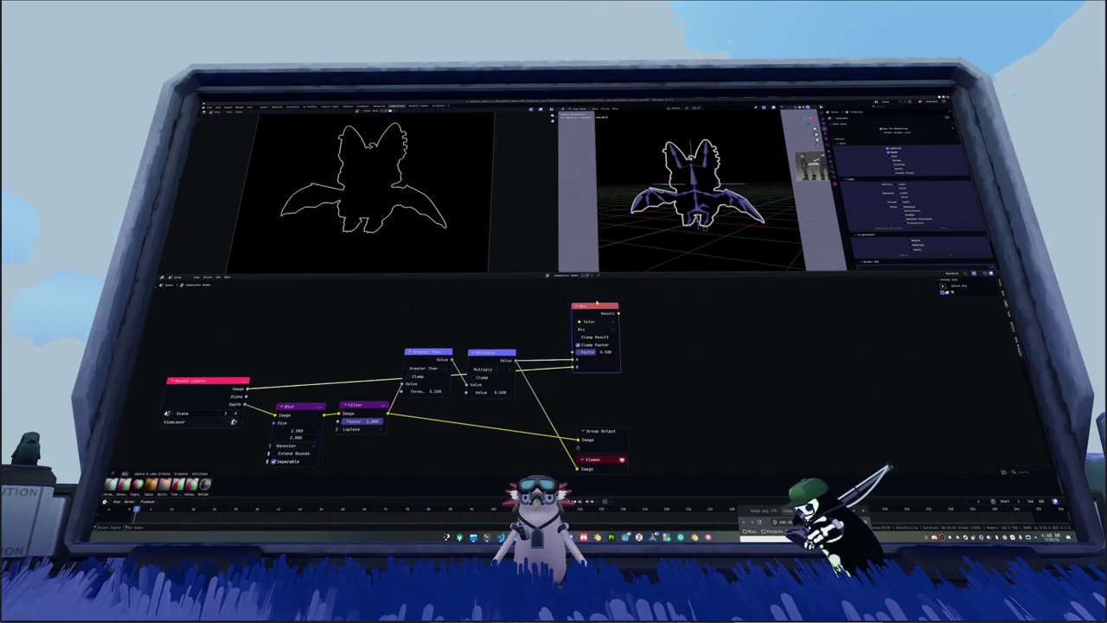
middle_drag(603, 315, 576, 287)
key(x)
drag(567, 397, 719, 381)
middle_drag(719, 381, 720, 442)
ctrl+shift+click(573, 364)
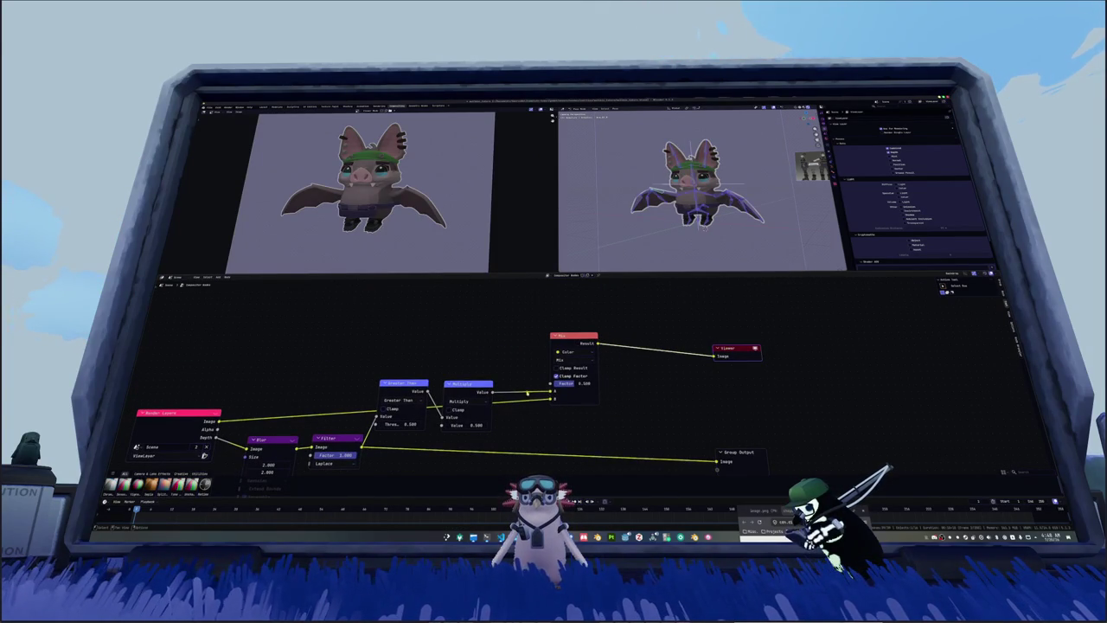
Step: Plug the Multiply output into the Mix Factor and set the Mix colour to black
drag(555, 399, 552, 383)
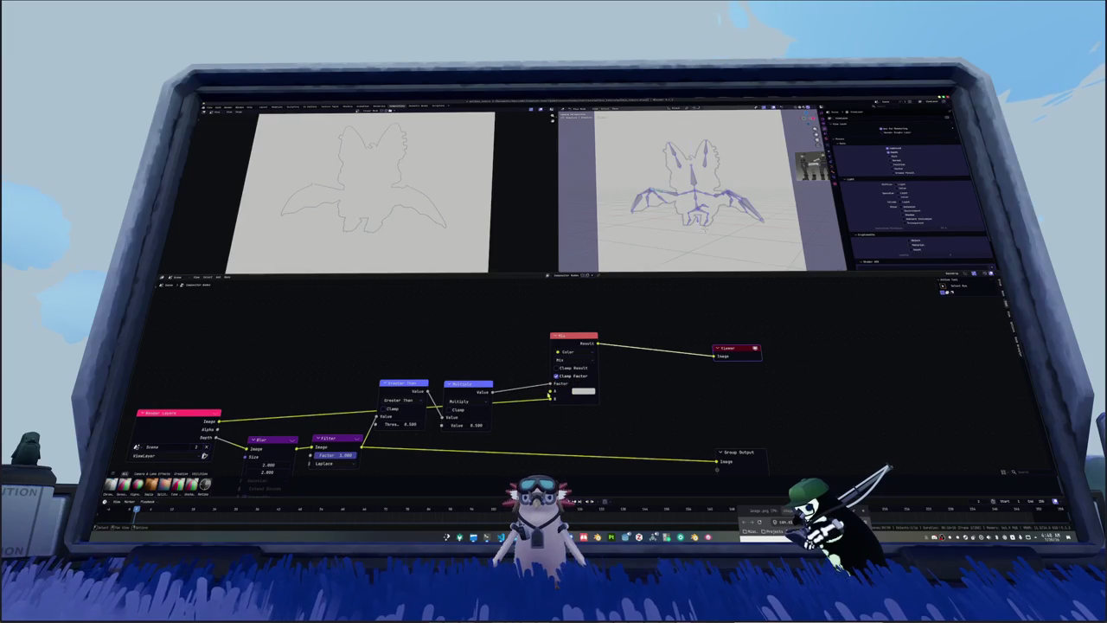
scroll(525, 412, down, 1)
drag(429, 382, 438, 341)
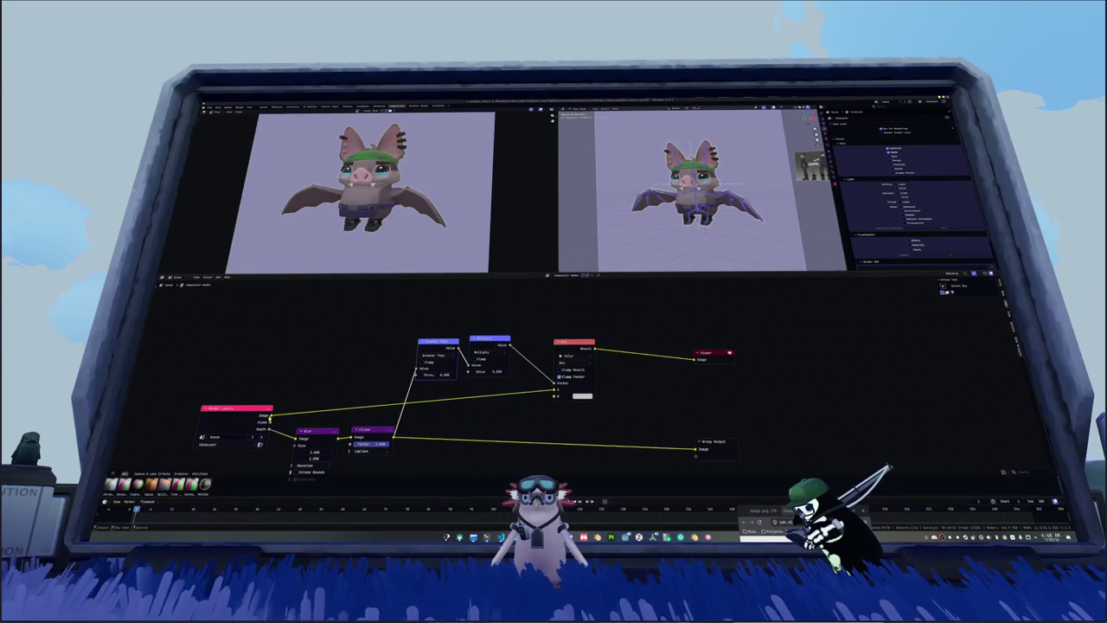
click(582, 396)
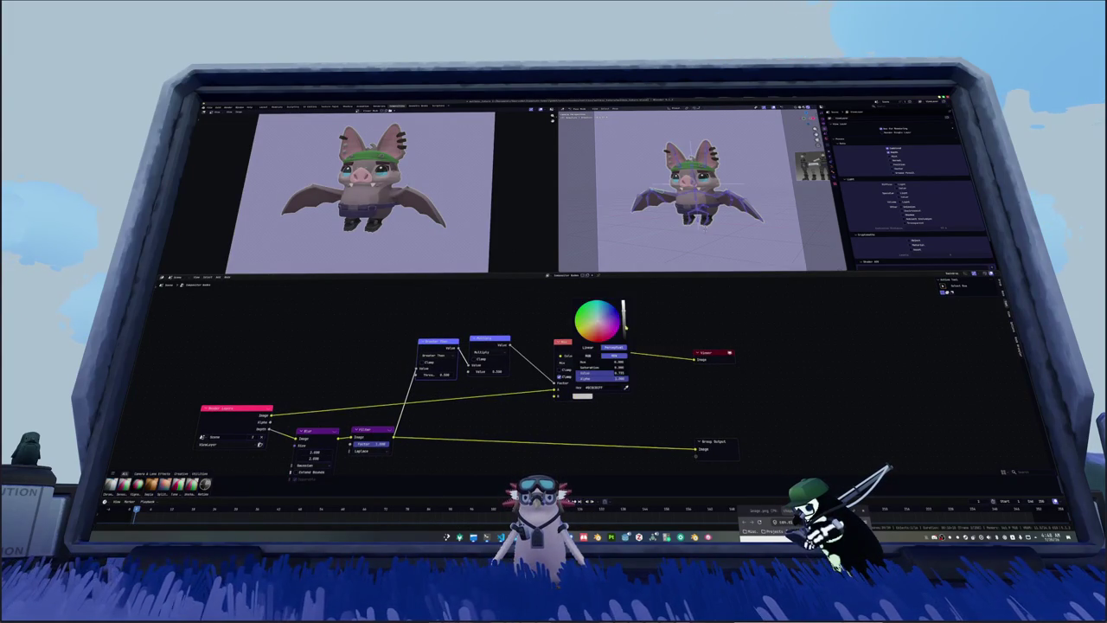
drag(623, 305, 623, 343)
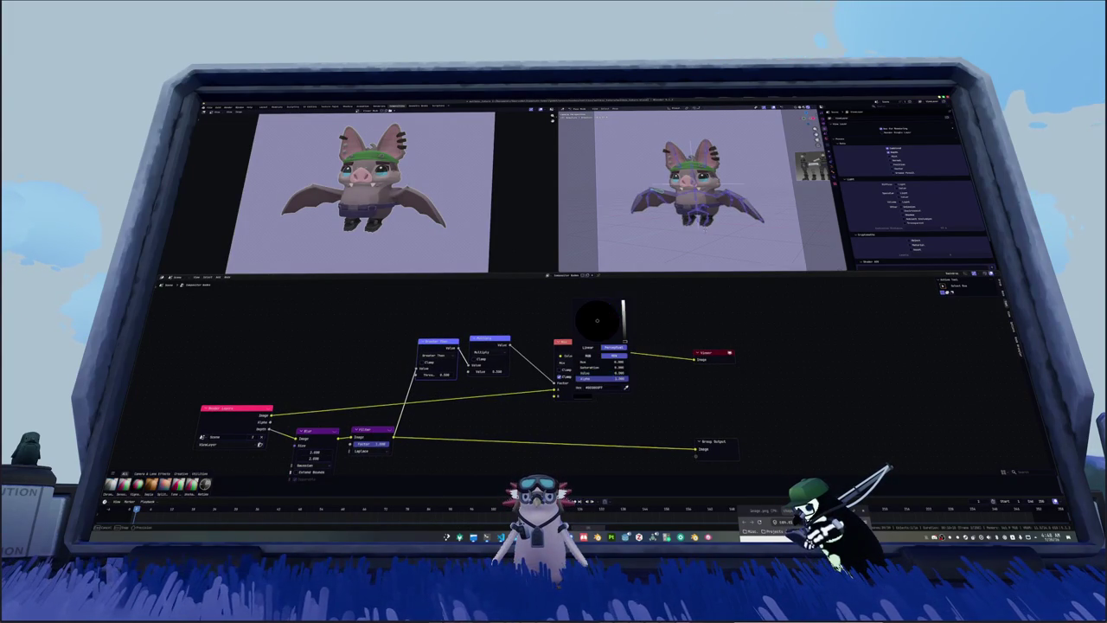
click(577, 397)
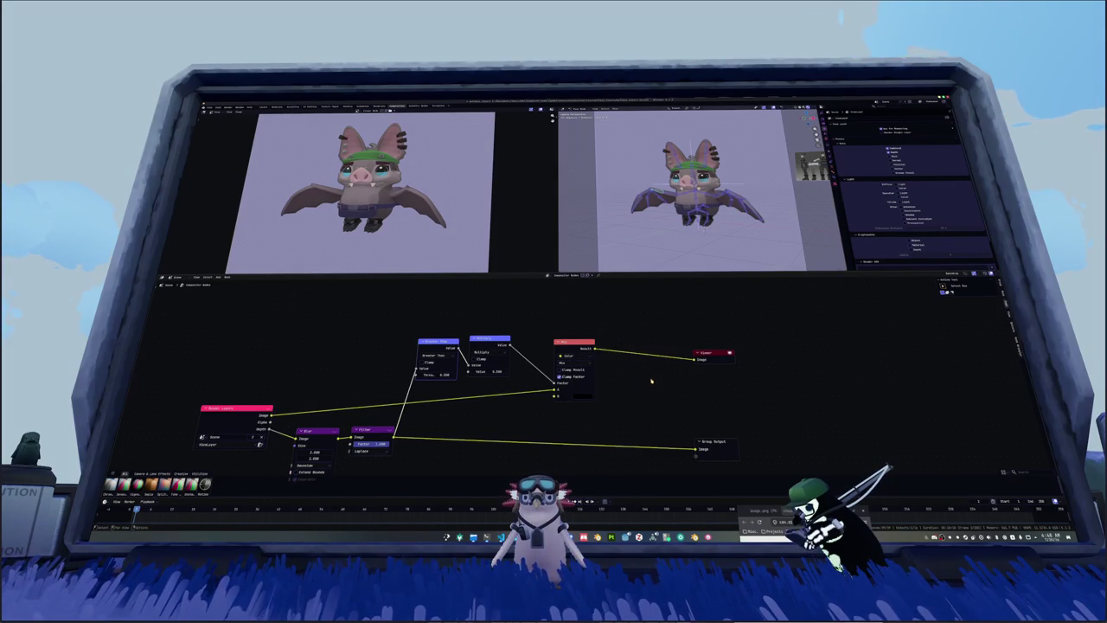
middle_drag(611, 403, 598, 396)
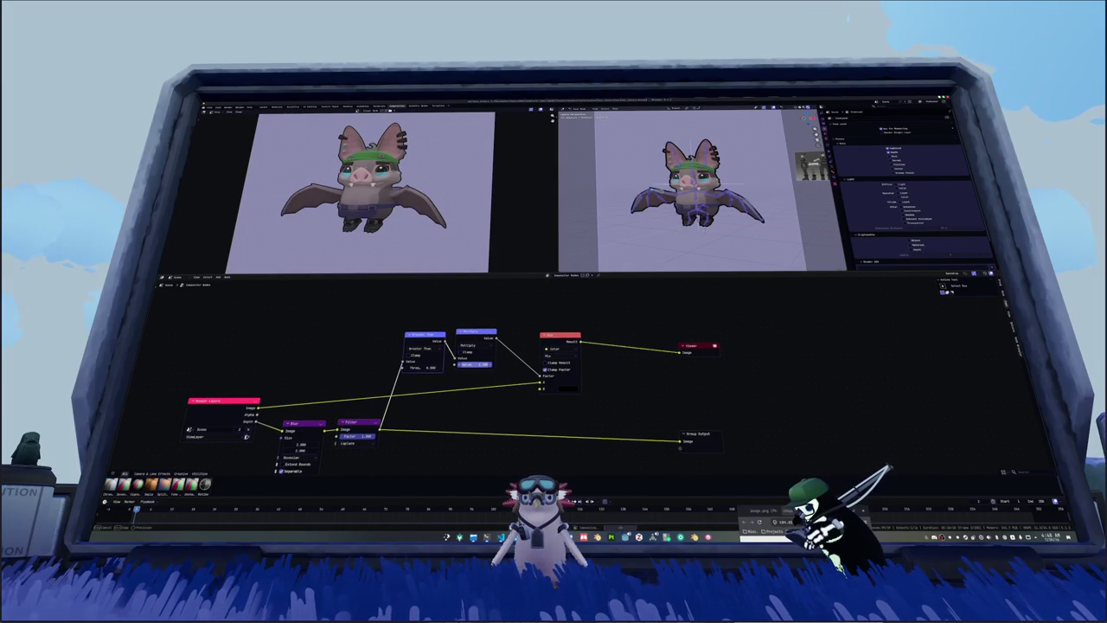
Step: Readjust both Blur size values and tidy the Blur, Greater Than and Multiply nodes
middle_drag(477, 363, 577, 311)
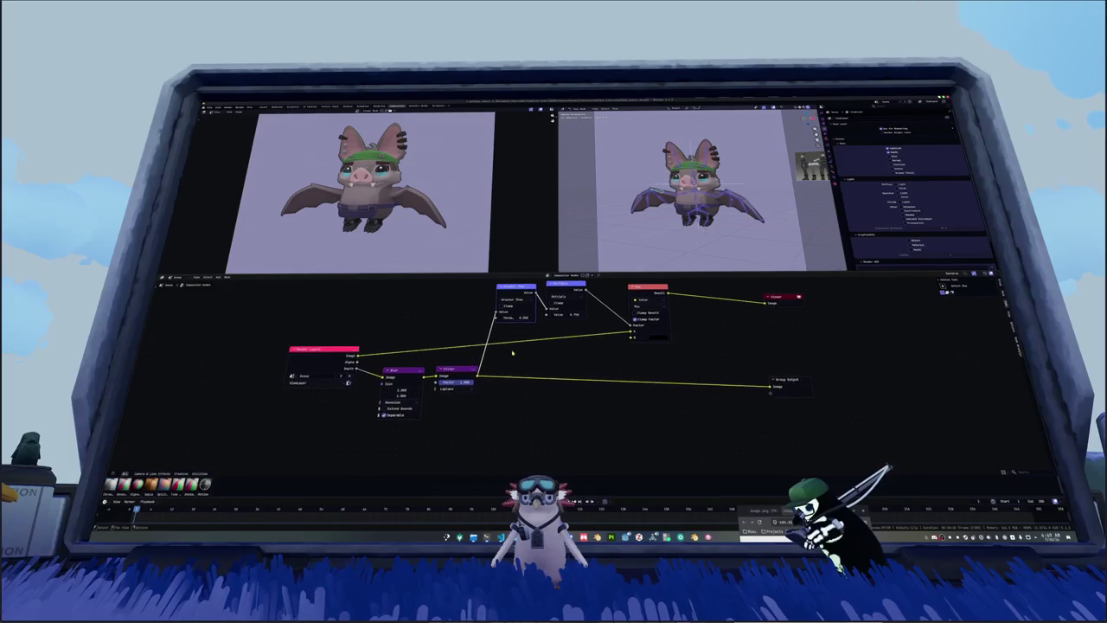
mouse_move(399, 391)
mouse_down()
mouse_move(412, 405)
mouse_move(499, 401)
mouse_up()
drag(404, 375, 409, 371)
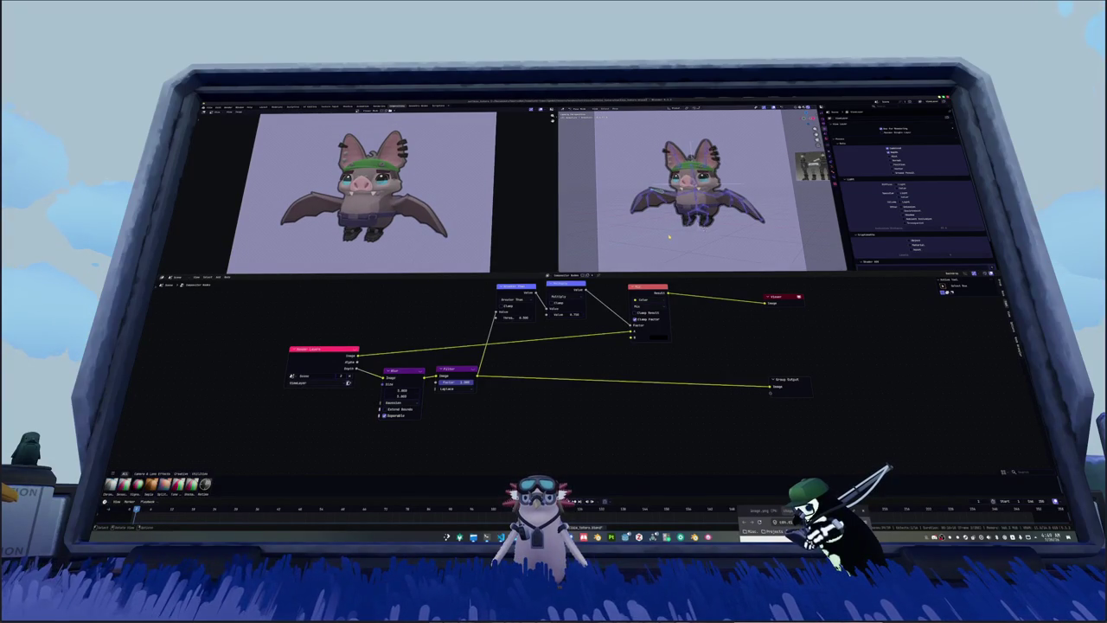
scroll(668, 236, up, 2)
middle_drag(621, 347, 561, 364)
scroll(531, 376, down, 2)
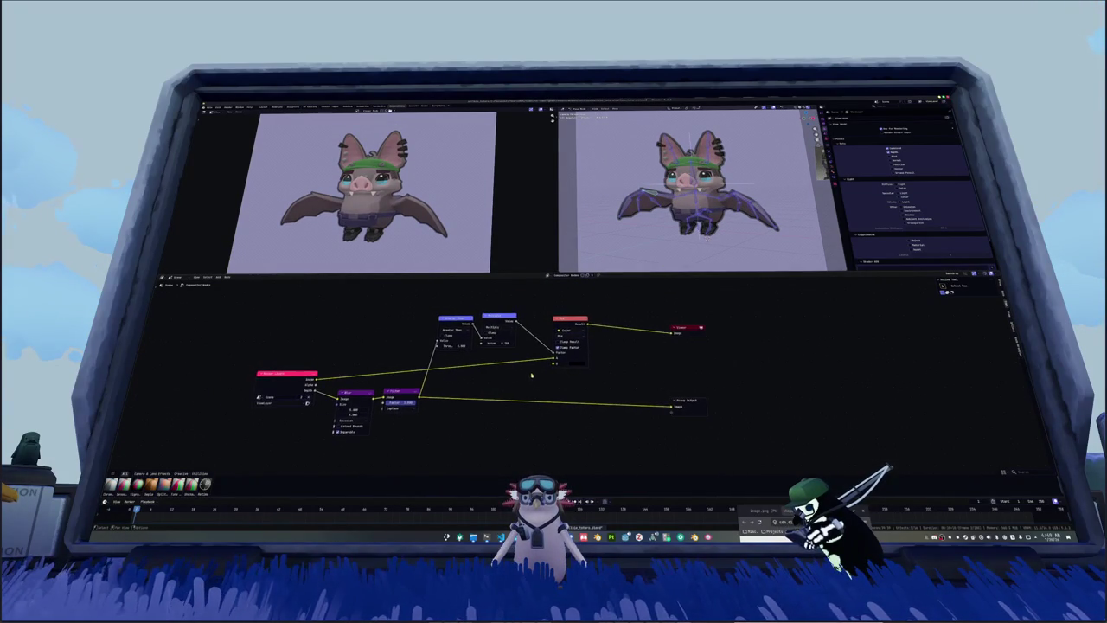
mouse_move(498, 317)
mouse_down()
mouse_move(512, 317)
mouse_move(474, 321)
mouse_up()
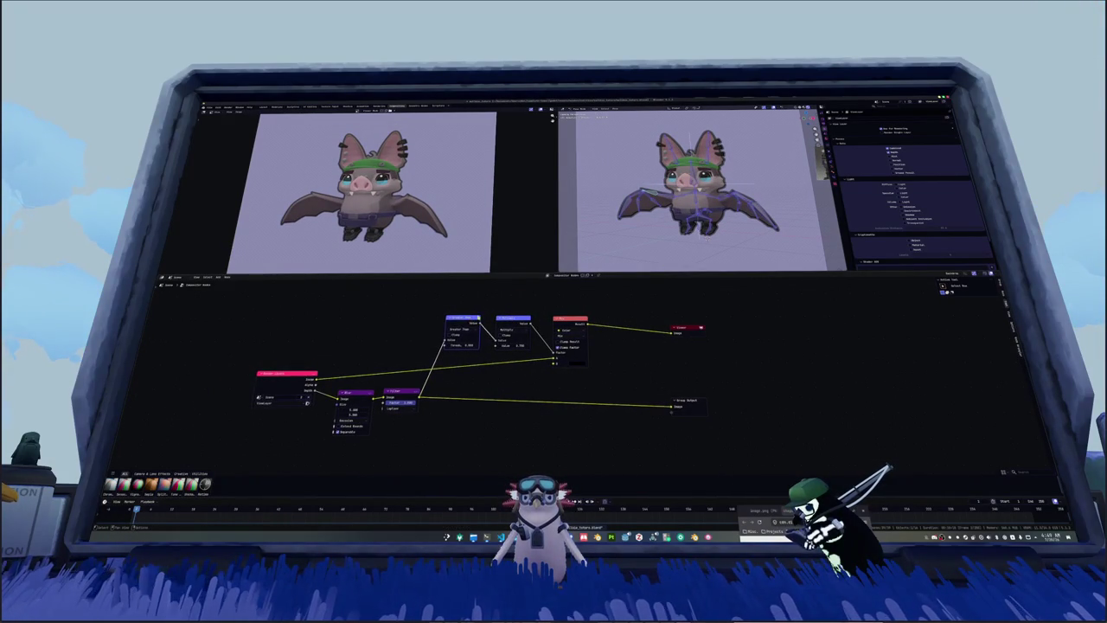
scroll(579, 372, down, 1)
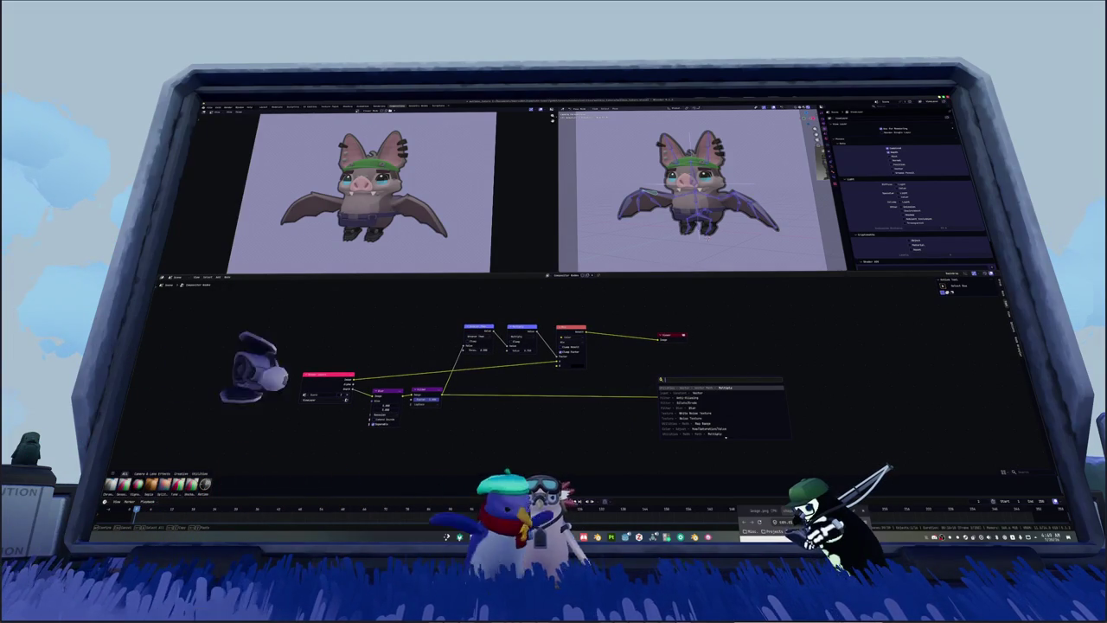
Step: Add a Voronoi Texture node to the compositor
text(vor)
key(Return)
click(472, 414)
middle_drag(372, 438, 407, 395)
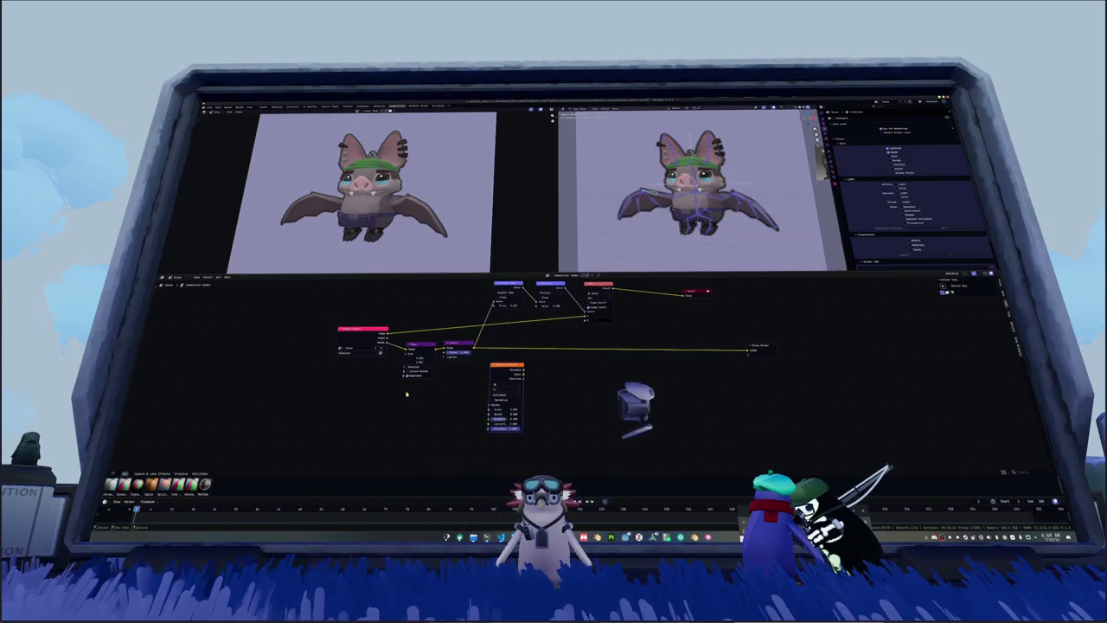
Step: Add a Map Range node and link the pink node into it
key(shift+a)
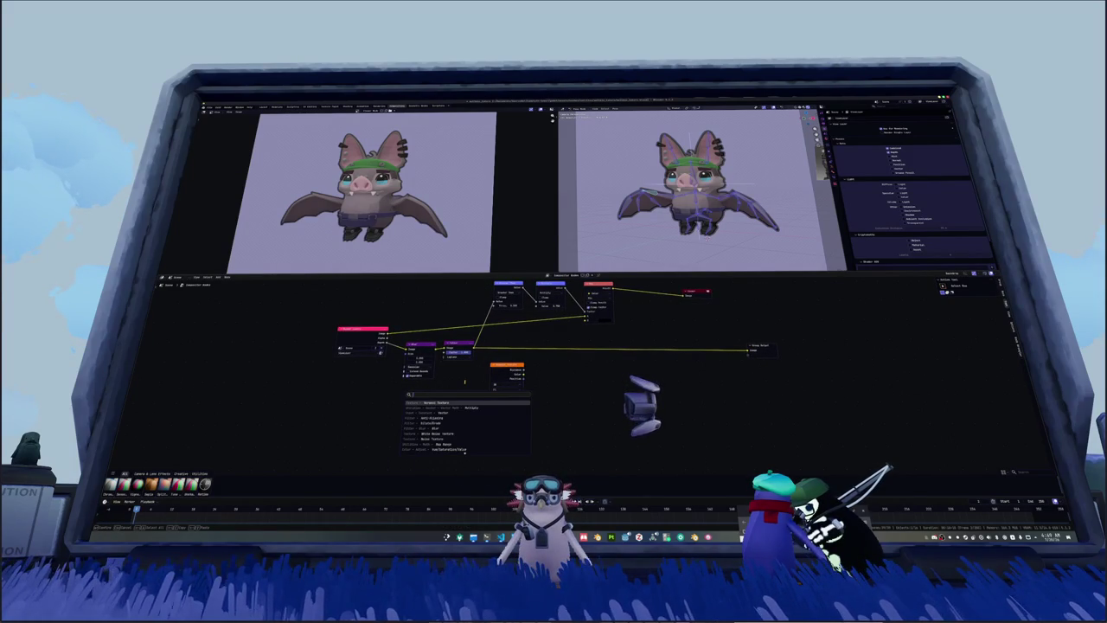
text(ma)
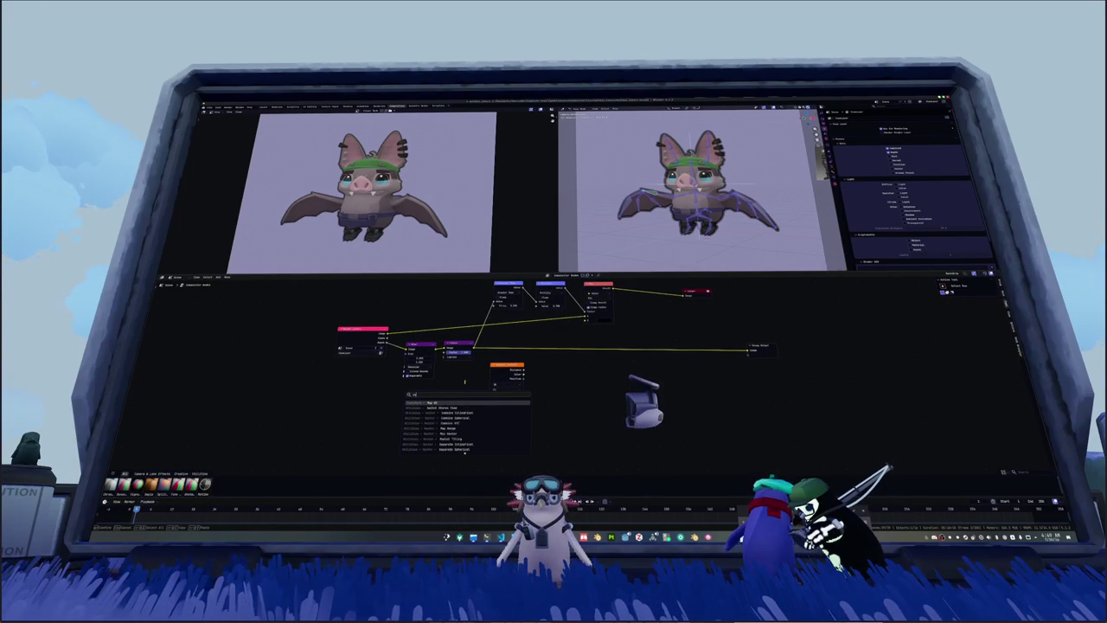
key(Return)
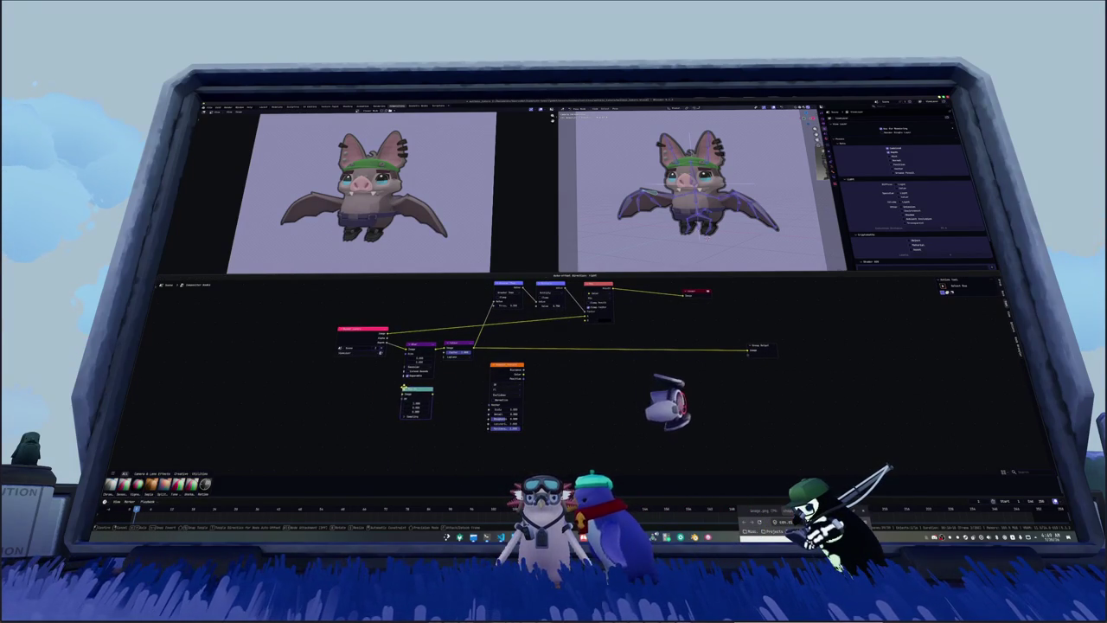
drag(388, 342, 403, 394)
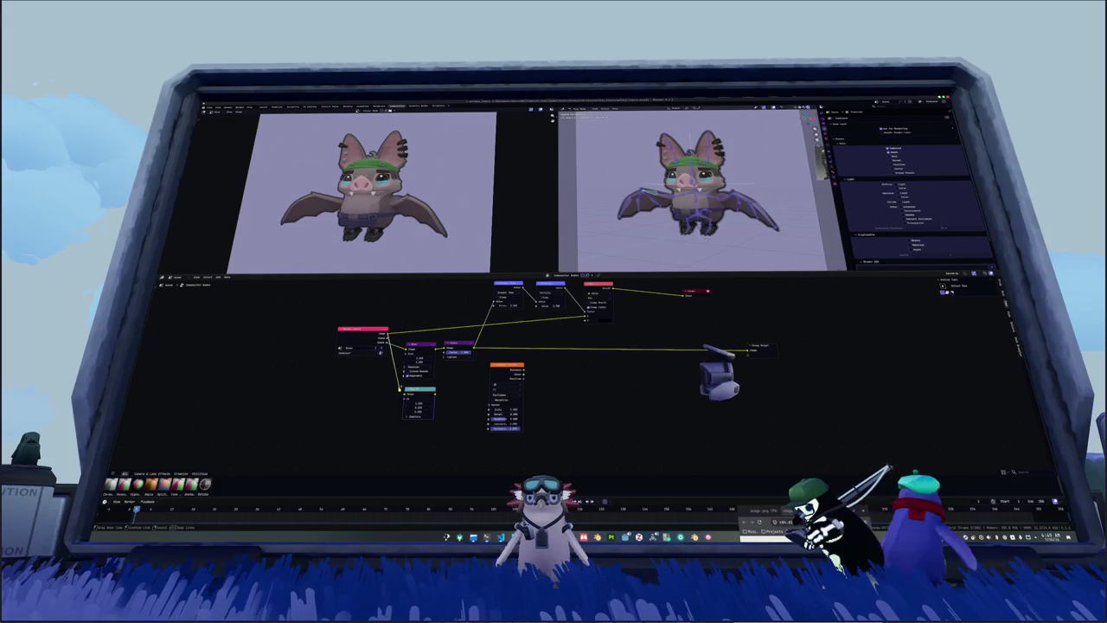
Step: Add an Image Coordinates node fed by the render Image and preview its gradient
key(shift+a)
text(ma)
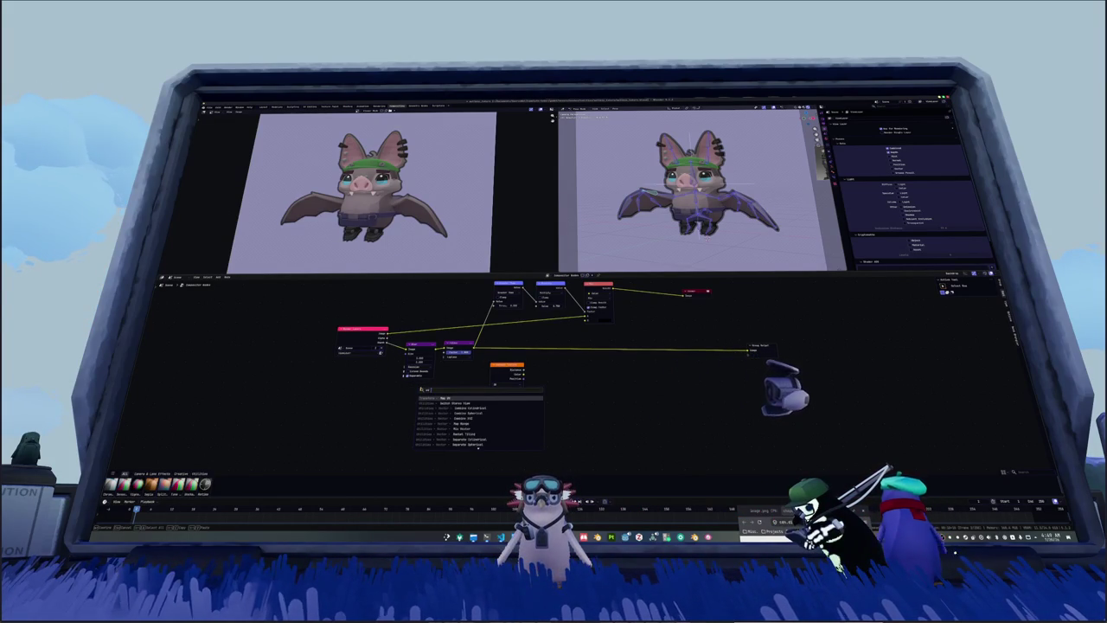
key(BackSpace)
key(BackSpace)
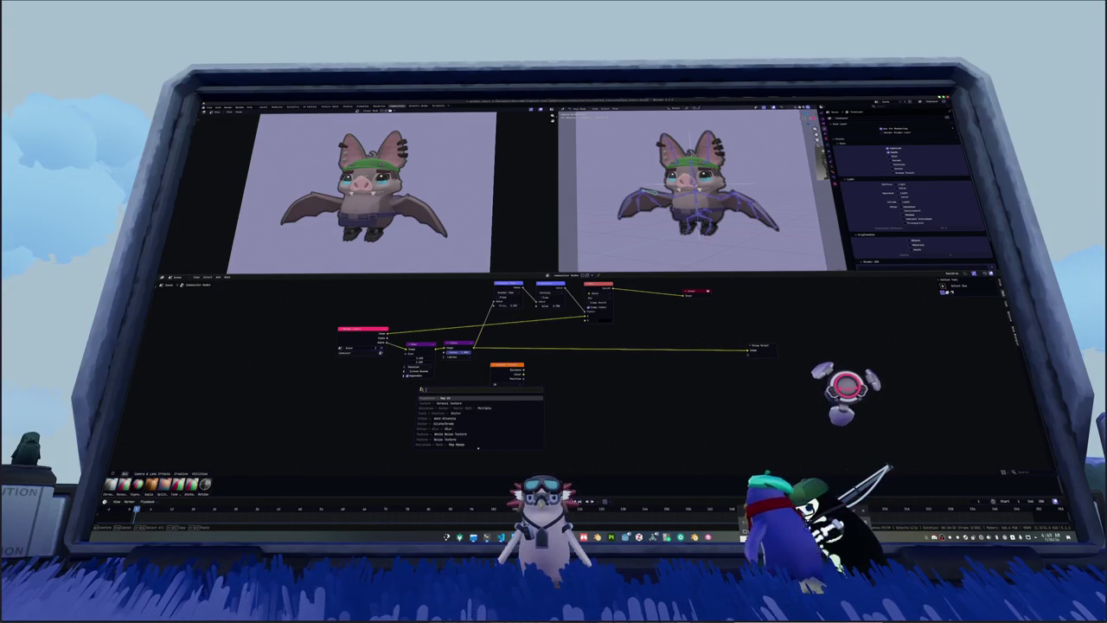
text(co)
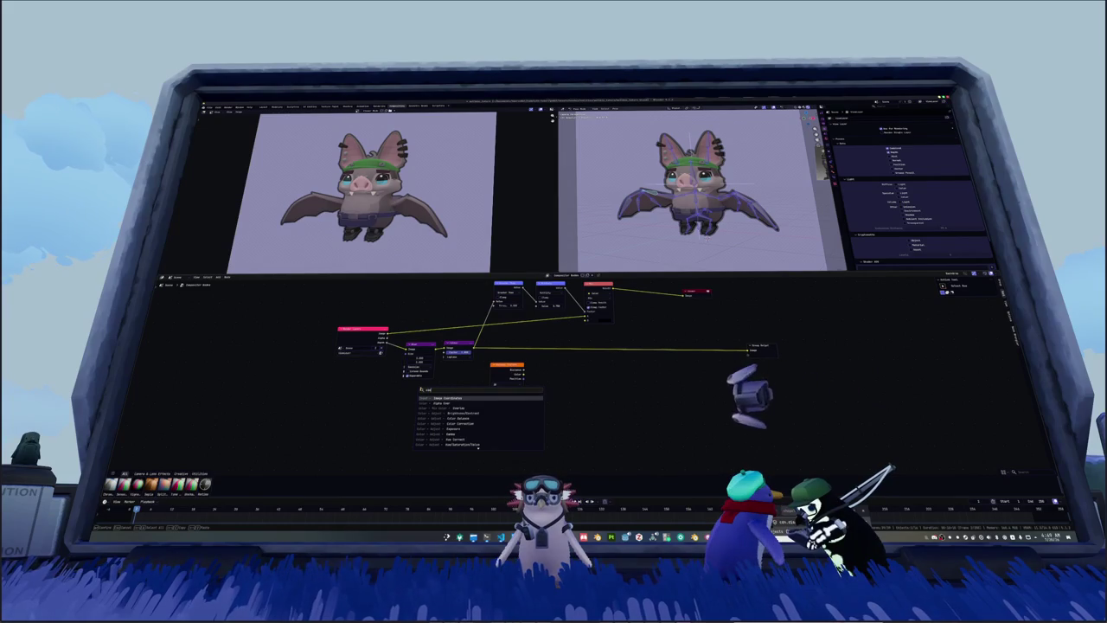
key(Return)
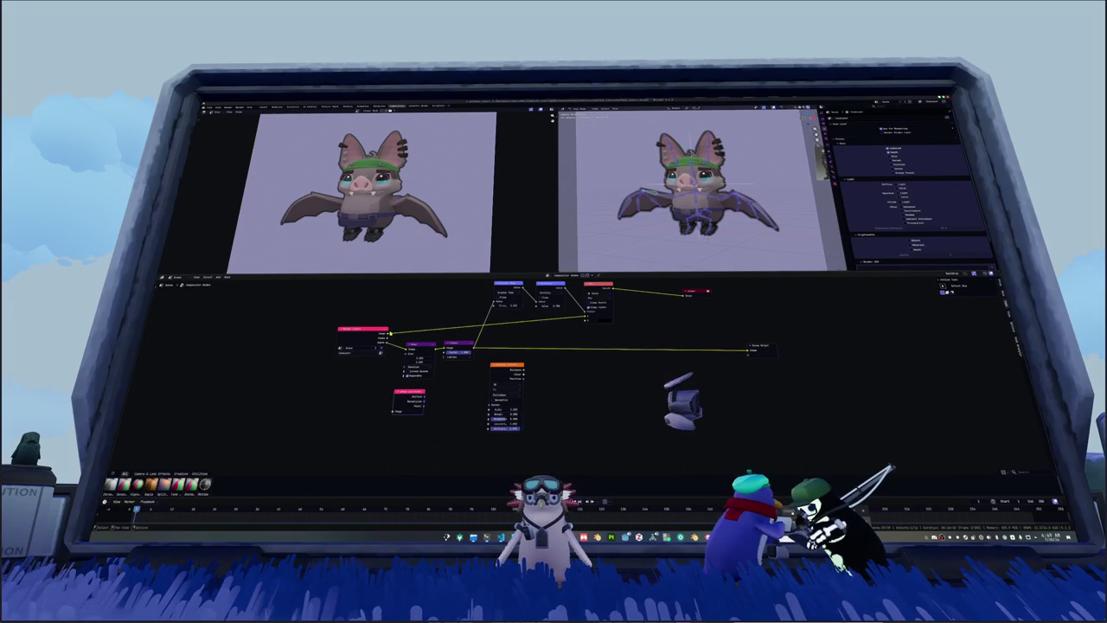
drag(391, 337, 396, 411)
ctrl+shift+click(408, 398)
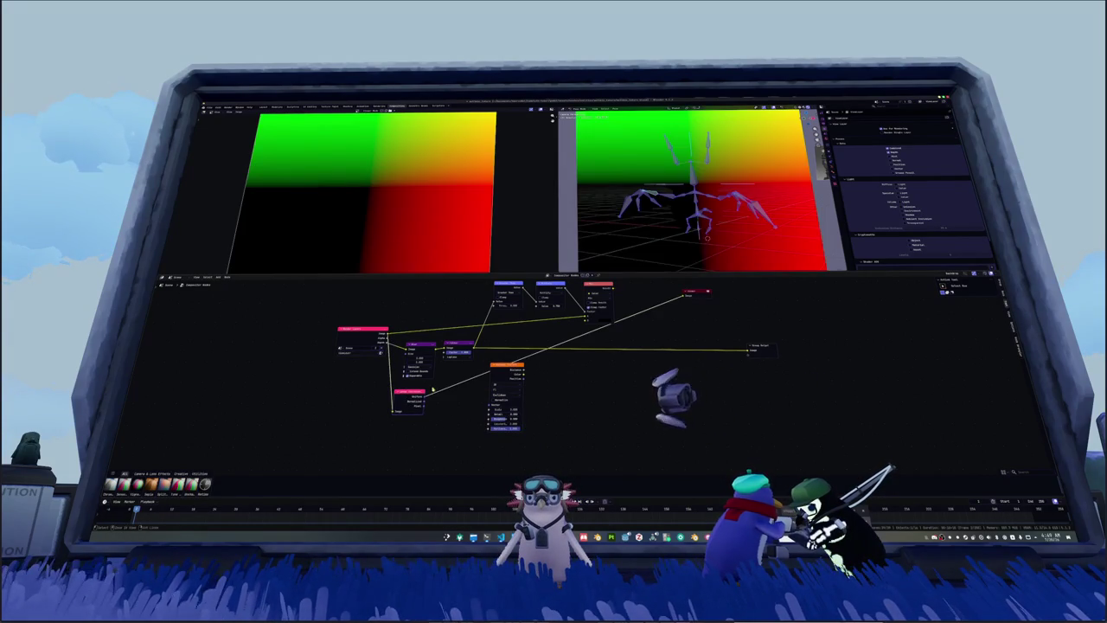
Step: Feed Image Coordinates into the Voronoi Texture, view its Color output, and add a Color Ramp
drag(424, 395, 489, 404)
ctrl+shift+click(508, 367)
scroll(589, 370, up, 2)
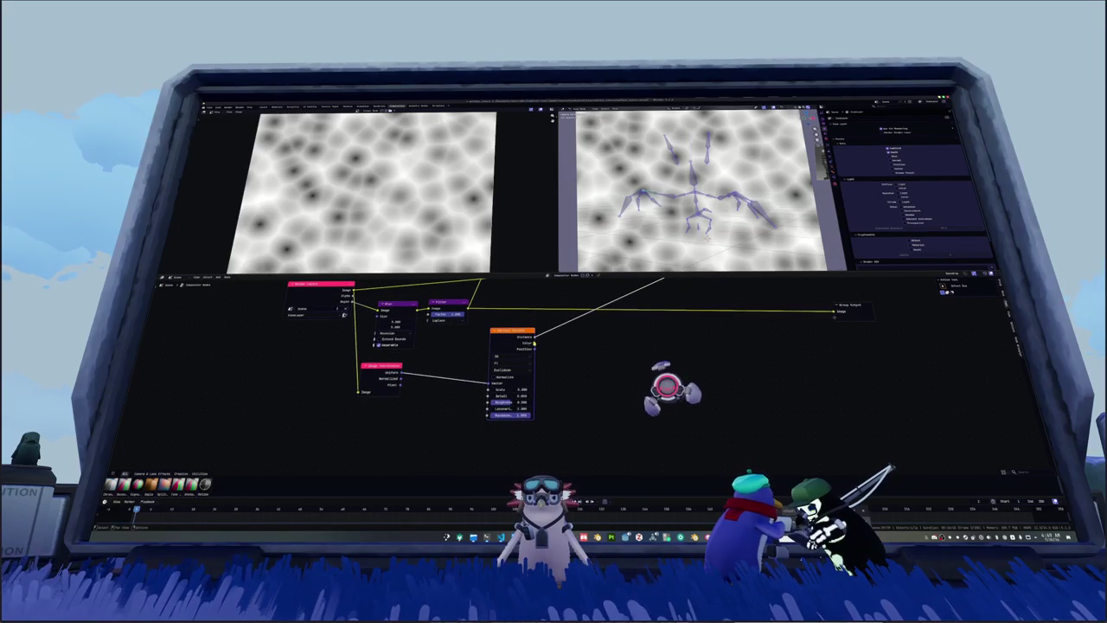
ctrl+shift+click(540, 350)
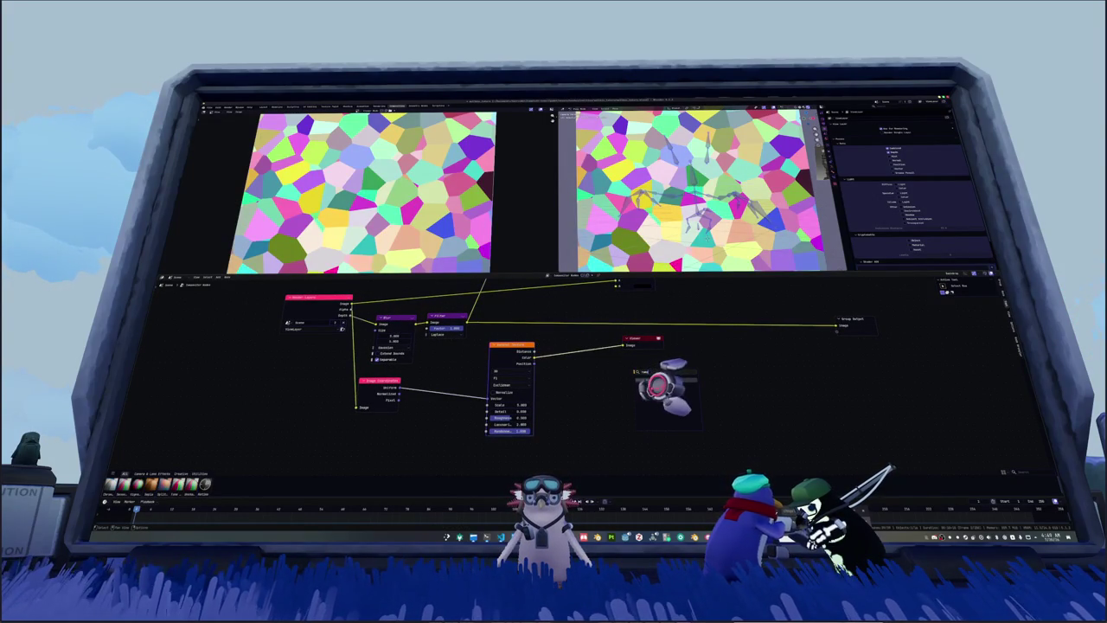
click(631, 380)
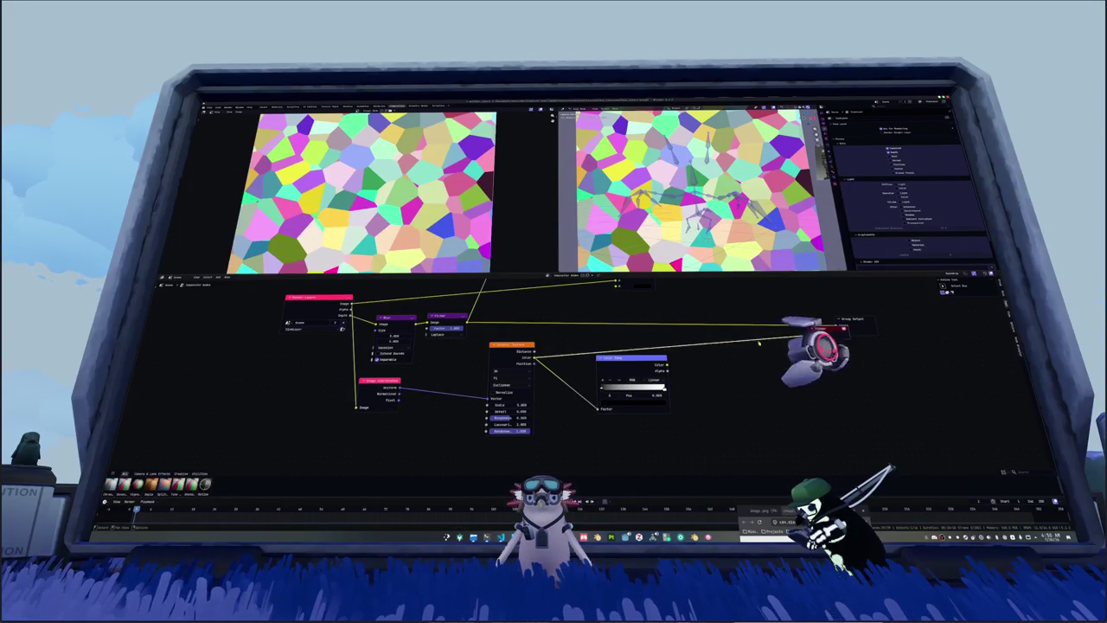
Step: Move the Viewer off the Group Output and preview the Color Ramp output
scroll(494, 468, down, 1)
drag(779, 350, 805, 329)
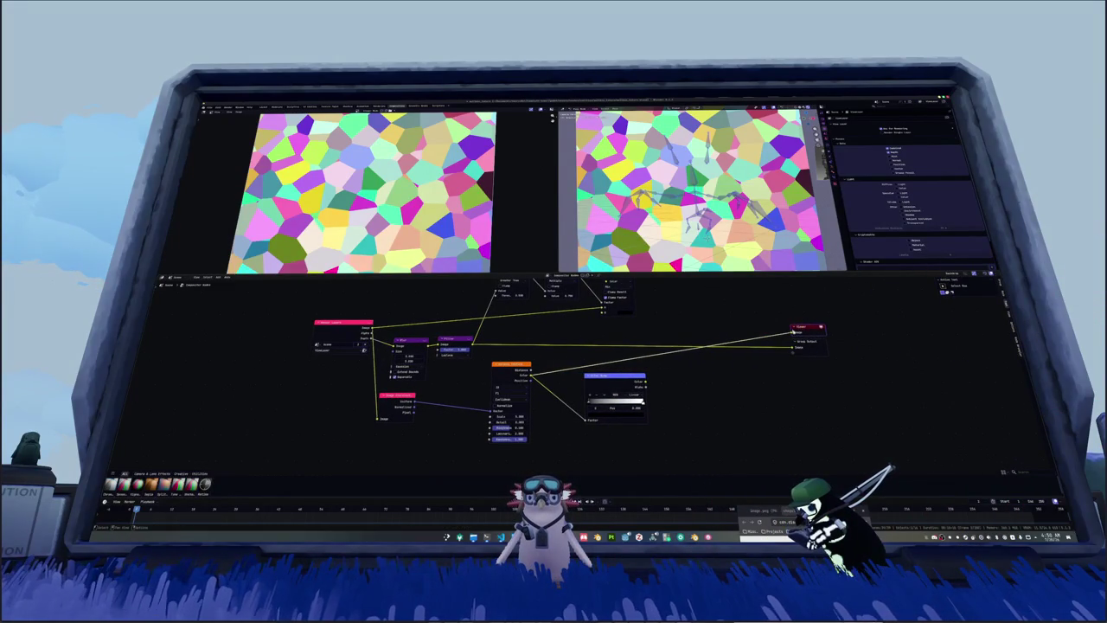
click(644, 378)
scroll(644, 379, up, 2)
ctrl+shift+click(656, 394)
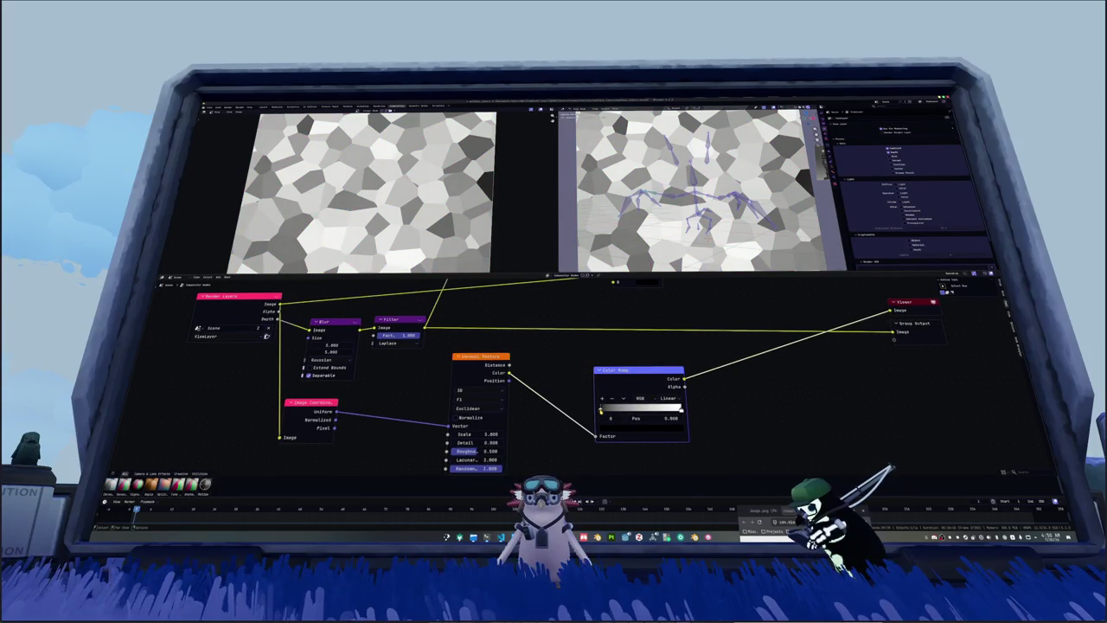
Step: Paste a teal colour into a Color Ramp stop
click(616, 427)
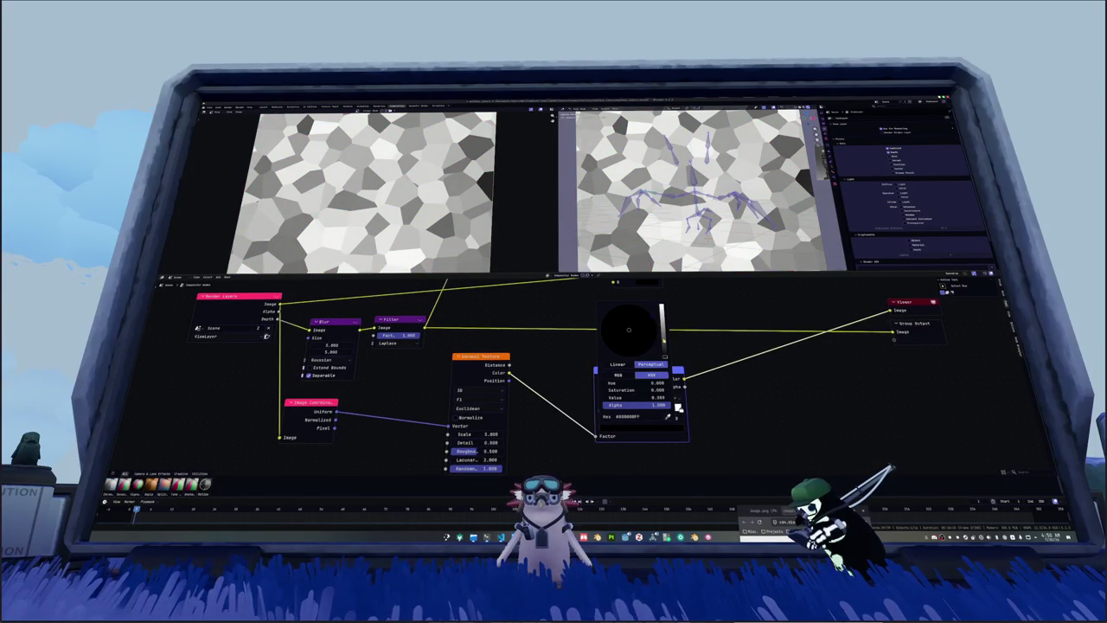
key(ctrl+v)
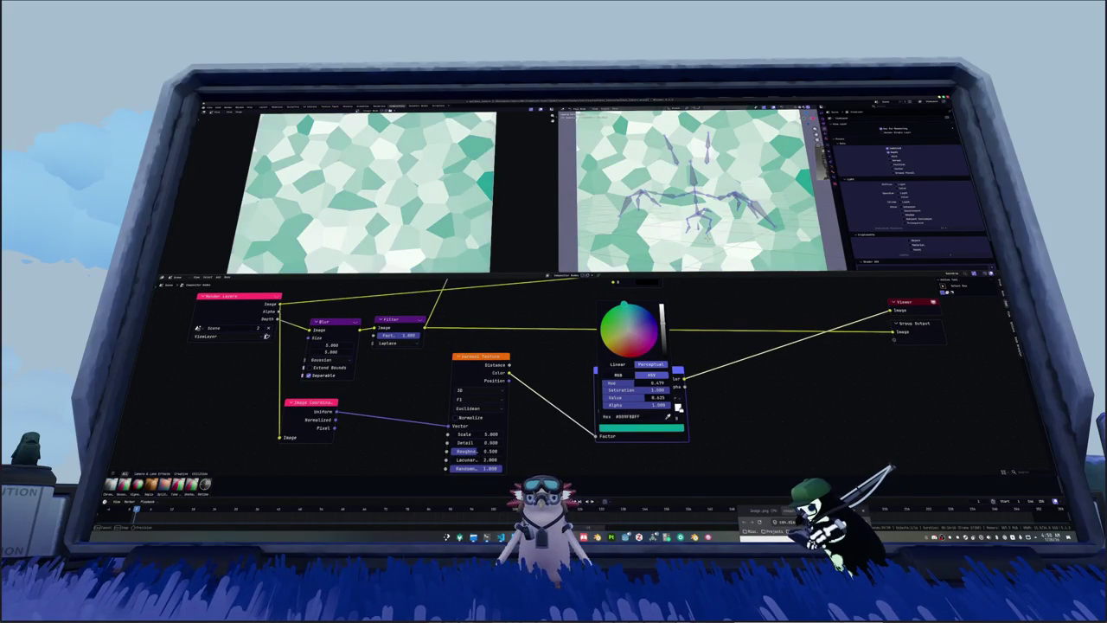
ctrl+scroll(678, 407, up, 2)
ctrl+scroll(678, 407, up, 2)
ctrl+scroll(678, 406, up, 2)
ctrl+scroll(678, 407, down, 3)
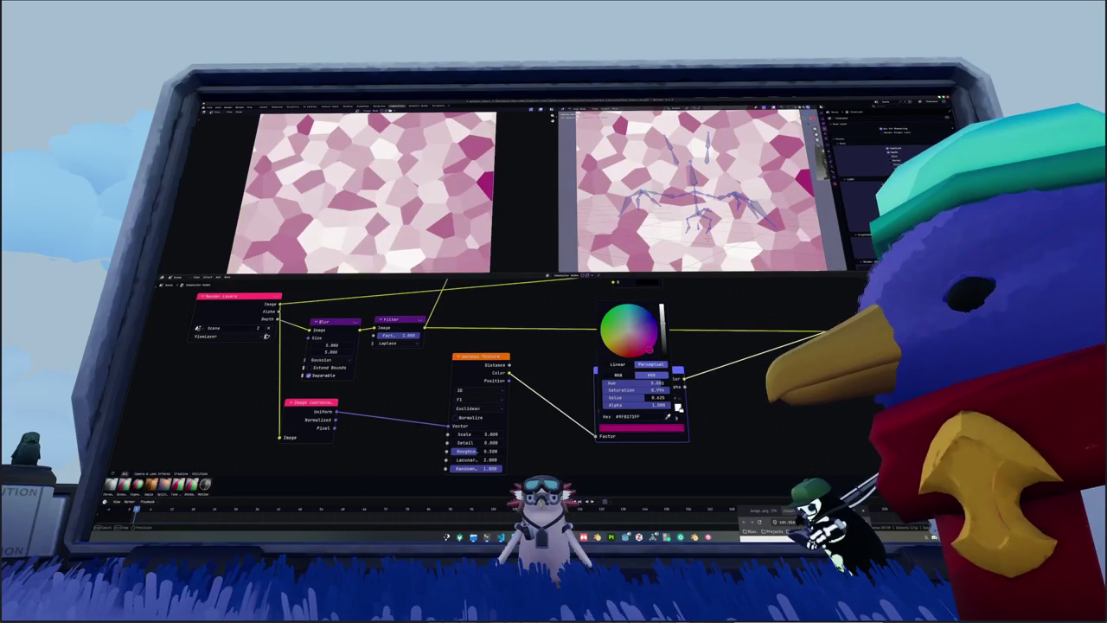
ctrl+scroll(678, 406, up, 1)
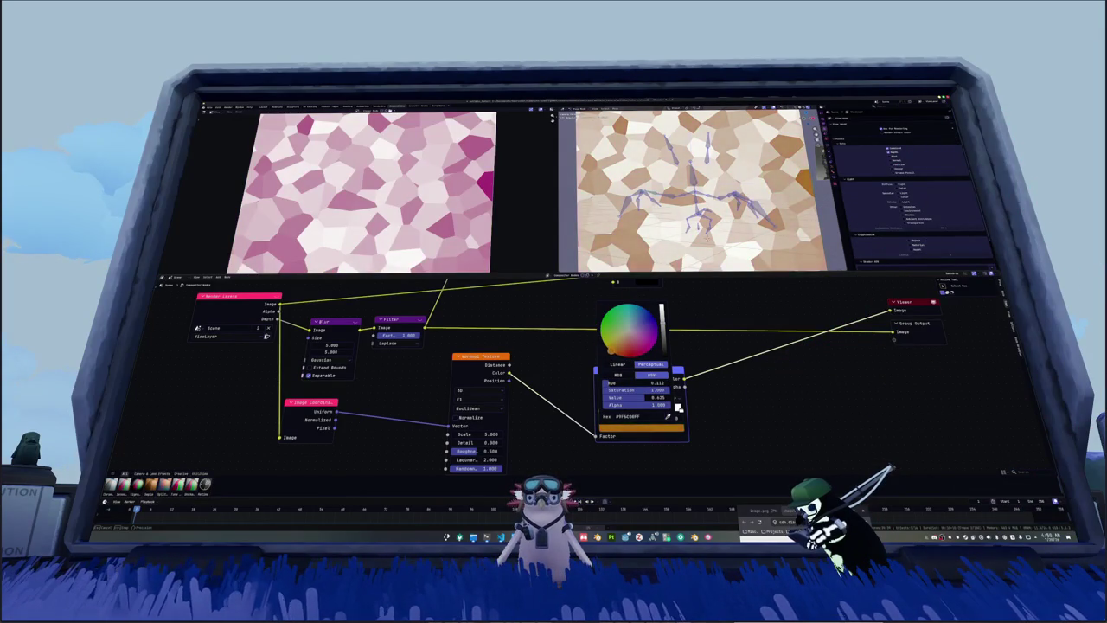
ctrl+scroll(679, 407, up, 1)
ctrl+scroll(678, 407, up, 1)
ctrl+scroll(678, 406, down, 2)
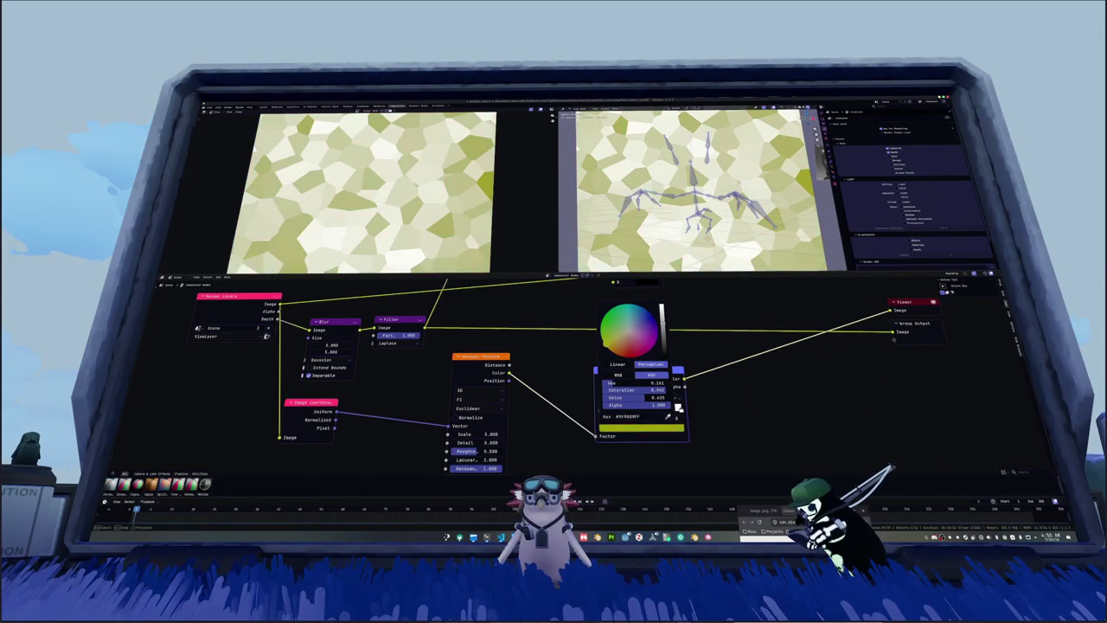
ctrl+scroll(678, 407, down, 2)
ctrl+scroll(678, 407, up, 3)
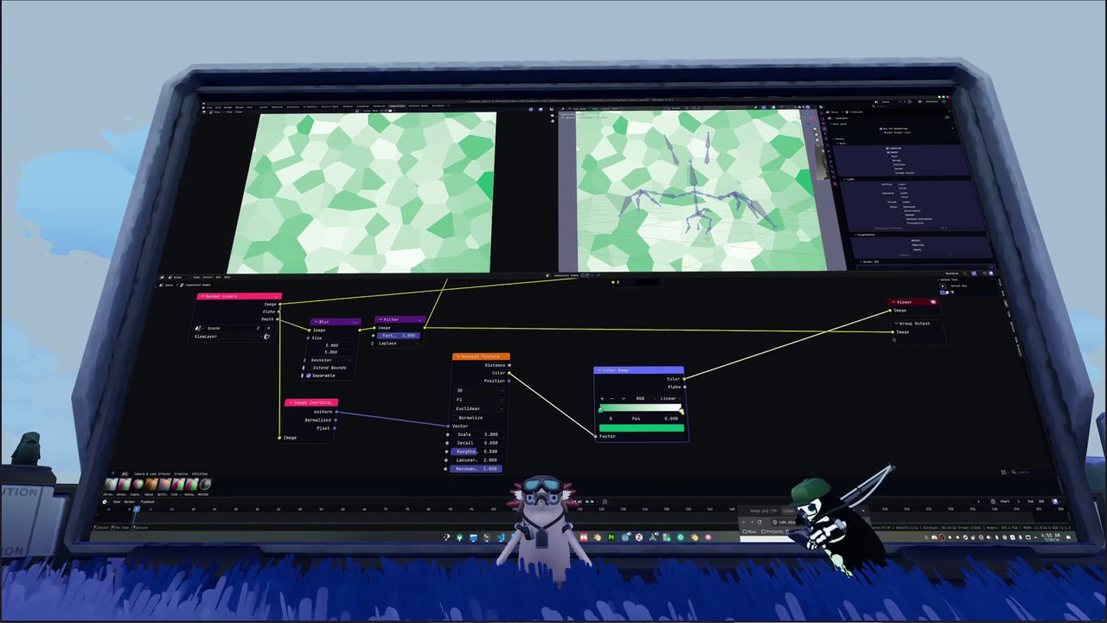
Step: Recolour the position-0 ramp stop to a fine-tuned green shade
click(671, 427)
ctrl+scroll(679, 406, down, 1)
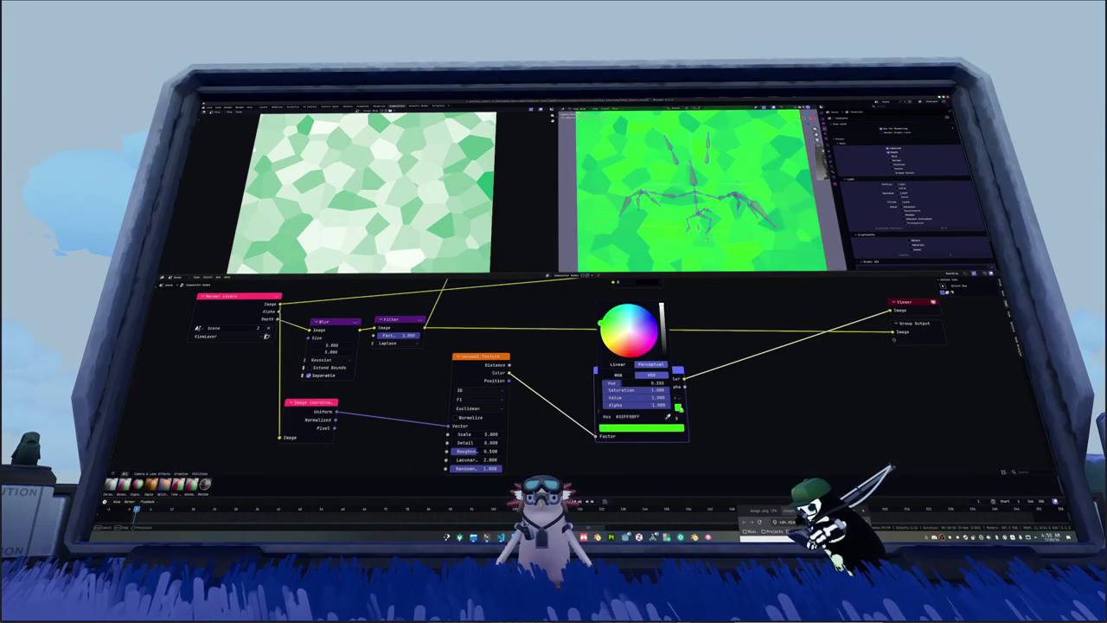
ctrl+scroll(678, 407, down, 1)
ctrl+scroll(678, 407, up, 2)
ctrl+scroll(679, 406, up, 1)
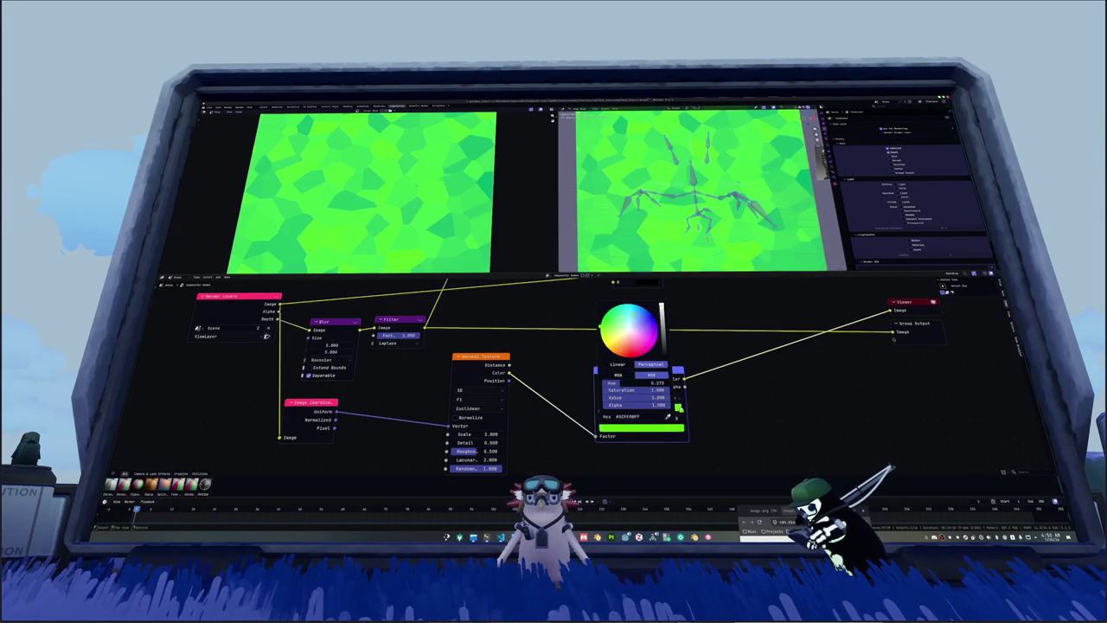
ctrl+scroll(679, 406, up, 1)
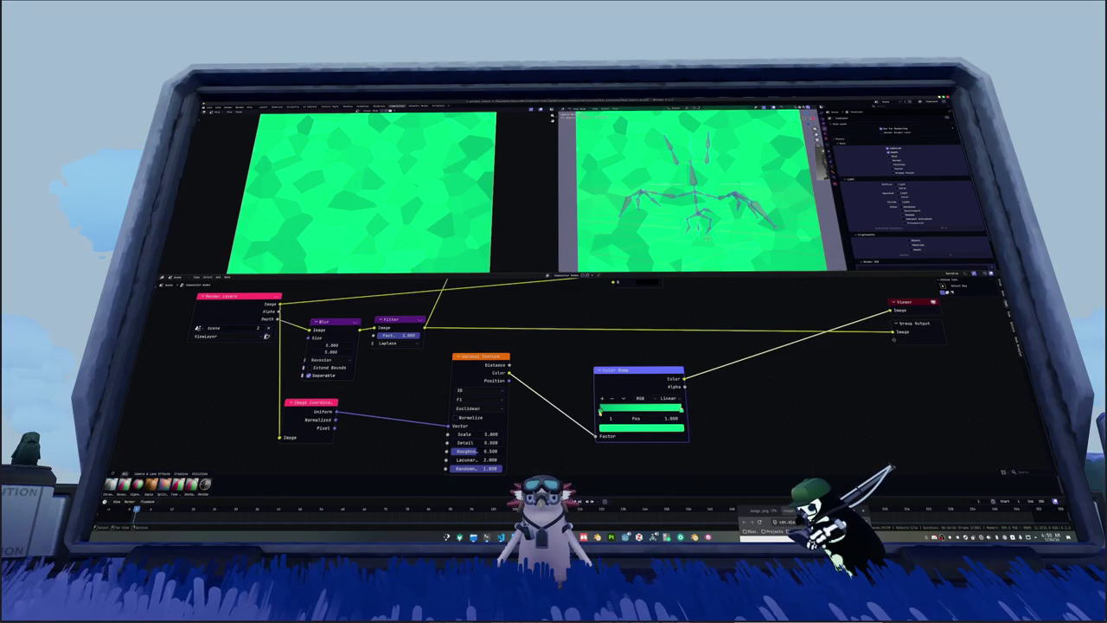
click(601, 412)
click(620, 429)
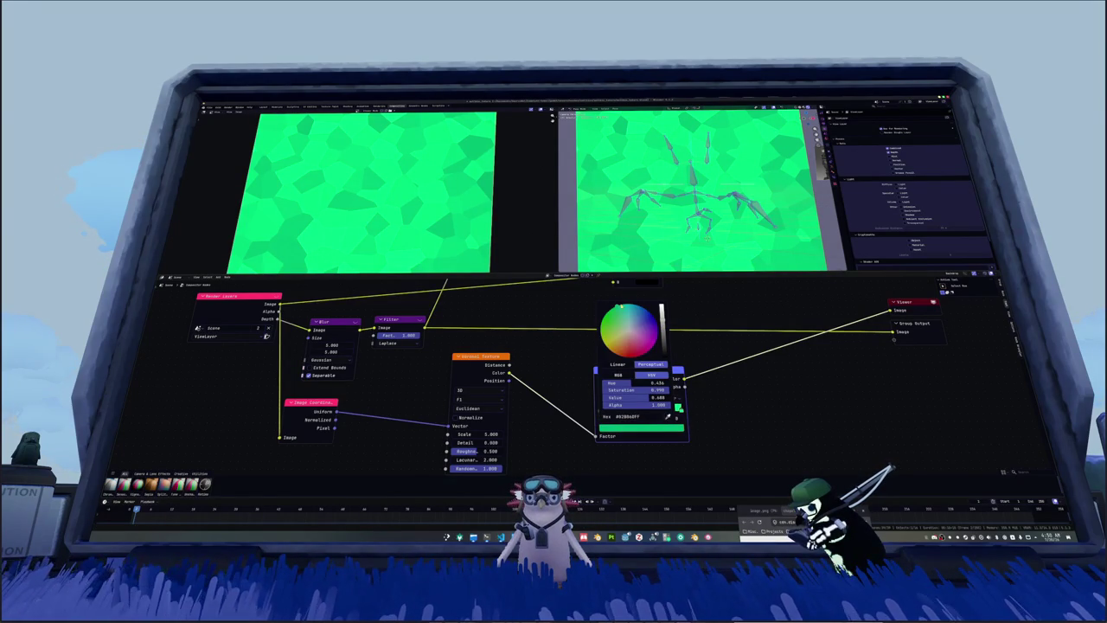
drag(620, 308, 616, 309)
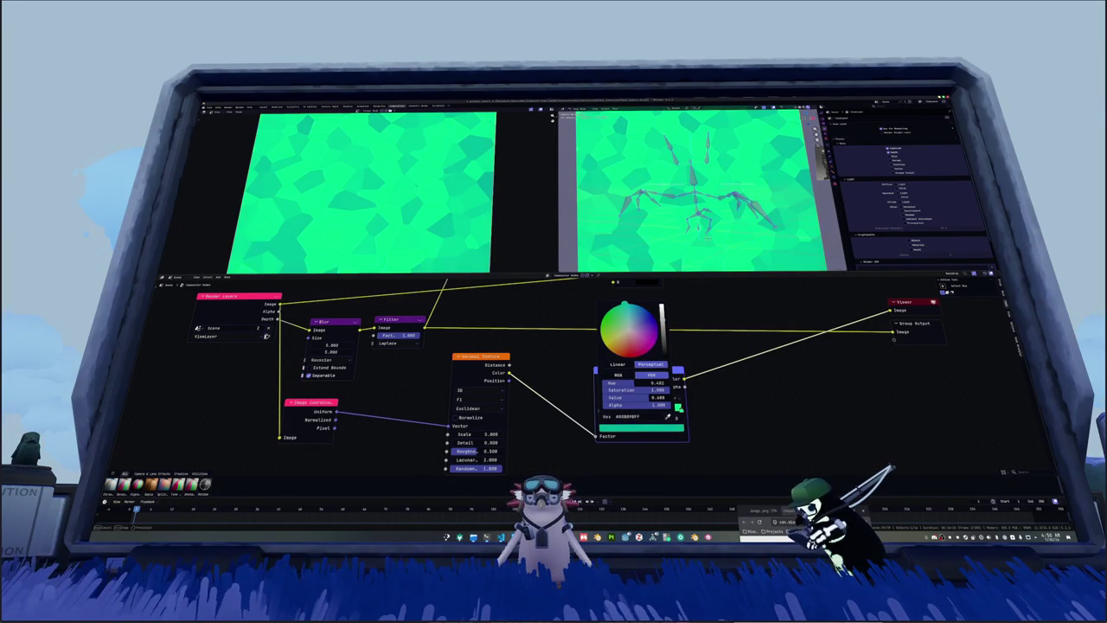
scroll(617, 383, down, 2)
scroll(673, 383, down, 2)
Step: Add a Mix node after the Color Ramp's Color output
drag(599, 380, 629, 388)
key(Return)
scroll(597, 394, up, 2)
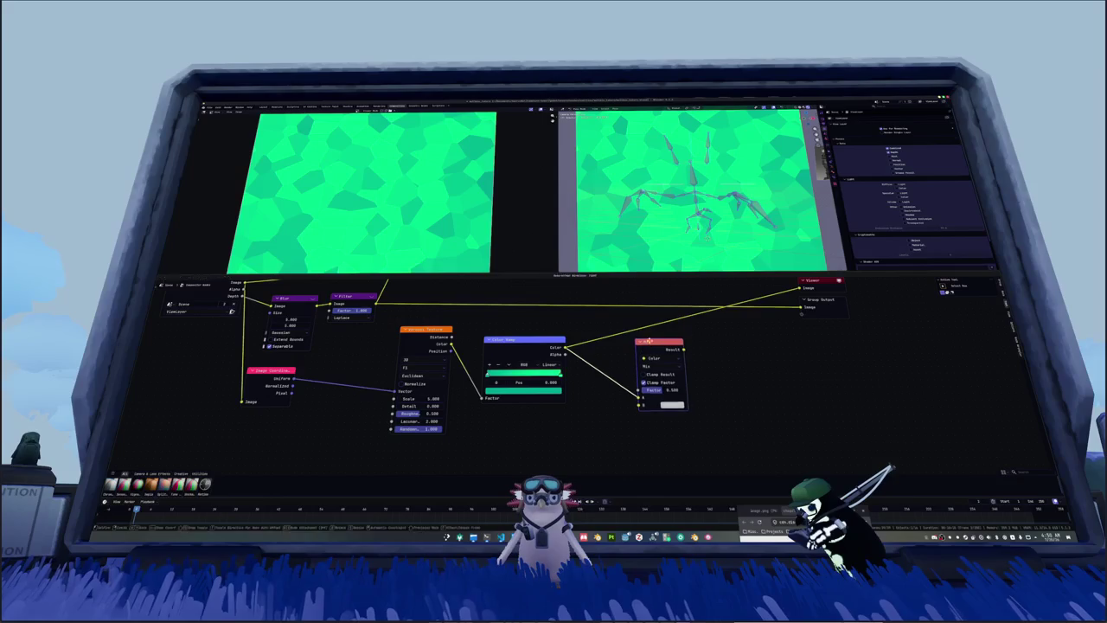
Step: Connect a new colour node into the Mix and raise the Mix Factor near 1
key(Return)
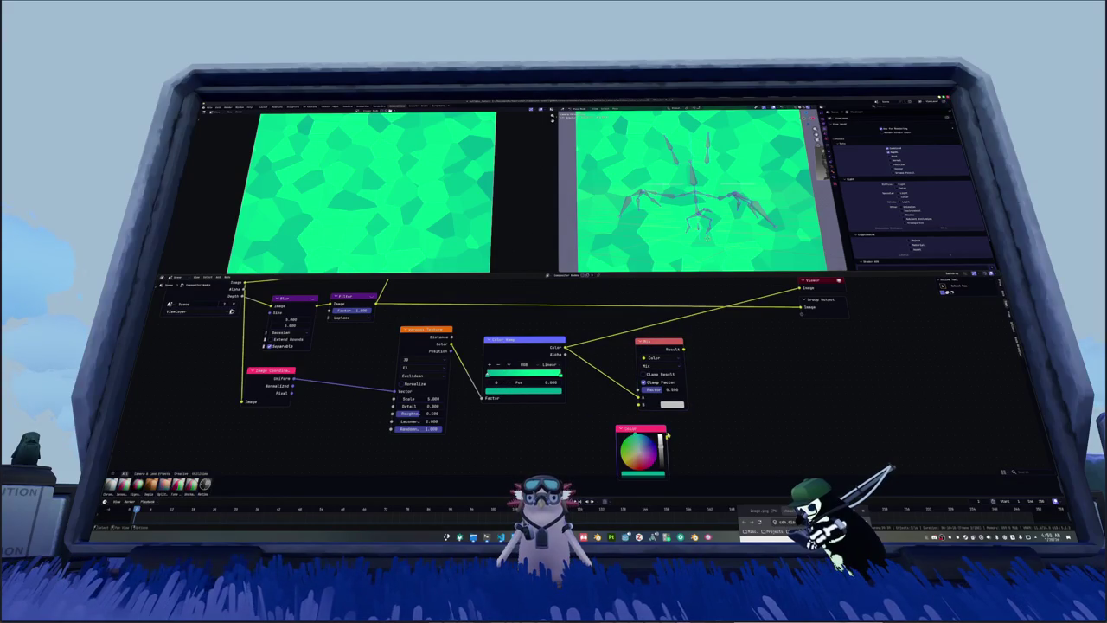
click(650, 423)
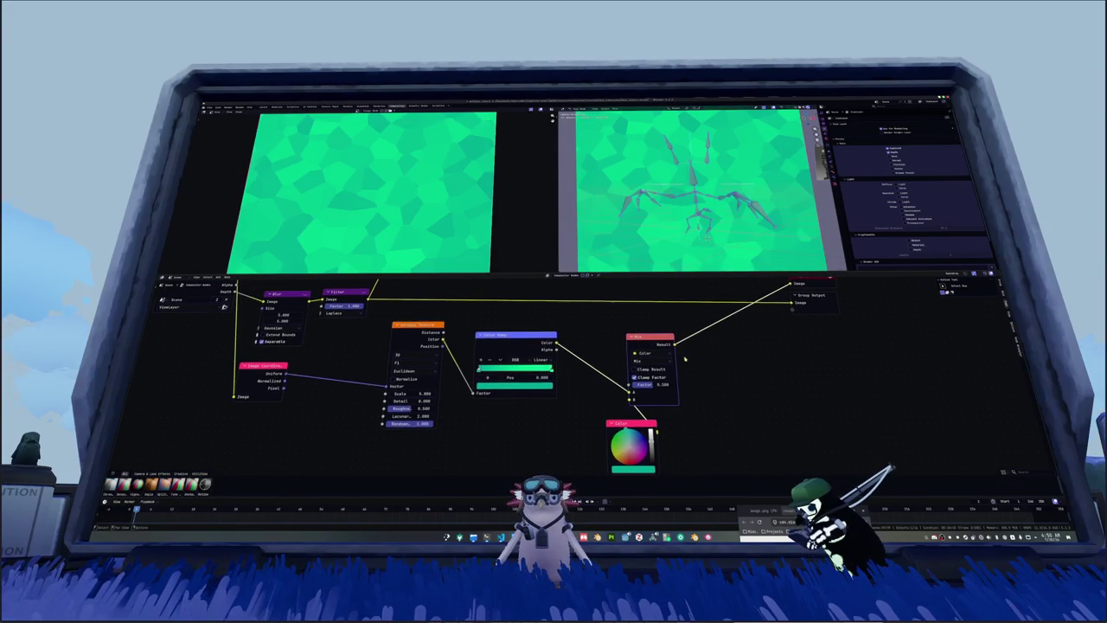
drag(631, 423, 540, 407)
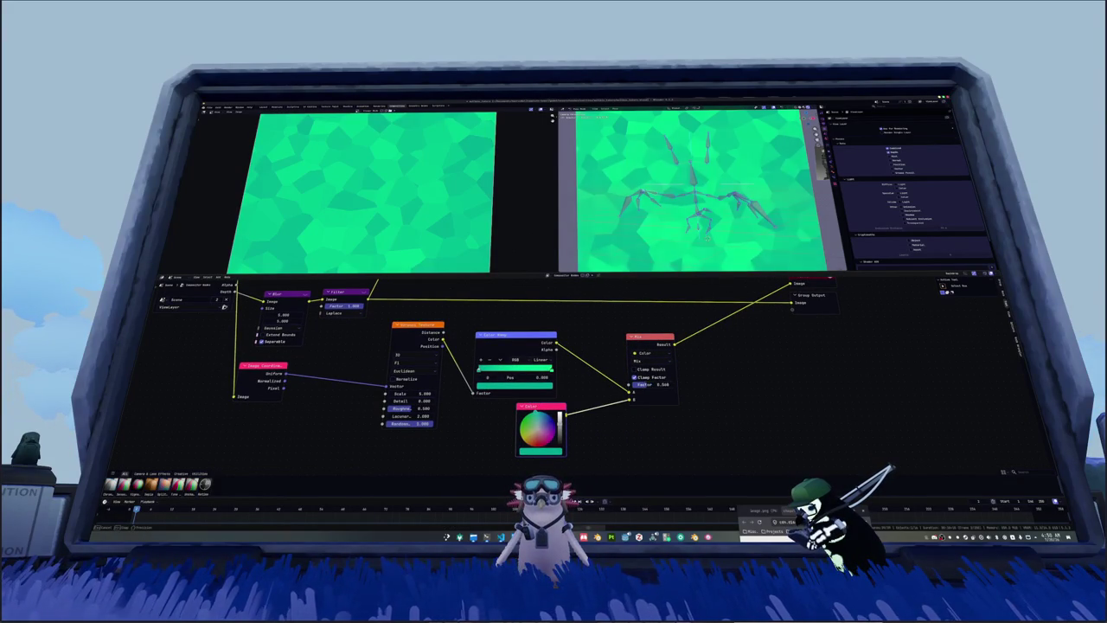
mouse_move(650, 384)
mouse_down()
mouse_move(671, 384)
mouse_move(655, 391)
mouse_up()
Step: Brighten the colour node to cyan and move the Mix node beside the Color Ramp
click(550, 451)
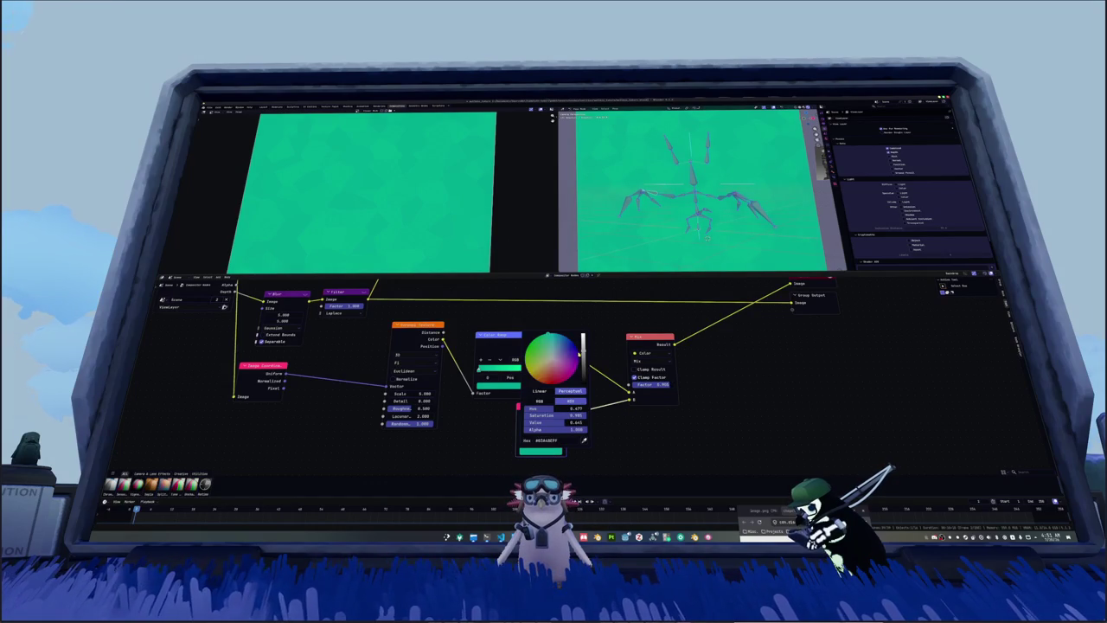
drag(582, 356, 582, 337)
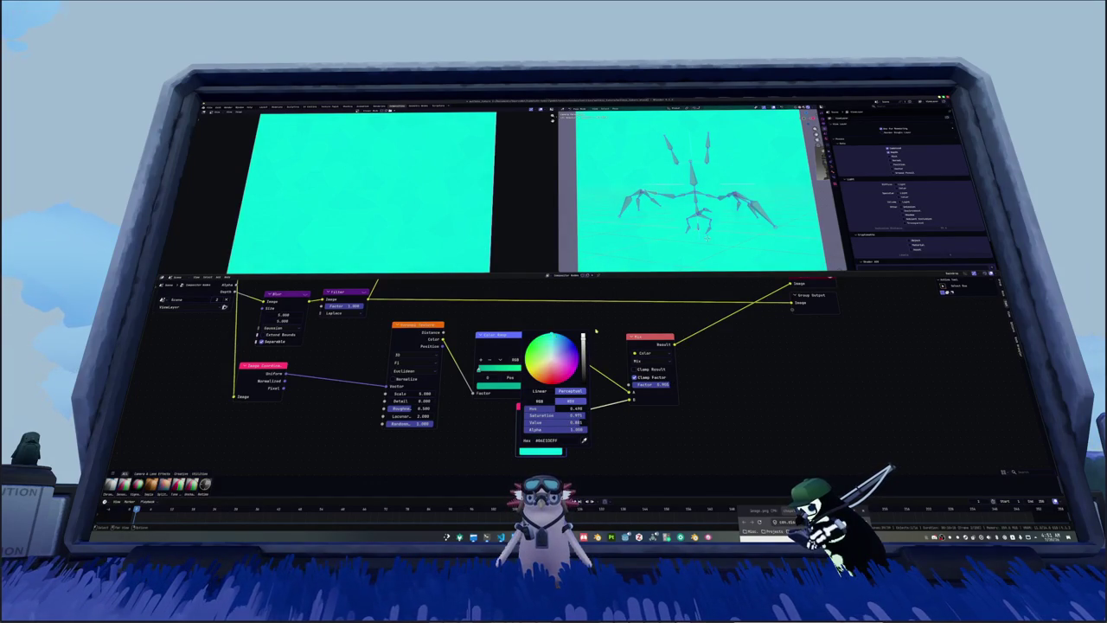
middle_drag(592, 331, 586, 341)
drag(657, 361, 613, 362)
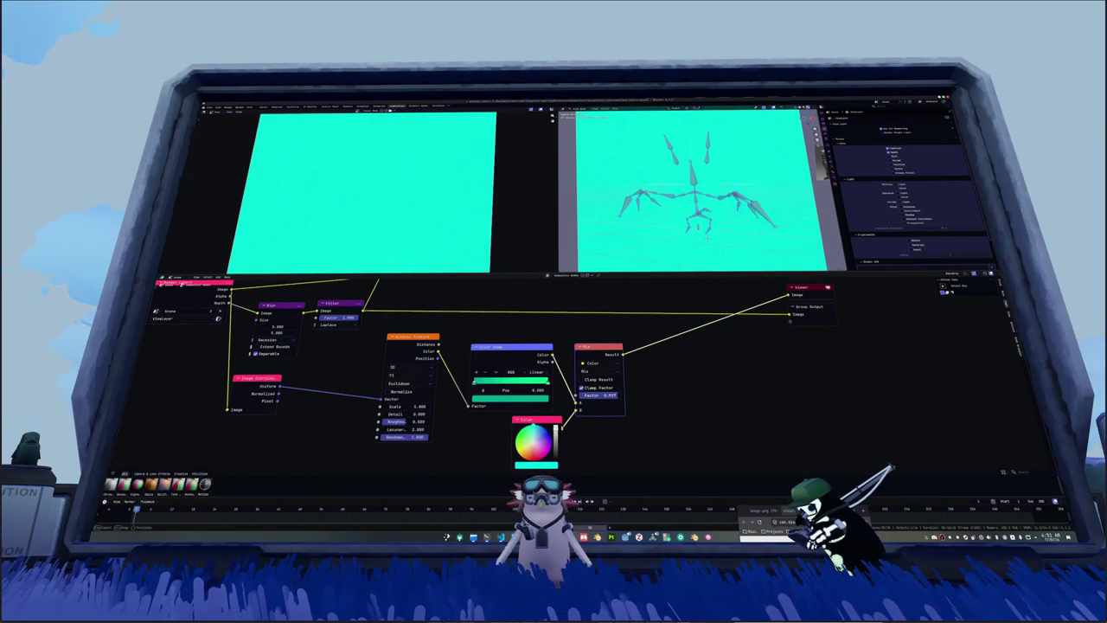
scroll(627, 397, down, 1)
scroll(628, 397, down, 1)
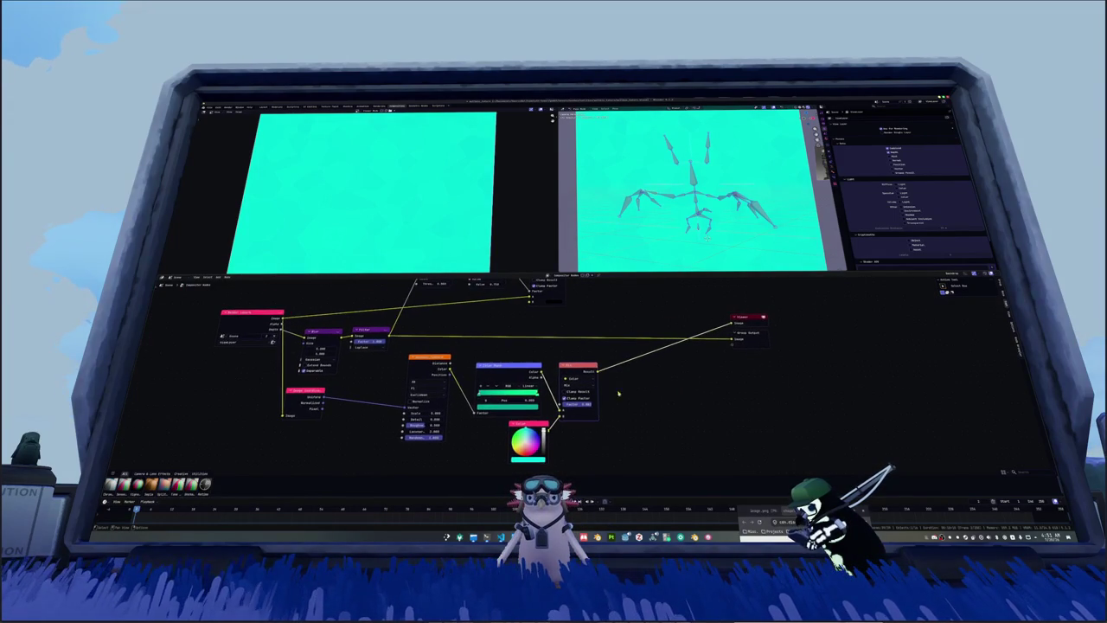
Step: Add a Hue/Saturation/Value node after the Mix, preview it in the Viewer, and raise Saturation to 0.634
key(shift+a)
text(sep)
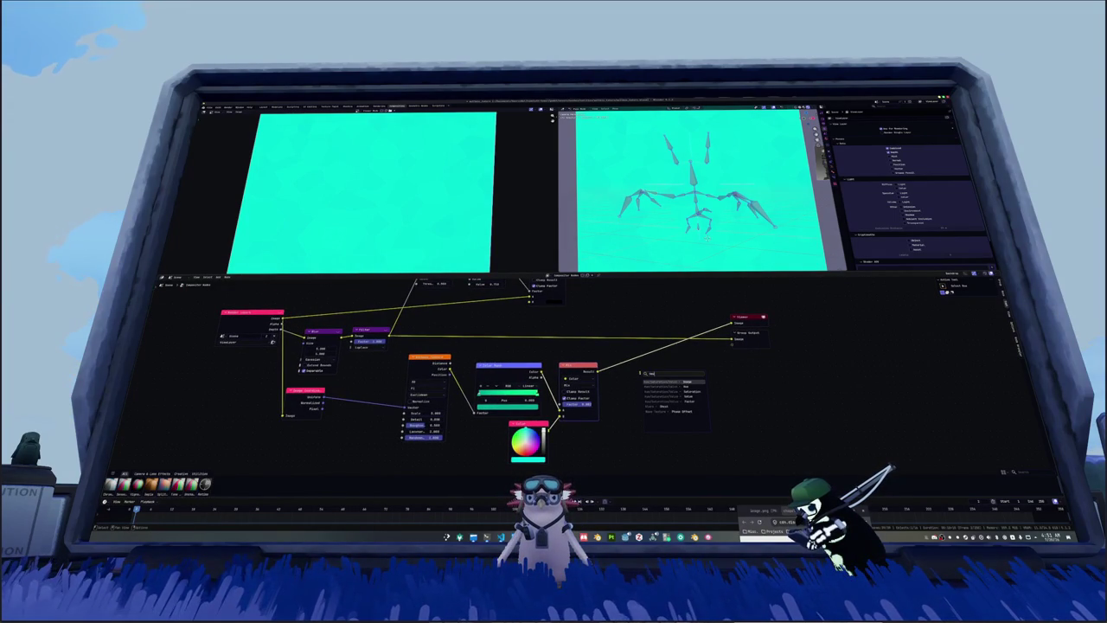
key(Return)
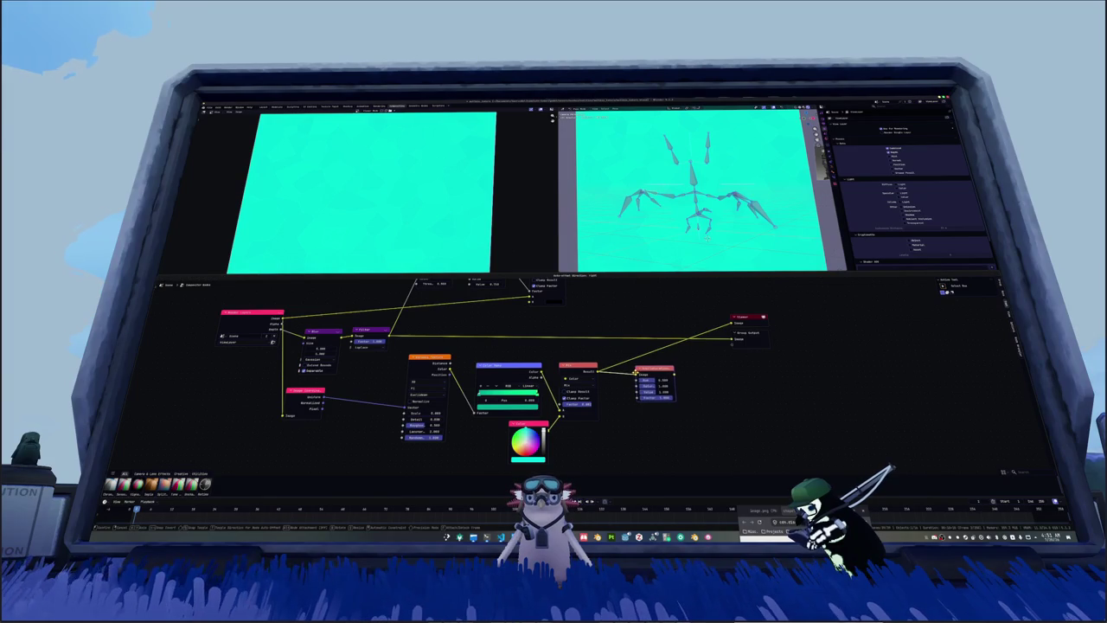
click(657, 384)
scroll(684, 389, up, 1)
scroll(693, 391, up, 2)
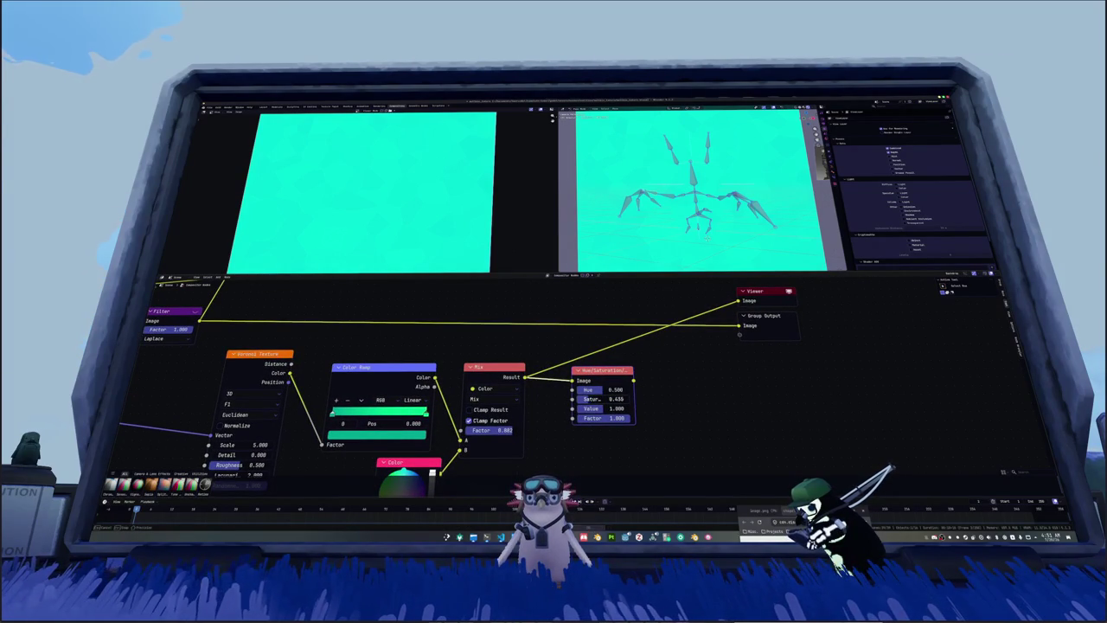
ctrl+shift+click(613, 370)
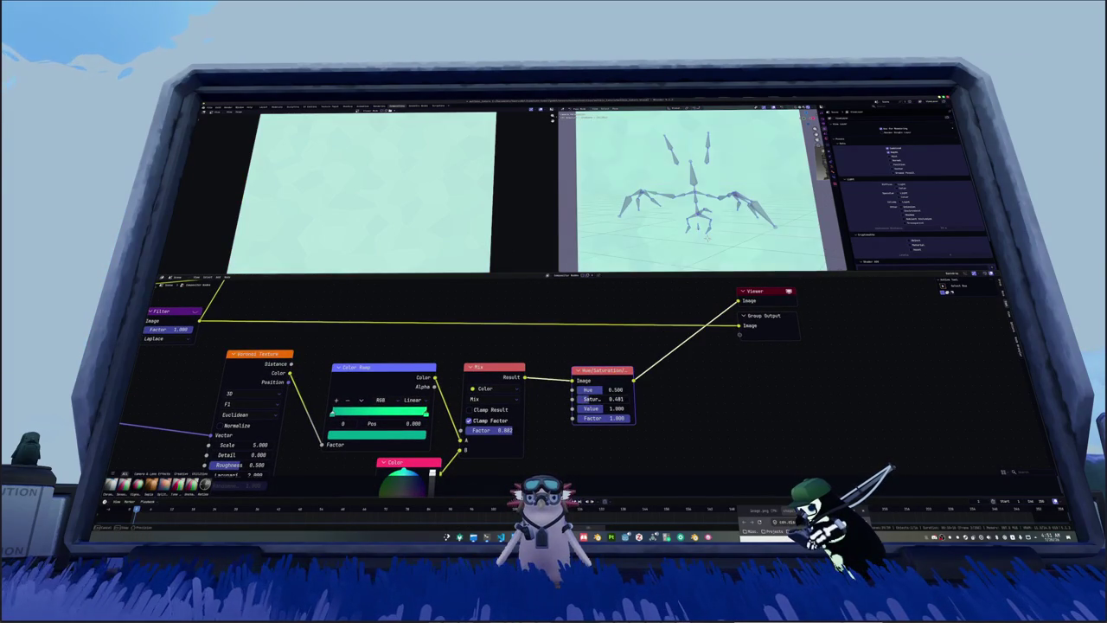
drag(592, 399, 597, 399)
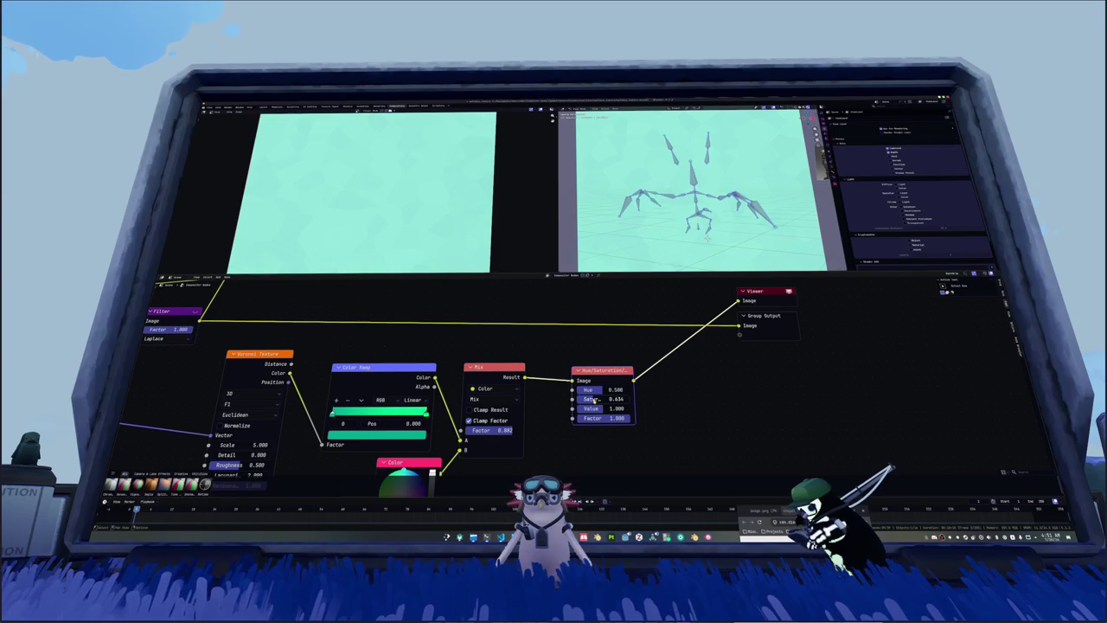
Step: Tidy the node layout, nudging the Color node and top-right Mix node into place
middle_drag(662, 396, 543, 404)
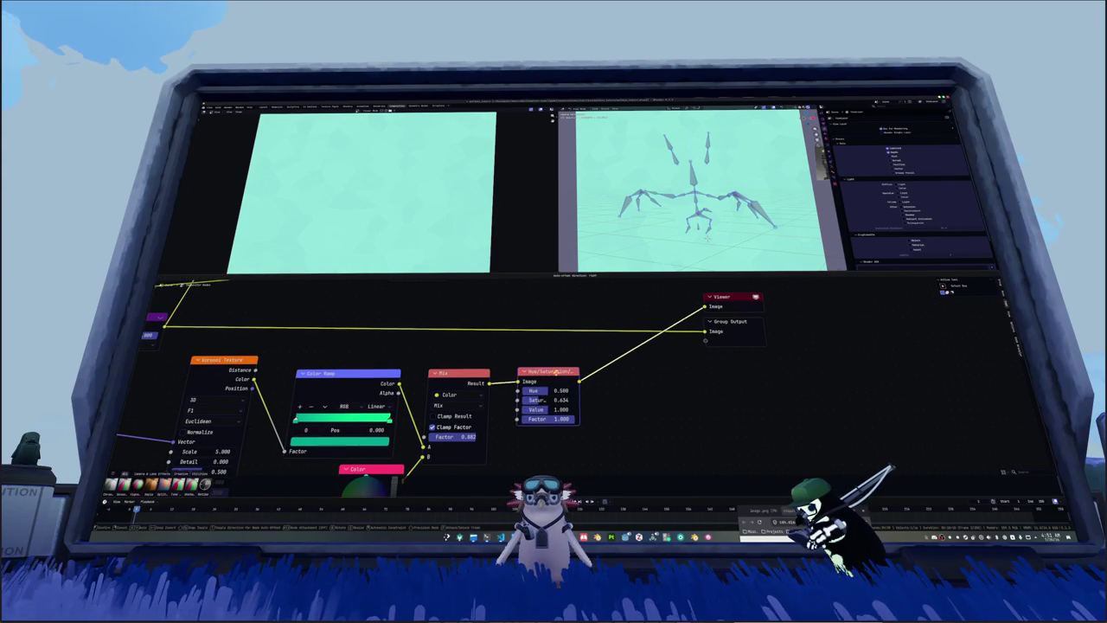
scroll(543, 404, down, 1)
scroll(548, 370, down, 1)
scroll(548, 371, down, 1)
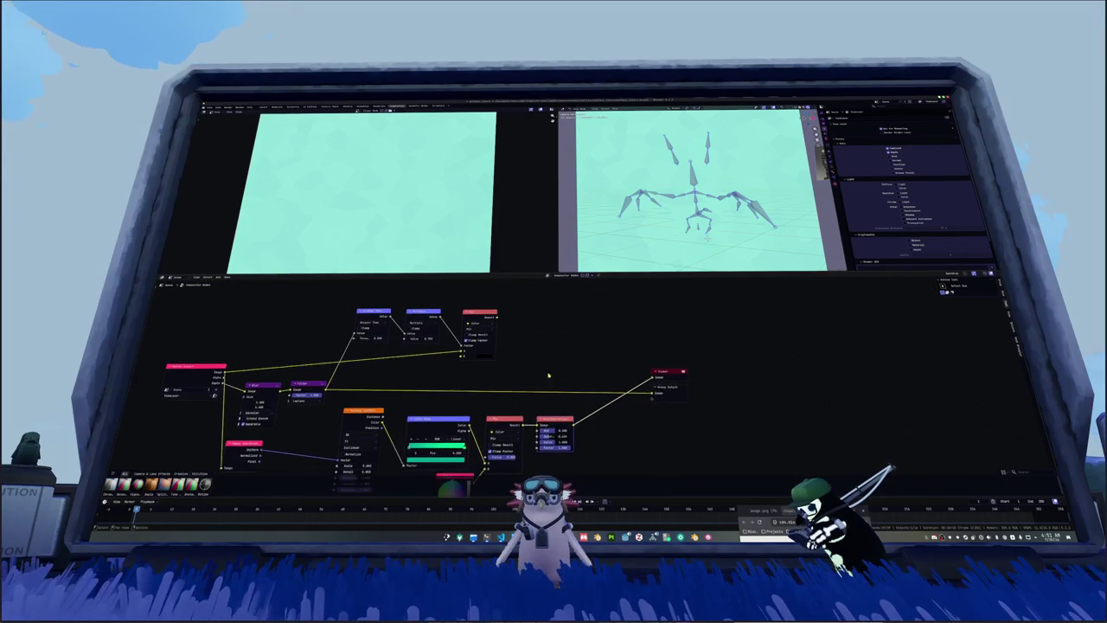
middle_drag(552, 421, 553, 353)
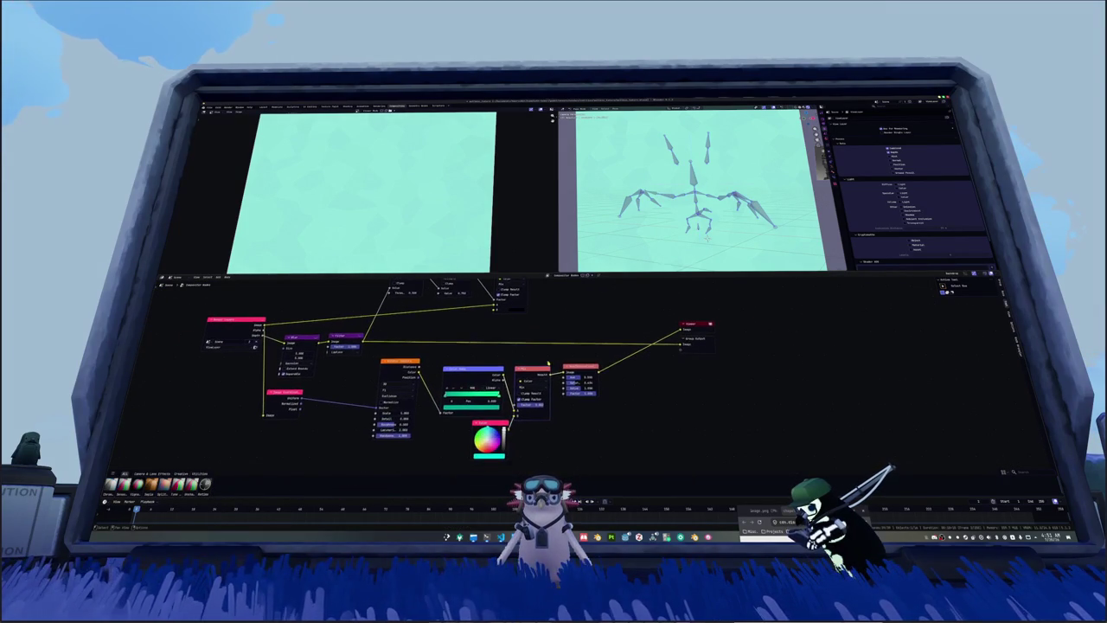
drag(504, 428, 497, 424)
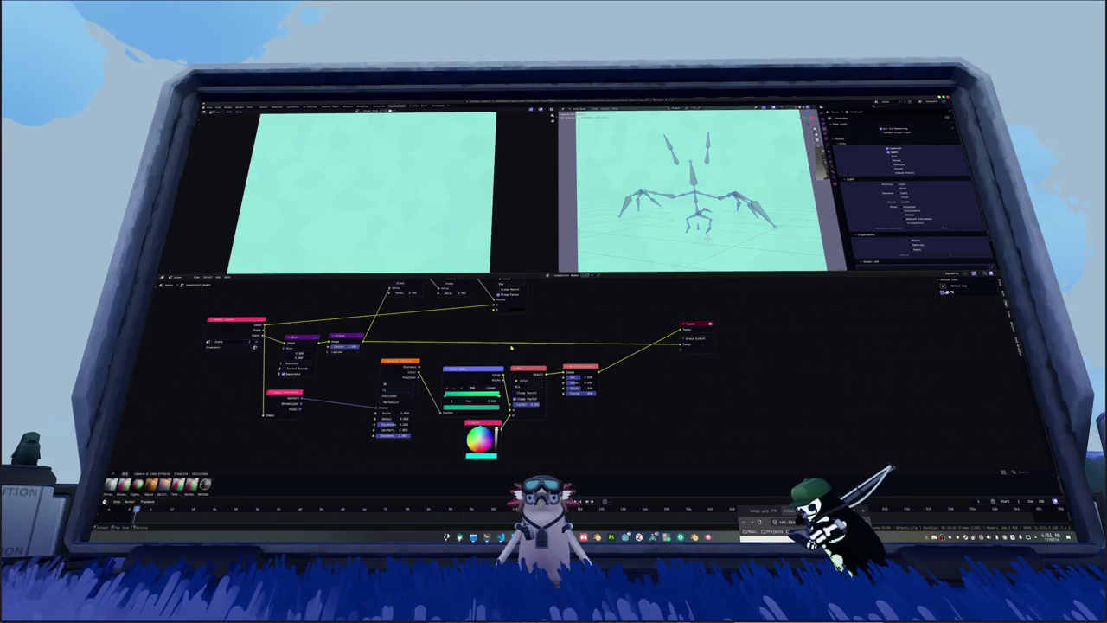
shift+scroll(511, 346, up, 3)
drag(517, 324, 514, 323)
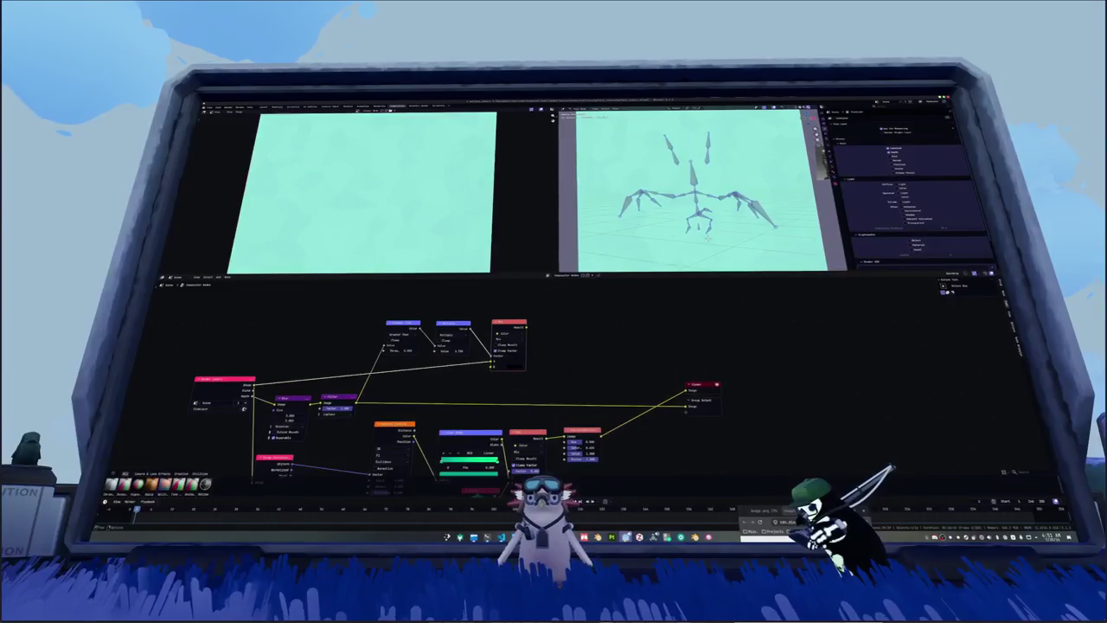
right_click(626, 538)
Step: Launch Godot from the taskbar and open AKALYTH TUBER from the Project Manager for editing
click(633, 499)
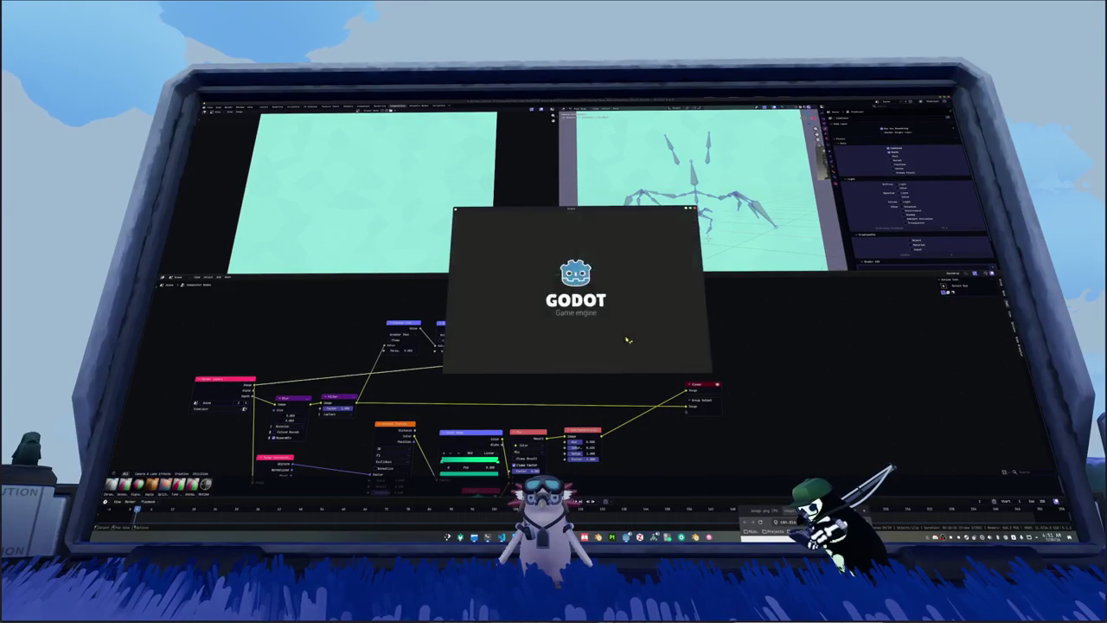
click(571, 244)
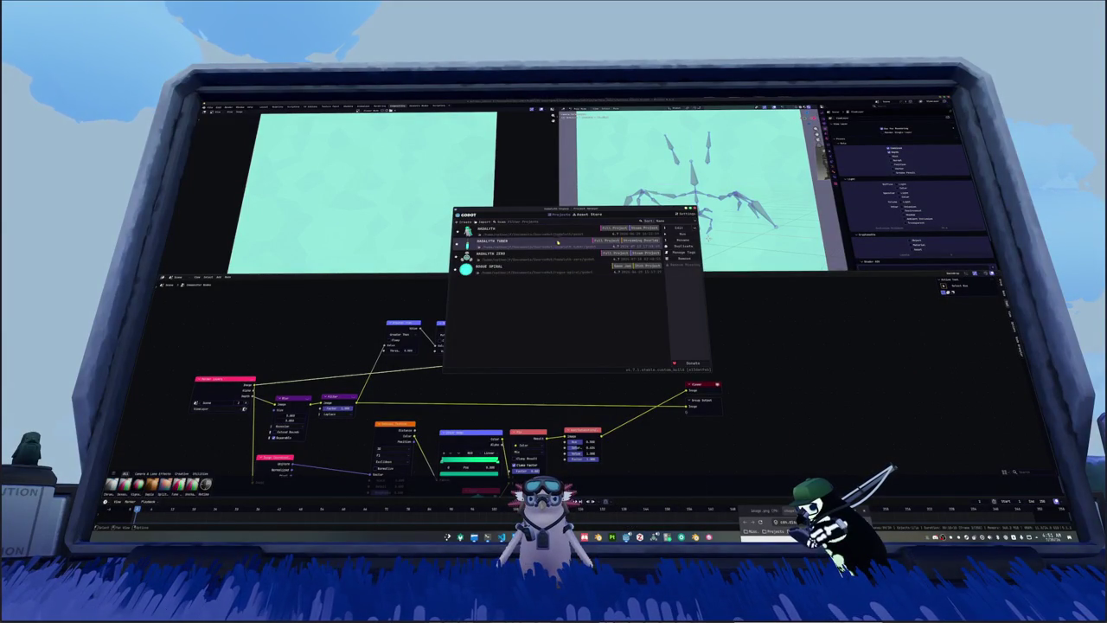
click(681, 232)
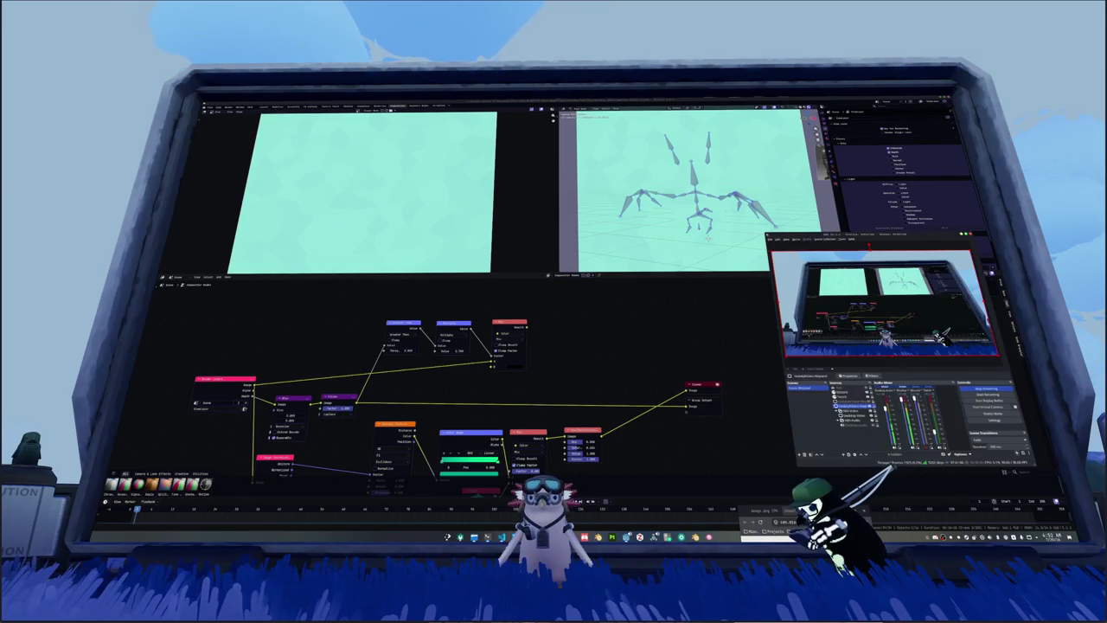
Step: Point the OBS capture source at the character window, enable it, and return to Blender
key(alt+Tab)
double_click(852, 404)
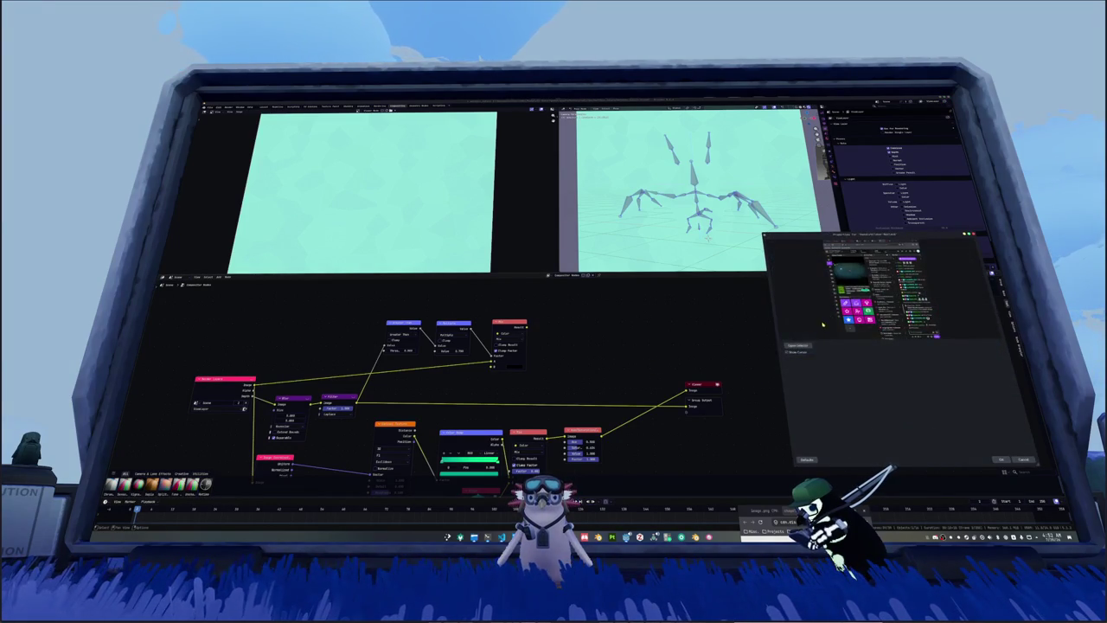
click(796, 345)
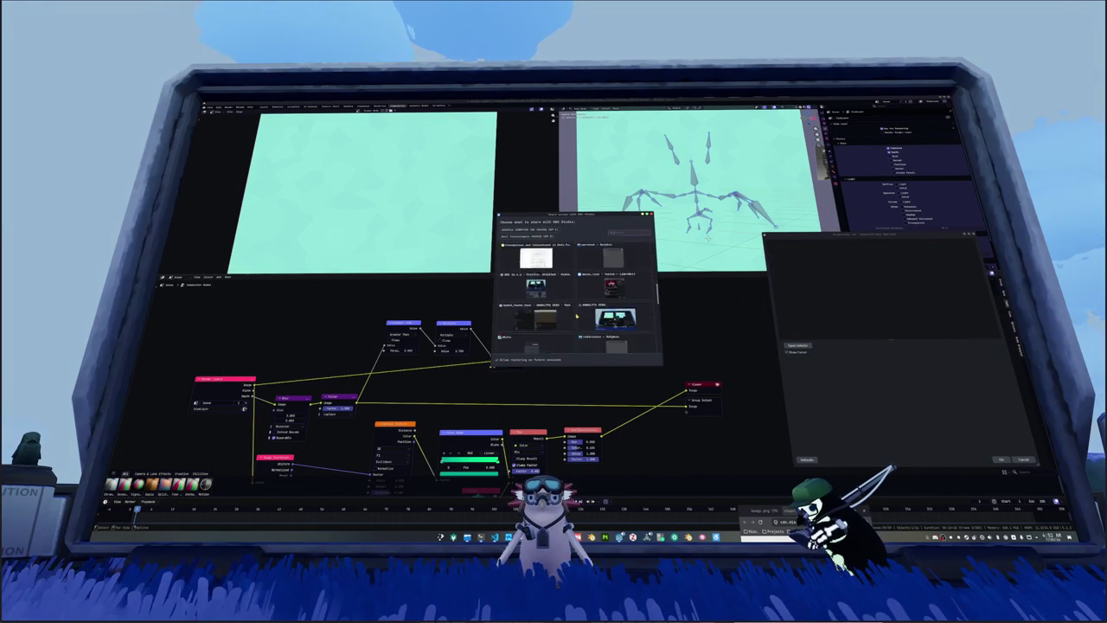
scroll(577, 317, down, 3)
double_click(611, 303)
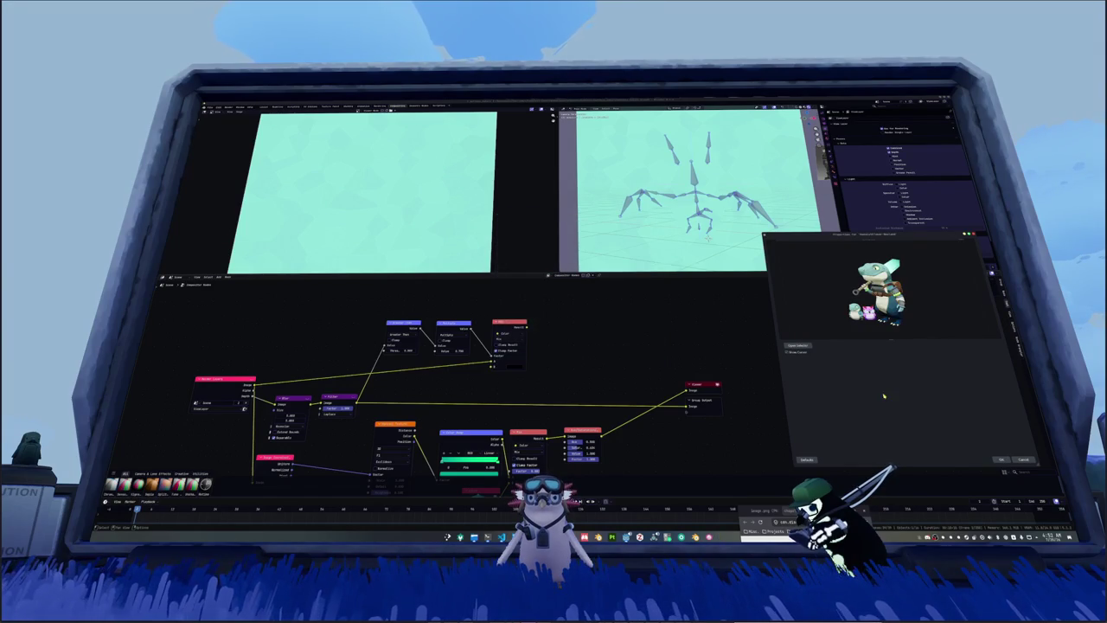
click(1001, 459)
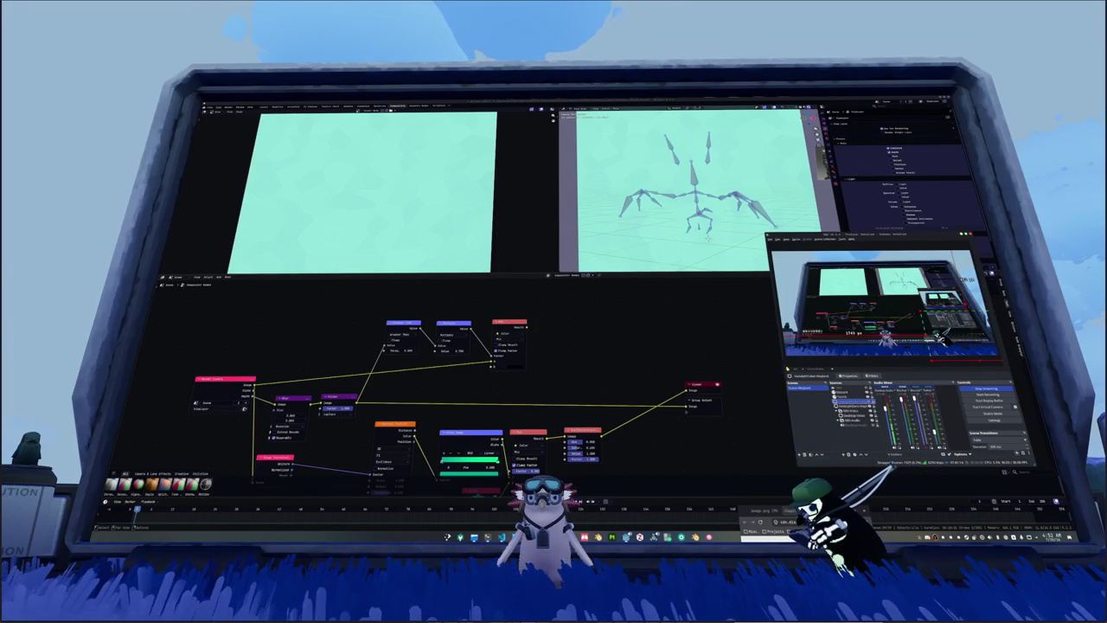
click(817, 407)
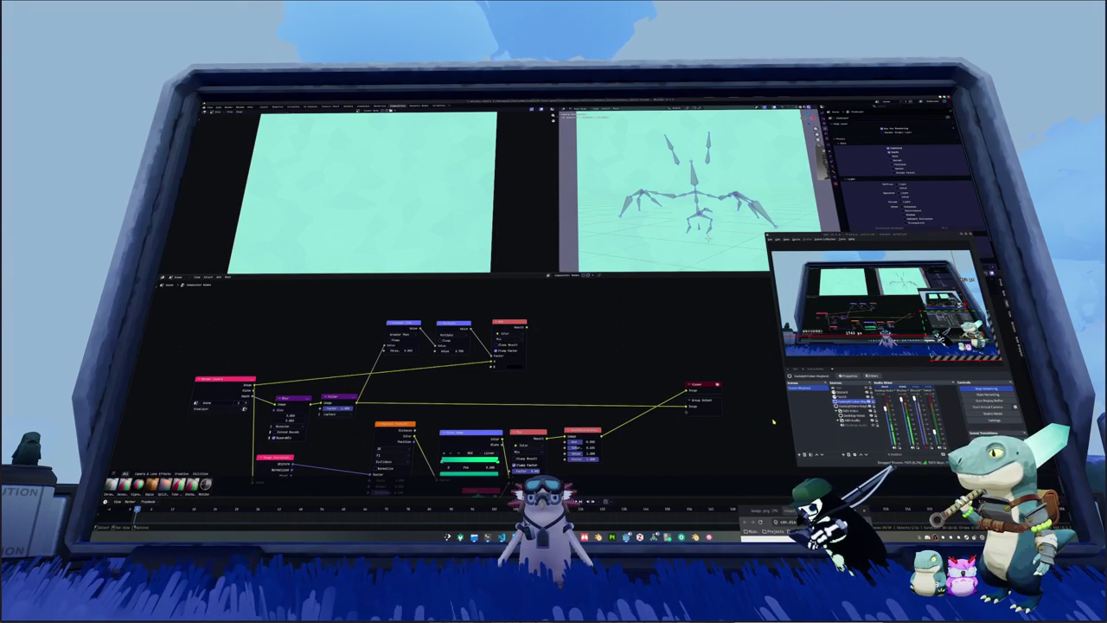
click(727, 329)
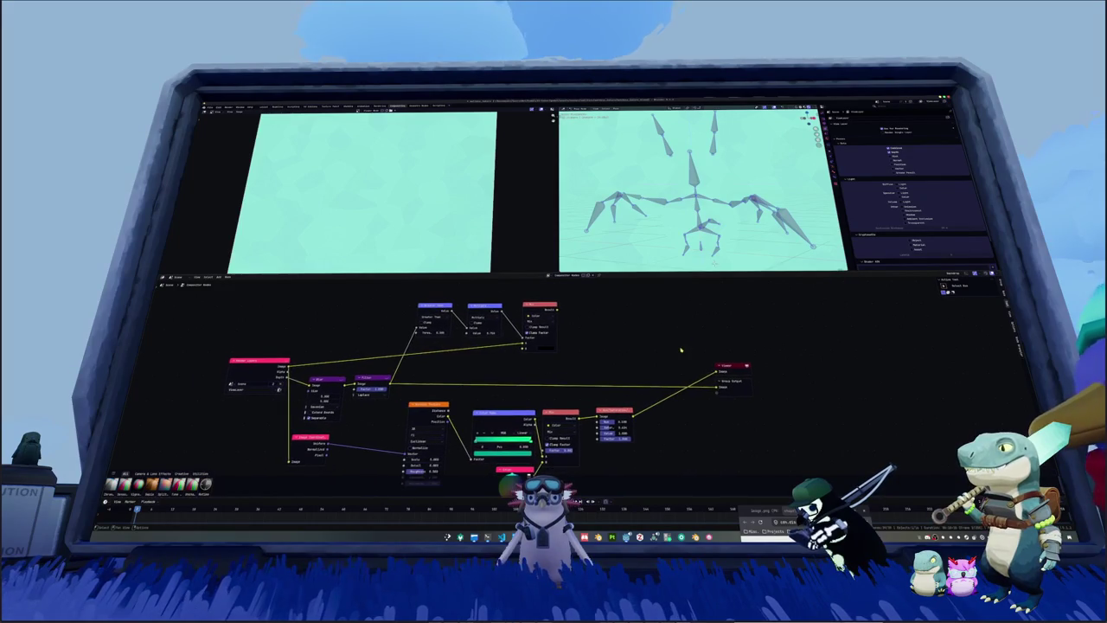
Step: Drop a second Mix node on the Viewer link, feeding it Multiply and Render Layers and chaining both Mix results
ctrl+shift+click(543, 322)
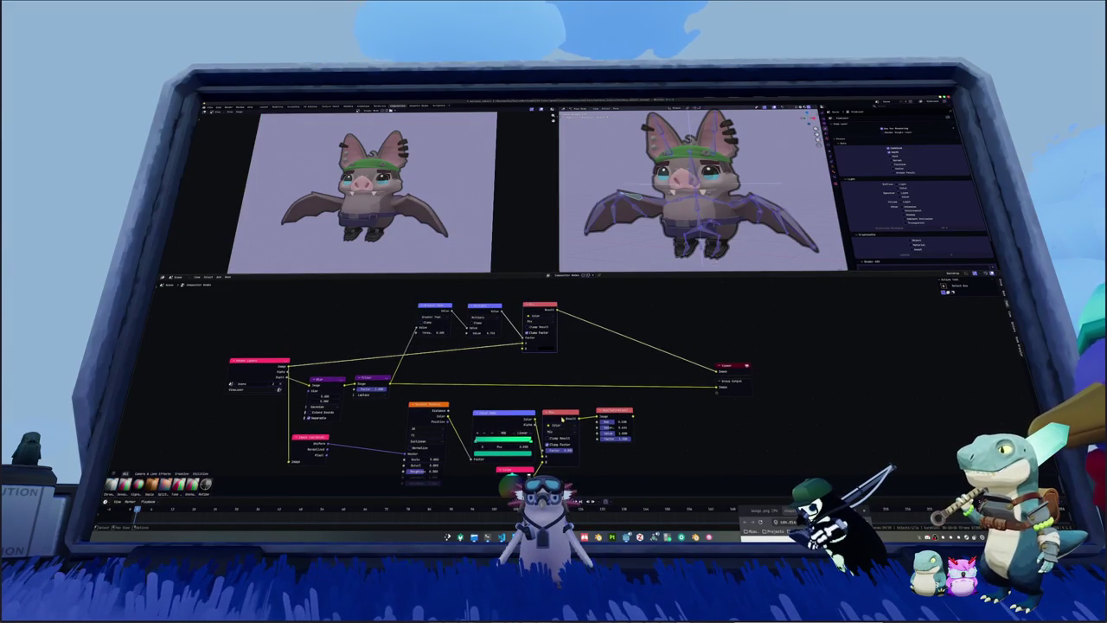
key(shift+d)
click(682, 320)
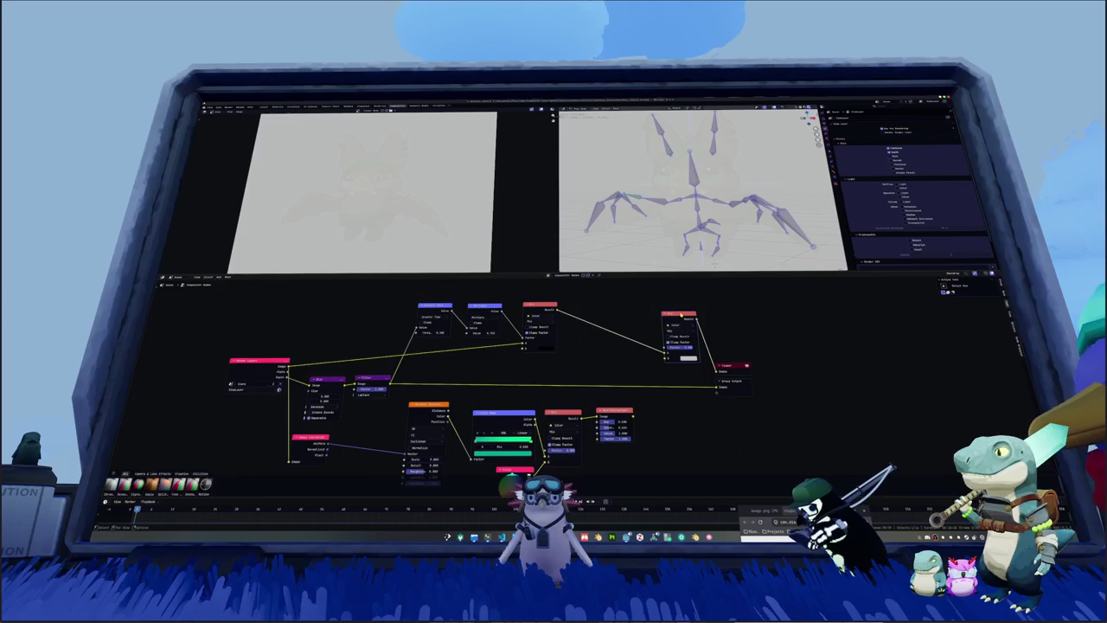
drag(684, 328, 662, 328)
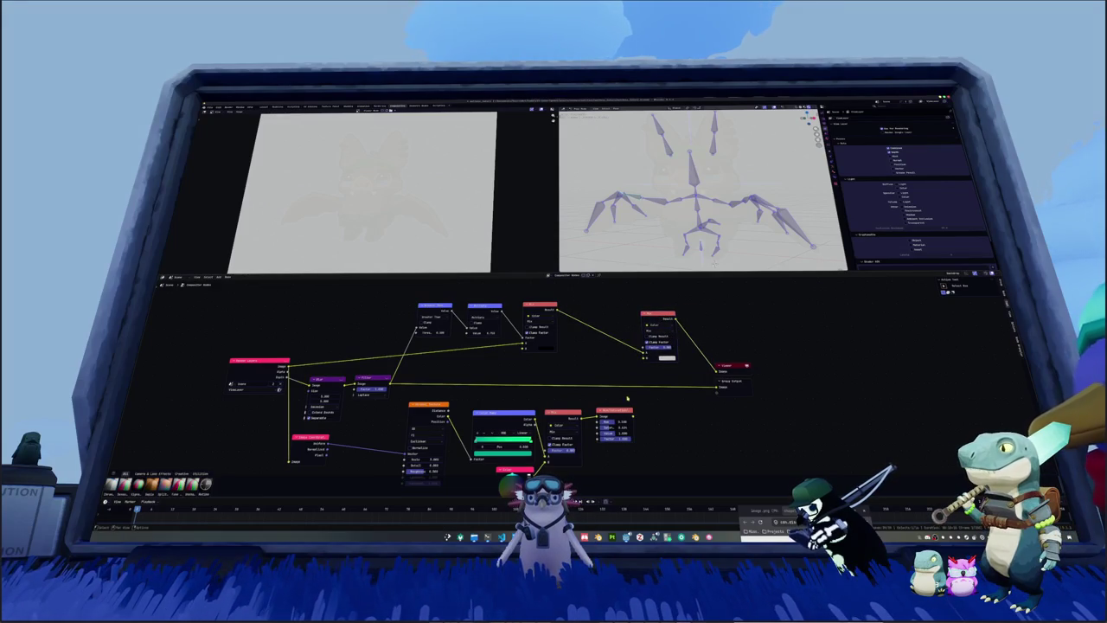
drag(635, 405, 641, 330)
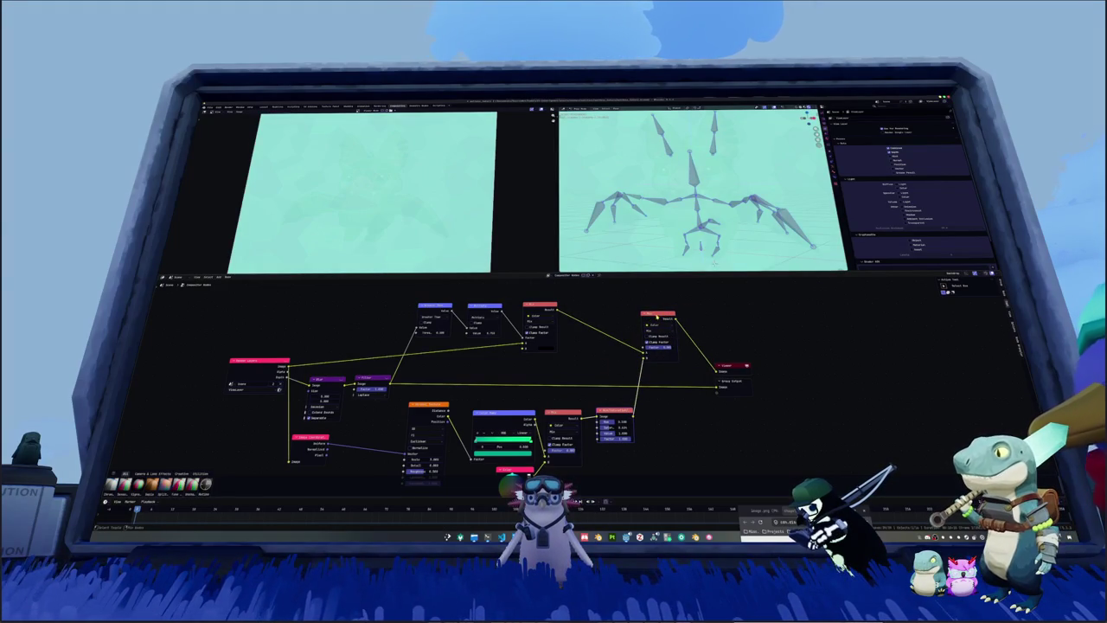
middle_drag(588, 372, 615, 372)
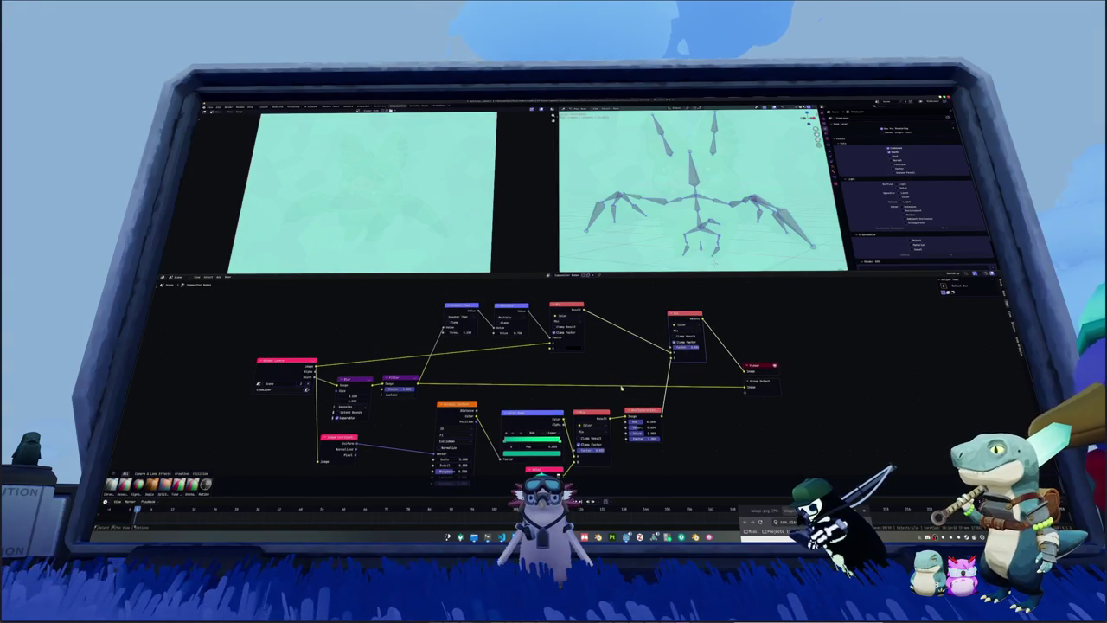
mouse_move(761, 366)
mouse_down()
mouse_move(788, 350)
mouse_move(797, 374)
mouse_up()
click(571, 376)
mouse_move(315, 372)
mouse_down()
mouse_move(672, 350)
mouse_move(587, 323)
mouse_up()
drag(591, 312, 679, 360)
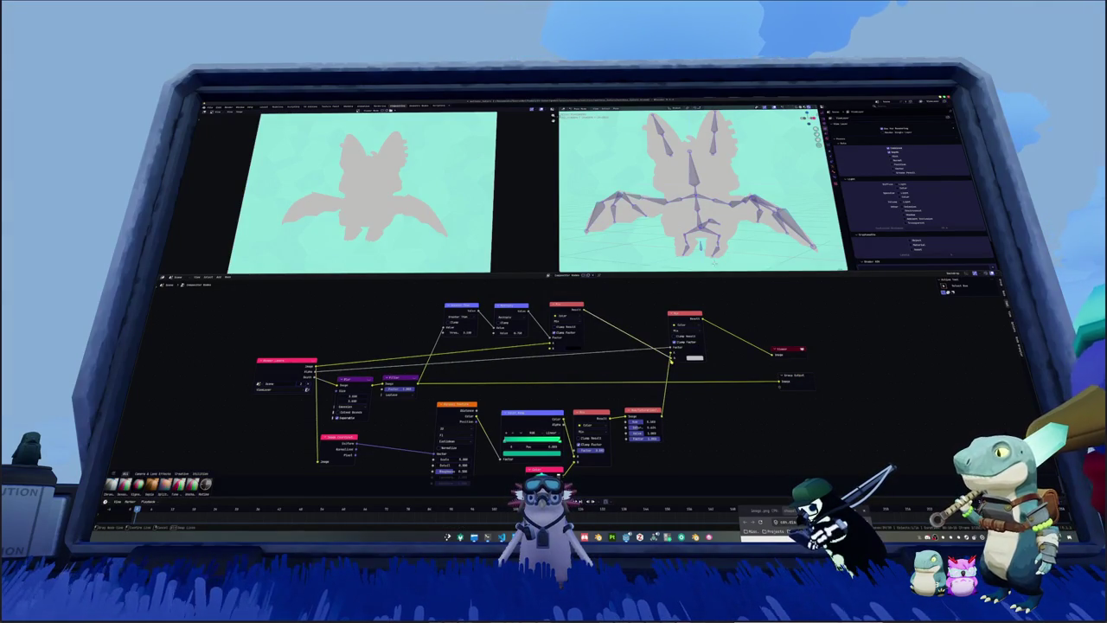
key(KP_0)
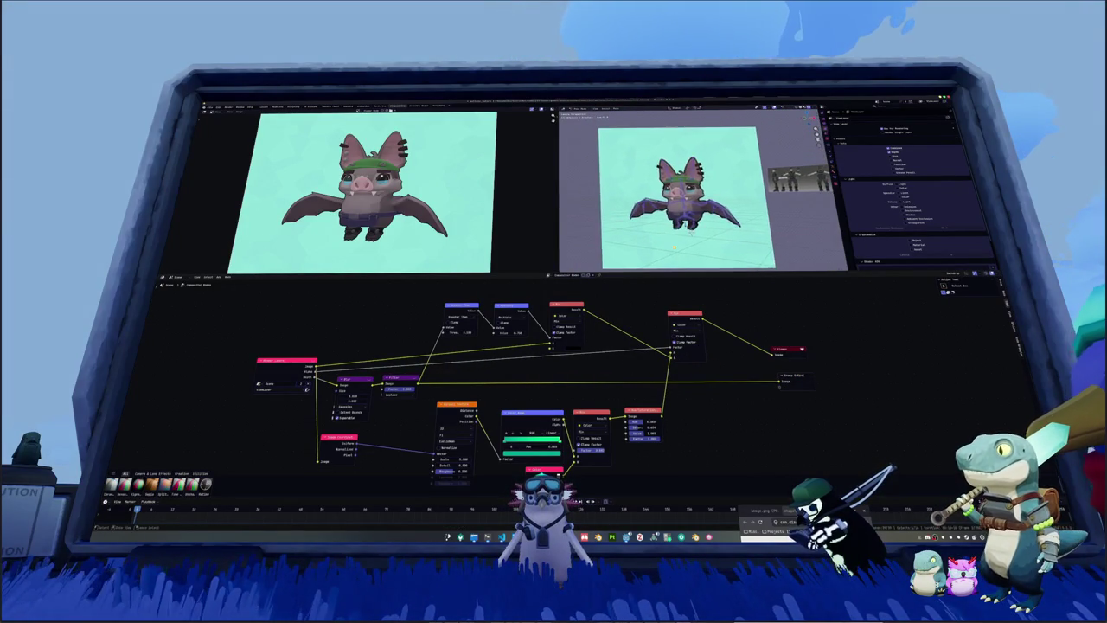
Step: Add a plane under the bat and scale it by 10 into a large floor
scroll(695, 221, up, 2)
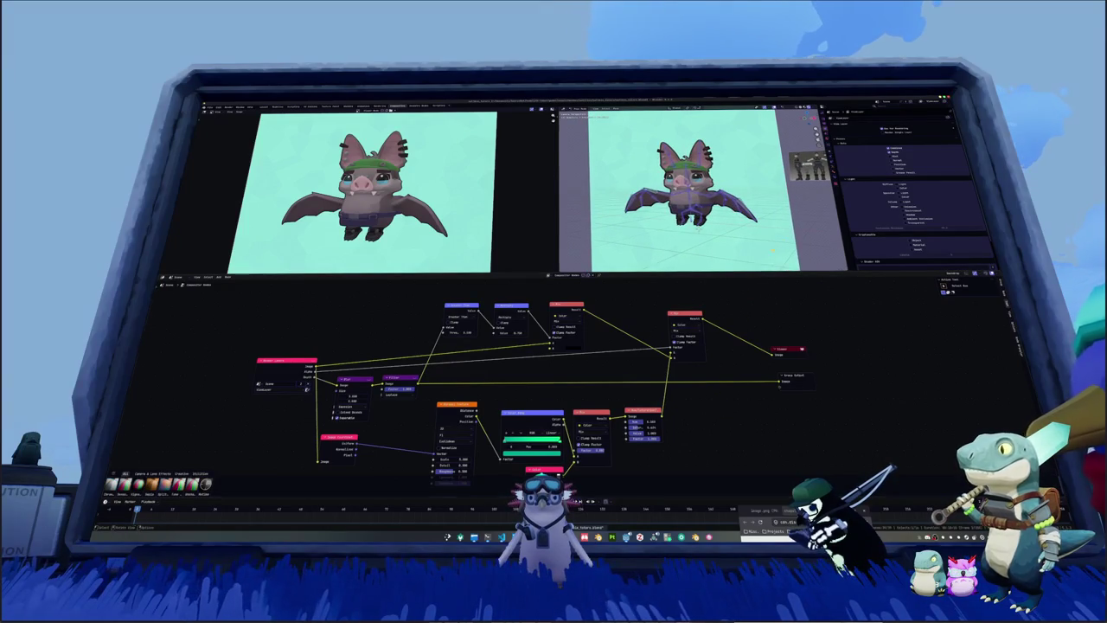
scroll(802, 232, down, 2)
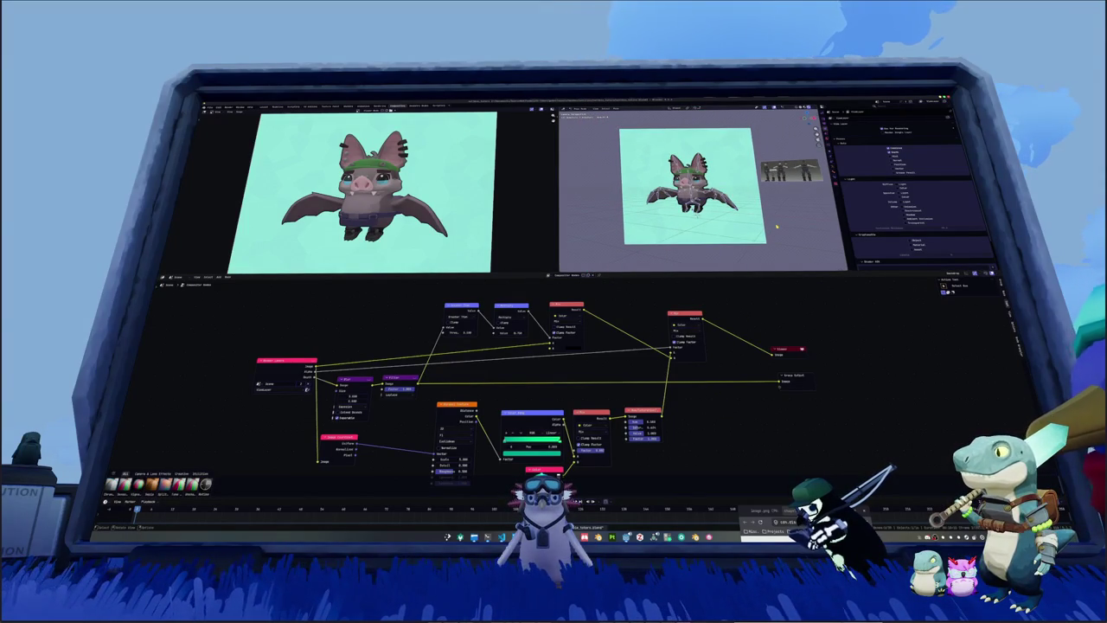
middle_drag(777, 221, 729, 228)
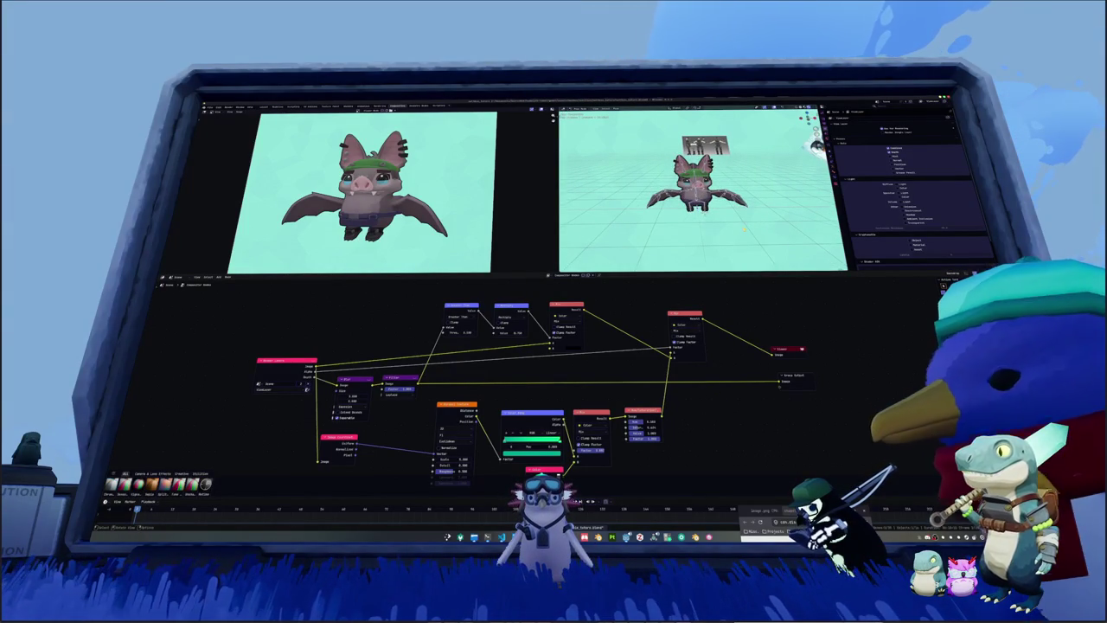
key(shift+a)
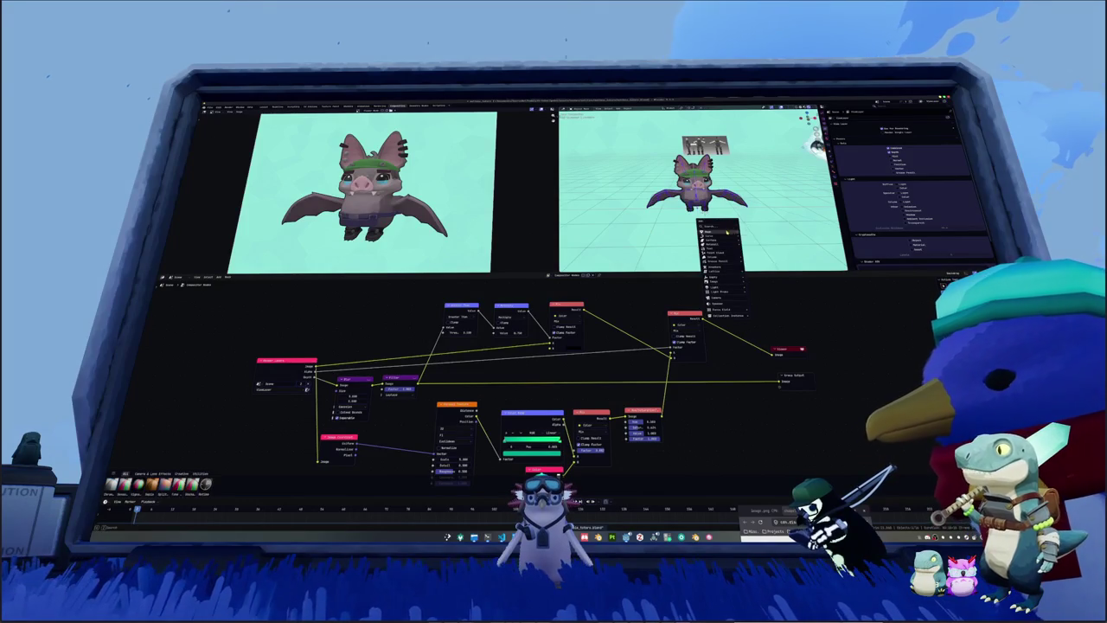
click(751, 232)
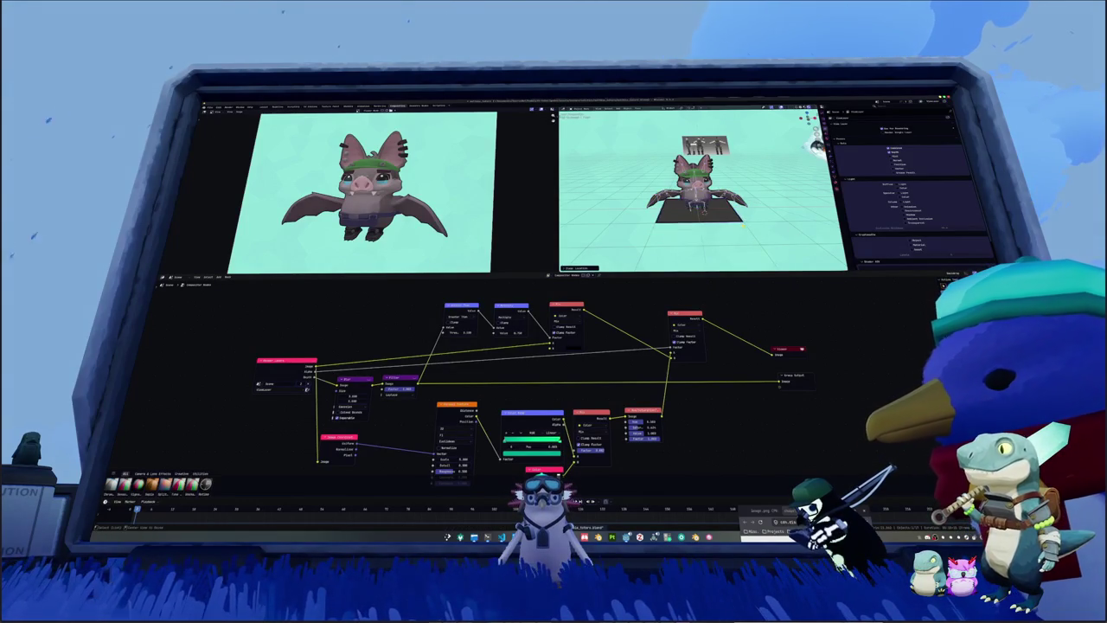
text(s10)
key(Return)
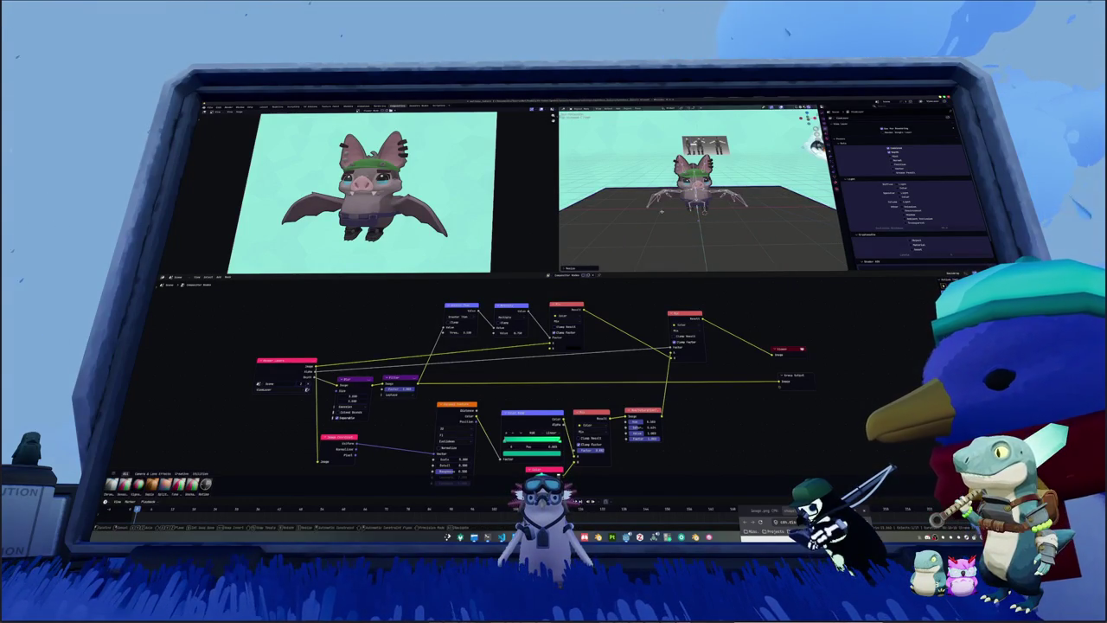
Step: Add a light to the scene and rotate it to an angle
middle_drag(665, 220, 671, 233)
key(shift+a)
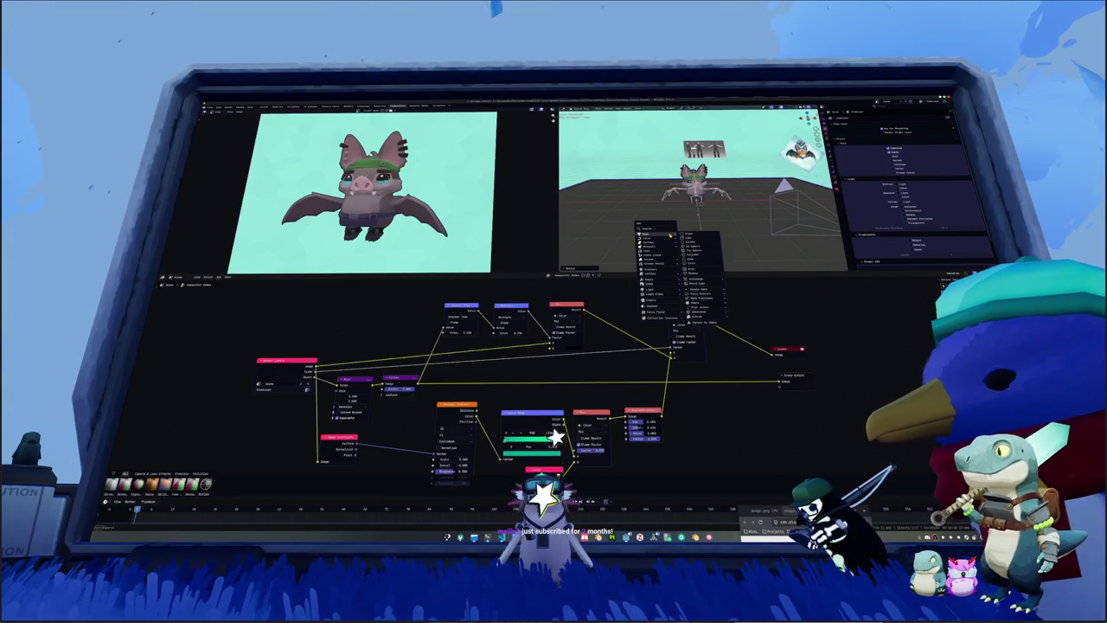
key(Escape)
middle_drag(667, 260, 692, 233)
key(shift+a)
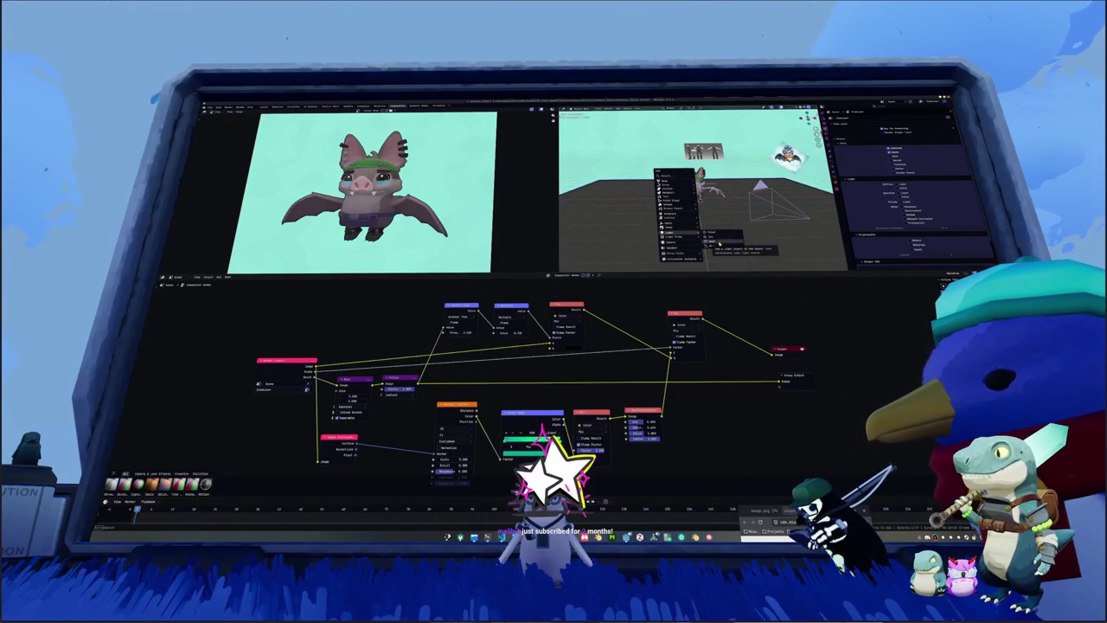
click(718, 239)
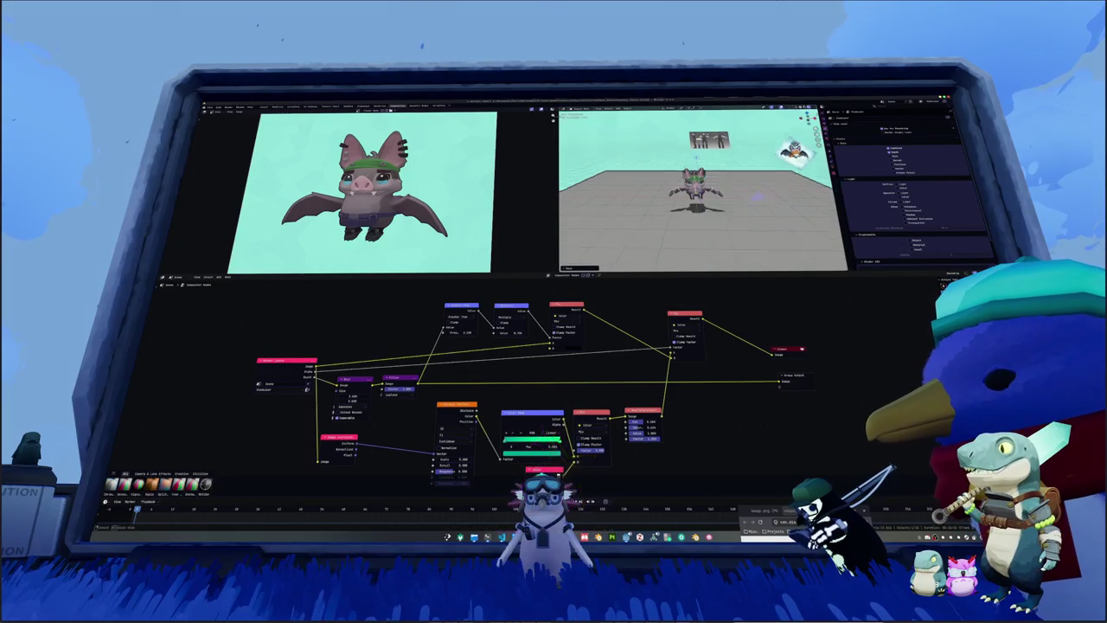
key(Return)
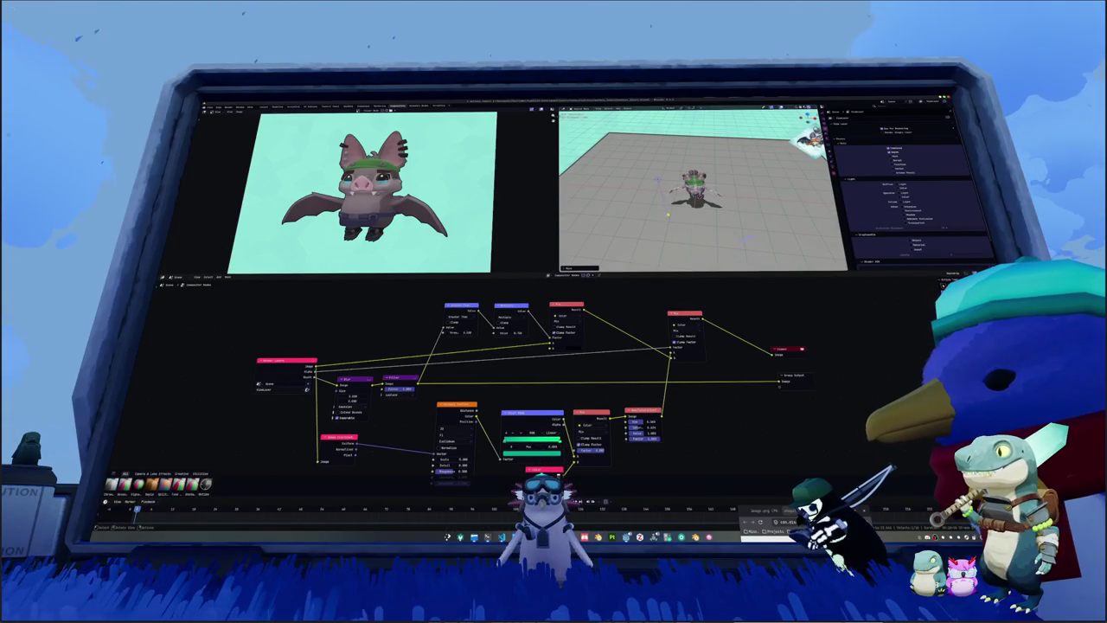
key(r)
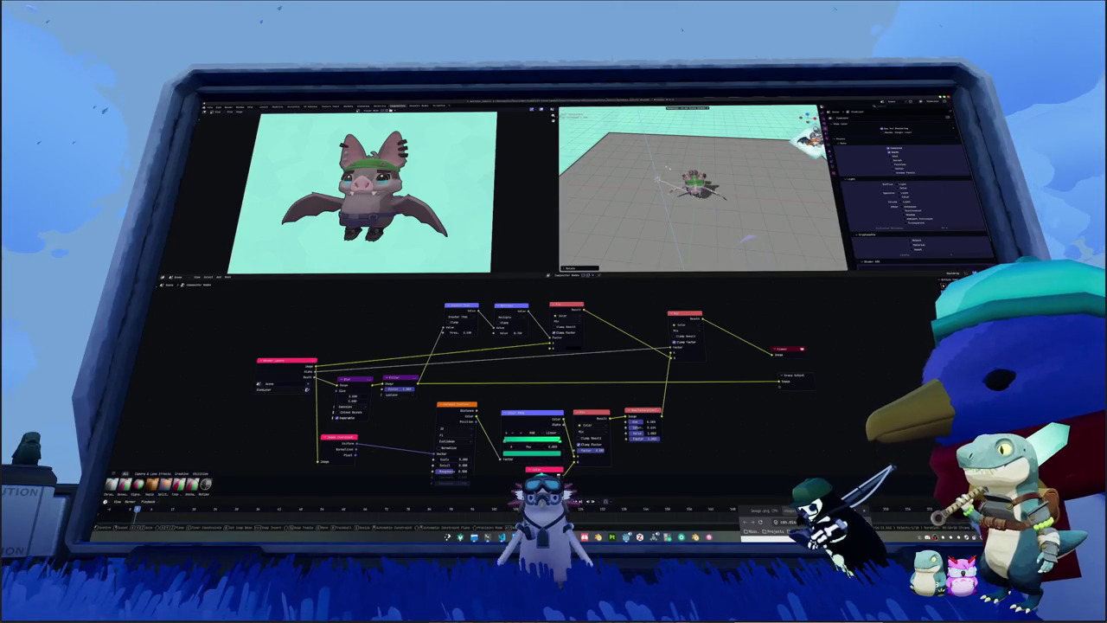
key(Return)
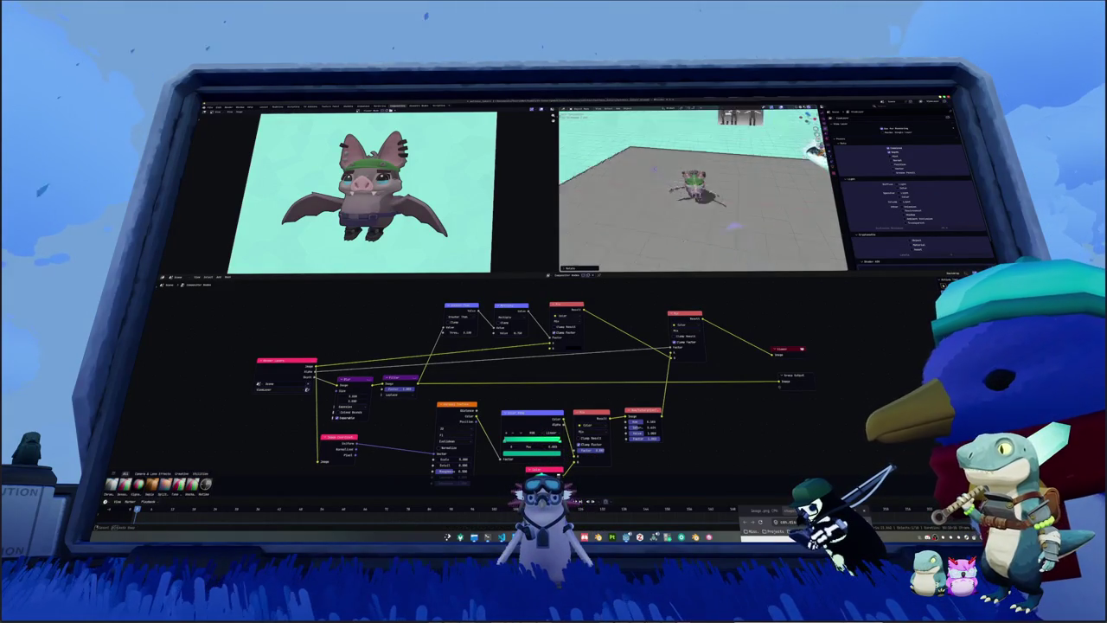
Step: Look at the bat through the scene camera
key(KP_0)
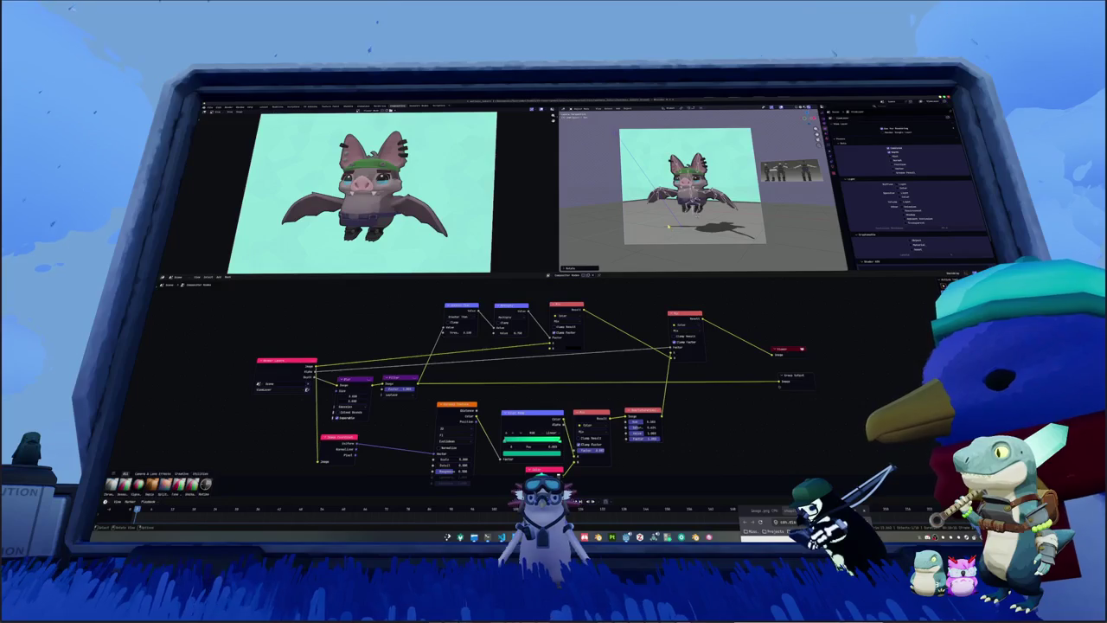
scroll(671, 227, up, 1)
scroll(670, 223, up, 1)
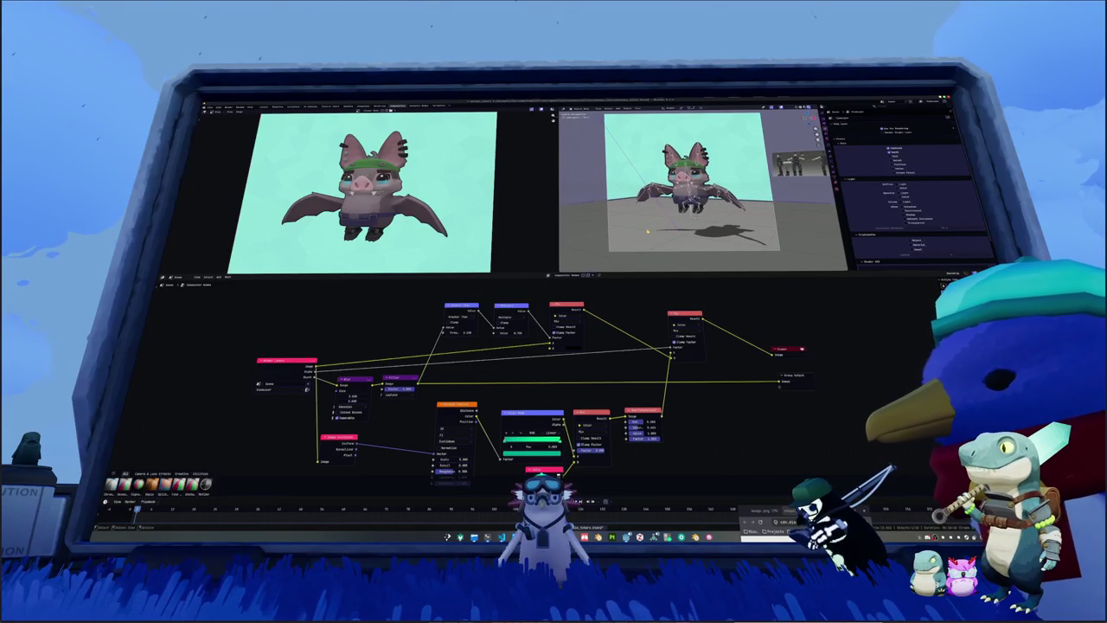
click(347, 107)
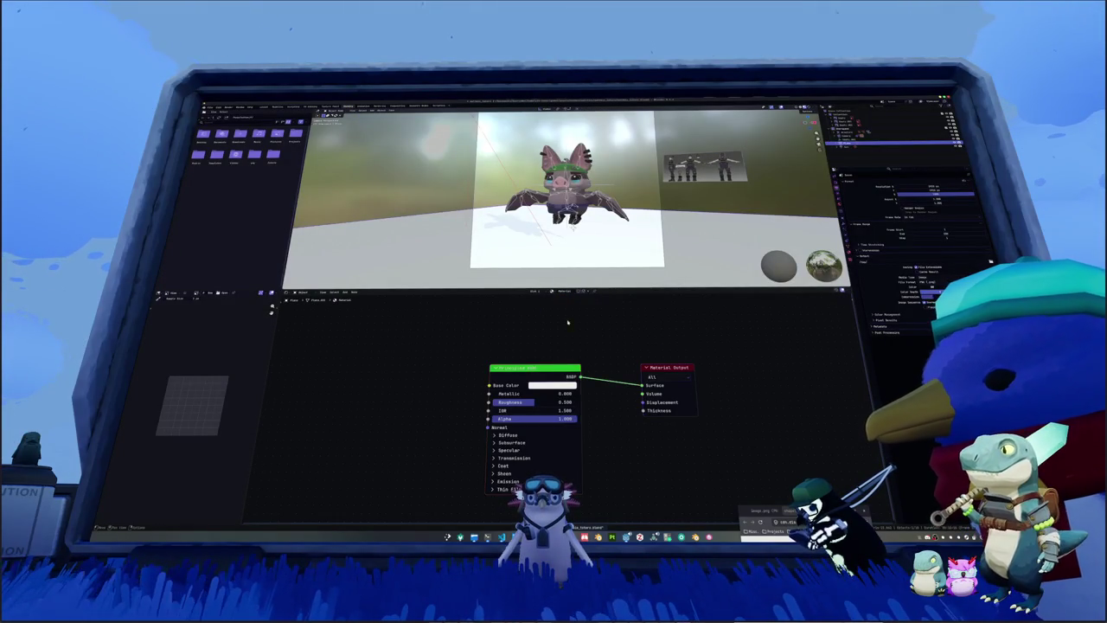
Step: Turn on rendered preview and insert a Shader to RGB node after the Principled BSDF
drag(534, 368, 443, 309)
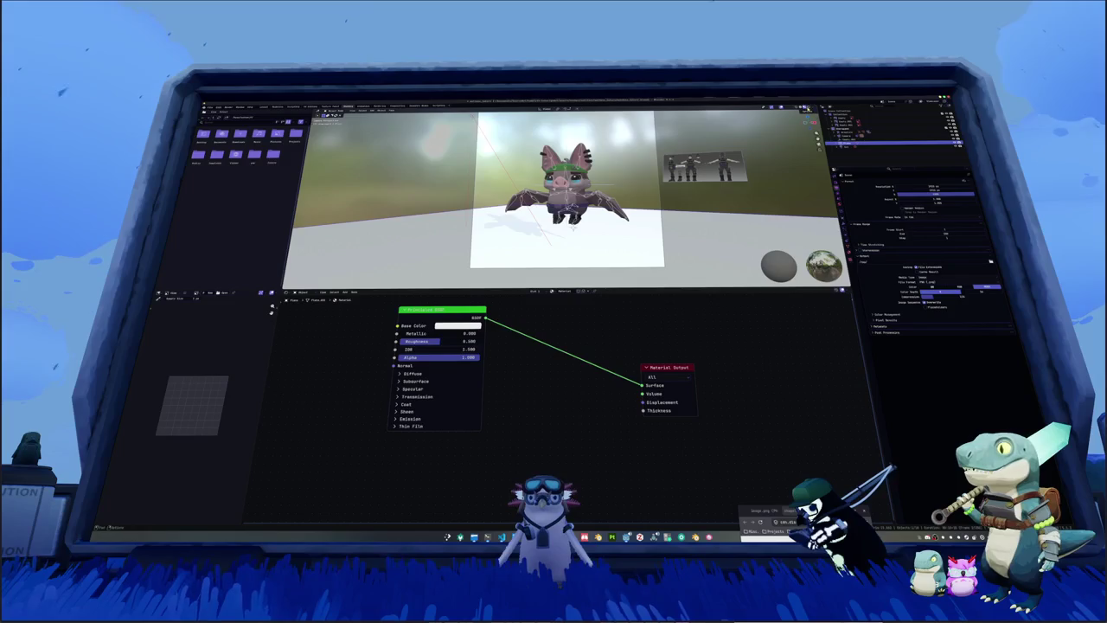
click(819, 113)
mouse_move(600, 335)
middle_down()
mouse_move(661, 335)
mouse_move(669, 365)
middle_up()
mouse_move(520, 341)
mouse_down()
mouse_move(409, 335)
mouse_move(522, 330)
mouse_up()
text(ma)
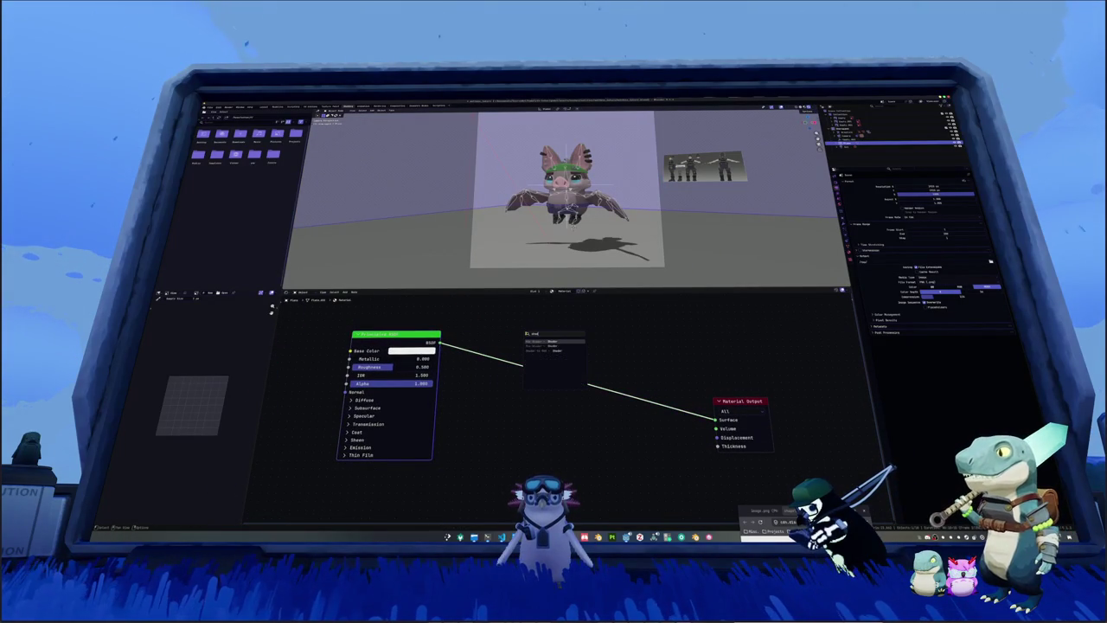
key(Return)
Step: Add a Color Ramp after Shader to RGB, set Constant interpolation, and slide the white stop near the start
drag(570, 327, 630, 329)
text(ramp)
key(Return)
click(592, 329)
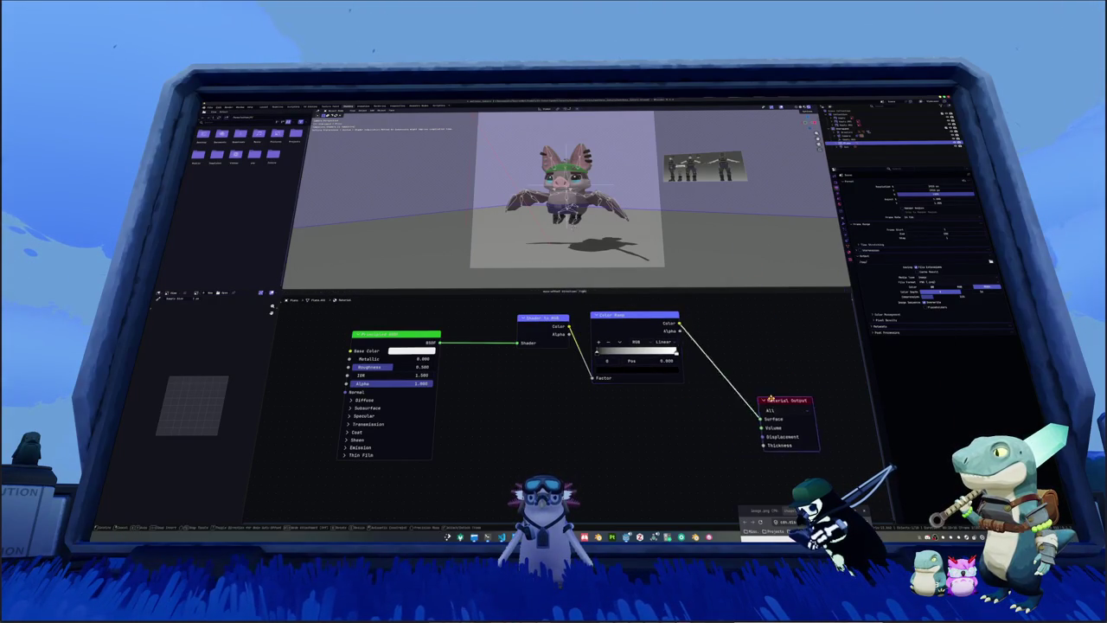
middle_drag(666, 363, 580, 367)
click(574, 348)
click(575, 398)
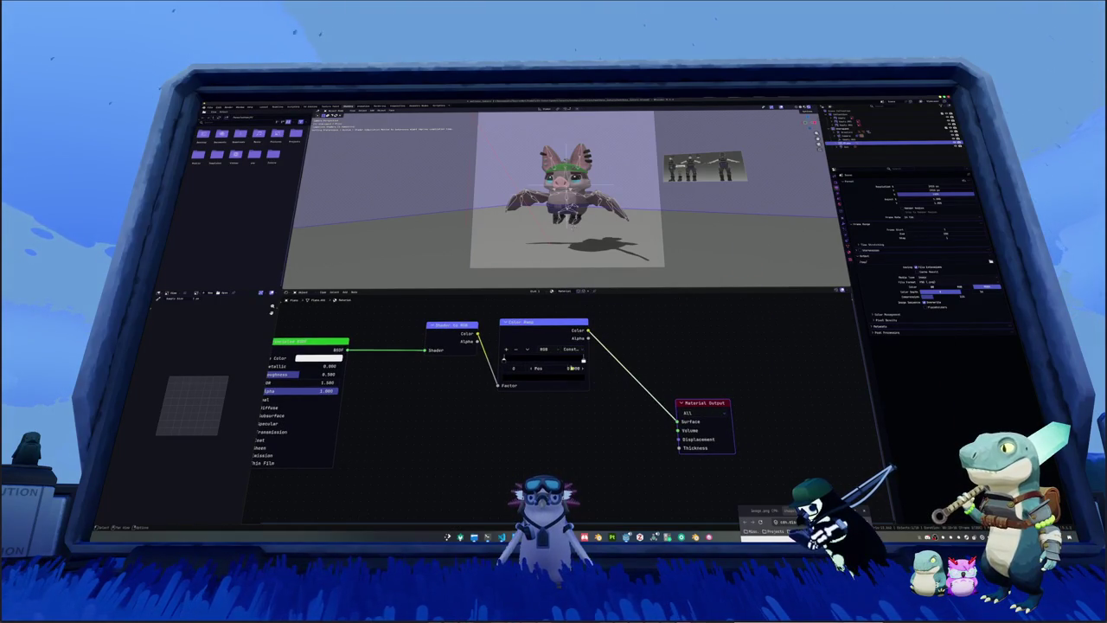
drag(584, 361, 517, 358)
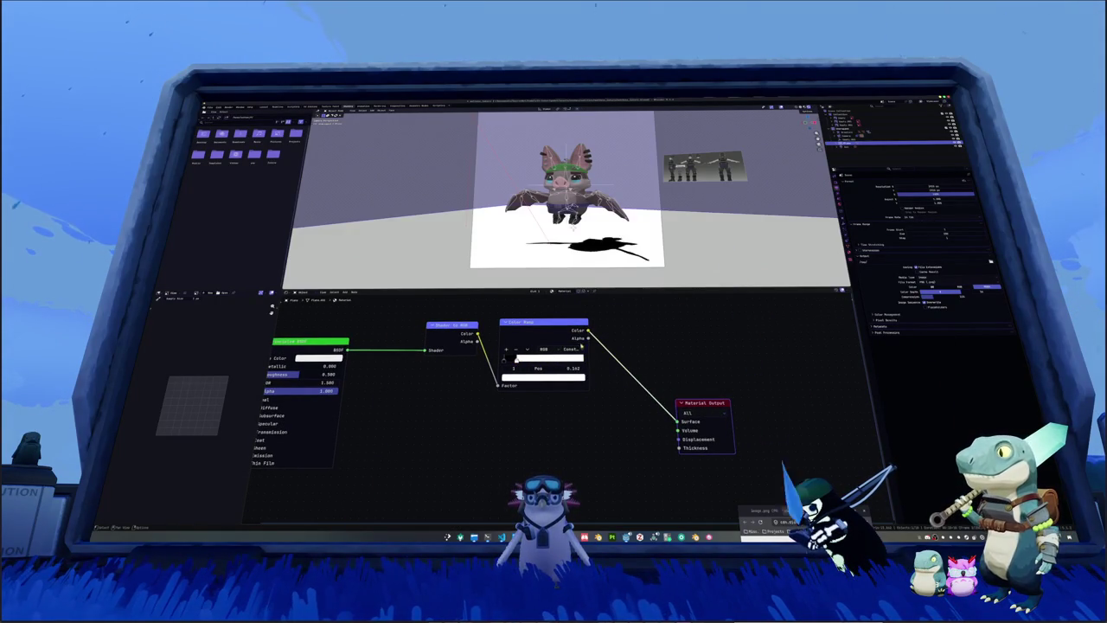
Step: Add a Mix Shader before the output with a Transparent BSDF plugged into it
middle_drag(669, 340, 606, 350)
key(shift+a)
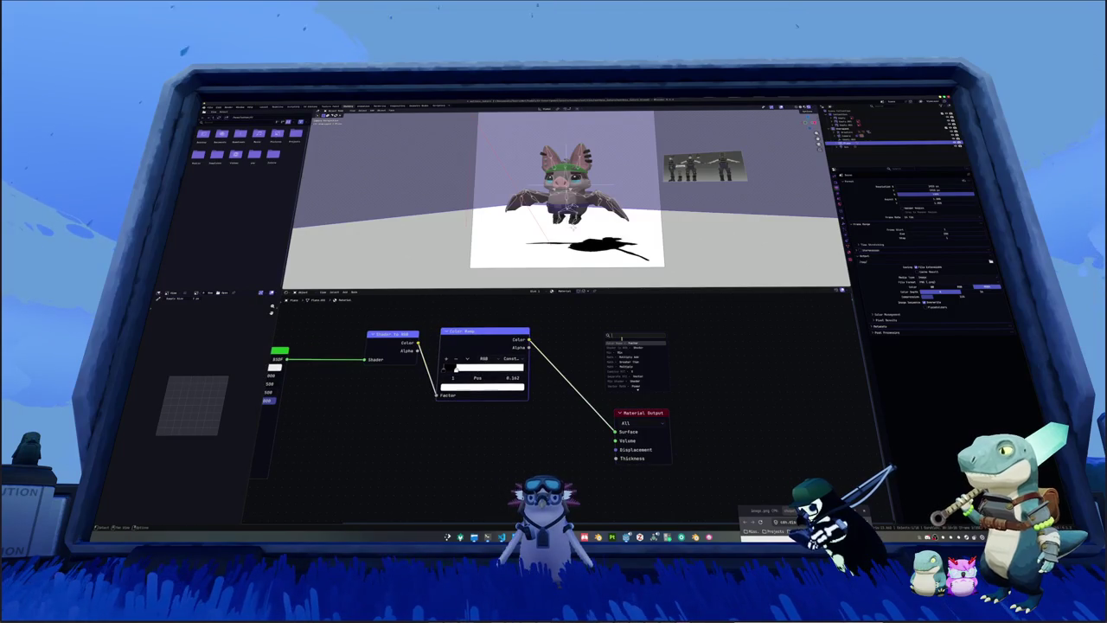
text(mix shad)
key(Return)
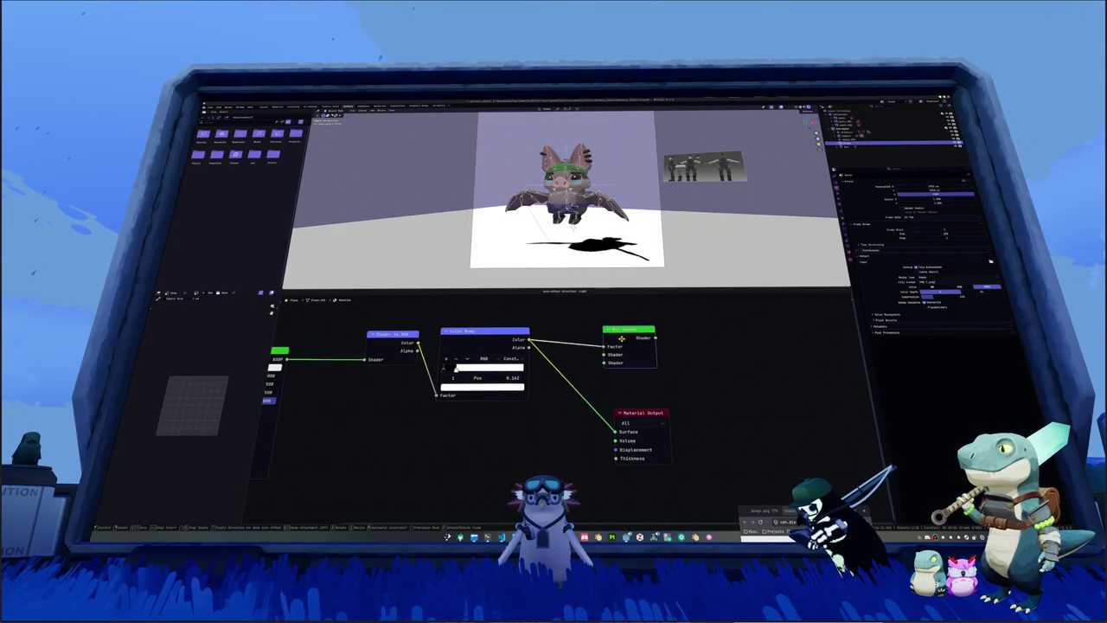
click(627, 339)
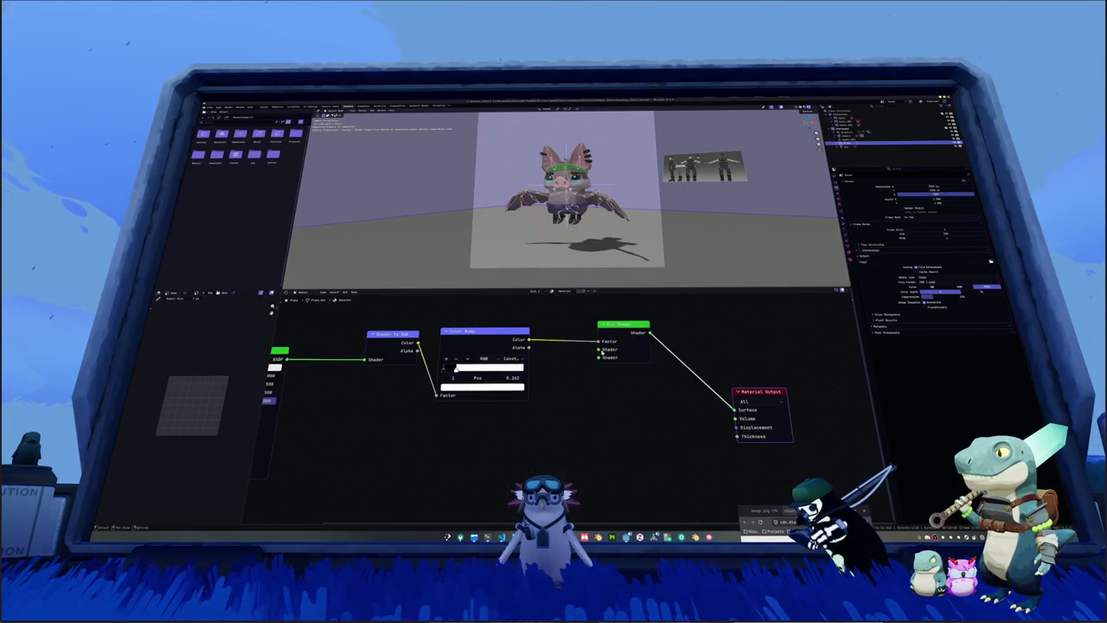
key(shift+a)
text(tra)
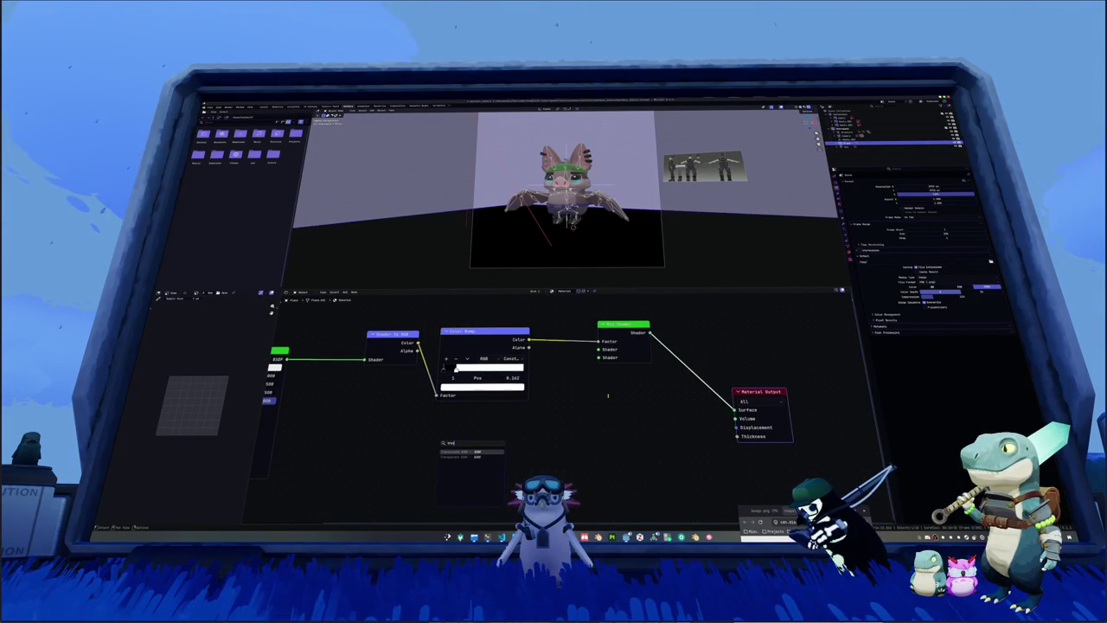
key(Return)
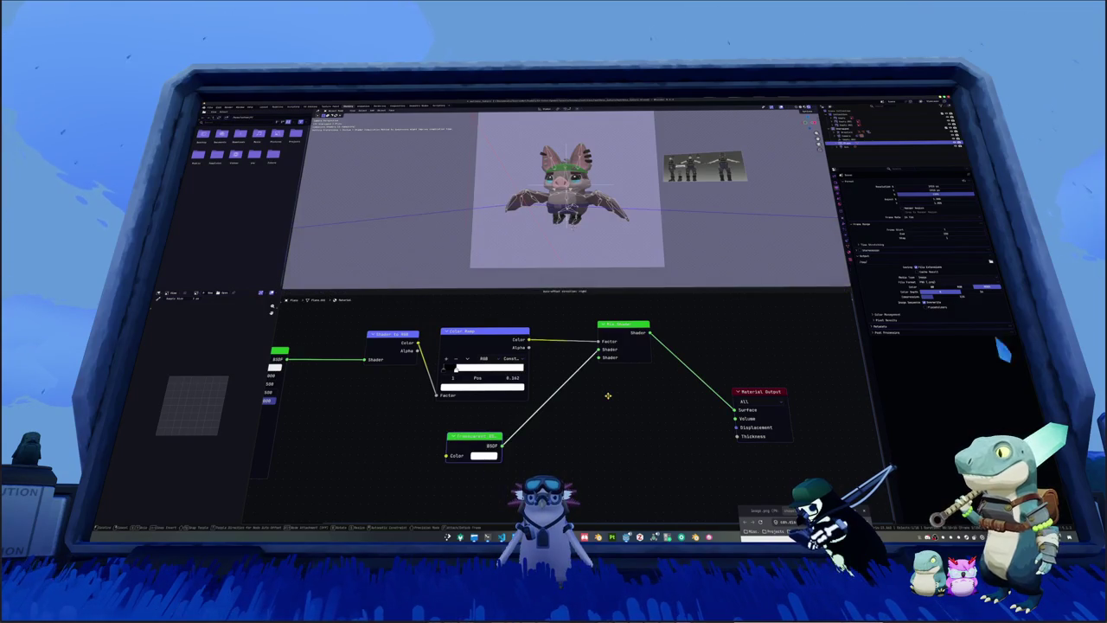
Step: Plug a black Emission shader into the Mix Shader's other input
key(shift+a)
key(shift+a)
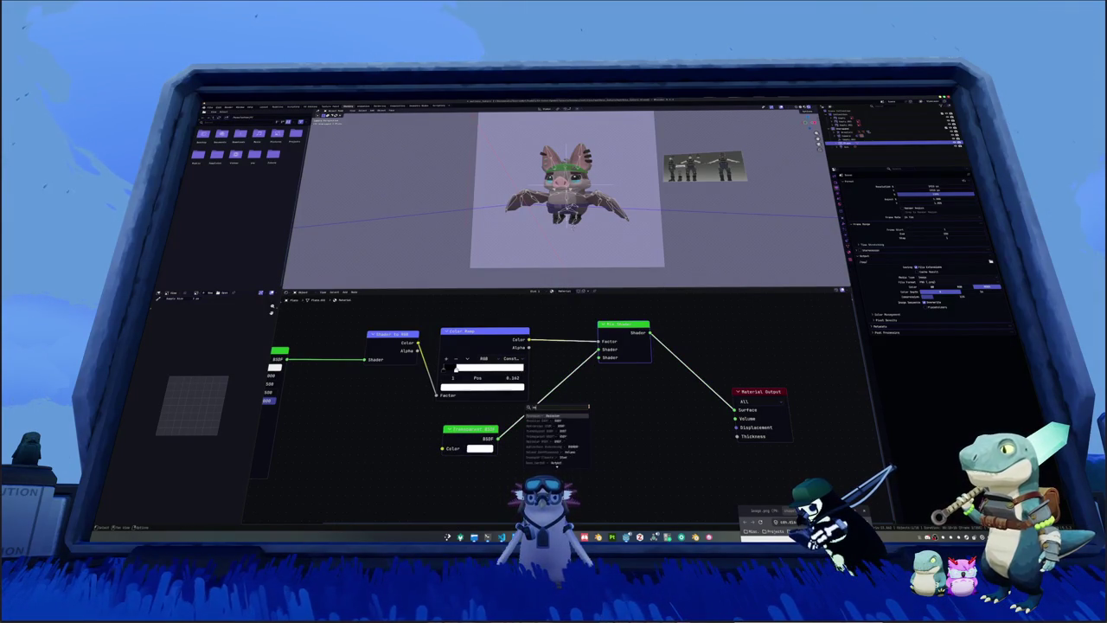
key(Return)
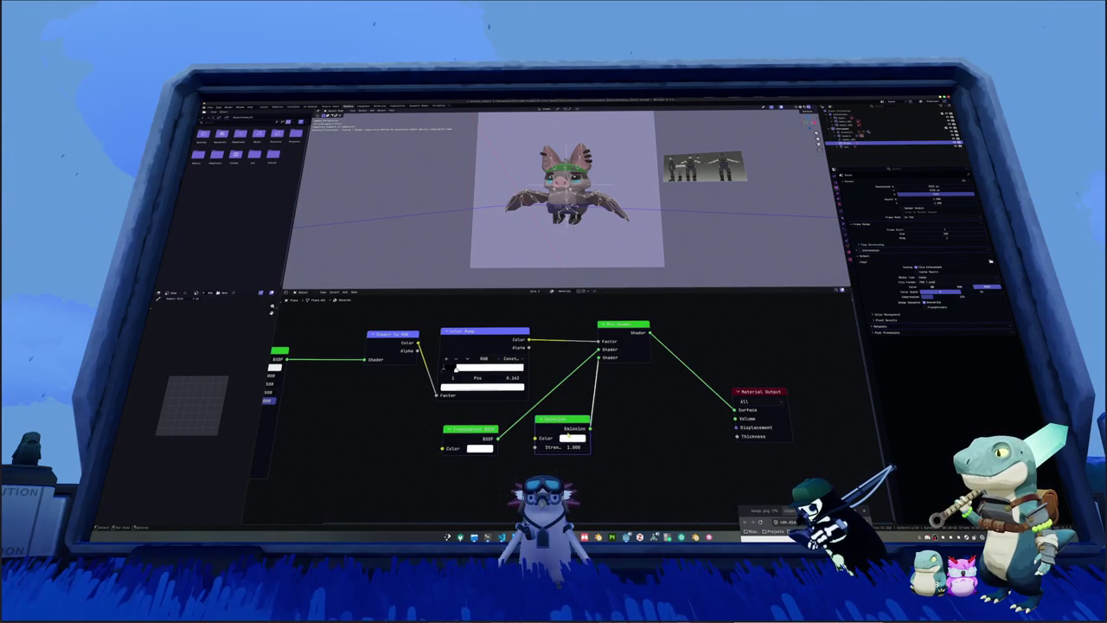
click(571, 438)
drag(619, 356, 625, 367)
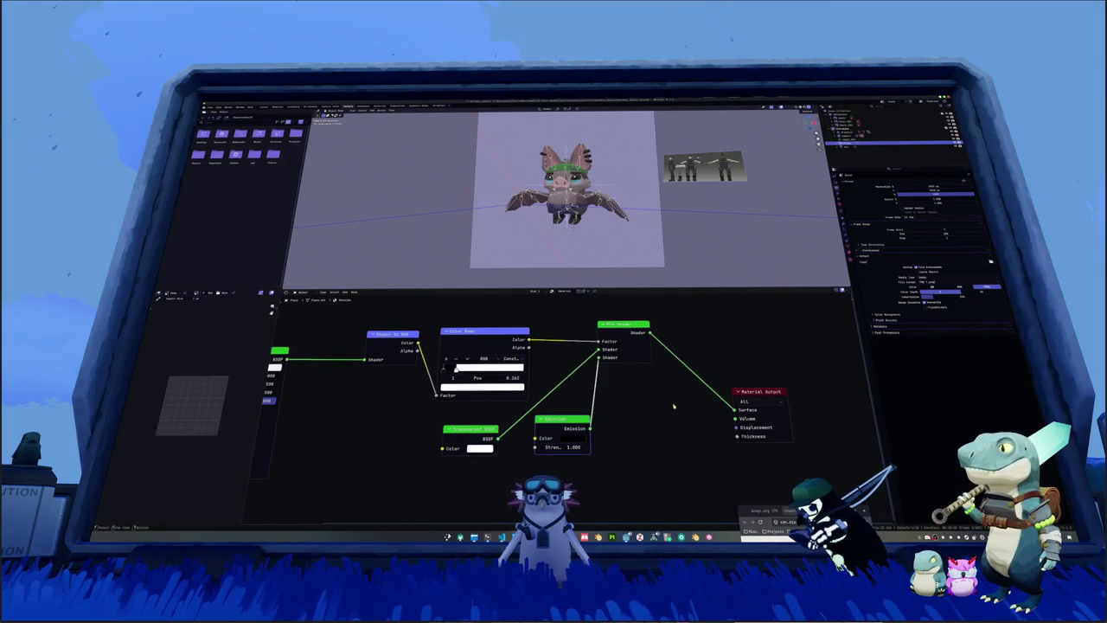
drag(562, 420, 528, 441)
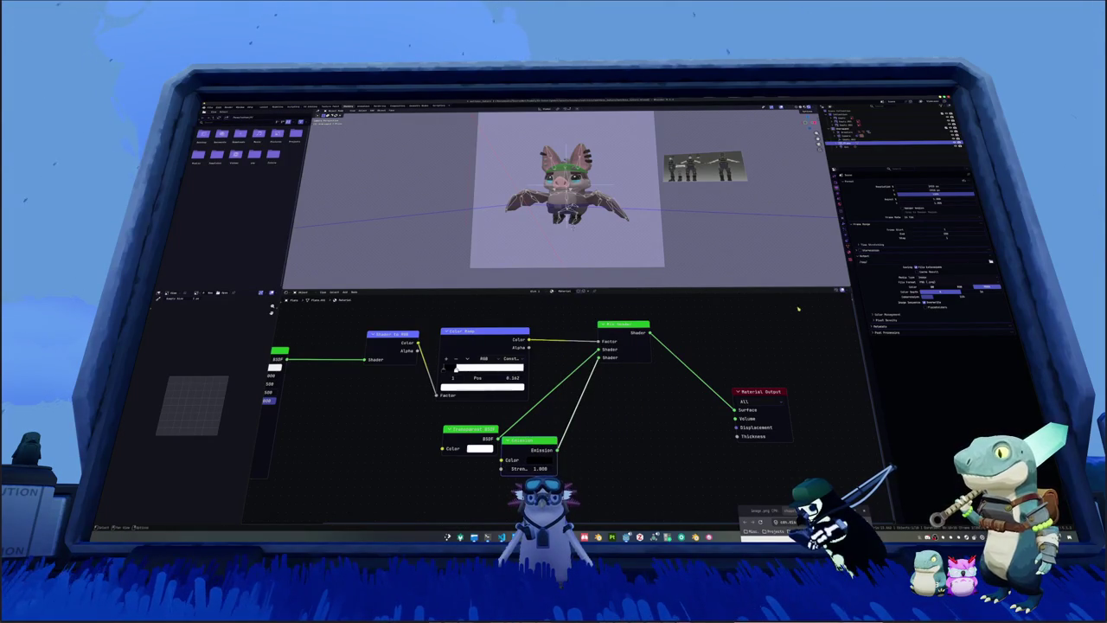
Step: Set the material's render method to Blended and disconnect the Transparent BSDF from the mix
key(n)
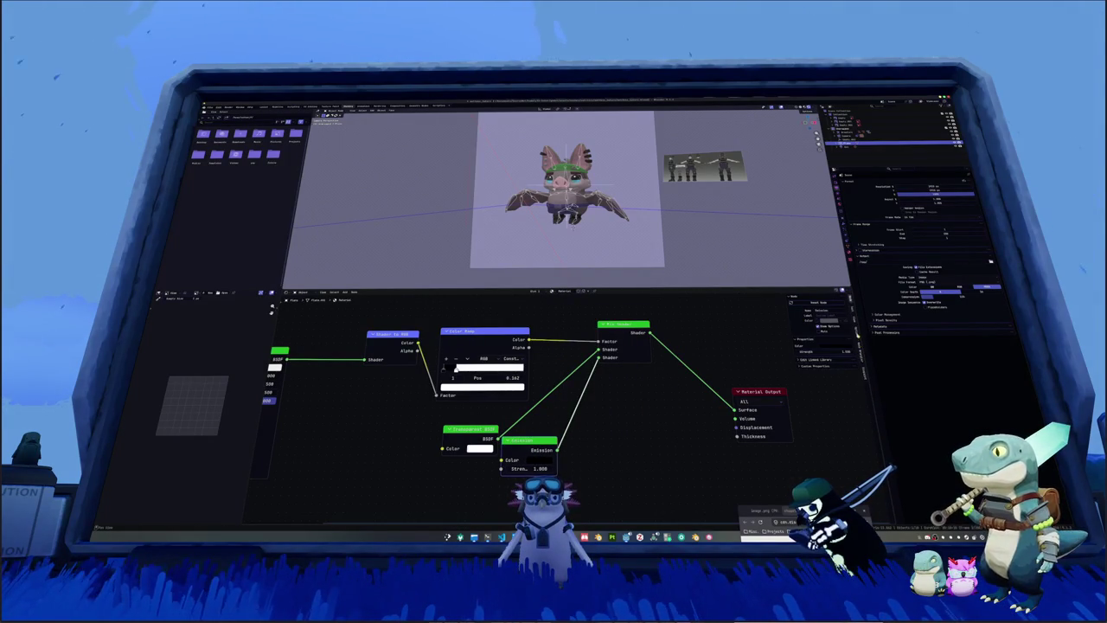
click(861, 367)
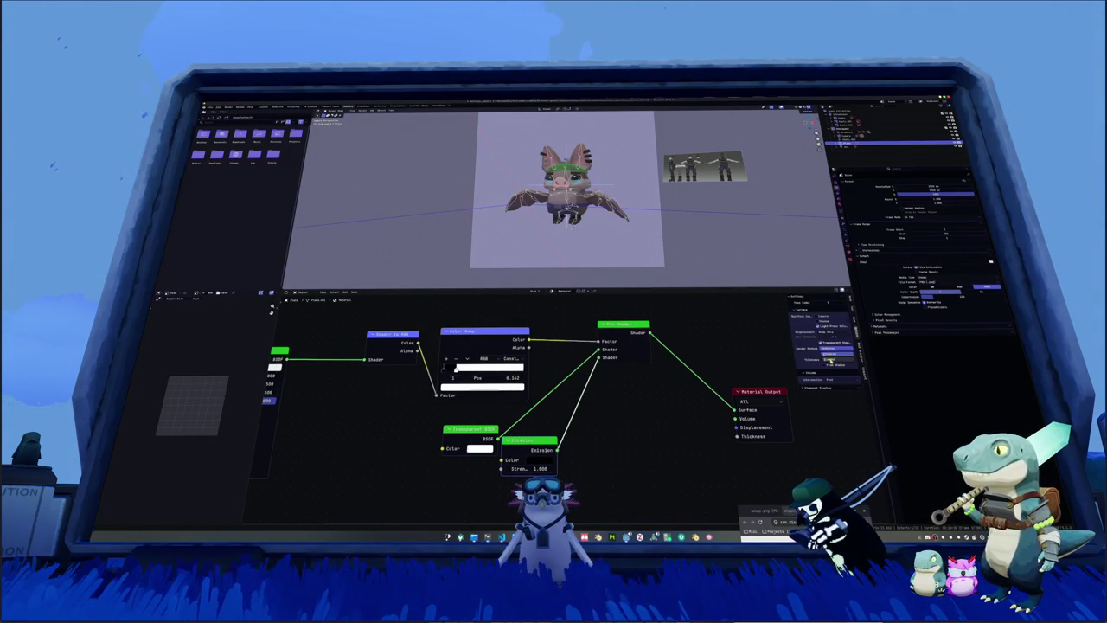
click(831, 359)
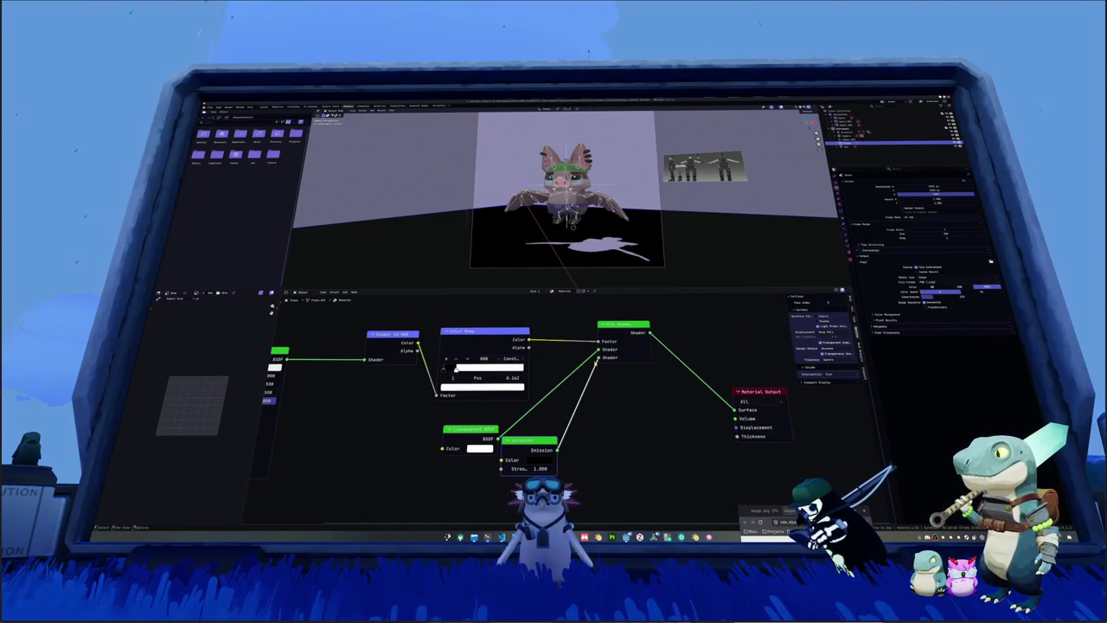
mouse_move(598, 349)
mouse_down()
mouse_move(524, 408)
mouse_move(597, 350)
mouse_up()
Step: Make the ramp's black stop mid grey (value 0.670), then view the rendered outline
click(444, 370)
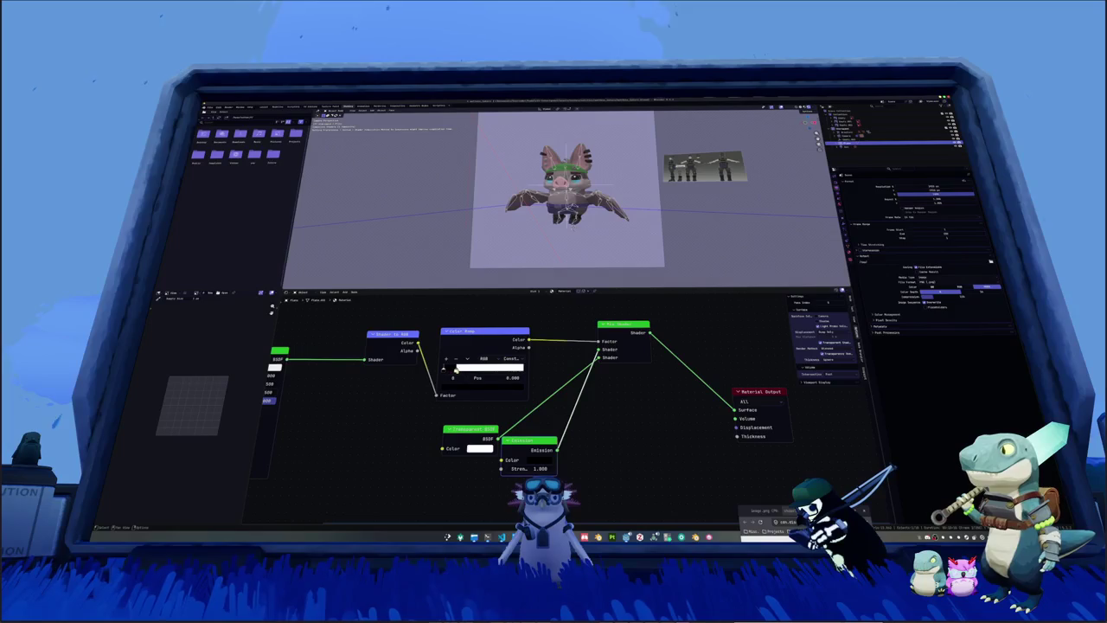
click(456, 370)
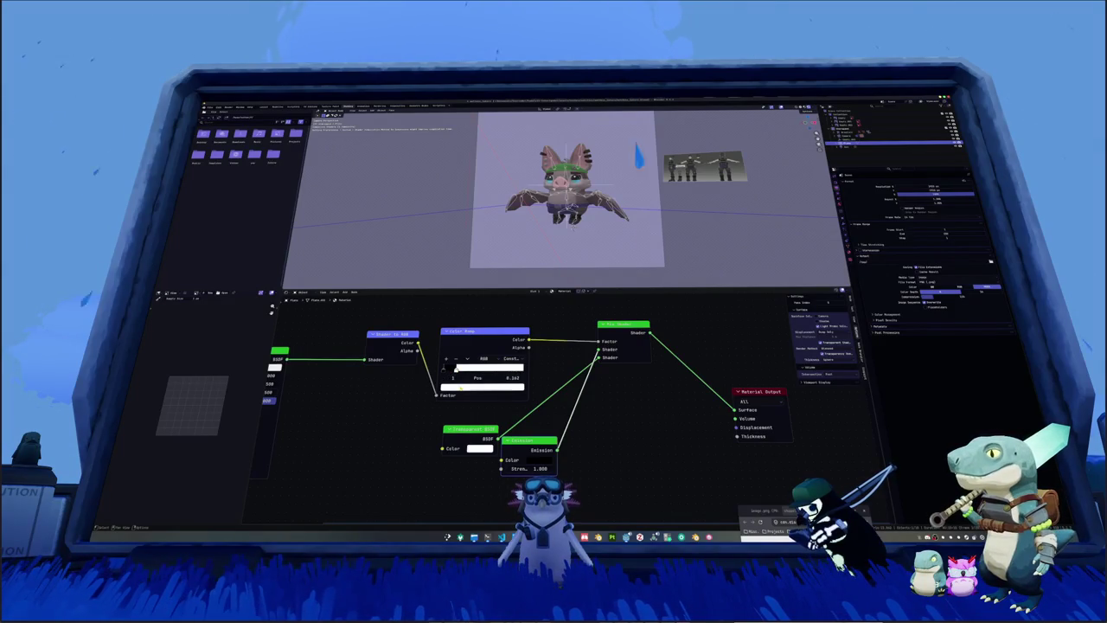
click(468, 389)
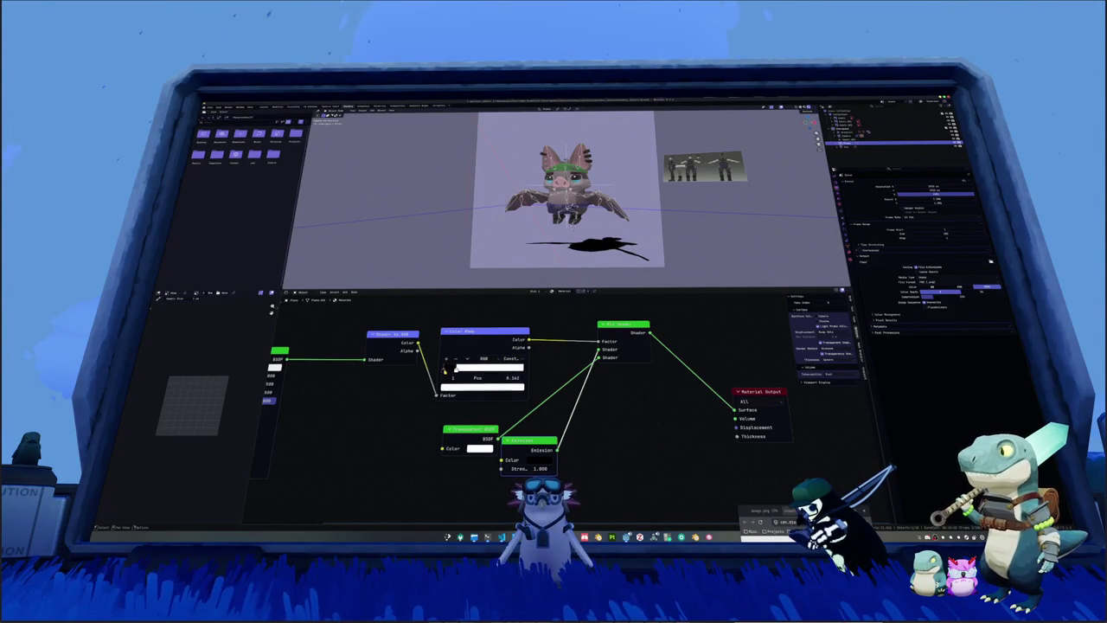
click(455, 387)
drag(480, 357, 497, 357)
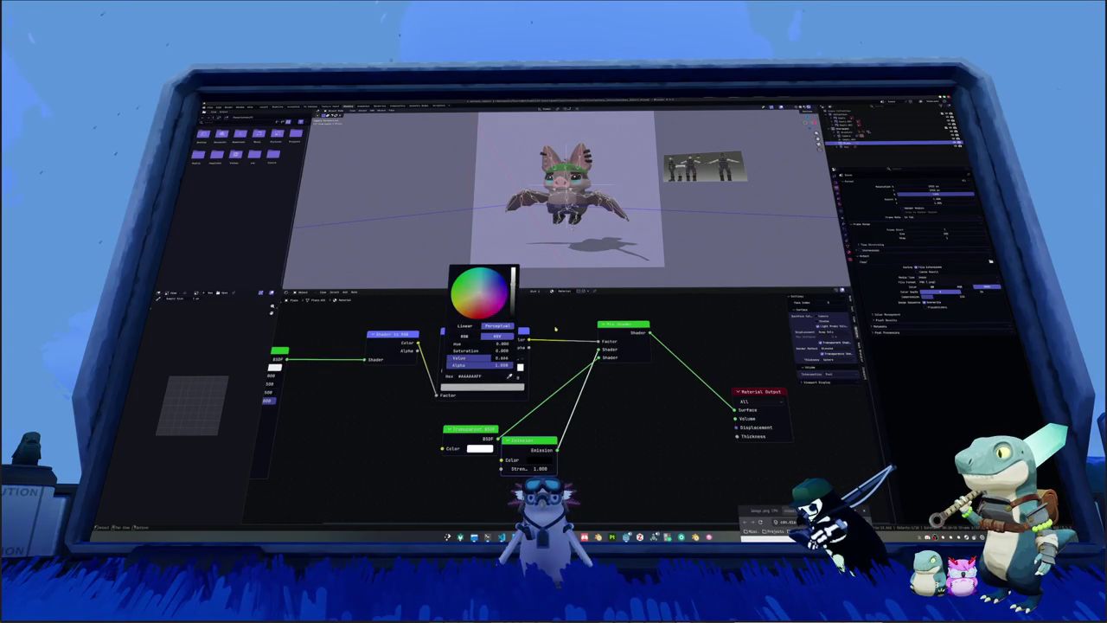
scroll(534, 216, down, 2)
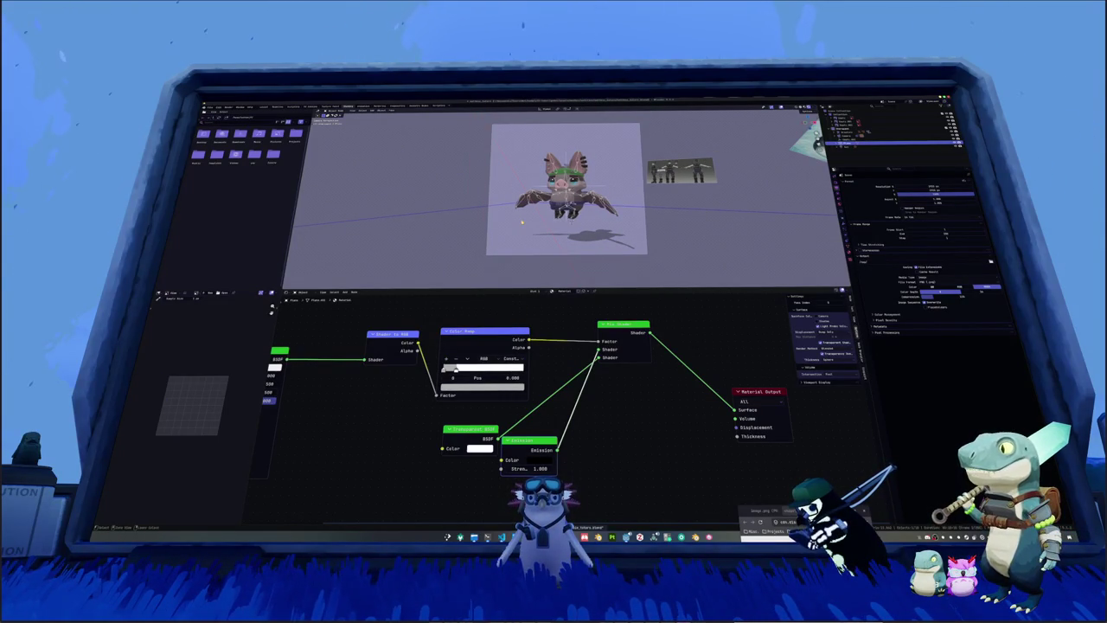
click(381, 107)
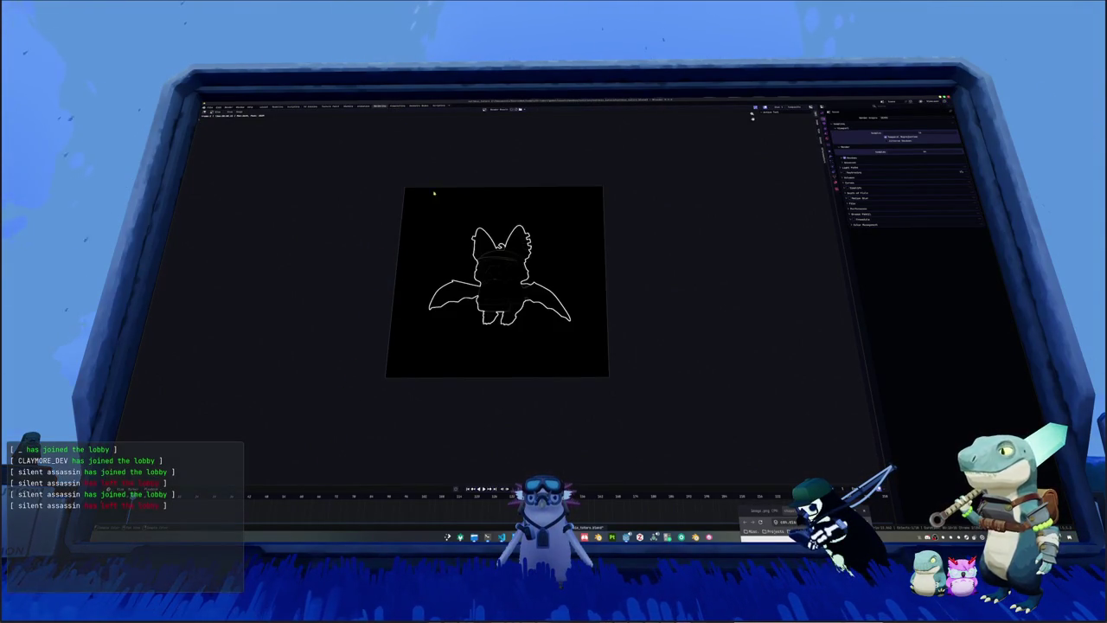
Step: In the Compositing workspace, link the Mix node's output onward and inspect the lower nodes
click(397, 106)
drag(663, 316, 706, 353)
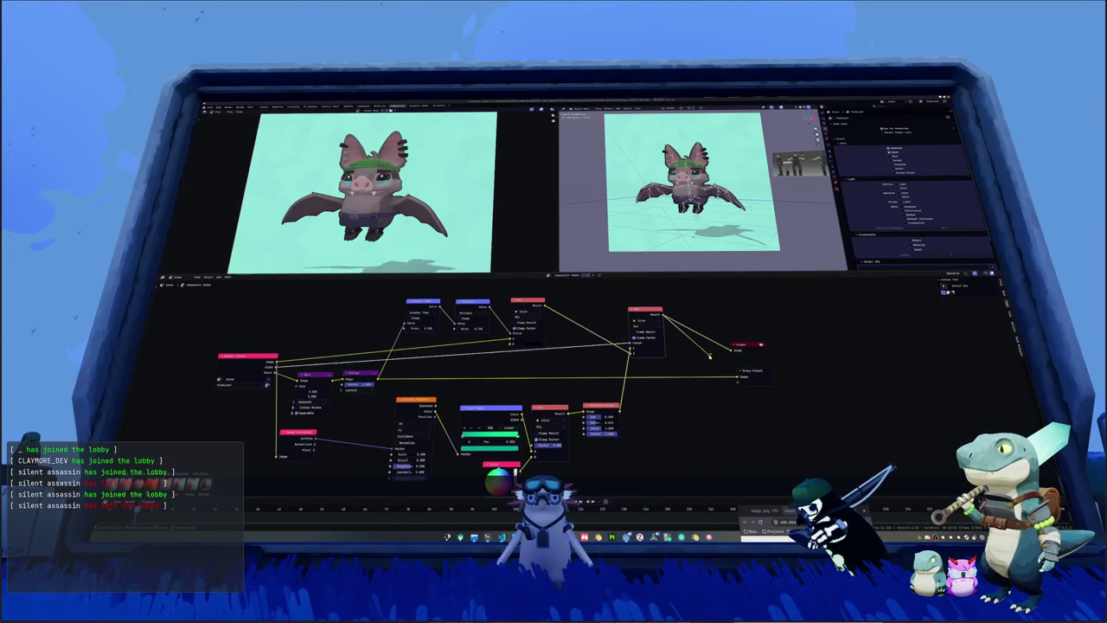
middle_drag(681, 418, 681, 360)
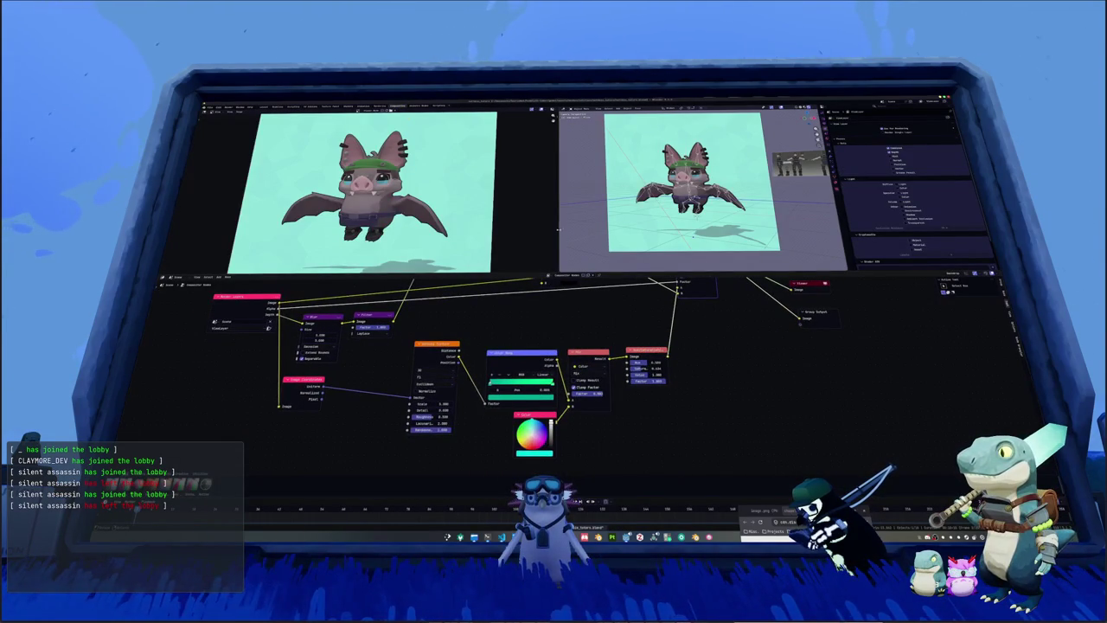
scroll(597, 224, down, 2)
scroll(490, 213, down, 2)
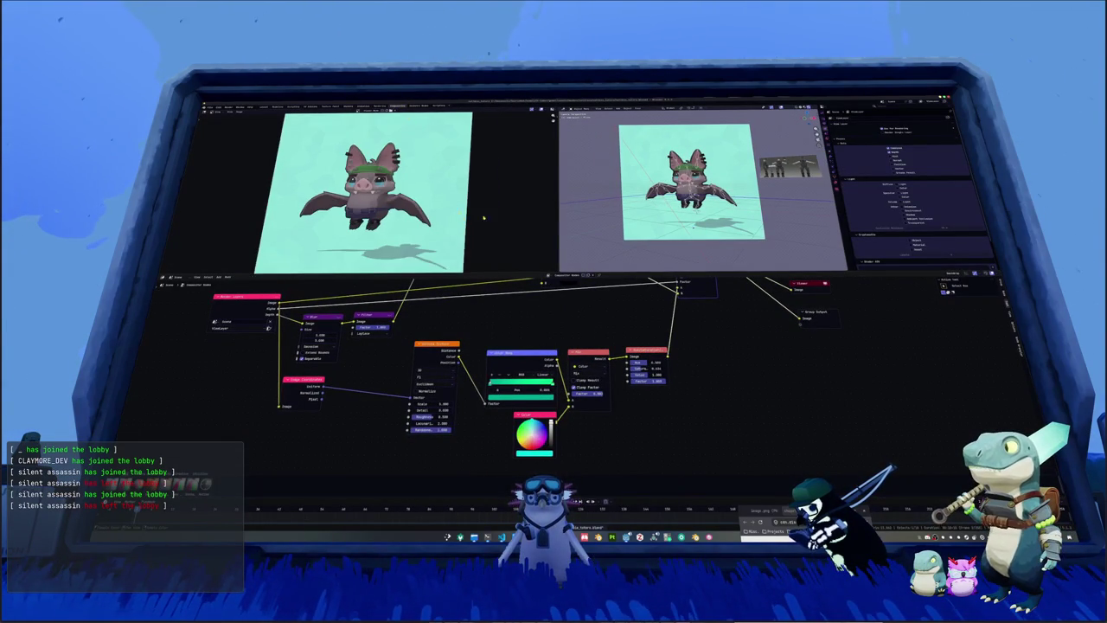
scroll(489, 213, down, 1)
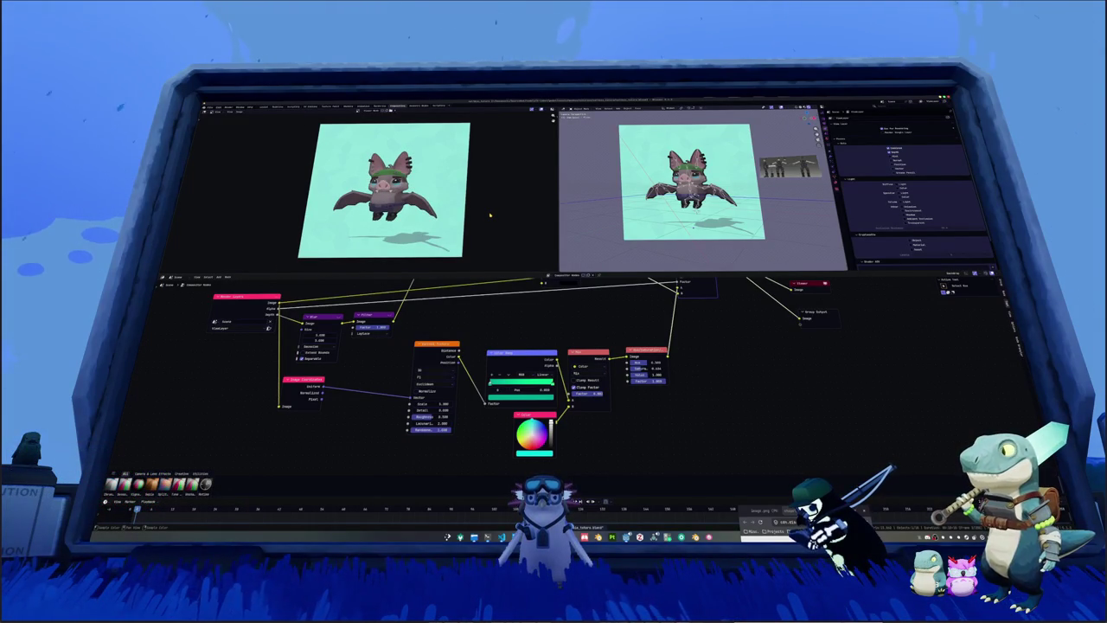
scroll(489, 215, up, 1)
scroll(485, 215, up, 1)
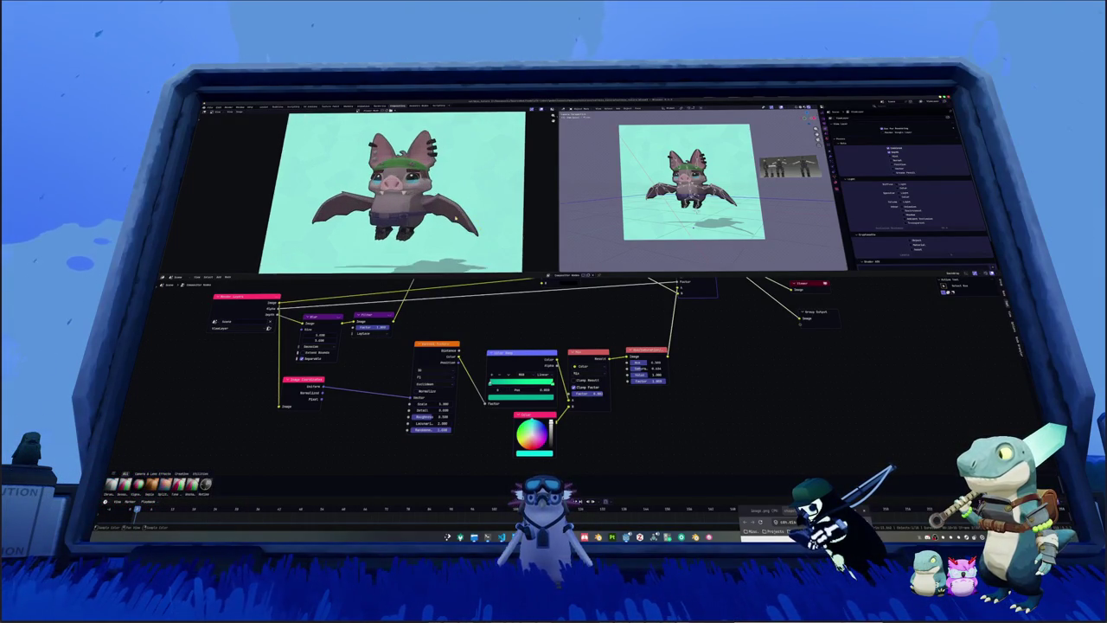
scroll(467, 218, up, 1)
Step: Enlarge the render previews above the node graph and choose Image > Save As
middle_drag(457, 223, 430, 255)
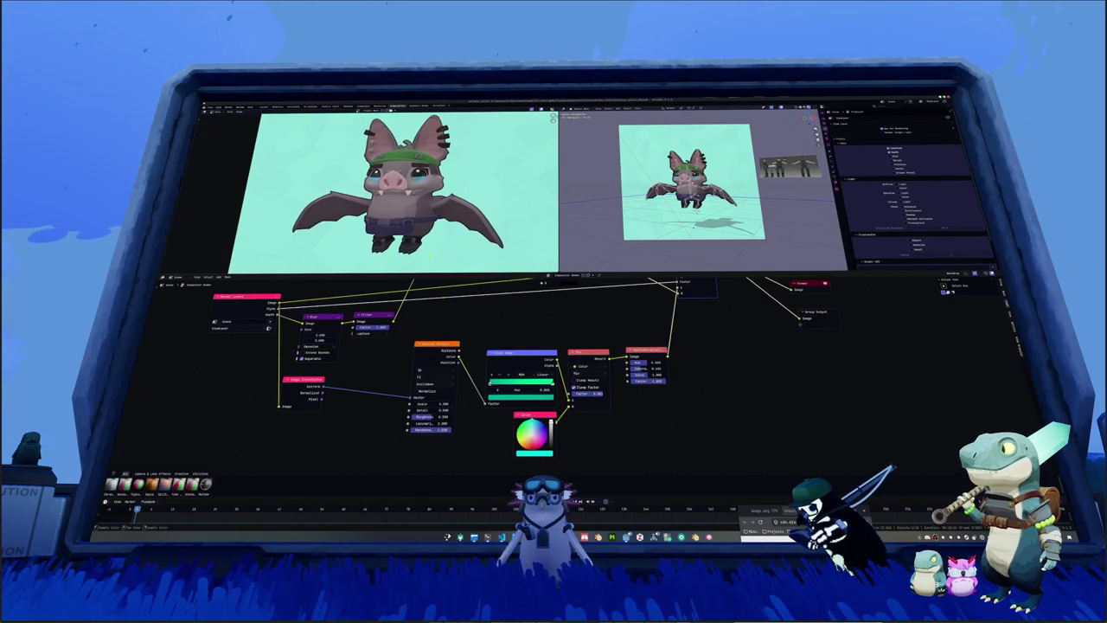
drag(422, 275, 422, 414)
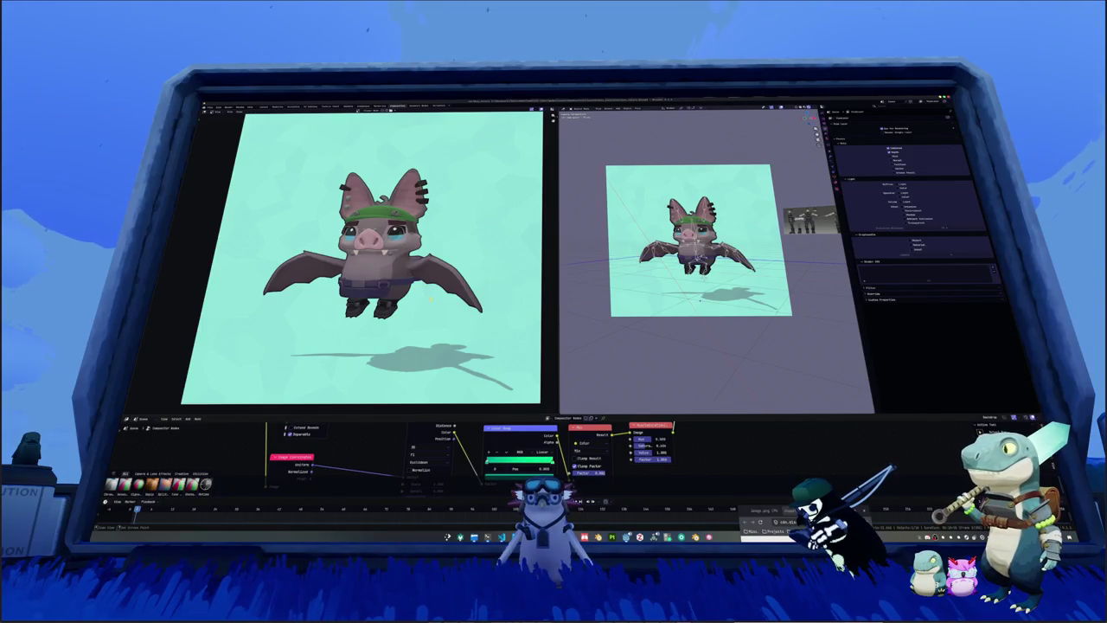
click(240, 112)
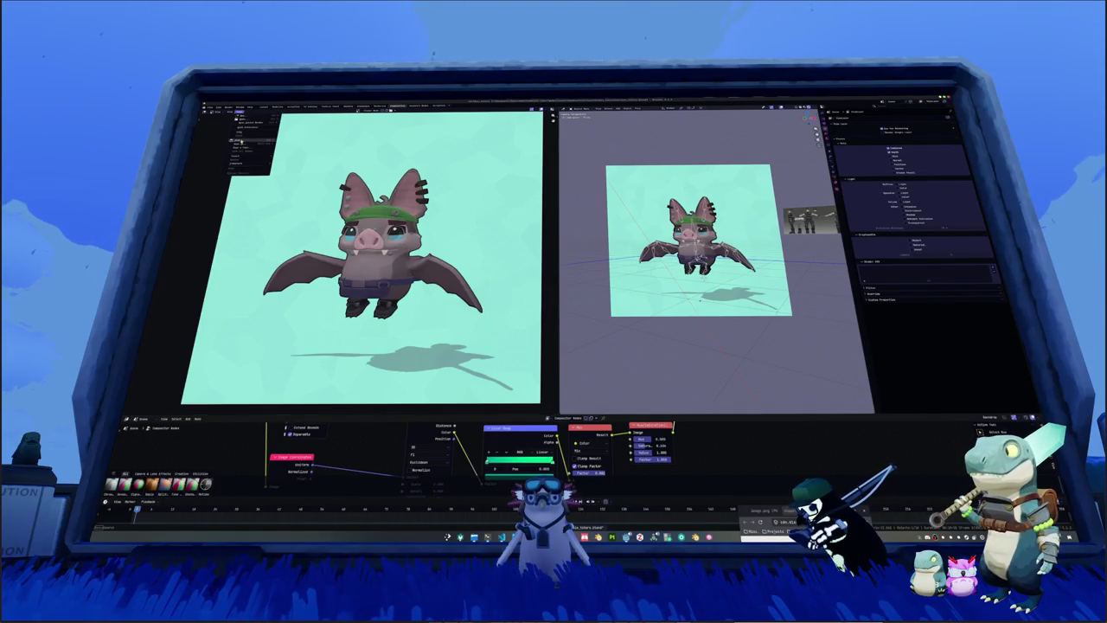
click(247, 144)
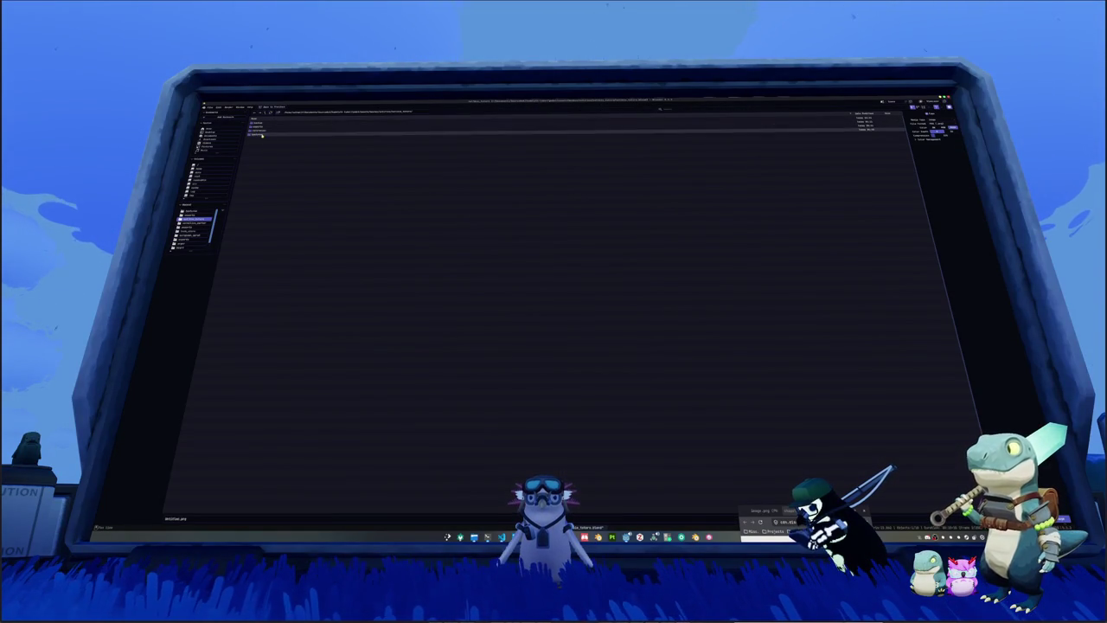
Step: Save the render as 'e_tetrsrender' in the project's destination subfolder
key(BackSpace)
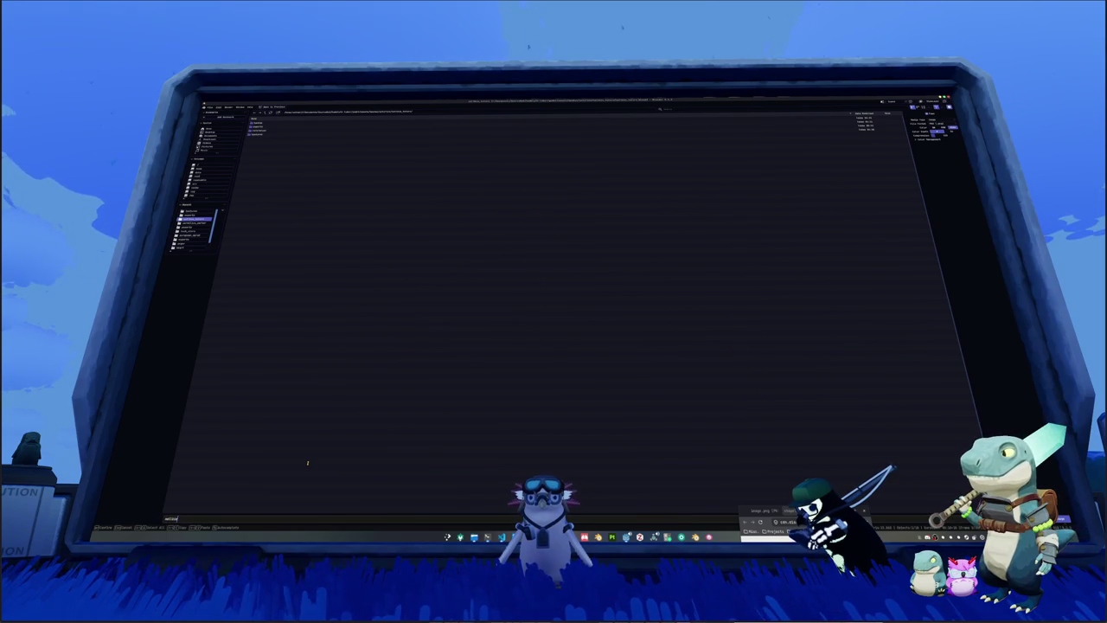
text(e_tetrs)
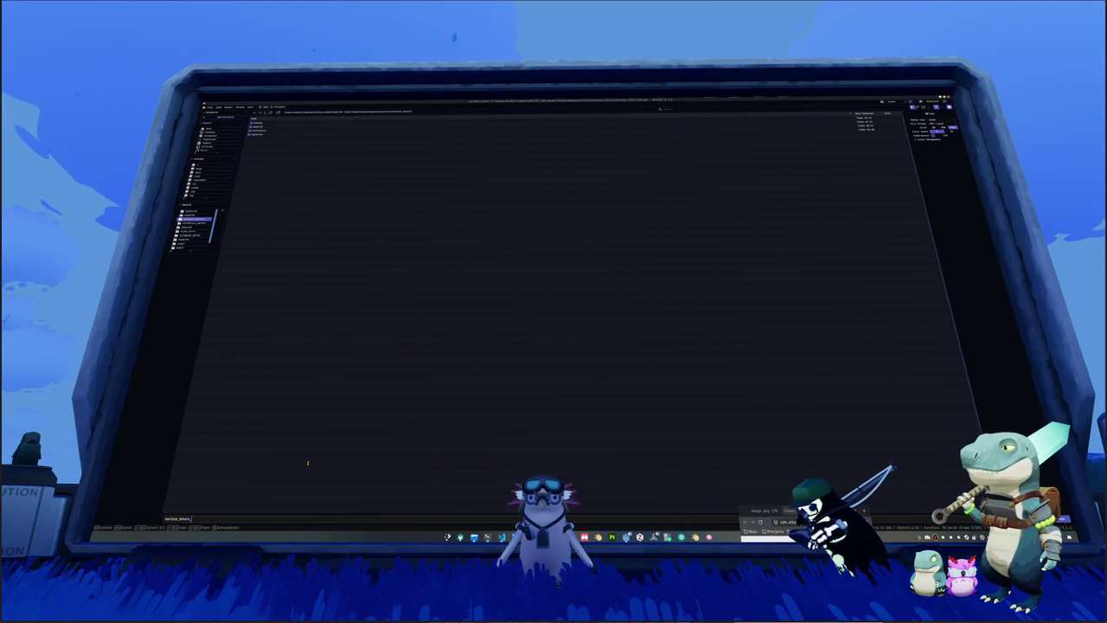
text(render)
key(Return)
click(265, 113)
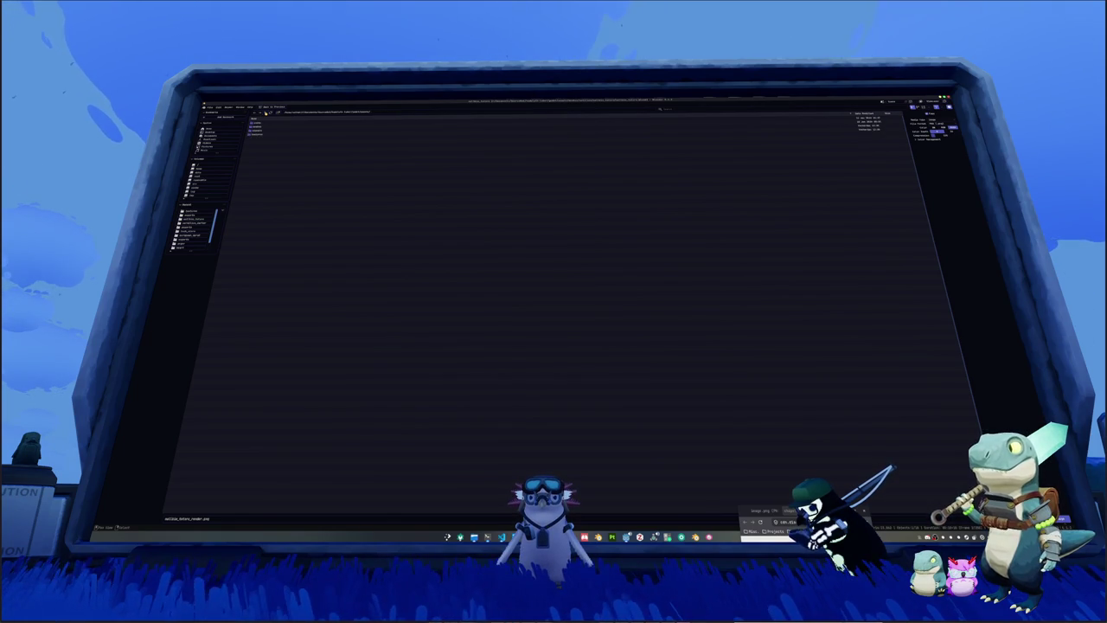
click(265, 113)
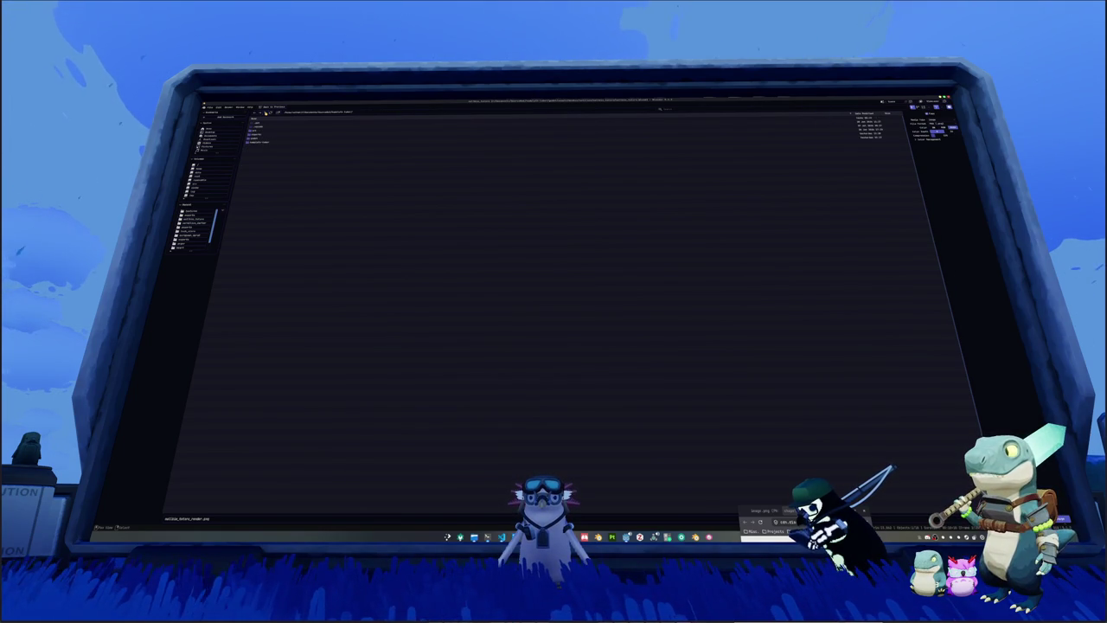
double_click(257, 142)
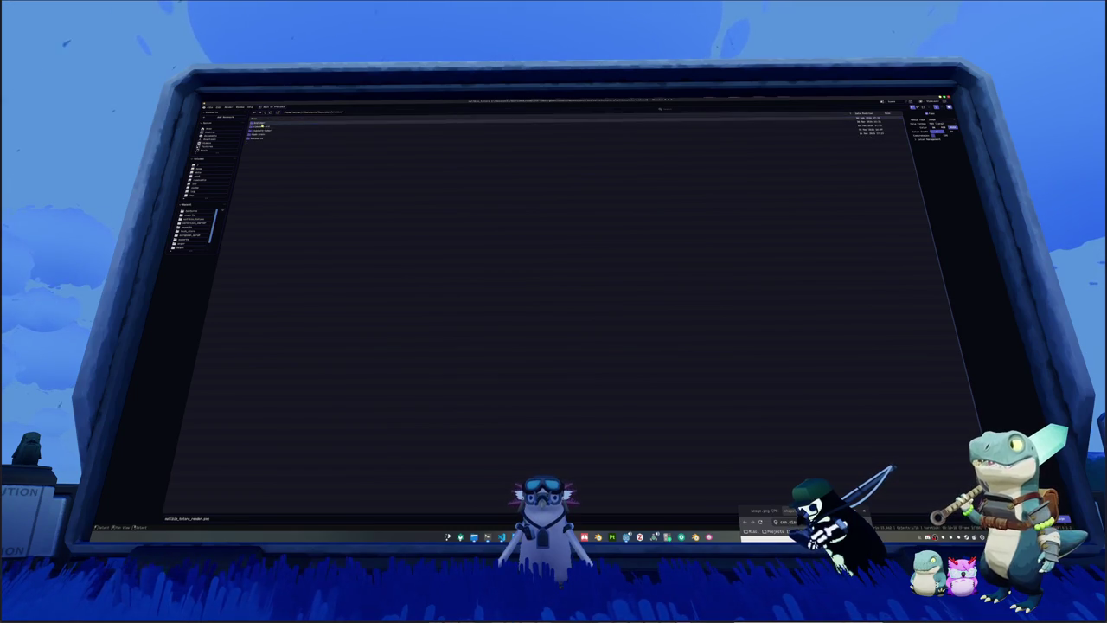
double_click(260, 128)
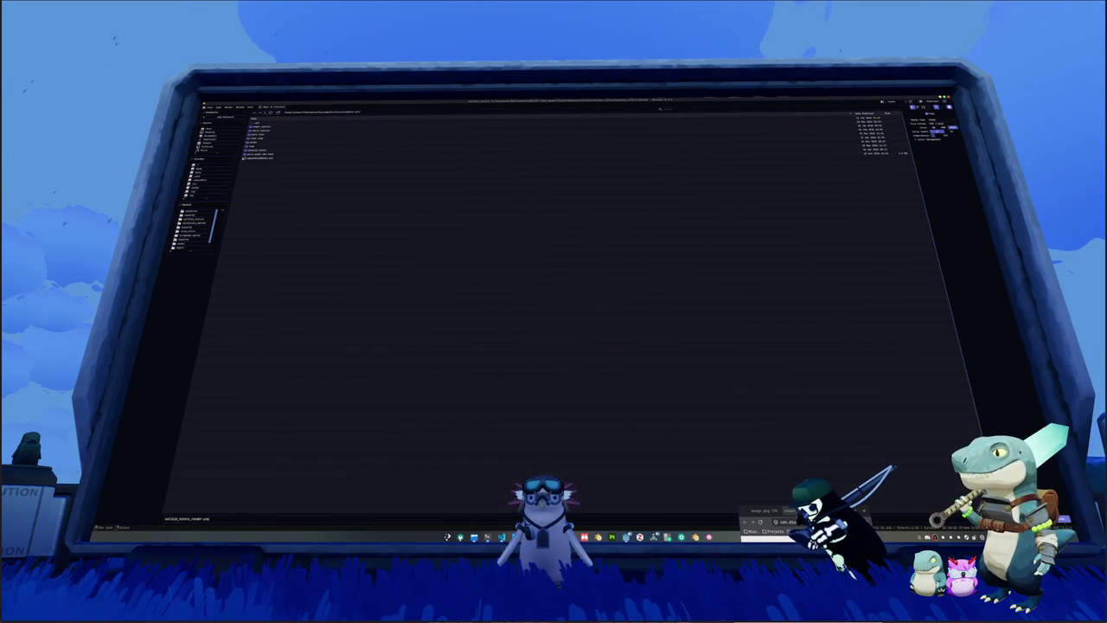
key(Return)
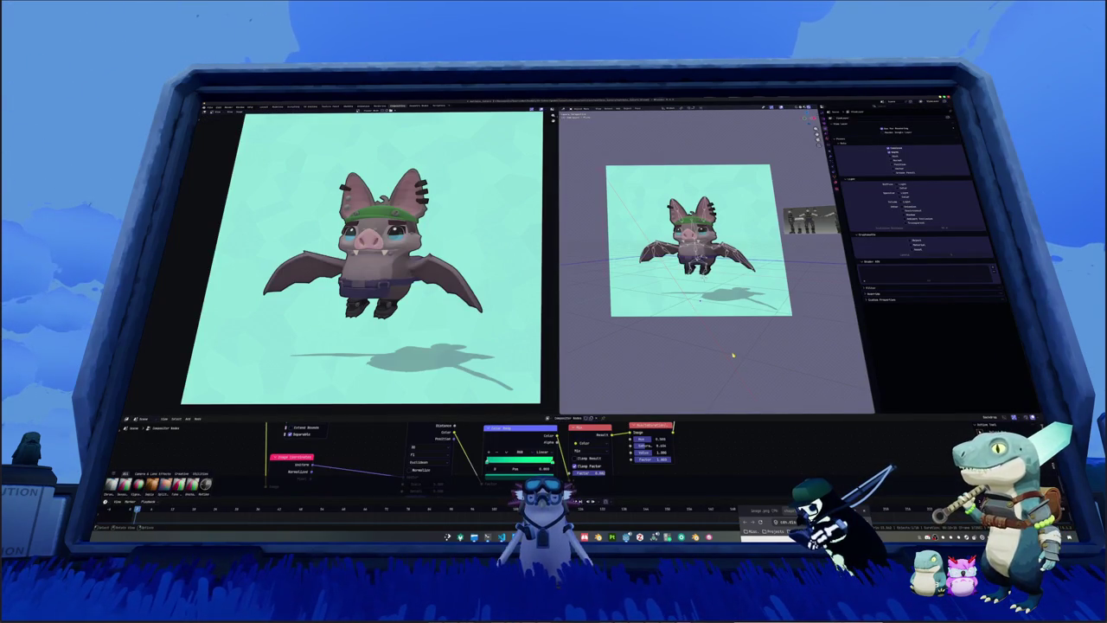
Step: Give the compositor node graph more room and bring up a file explorer window
scroll(732, 355, down, 2)
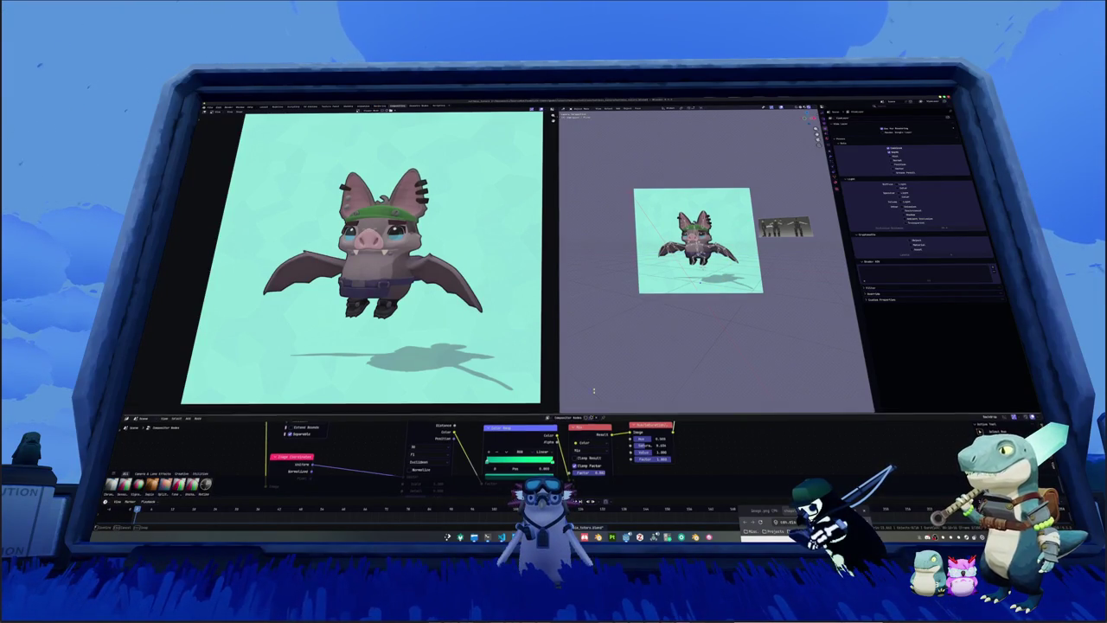
drag(593, 415, 605, 379)
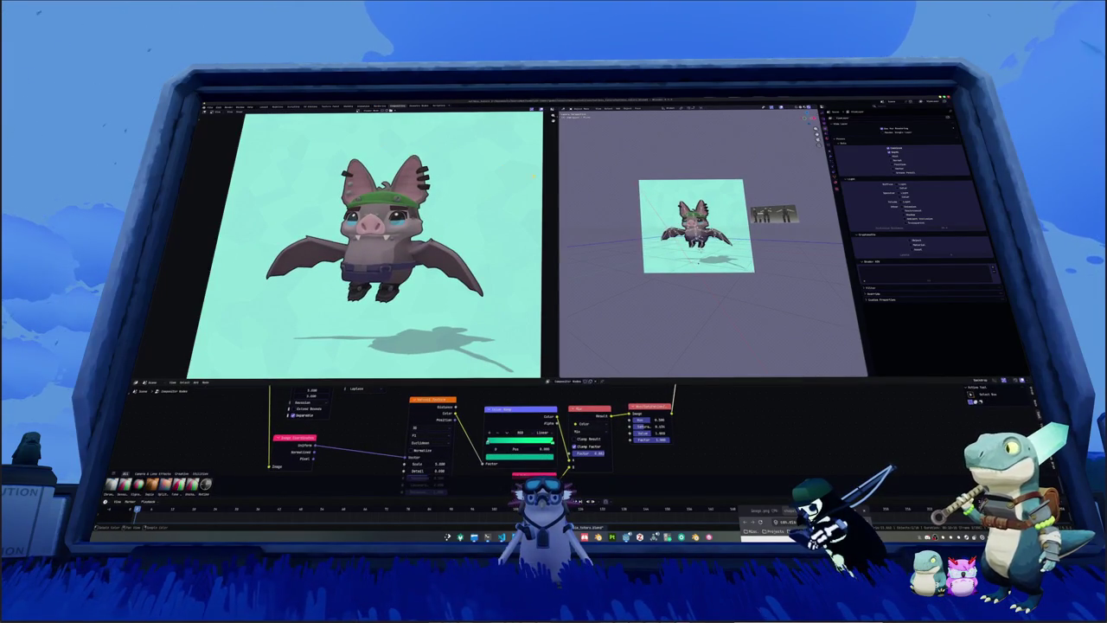
key(ctrl+o)
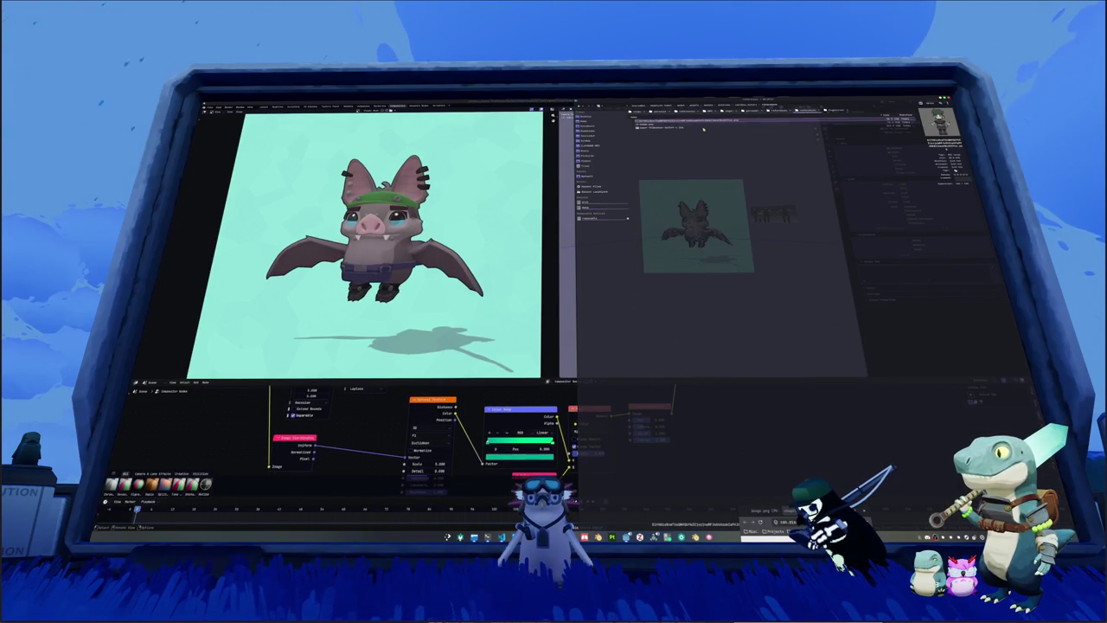
Step: Compress the third project folder into a ZIP file and select the new archive
click(710, 106)
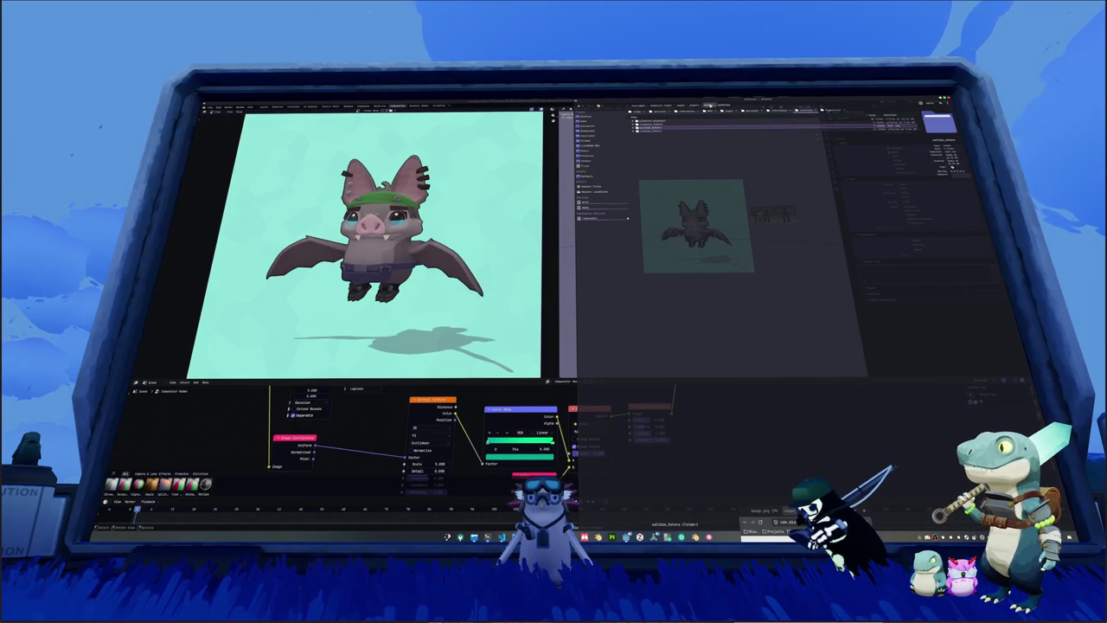
right_click(659, 128)
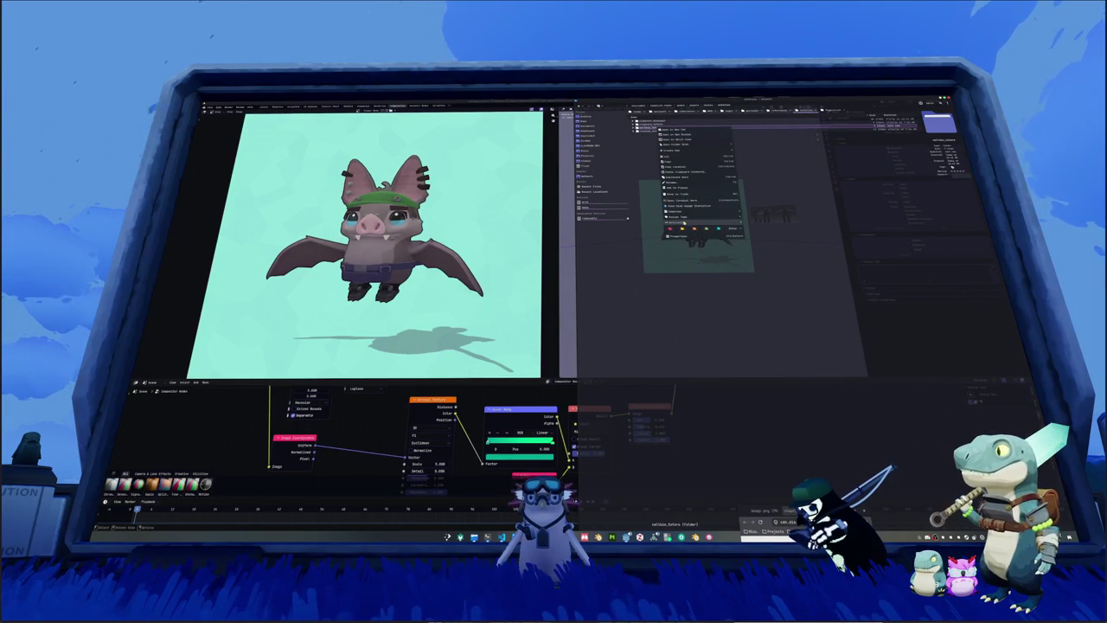
mouse_move(692, 211)
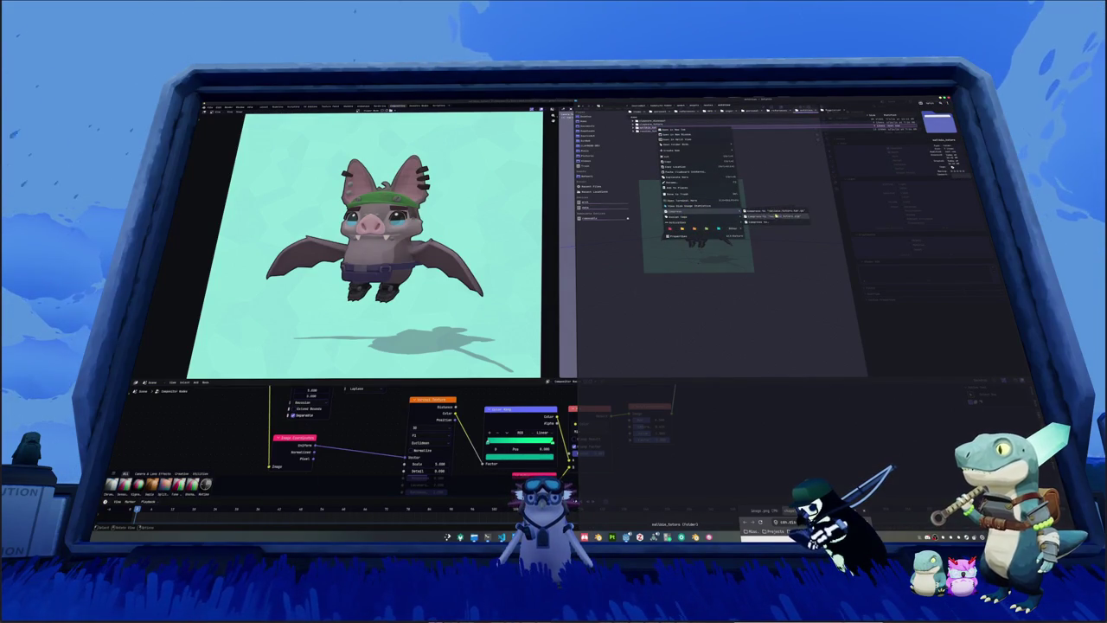
click(775, 216)
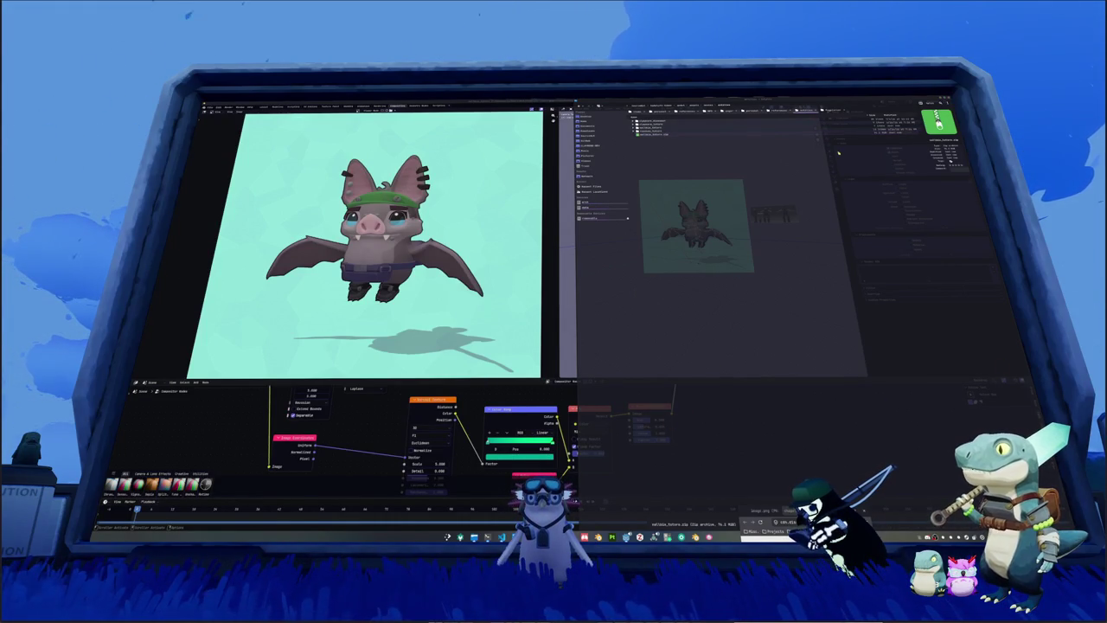
click(848, 177)
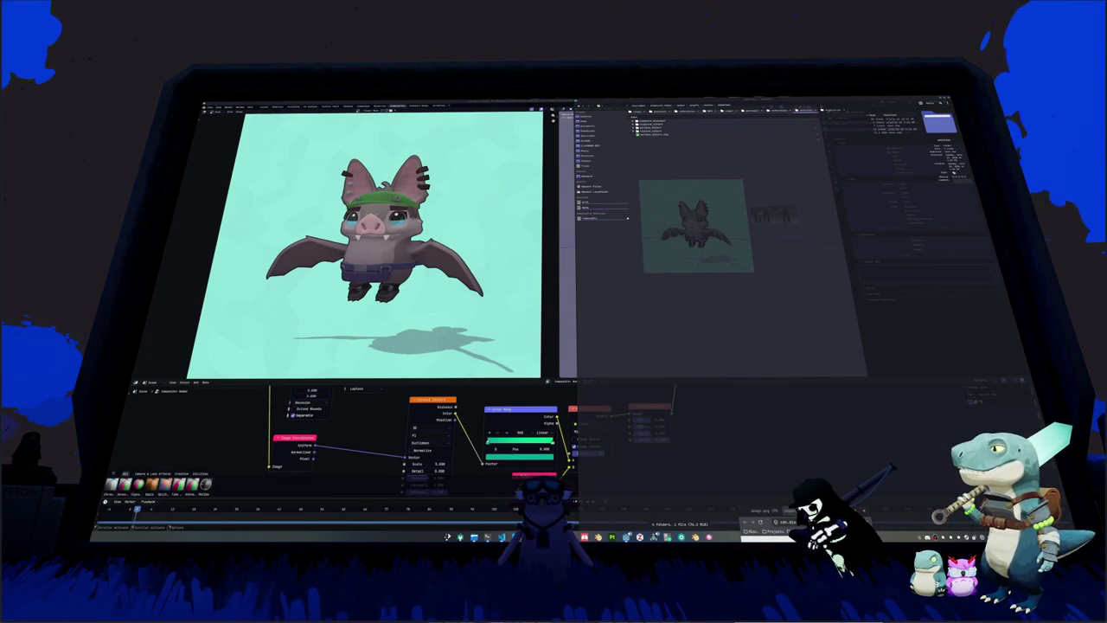
click(666, 135)
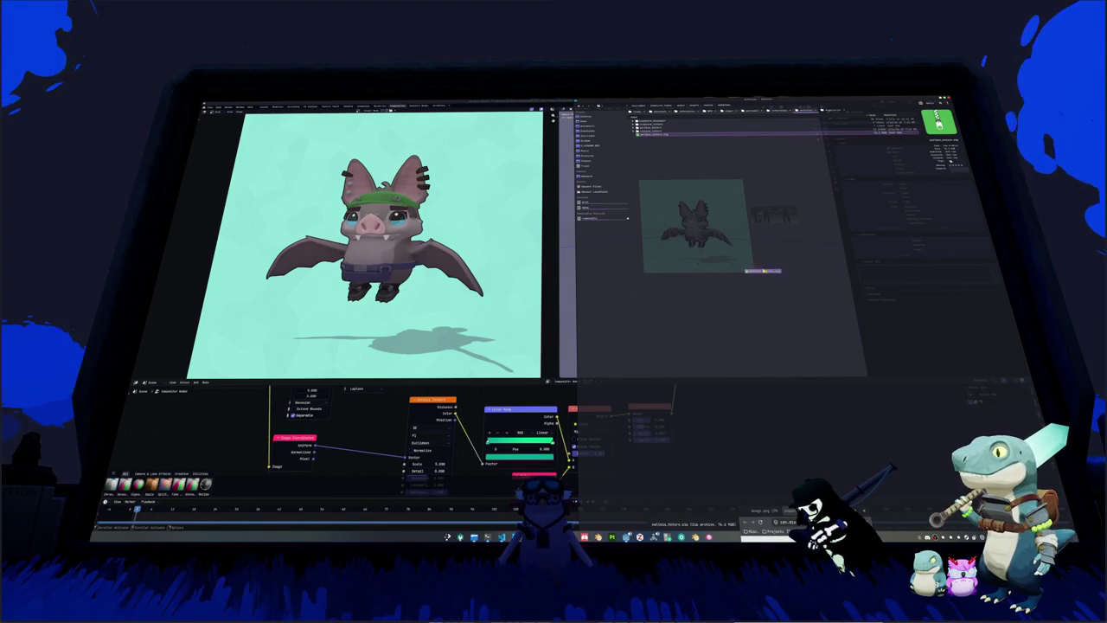
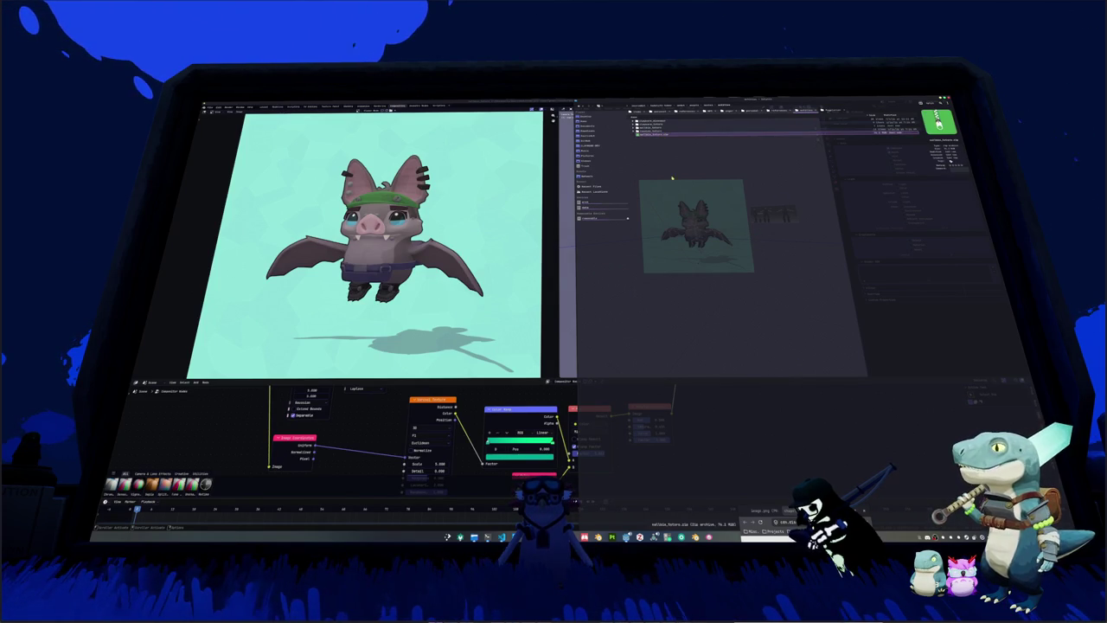
Step: Browse the project folder tree and delete the unneeded zip archive to the trash
click(682, 135)
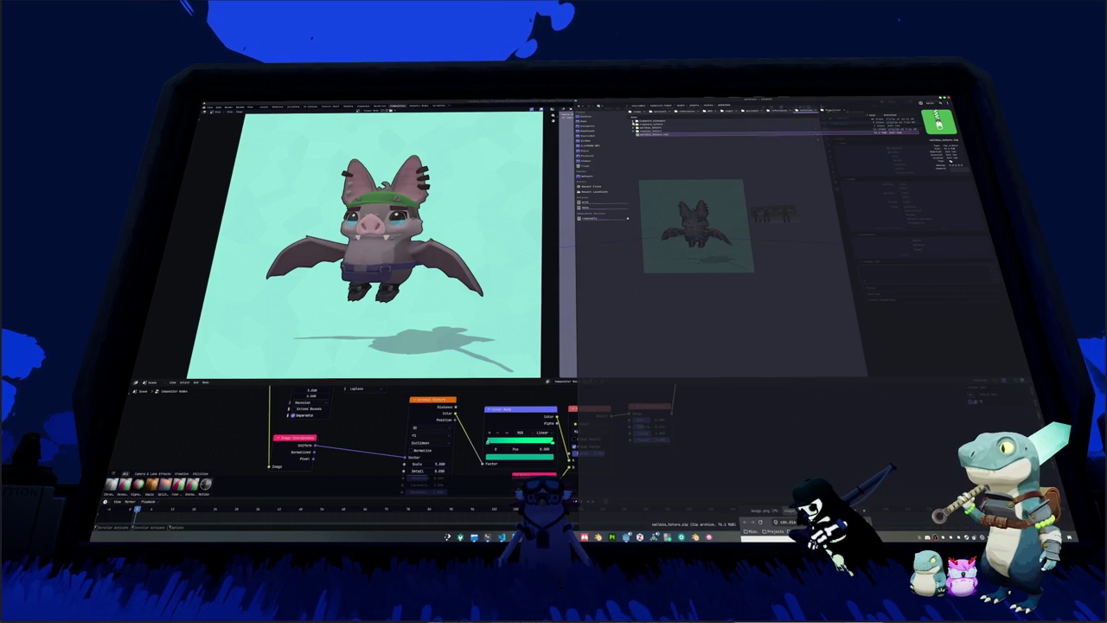
click(657, 130)
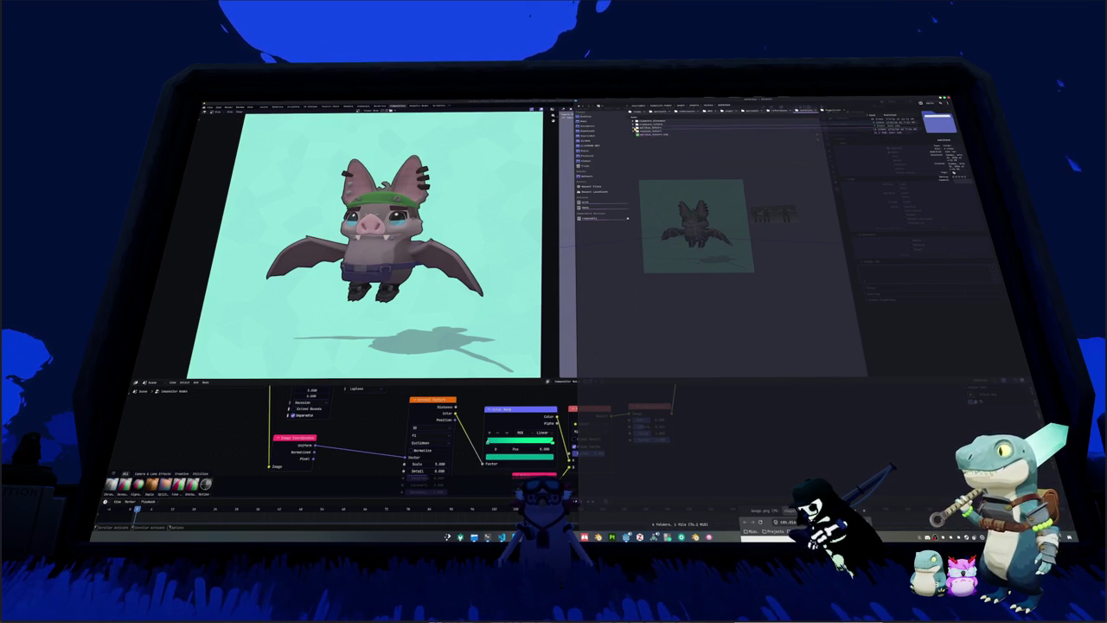
click(638, 130)
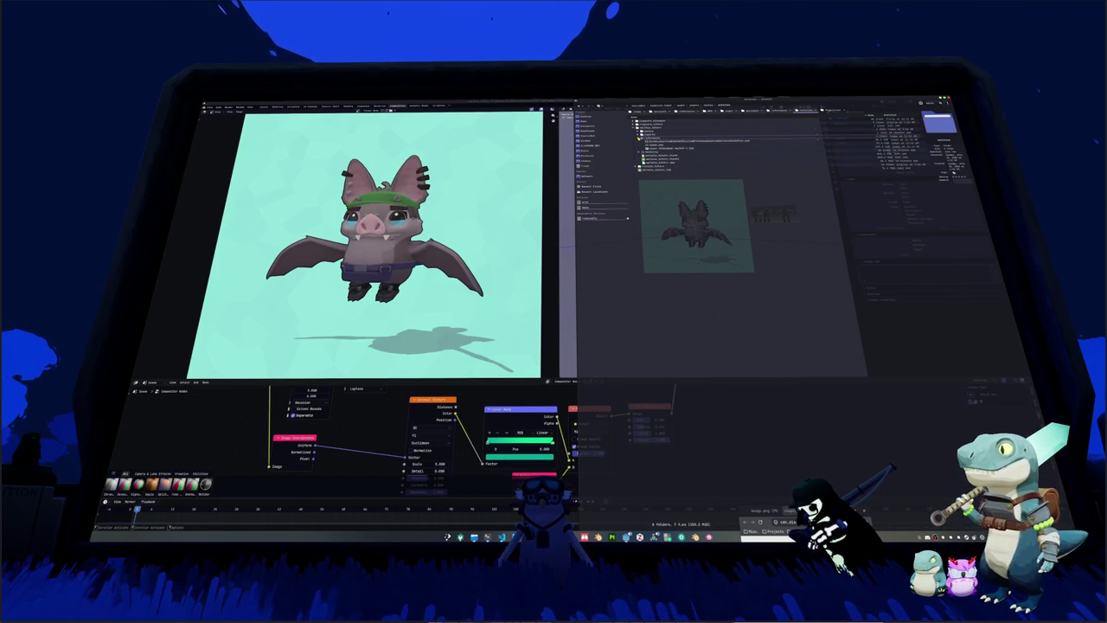
click(640, 139)
click(640, 141)
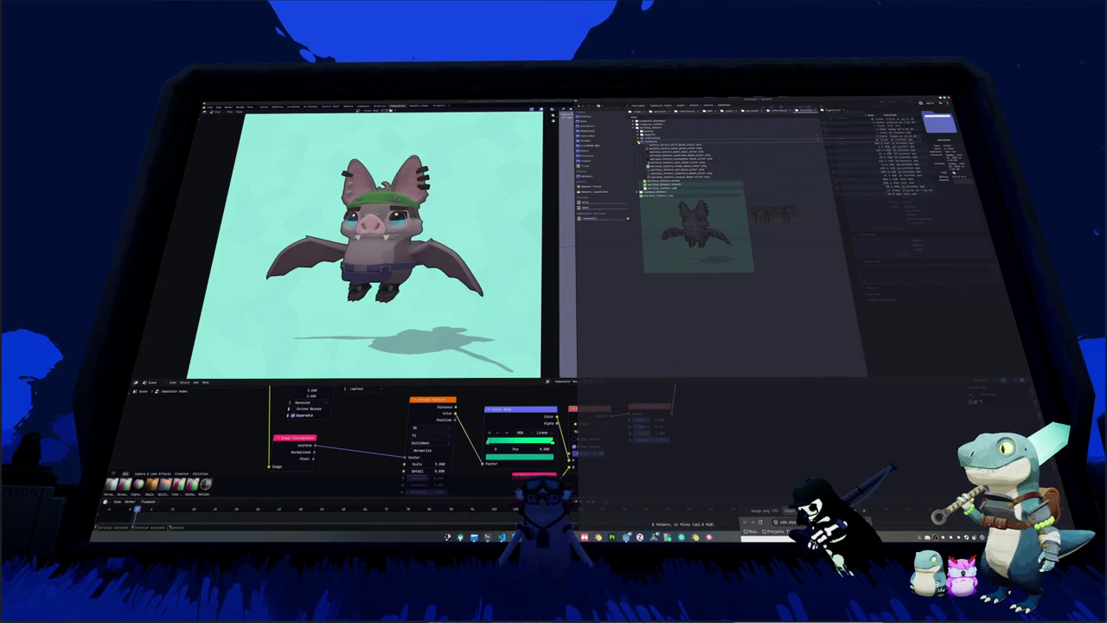
click(640, 140)
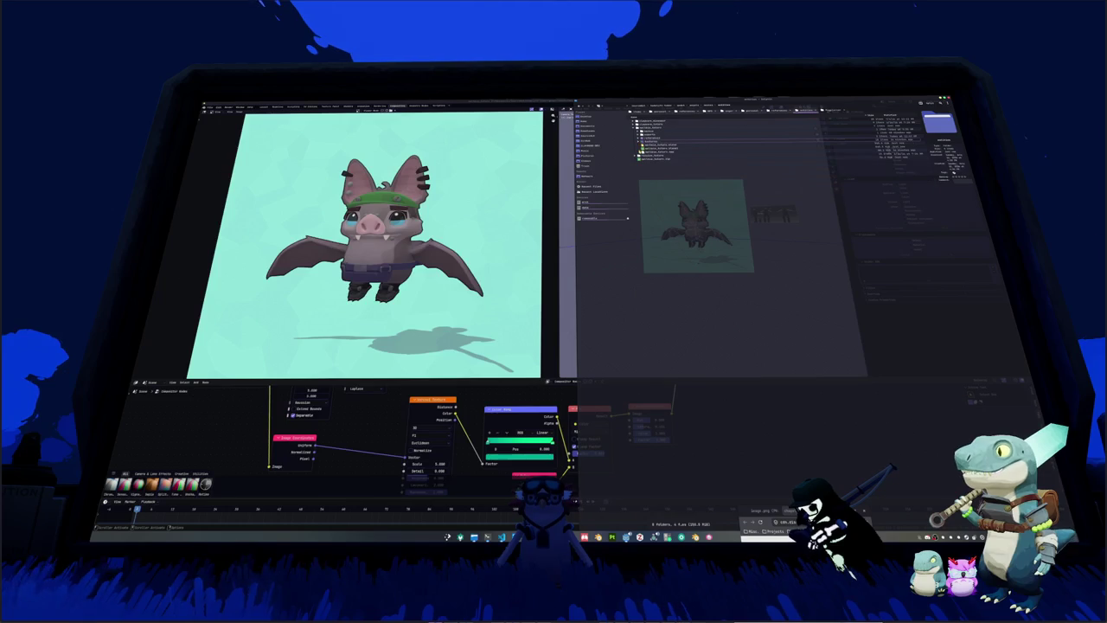
key(Delete)
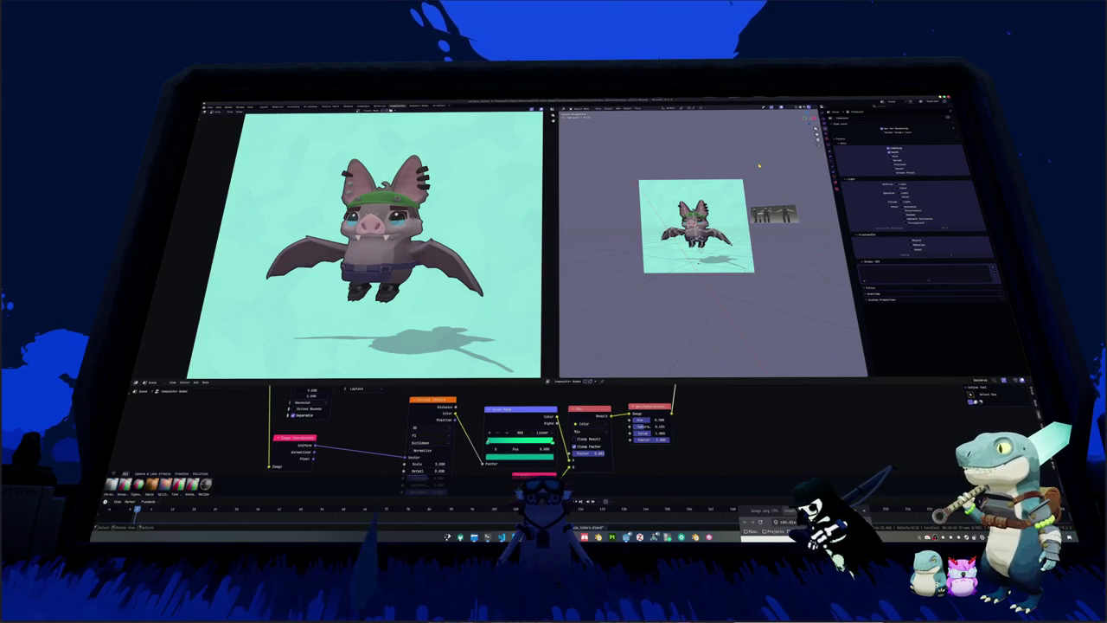
Step: Zoom in on the bat's feet and rotate the foot bones around the X axis
key(Home)
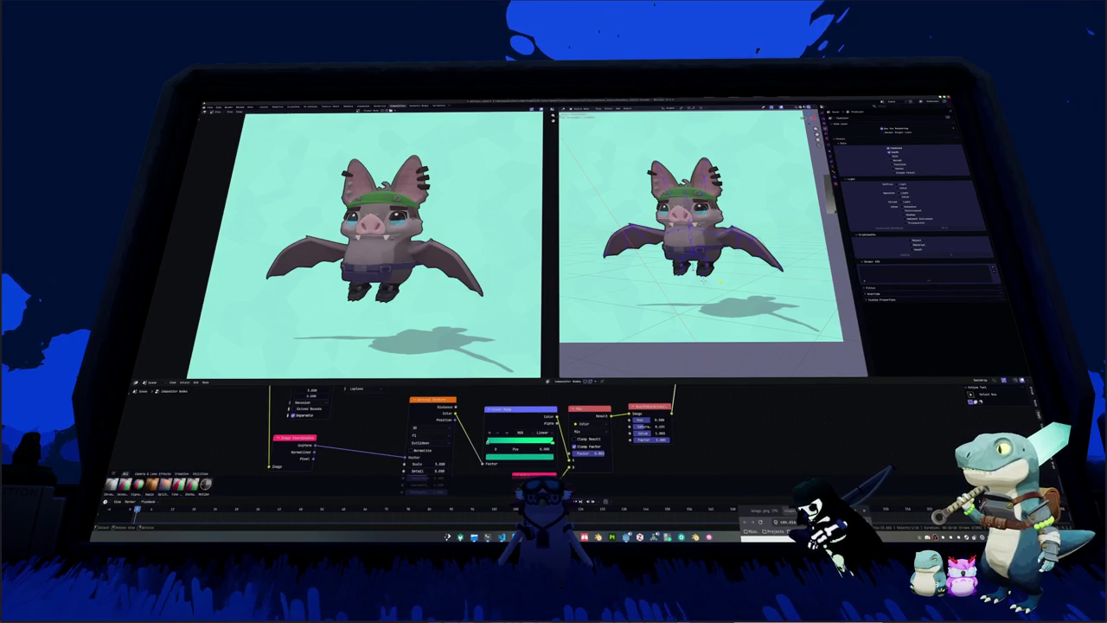
scroll(702, 278, up, 2)
scroll(705, 312, up, 1)
scroll(709, 364, up, 2)
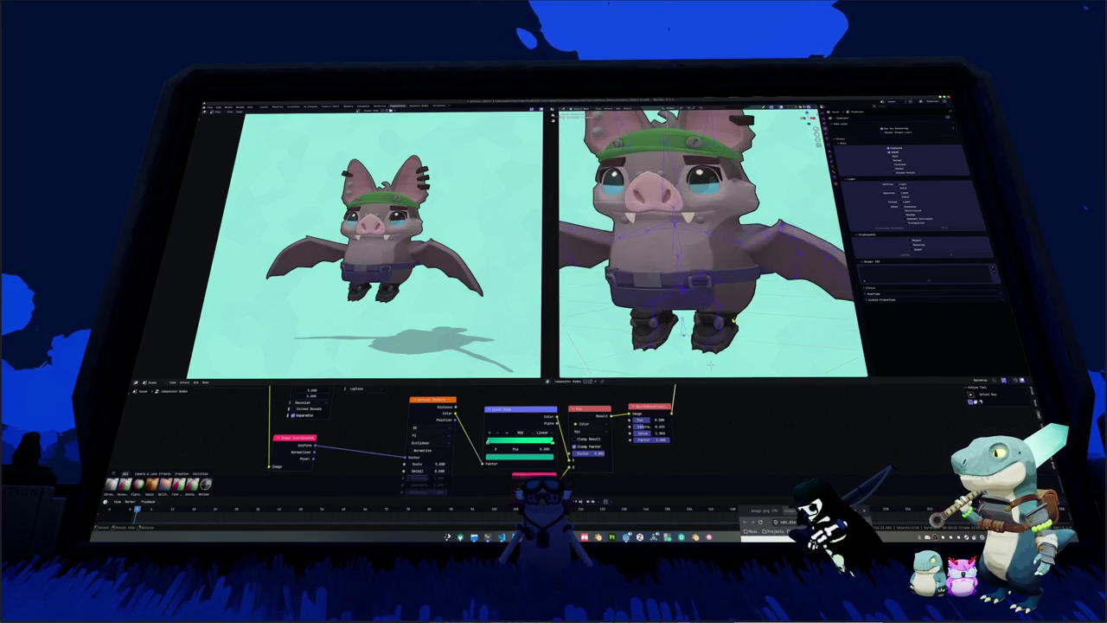
scroll(706, 346, up, 3)
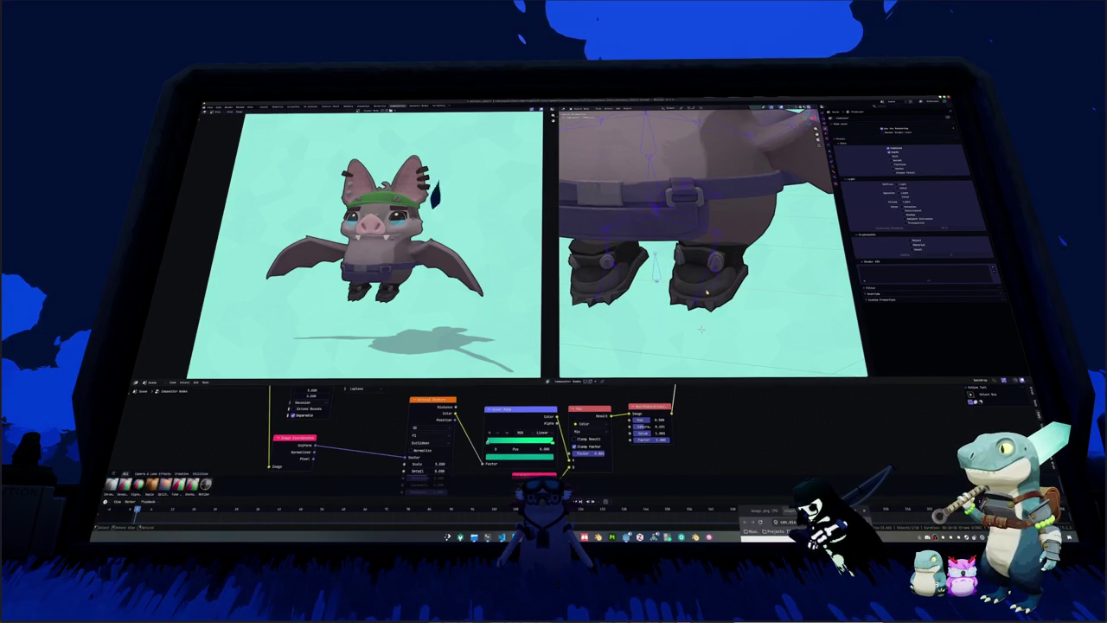
scroll(708, 291, up, 1)
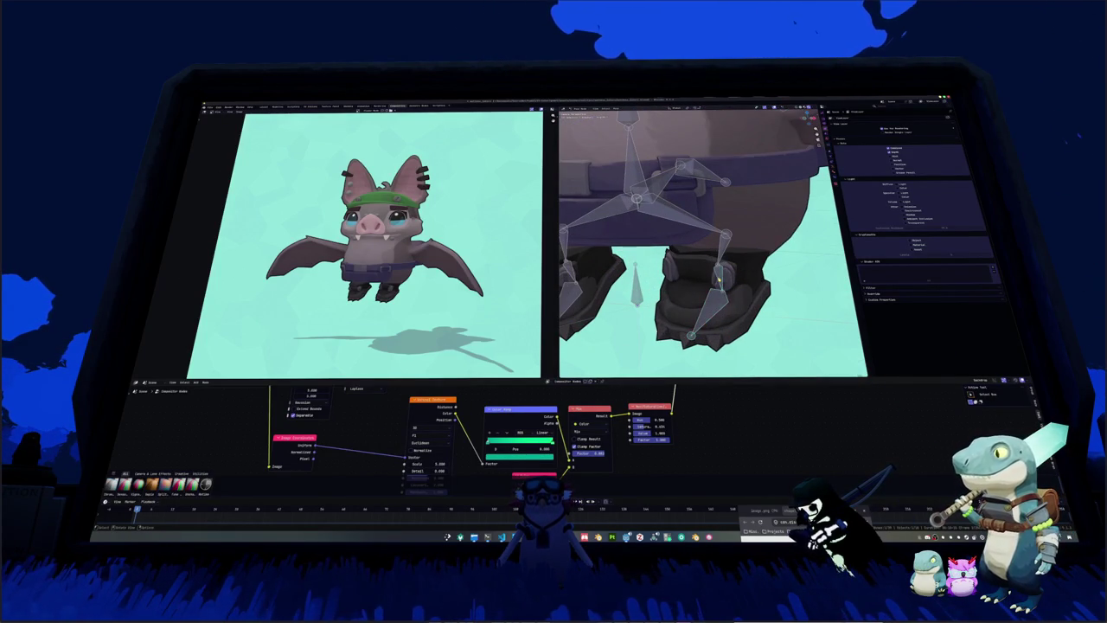
key(ctrl+z)
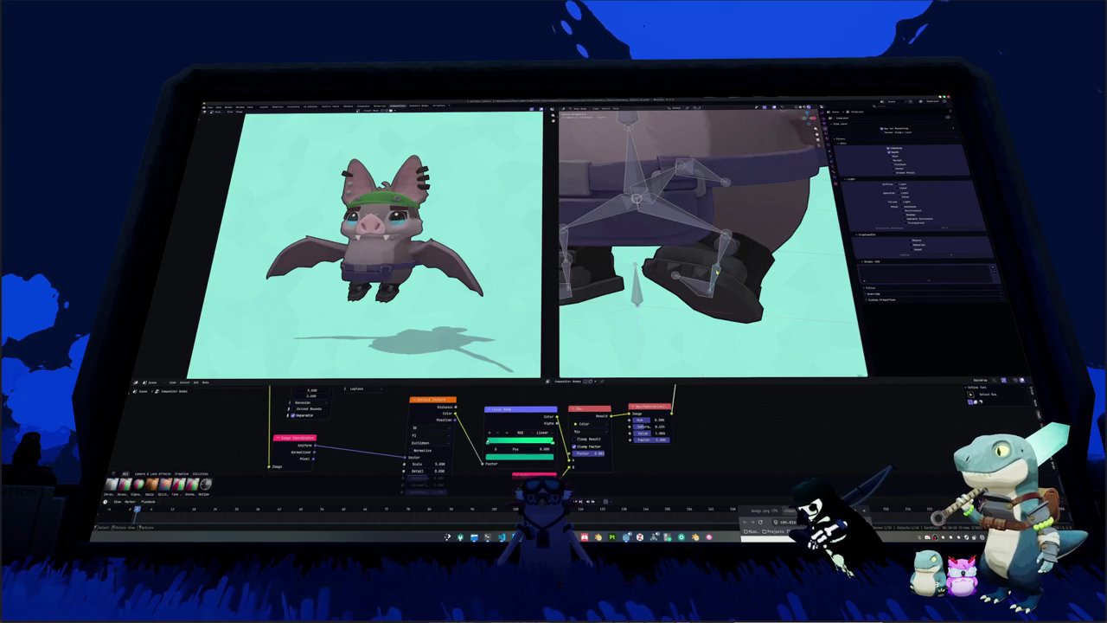
key(ctrl+z)
key(r)
key(x)
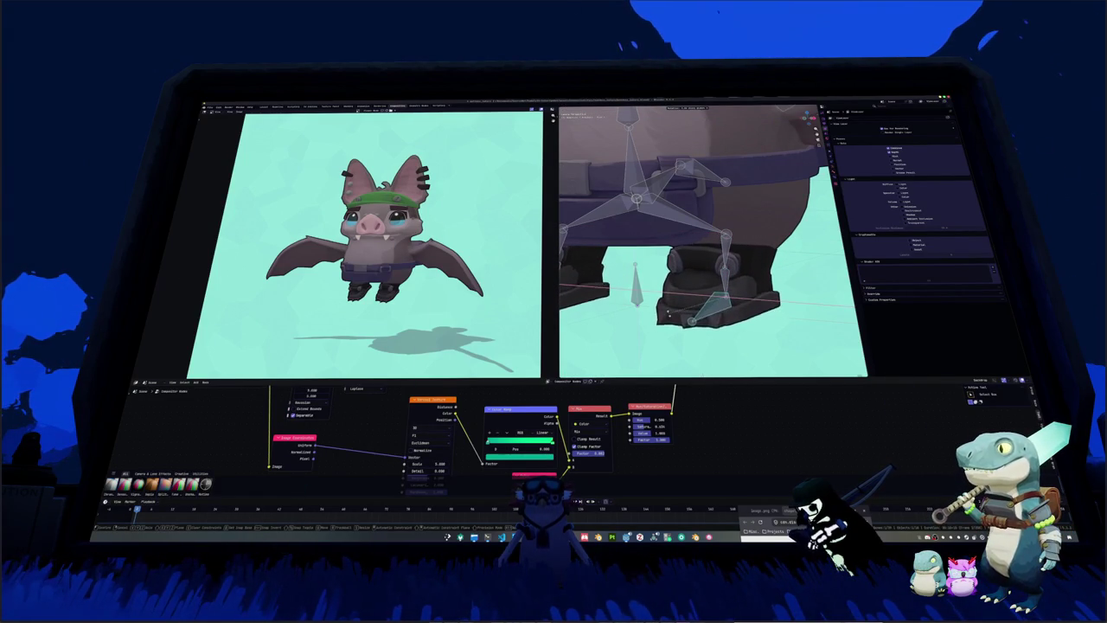
key(Return)
Step: Frame the bat and its armature, show the transform side panel, and switch to the Animation workspace
key(Home)
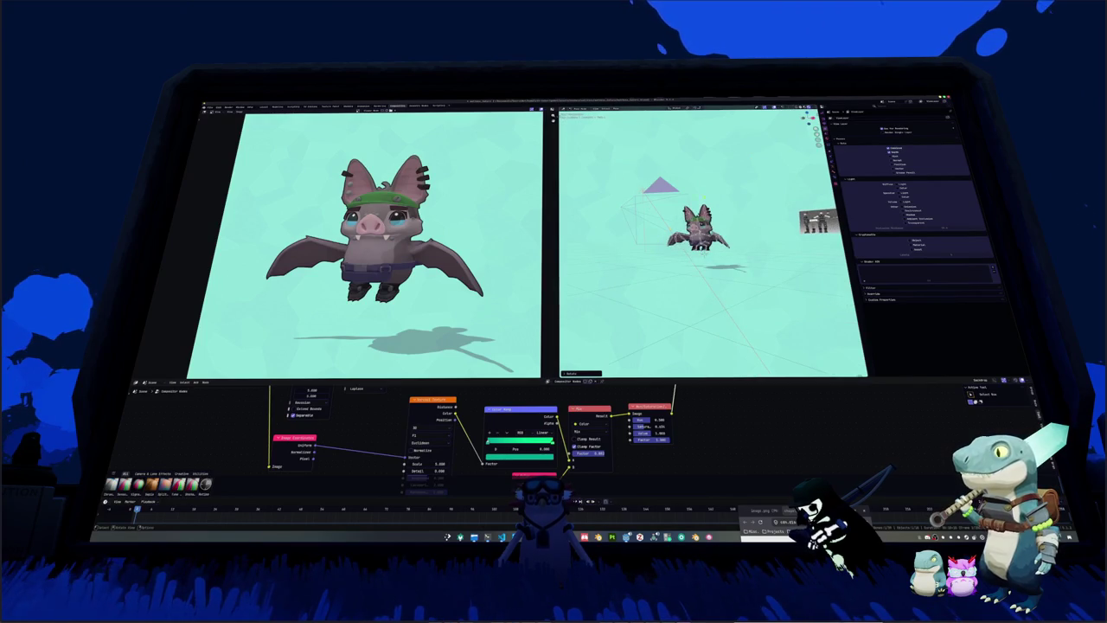
key(KP_Decimal)
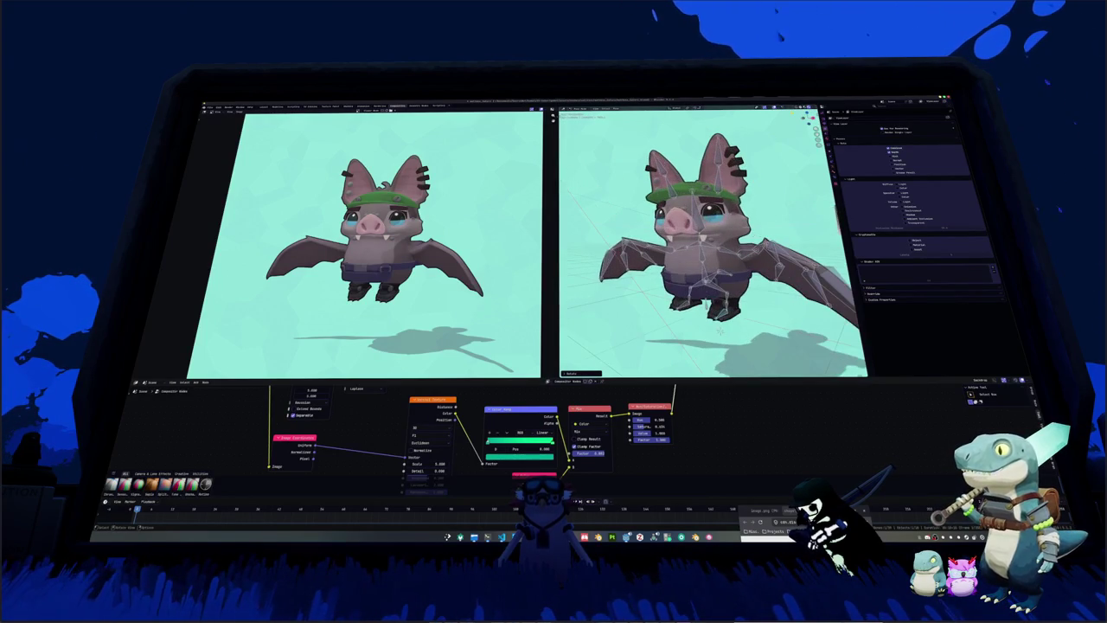
key(n)
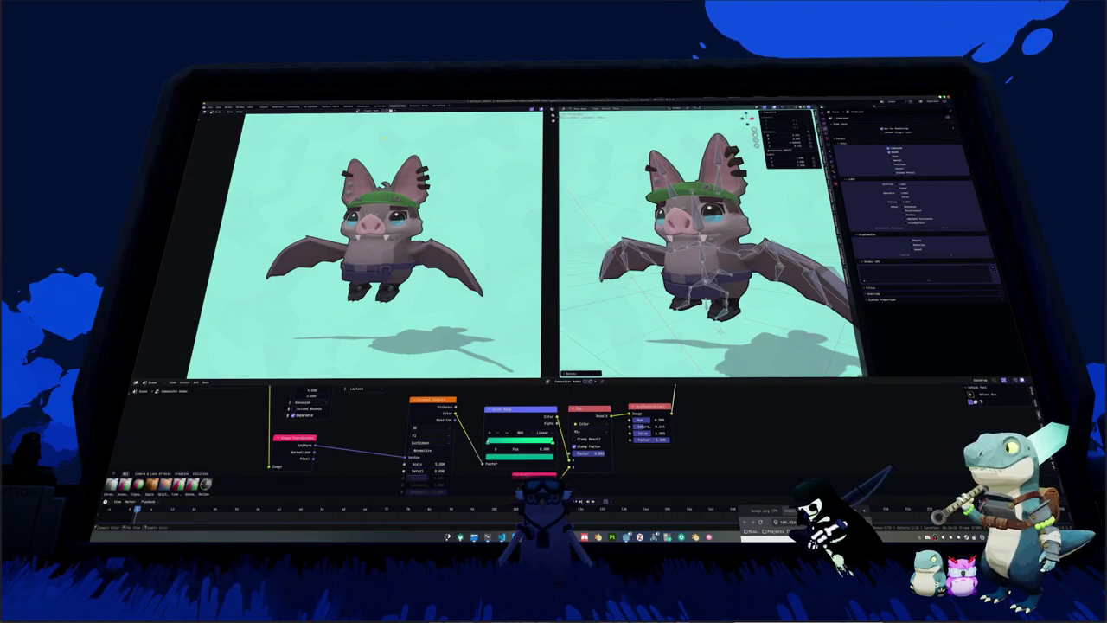
key(ctrl+Page_Up)
key(ctrl+Page_Up)
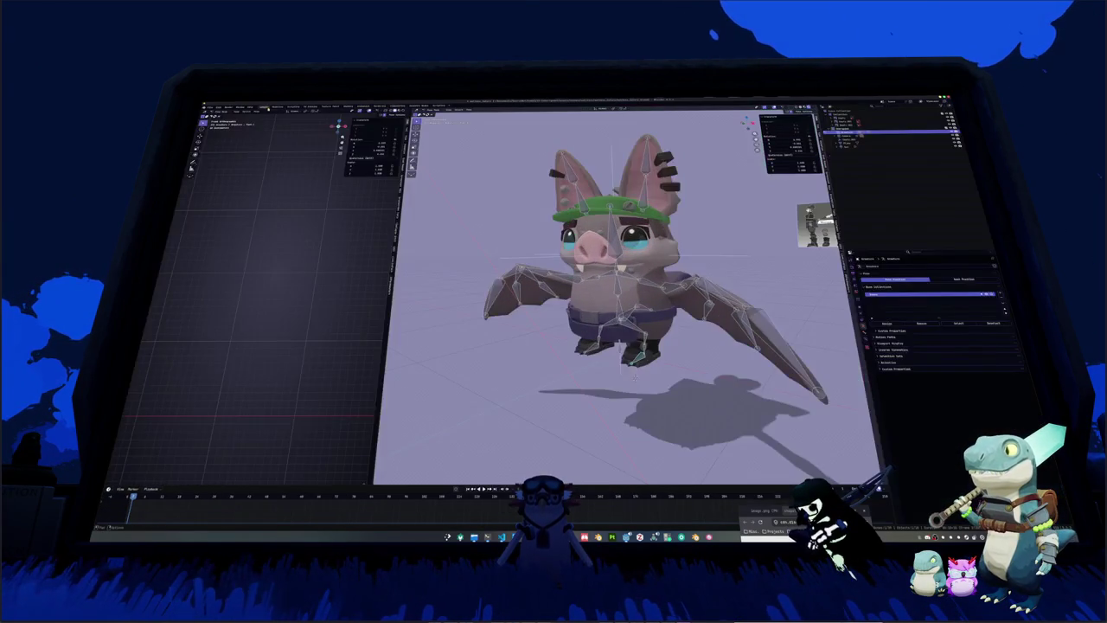
Step: Select the bat's right foot bone and rotate it into a new pose
scroll(627, 294, up, 3)
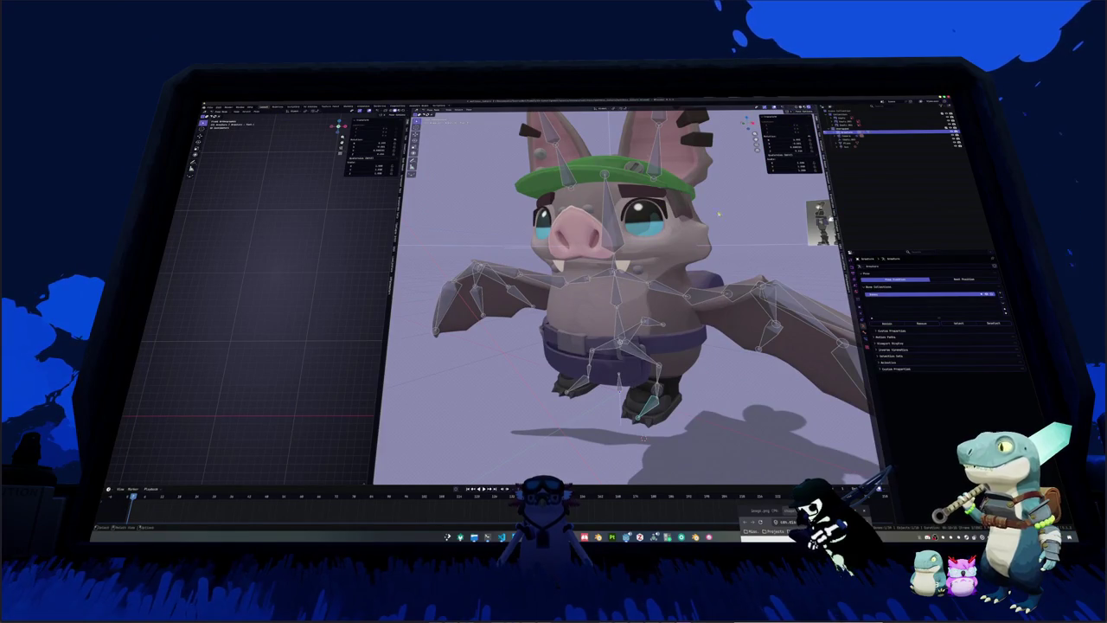
middle_drag(746, 177, 606, 363)
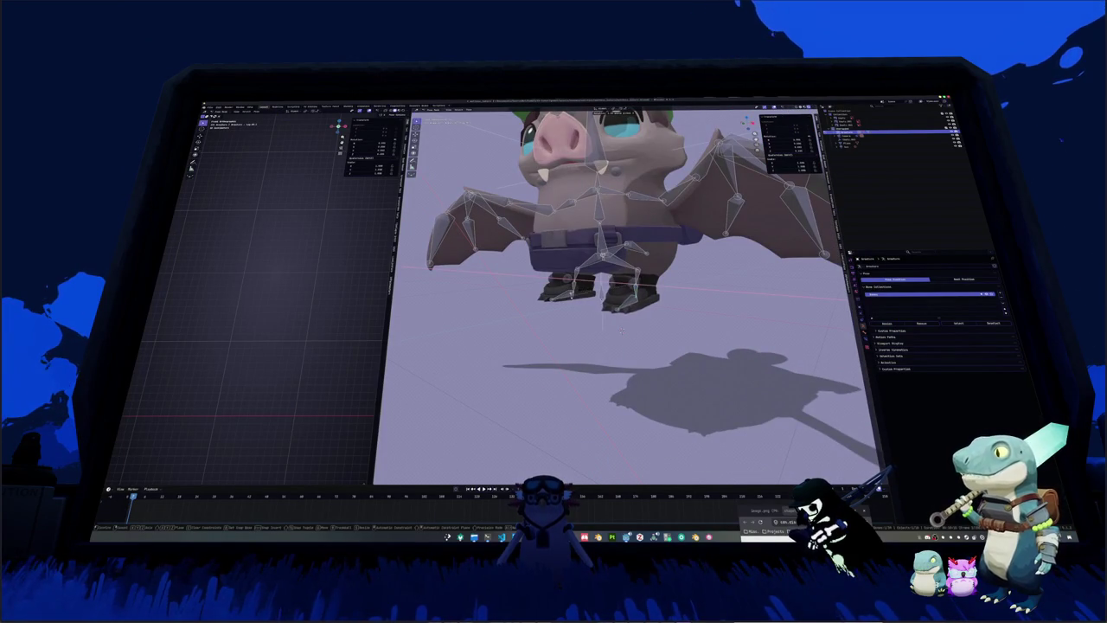
click(636, 278)
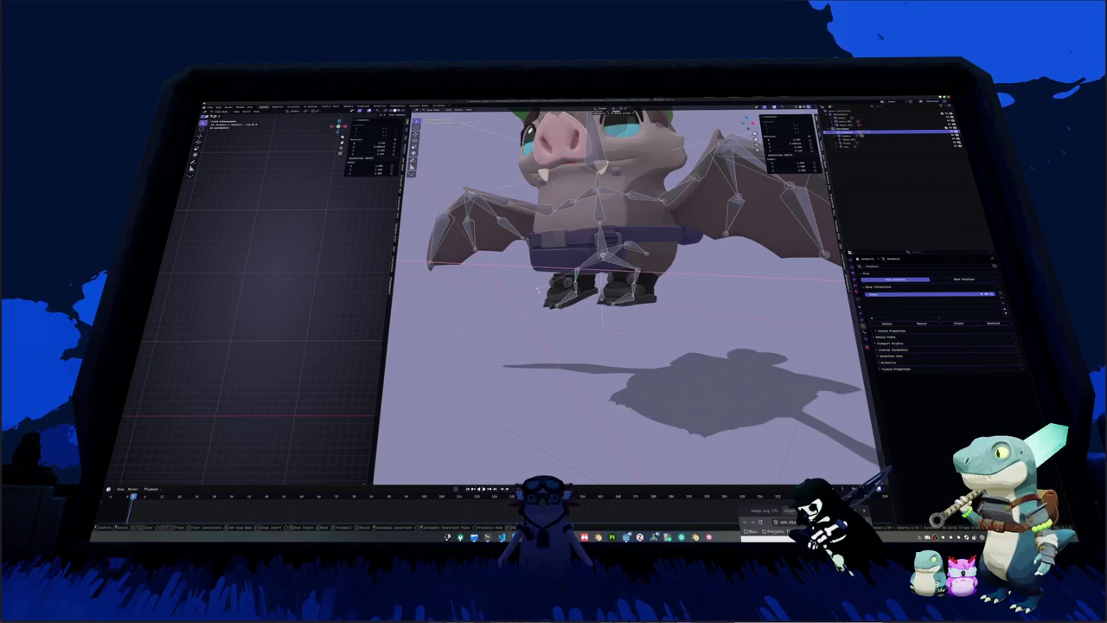
click(621, 330)
middle_drag(620, 330, 641, 312)
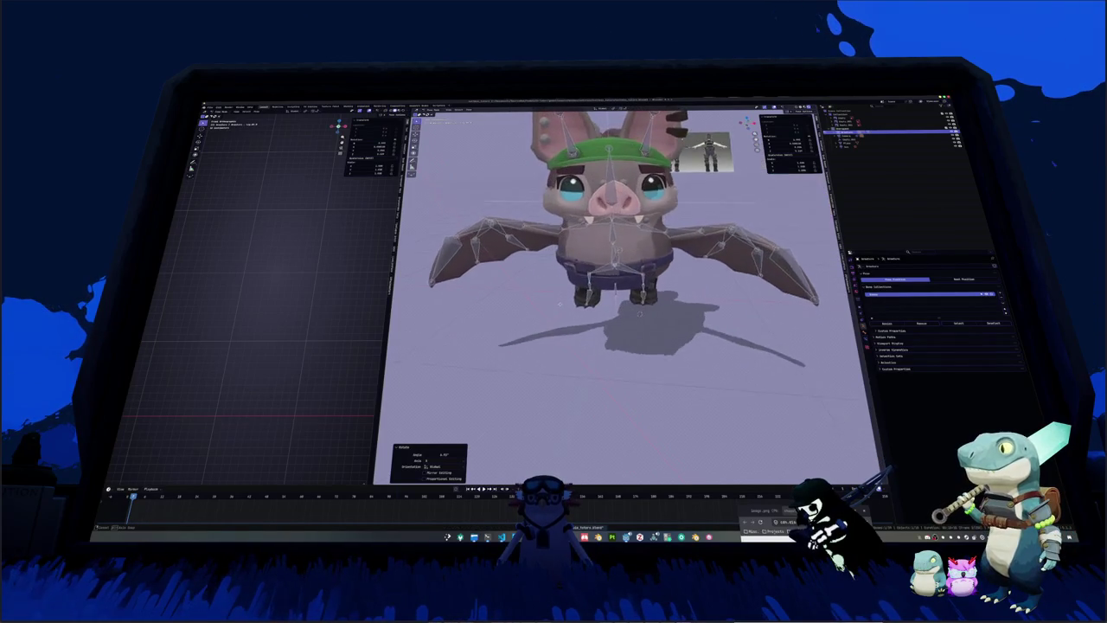
middle_drag(560, 297, 558, 300)
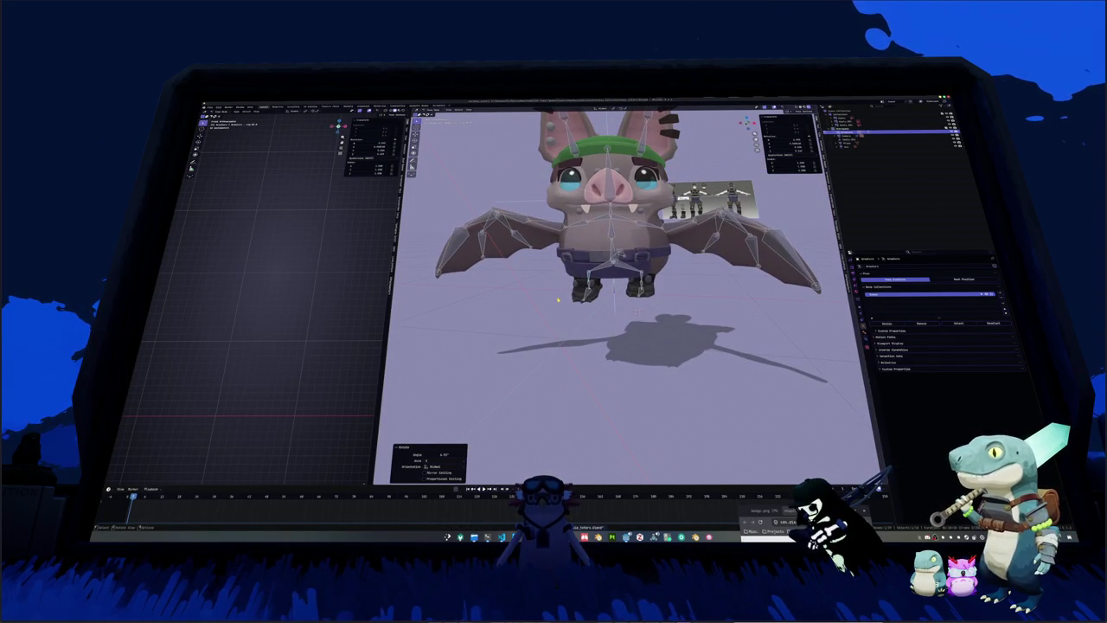
Step: Select all armature bones, view through the scene camera, and switch to the rendering layout
key(a)
scroll(623, 260, down, 3)
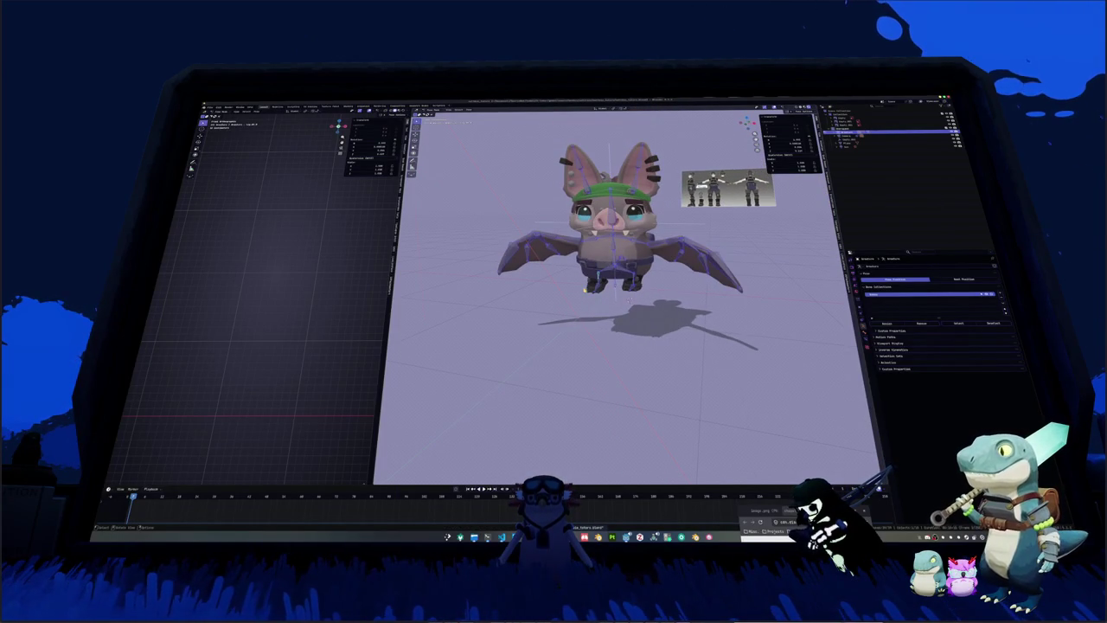
key(KP_0)
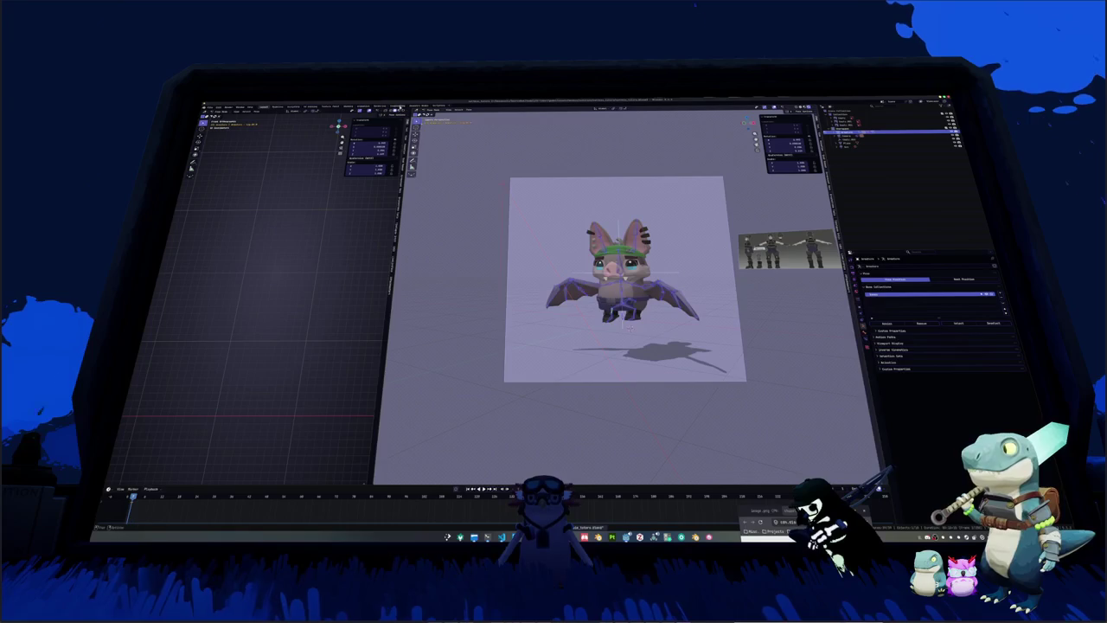
key(ctrl+Page_Down)
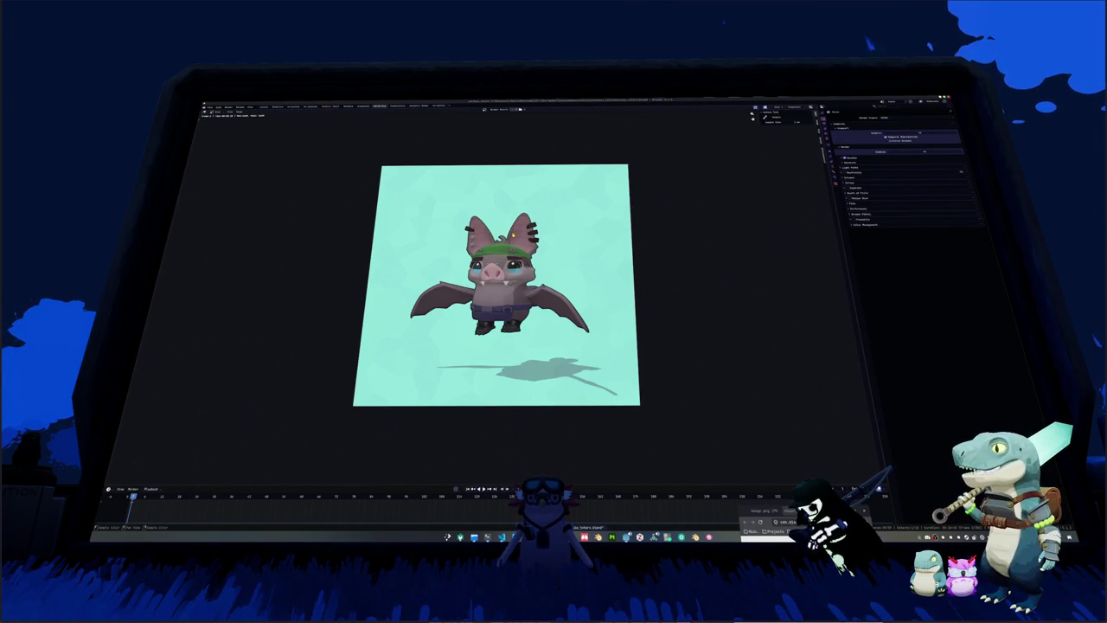
Step: Zoom into the bat-pig render on the mint-green backdrop and dismiss the Render menu
scroll(496, 291, up, 1)
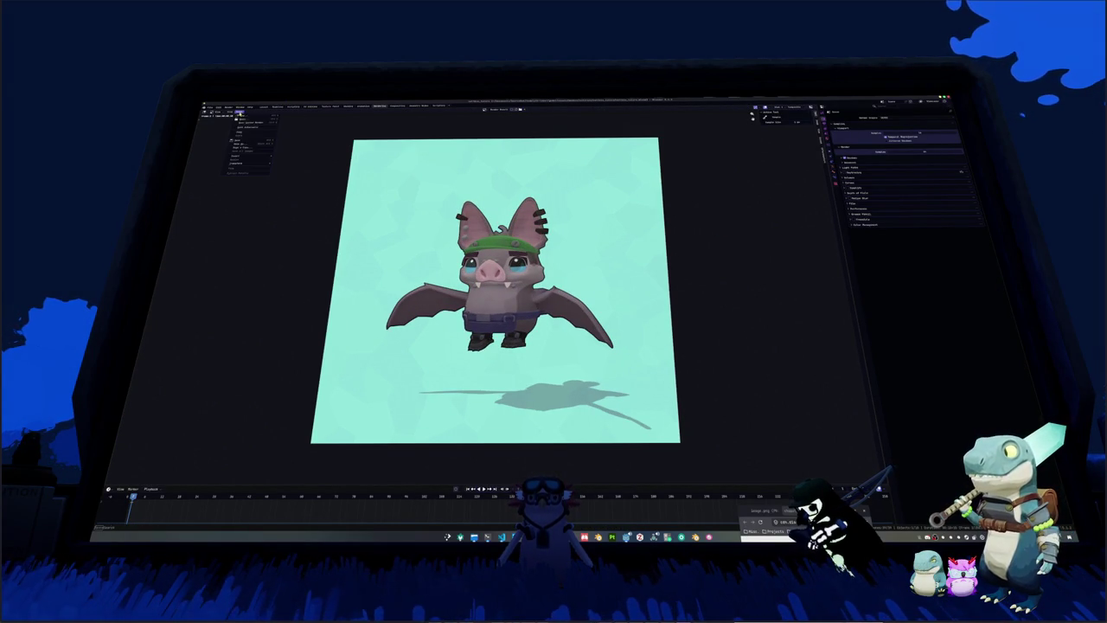
click(240, 122)
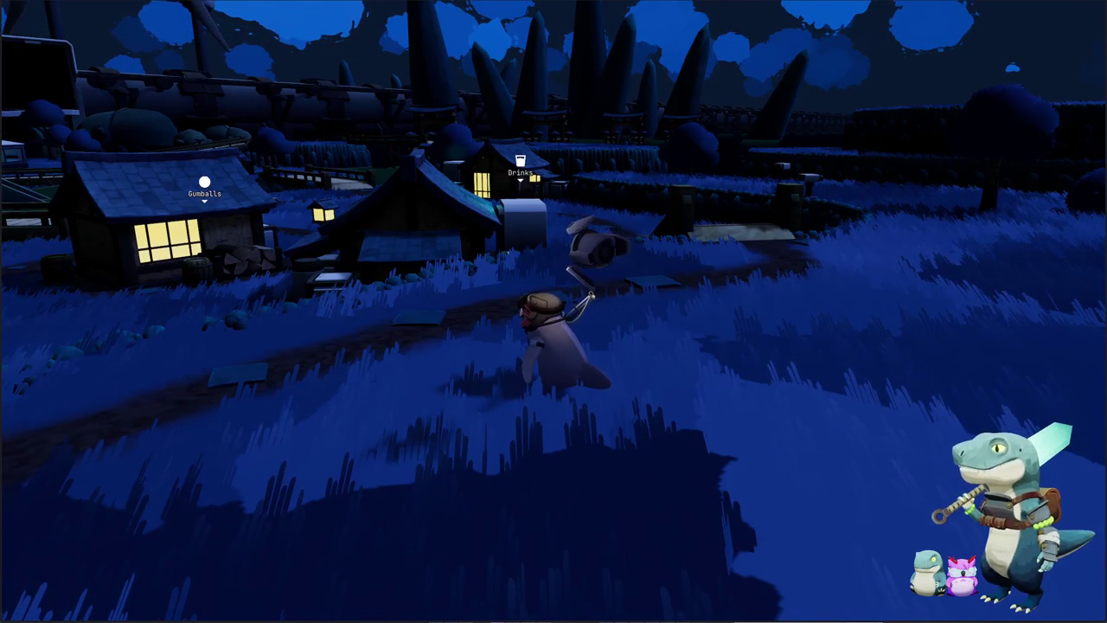
Step: Bring up the chat, then review the display and gameplay settings before resuming play
key(Return)
click(768, 218)
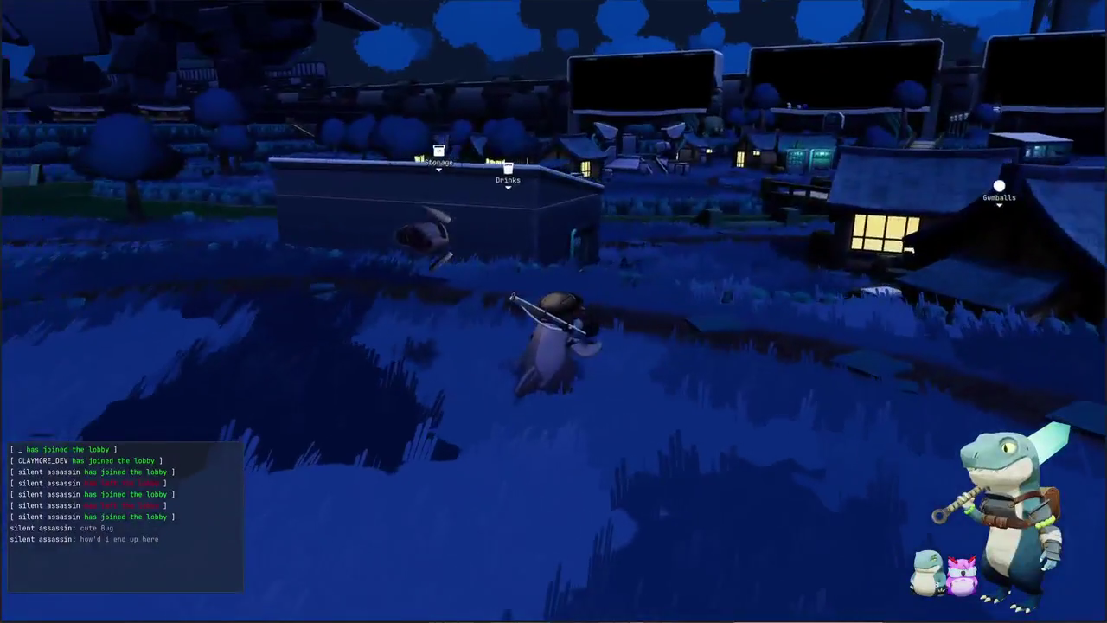
key(Escape)
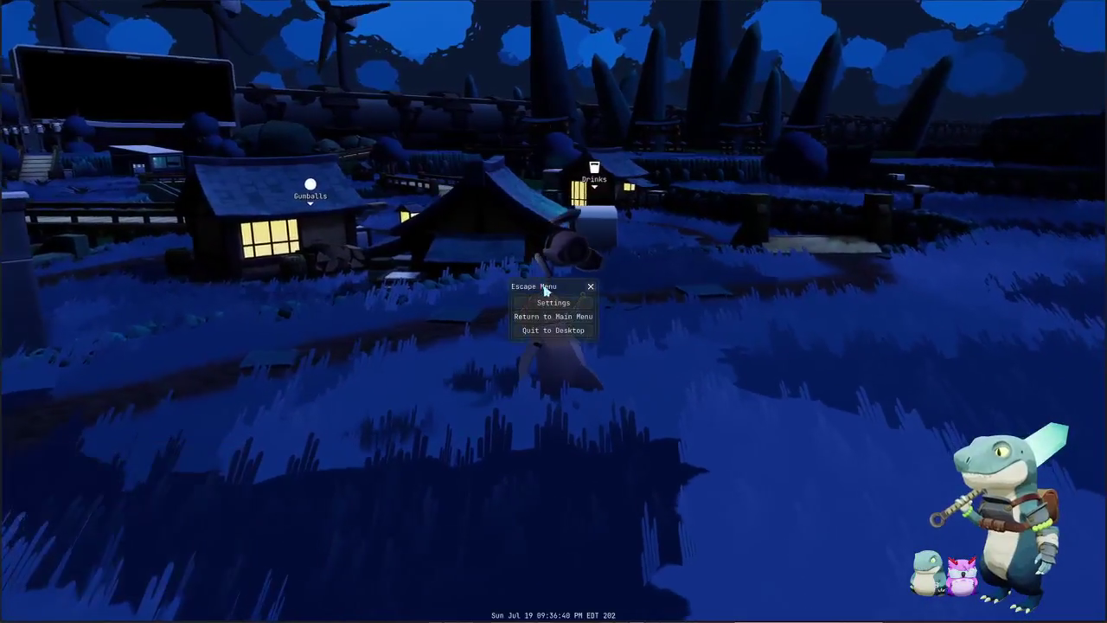
click(545, 299)
click(486, 161)
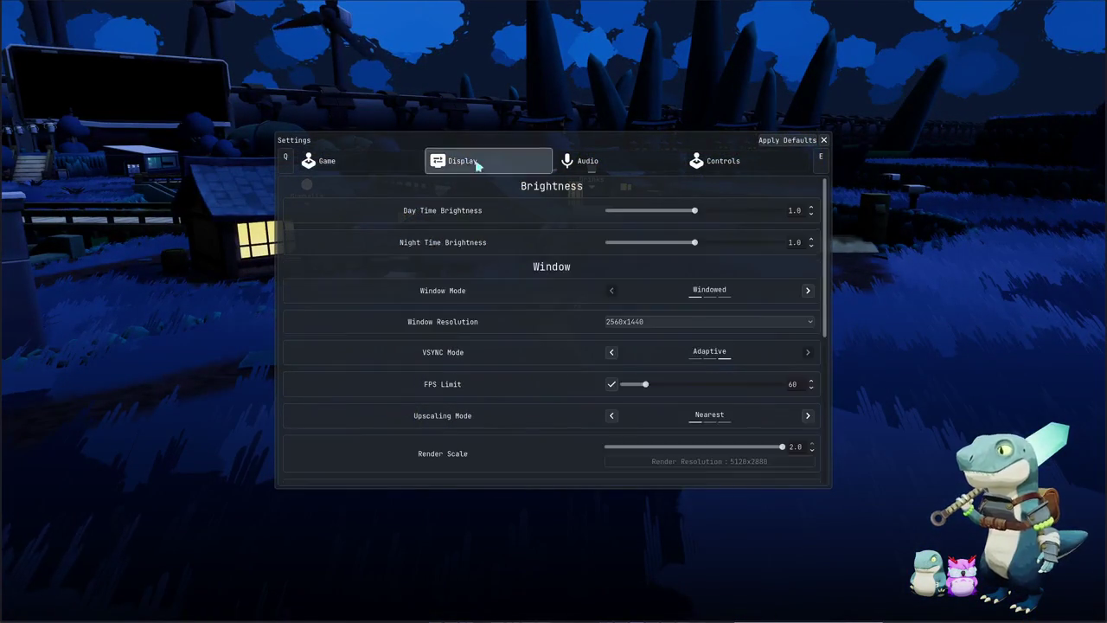
click(359, 156)
scroll(520, 324, down, 2)
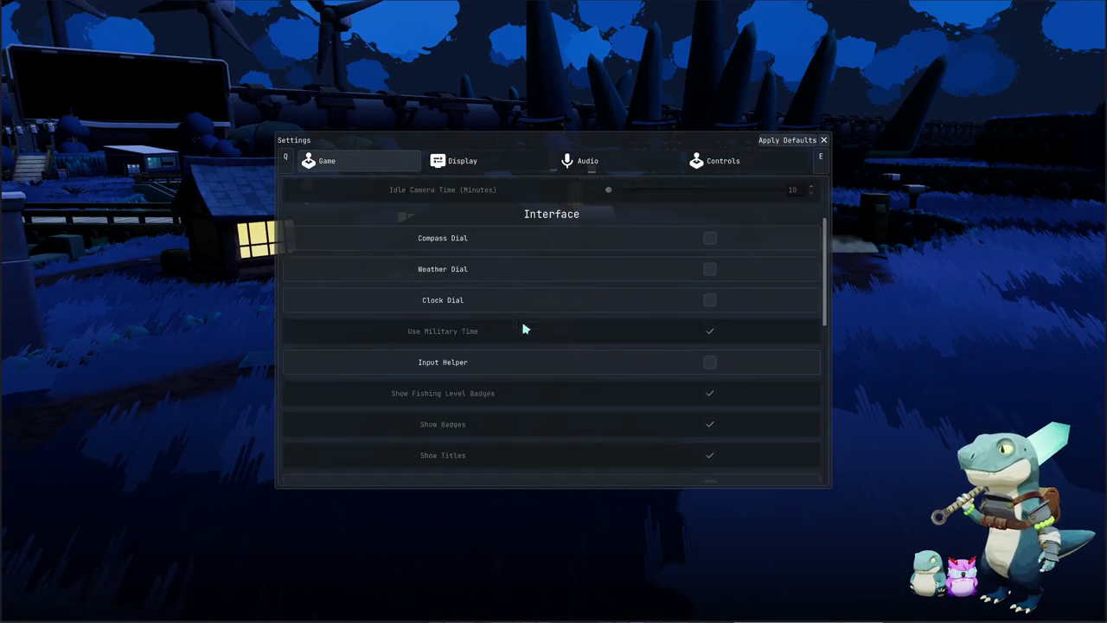
scroll(617, 324, down, 2)
scroll(655, 369, down, 2)
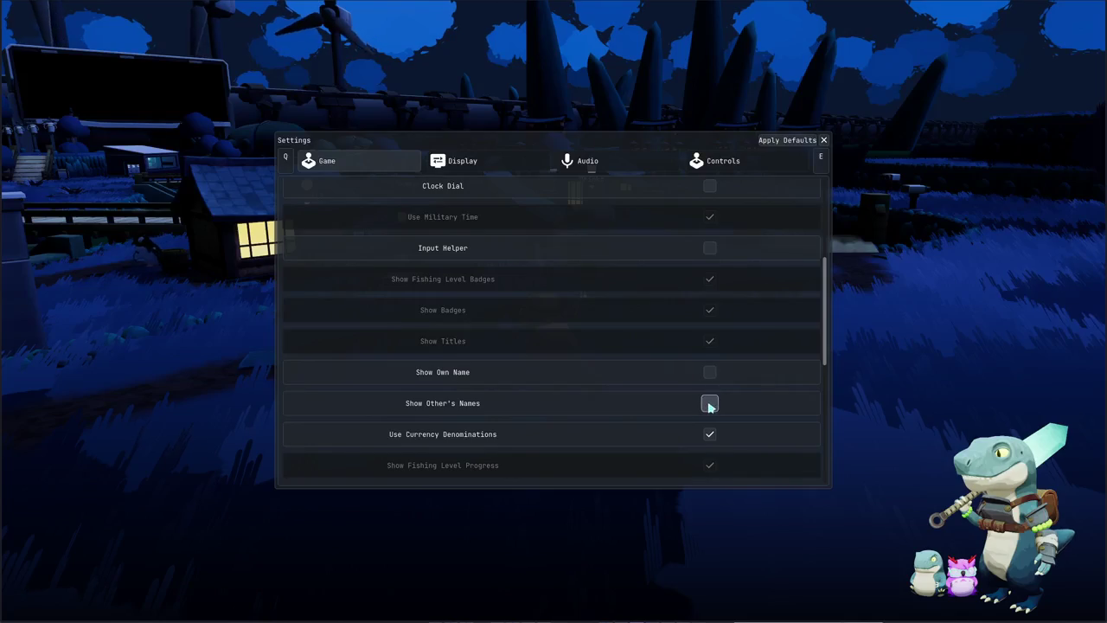
key(Escape)
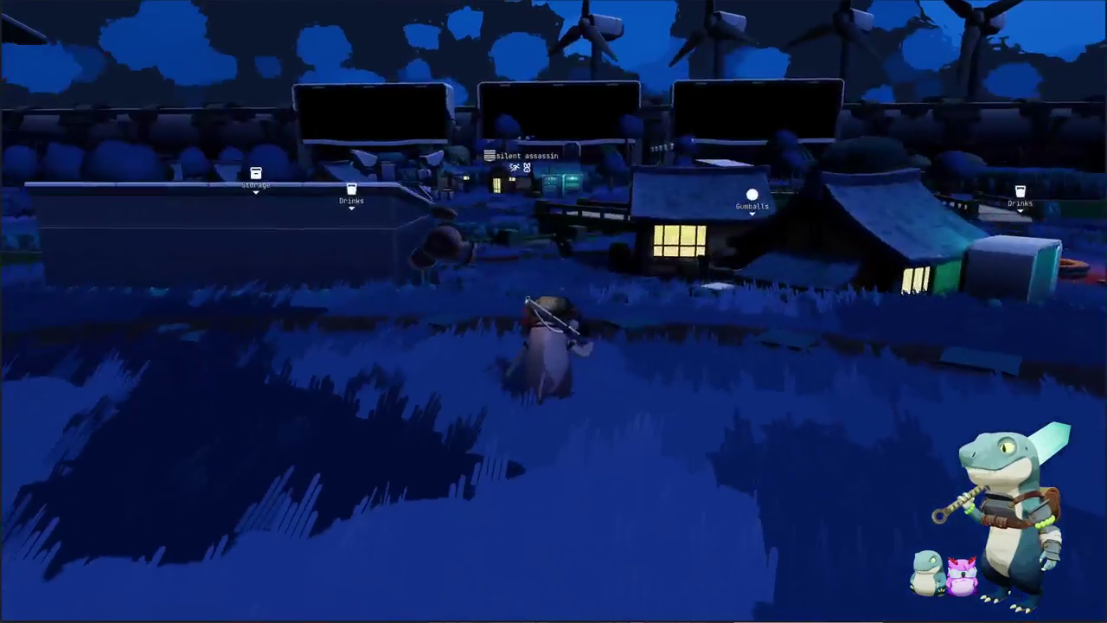
Step: Walk the character past the campfire and across the wooden bridge onto the grass
key(w)
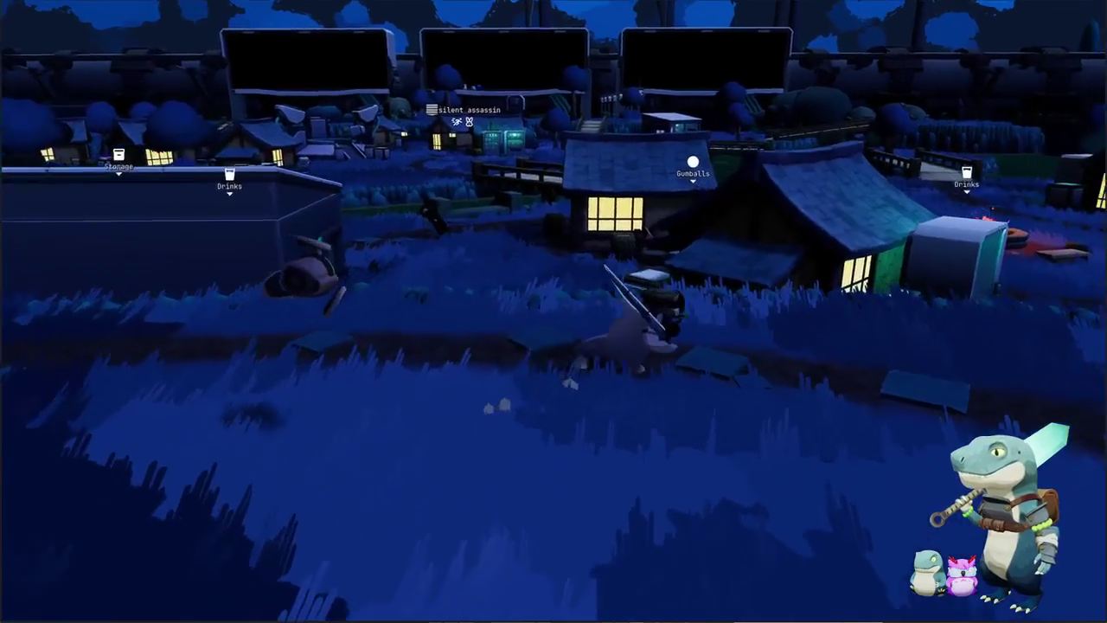
key(w)
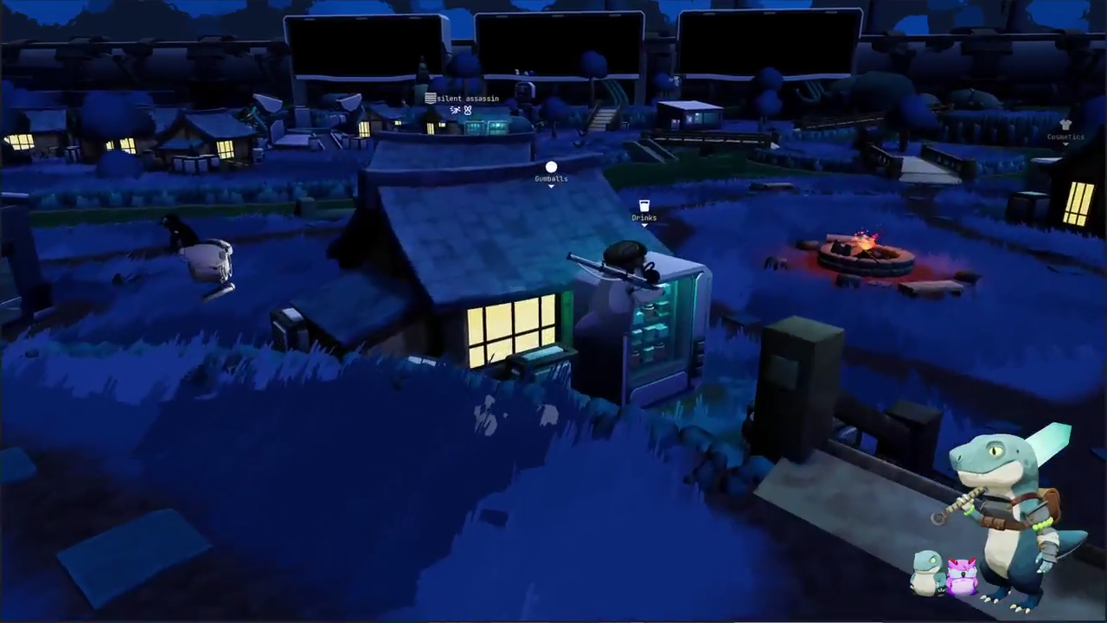
key(w)
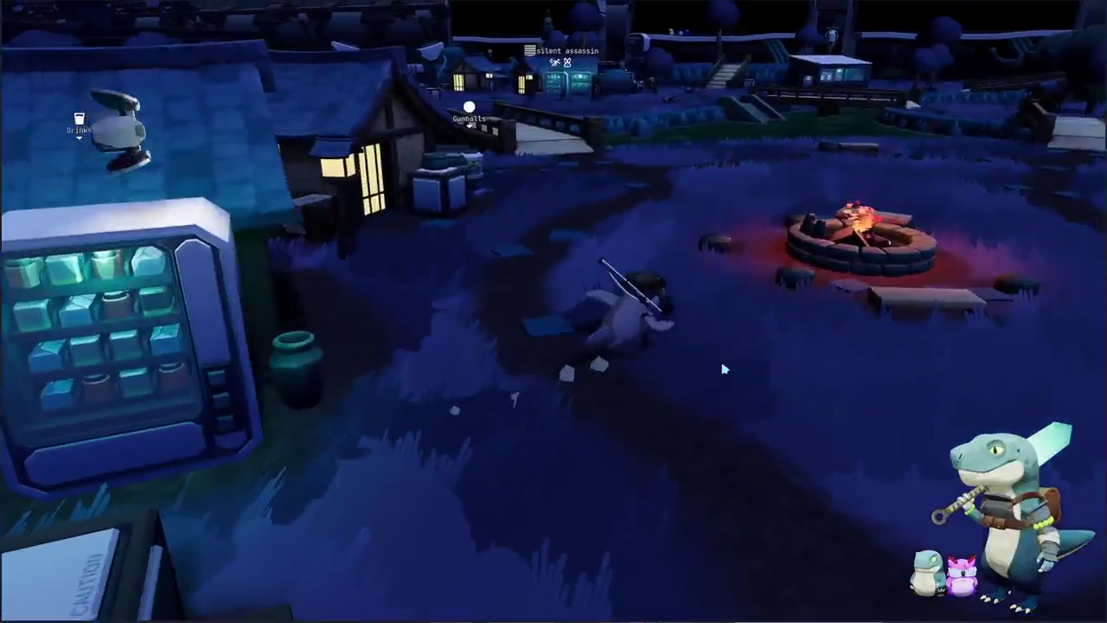
key(w)
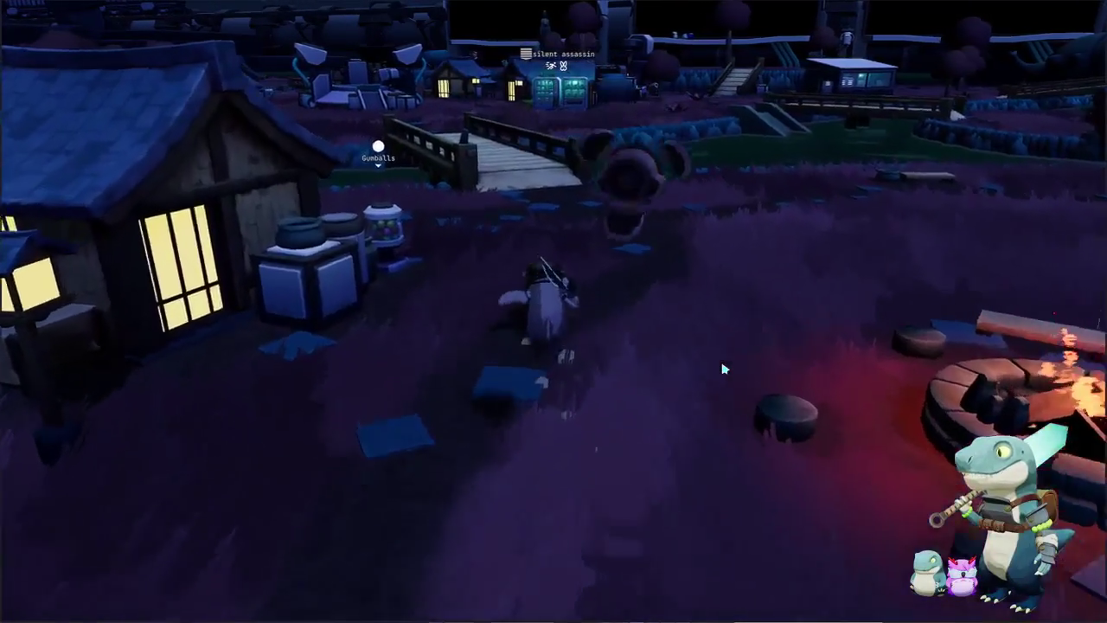
key(w)
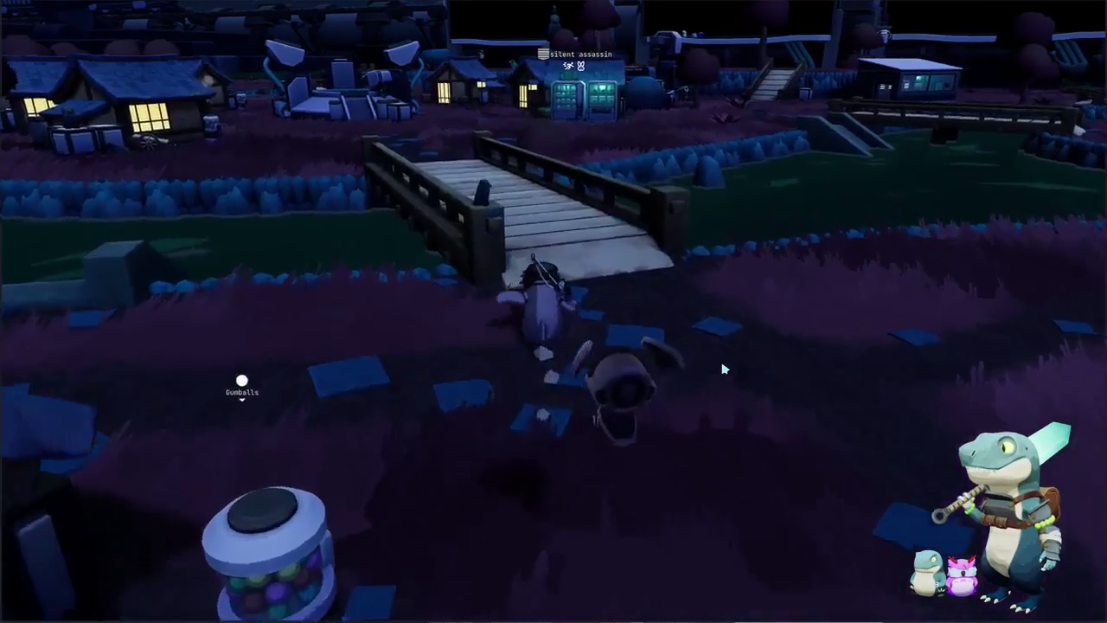
key(w)
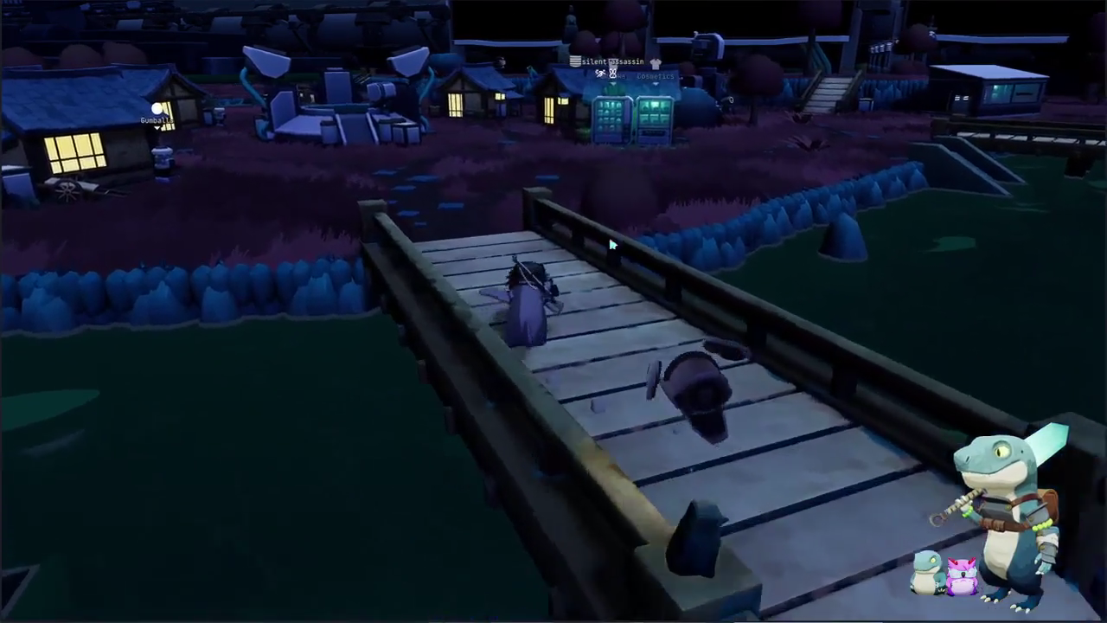
key(w)
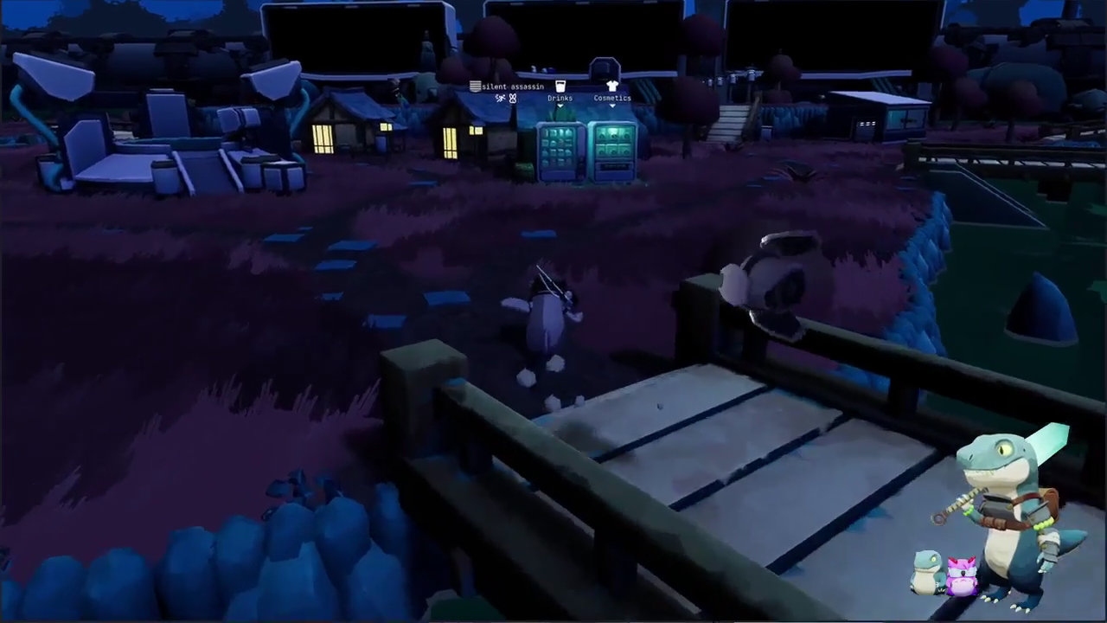
key(w)
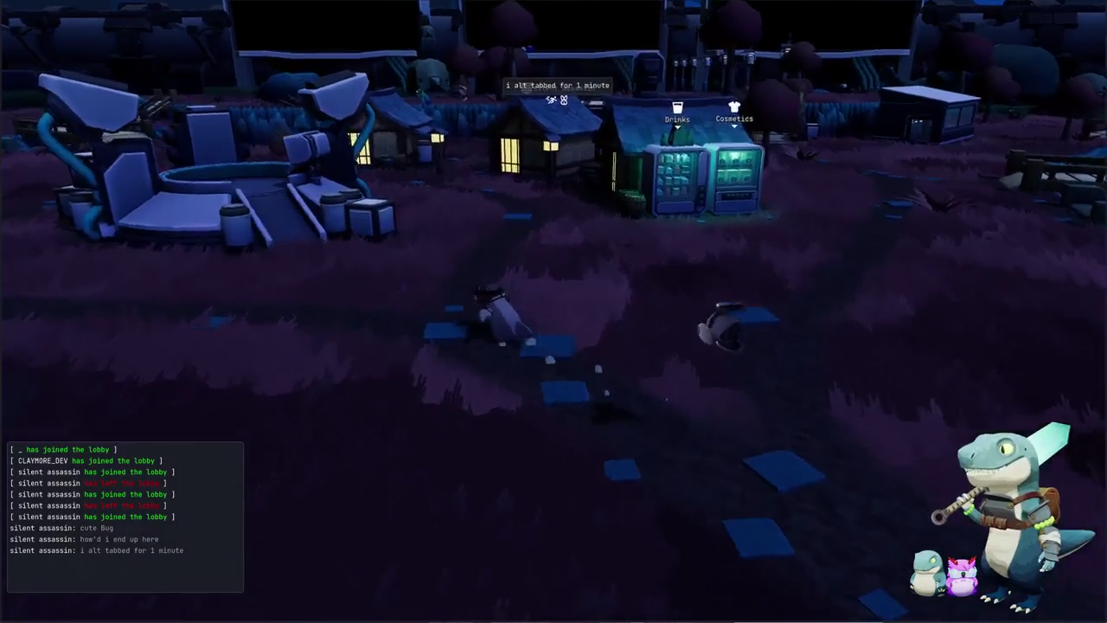
Step: Walk into the village among the houses and attempt to catch the nearby bug
key(a)
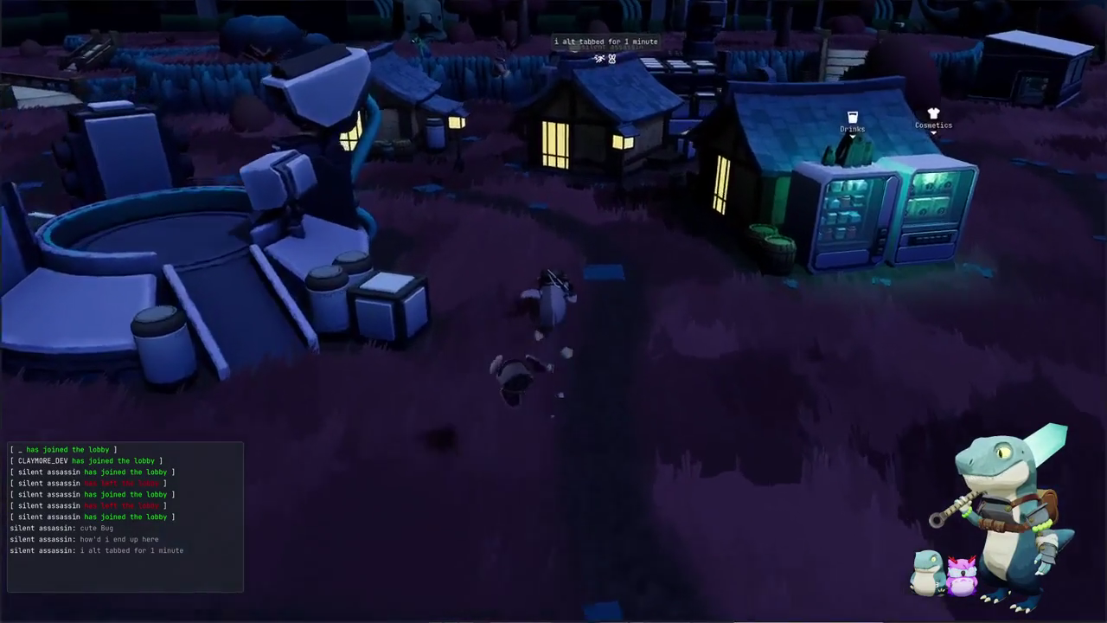
key(w)
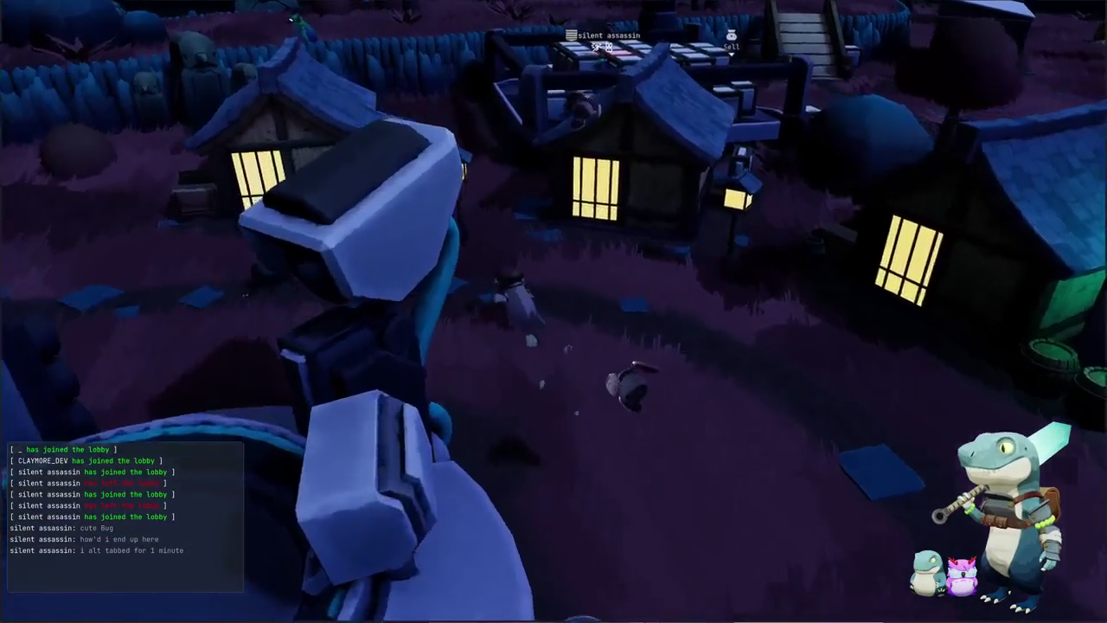
key(w)
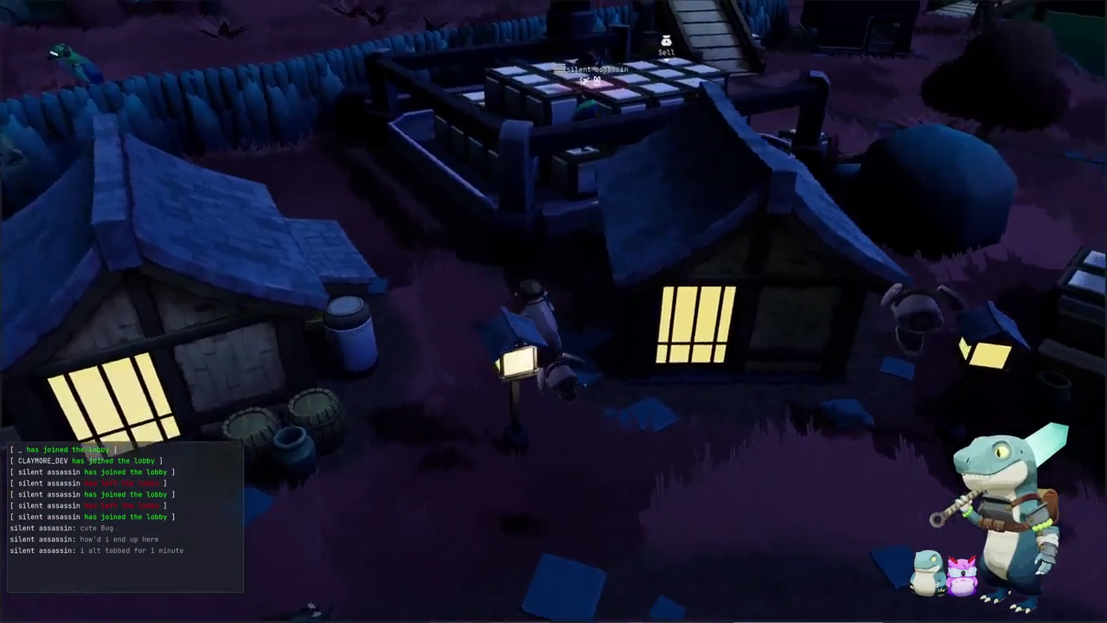
key(w)
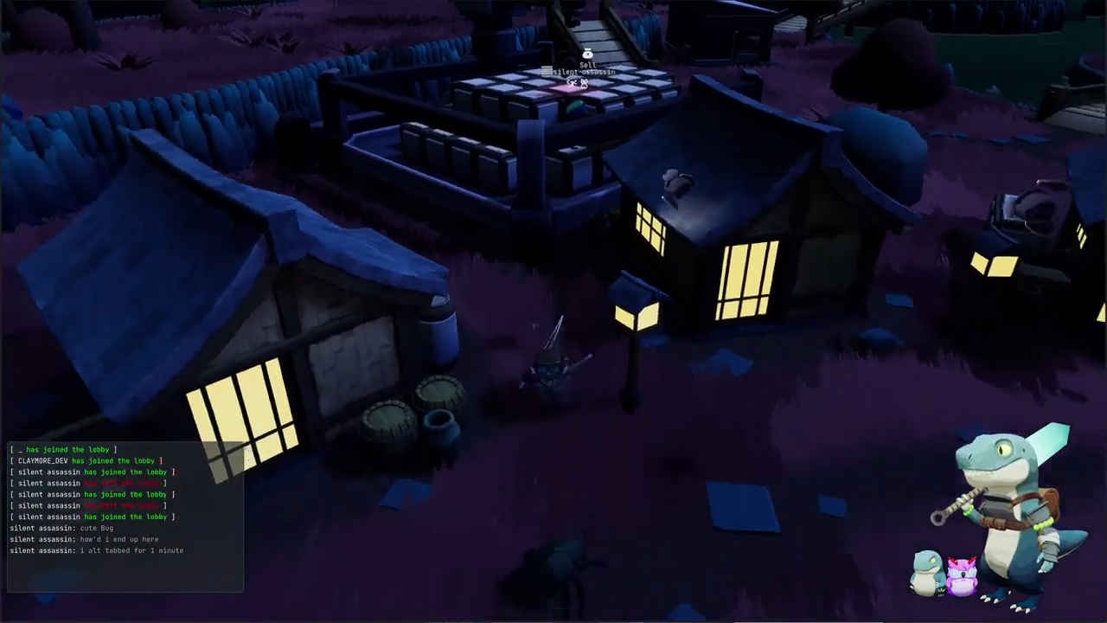
key(e)
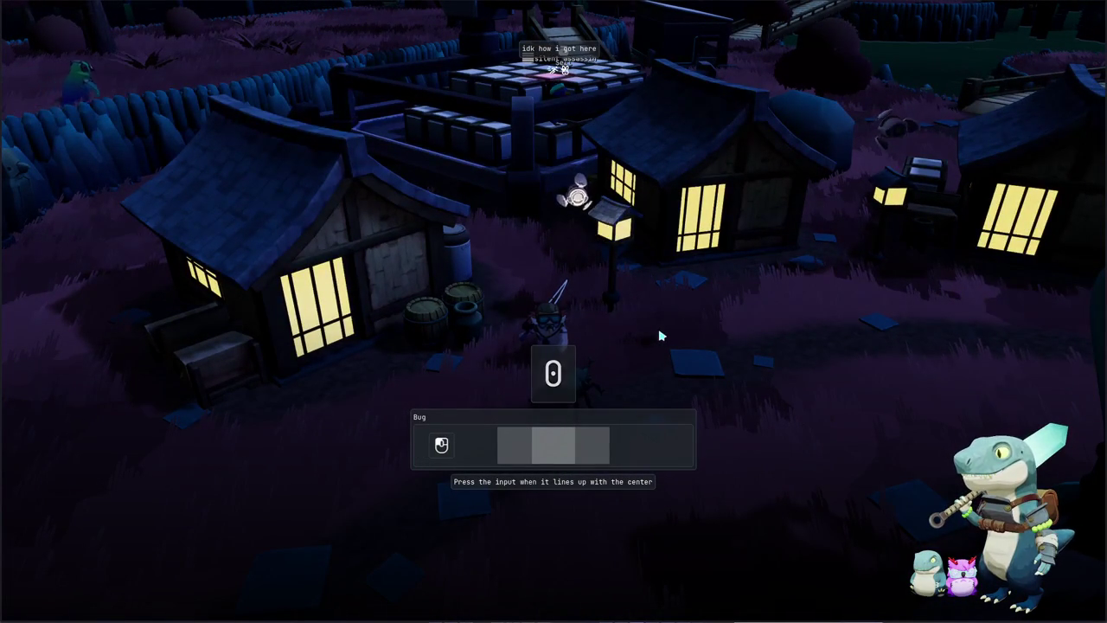
click(661, 335)
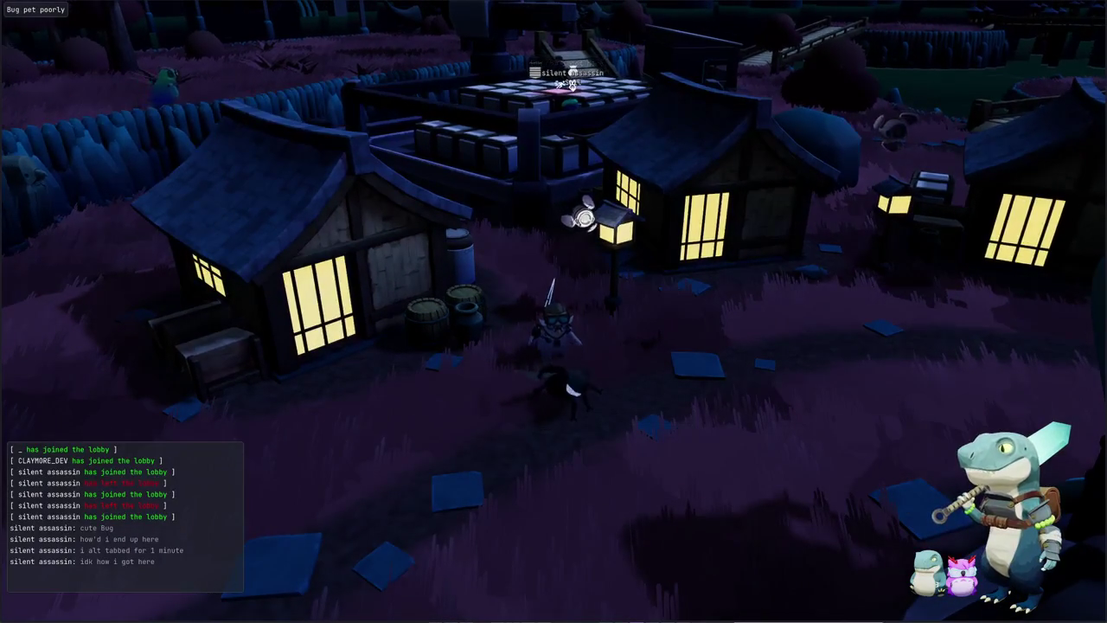
Step: Walk north to the fenced garden plot and orbit the camera around it
key(w)
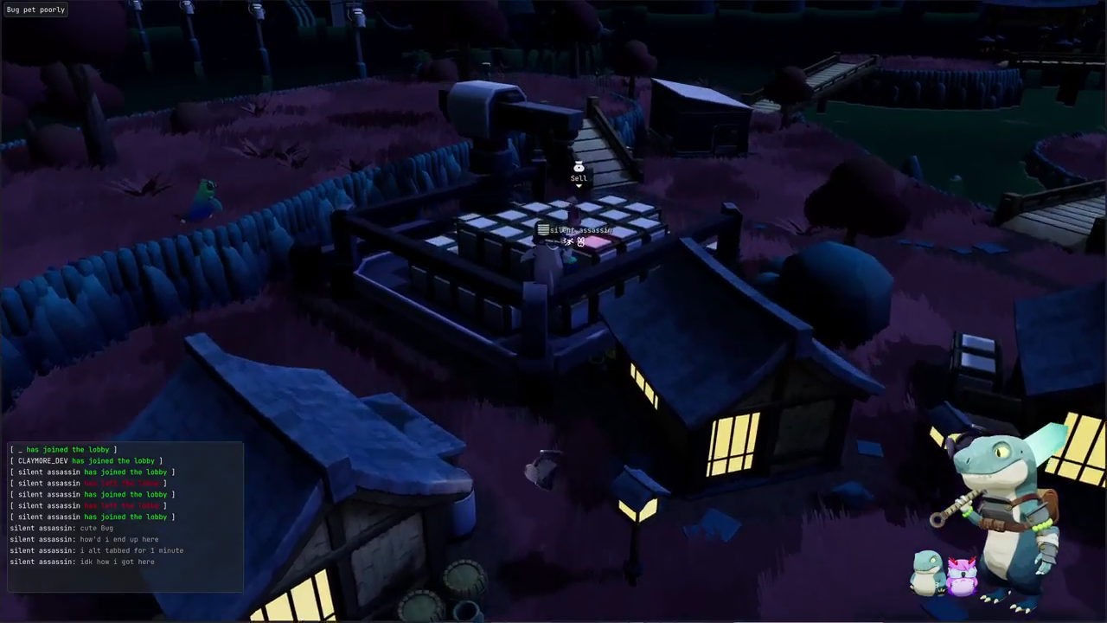
scroll(554, 311, up, 3)
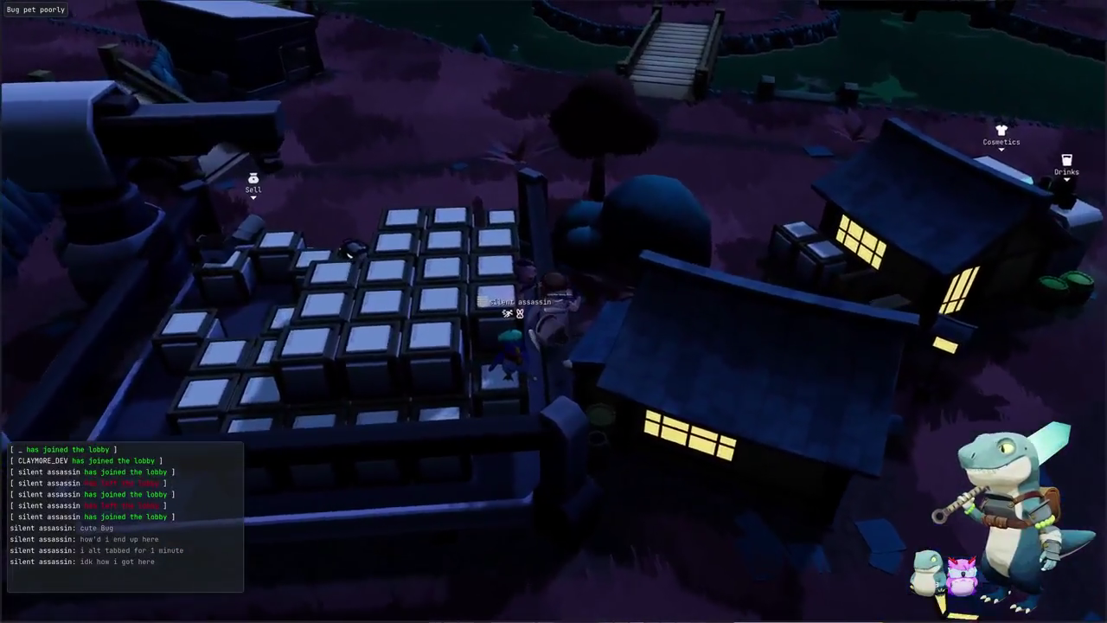
mouse_move(658, 329)
right_down()
mouse_move(899, 327)
mouse_move(715, 409)
right_up()
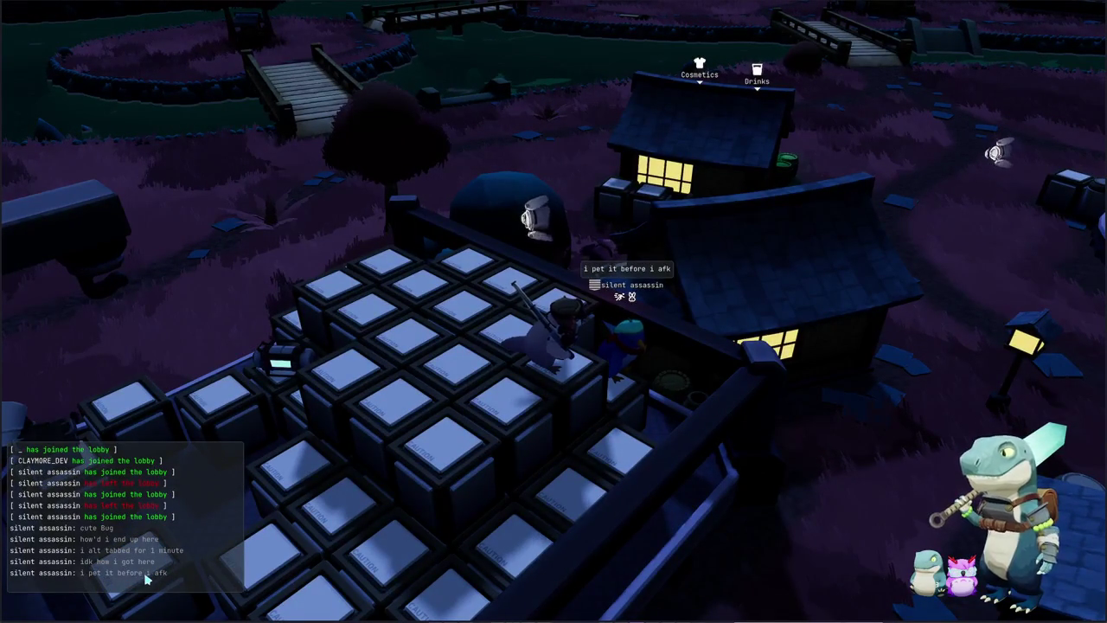
mouse_move(520, 389)
right_down()
mouse_move(363, 381)
mouse_move(363, 328)
right_up()
scroll(554, 346, up, 3)
Step: Walk across the tile grid into the trench, then bring up the Galapagos Marine Iguana's inventory actions
key(d)
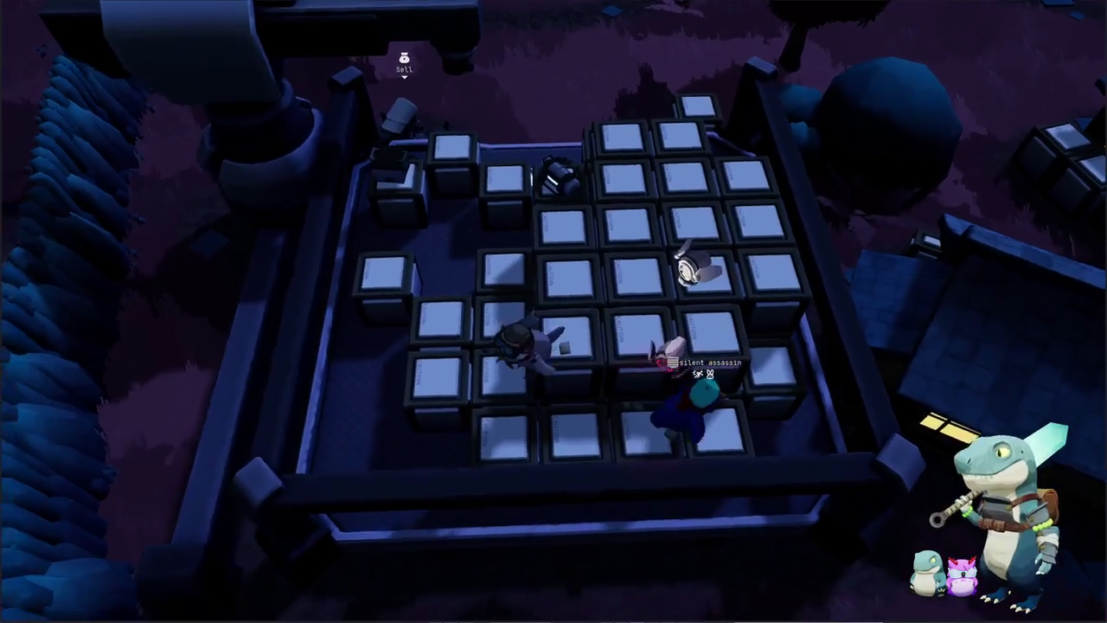
key(a)
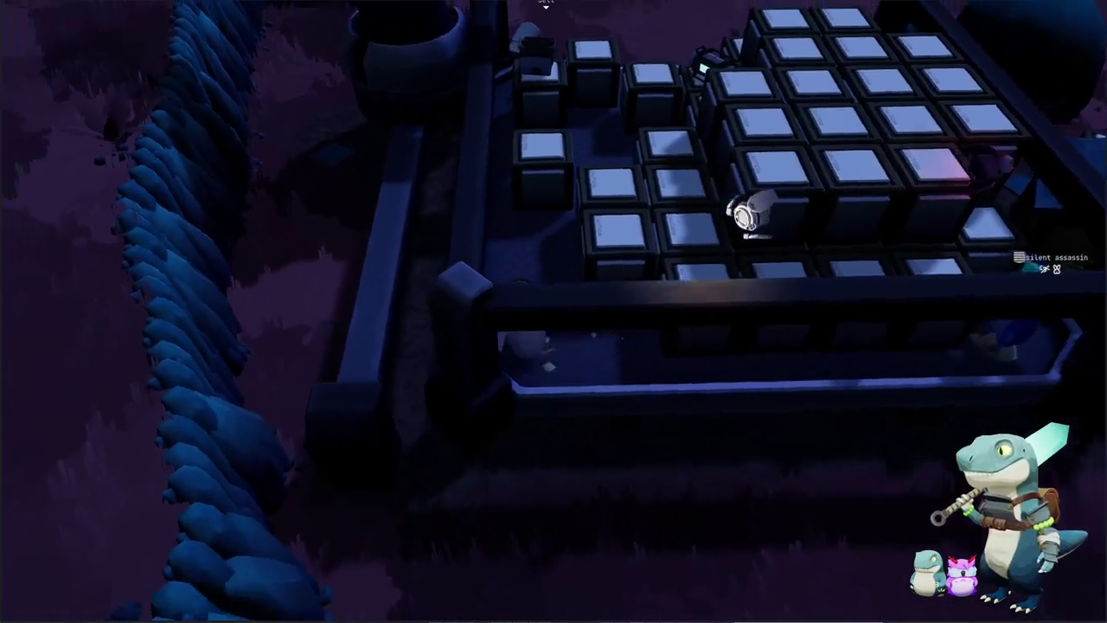
key(w)
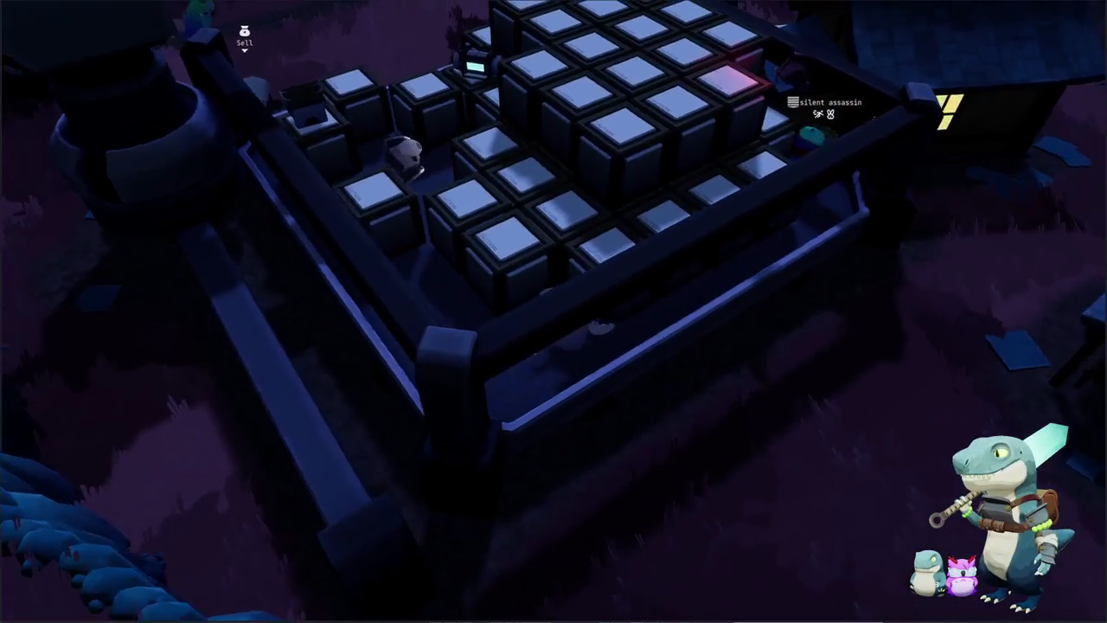
key(s)
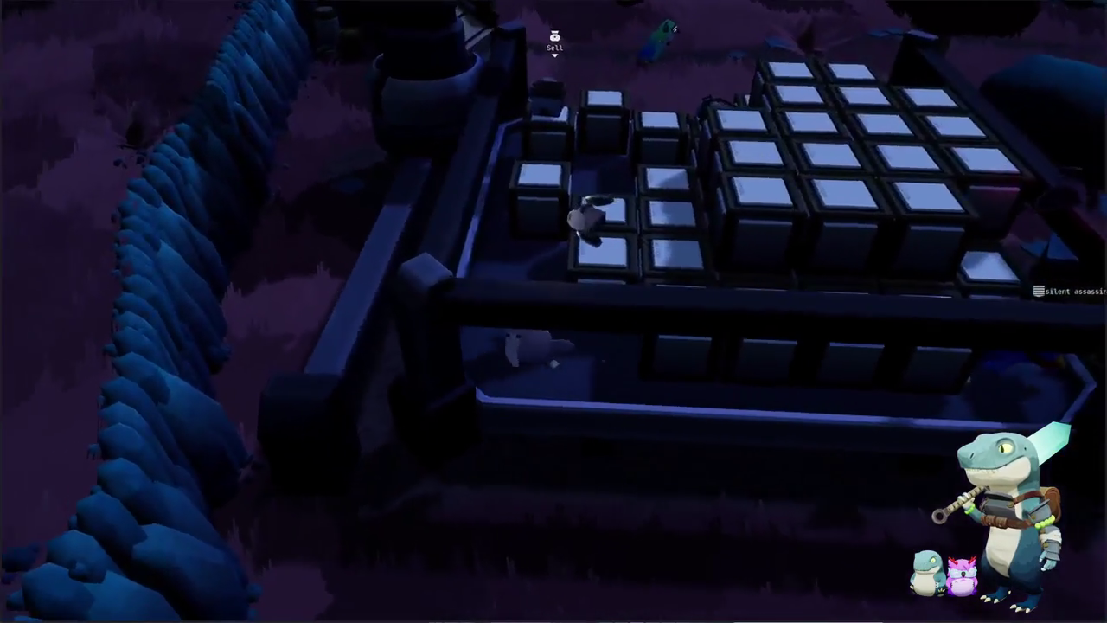
key(i)
right_click(467, 76)
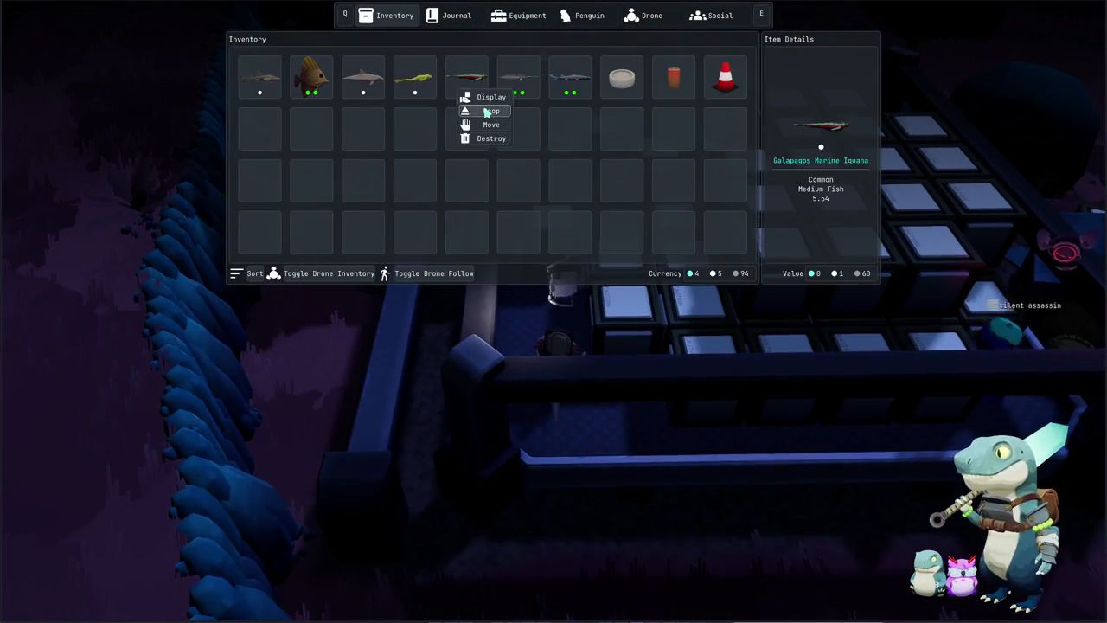
Step: Try dropping the Galapagos Marine Iguana, orbit around the grid, and reopen then close the inventory
click(487, 116)
key(s)
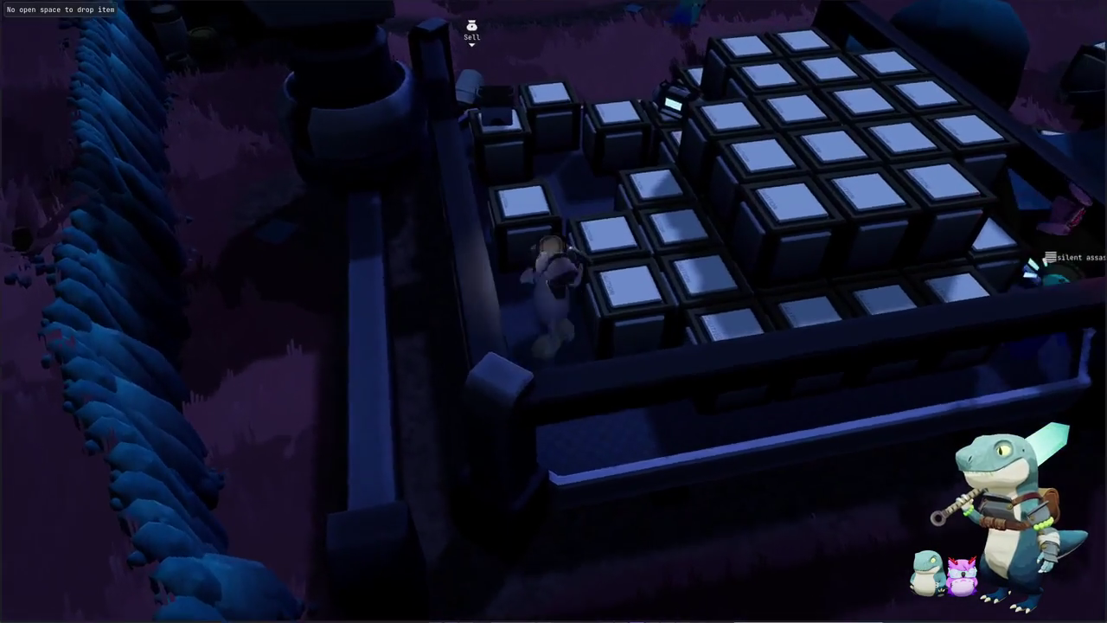
key(e)
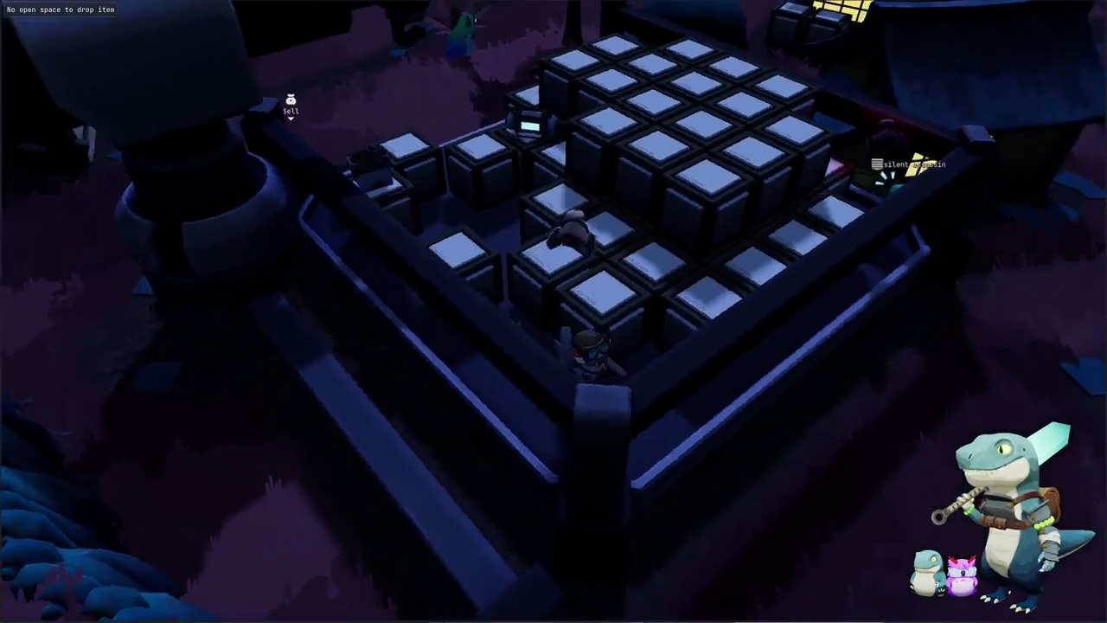
key(e)
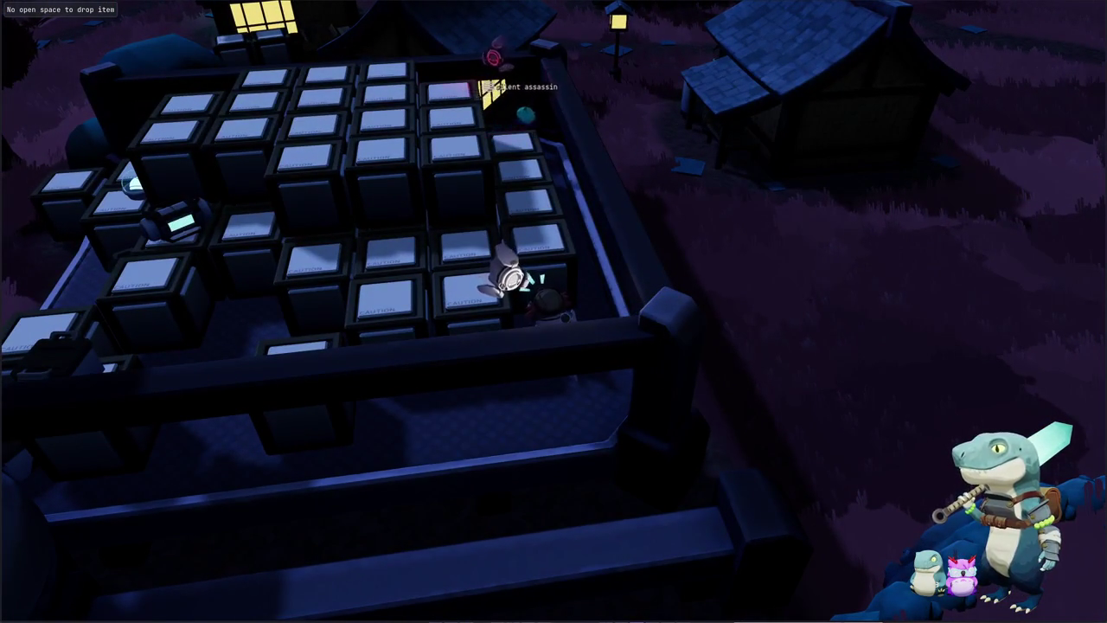
key(Tab)
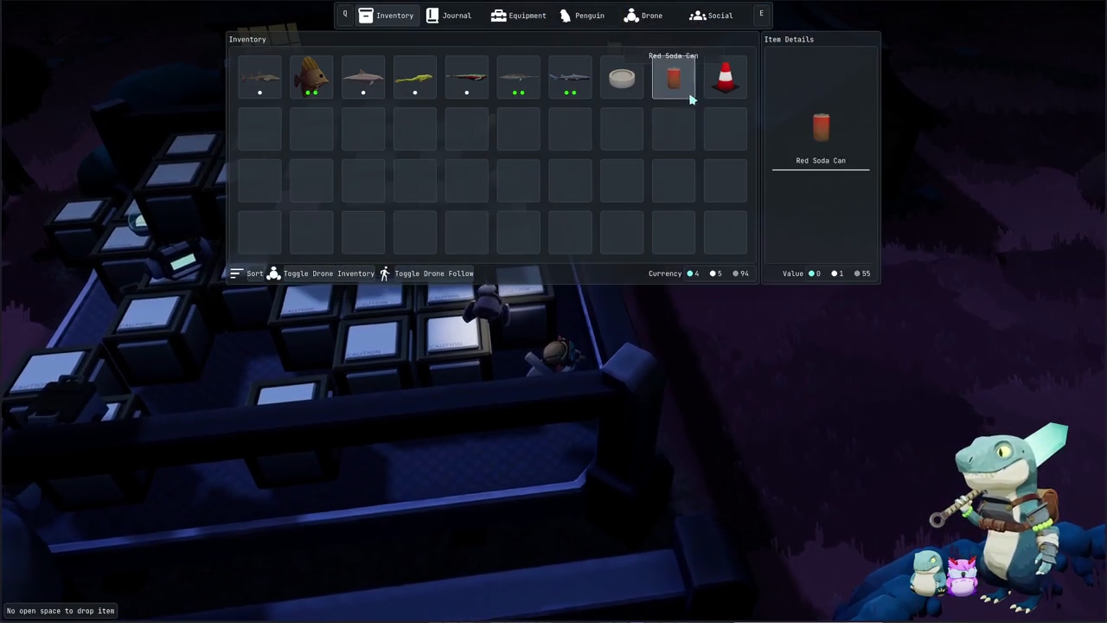
key(Tab)
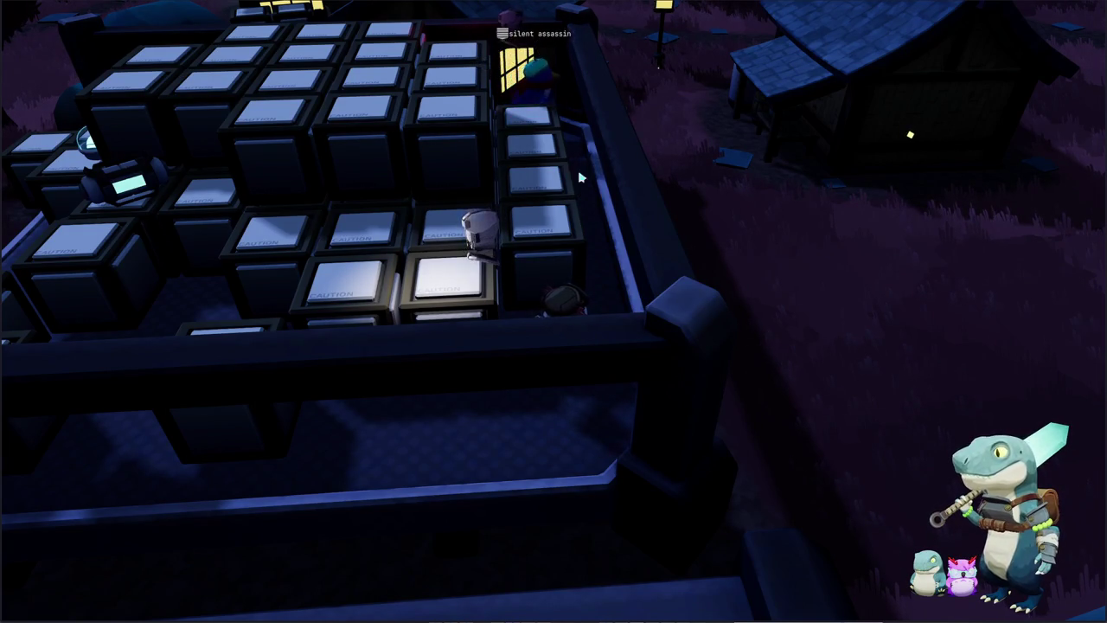
right_drag(581, 193, 582, 130)
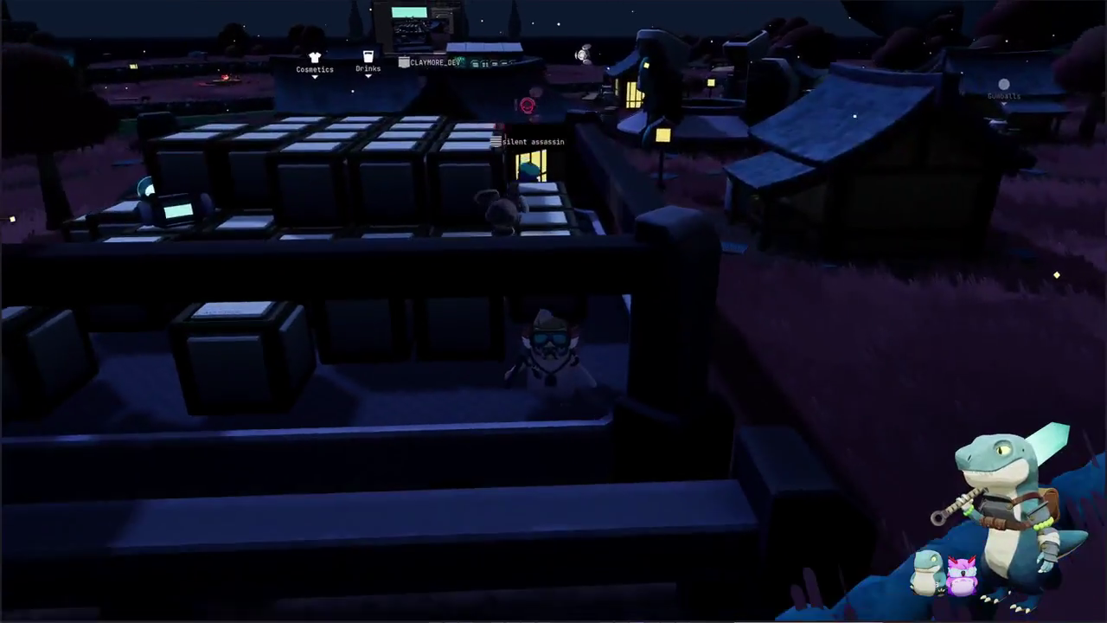
Step: Walk the character beside the box grid, then quit to the main menu from the pause menu
key(w)
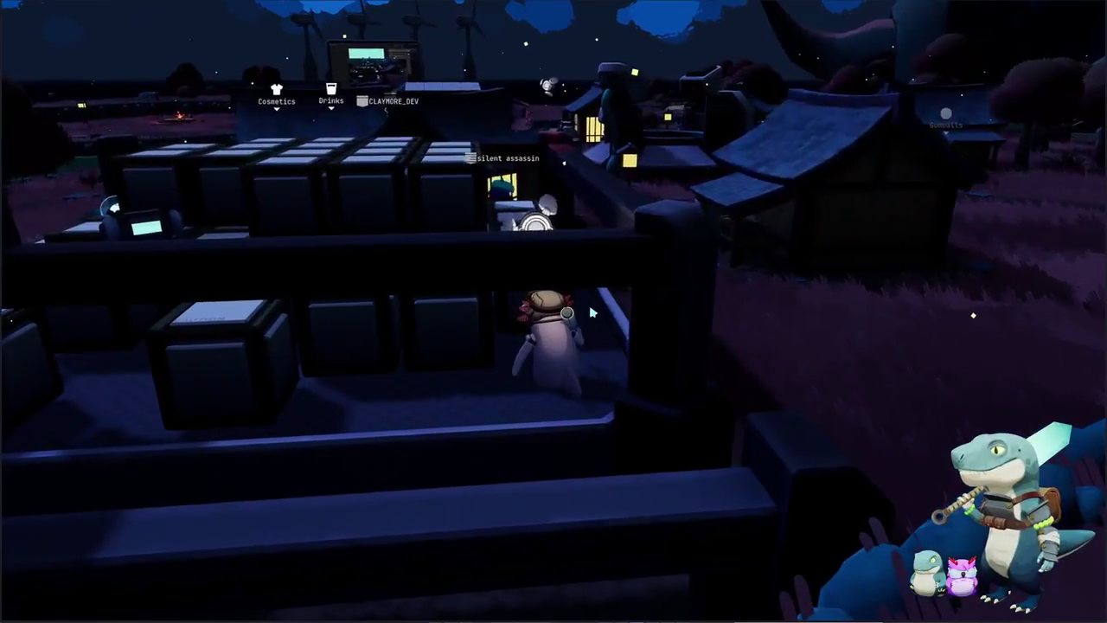
right_drag(585, 317, 579, 317)
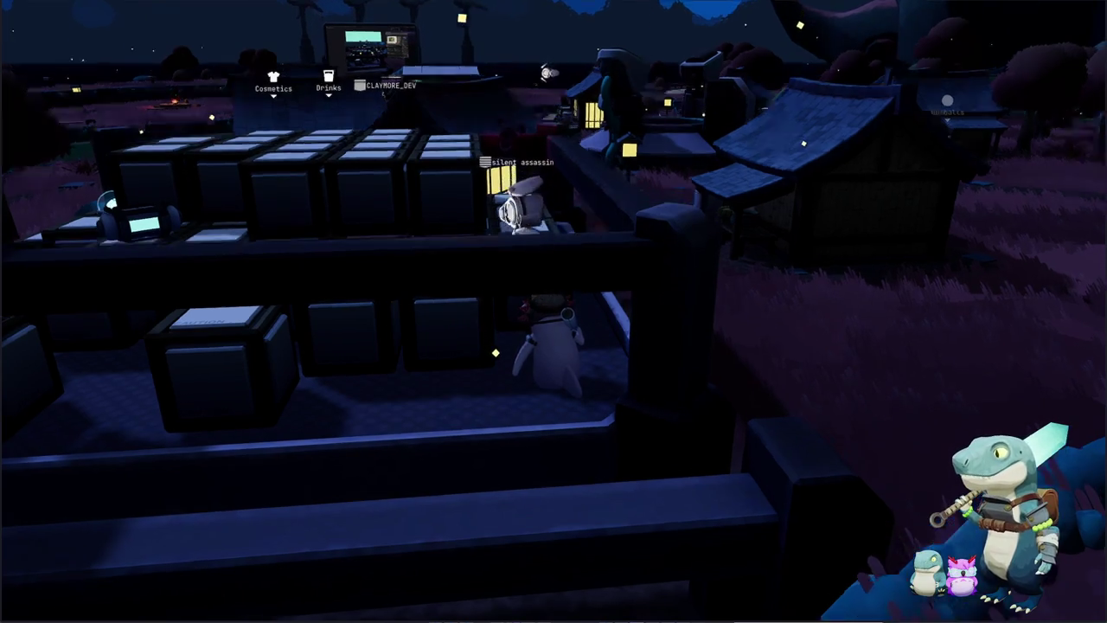
right_drag(654, 230, 653, 173)
key(a)
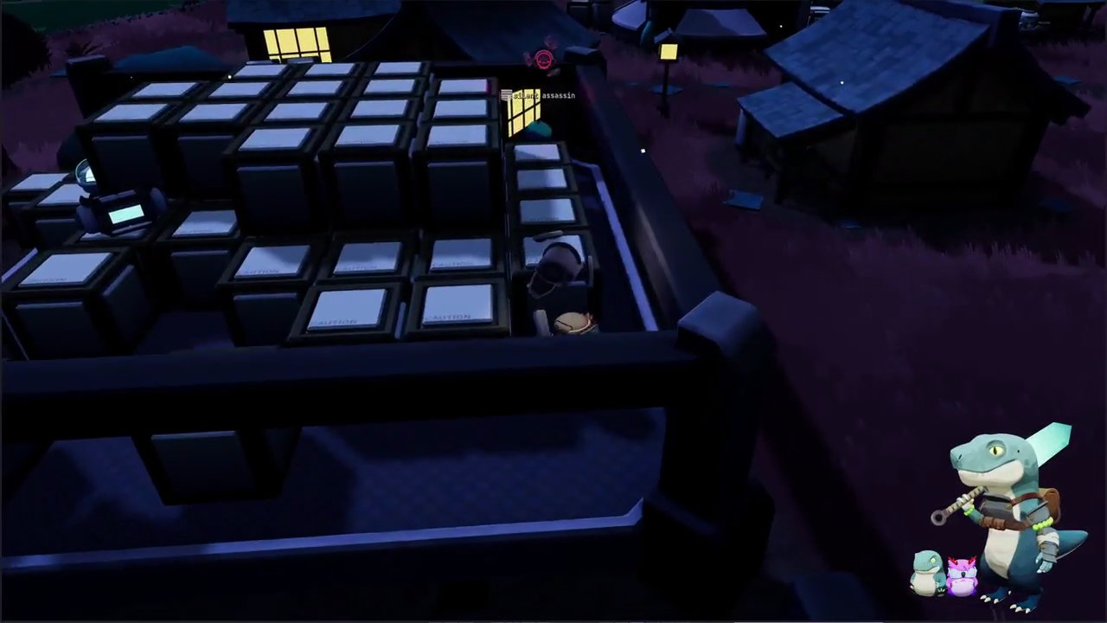
key(s)
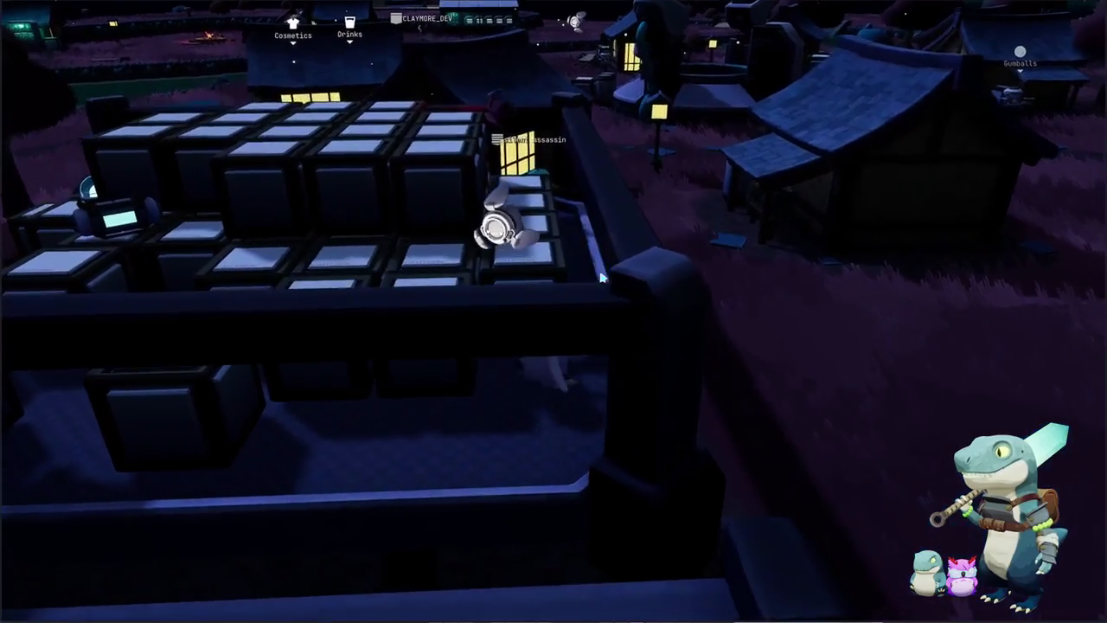
key(Escape)
click(559, 316)
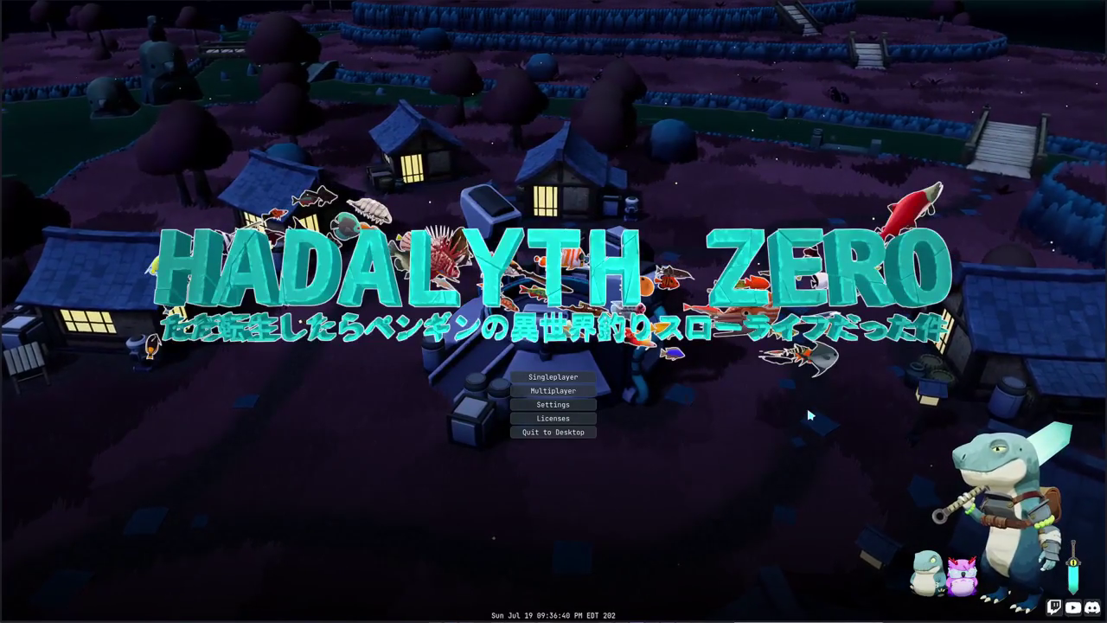
Step: Create and load into a new multiplayer lobby
click(562, 394)
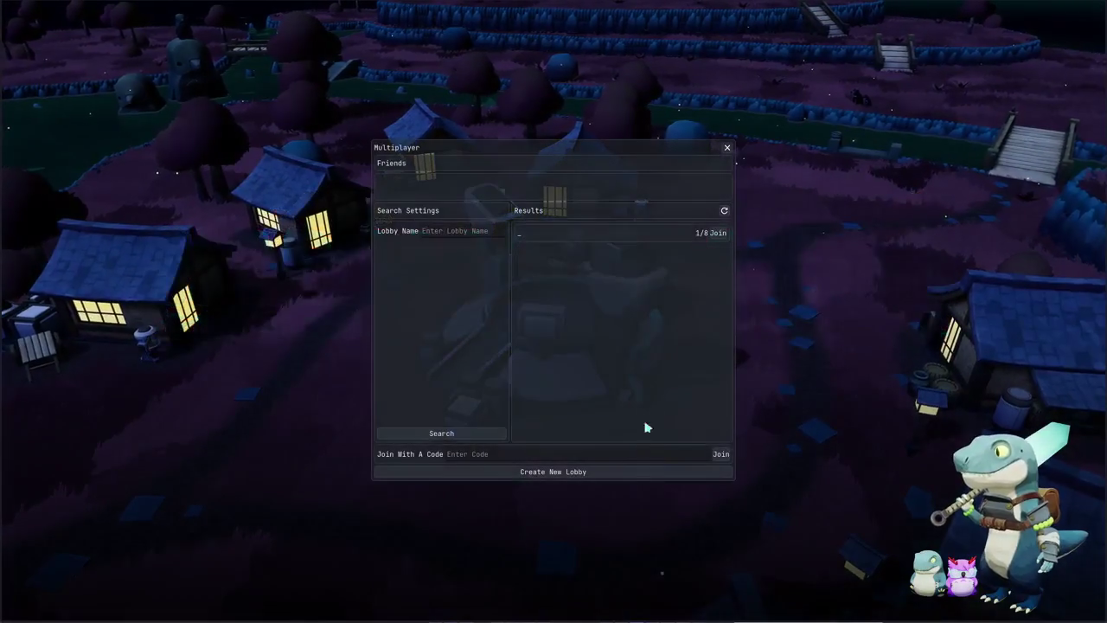
click(598, 472)
click(608, 357)
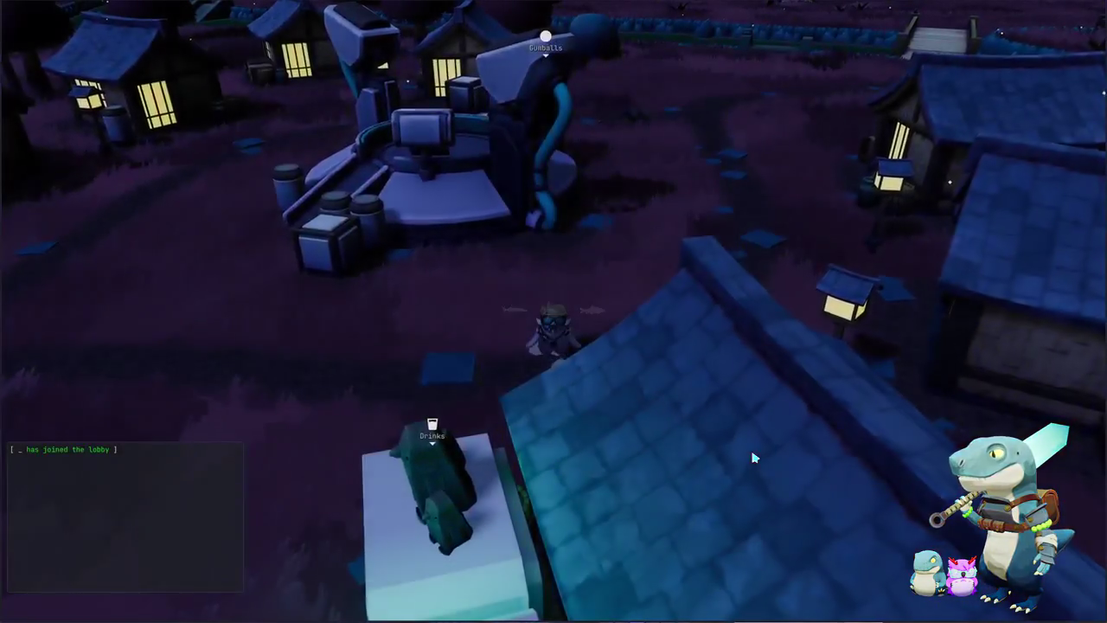
Step: Open the fishing journal from the inventory and scroll through the fish collection
key(Tab)
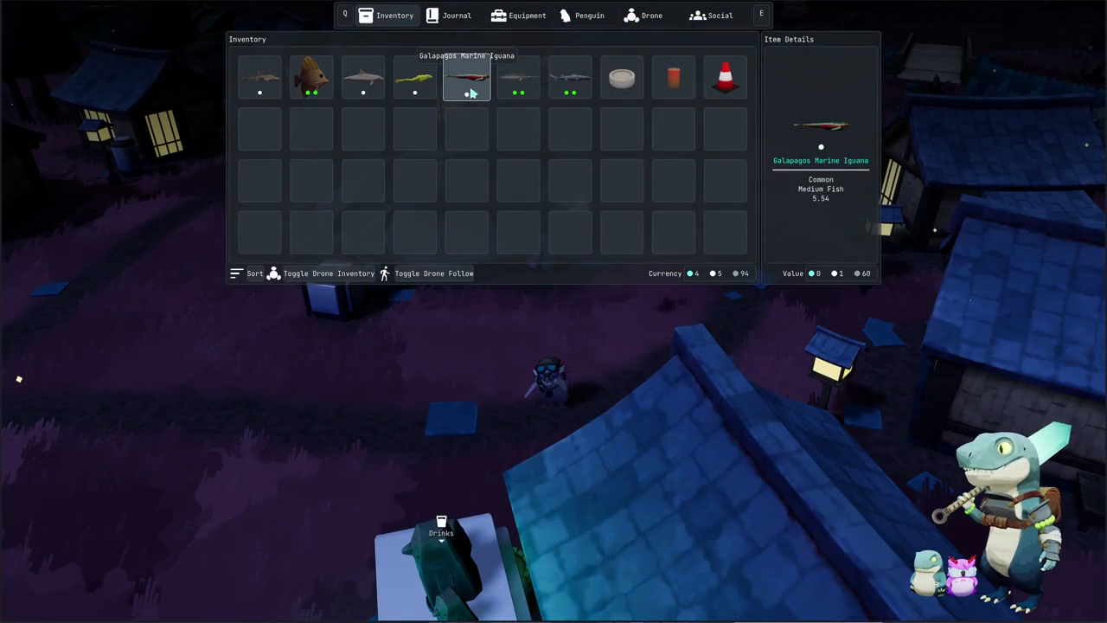
click(461, 19)
mouse_move(513, 172)
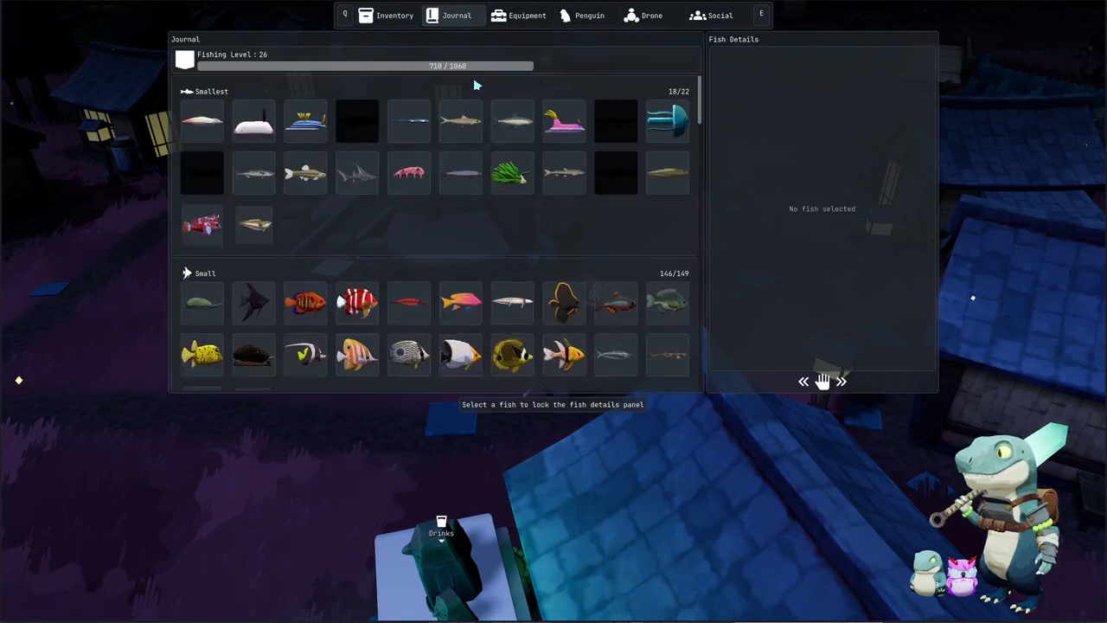
scroll(515, 188, down, 5)
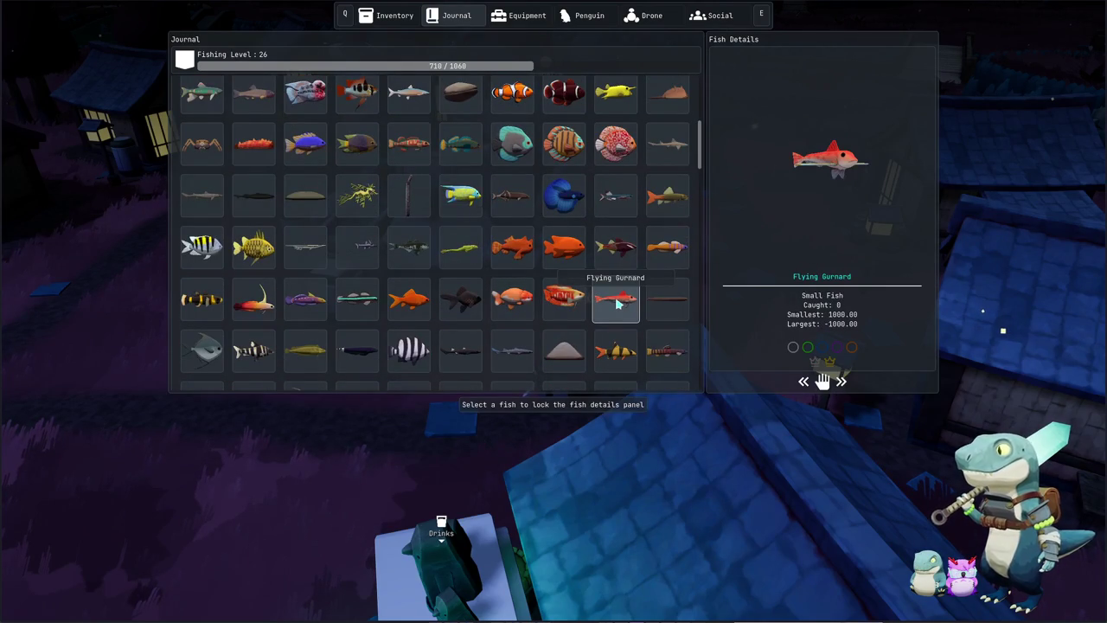